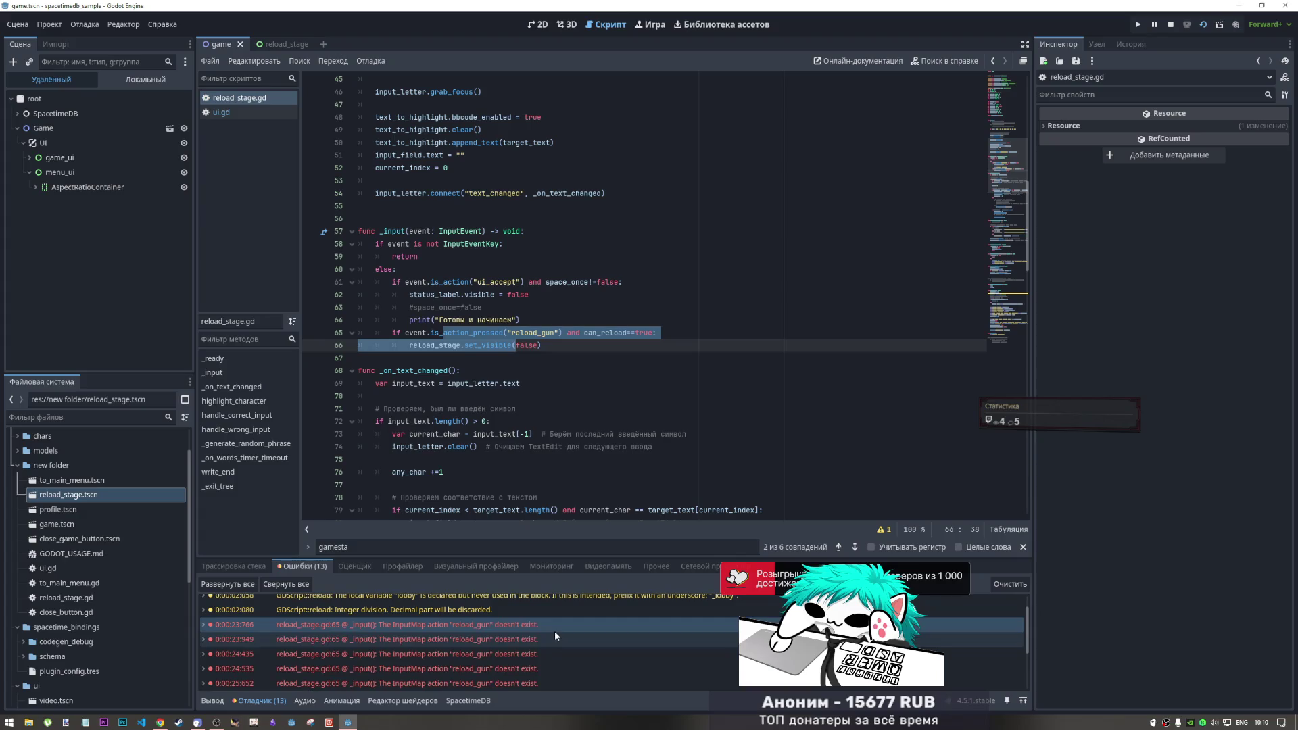
# Show the running game inside the editor and open its SETTINGS panel
pyautogui.moveTo(556, 634)
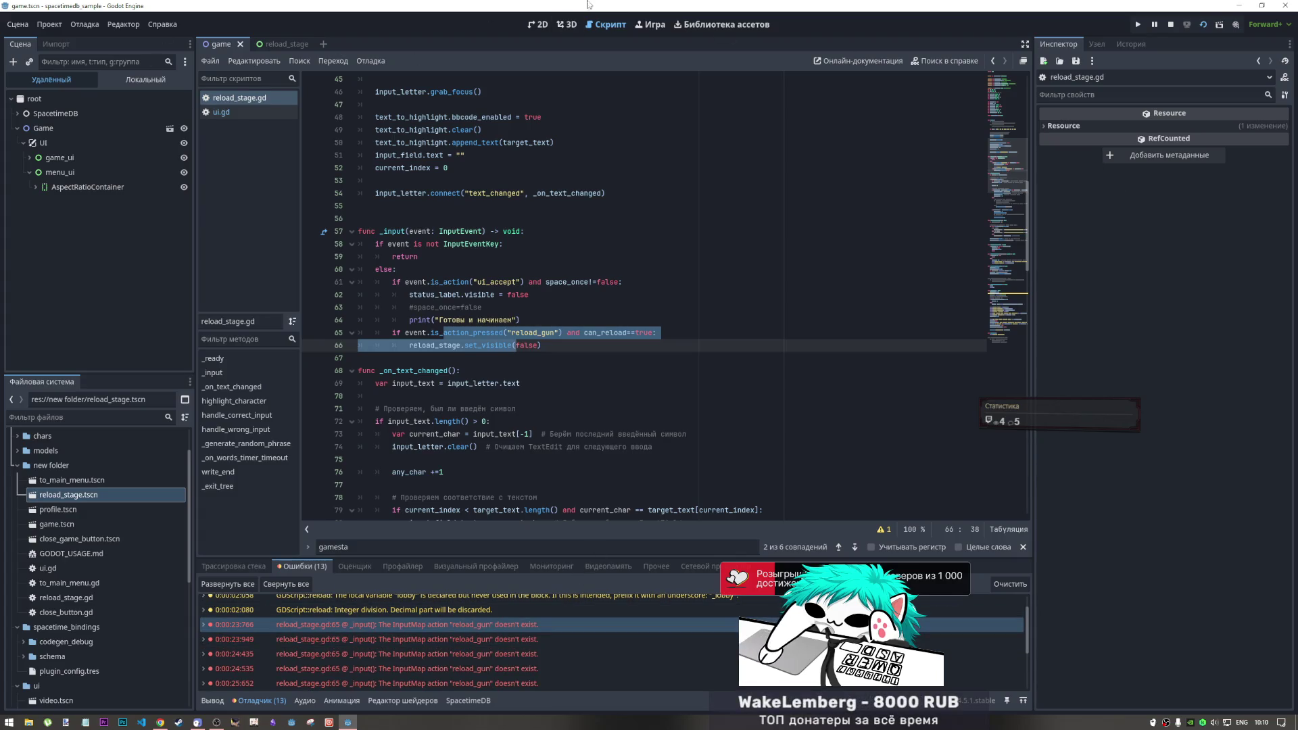
pyautogui.click(537, 25)
pyautogui.click(651, 24)
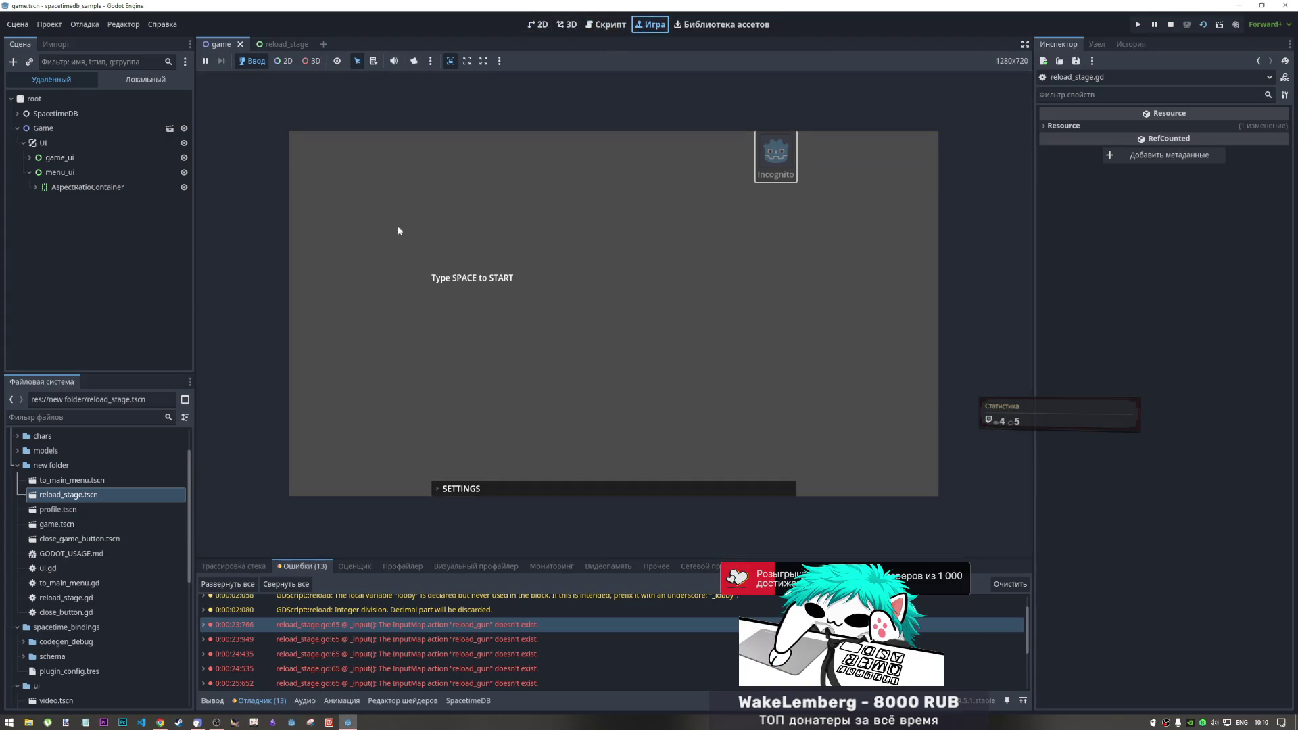
pyautogui.doubleClick(575, 483)
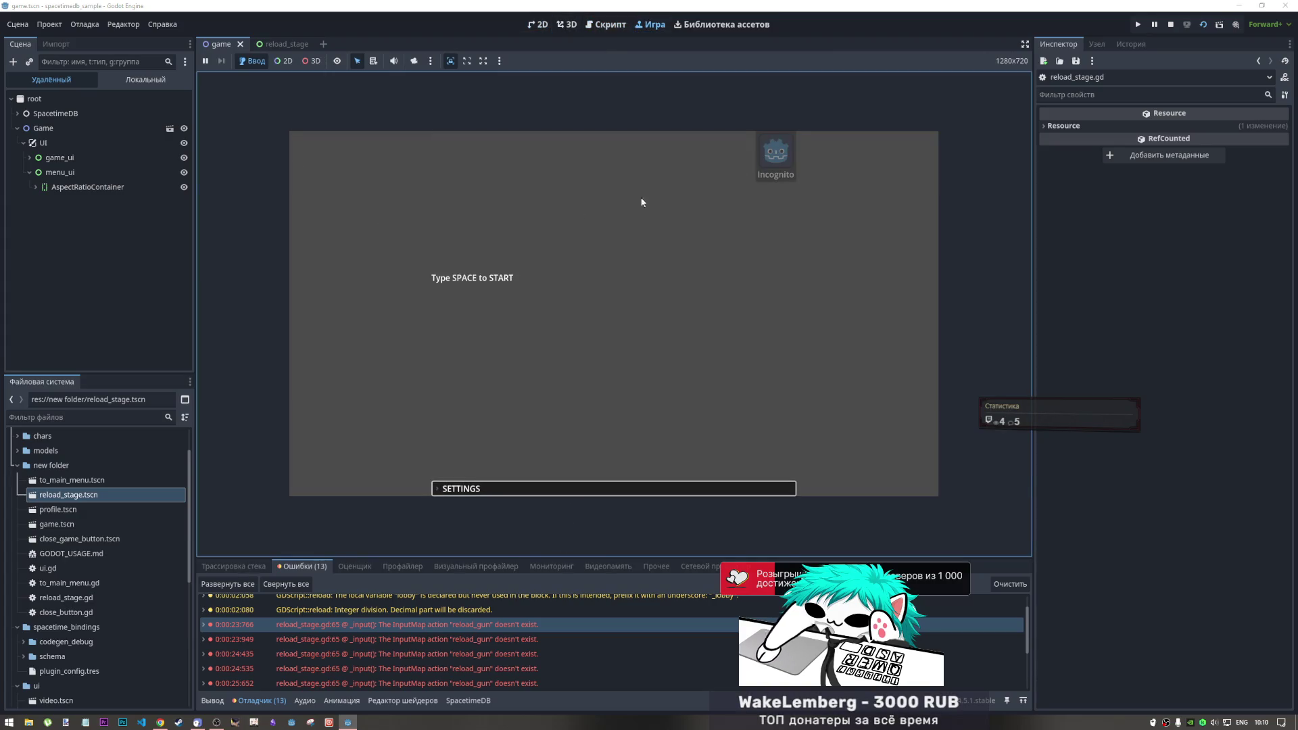
# Try the Incognito profile entry and SETTINGS panel again, then stop the game
pyautogui.click(787, 169)
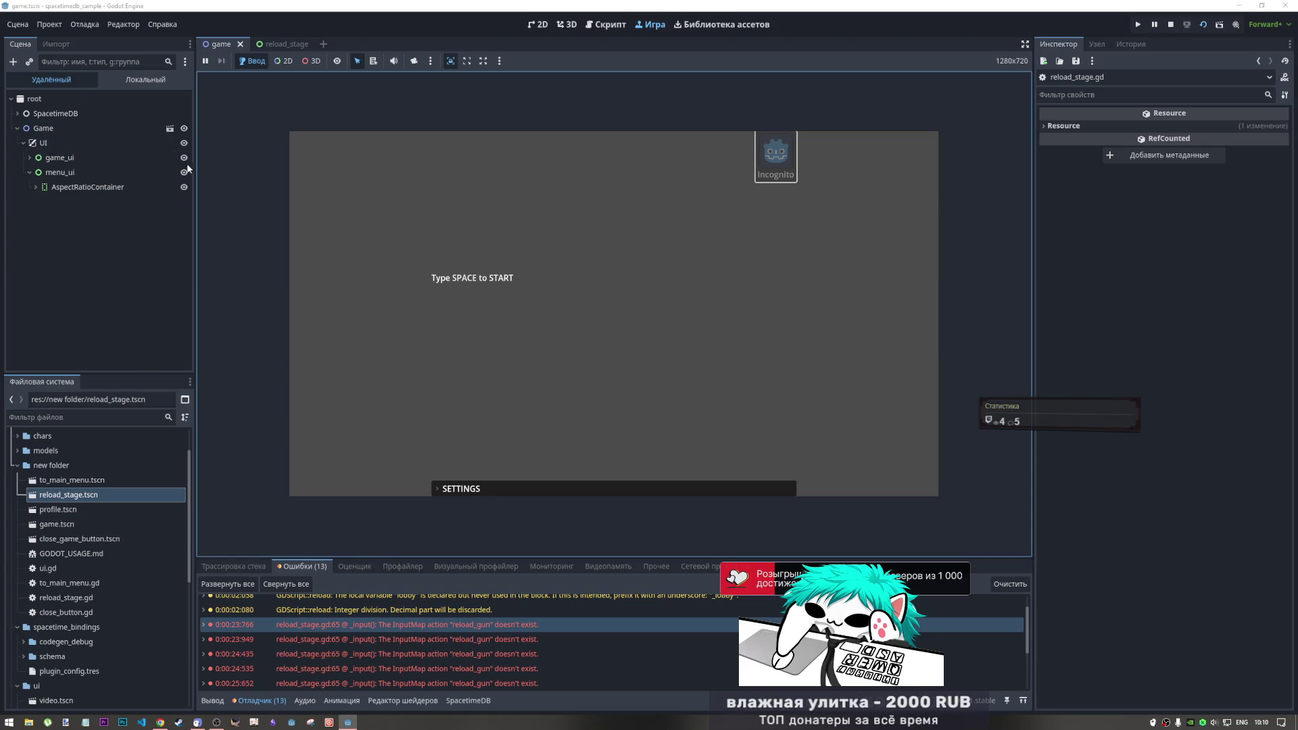
pyautogui.click(520, 489)
pyautogui.click(525, 491)
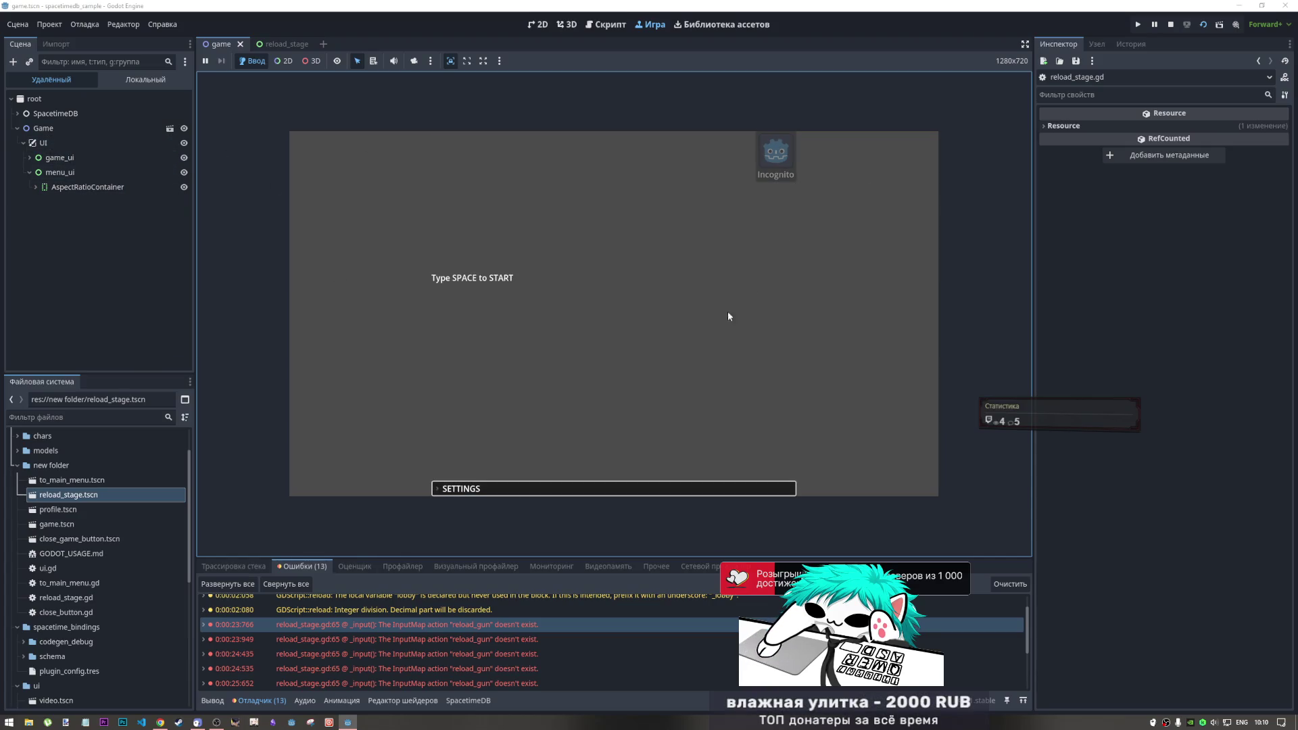
pyautogui.click(780, 173)
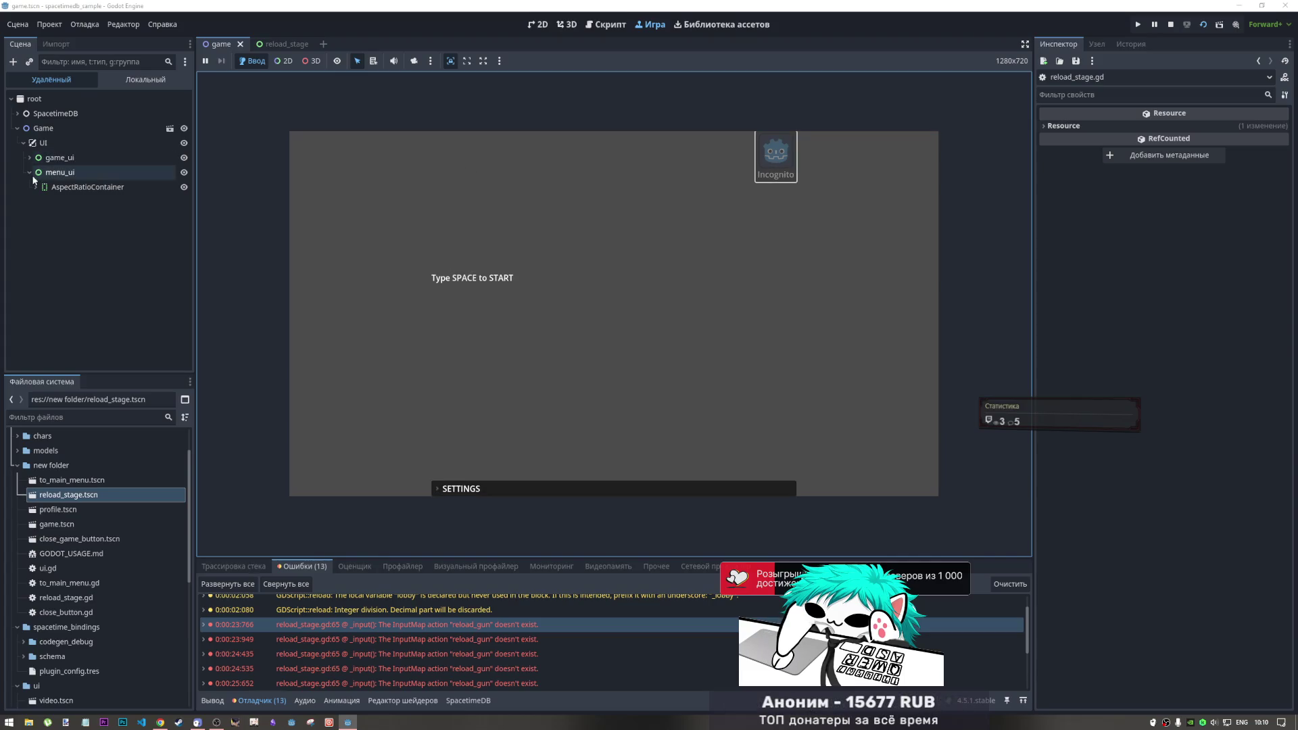
pyautogui.click(1173, 26)
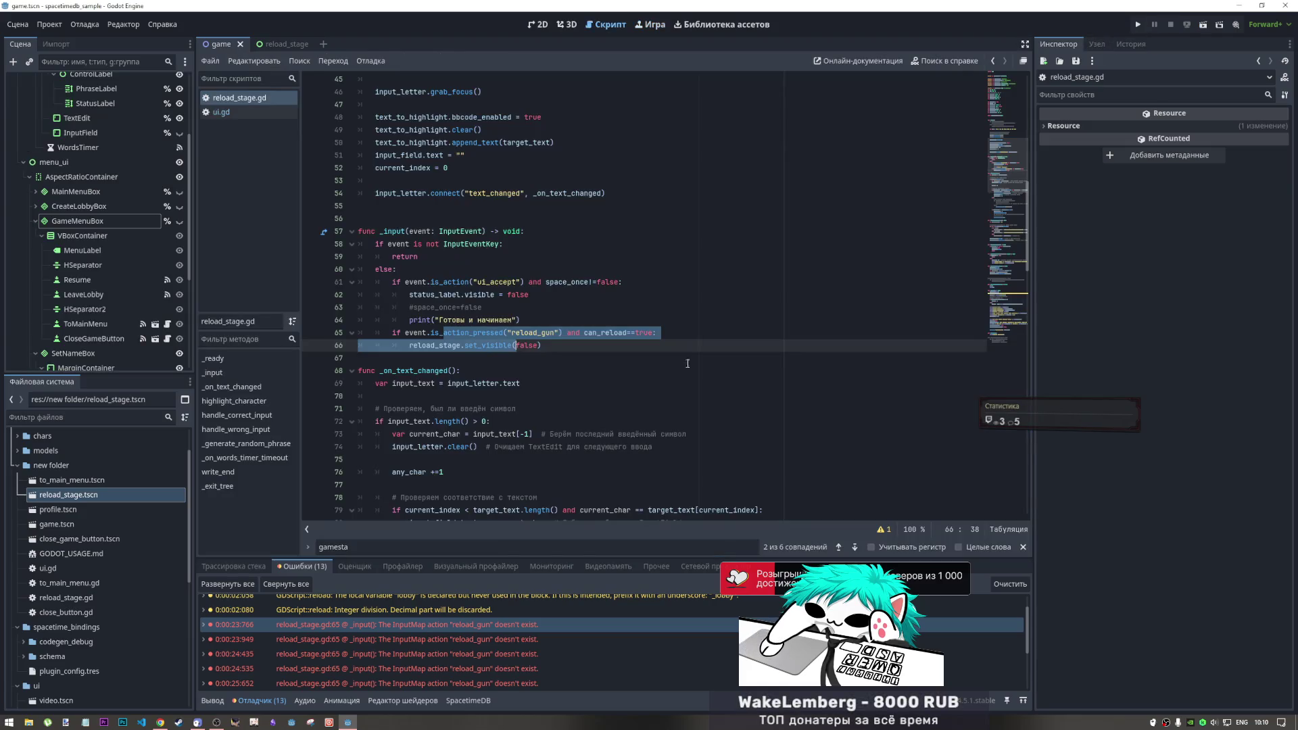
# Flip between the reload_stage and game scene tabs and the 2D and Script views
pyautogui.click(277, 44)
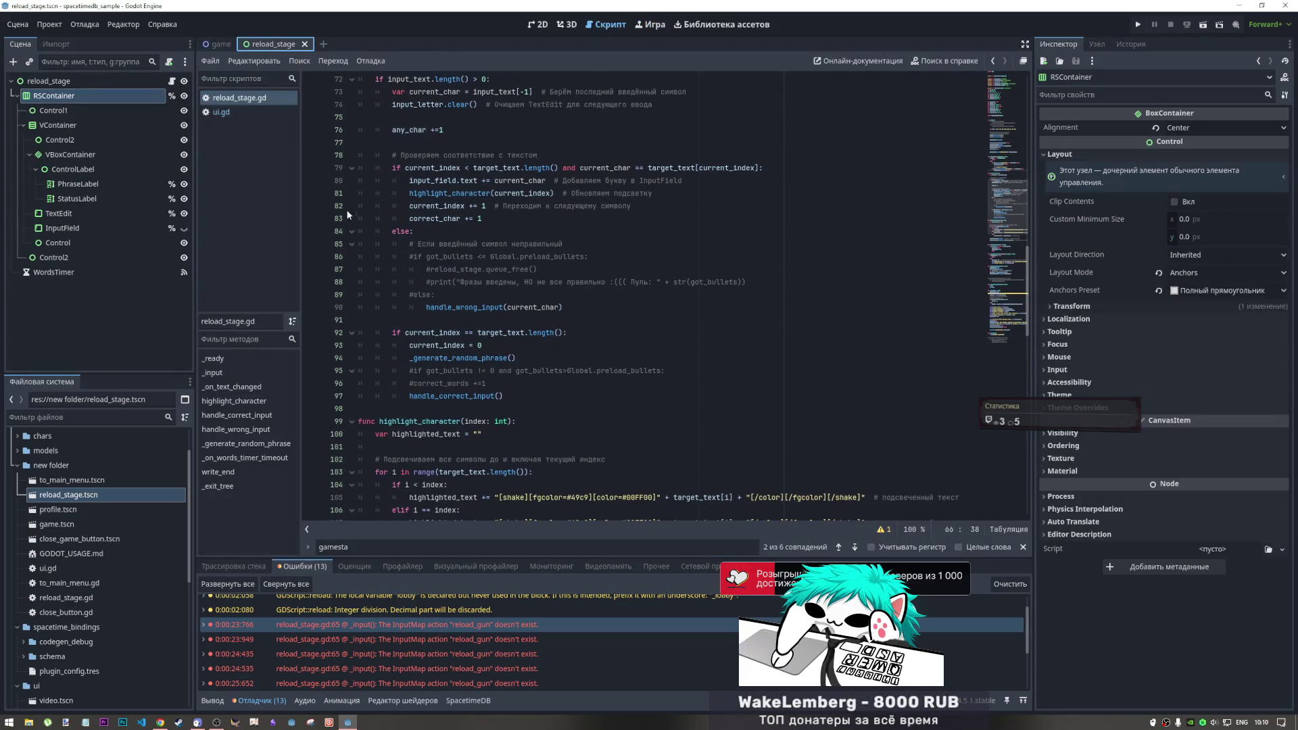
pyautogui.click(217, 45)
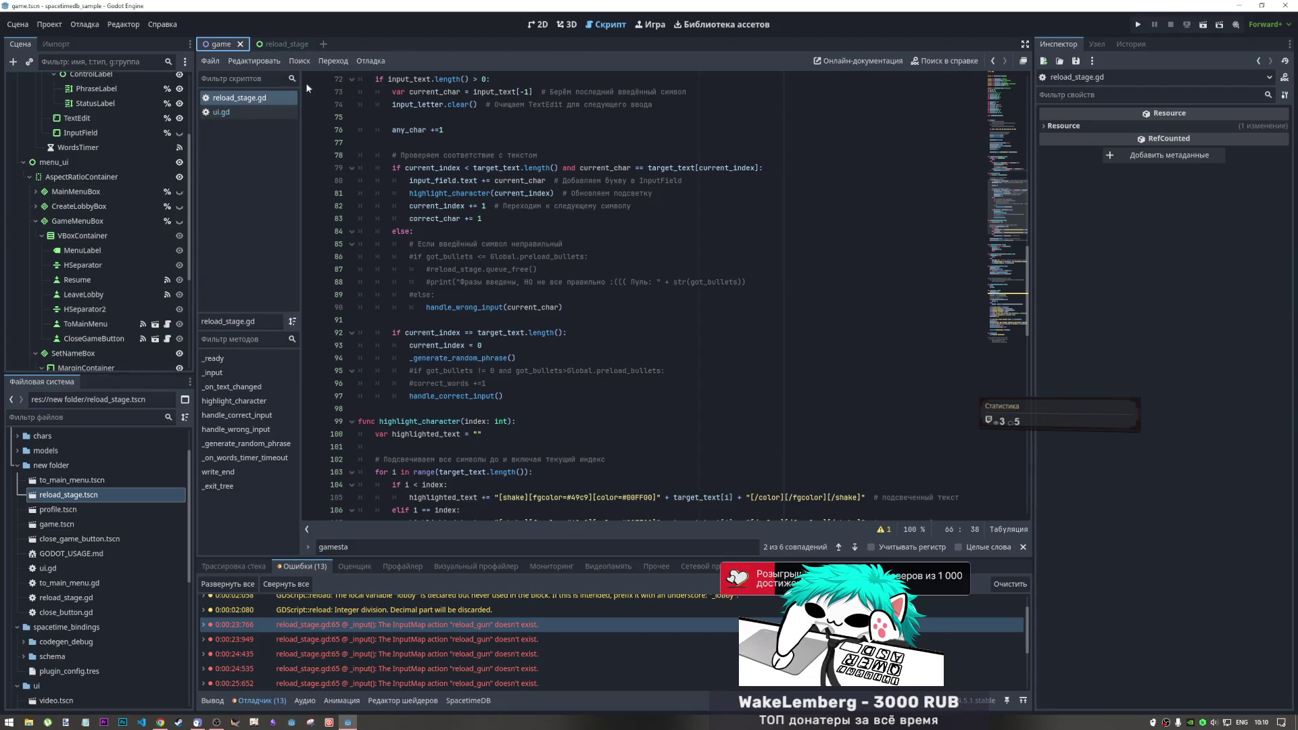
pyautogui.click(538, 24)
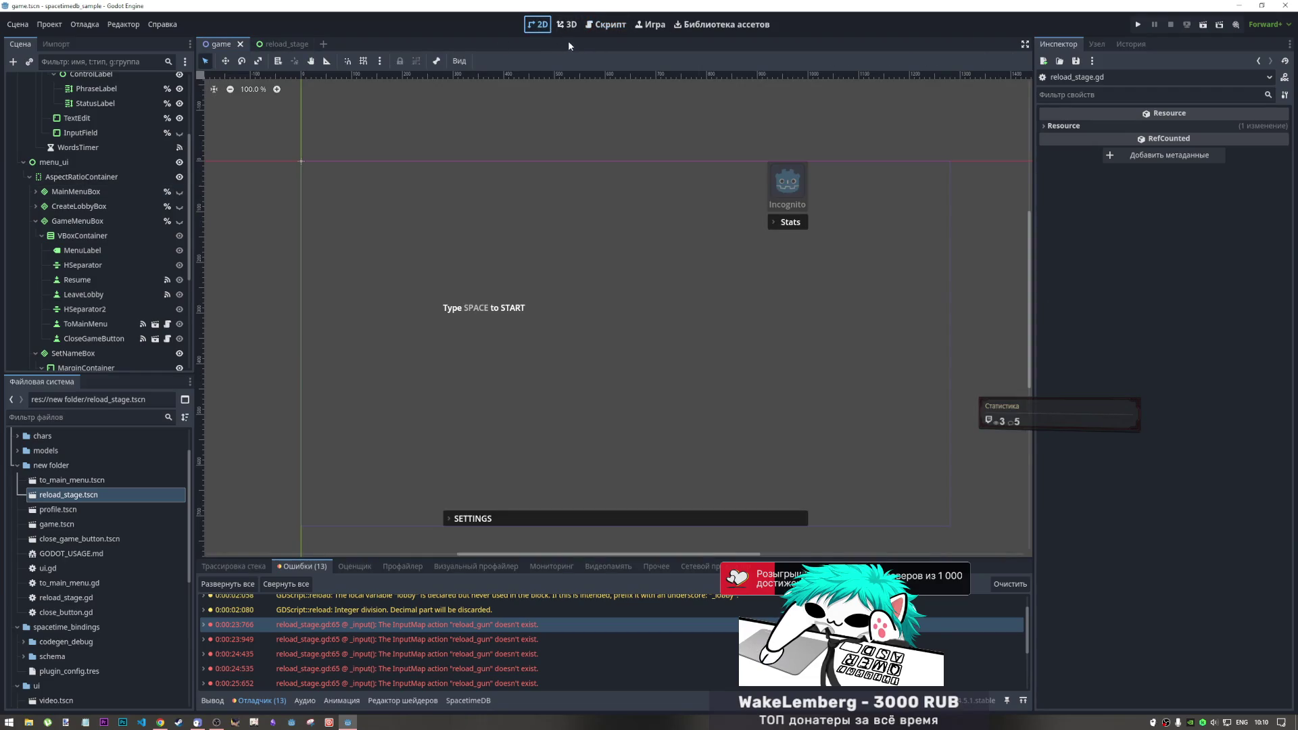
pyautogui.click(603, 25)
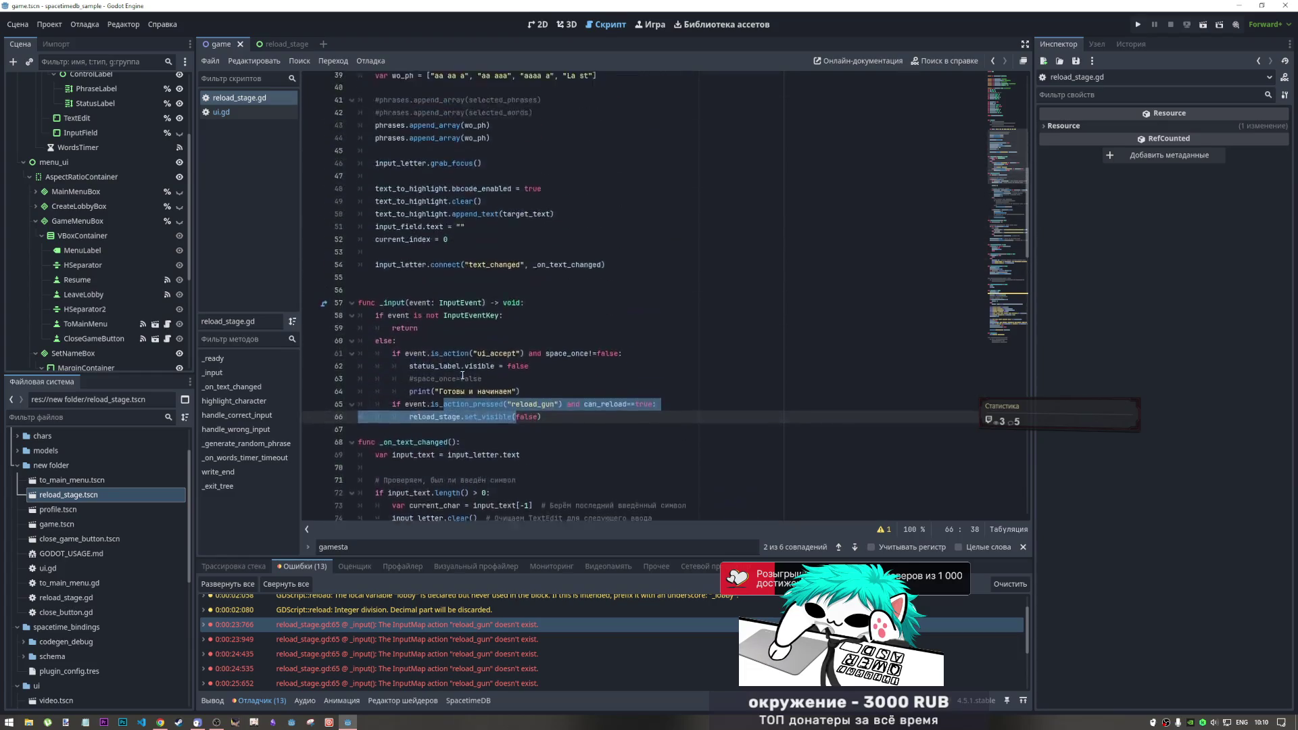
pyautogui.scroll(5, 463, 374)
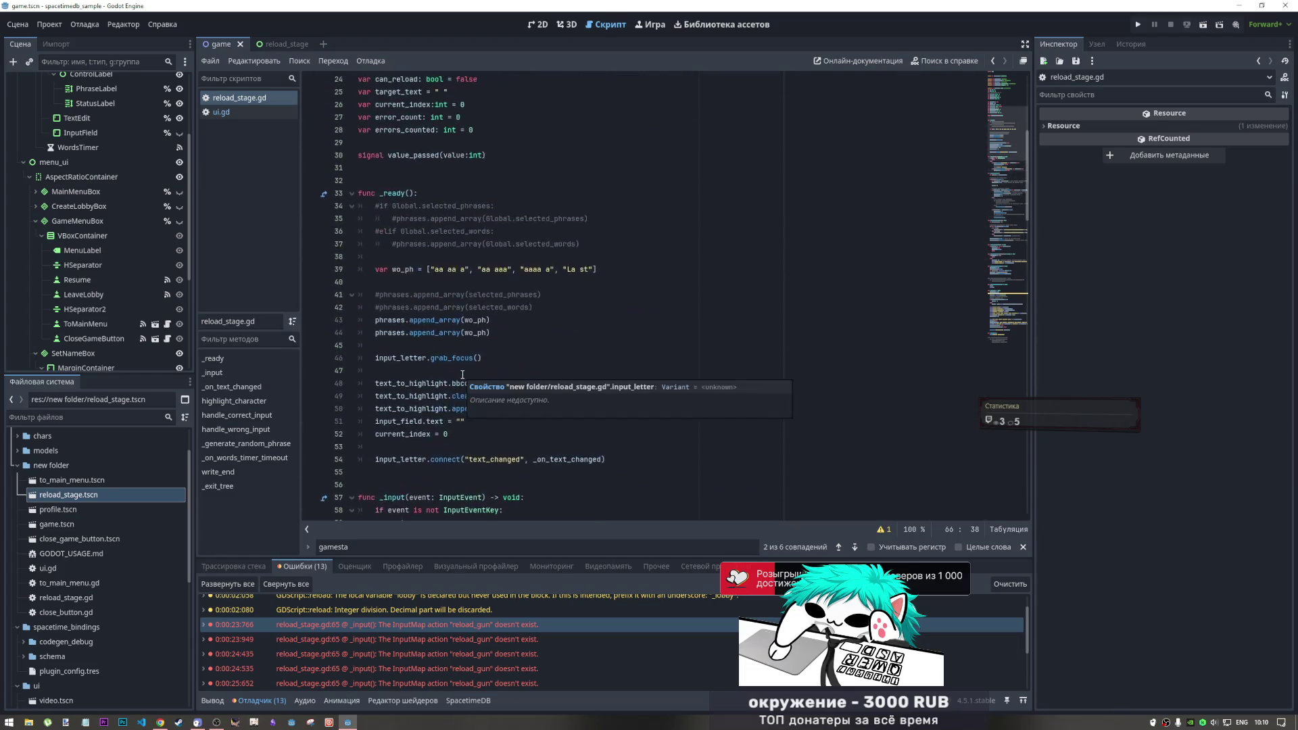
# Open ui.gd from the script list and scroll it to line 1, then bring YouTube forward
pyautogui.click(220, 112)
pyautogui.click(571, 333)
pyautogui.scroll(4, 568, 321)
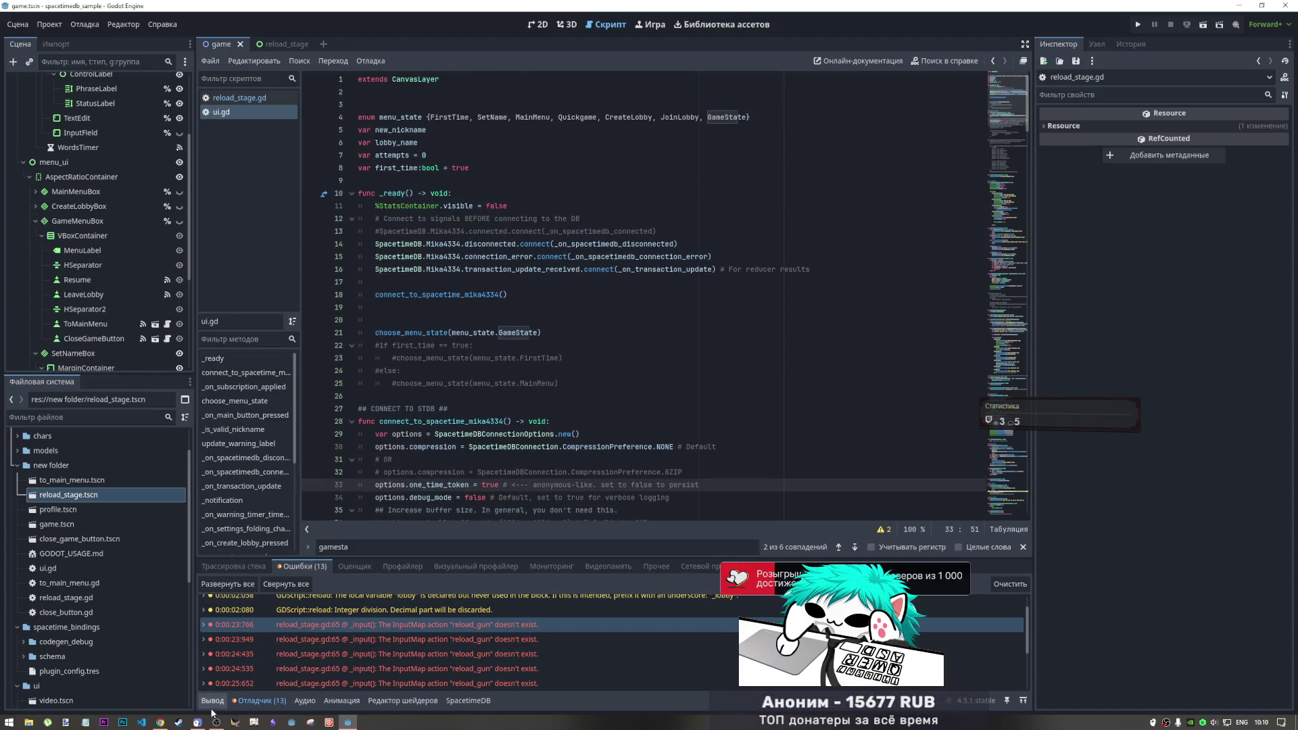
pyautogui.click(162, 723)
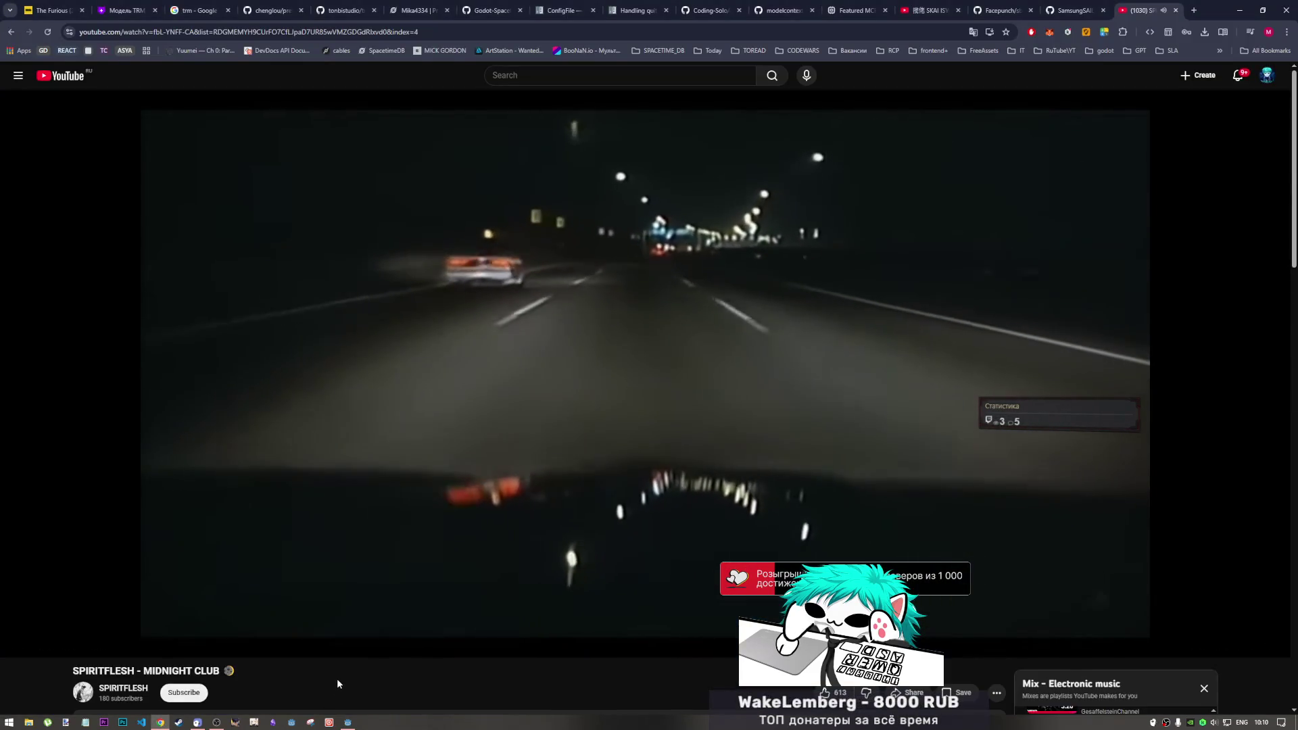
# Scroll the SPIRITFLESH - MIDNIGHT CLUB video page down and back up, then Alt+Tab to Godot
pyautogui.scroll(-1, 337, 679)
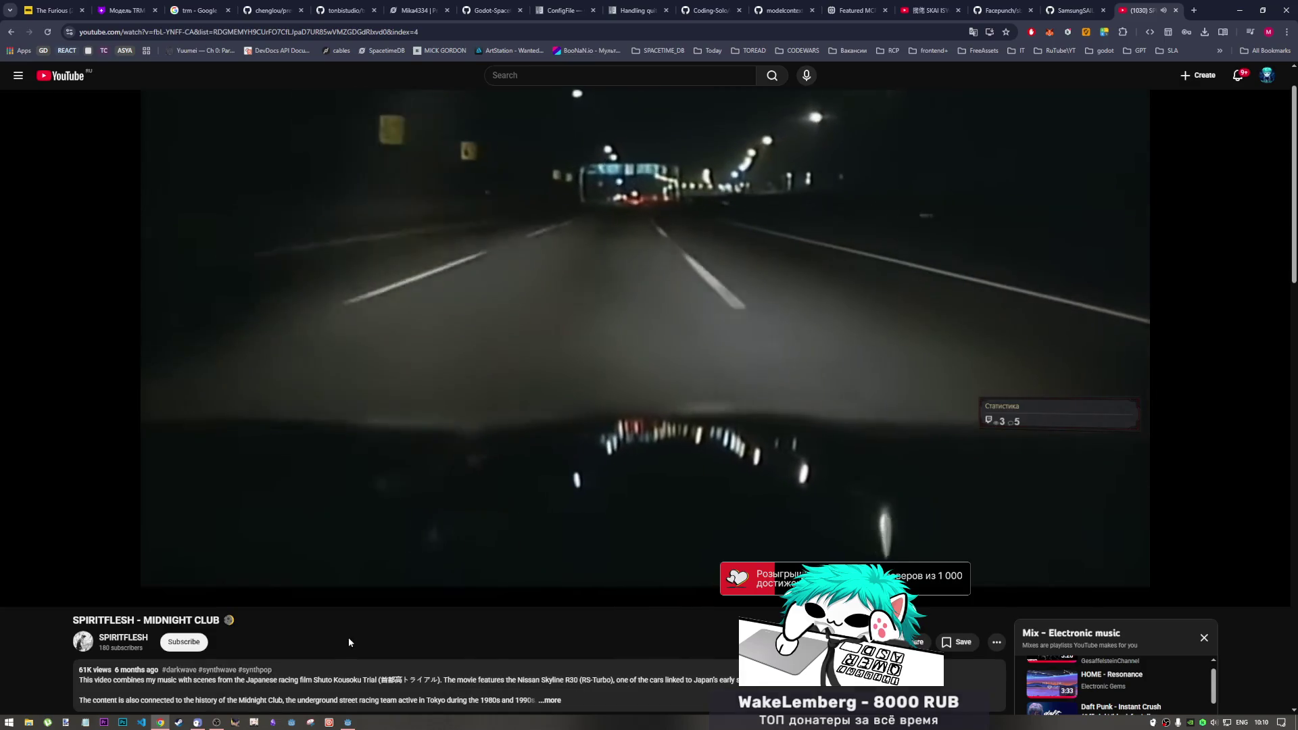
pyautogui.scroll(-3, 348, 638)
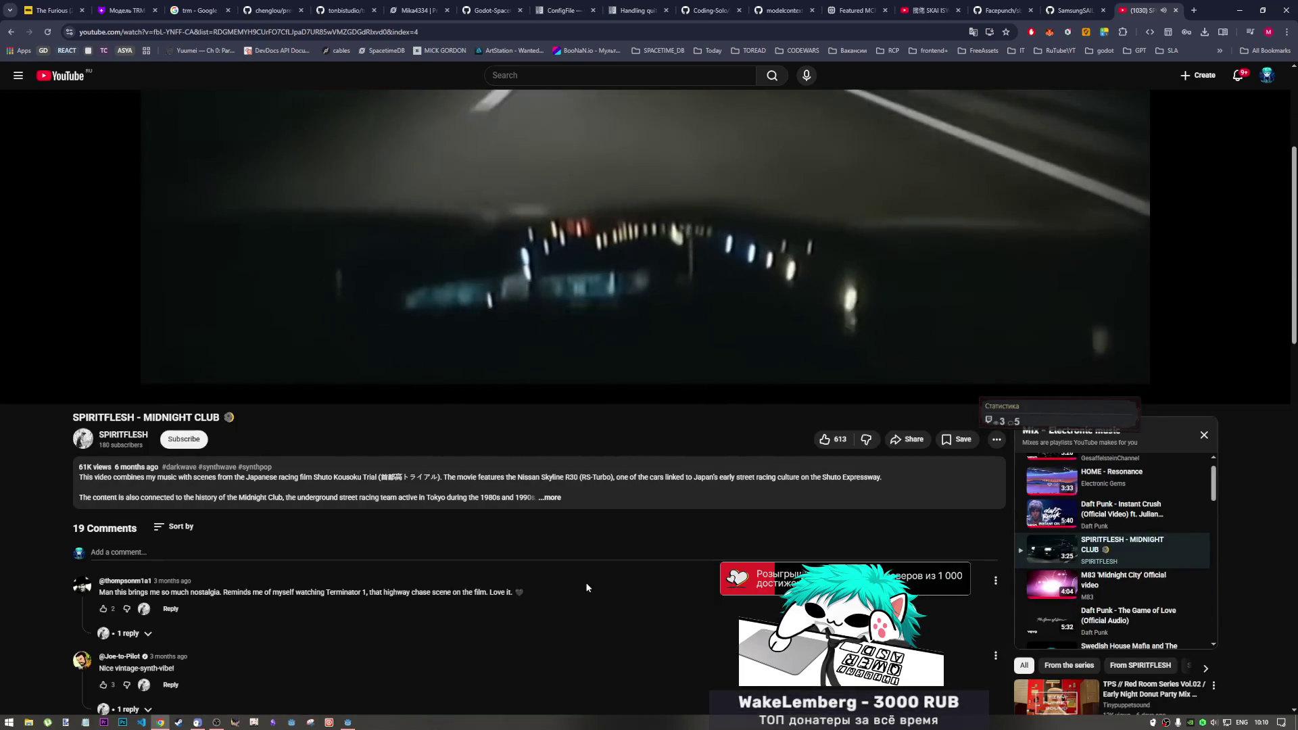
pyautogui.scroll(4, 585, 586)
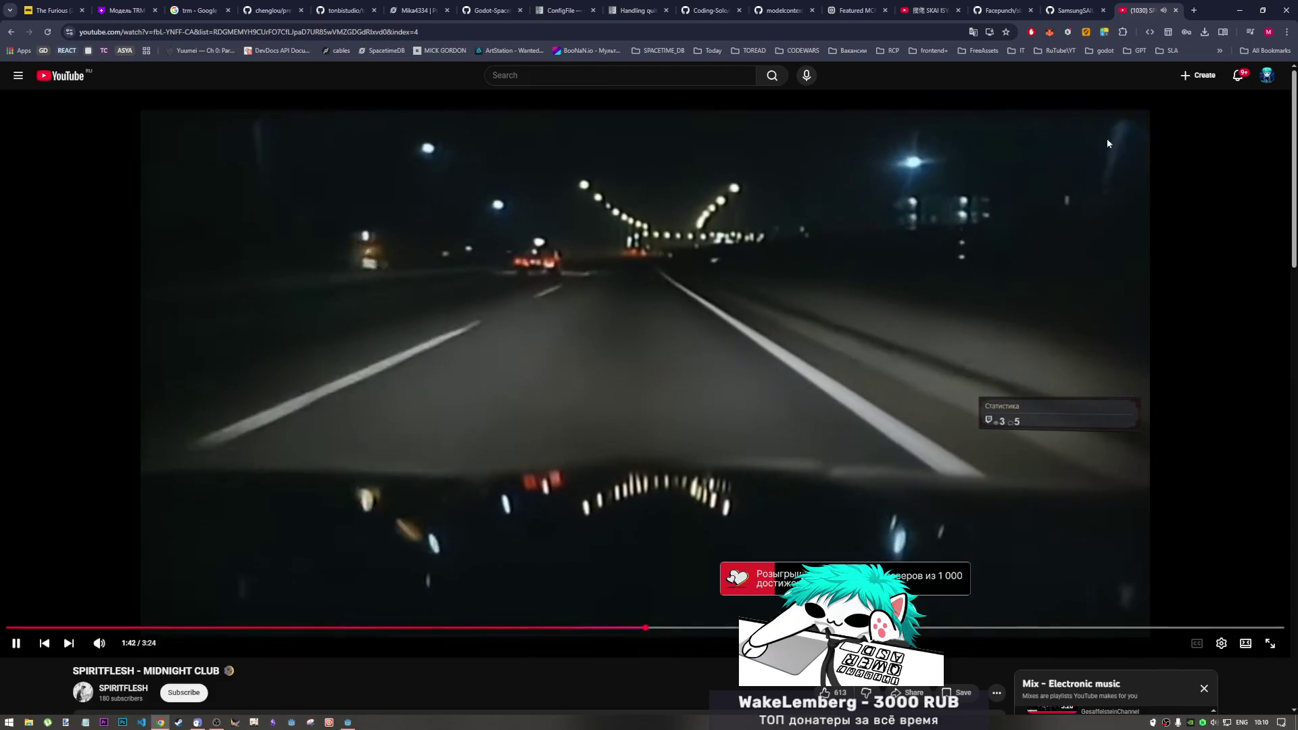
pyautogui.hotkey('alt', 'Tab')
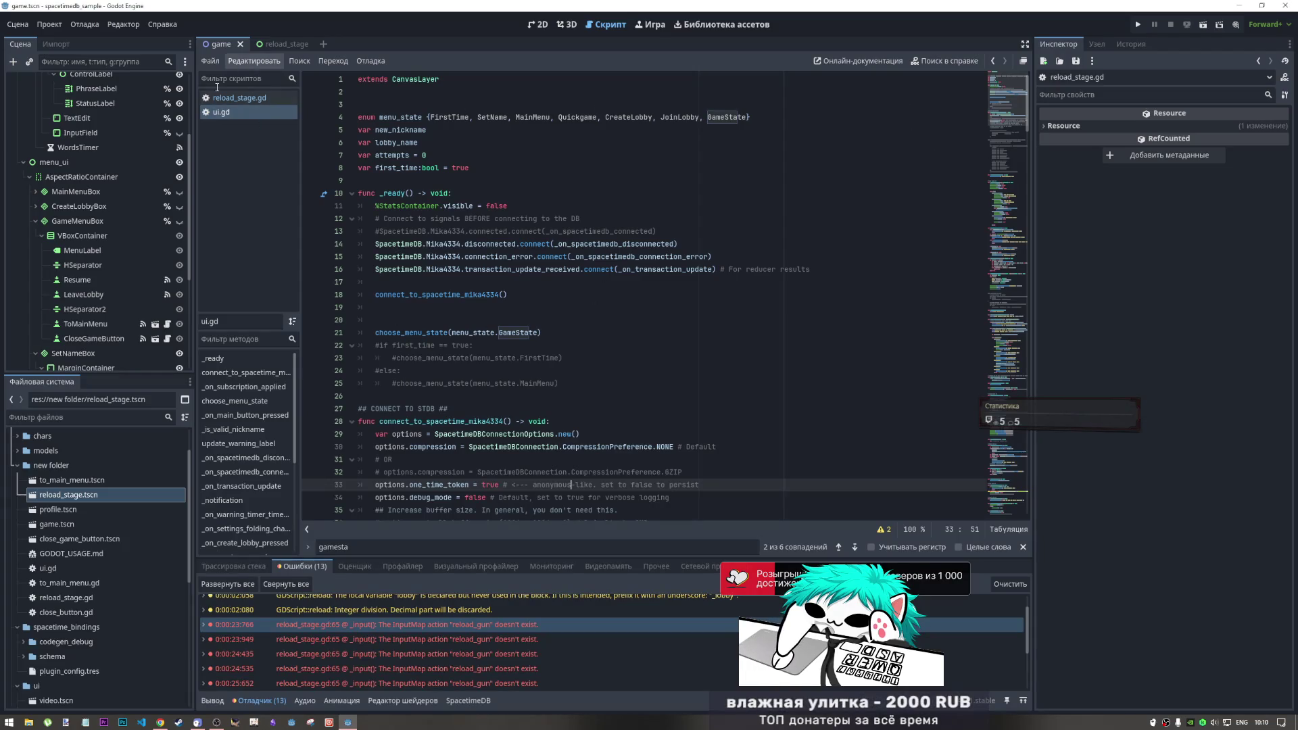
# Jump from GameState on line 21 to its definition and to the choose_menu_state function
pyautogui.click(518, 336)
pyautogui.keyDown('ctrl'); pyautogui.click(518, 333); pyautogui.keyUp('ctrl')
pyautogui.scroll(-10, 592, 306)
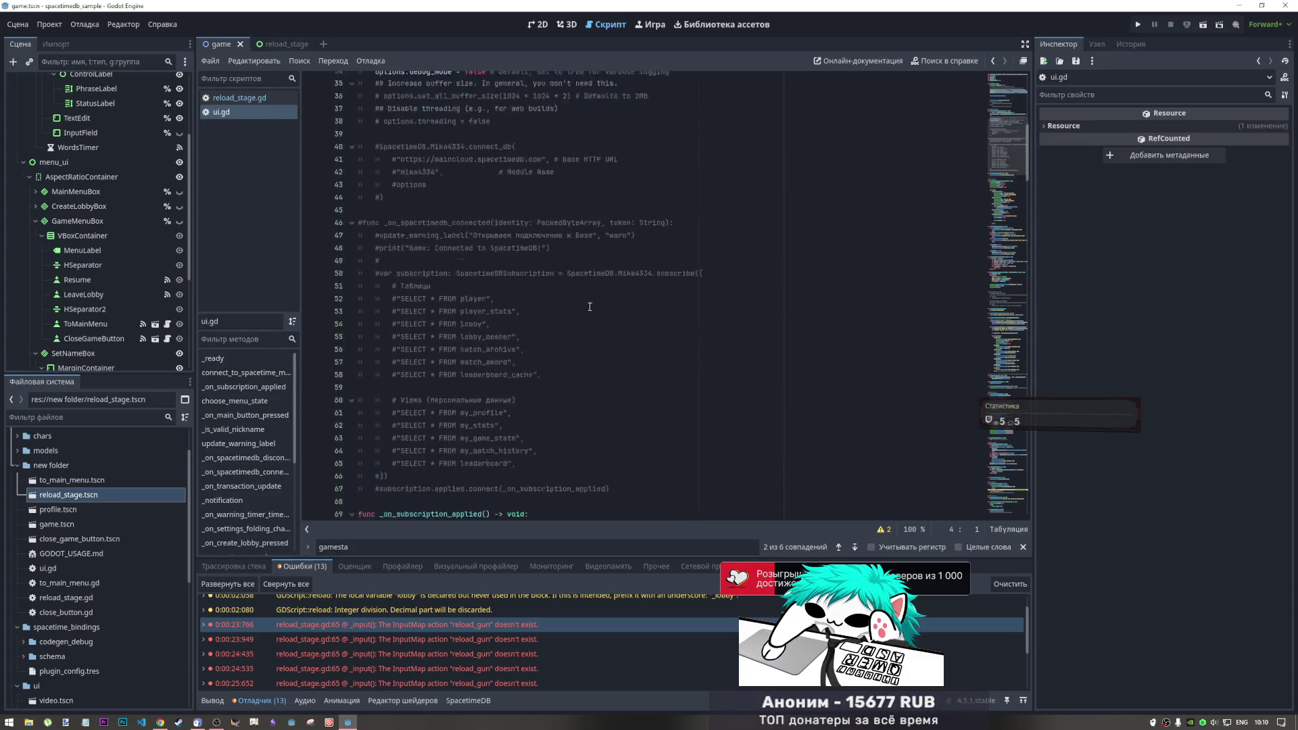
pyautogui.scroll(8, 411, 250)
pyautogui.keyDown('ctrl'); pyautogui.click(409, 181); pyautogui.keyUp('ctrl')
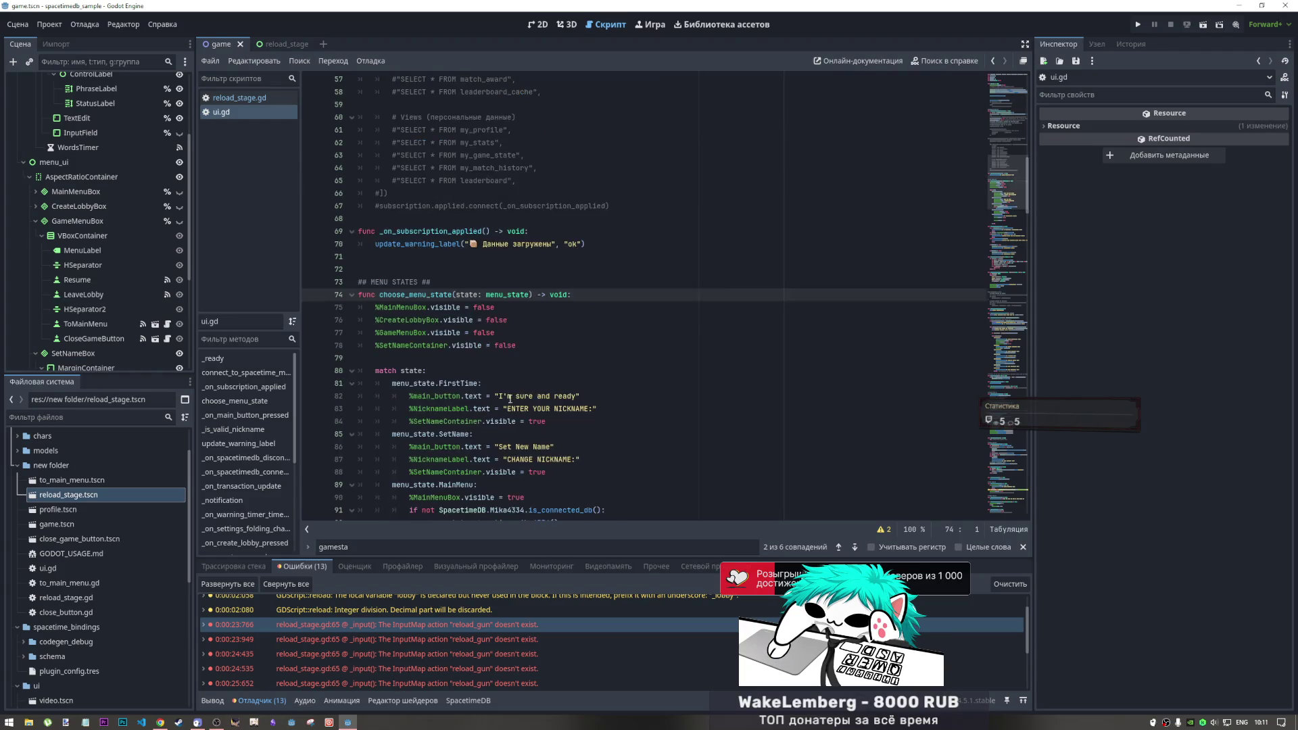
# Add a new indented line after line 98 in the GameState case and select ProfileBox
pyautogui.click(505, 320)
pyautogui.scroll(-6, 551, 417)
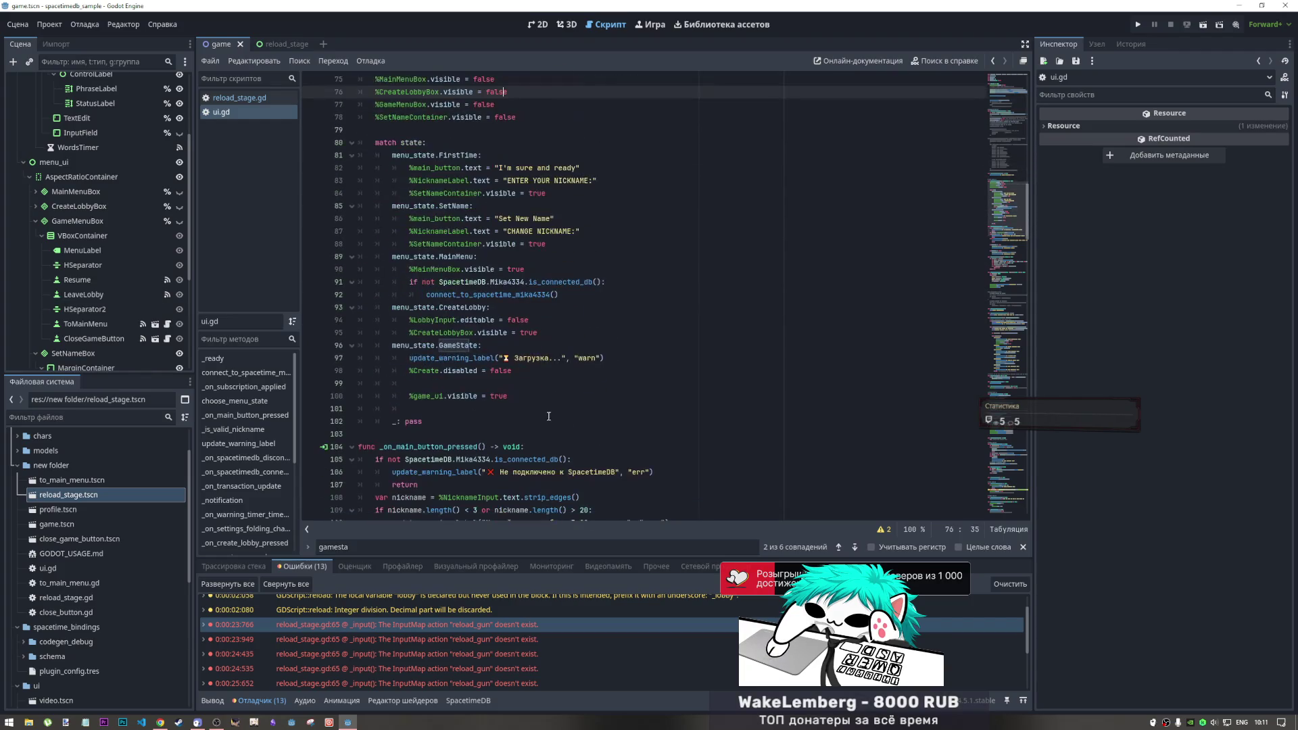
pyautogui.click(504, 385)
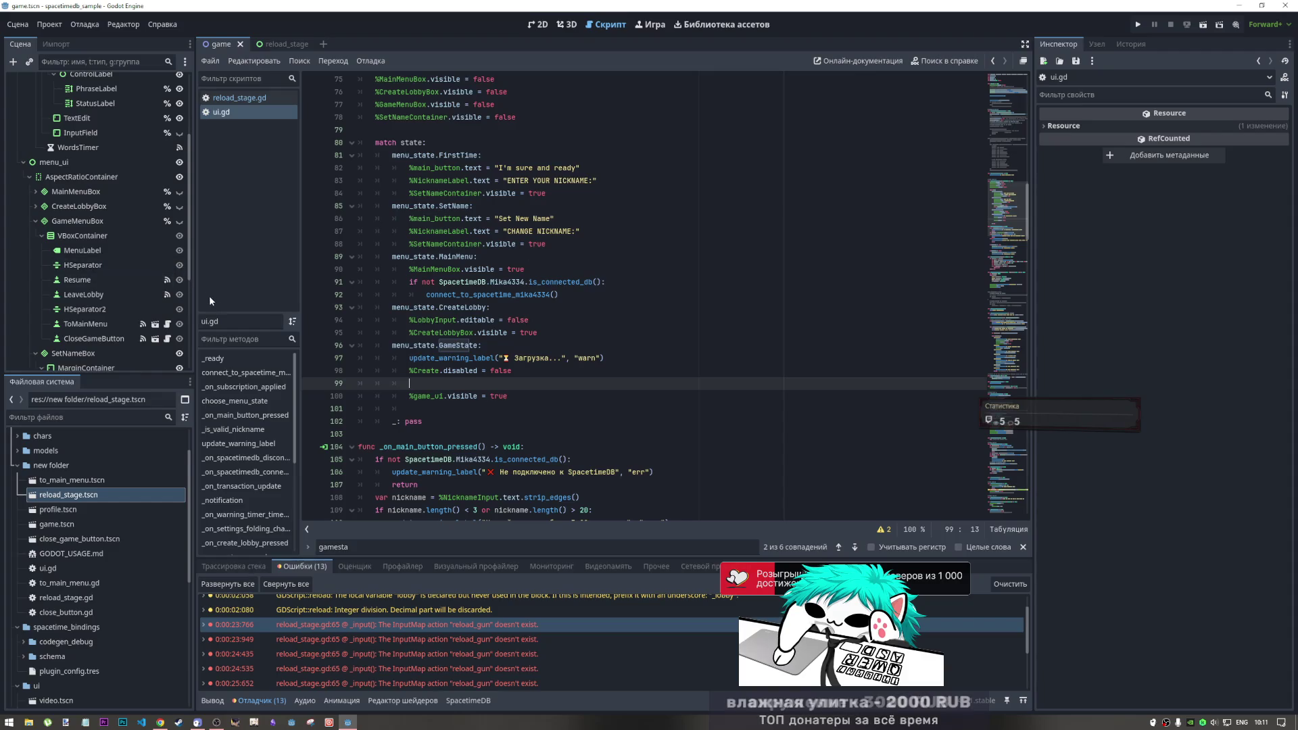
pyautogui.click(535, 371)
pyautogui.press('Return')
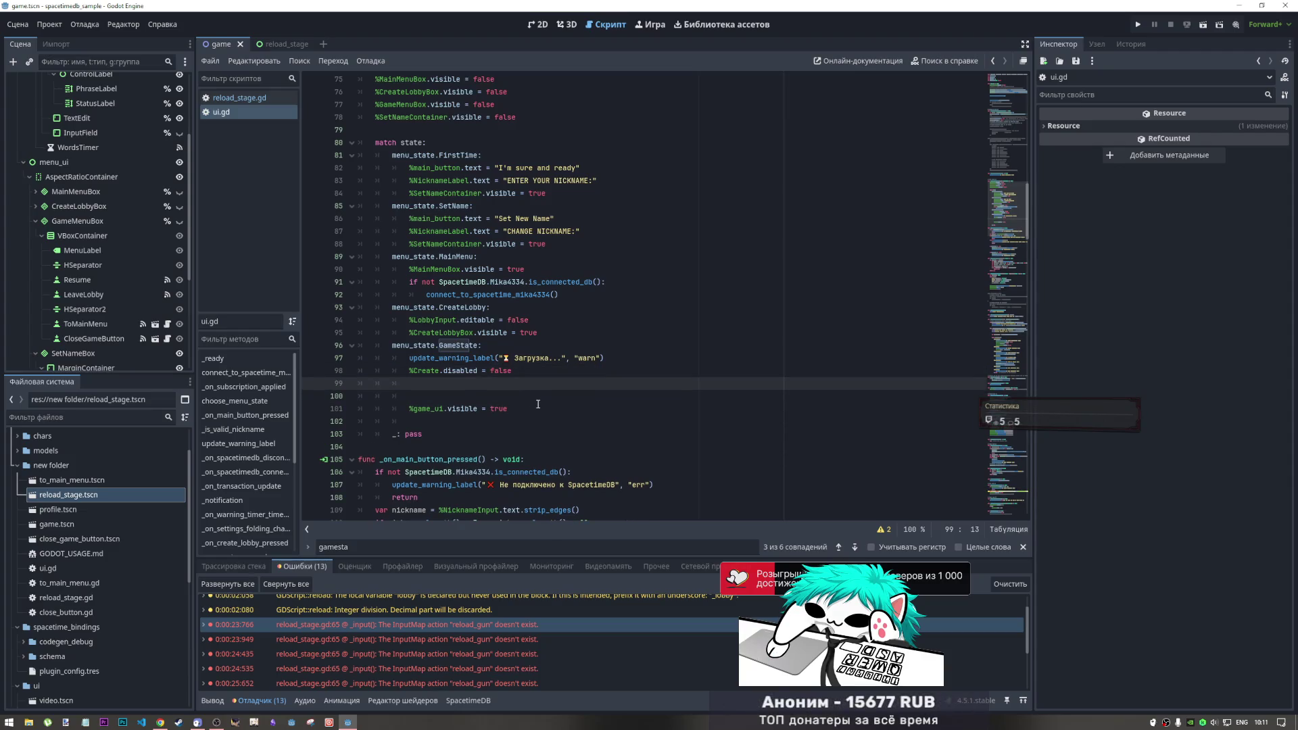
pyautogui.scroll(-5, 95, 226)
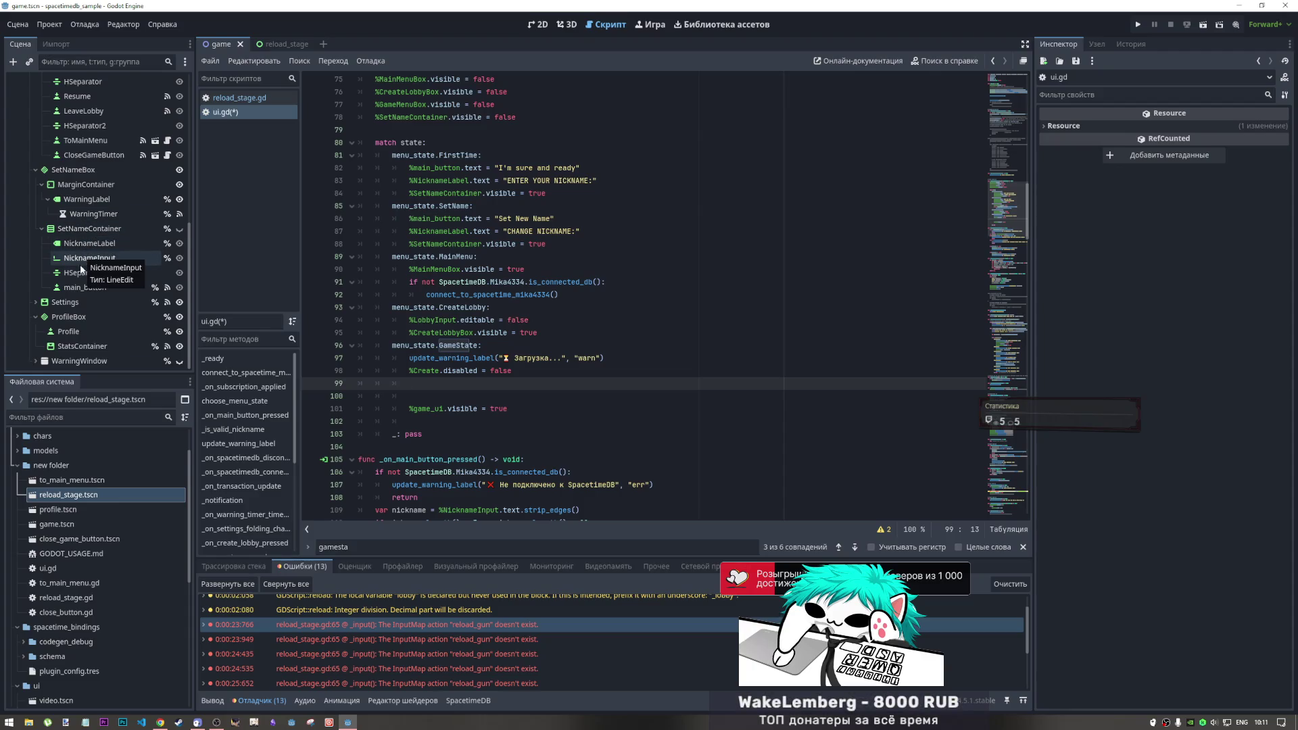
pyautogui.click(68, 318)
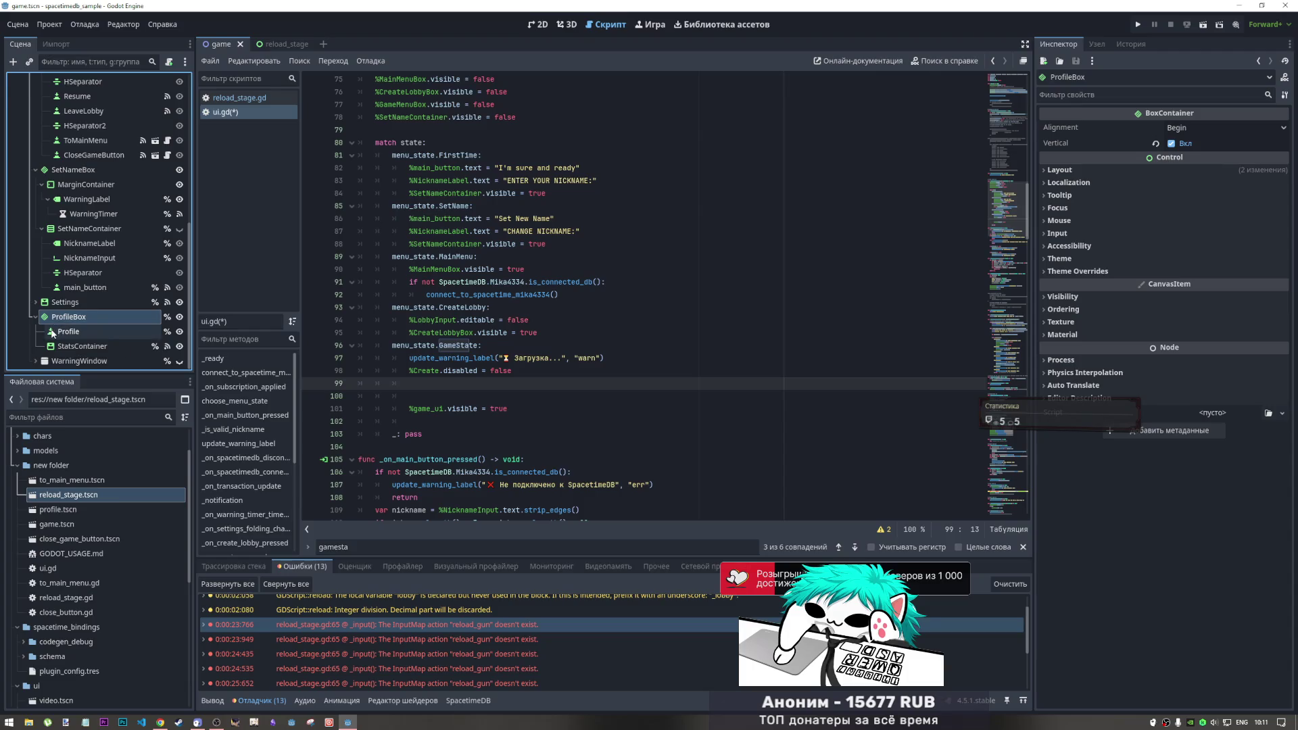
# Drag the ProfileBox node onto line 99 to insert %ProfileBox and add a dot
pyautogui.click(52, 333)
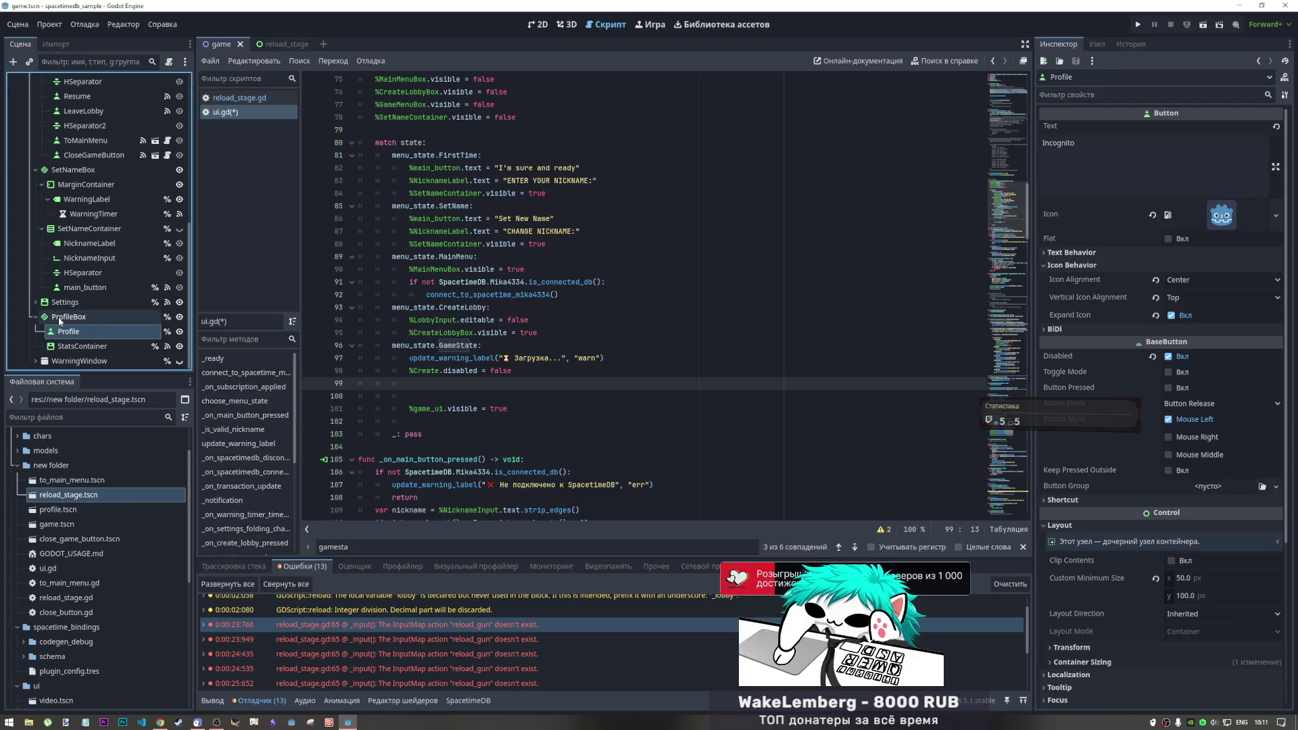
pyautogui.click(59, 322)
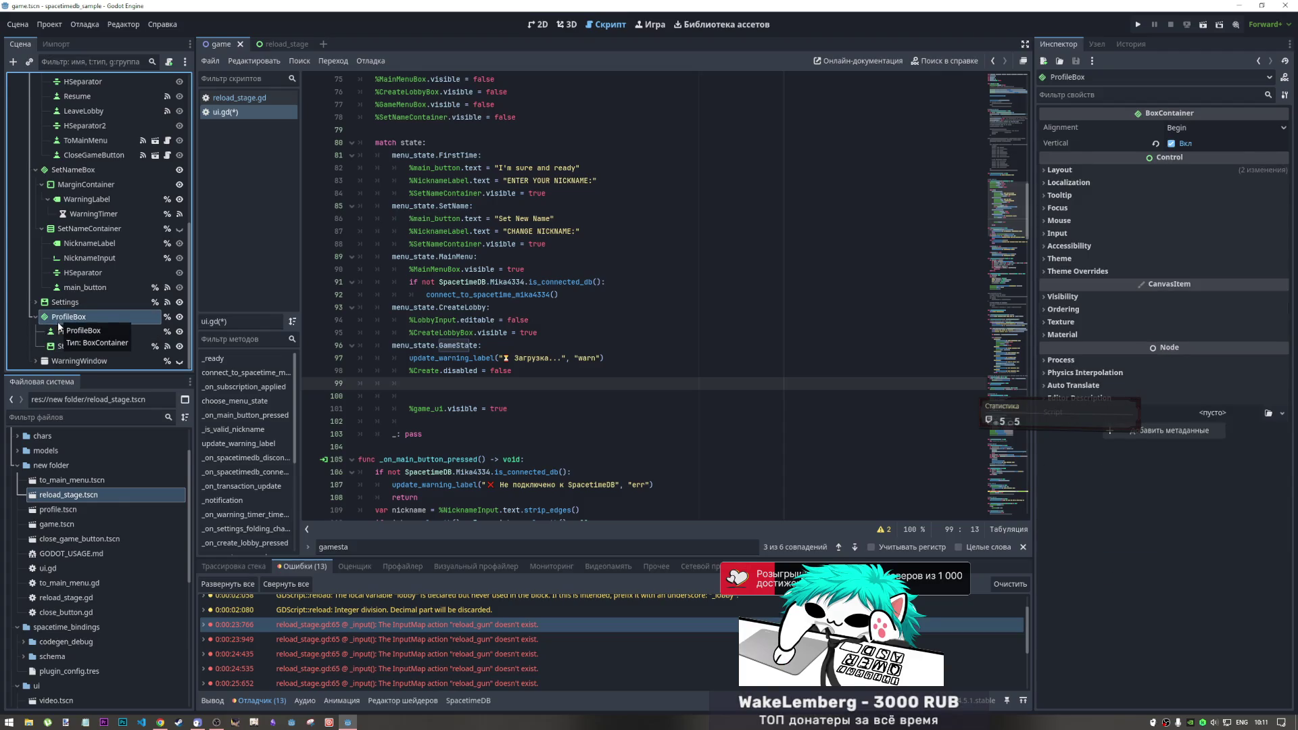
pyautogui.moveTo(59, 317)
pyautogui.mouseDown()
pyautogui.moveTo(433, 348)
pyautogui.moveTo(432, 384)
pyautogui.mouseUp()
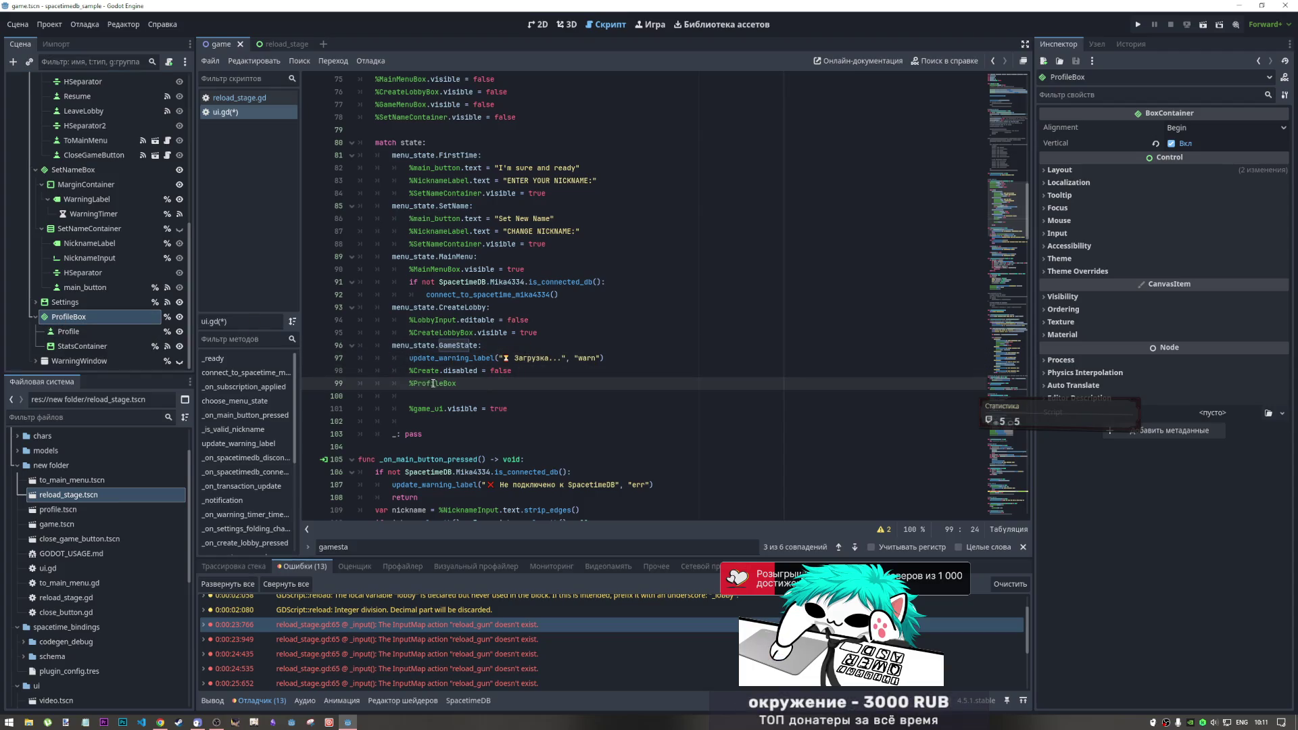
pyautogui.click(523, 388)
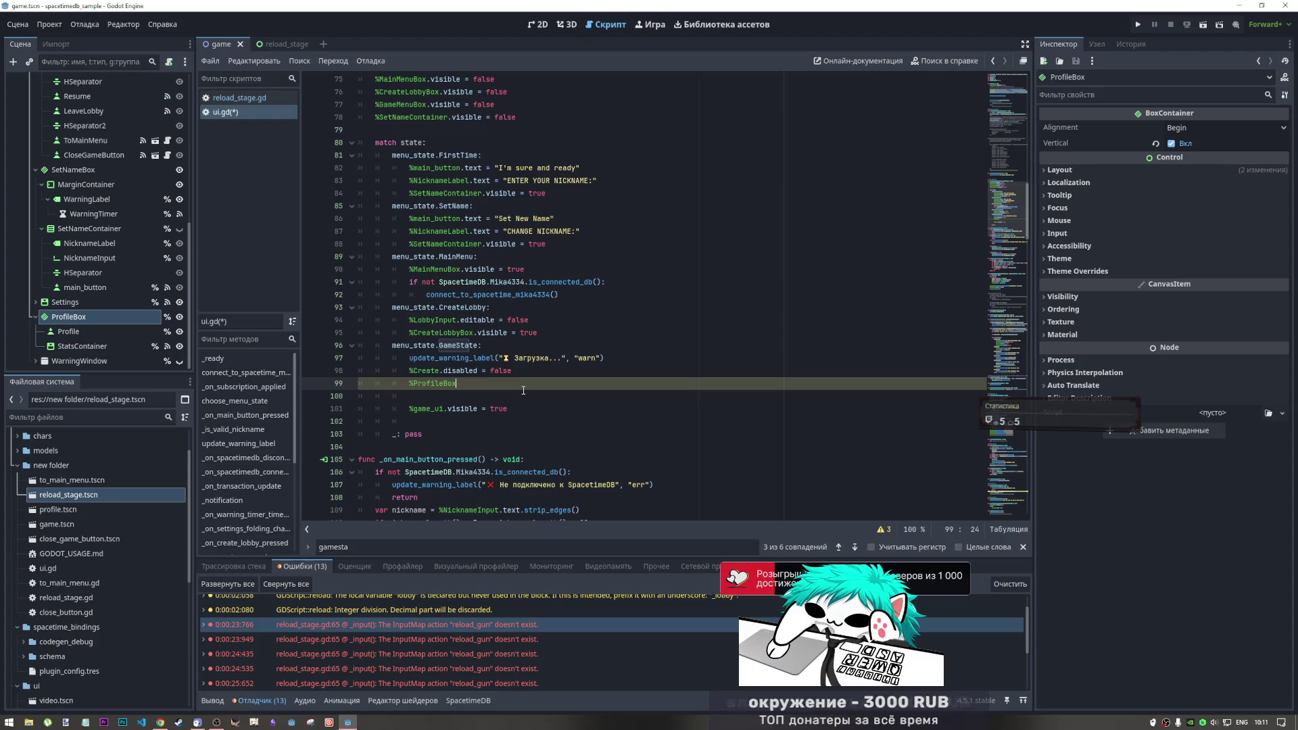
pyautogui.write('.')
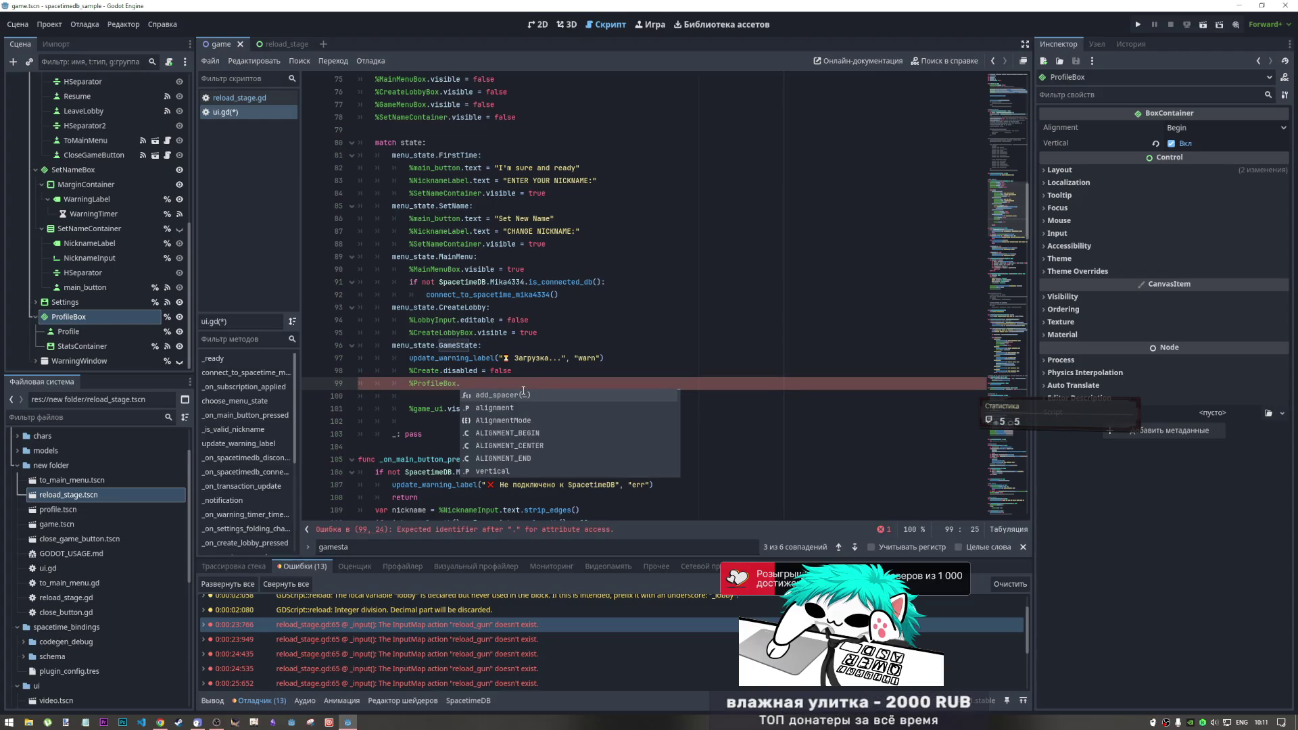
# Copy 'visible = true' from line 90 onto line 99, changing true to false
pyautogui.click(552, 332)
pyautogui.press('End')
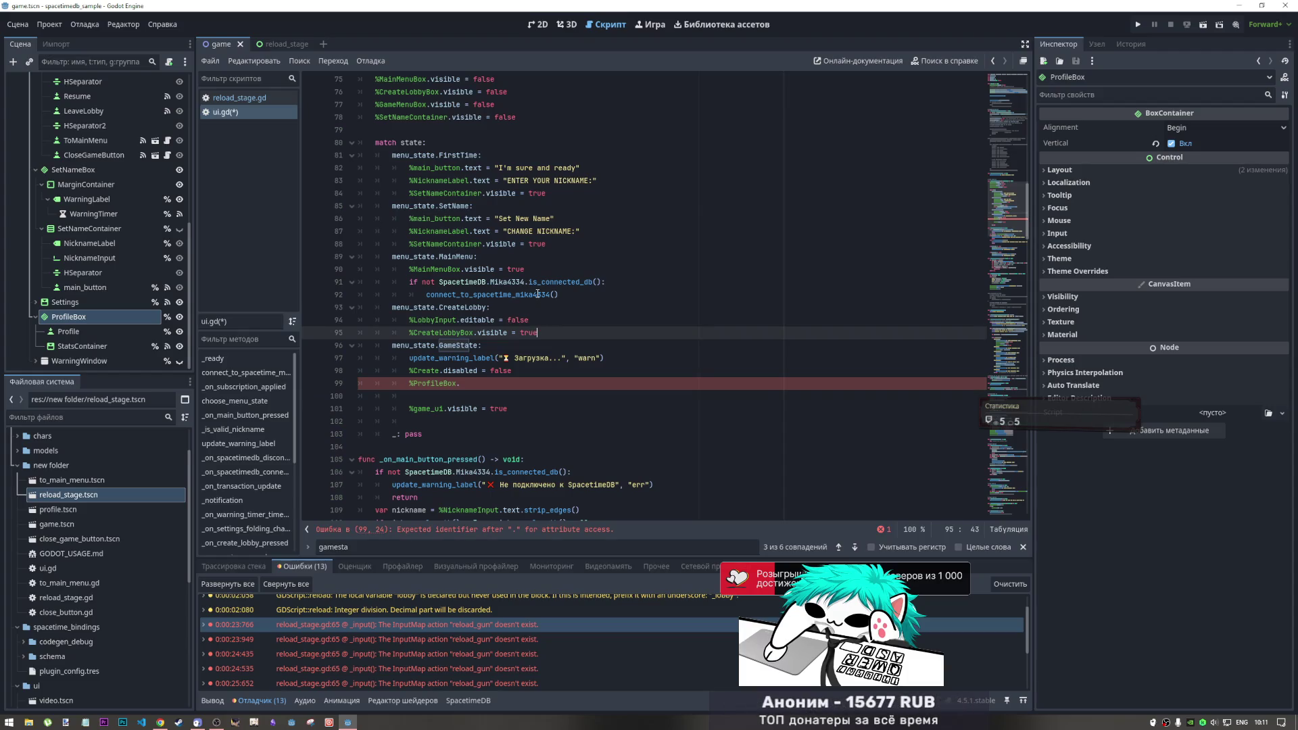
pyautogui.moveTo(525, 269); pyautogui.dragTo(465, 270)
pyautogui.hotkey('ctrl', 'c')
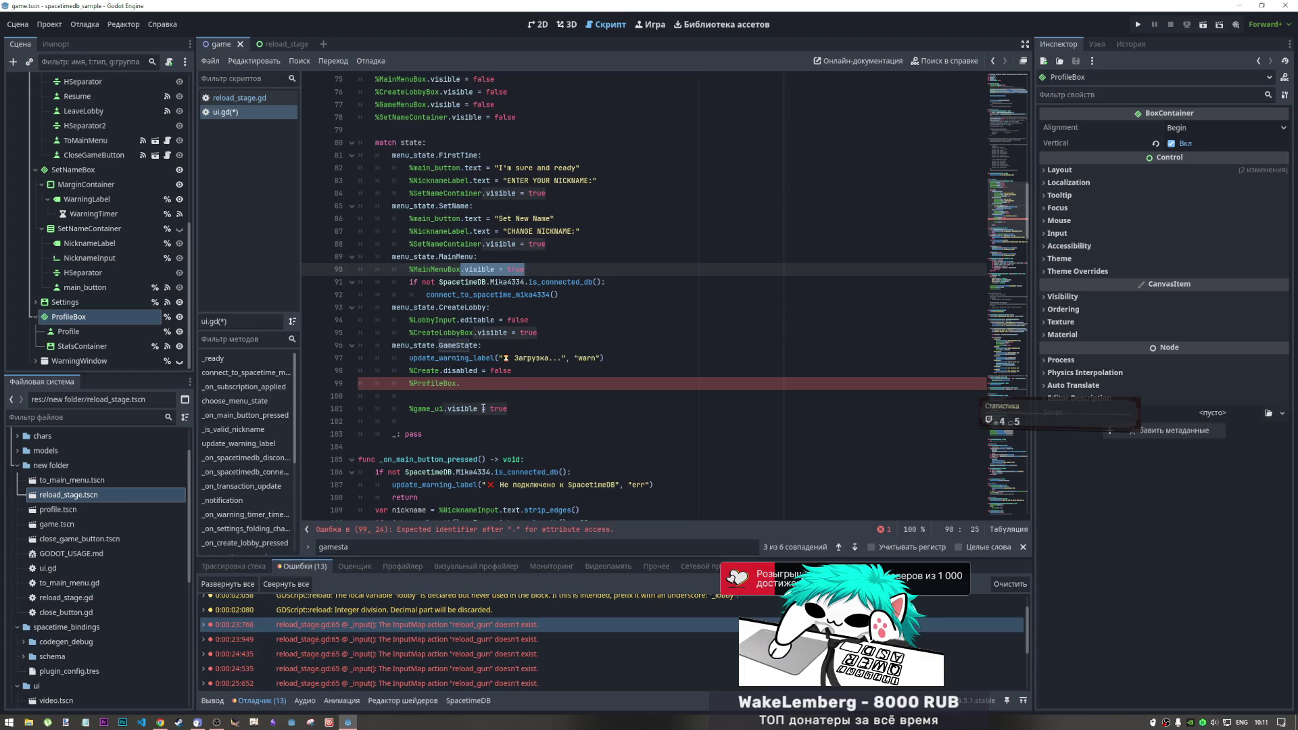
pyautogui.click(479, 385)
pyautogui.hotkey('ctrl', 'v')
pyautogui.moveTo(521, 383); pyautogui.dragTo(505, 384)
pyautogui.write('false')
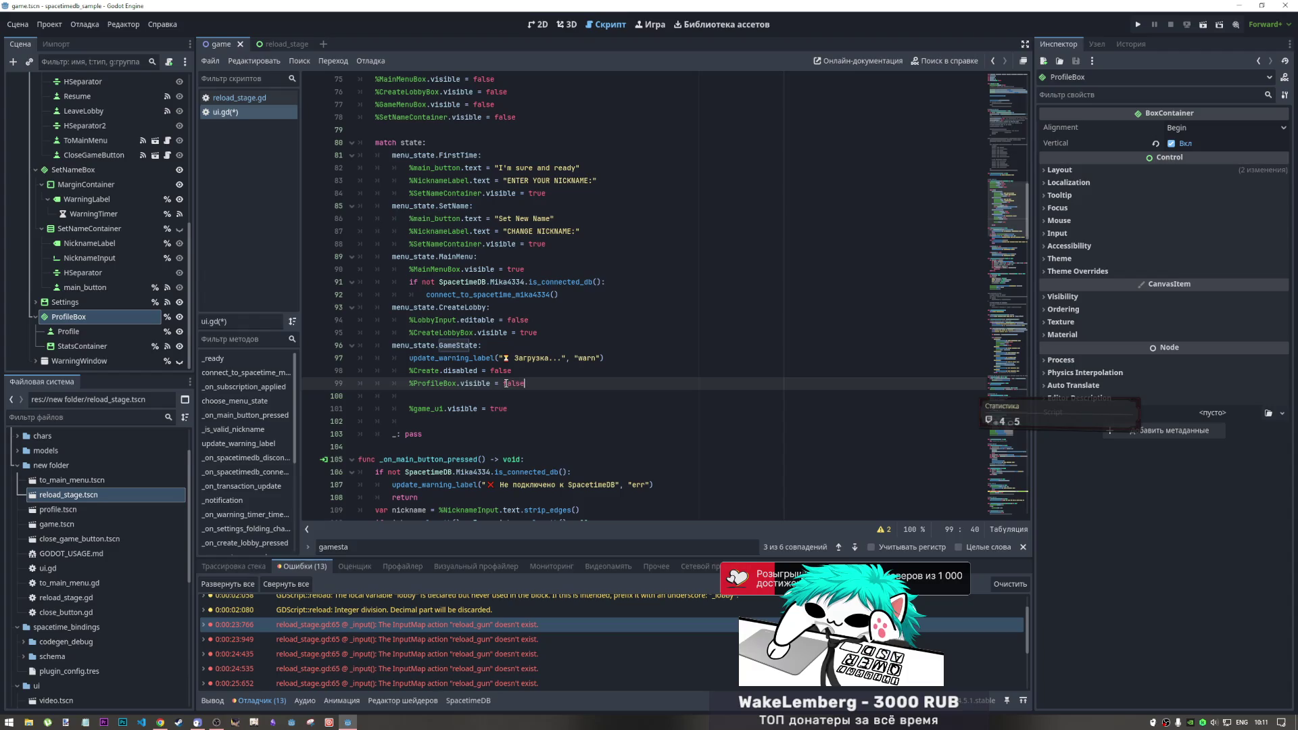
pyautogui.press('Home')
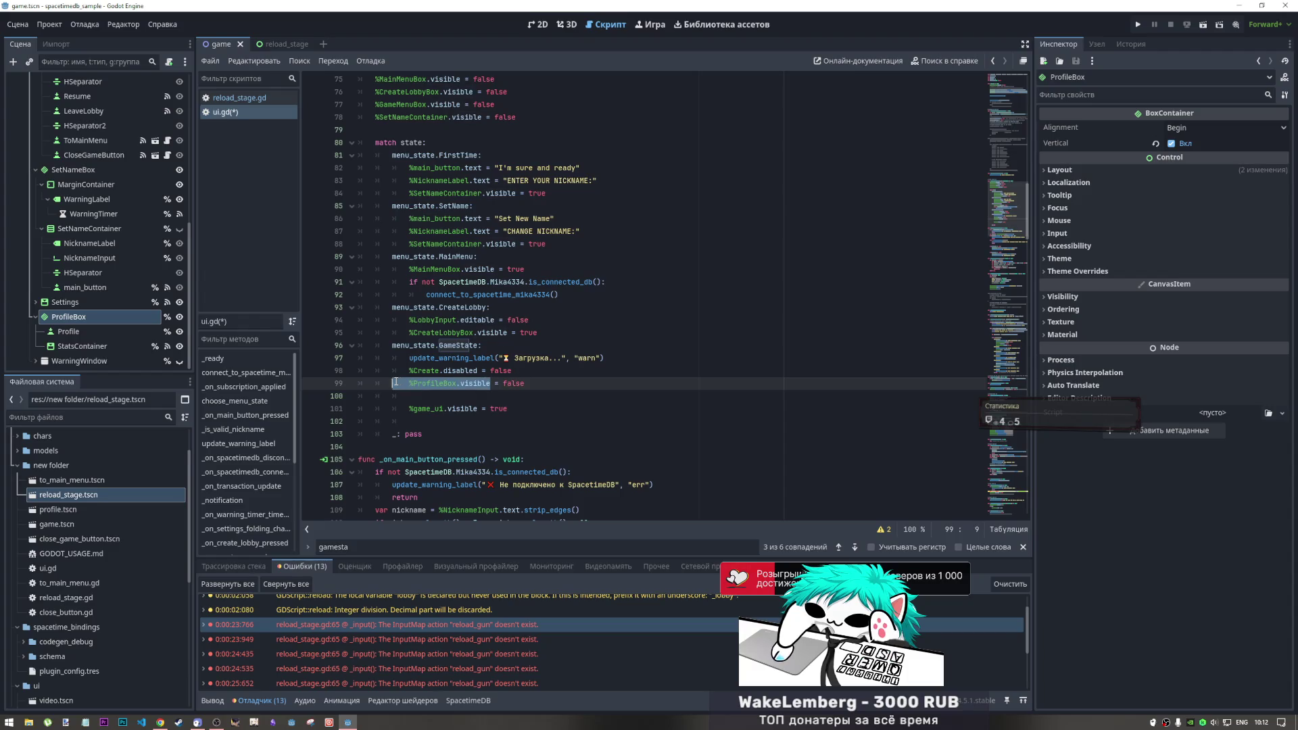
pyautogui.scroll(4, 463, 294)
pyautogui.click(474, 282)
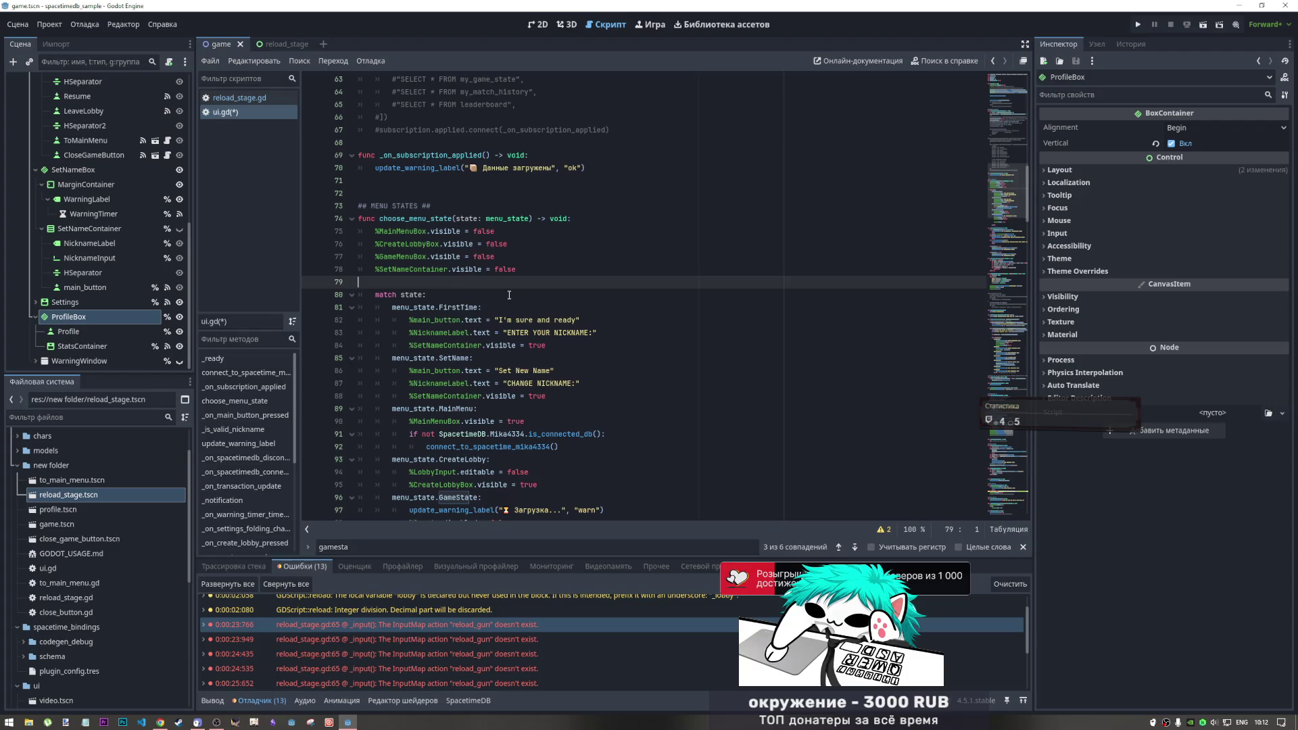
# Add '%ProfileBox.visible = true' on a new line 80 before the match, and save ui.gd
pyautogui.press('Return')
pyautogui.press('Up')
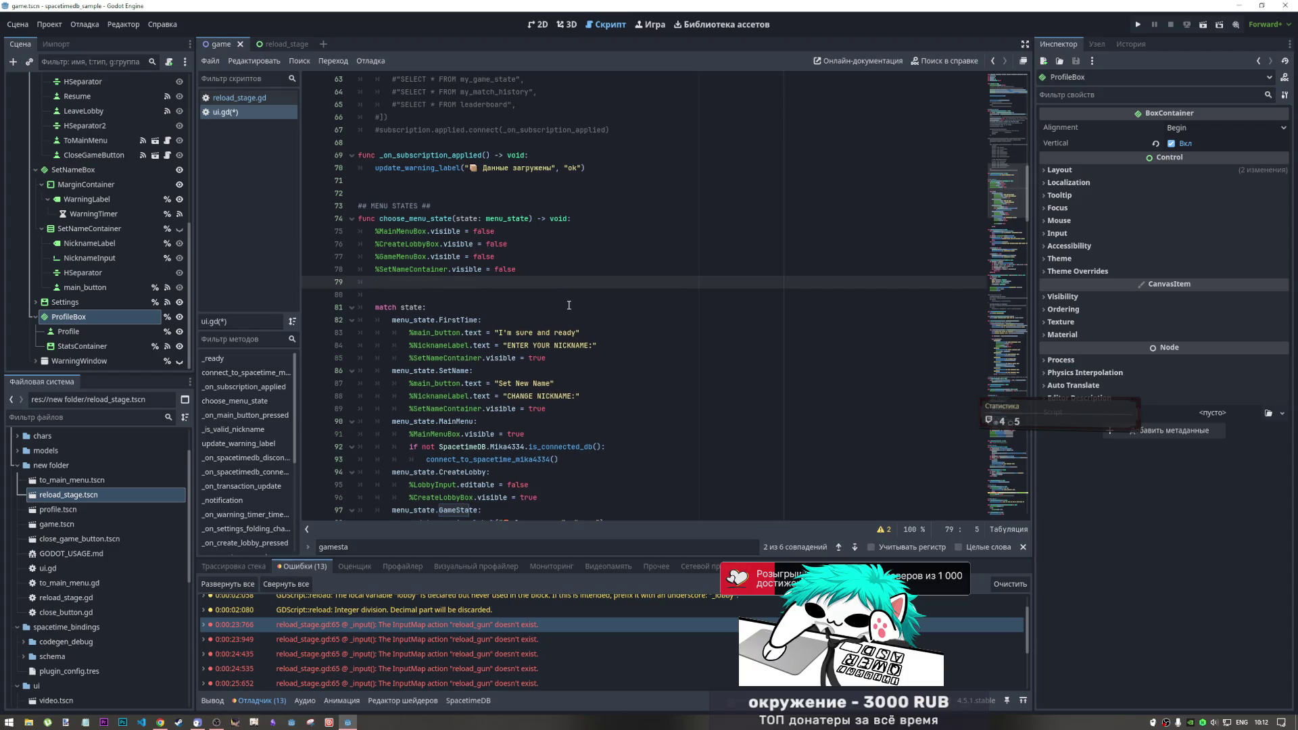
pyautogui.press('Return')
pyautogui.write('%ProfileBox.visible = ')
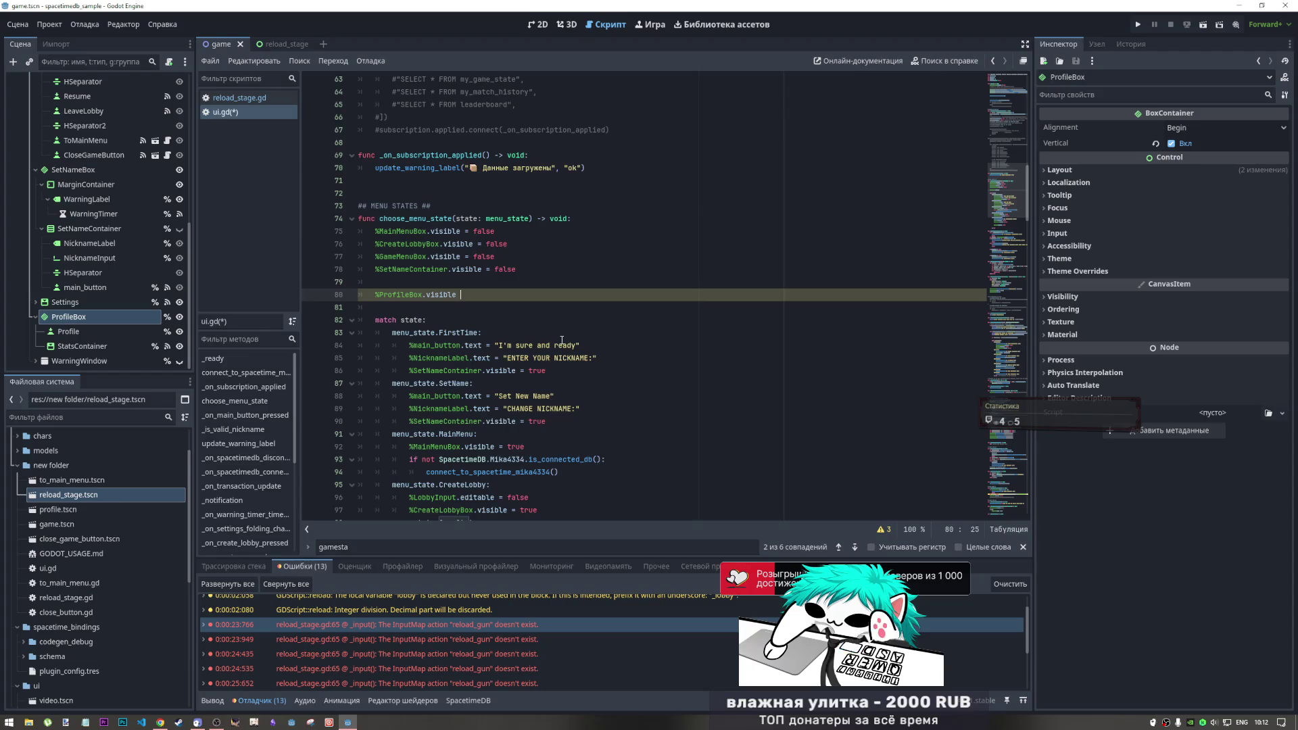
pyautogui.write('true')
pyautogui.press('Down')
pyautogui.press('Down')
pyautogui.hotkey('ctrl', 's')
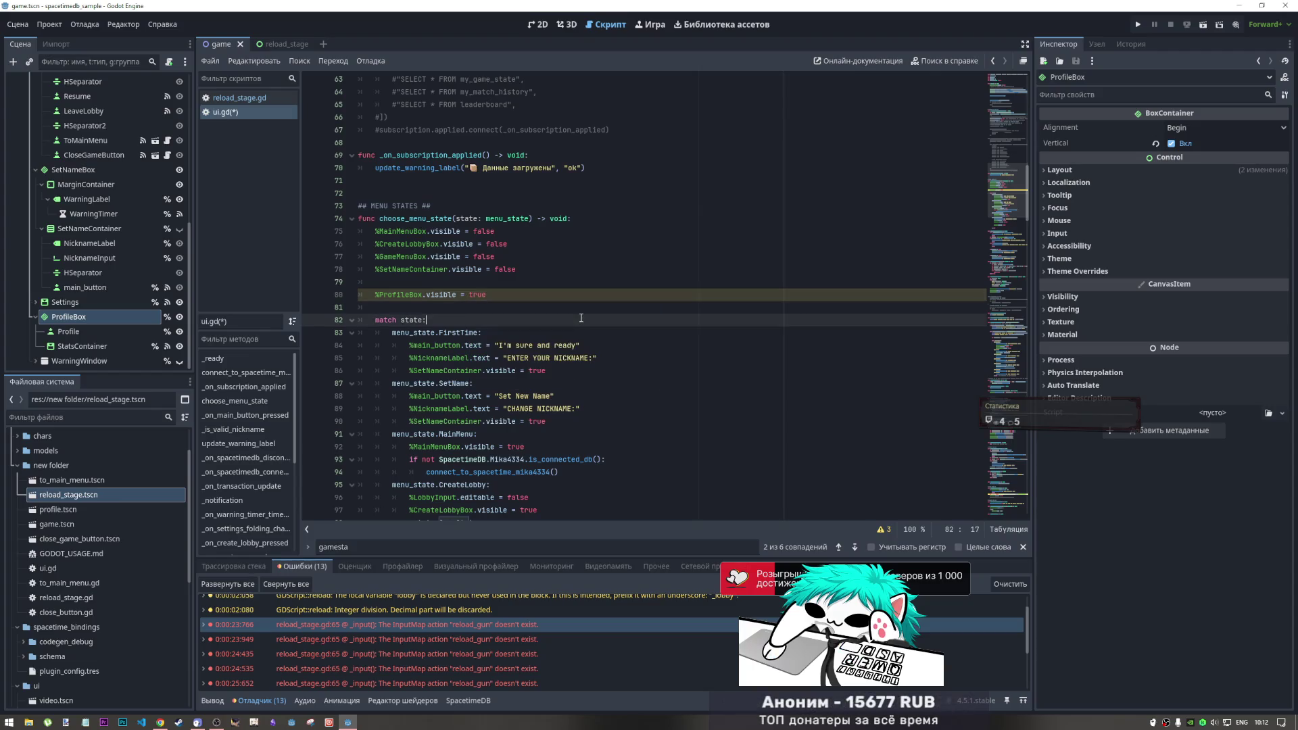
pyautogui.press('Up')
pyautogui.scroll(-8, 473, 392)
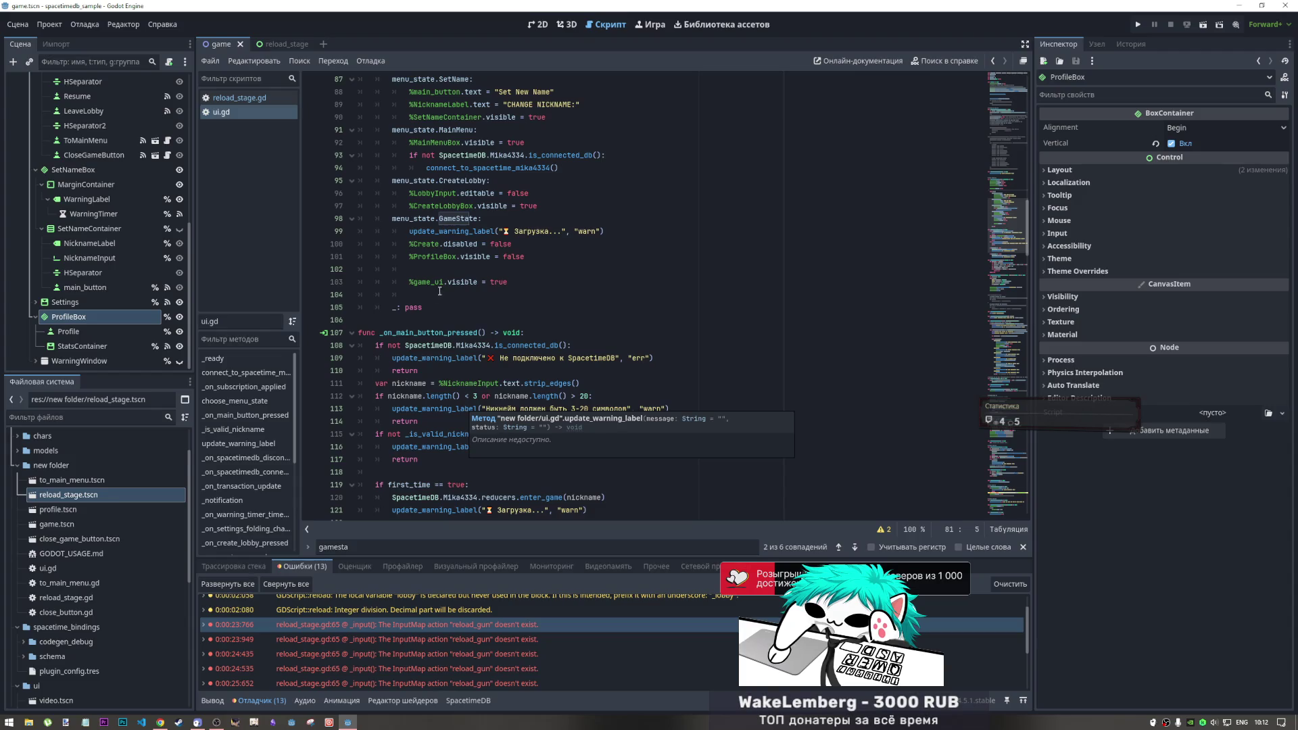
pyautogui.click(505, 257)
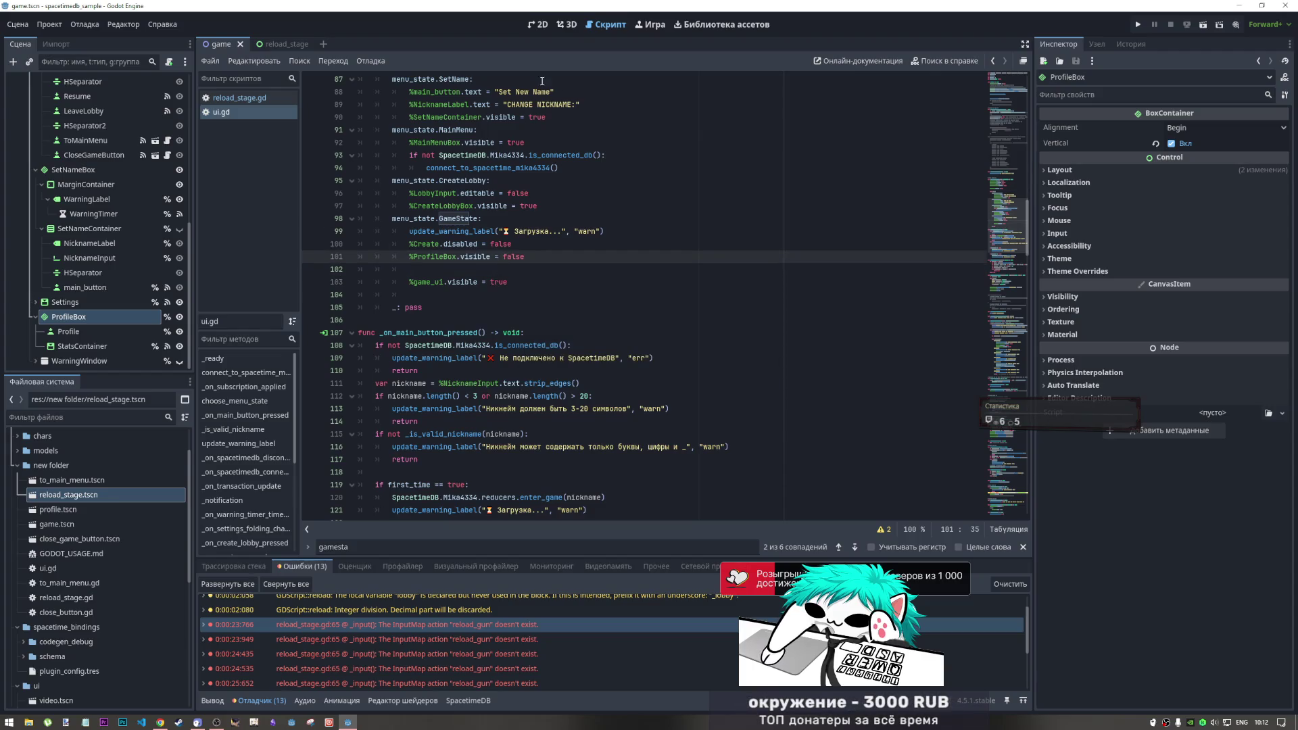
# Scroll ui.gd up to review the declarations near the menu_state enum
pyautogui.scroll(15, 521, 273)
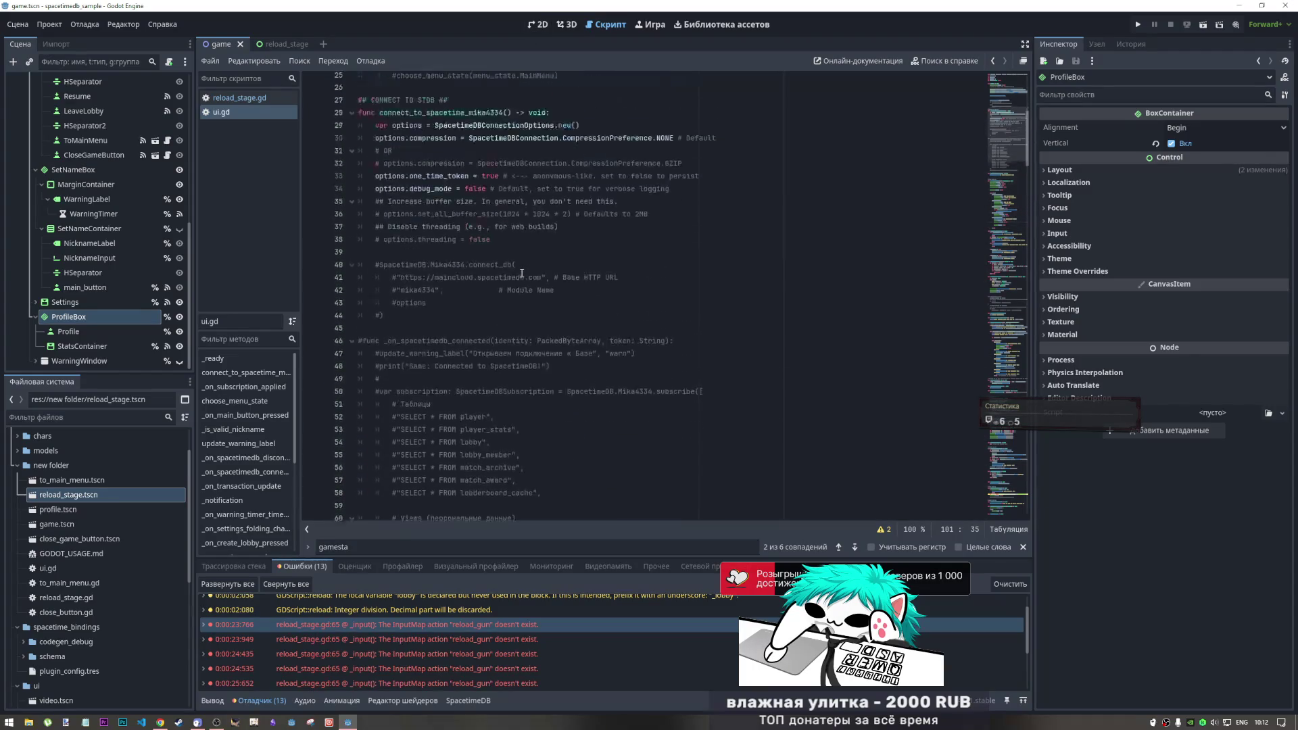
pyautogui.scroll(-14, 521, 273)
pyautogui.scroll(2, 516, 266)
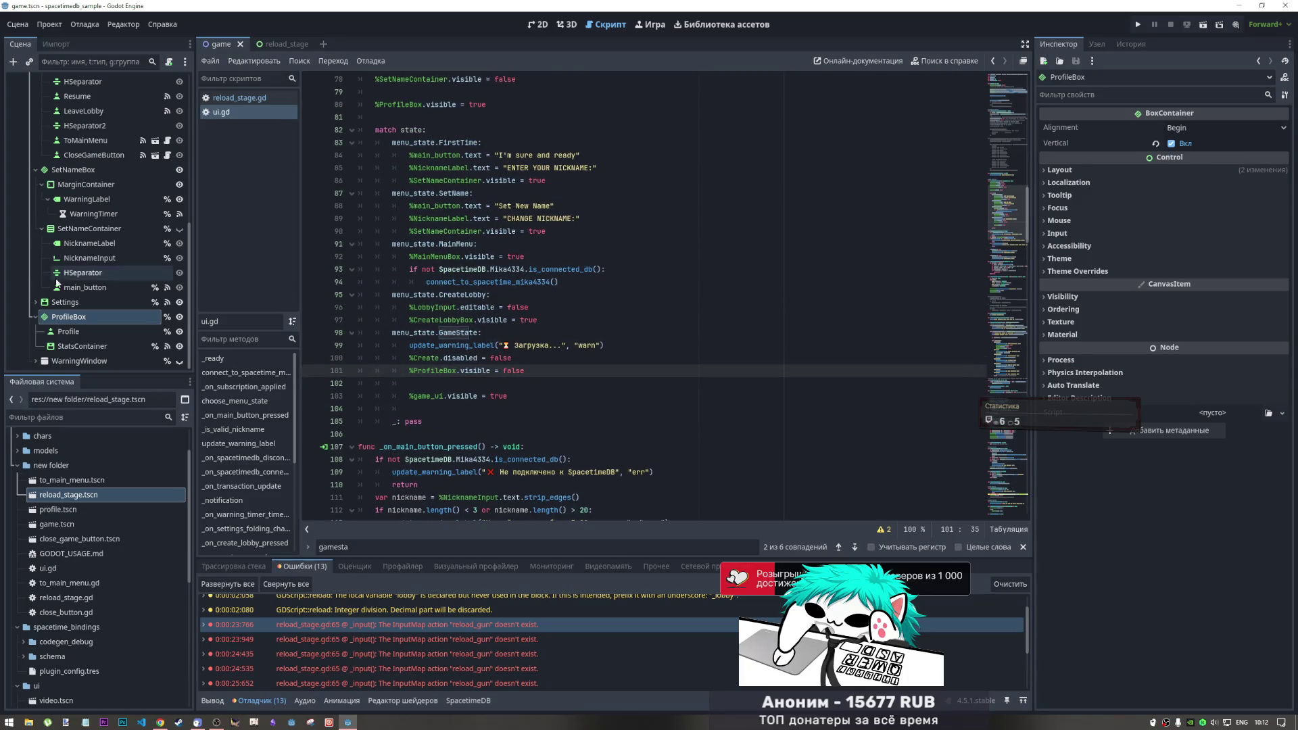
pyautogui.scroll(5, 61, 284)
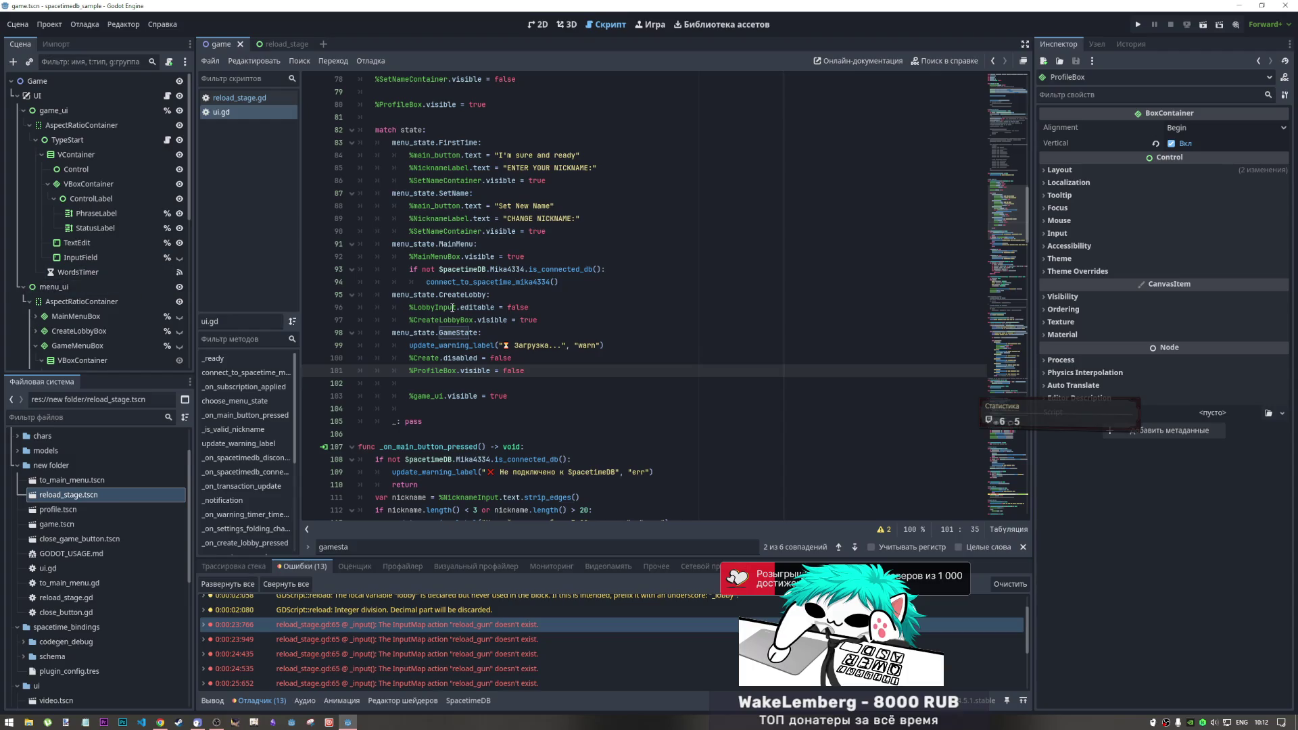
pyautogui.scroll(6, 453, 309)
pyautogui.click(1006, 115)
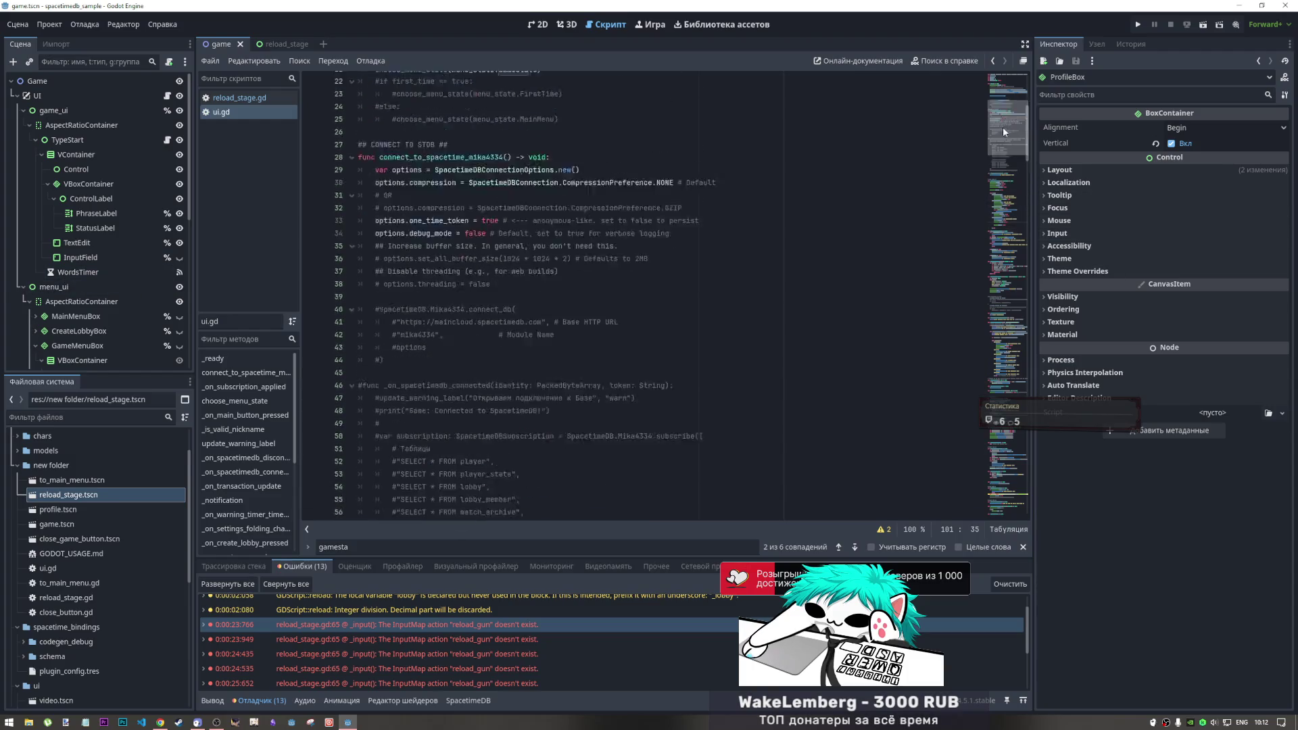
pyautogui.moveTo(1006, 115); pyautogui.dragTo(1007, 113)
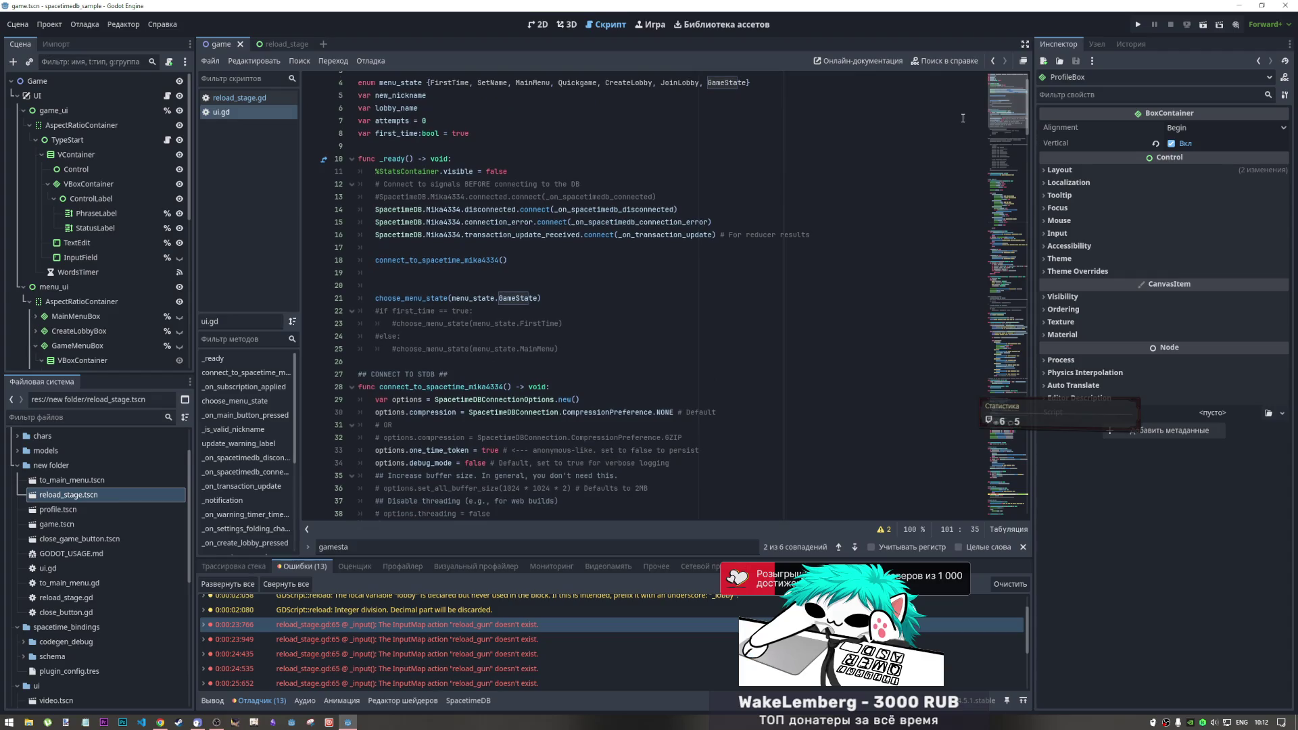
pyautogui.click(685, 113)
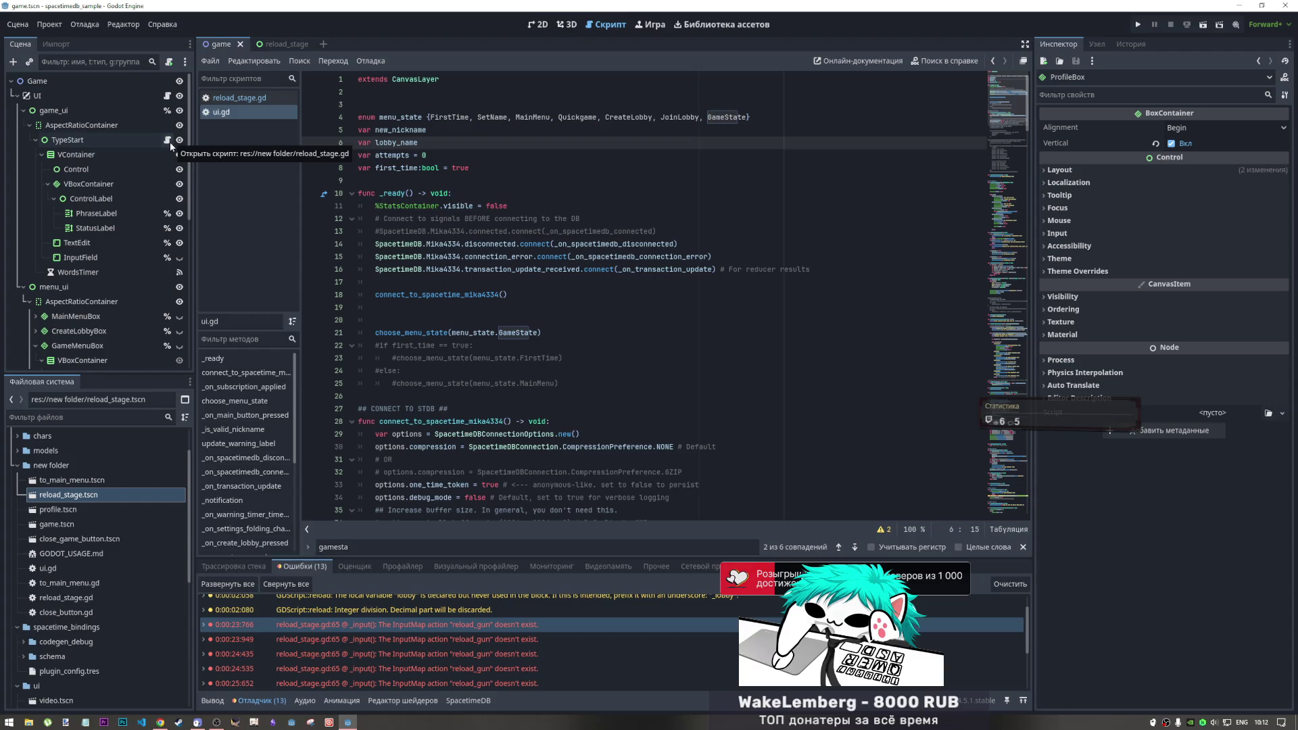
# Open reload_stage.gd from the script icon beside TypeStart in the Scene dock
pyautogui.scroll(-3, 116, 221)
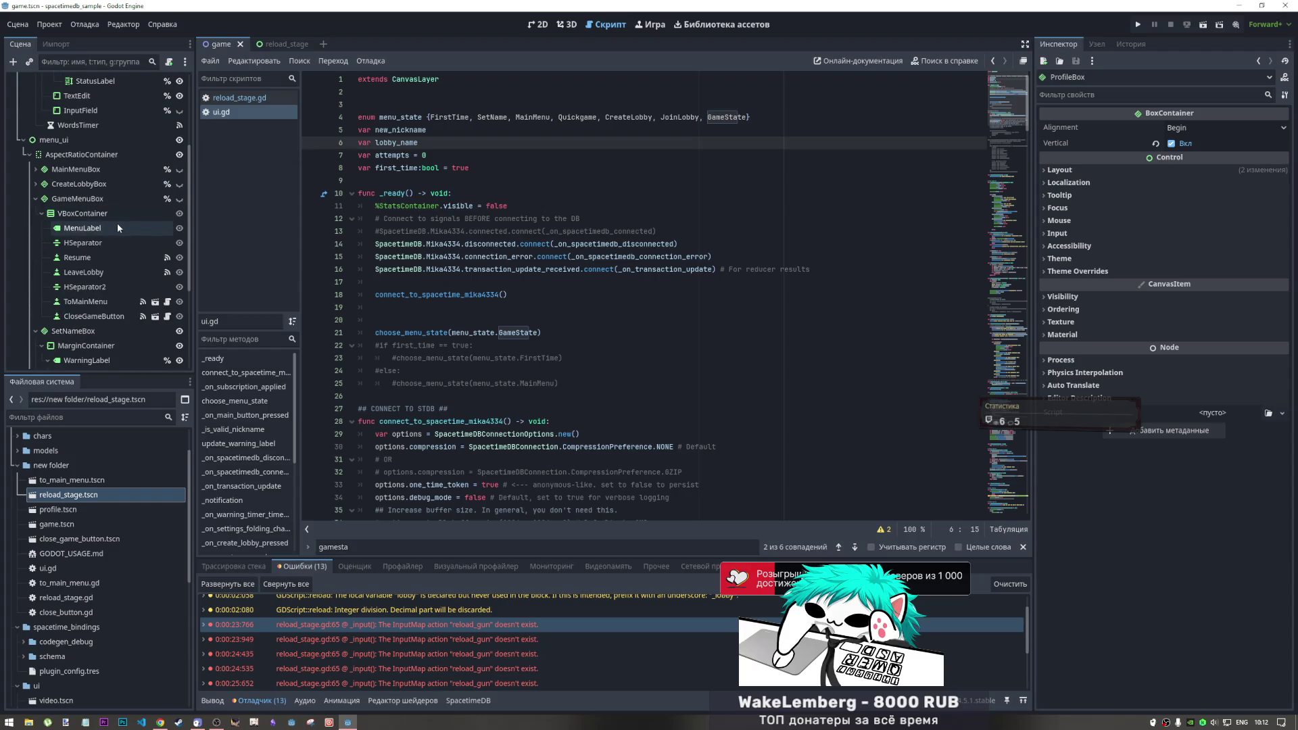
pyautogui.scroll(2, 117, 220)
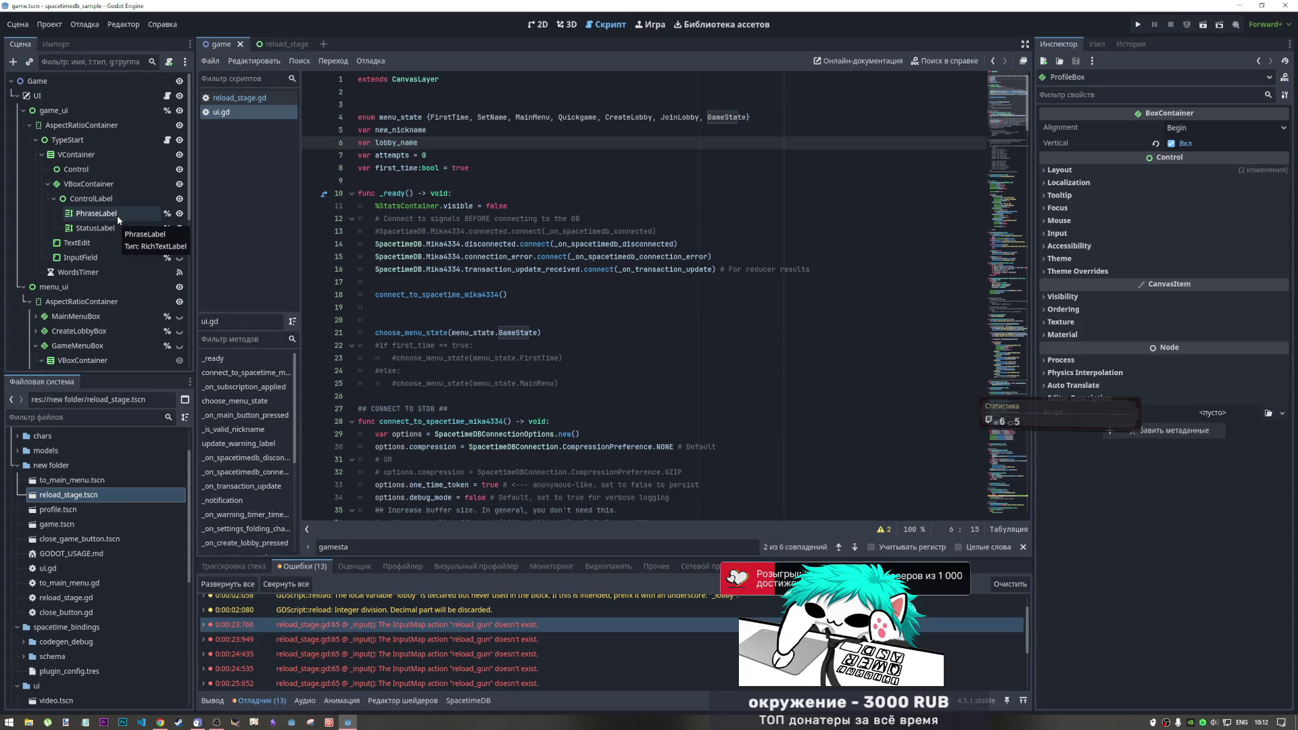
pyautogui.click(167, 140)
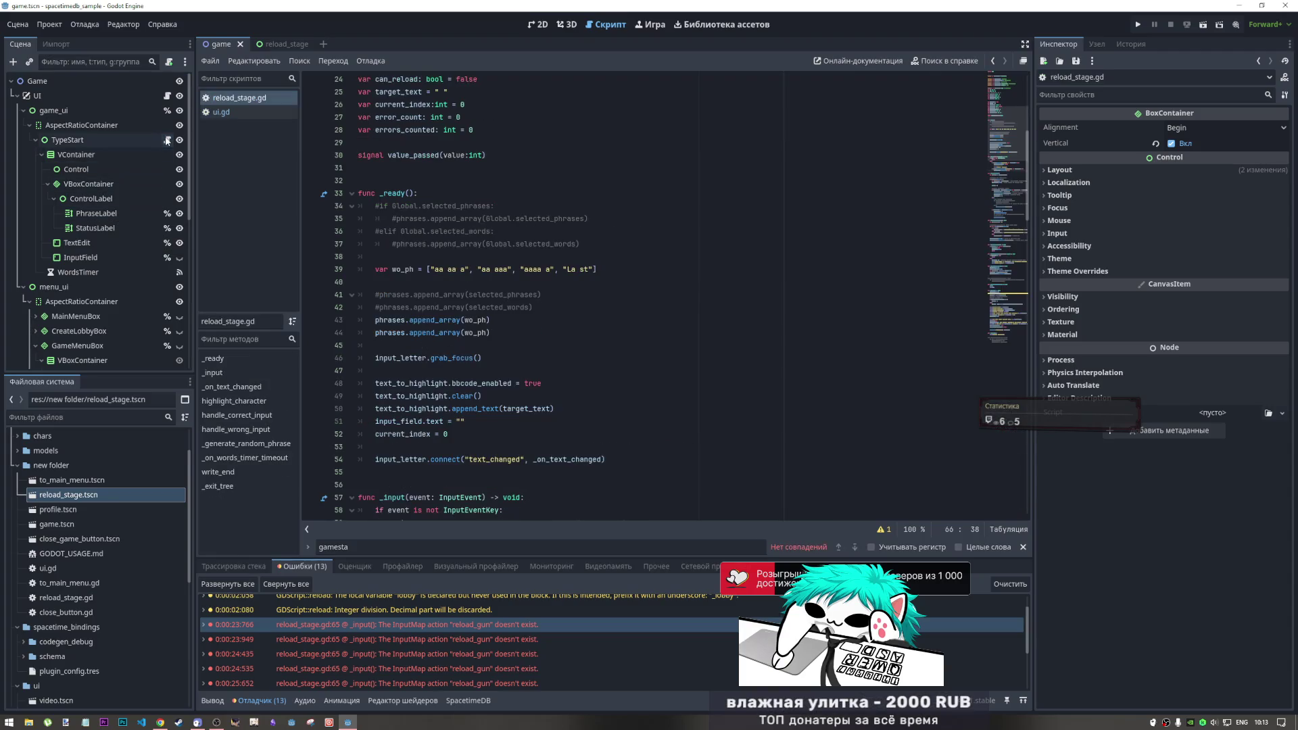
# Select reload_stage on line 10 and search the script for it with Ctrl+F
pyautogui.click(446, 104)
pyautogui.scroll(8, 529, 255)
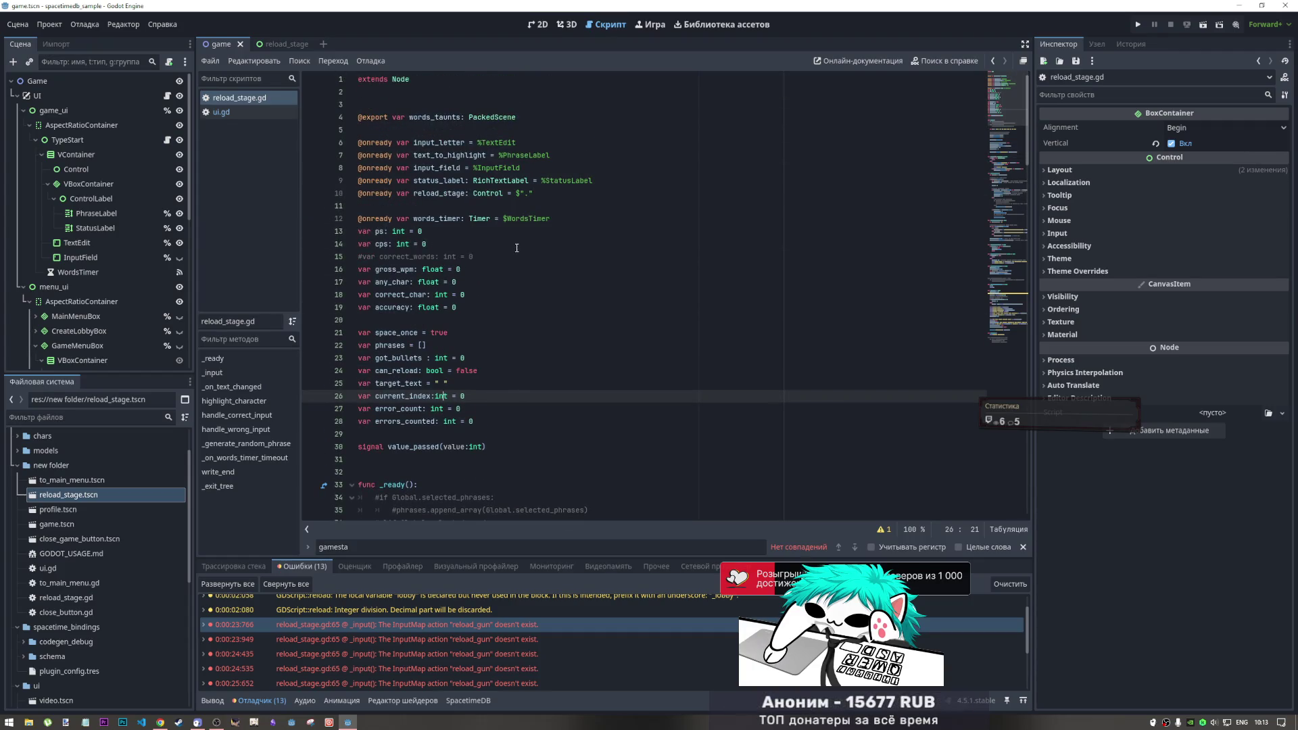
pyautogui.click(454, 194)
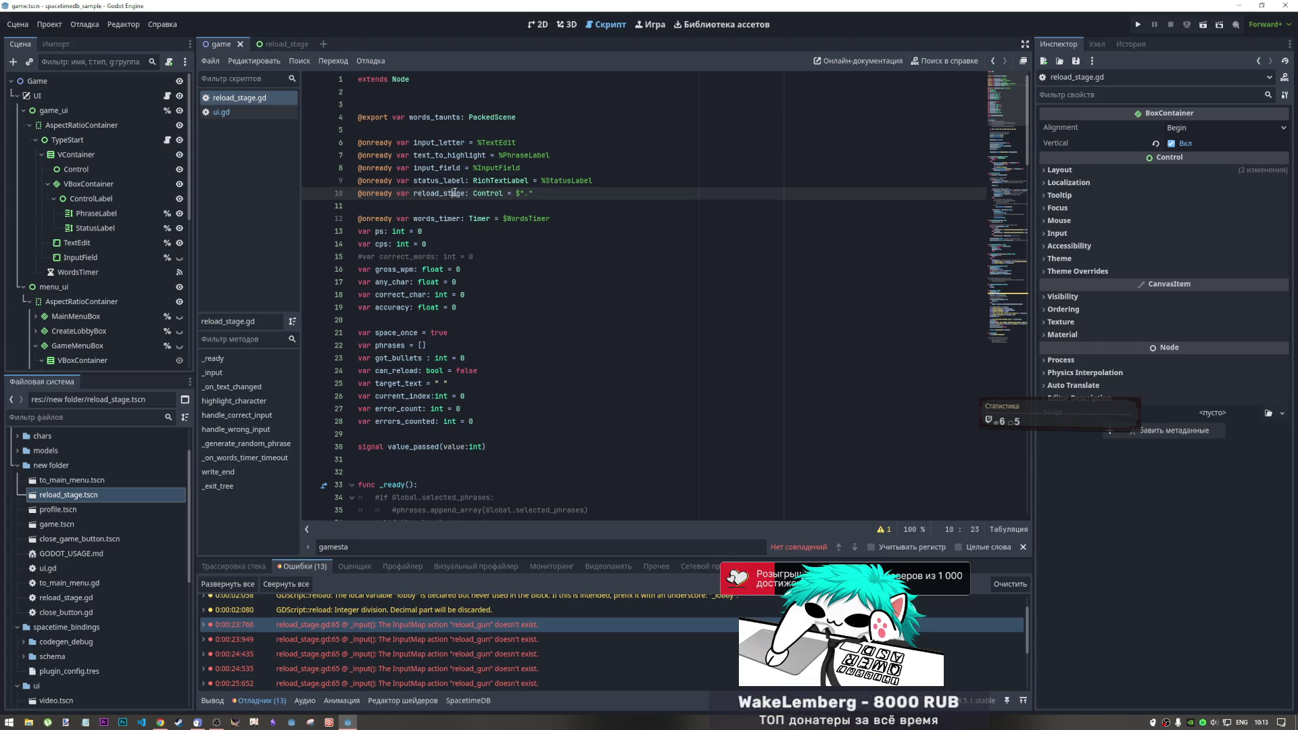
pyautogui.doubleClick(455, 193)
pyautogui.hotkey('ctrl', 'f')
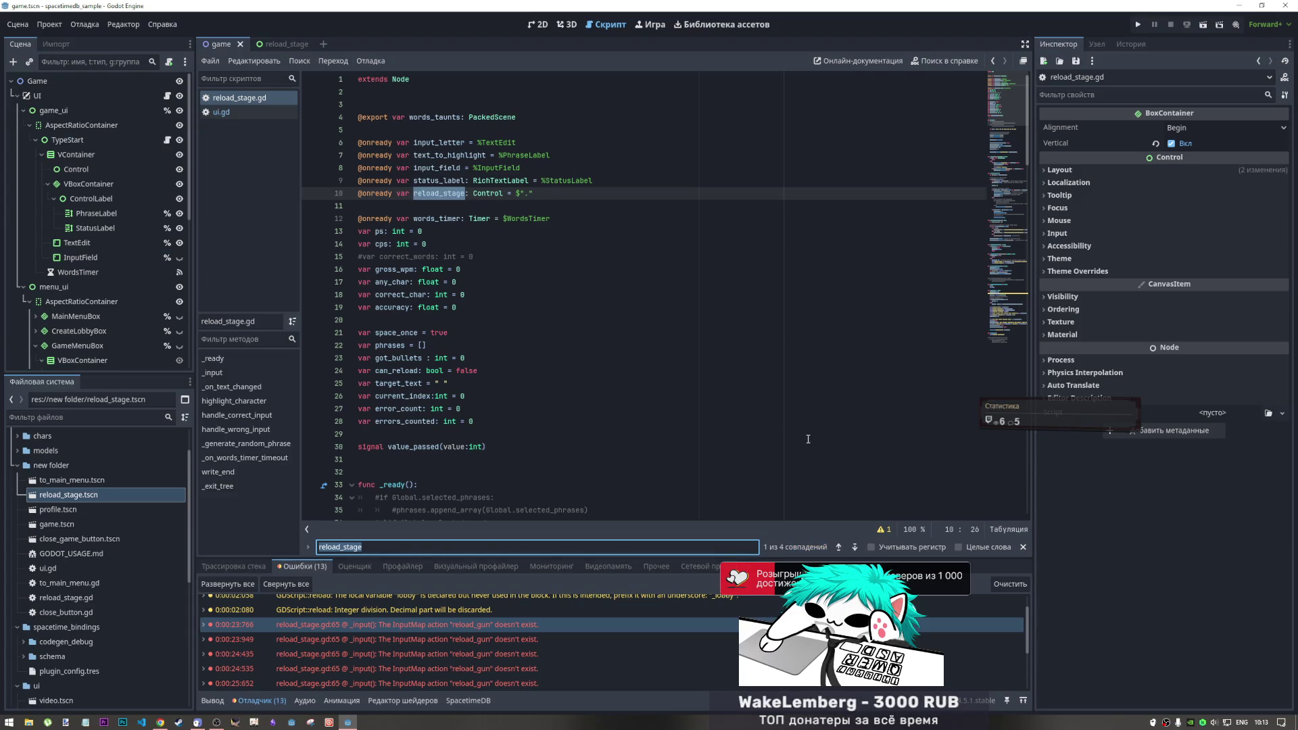
# Step through the four reload_stage matches, including reload_stage.set_visible(false) under reload_gun
pyautogui.click(855, 548)
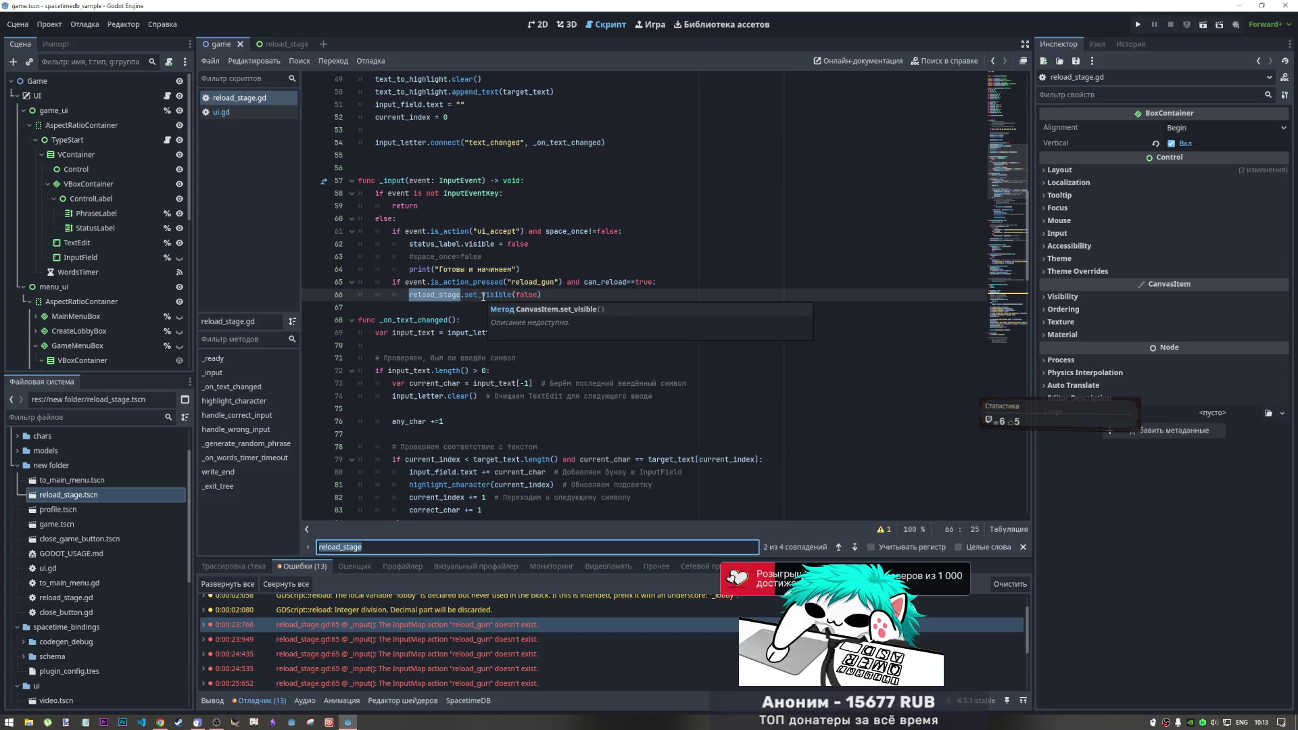
pyautogui.click(855, 547)
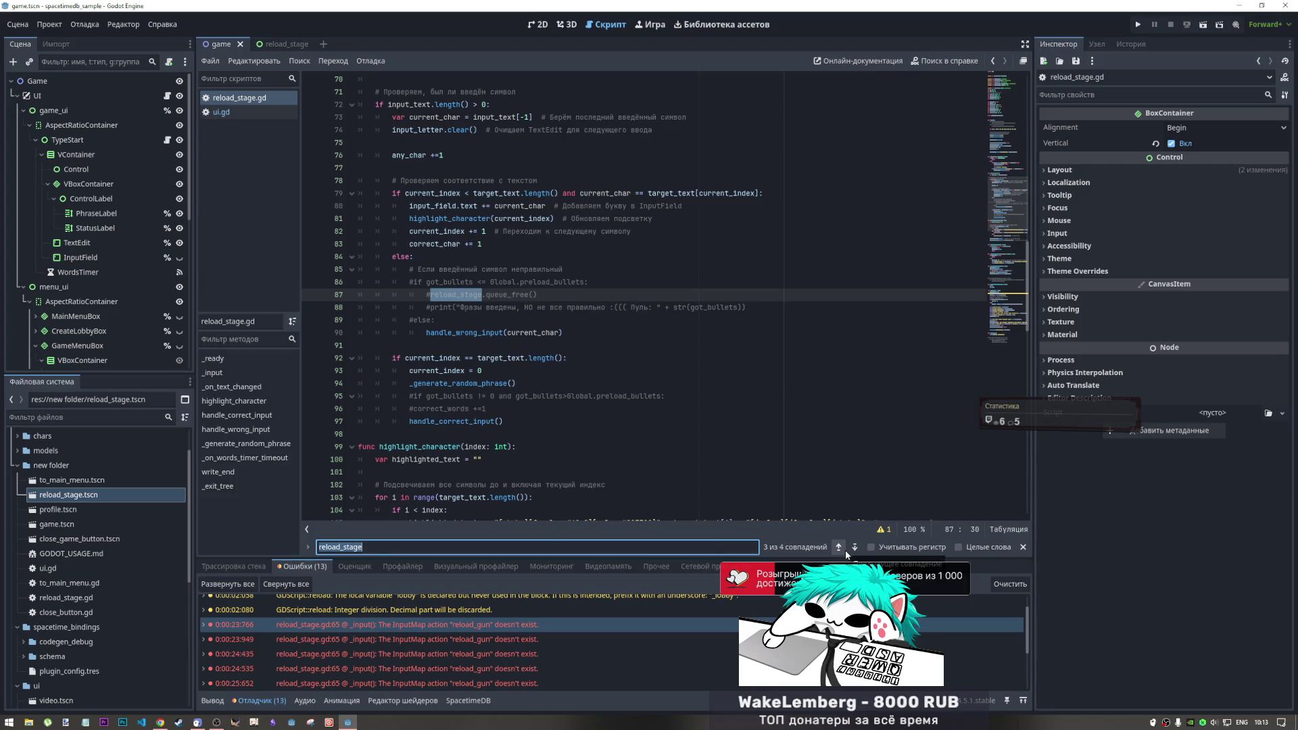
pyautogui.click(855, 548)
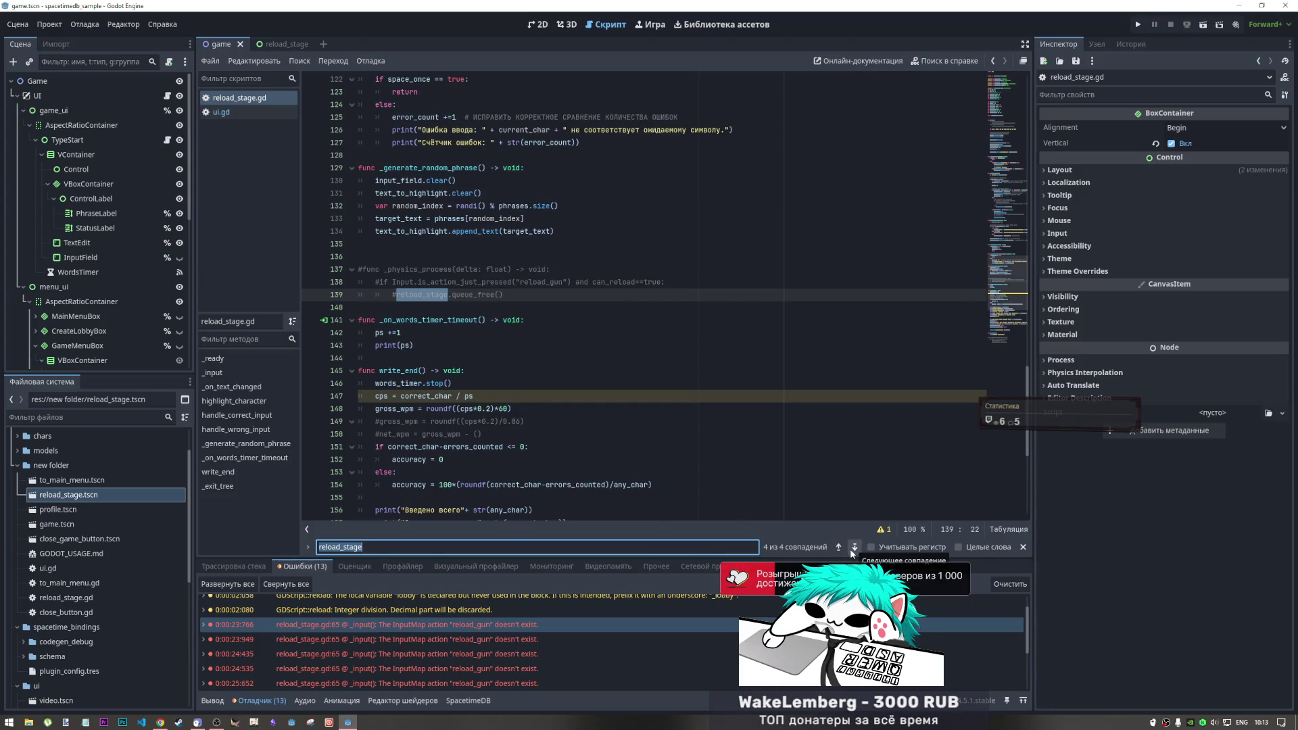
pyautogui.click(854, 549)
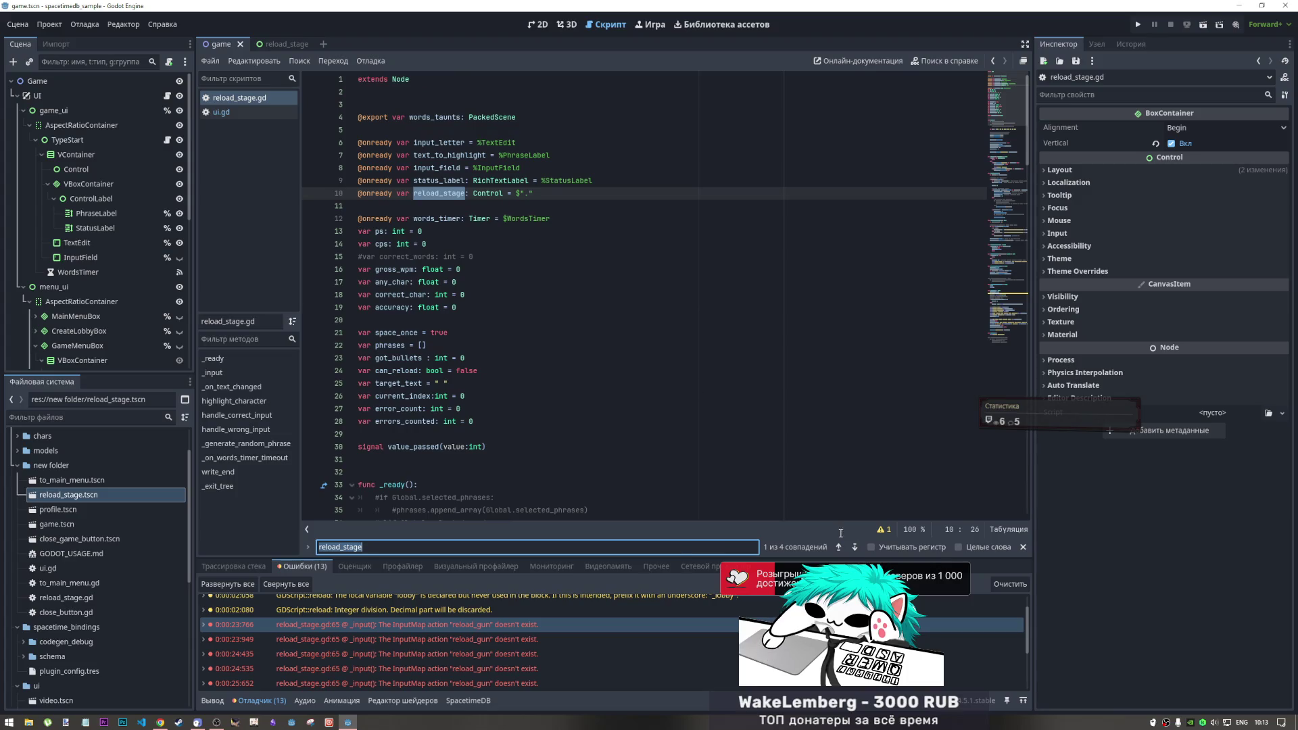
pyautogui.click(855, 548)
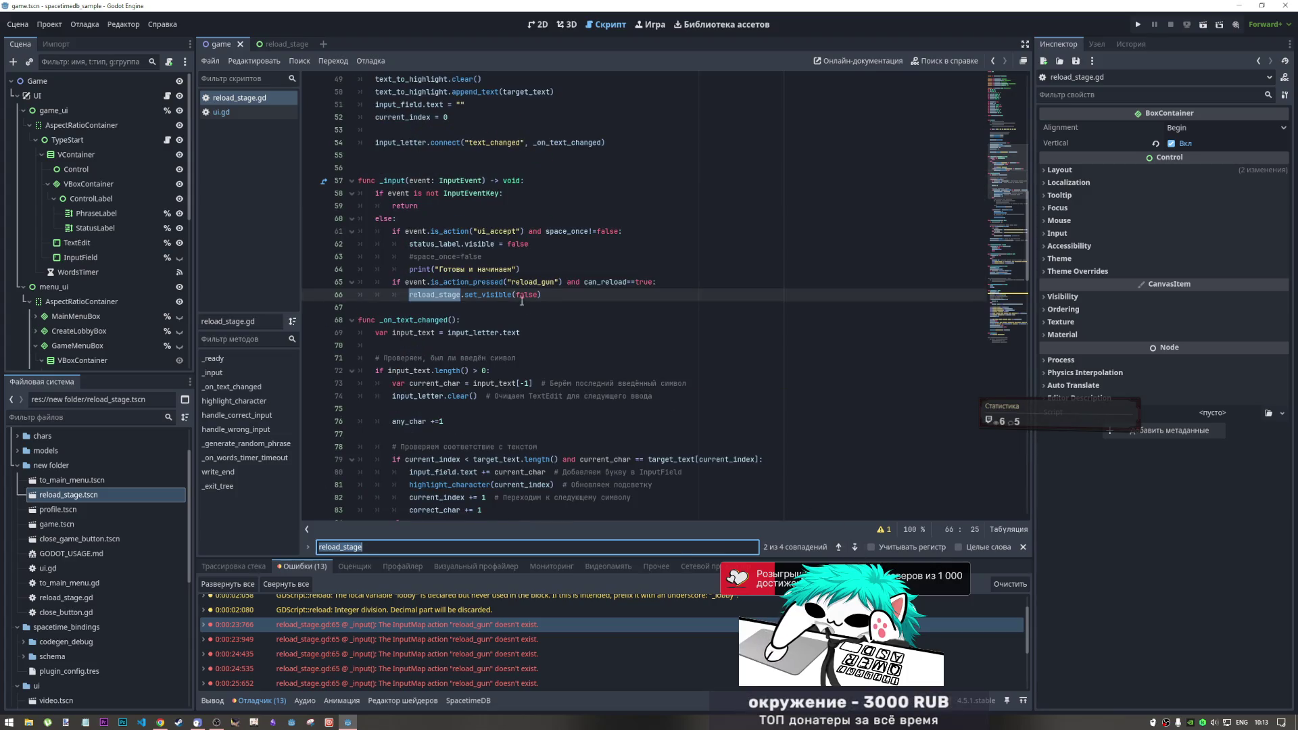
pyautogui.moveTo(461, 319); pyautogui.dragTo(443, 283)
pyautogui.click(443, 283)
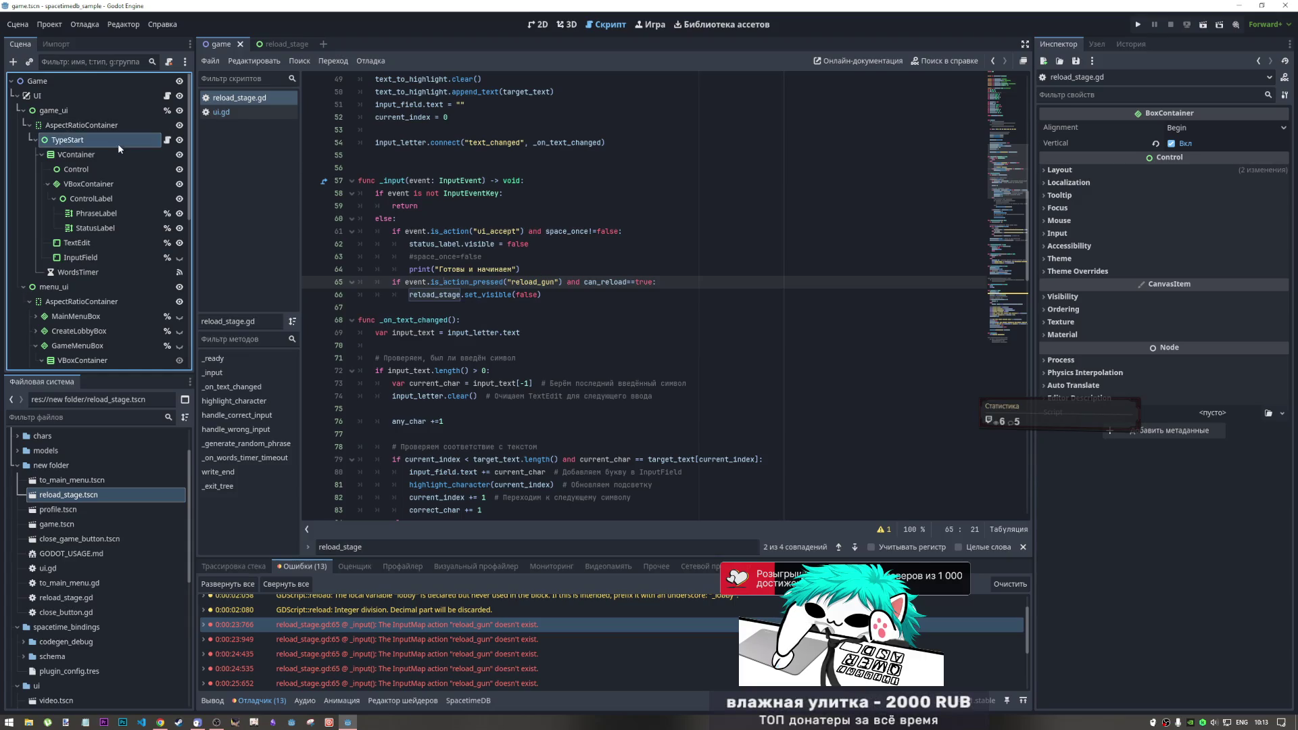
pyautogui.click(95, 111)
# Collapse the ui and spacetime_bindings folders, and undo an accidental script drop onto game_ui
pyautogui.scroll(-3, 53, 543)
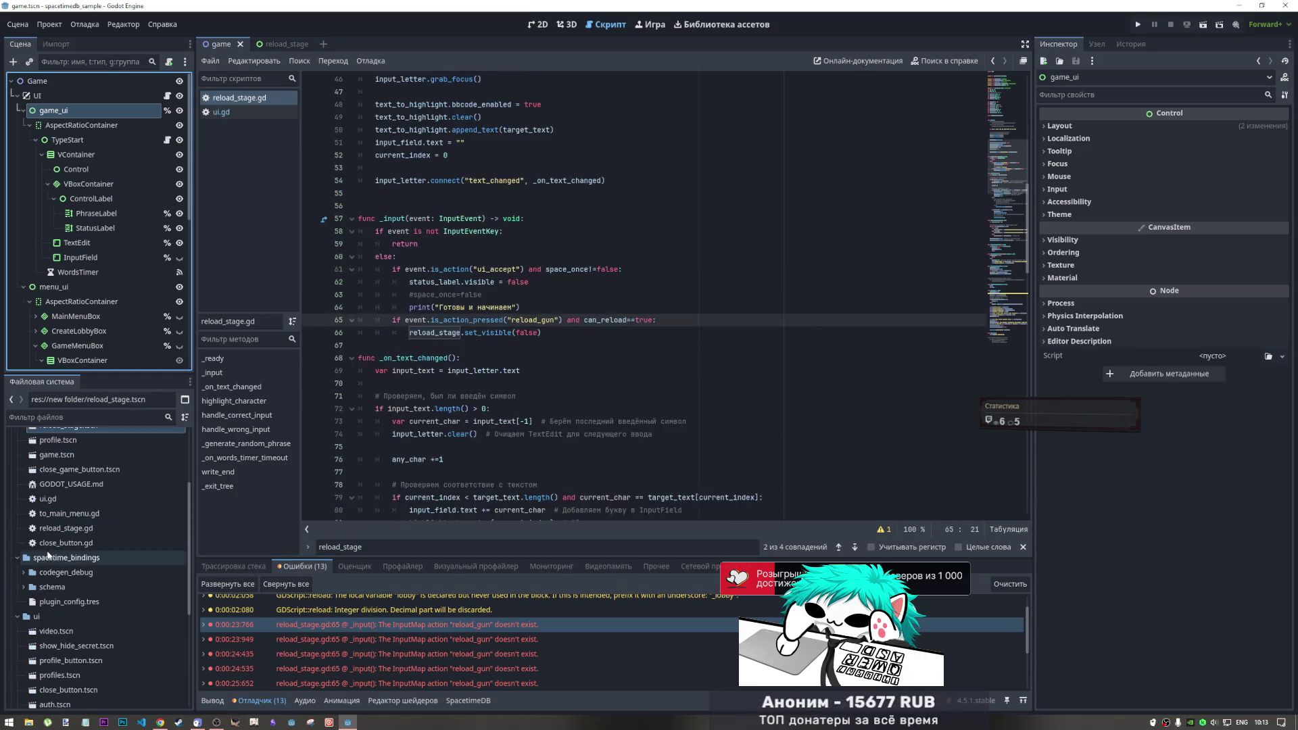
pyautogui.scroll(1, 31, 595)
pyautogui.click(16, 627)
pyautogui.click(17, 568)
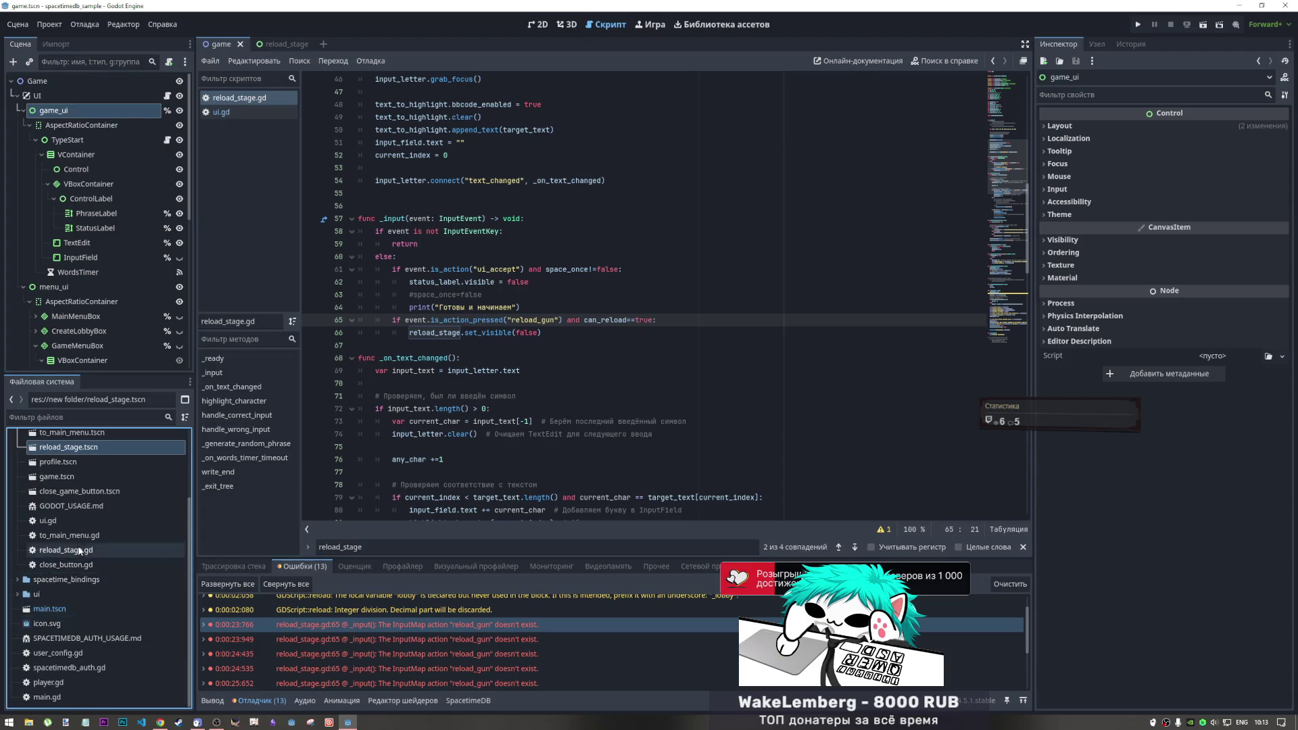
pyautogui.scroll(3, 80, 550)
pyautogui.moveTo(66, 648)
pyautogui.mouseDown()
pyautogui.moveTo(125, 105)
pyautogui.moveTo(101, 112)
pyautogui.mouseUp()
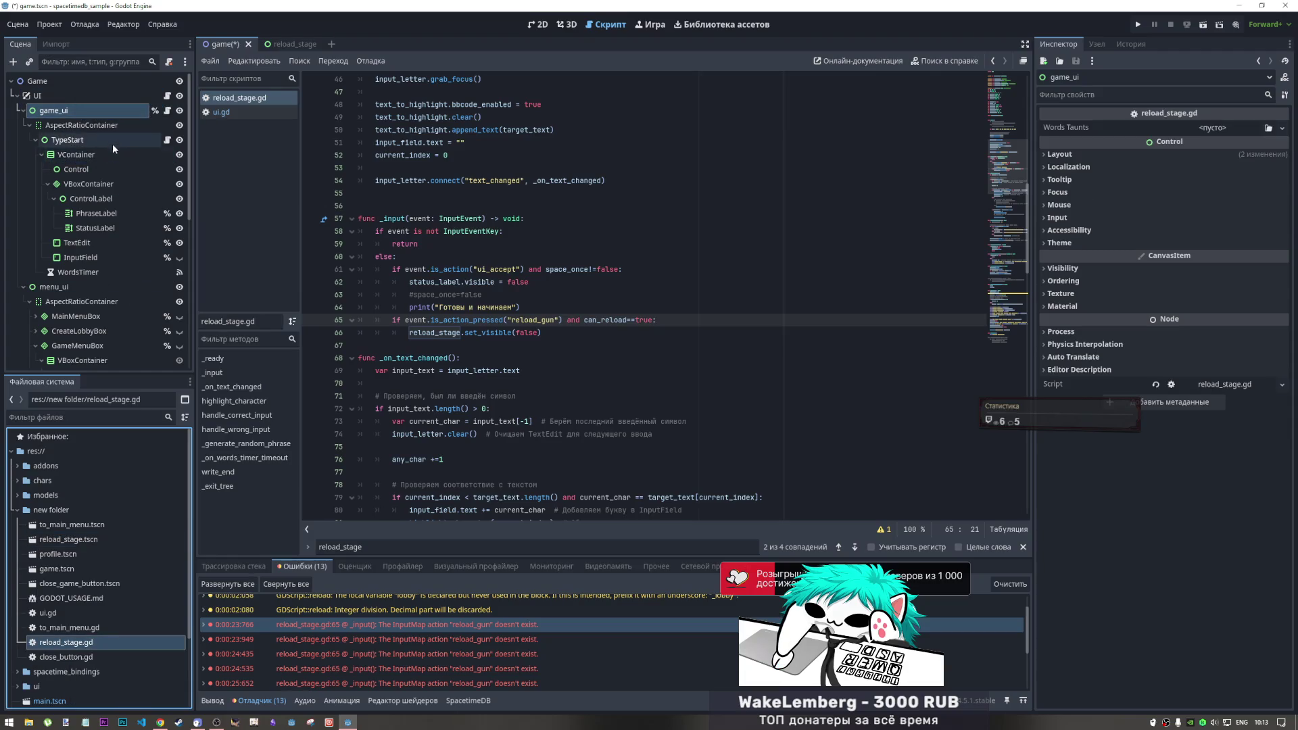
pyautogui.hotkey('ctrl', 'z')
# Save the game scene with Ctrl+S
pyautogui.click(165, 111)
pyautogui.scroll(15, 539, 271)
pyautogui.click(539, 180)
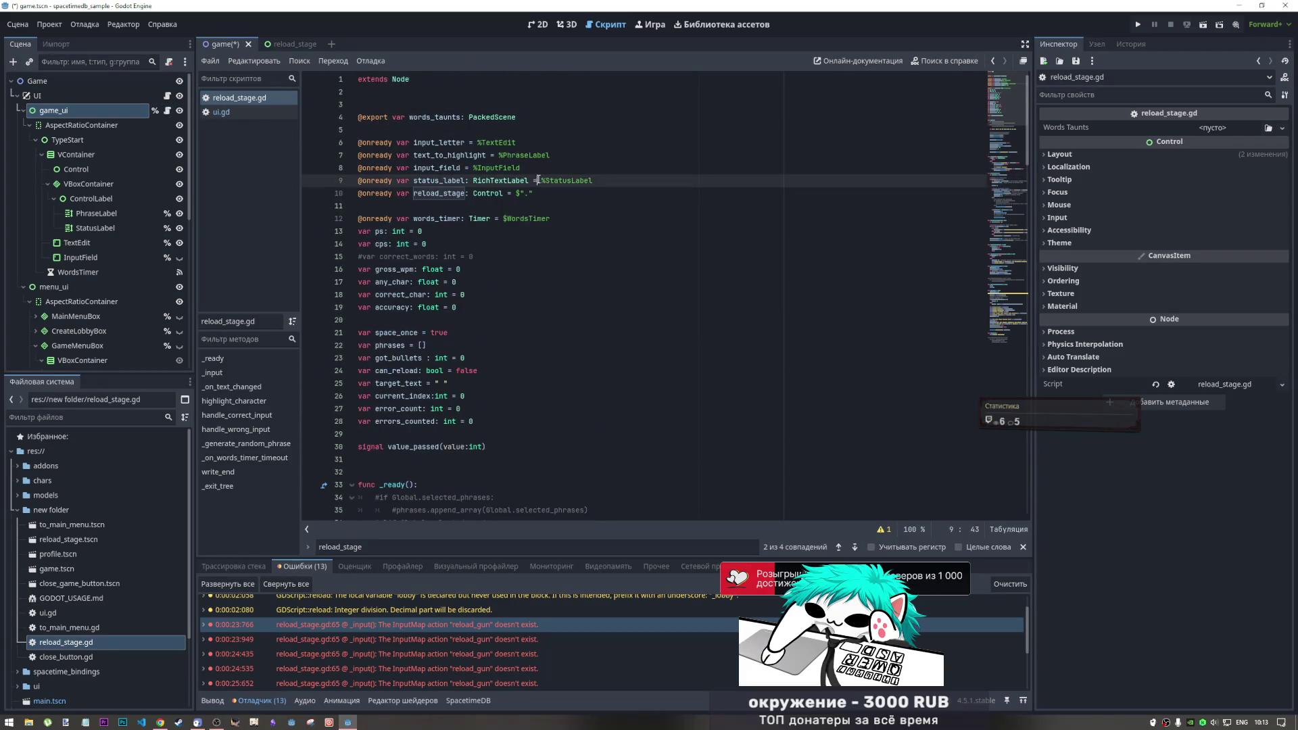
pyautogui.hotkey('ctrl', 's')
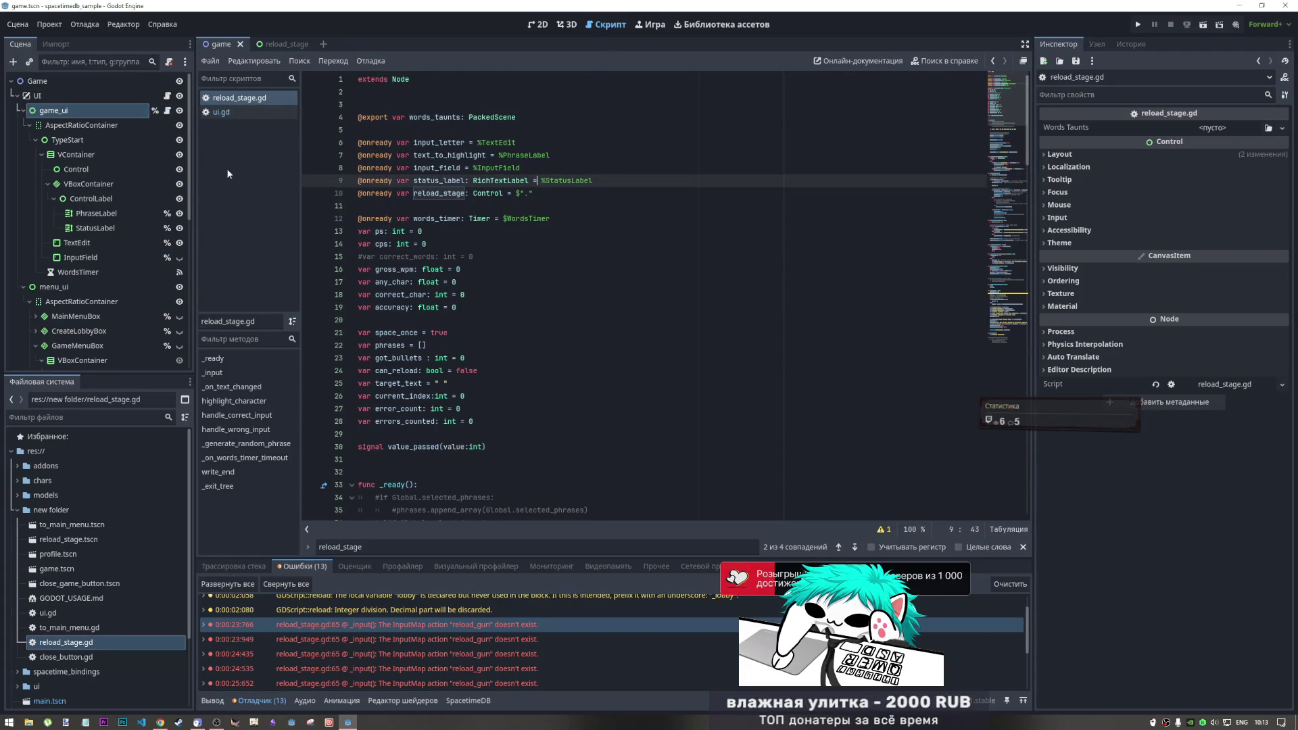
# Collapse the GameMenuBox and ProfileBox branches in the scene tree and show the 2D view
pyautogui.scroll(-3, 30, 223)
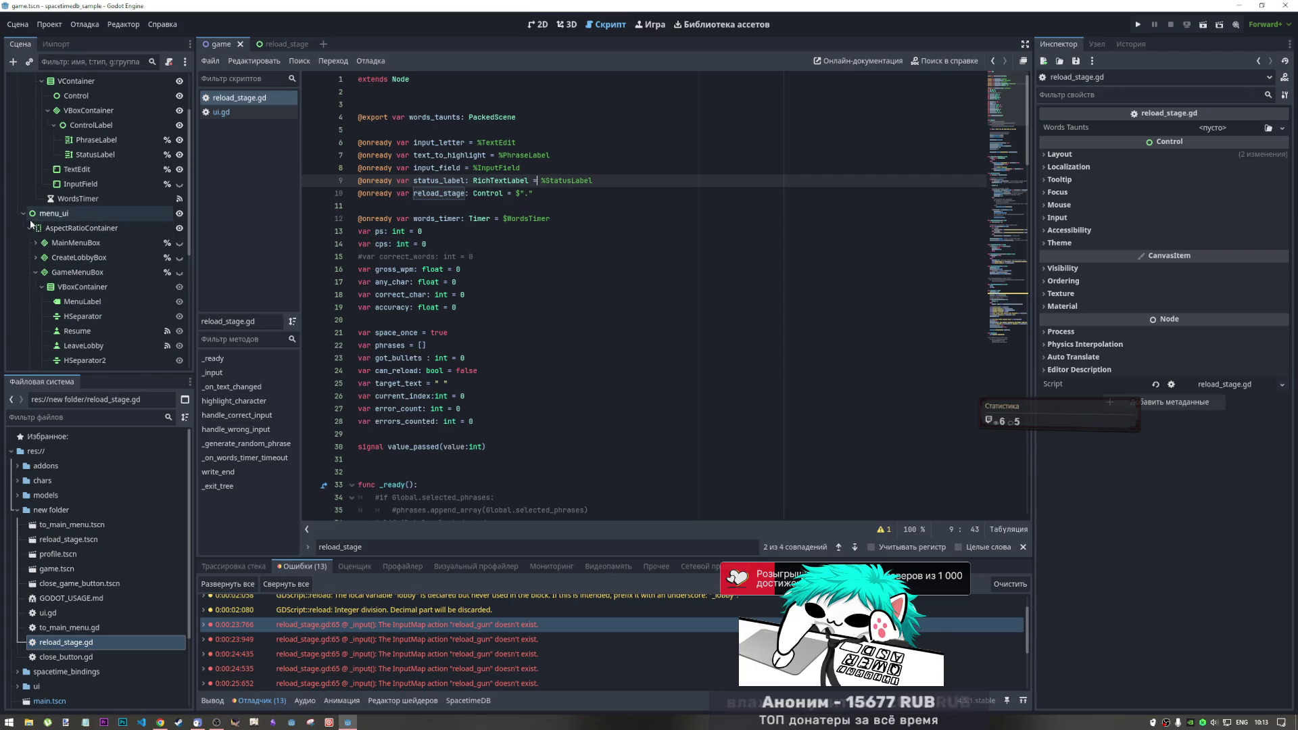
pyautogui.click(30, 223)
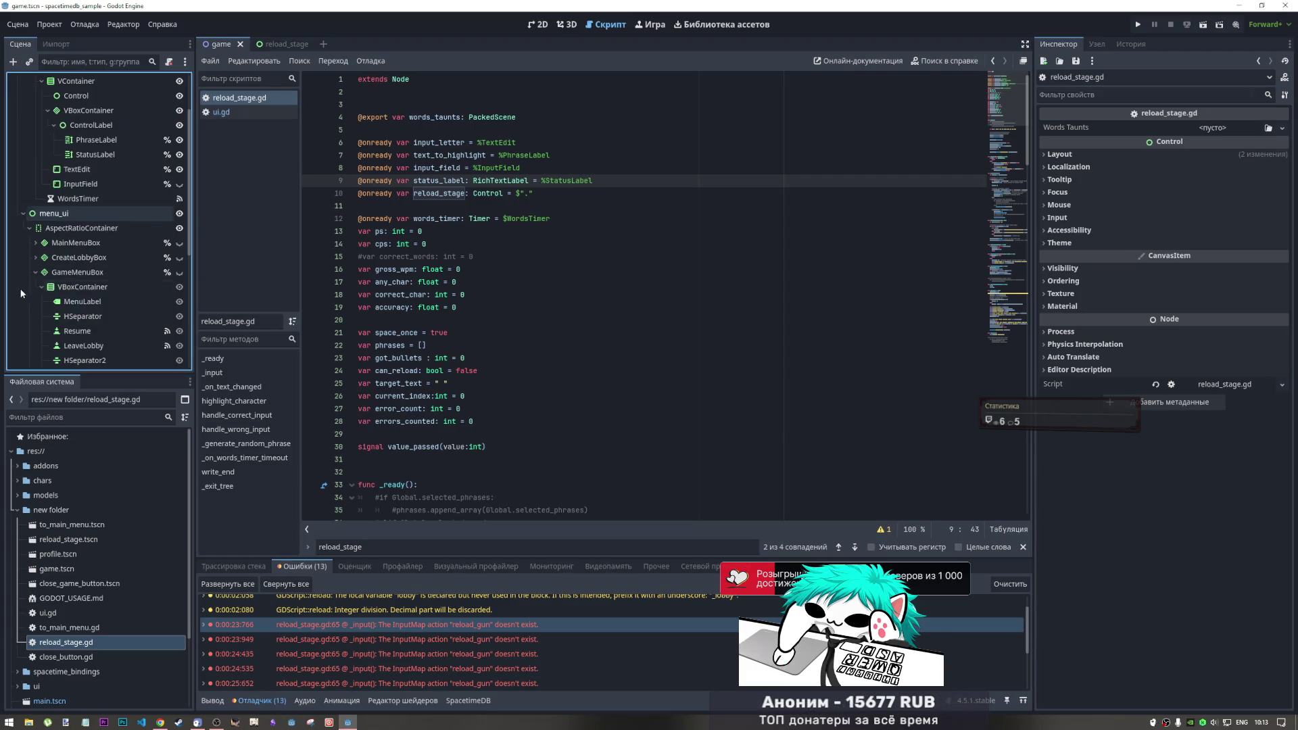
pyautogui.click(30, 302)
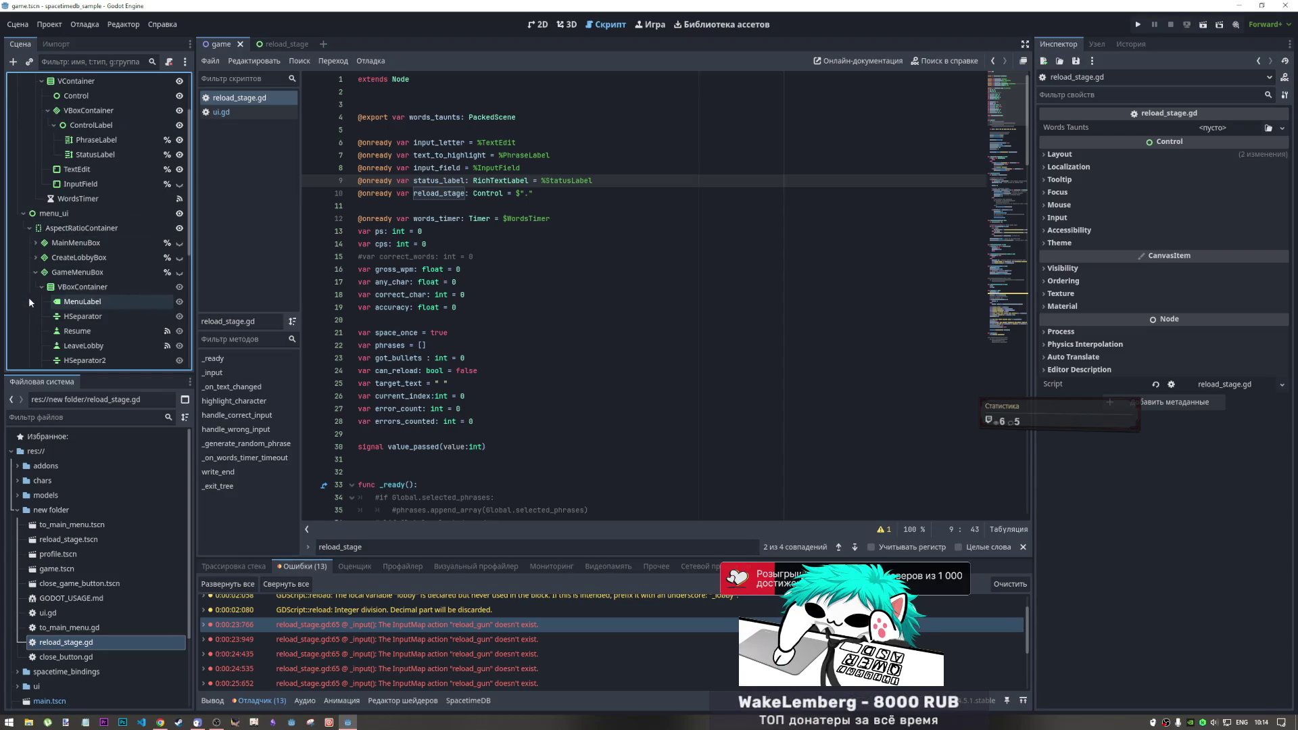
pyautogui.click(36, 273)
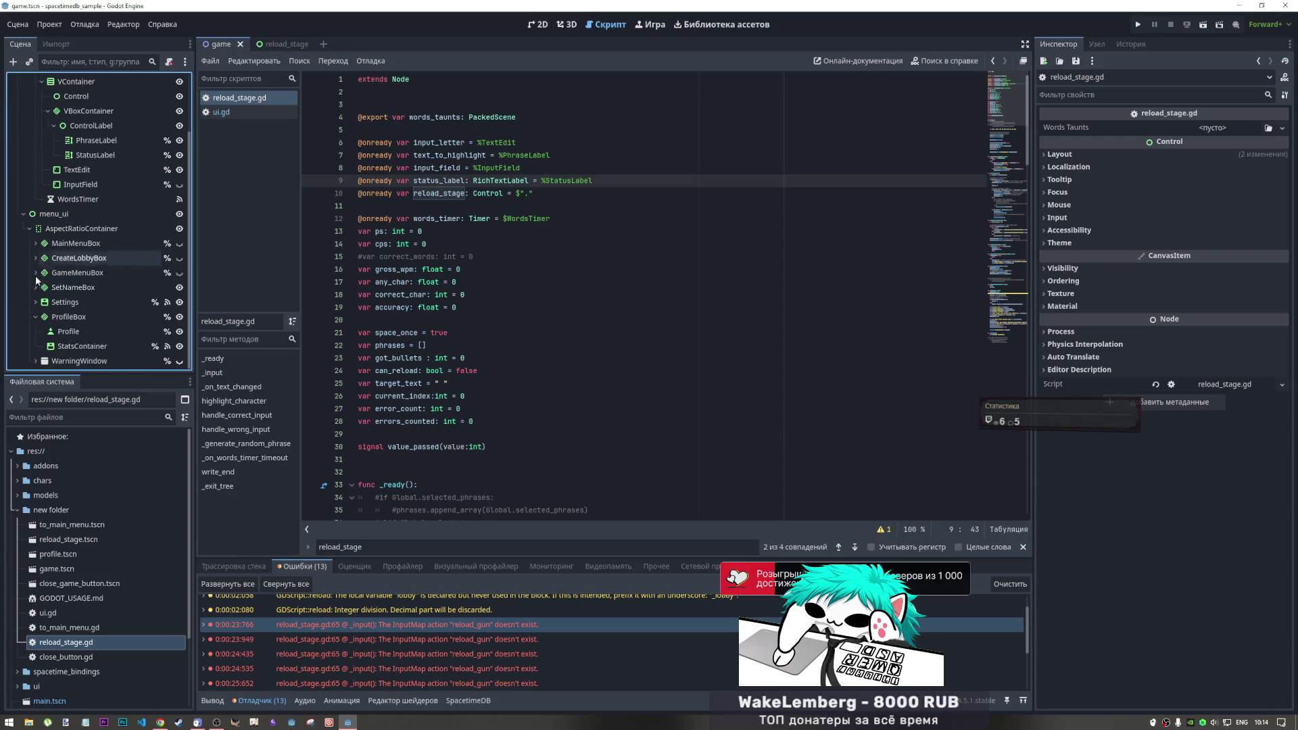
pyautogui.click(36, 317)
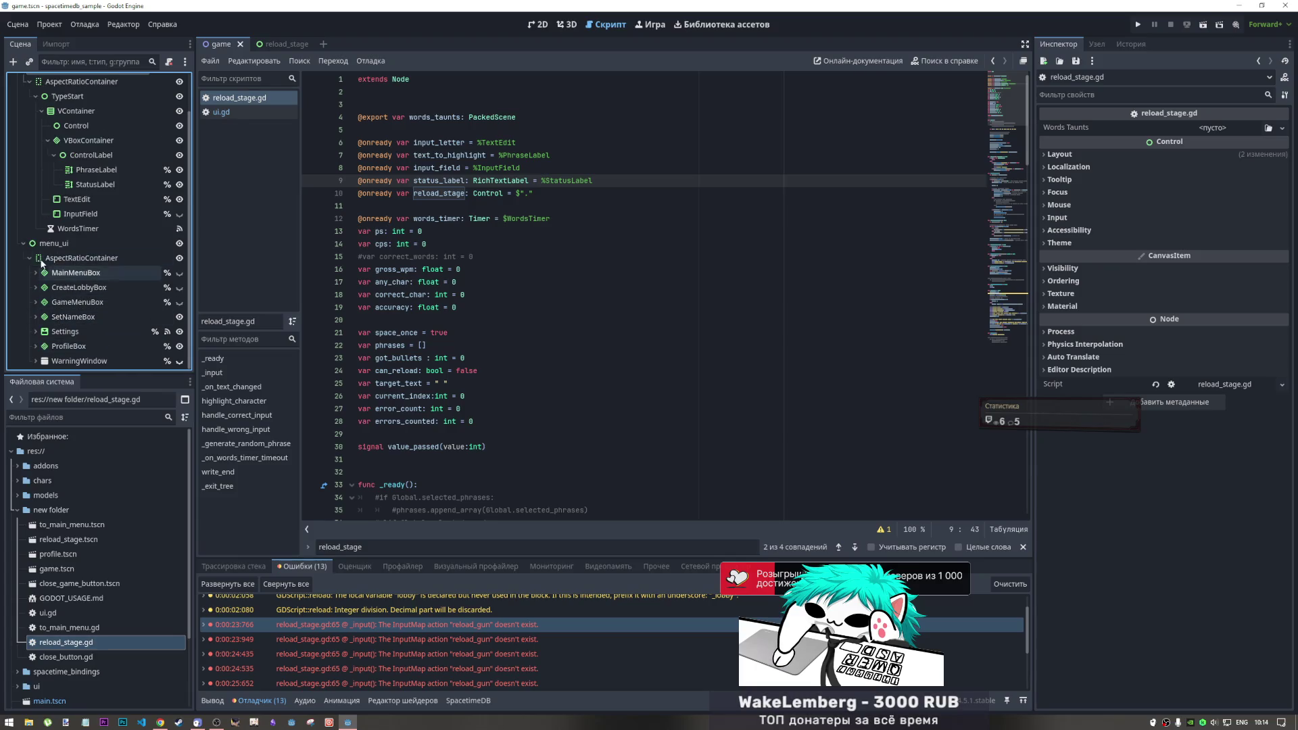
pyautogui.click(538, 24)
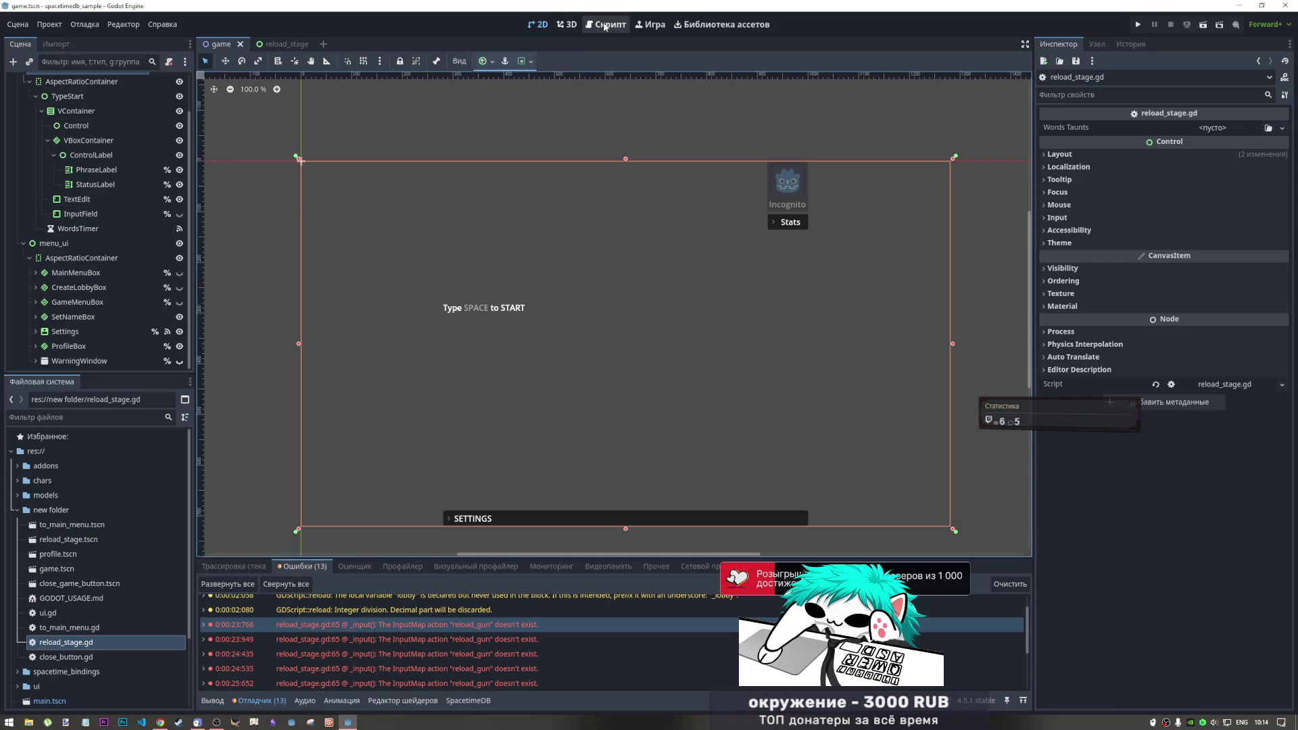
# Hide the TypeStart node with its eye icon, save the scene, and return to reload_stage.gd
pyautogui.scroll(3, 41, 233)
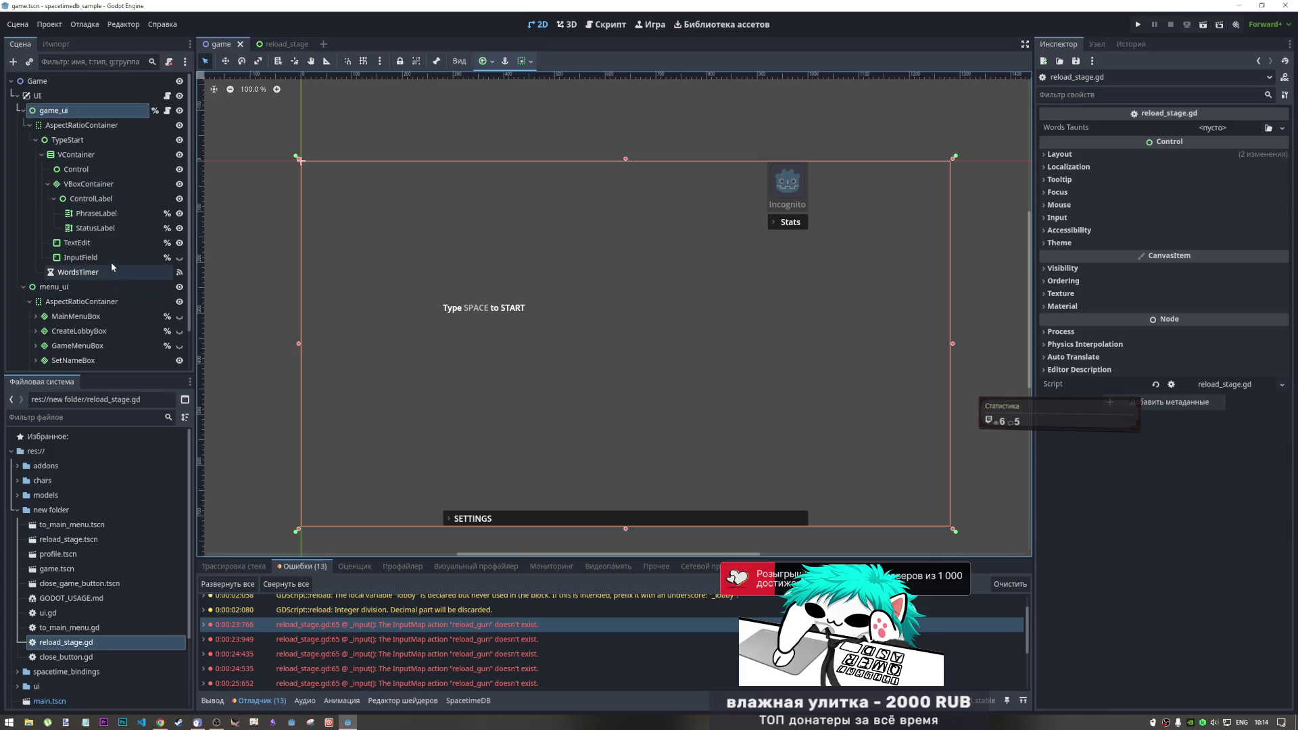
pyautogui.click(179, 140)
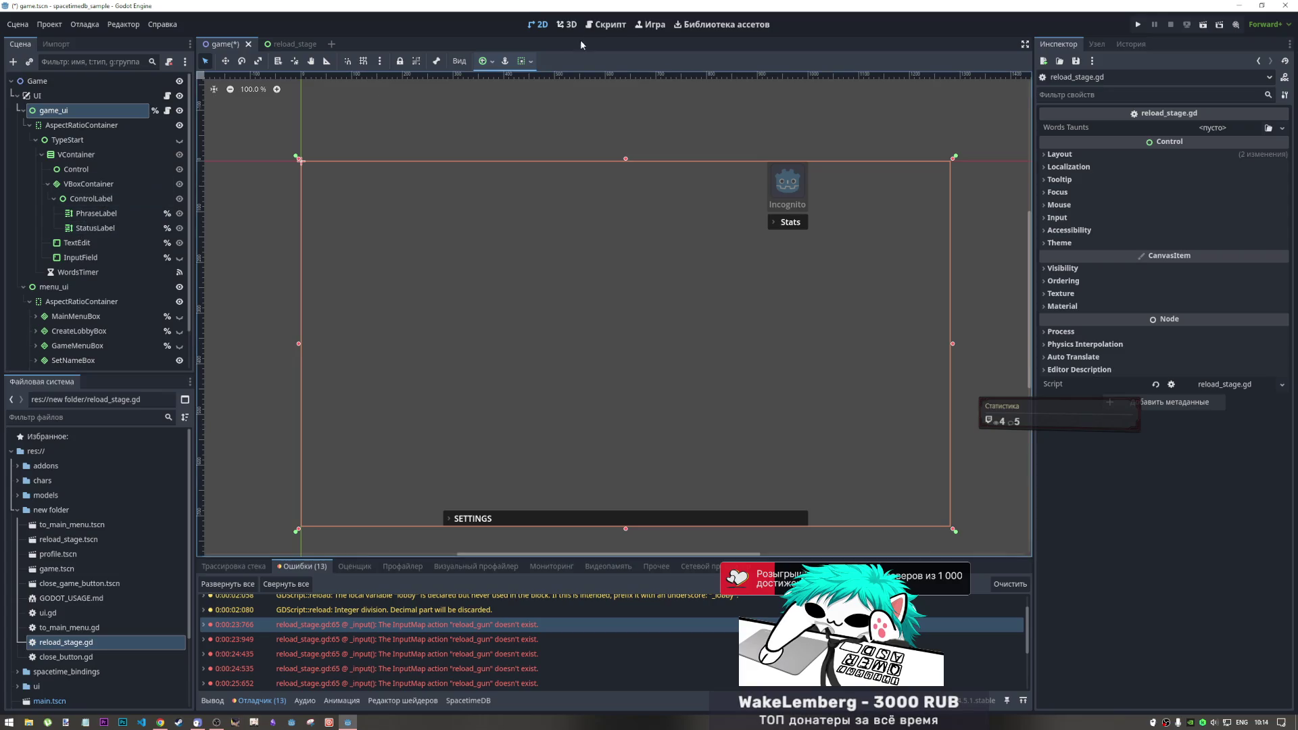
pyautogui.hotkey('ctrl', 's')
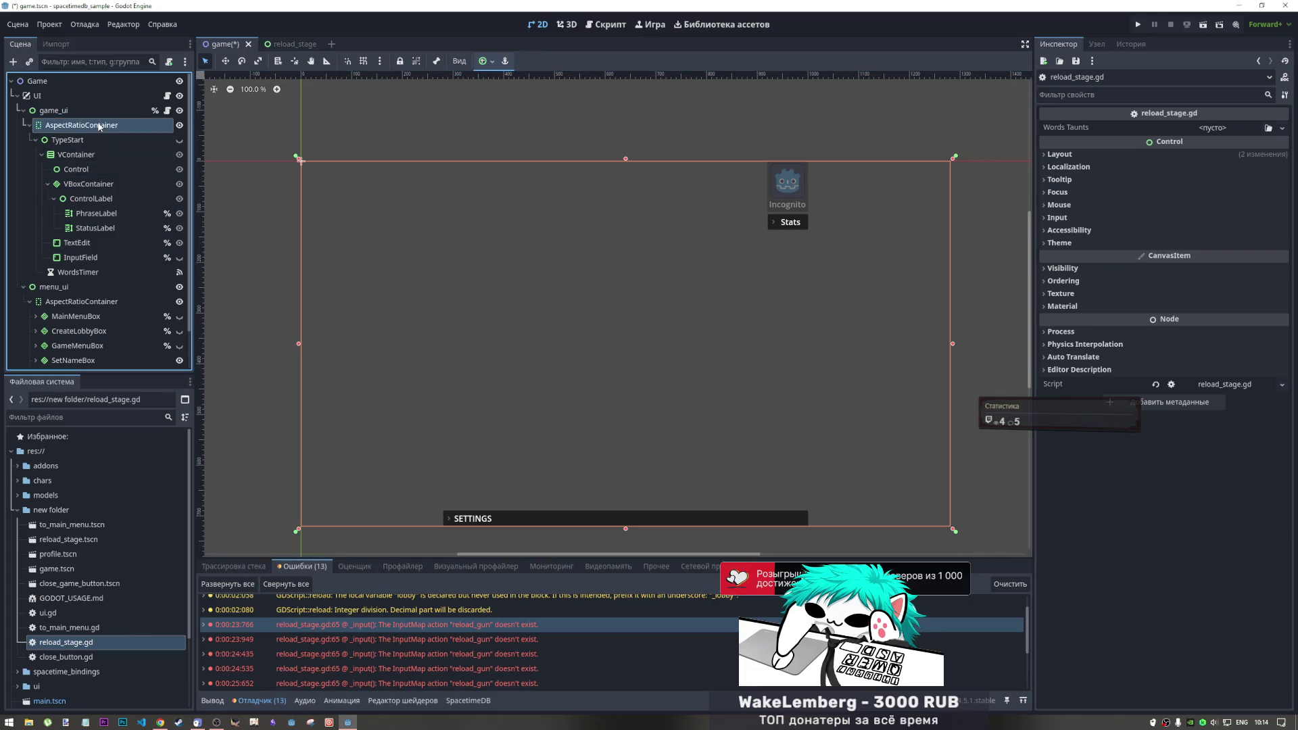
pyautogui.click(606, 25)
pyautogui.press('Up')
pyautogui.press('Up')
pyautogui.press('Up')
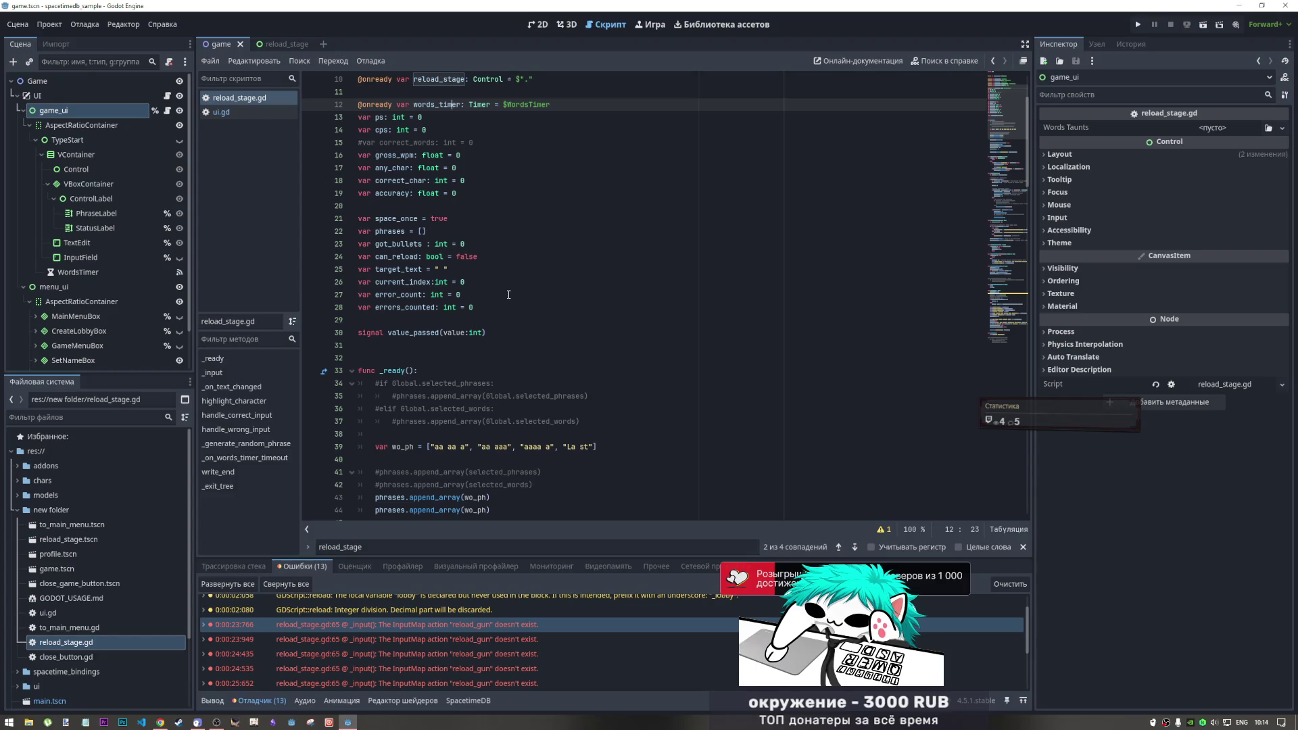
pyautogui.scroll(-13, 509, 295)
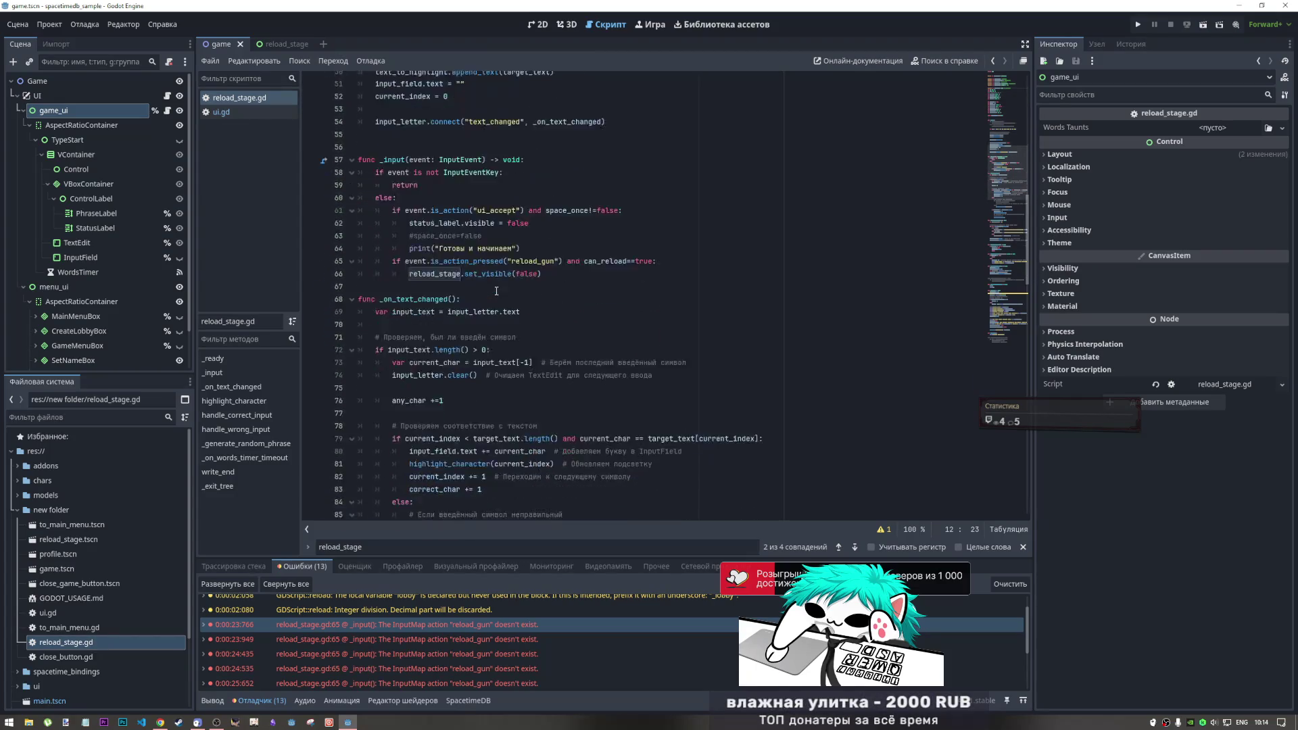
pyautogui.scroll(-11, 497, 291)
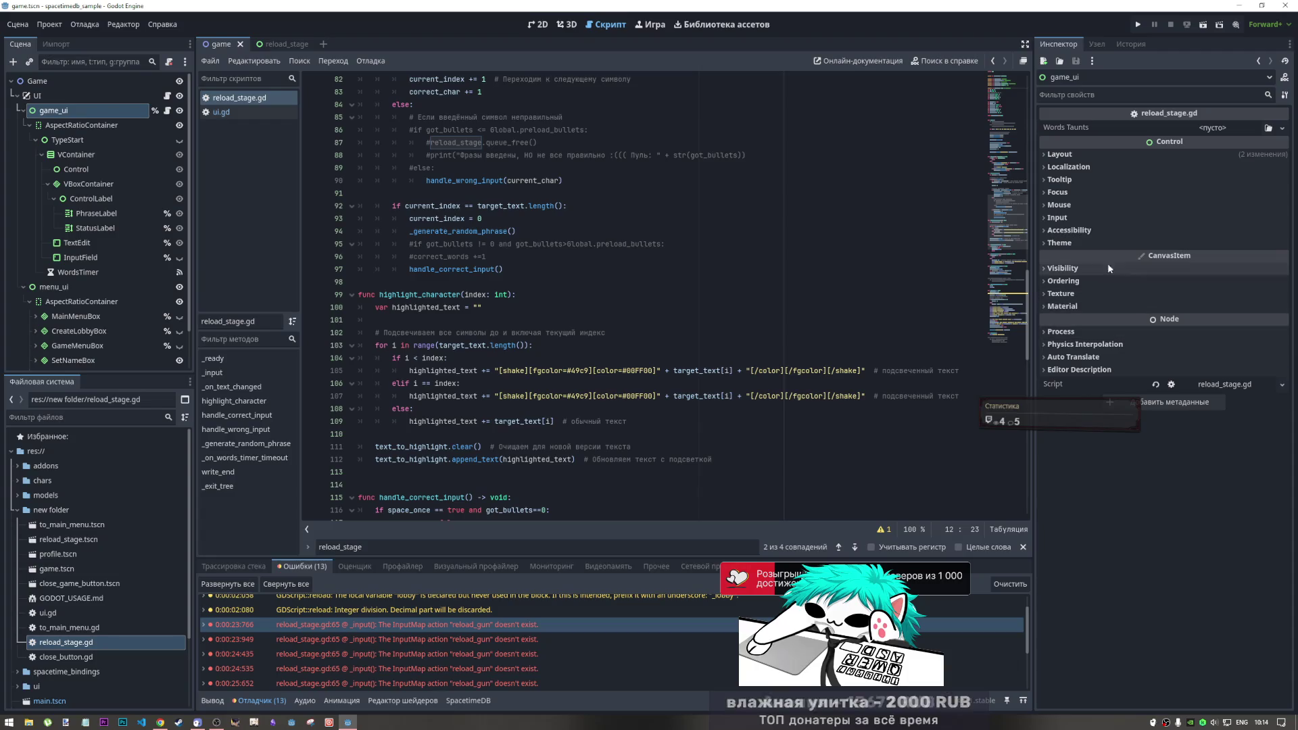
pyautogui.scroll(-11, 1011, 271)
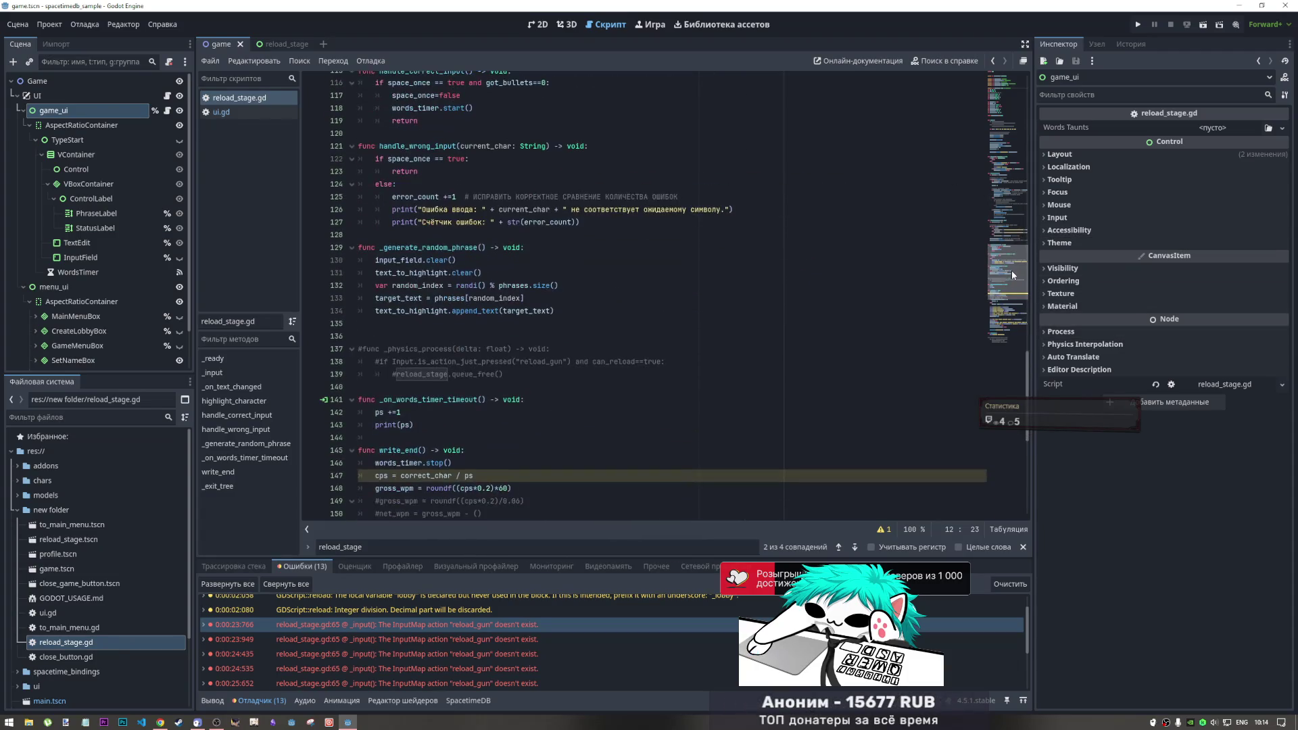
pyautogui.moveTo(1013, 274); pyautogui.dragTo(985, 74)
pyautogui.scroll(-5, 421, 155)
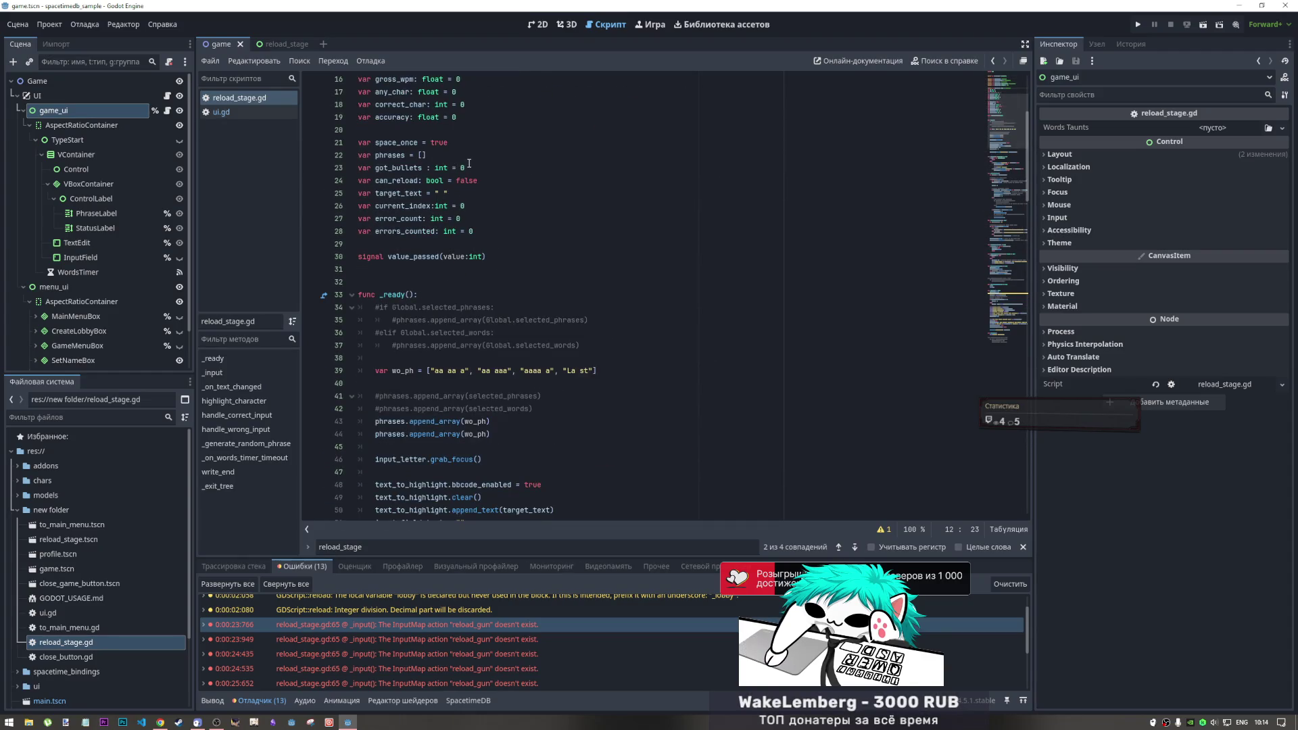
pyautogui.scroll(-4, 467, 190)
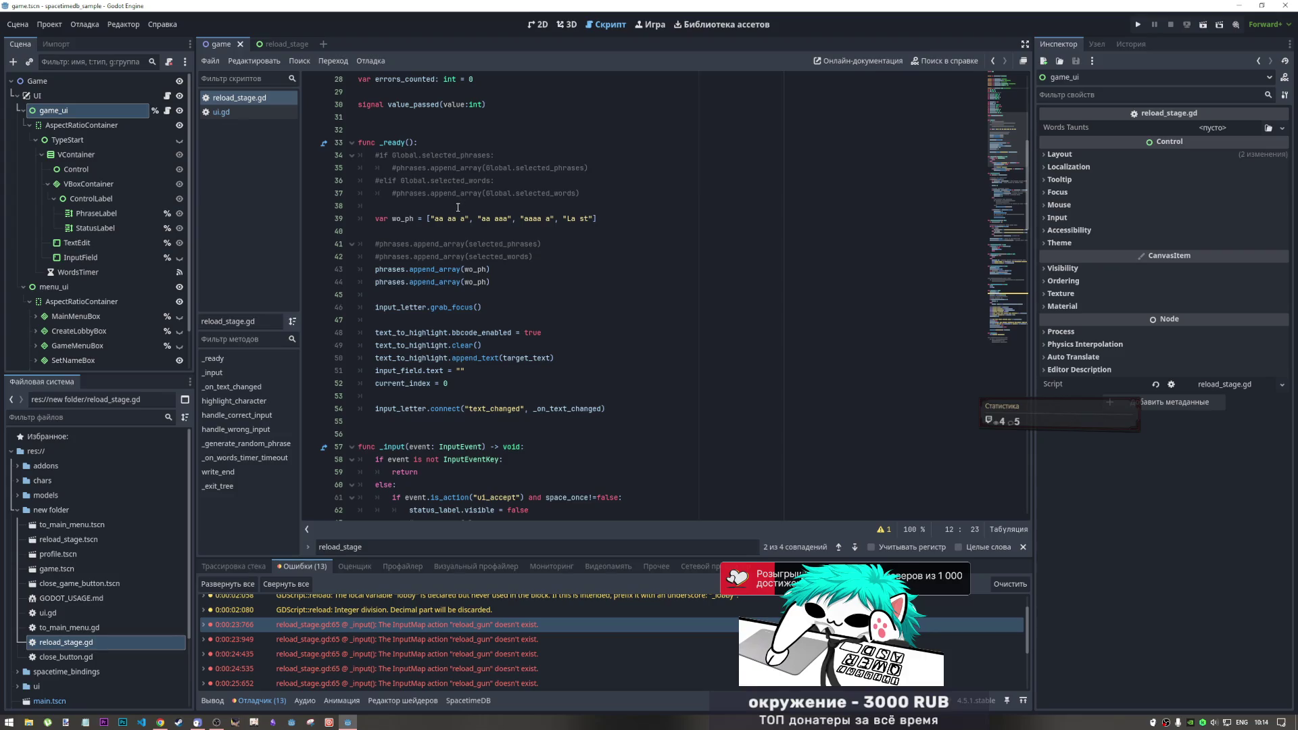
pyautogui.scroll(9, 457, 208)
pyautogui.click(222, 111)
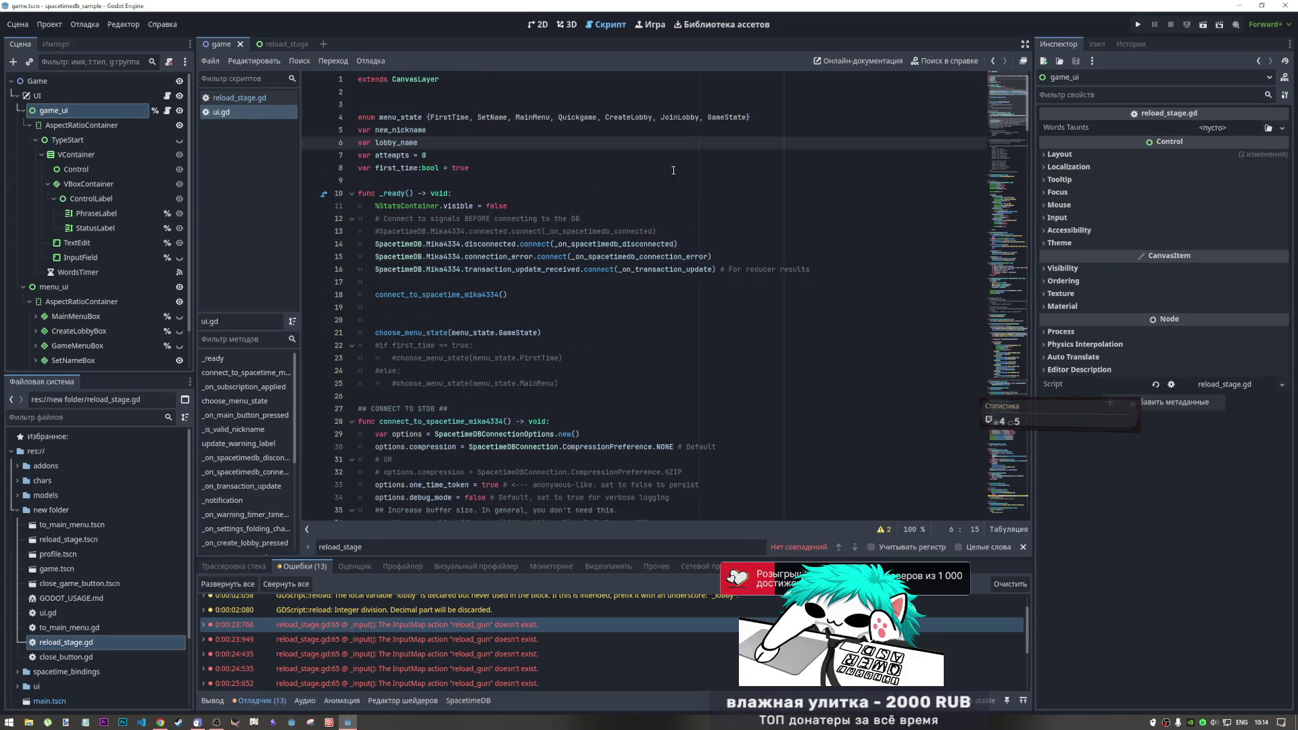
pyautogui.moveTo(751, 117); pyautogui.dragTo(358, 117)
pyautogui.click(240, 97)
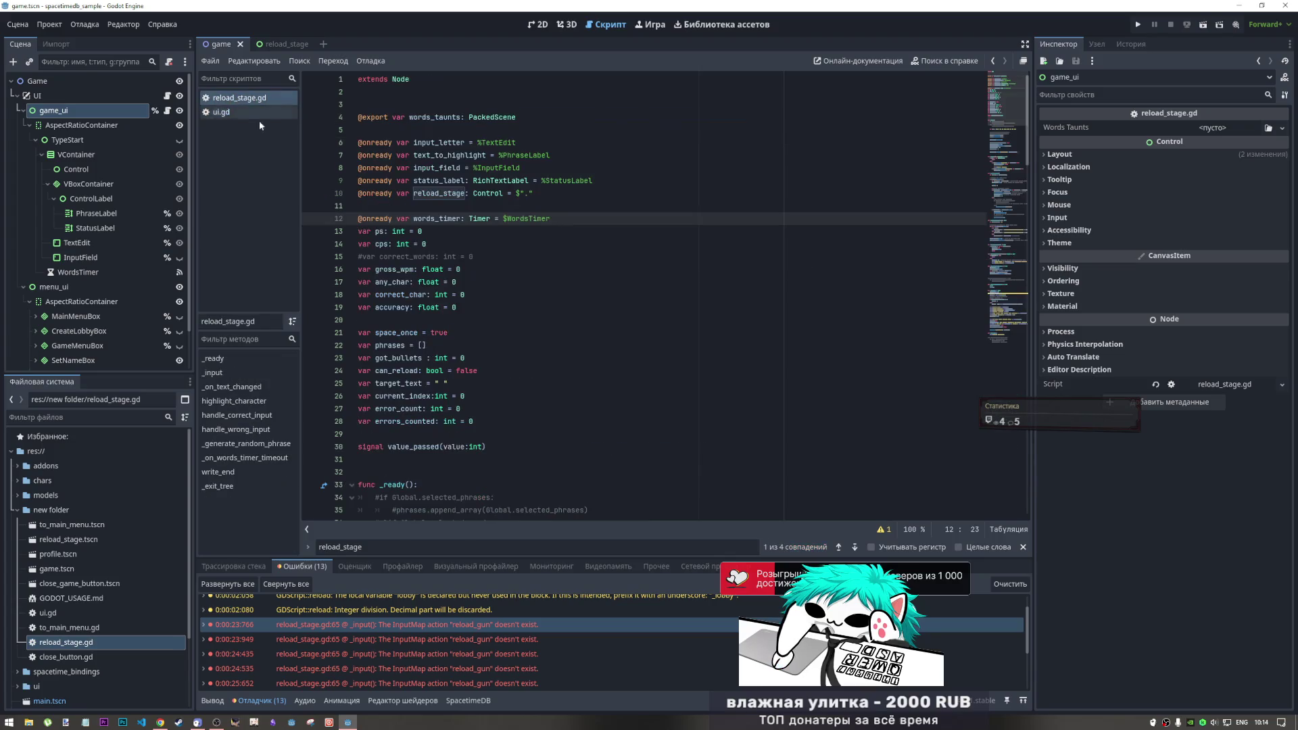
pyautogui.scroll(-4, 389, 393)
pyautogui.click(428, 307)
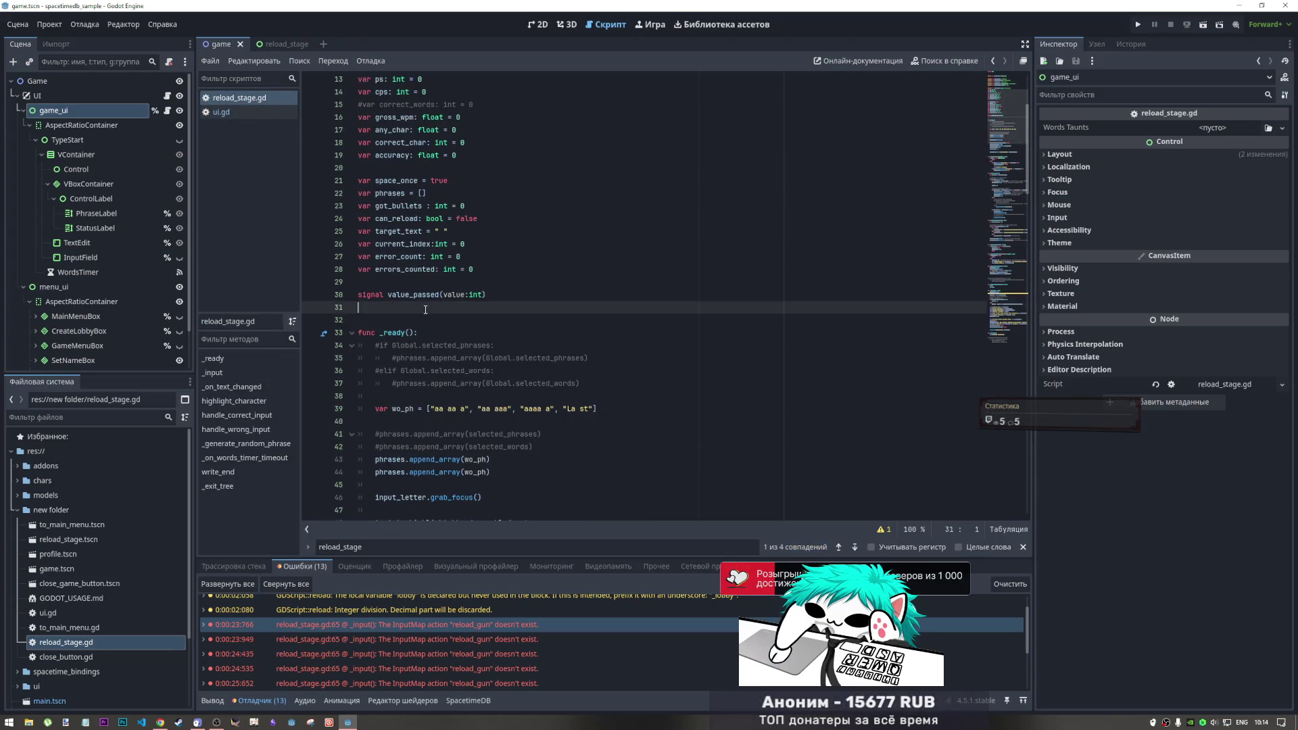
pyautogui.scroll(3, 457, 323)
pyautogui.scroll(-3, 457, 323)
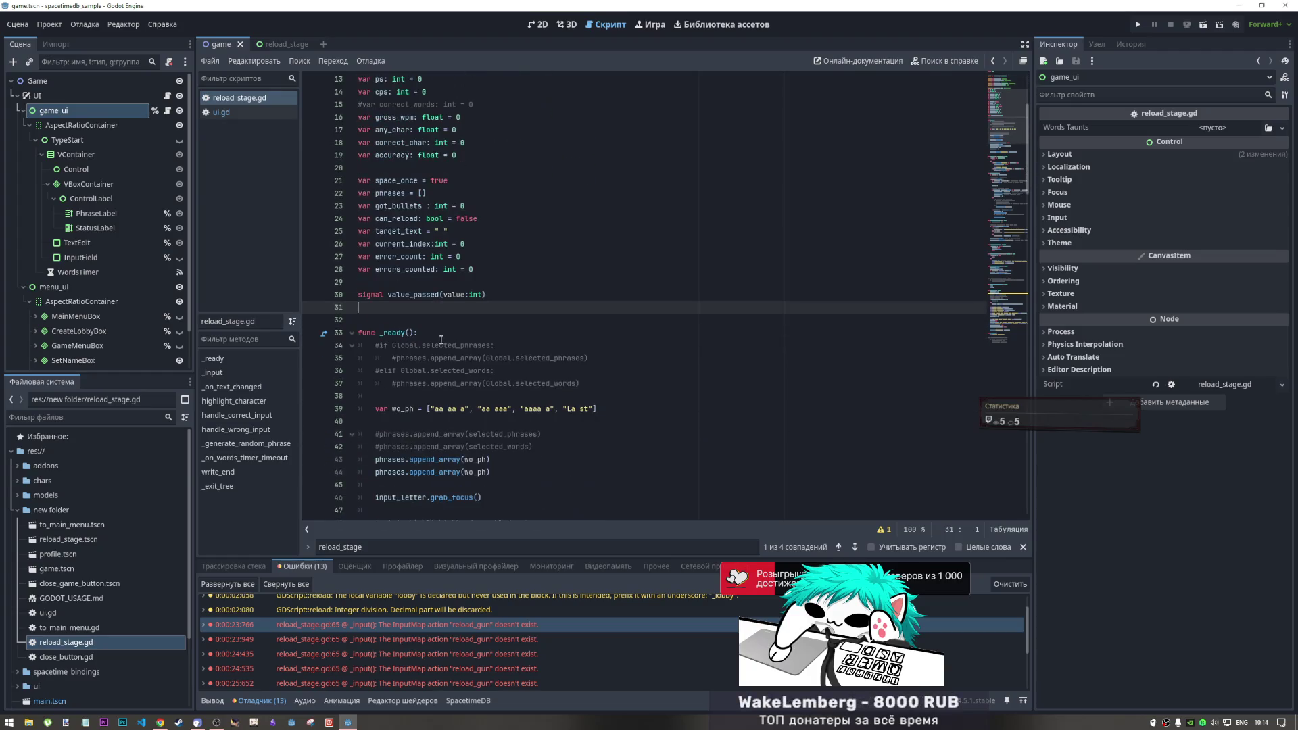
pyautogui.click(423, 299)
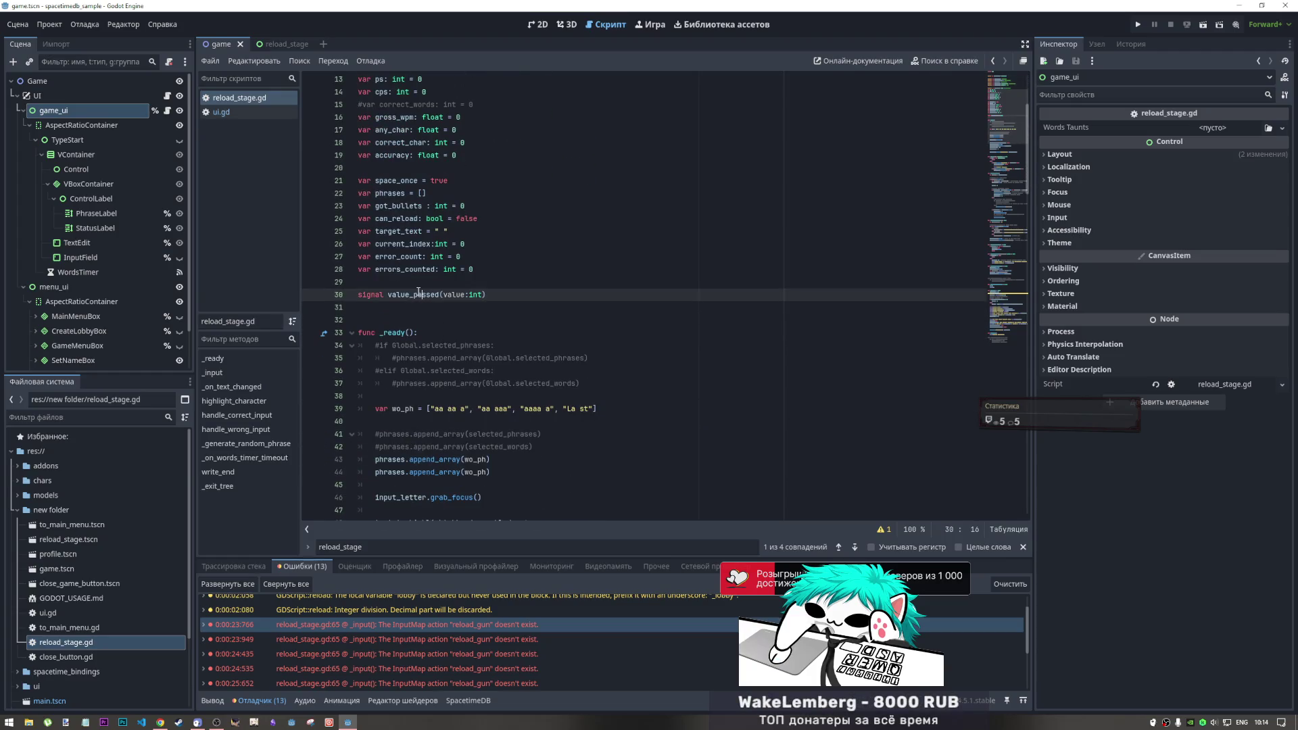
# Search the script for value_passed and step through both of its occurrences
pyautogui.doubleClick(418, 295)
pyautogui.hotkey('ctrl', 'f')
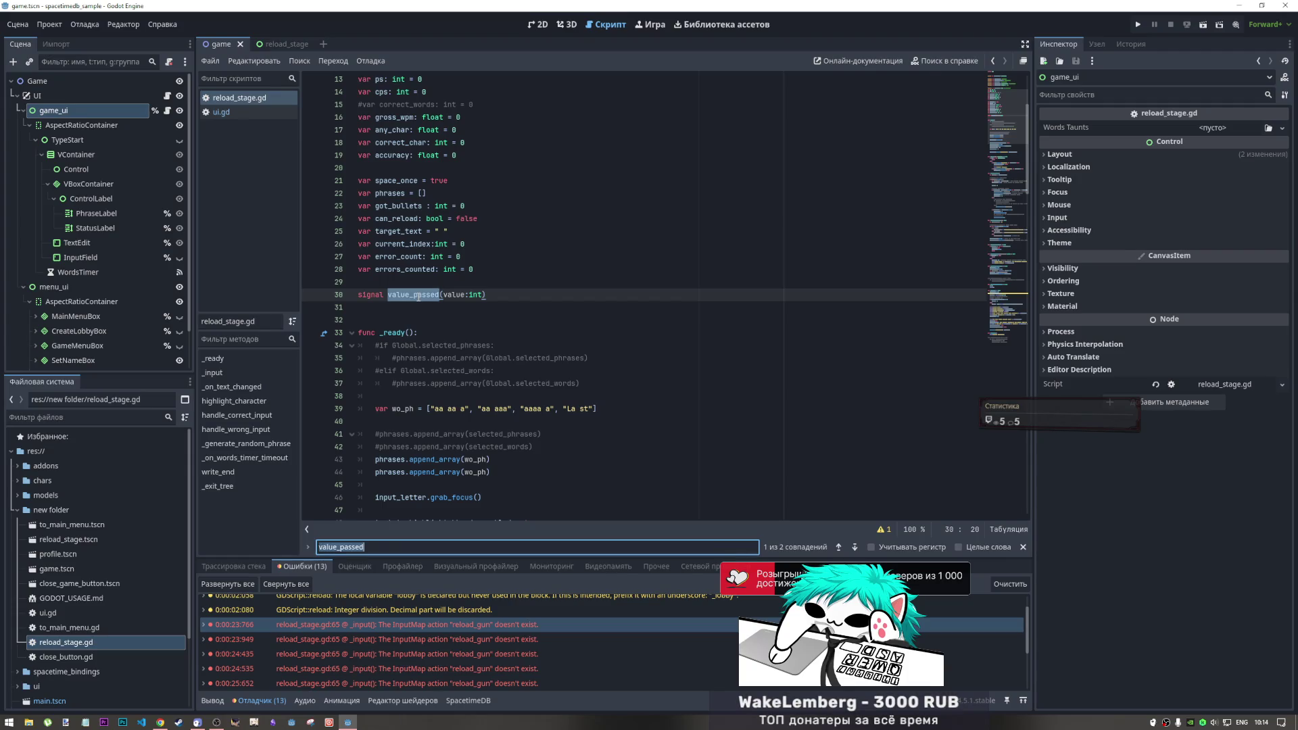
pyautogui.click(855, 547)
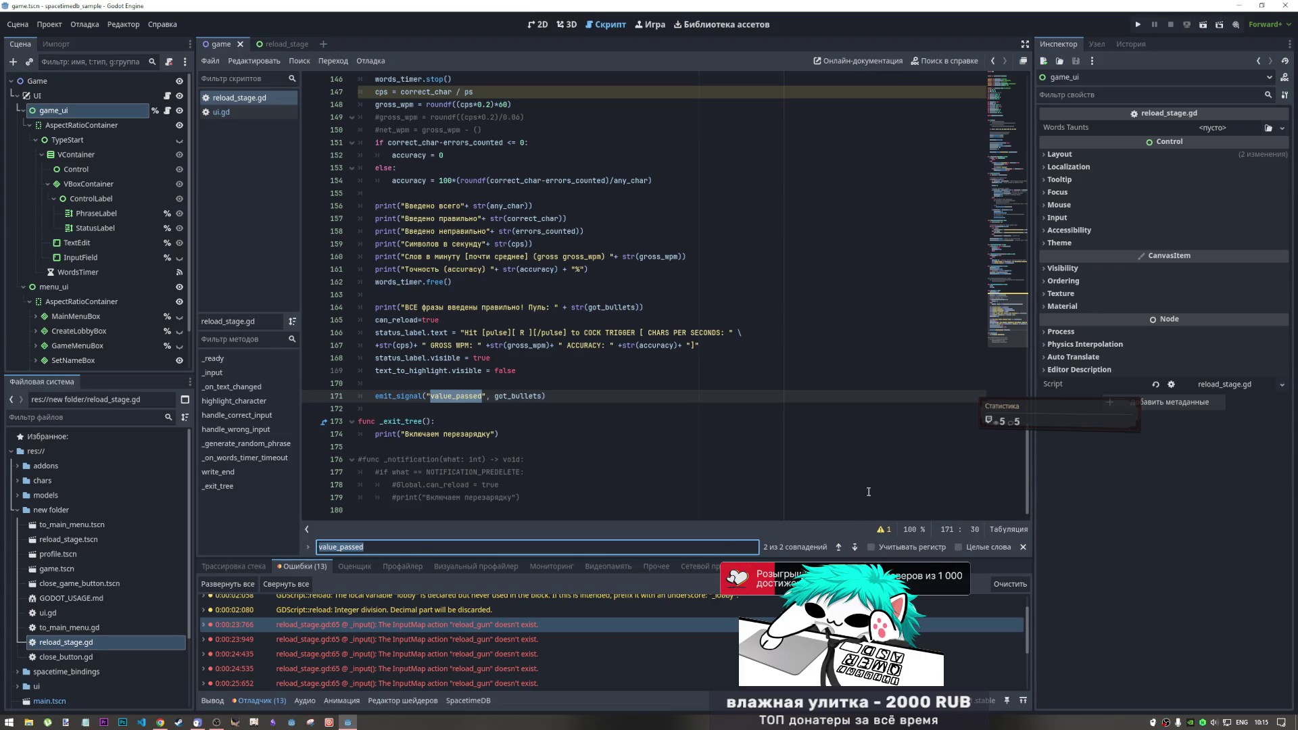
pyautogui.click(838, 547)
pyautogui.click(477, 234)
pyautogui.click(505, 298)
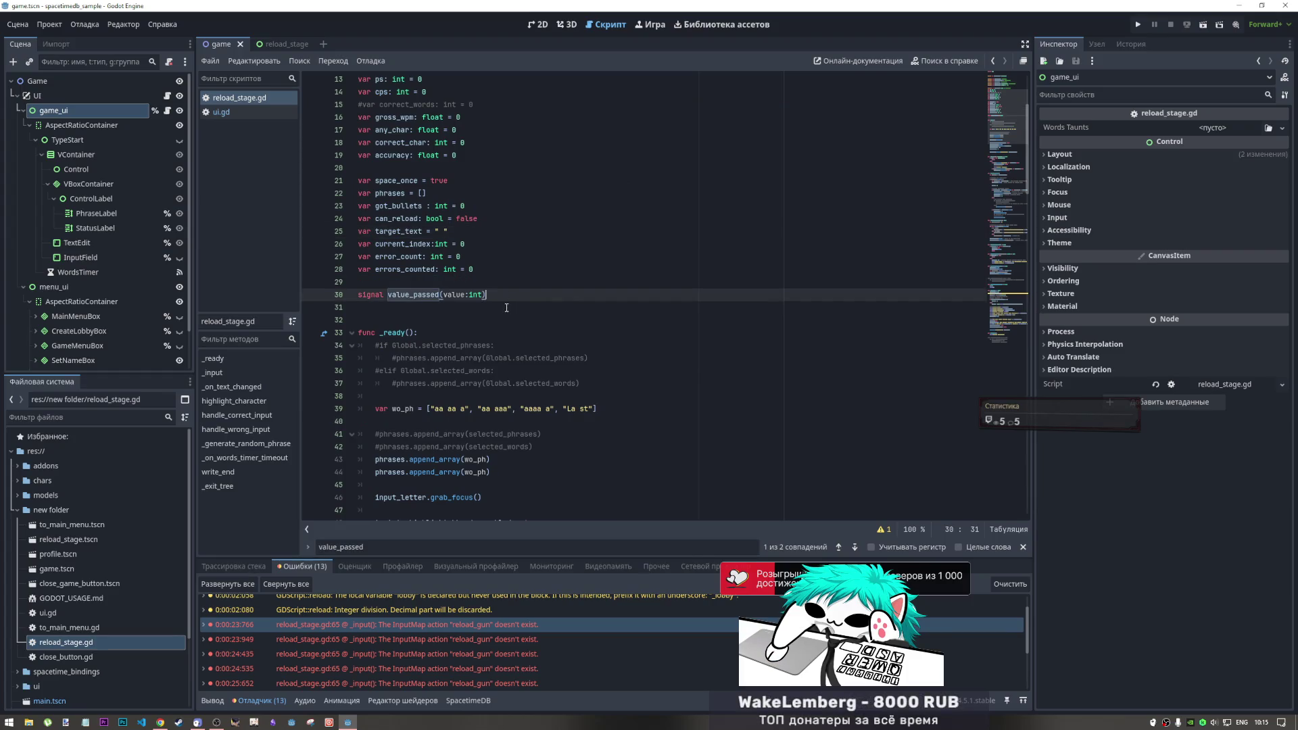
# Find and delete the words_taunts export line near the top of reload_stage.gd
pyautogui.scroll(4, 506, 308)
pyautogui.click(420, 106)
pyautogui.press('Down')
pyautogui.press('Down')
pyautogui.click(420, 110)
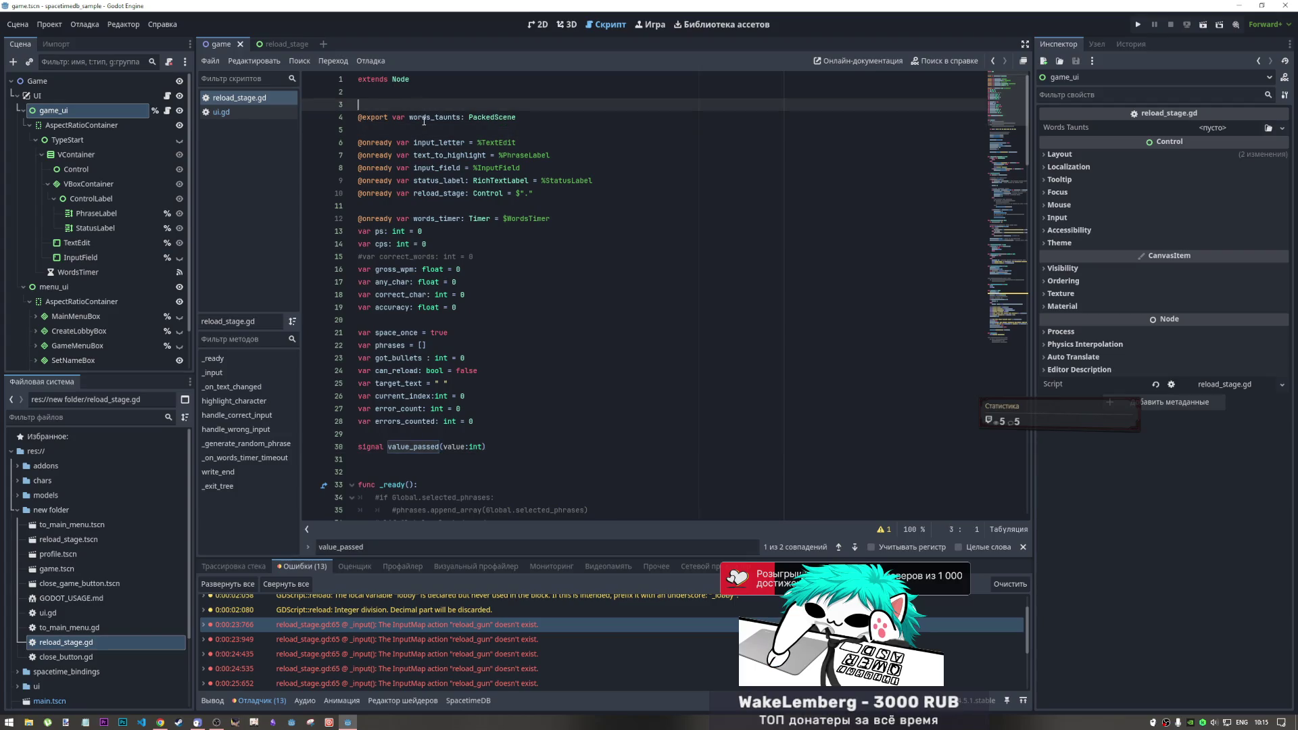
pyautogui.click(427, 132)
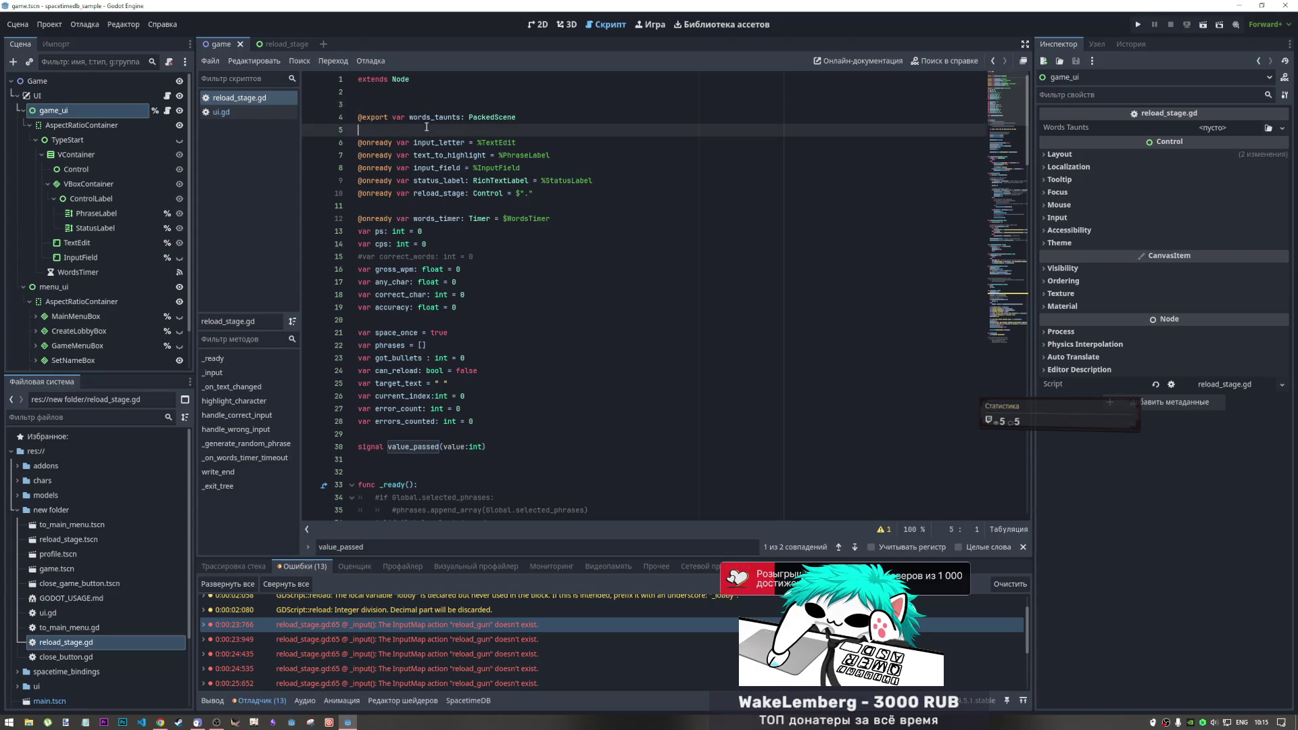
pyautogui.doubleClick(432, 118)
pyautogui.hotkey('ctrl', 'f')
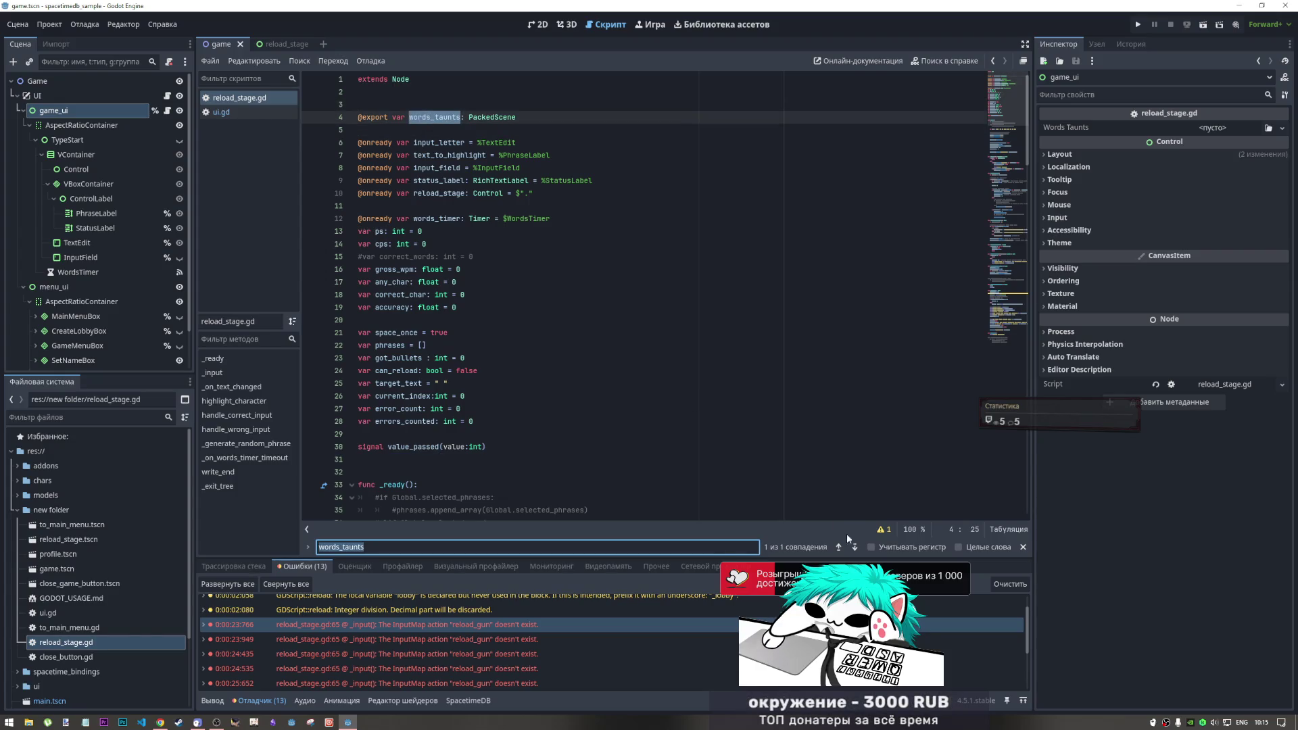
pyautogui.click(336, 118)
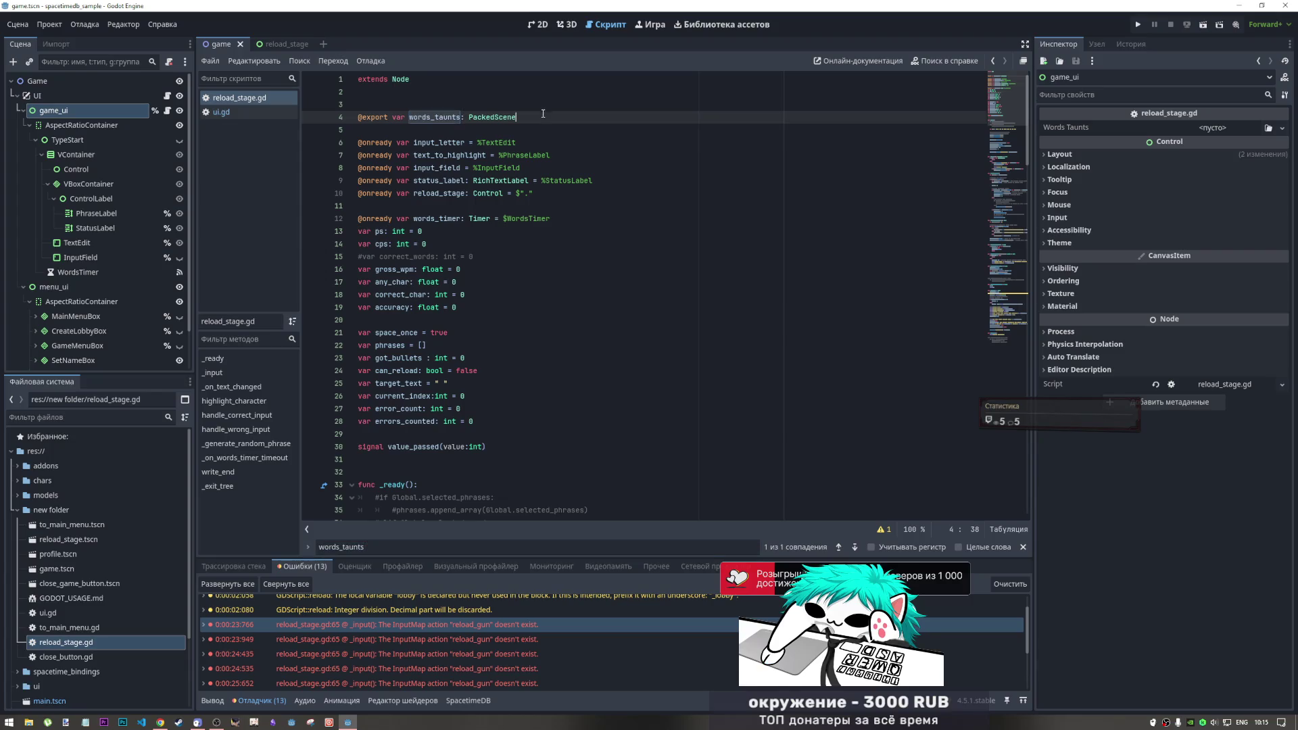
pyautogui.press('Delete')
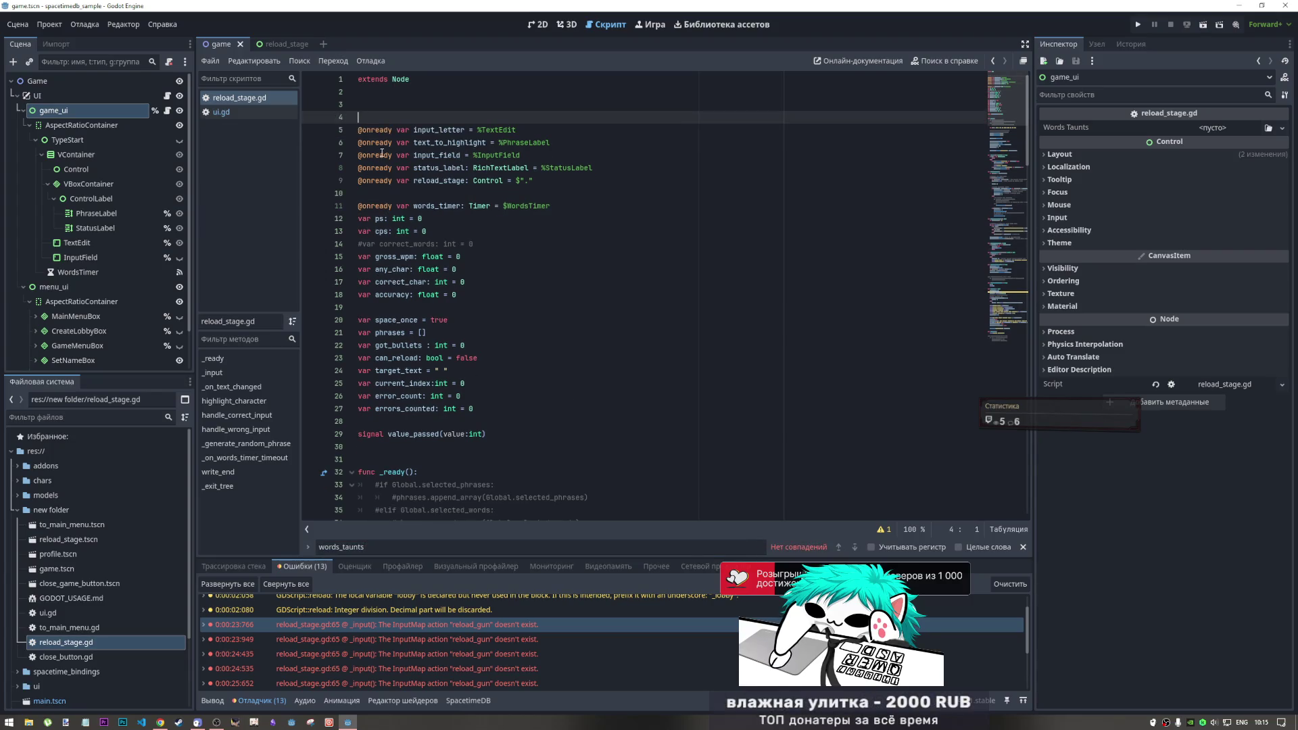
# Save, check input_letter's uses, then paste the menu_state enum (FirstTime through GameState) on line 4
pyautogui.doubleClick(449, 129)
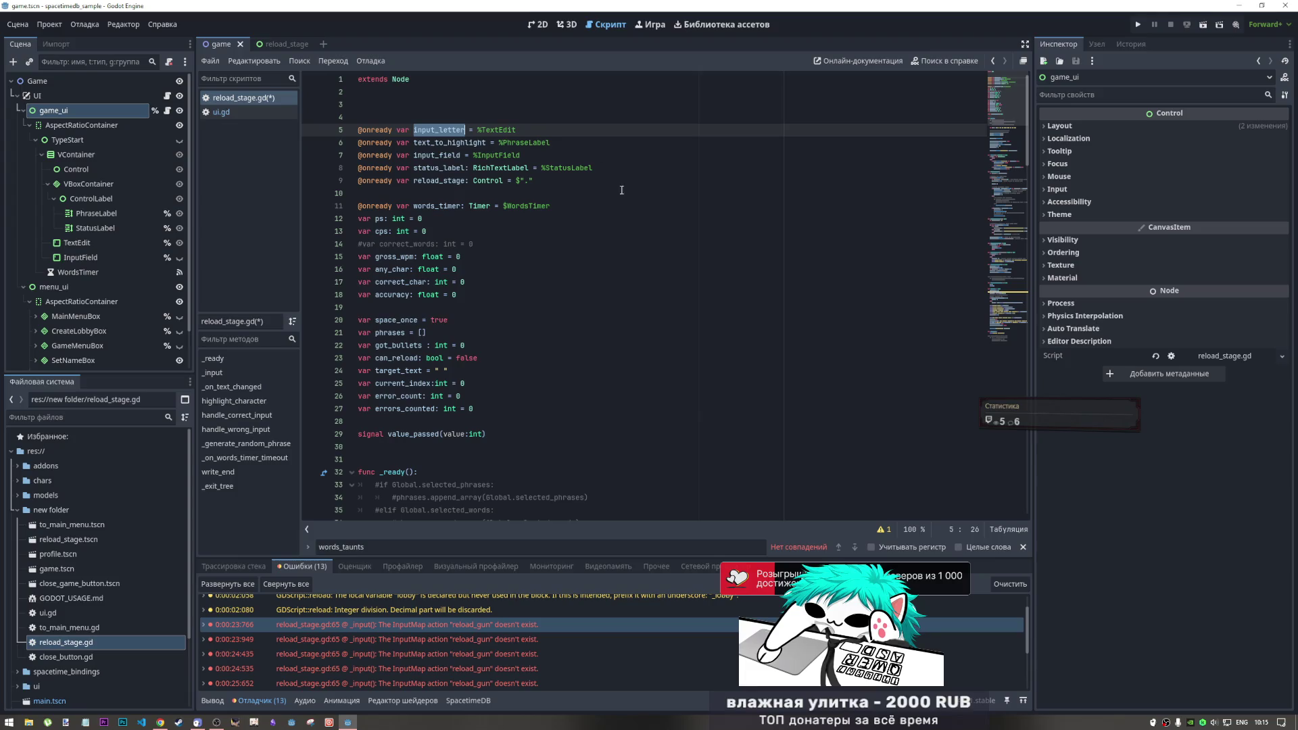
pyautogui.hotkey('ctrl', 's')
pyautogui.click(441, 129)
pyautogui.doubleClick(441, 129)
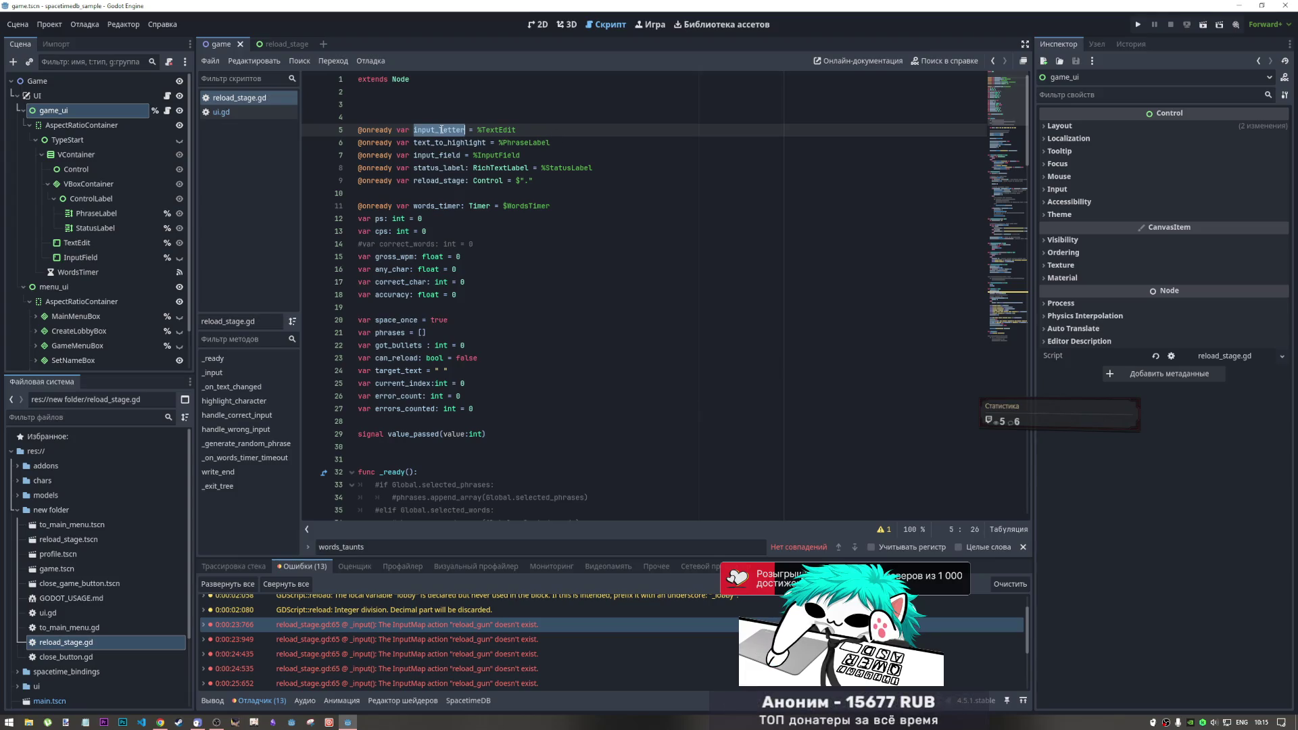
pyautogui.hotkey('ctrl', 'f')
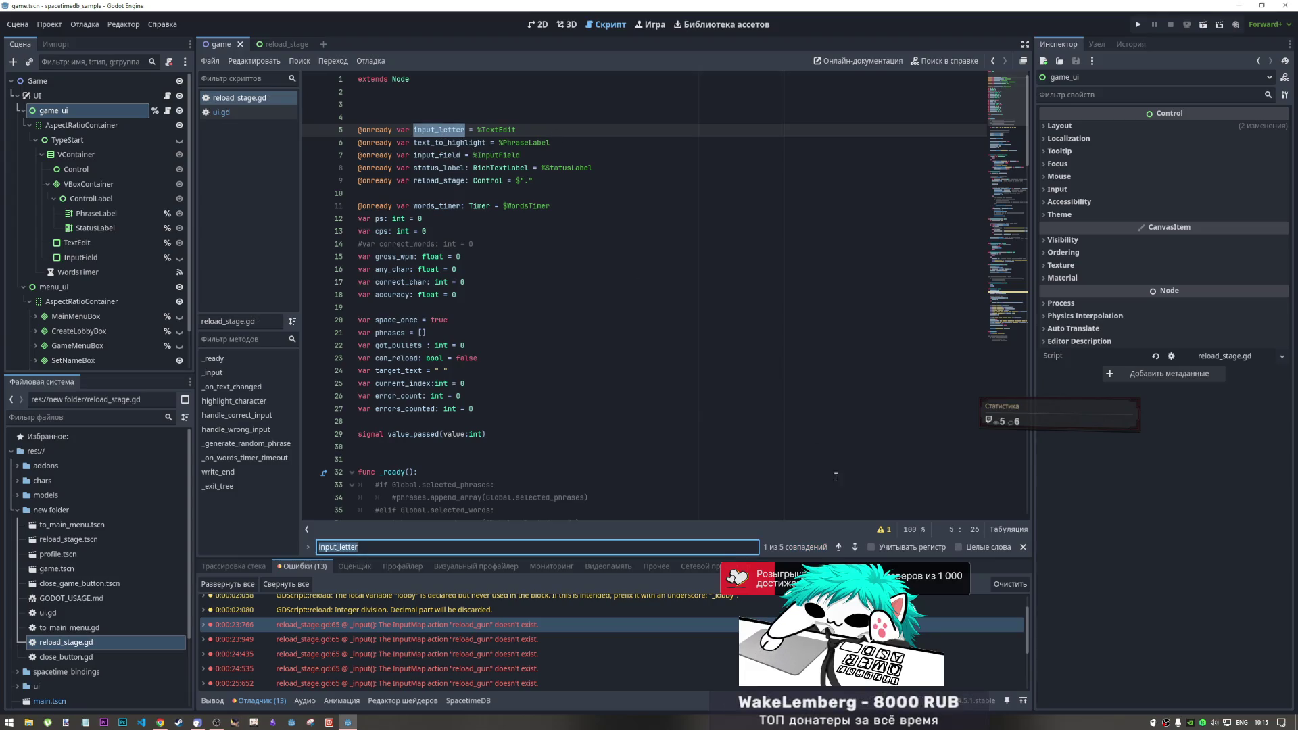
pyautogui.click(444, 130)
pyautogui.press('Up')
pyautogui.press('Up')
pyautogui.press('Up')
pyautogui.press('Down')
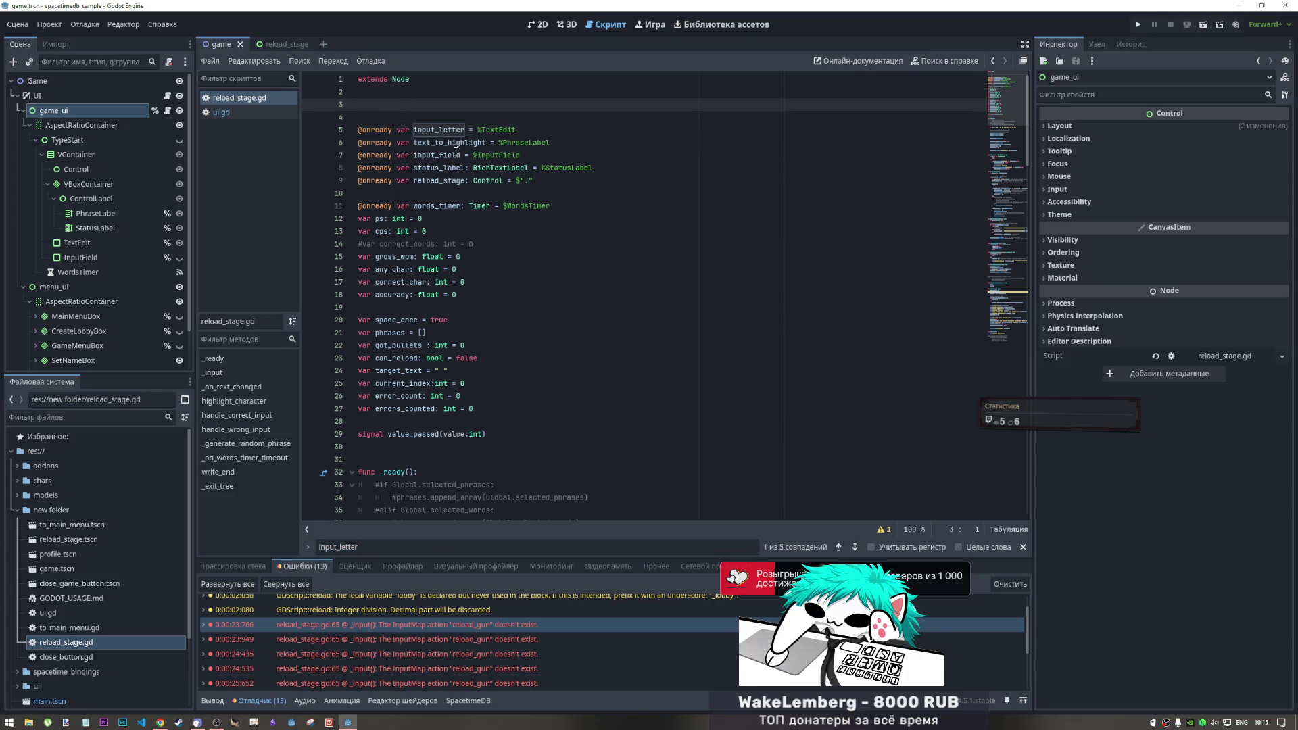
pyautogui.press('Return')
pyautogui.write('enum menu_state {FirstTime, SetName, MainMenu, Quickgame, CreateLobby, JoinLobby, GameState}')
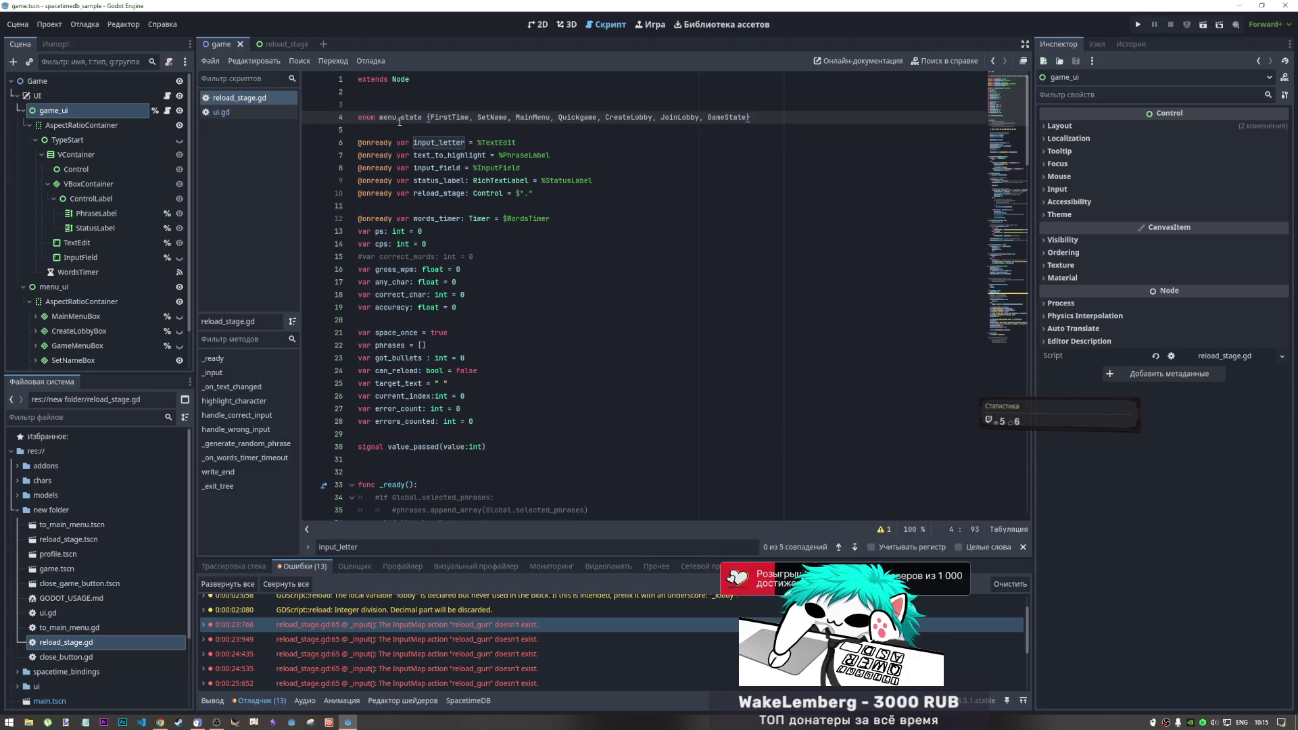
# Rename the enum from menu_state to game_state and delete all its old values
pyautogui.moveTo(404, 118); pyautogui.dragTo(383, 117)
pyautogui.write('game')
pyautogui.click(505, 119)
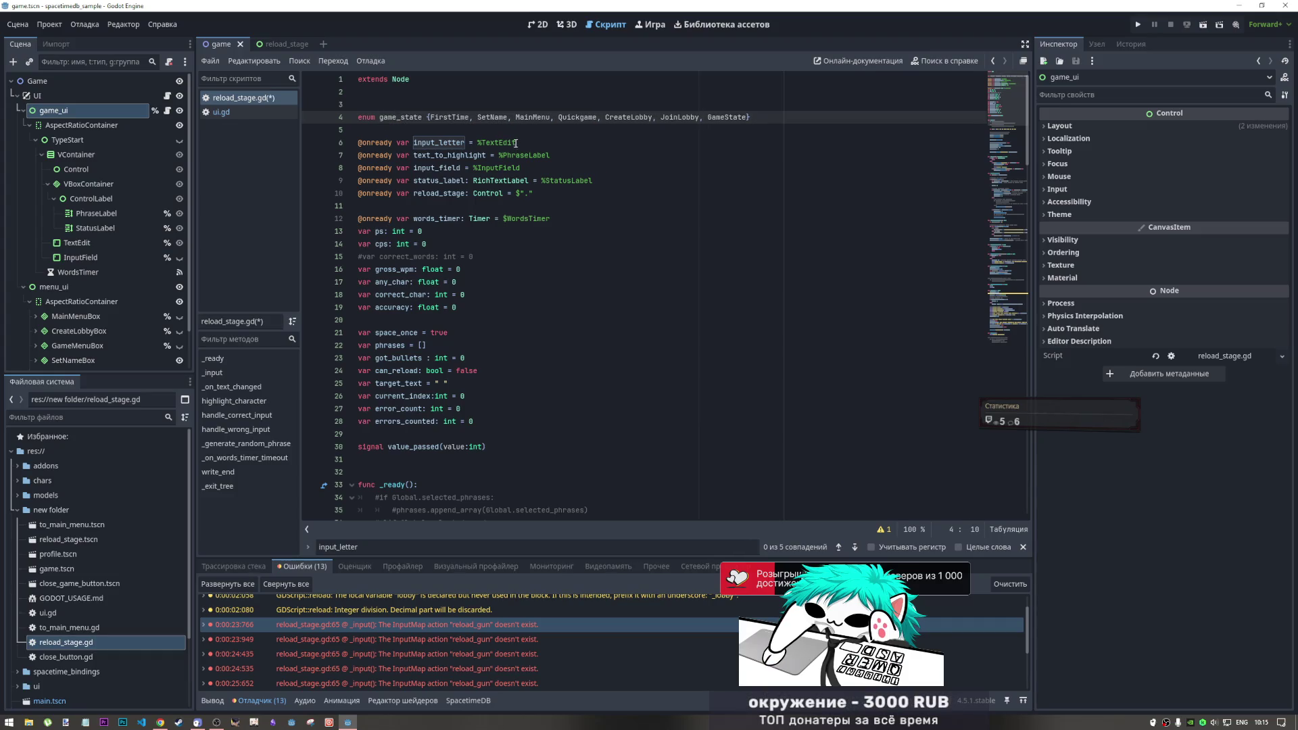
pyautogui.hotkey('ctrl', 'Left')
pyautogui.hotkey('ctrl', 'Left')
pyautogui.moveTo(743, 117); pyautogui.dragTo(430, 117)
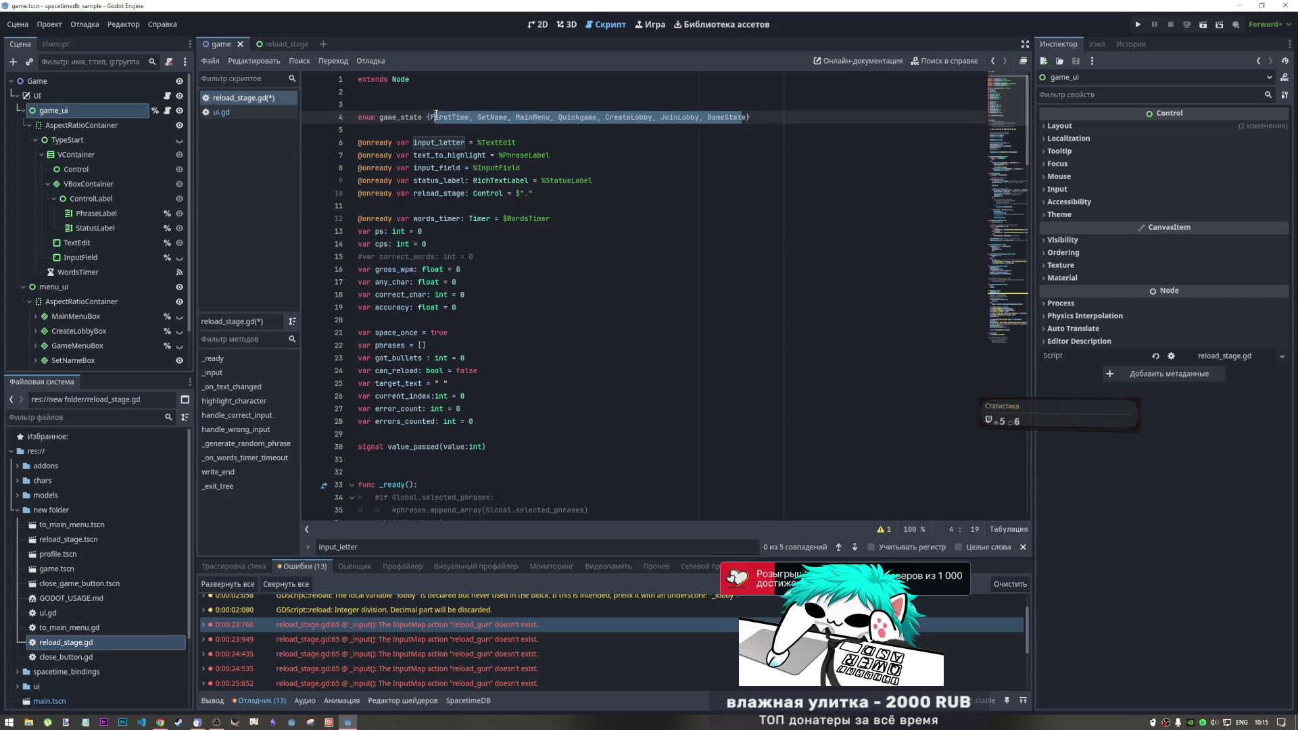
pyautogui.press('BackSpace')
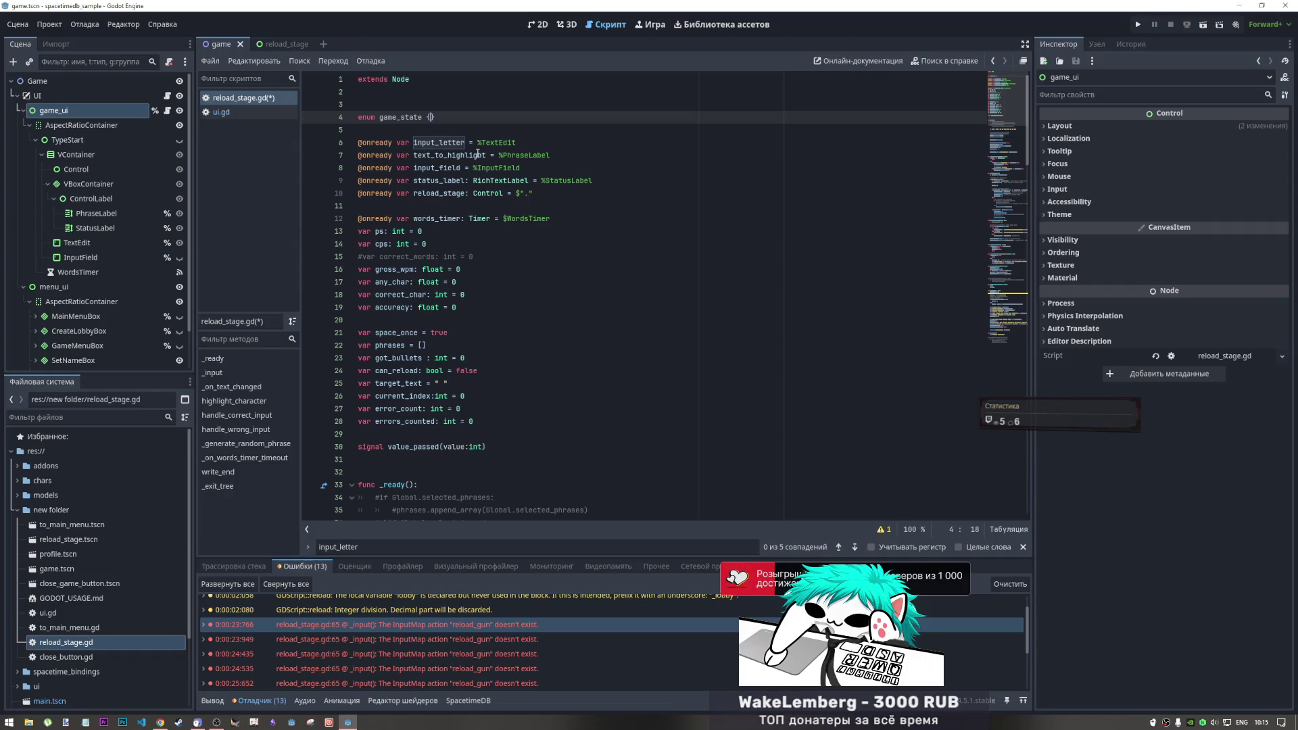
# Fill the braces with Letters, Words, Sentences, leaving a stray comma after the opening brace
pyautogui.write('GWr')
pyautogui.press('BackSpace')
pyautogui.press('BackSpace')
pyautogui.write('ords')
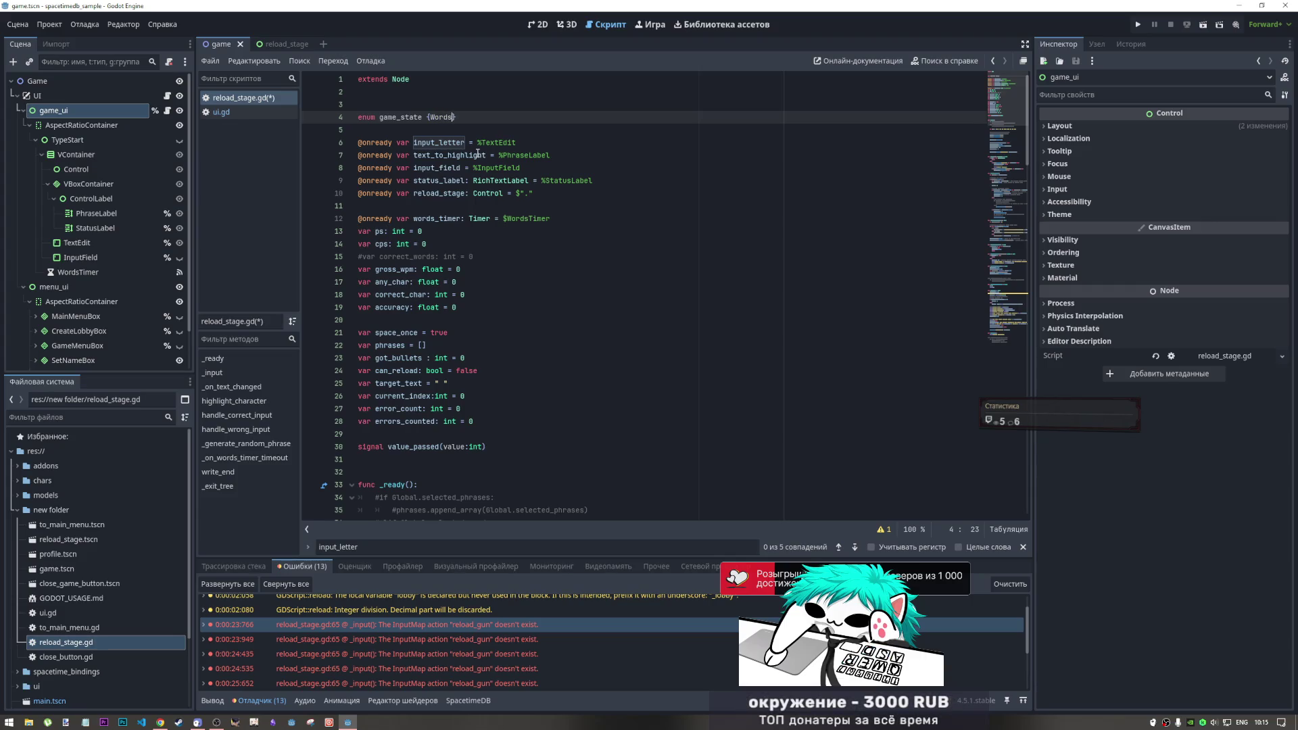
pyautogui.write(',')
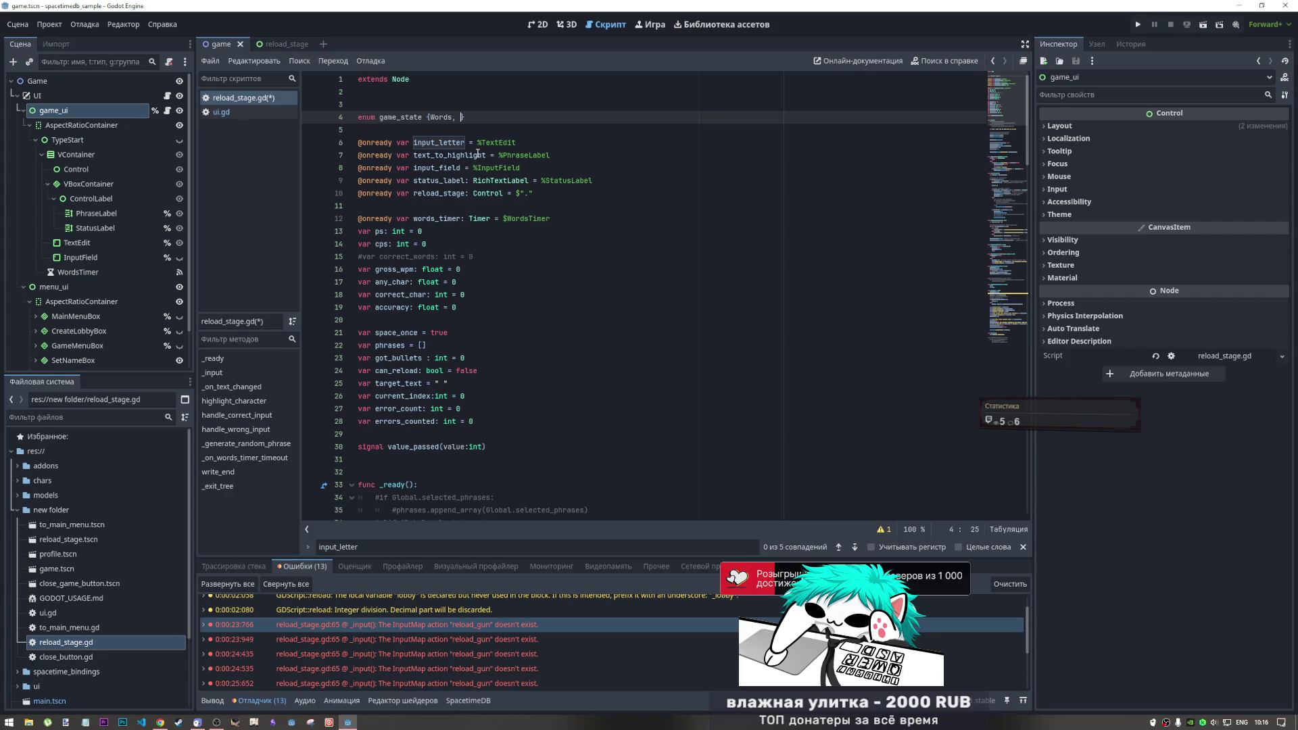
pyautogui.click(432, 117)
pyautogui.write('etters ,')
pyautogui.press('Left')
pyautogui.press('Left')
pyautogui.press('Left')
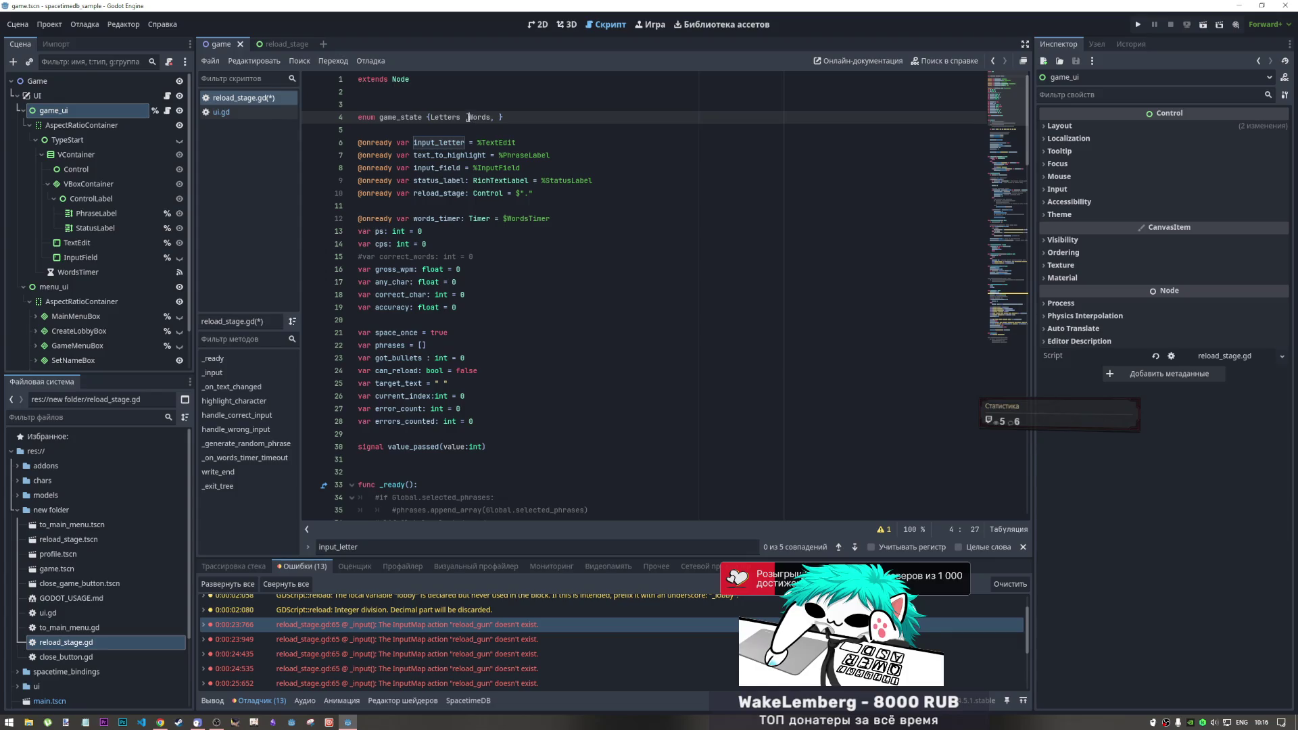
pyautogui.press('BackSpace')
pyautogui.press('Right')
pyautogui.write('Sentences')
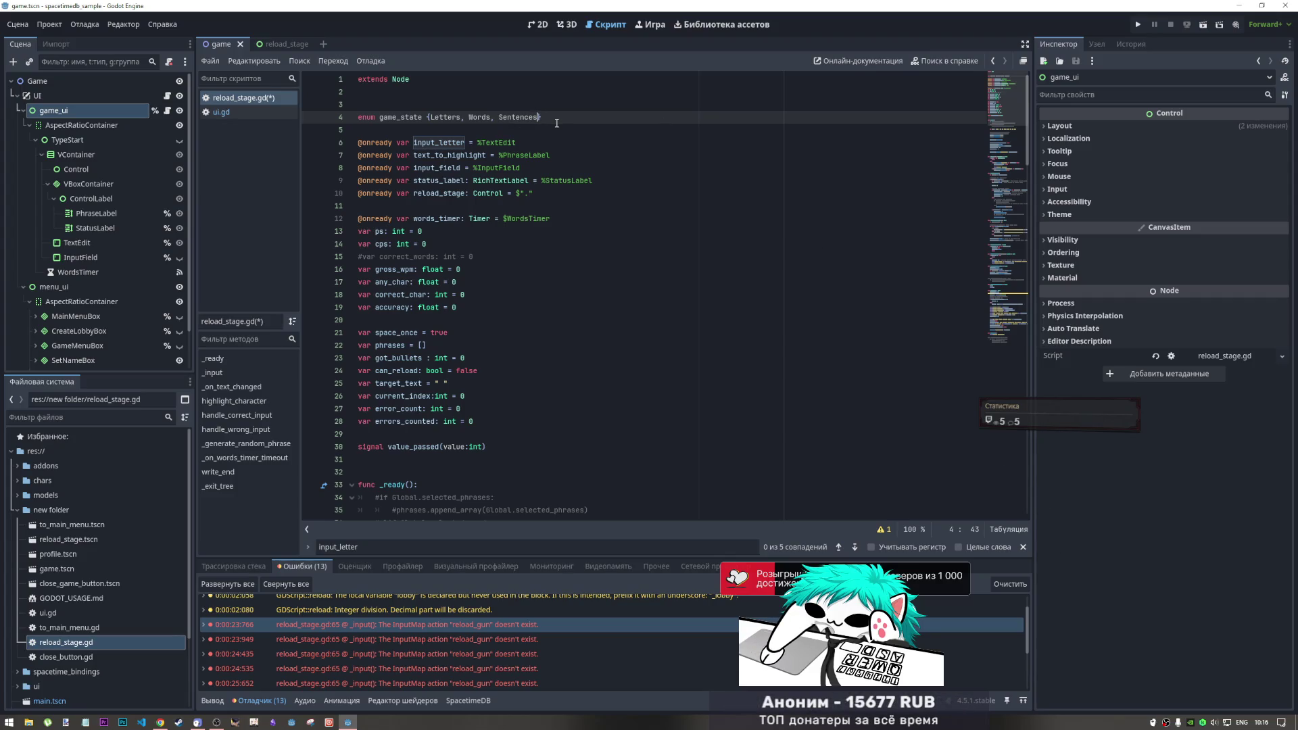
pyautogui.click(431, 117)
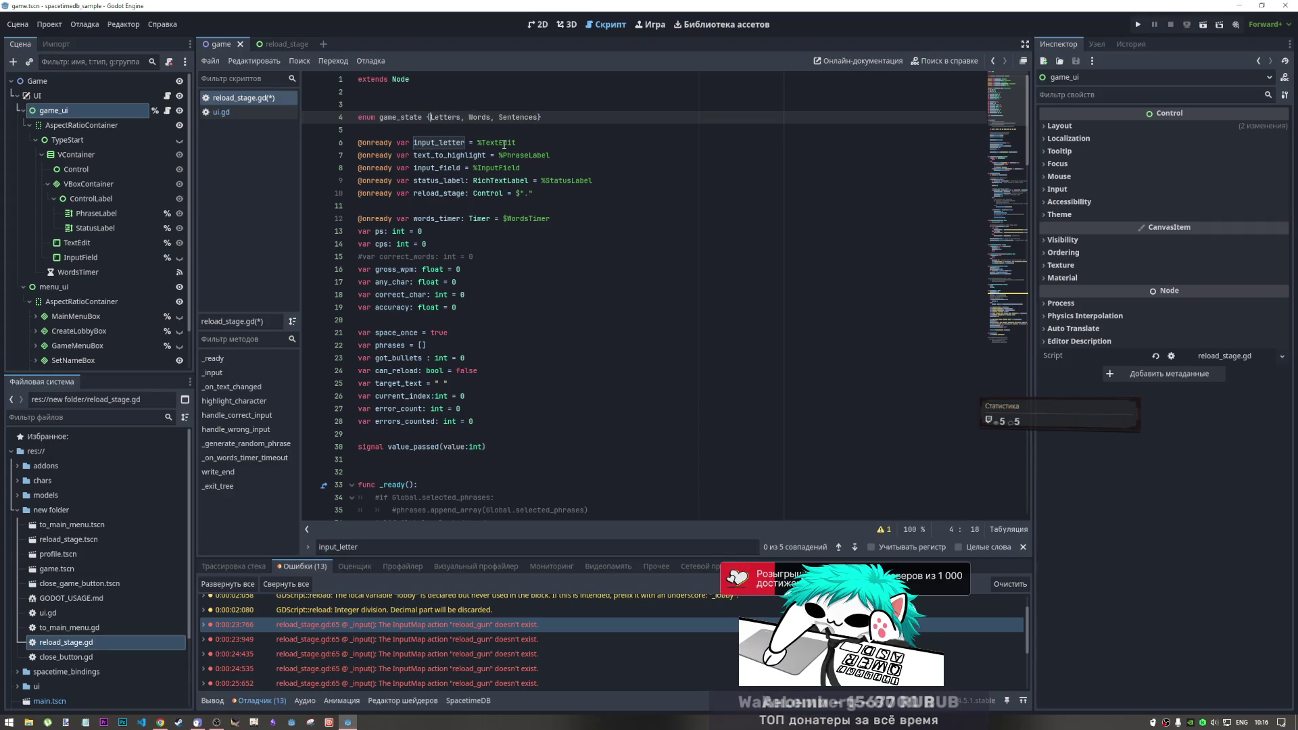
pyautogui.write(',')
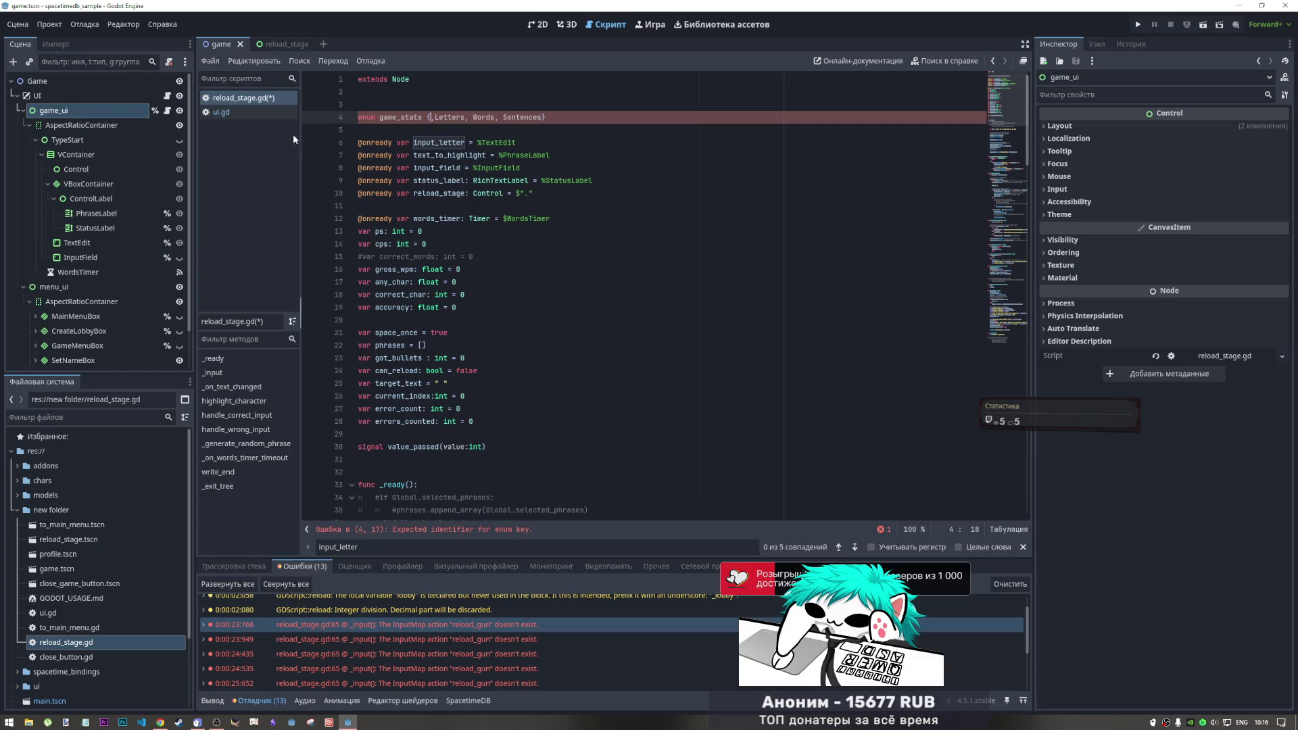
# Open GODOT_USAGE.md, review its three 'waiting' matches in _get_waiting_lobbies, then return to reload_stage.gd
pyautogui.scroll(-3, 82, 541)
pyautogui.doubleClick(81, 508)
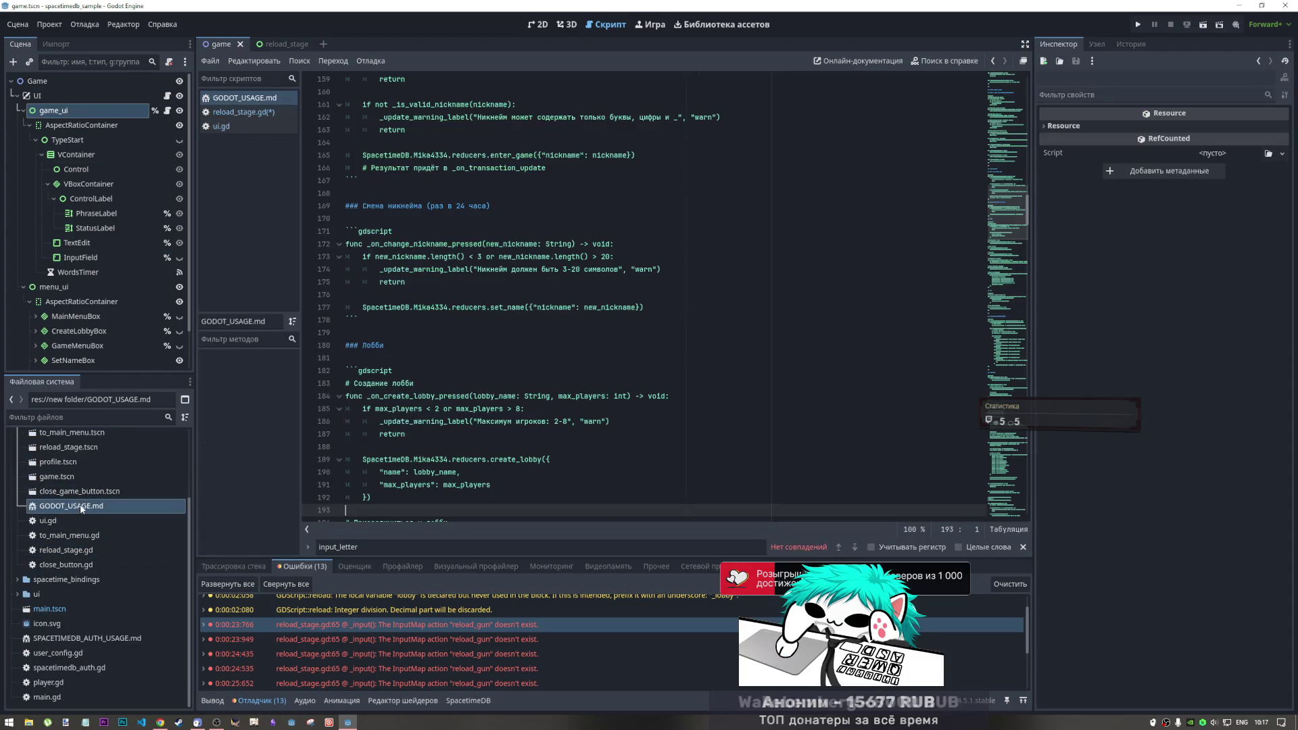
pyautogui.click(542, 270)
pyautogui.hotkey('ctrl', 'f')
pyautogui.write('w')
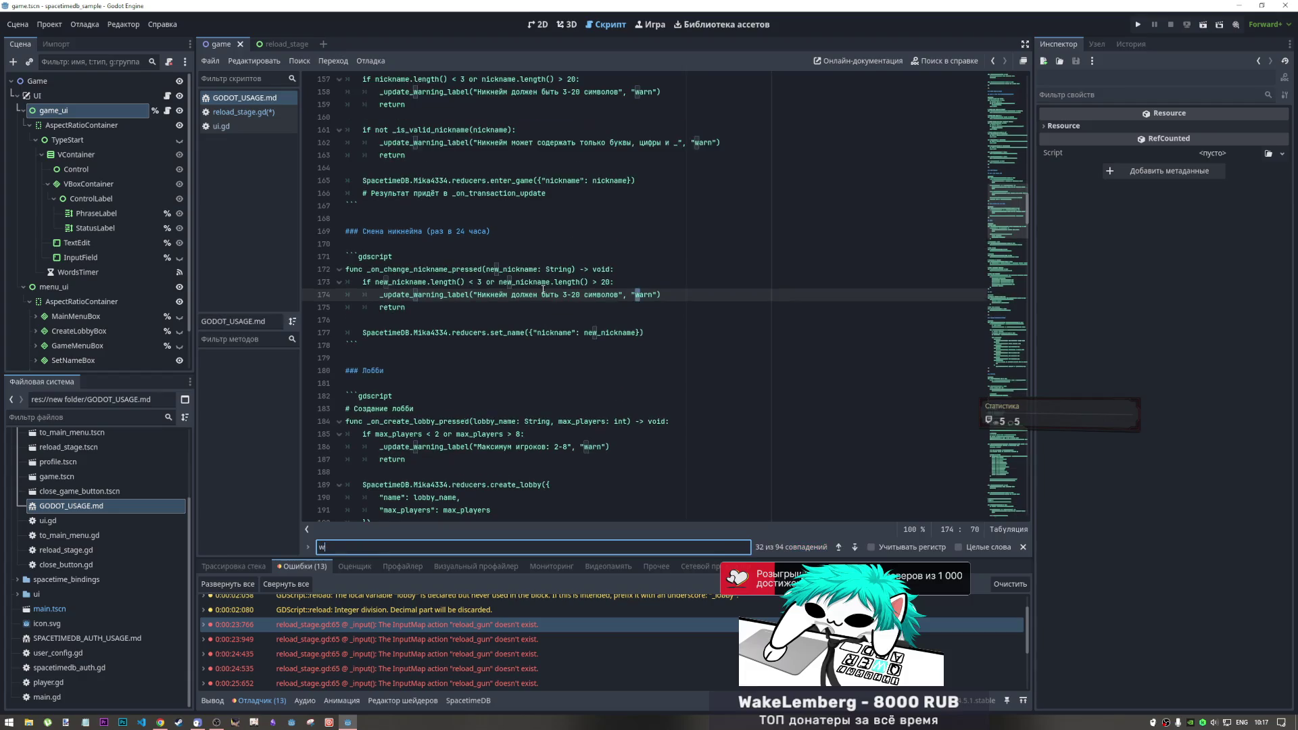
pyautogui.write('aiting')
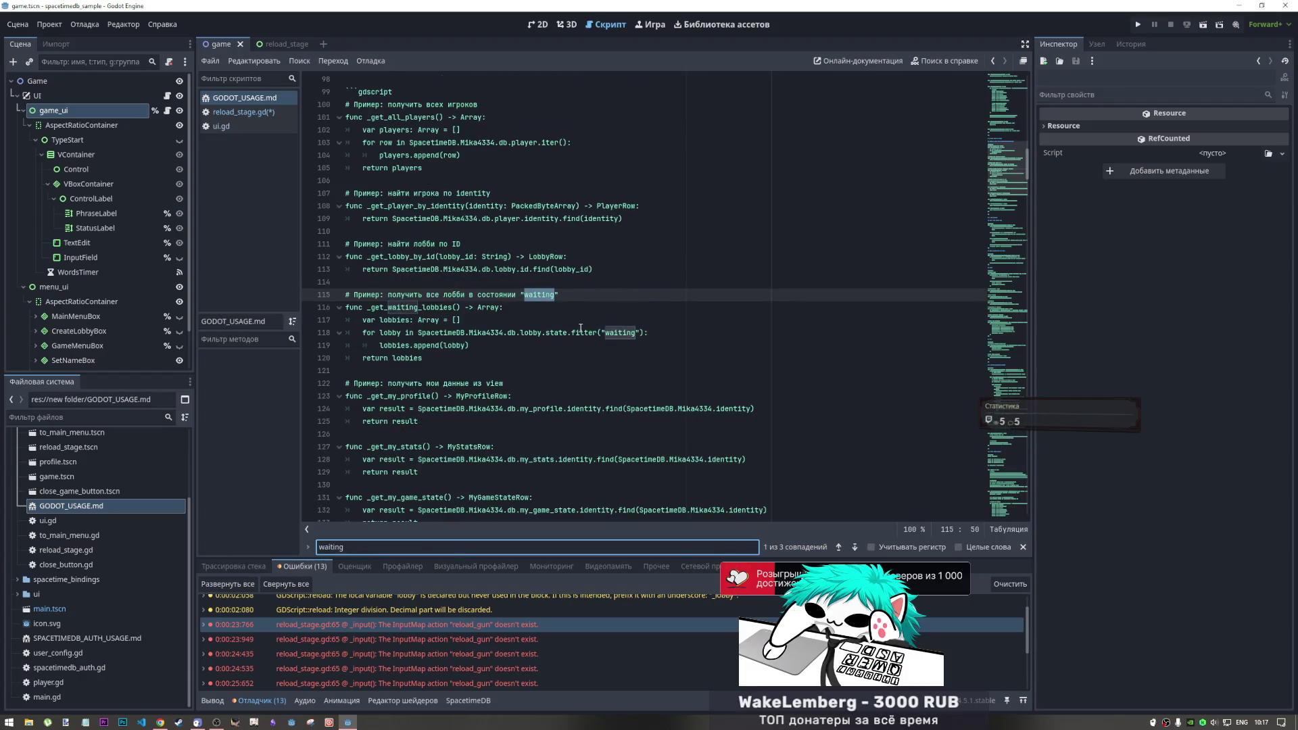
pyautogui.click(479, 308)
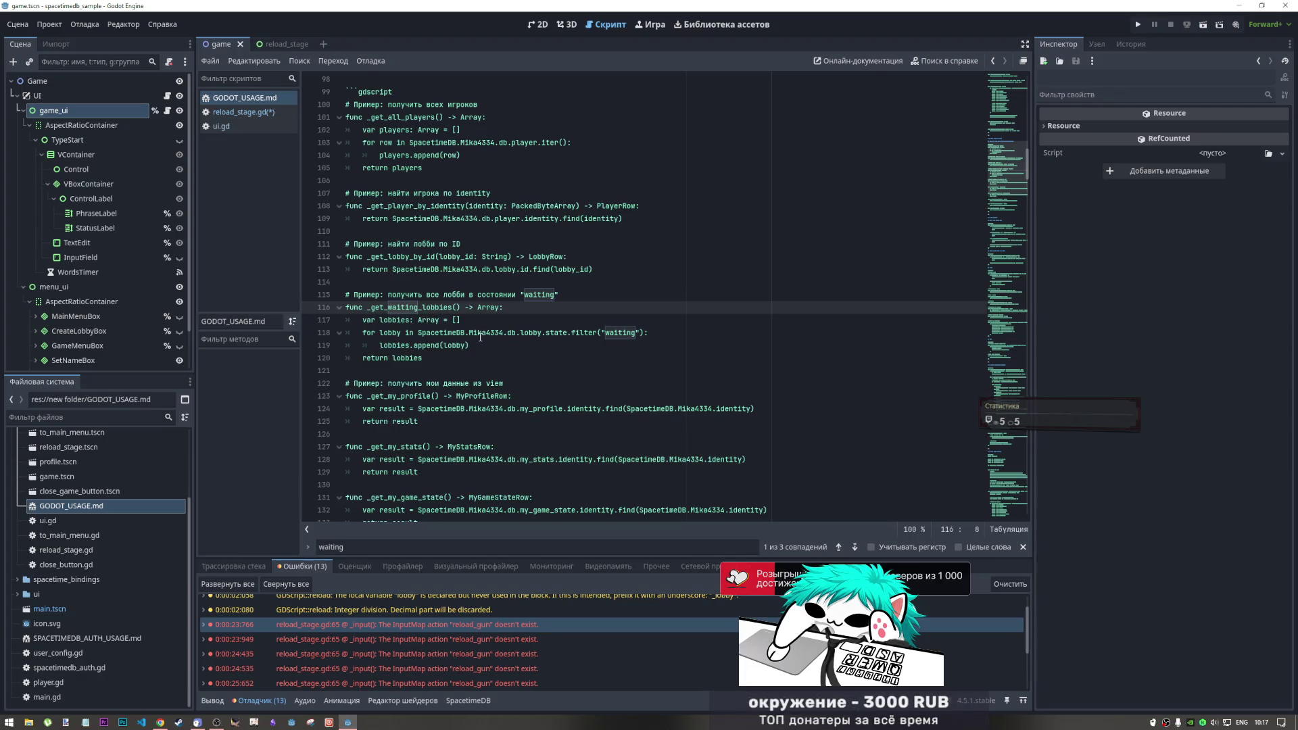
pyautogui.click(856, 547)
pyautogui.click(855, 547)
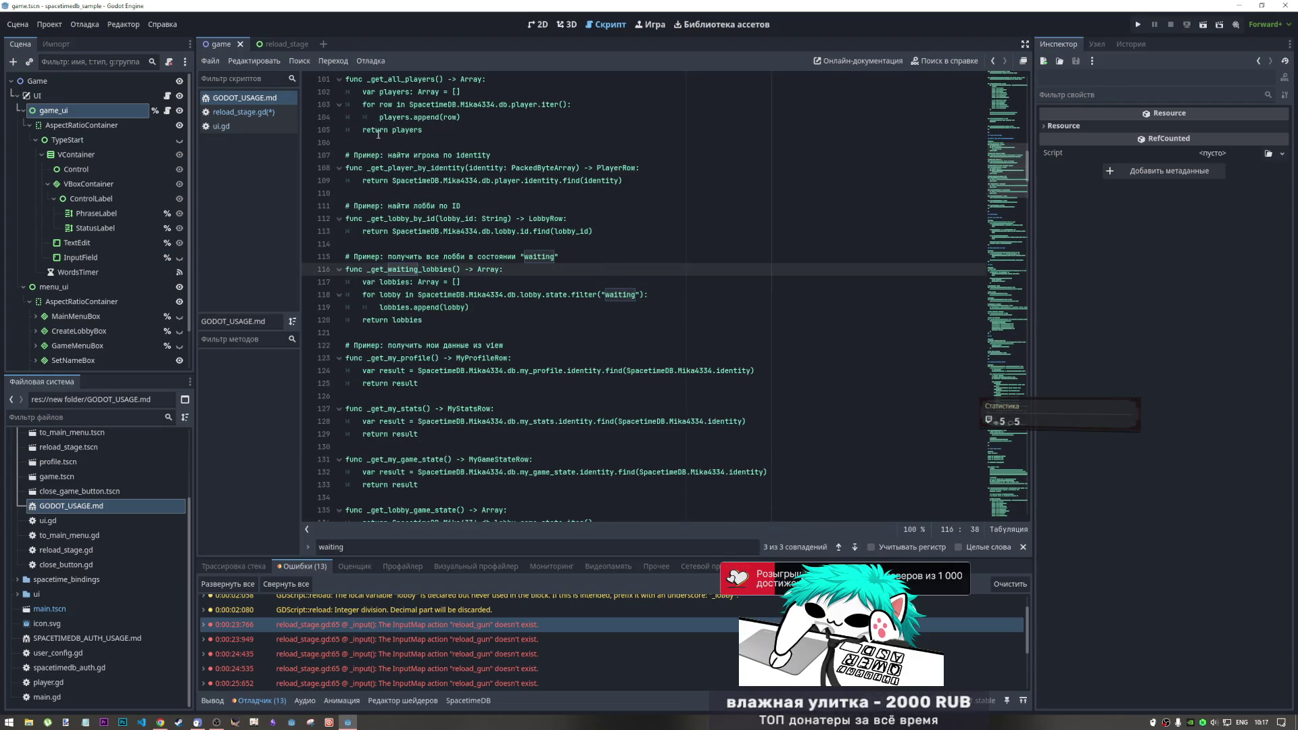
pyautogui.click(243, 111)
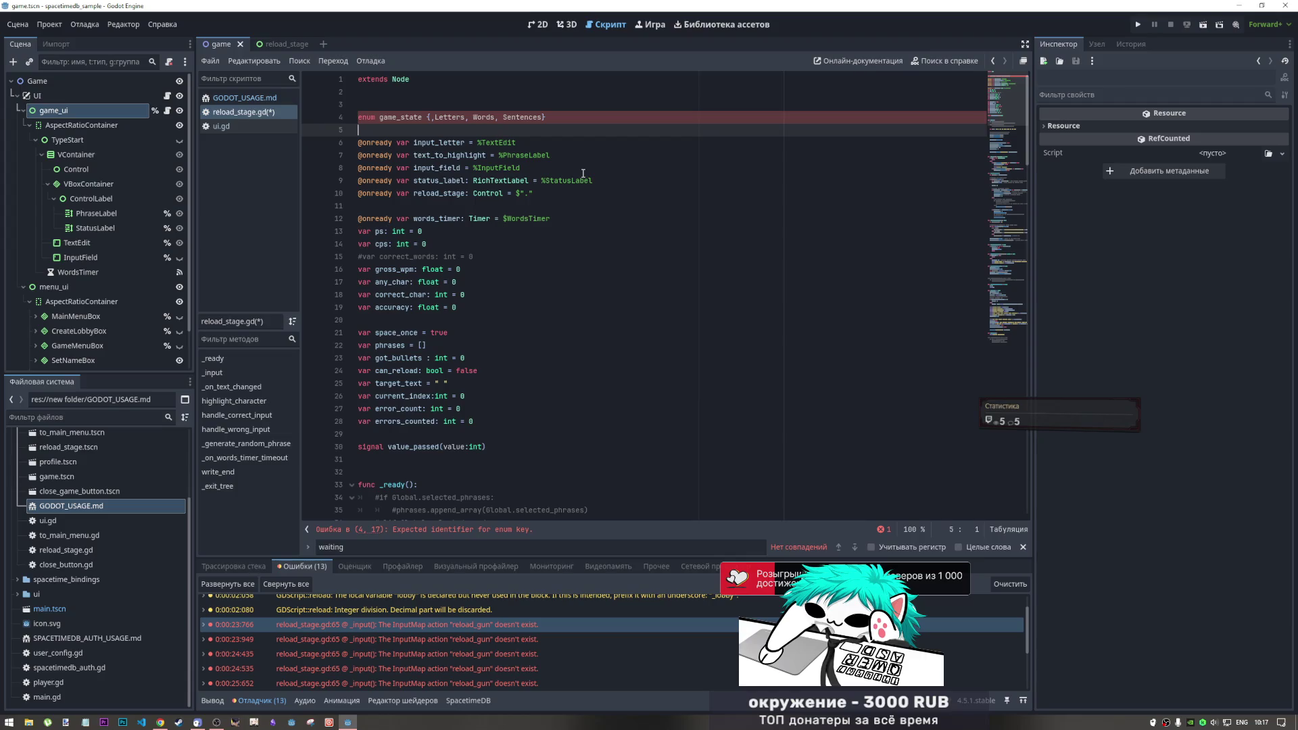
# Append Vote to each value, giving LettersVote, WordsVote and SentencesVote
pyautogui.press('Up')
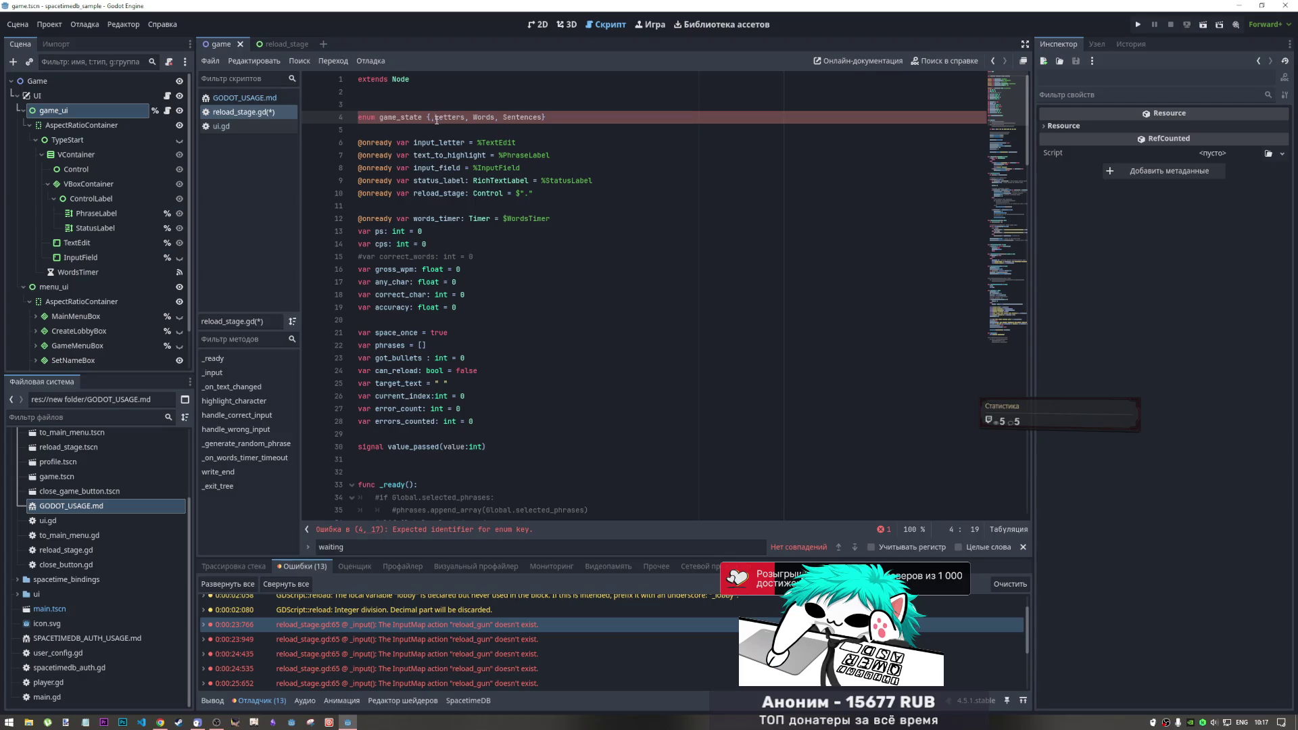
pyautogui.hotkey('ctrl', 'Right')
pyautogui.write('Vote')
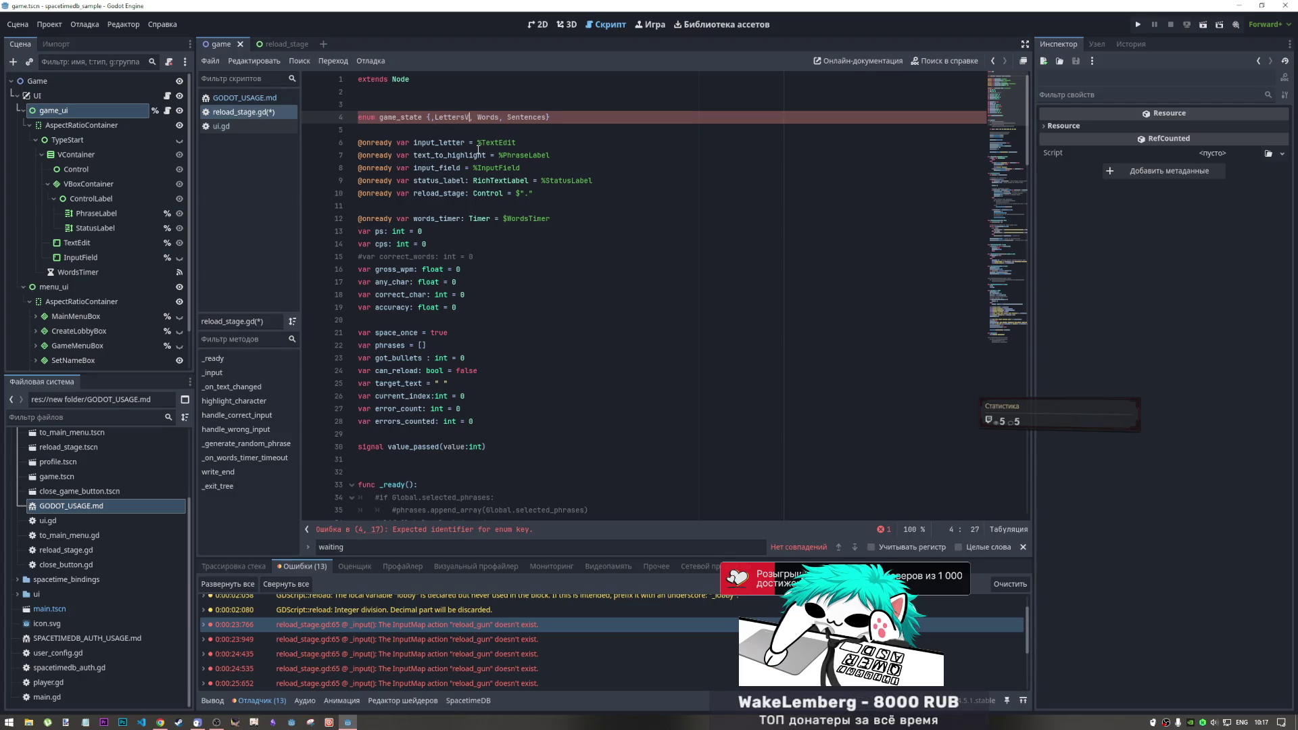
pyautogui.hotkey('shift', 'Left')
pyautogui.hotkey('shift', 'Left')
pyautogui.hotkey('shift', 'Left')
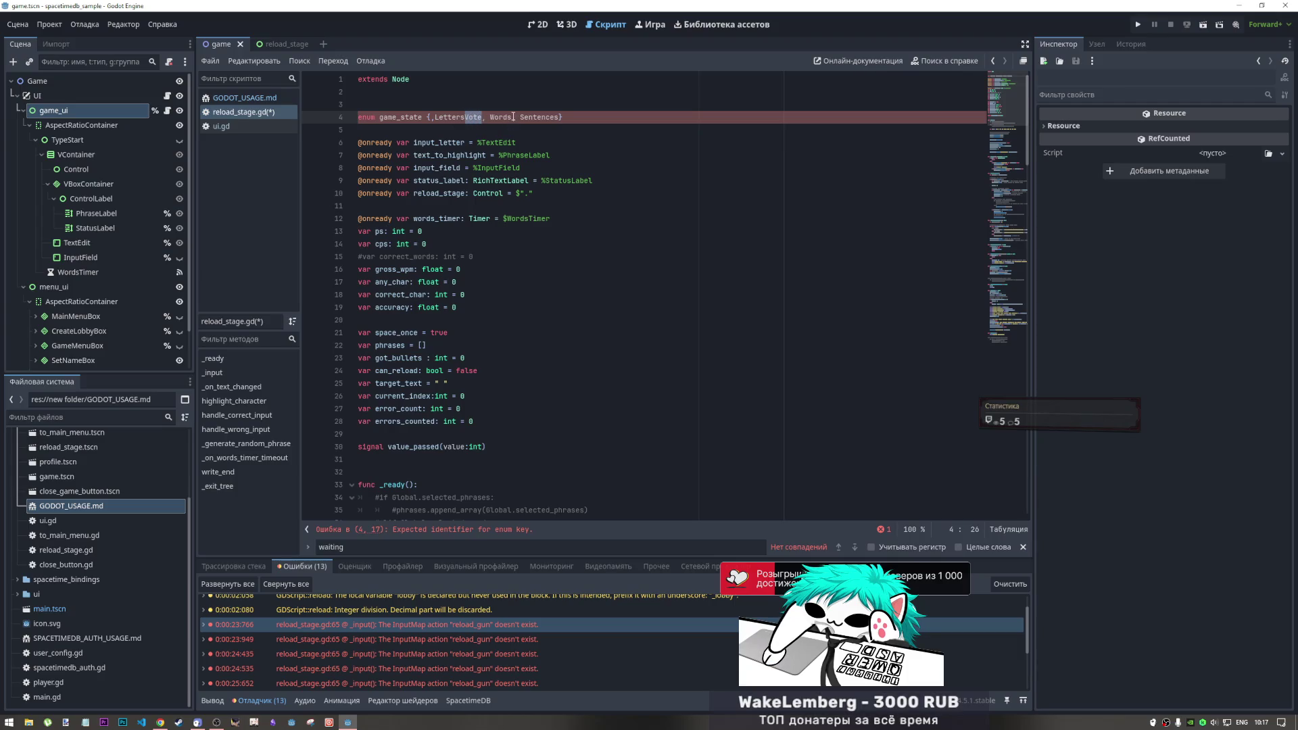
pyautogui.hotkey('ctrl', 'c')
pyautogui.click(514, 117)
pyautogui.hotkey('ctrl', 'v')
pyautogui.click(576, 117)
pyautogui.hotkey('ctrl', 'v')
# Add StartGame as the first game_state value and save the script
pyautogui.click(478, 117)
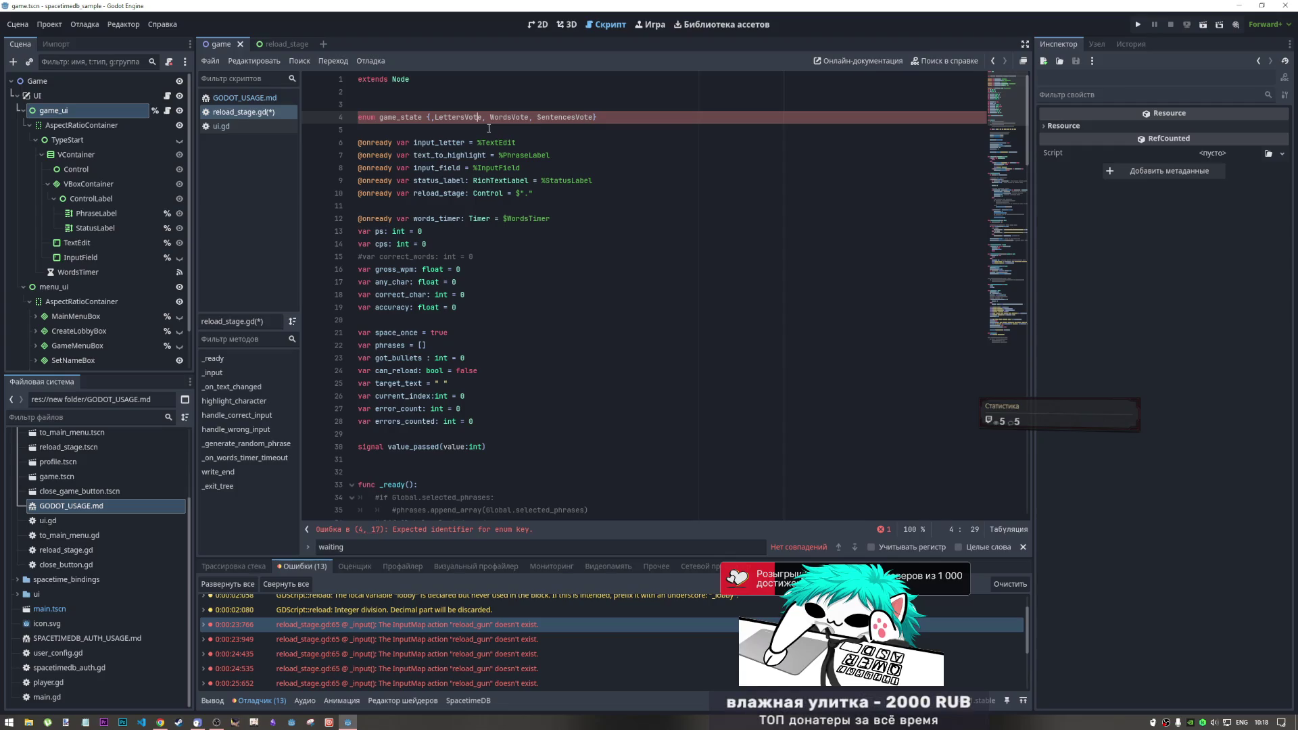
pyautogui.hotkey('ctrl', 'Left')
pyautogui.press('Left')
pyautogui.write('S')
pyautogui.write('tart')
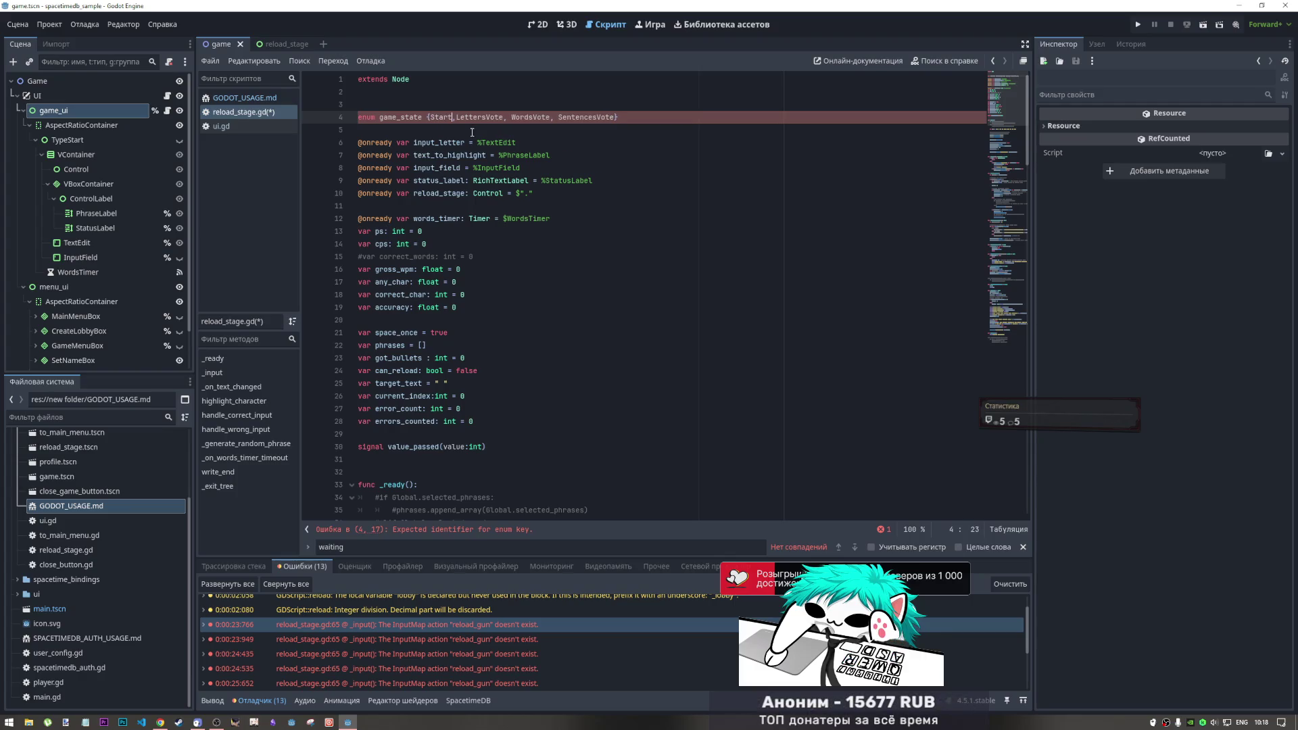
pyautogui.write('Game,')
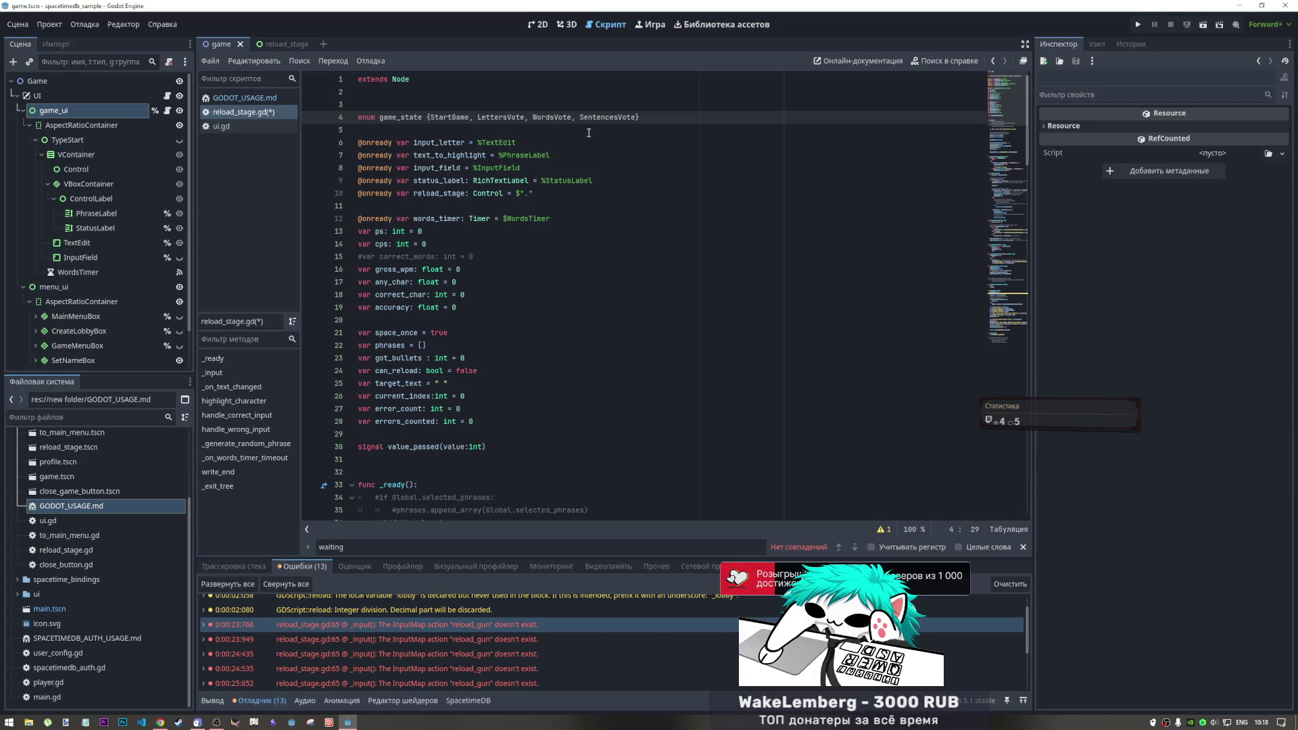
pyautogui.hotkey('ctrl', 's')
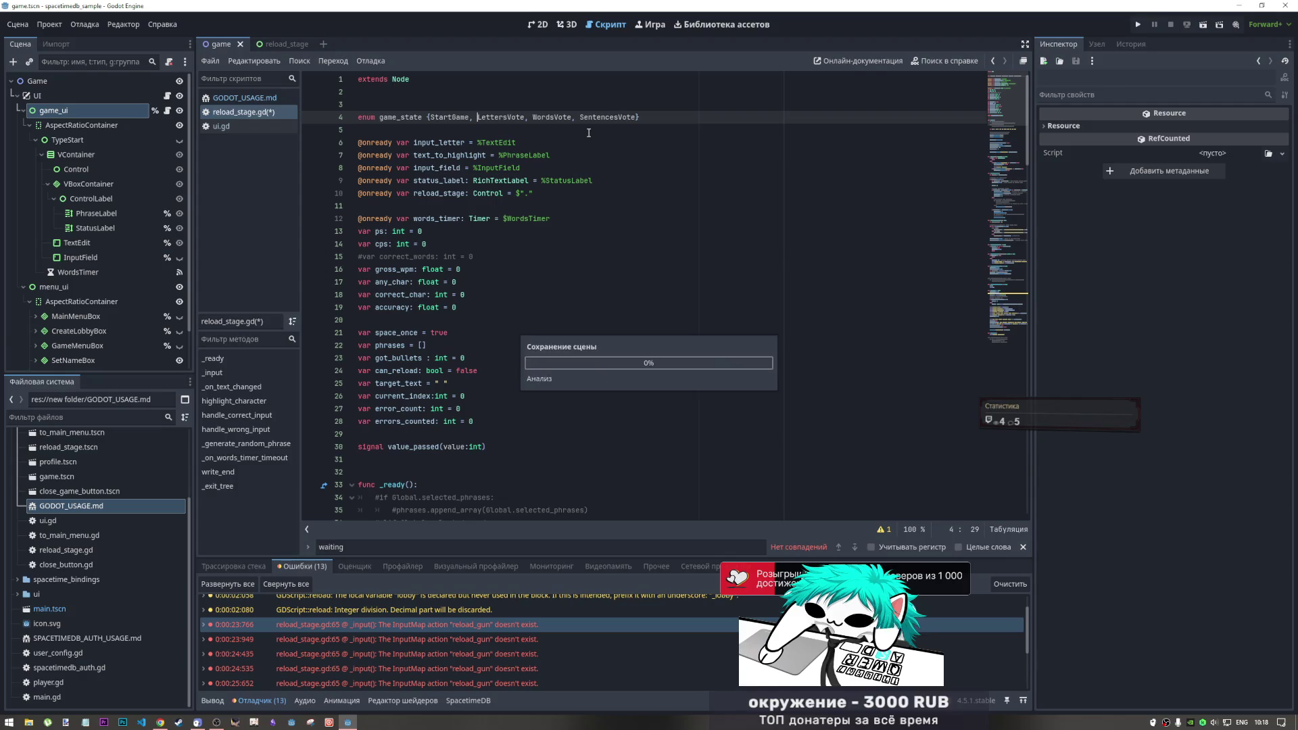
# Add EndGame as the last value of the game_state enum
pyautogui.press('Up')
pyautogui.click(503, 118)
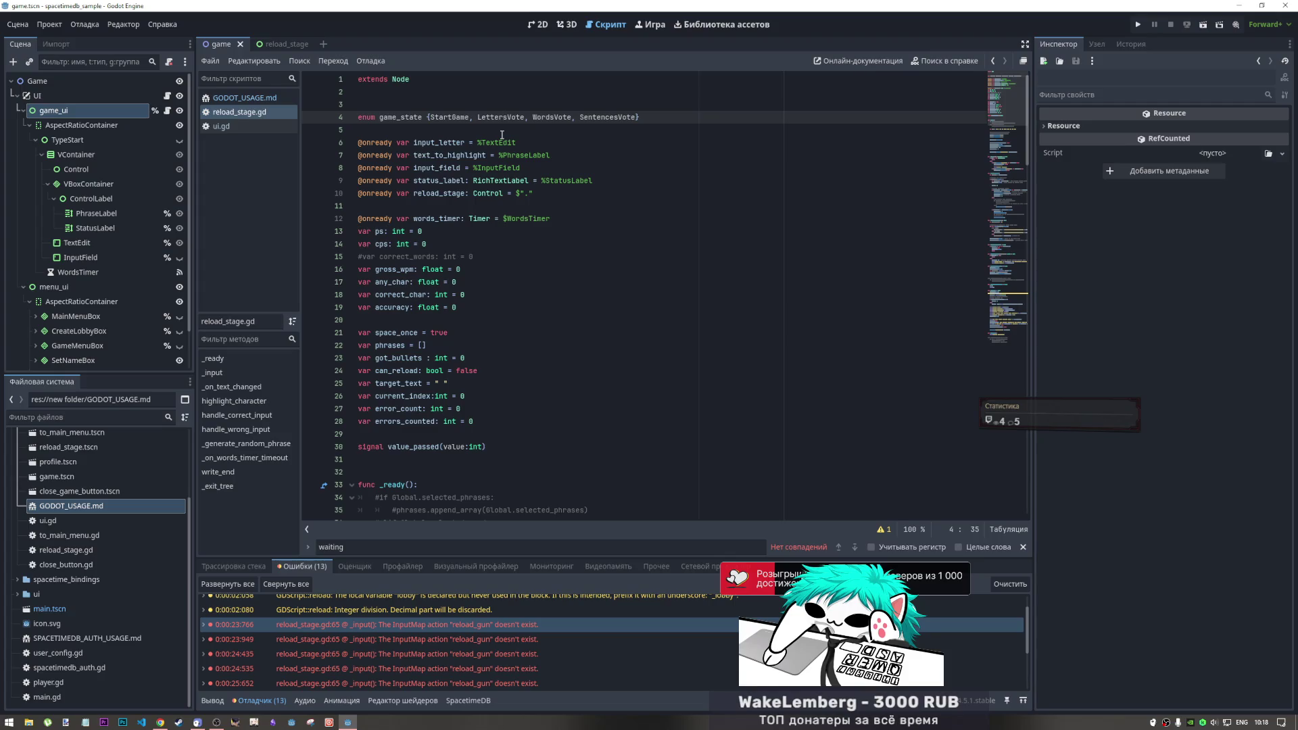
pyautogui.click(656, 125)
pyautogui.write(', EndGame')
# Move StartGame from the front to just before EndGame and remove the extra space
pyautogui.click(472, 117)
pyautogui.moveTo(478, 117); pyautogui.dragTo(428, 117)
pyautogui.press('BackSpace')
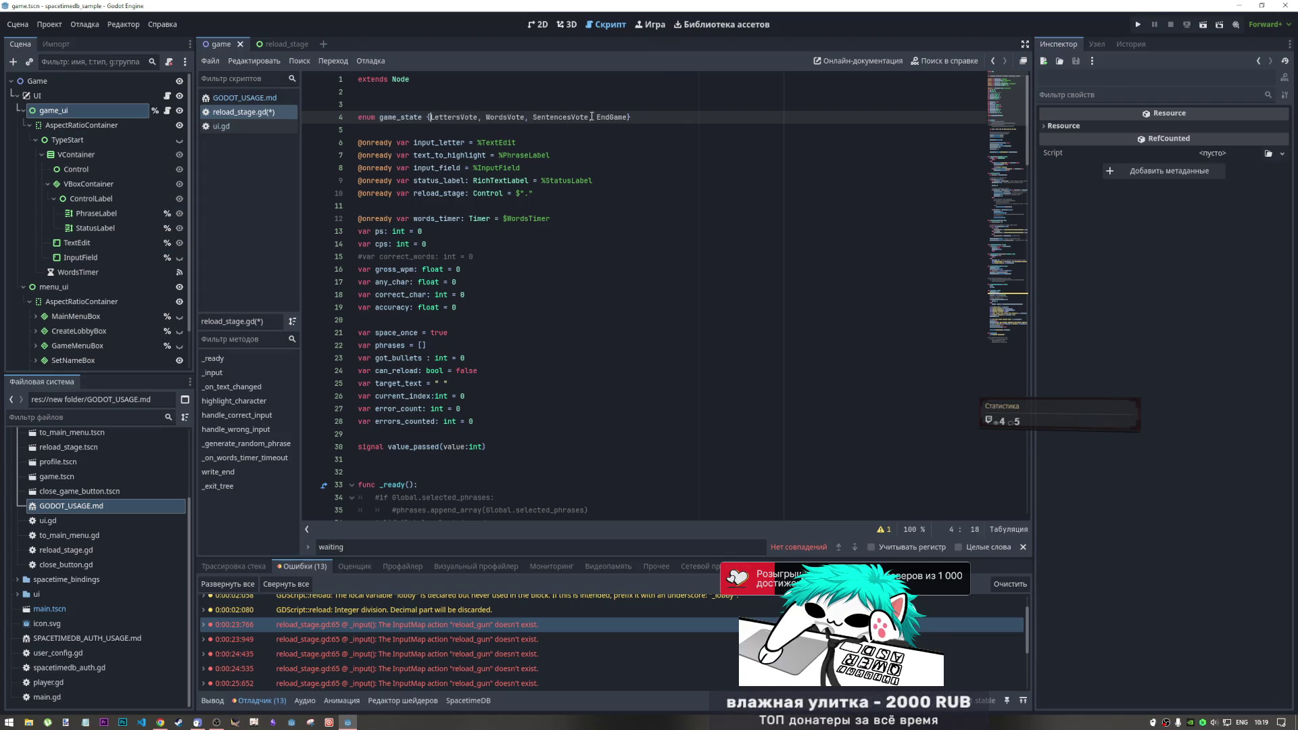
pyautogui.click(593, 117)
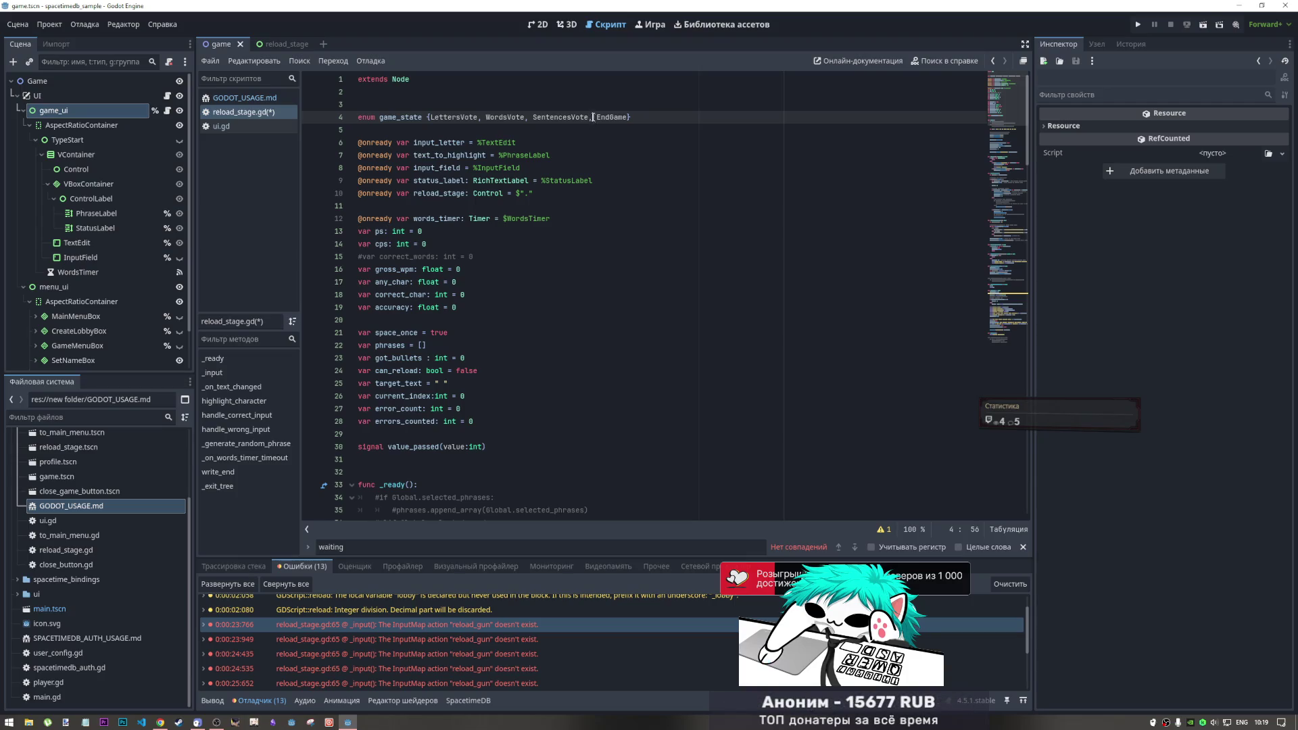
pyautogui.write('StartGame,')
pyautogui.hotkey('ctrl', 'v')
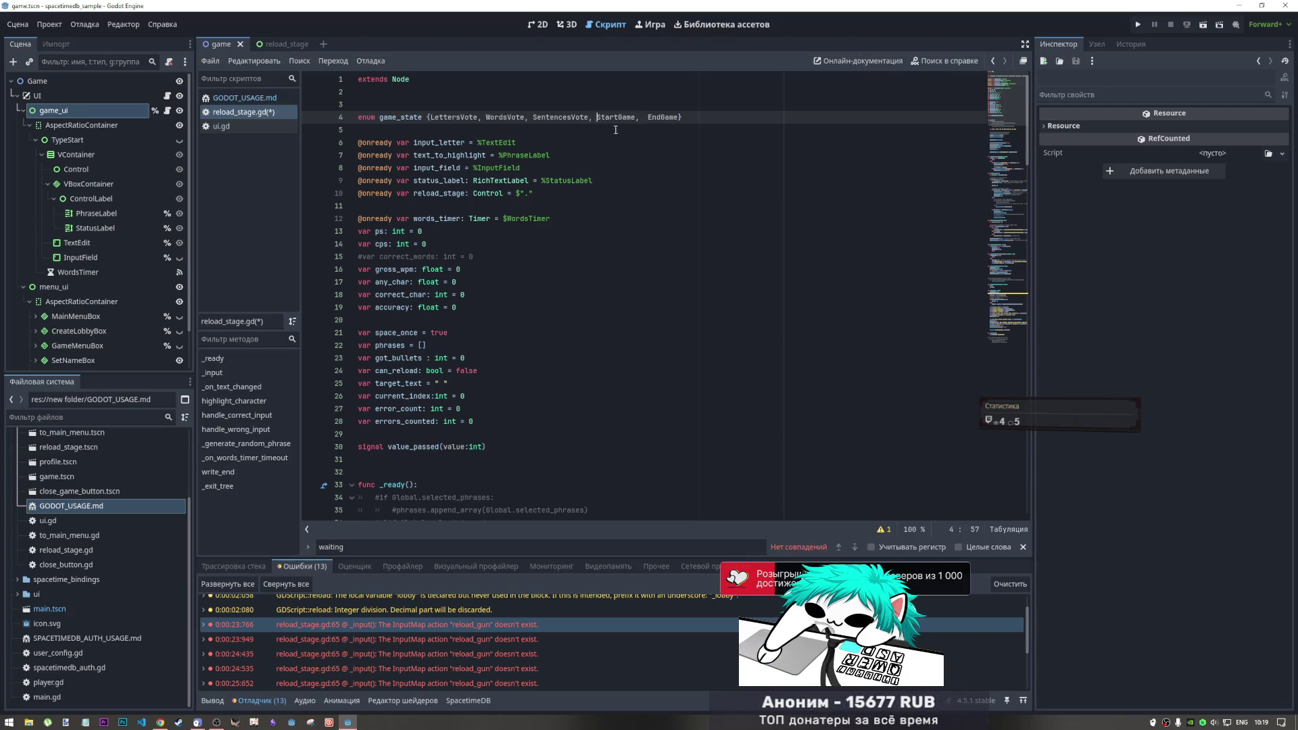
pyautogui.hotkey('ctrl', 'Right')
pyautogui.hotkey('ctrl', 'Right')
pyautogui.press('Delete')
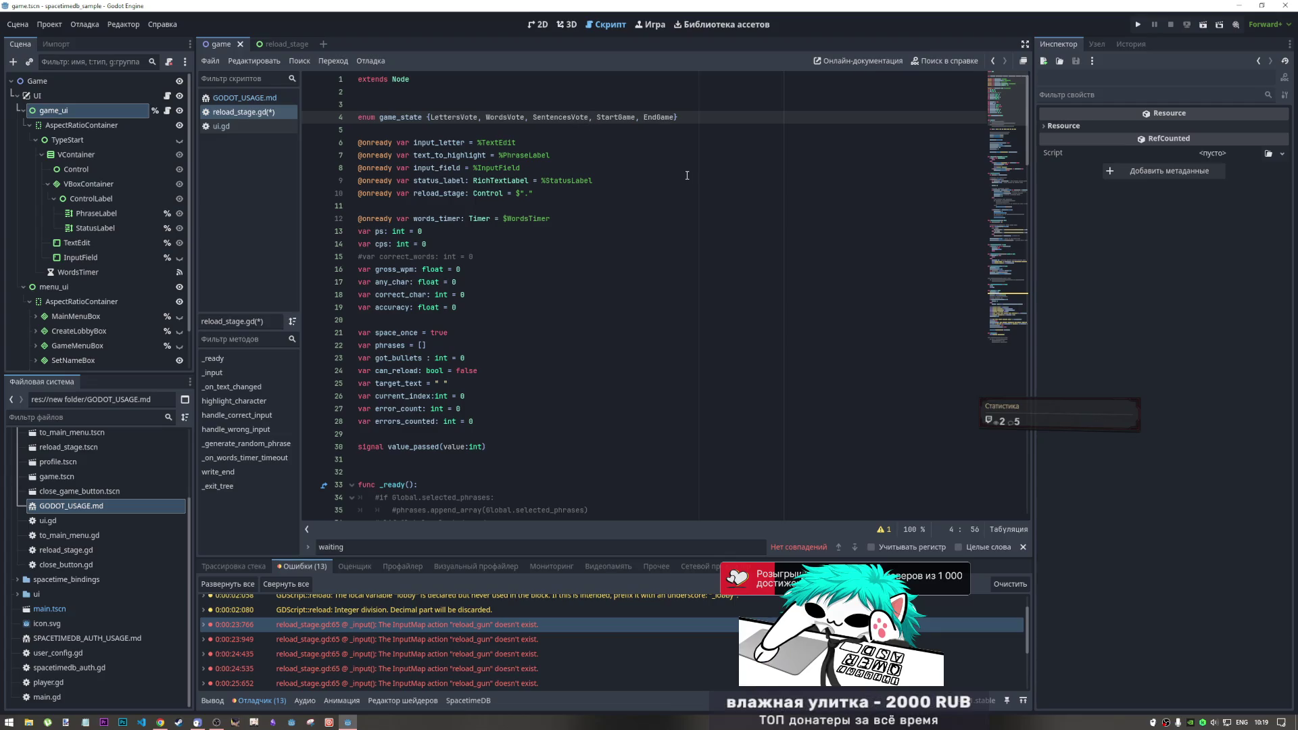
# Type ReadyState after SentencesVote in game_state, then save reload_stage.gd
pyautogui.write('Read ')
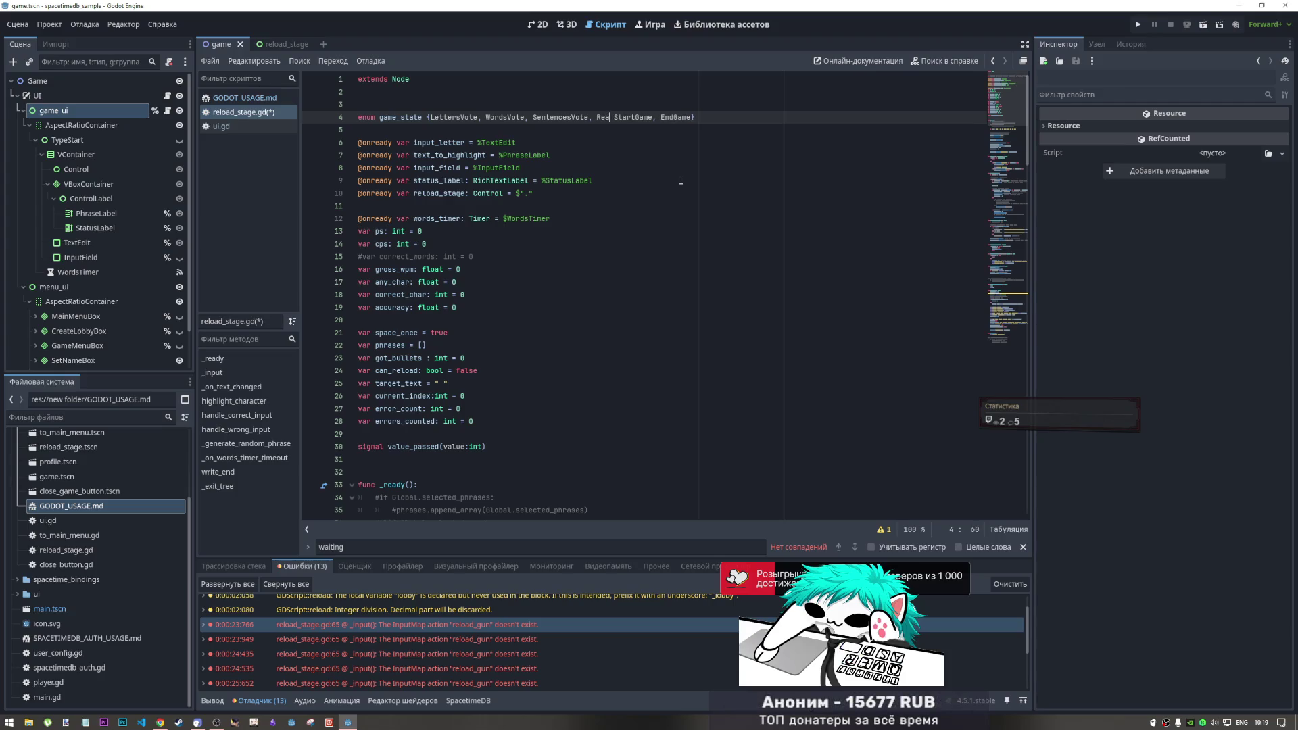
pyautogui.write('yState')
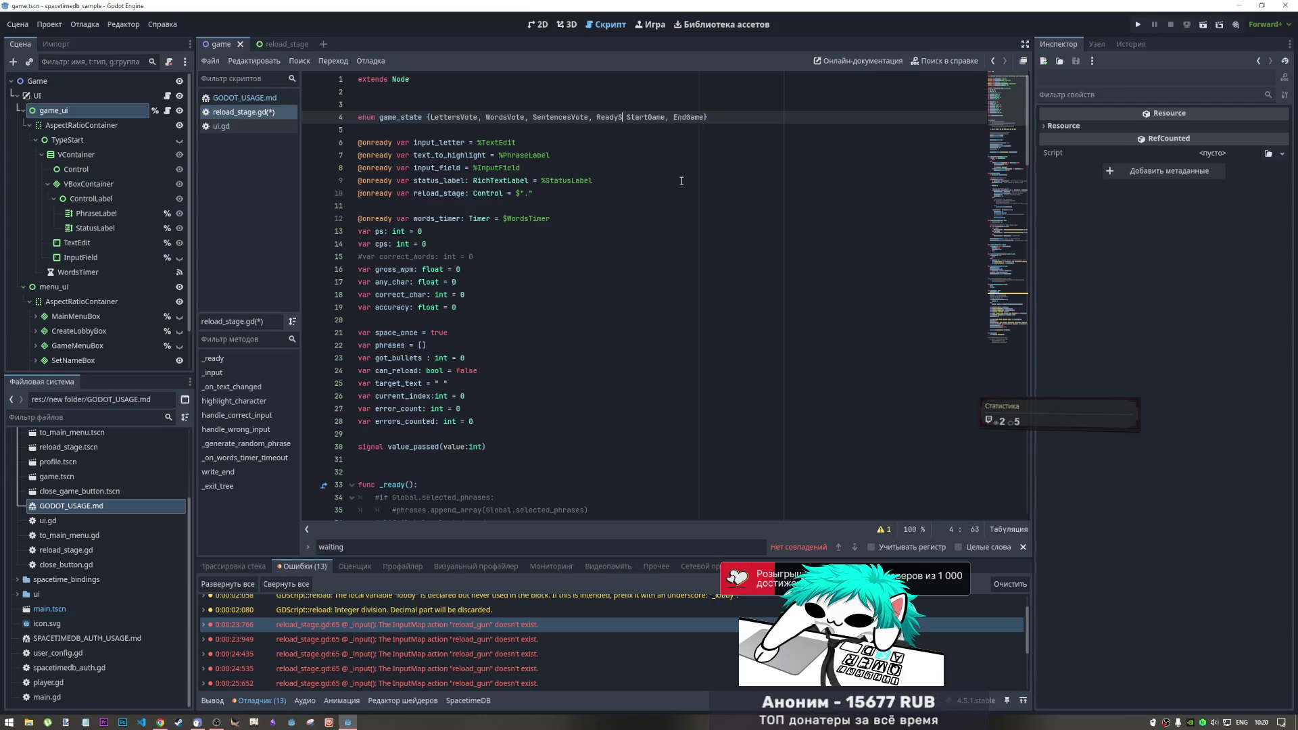
pyautogui.write(',')
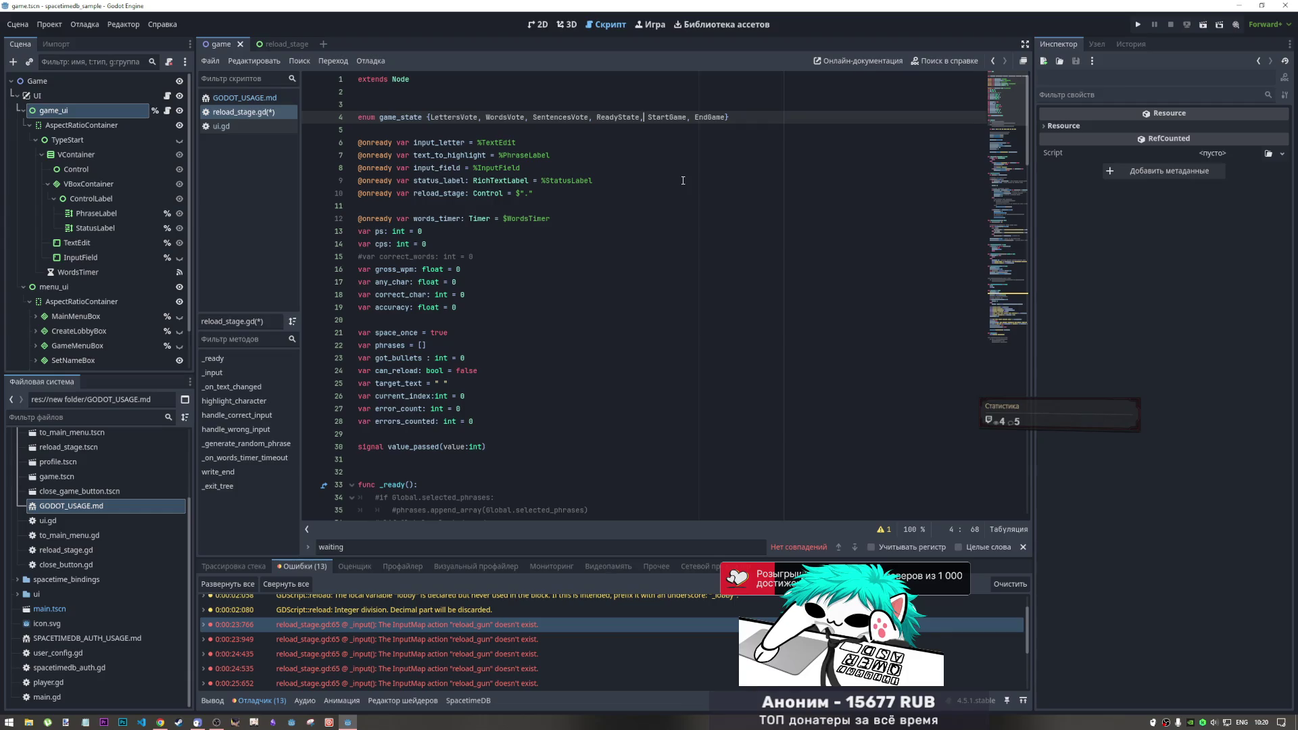
pyautogui.hotkey('ctrl', 's')
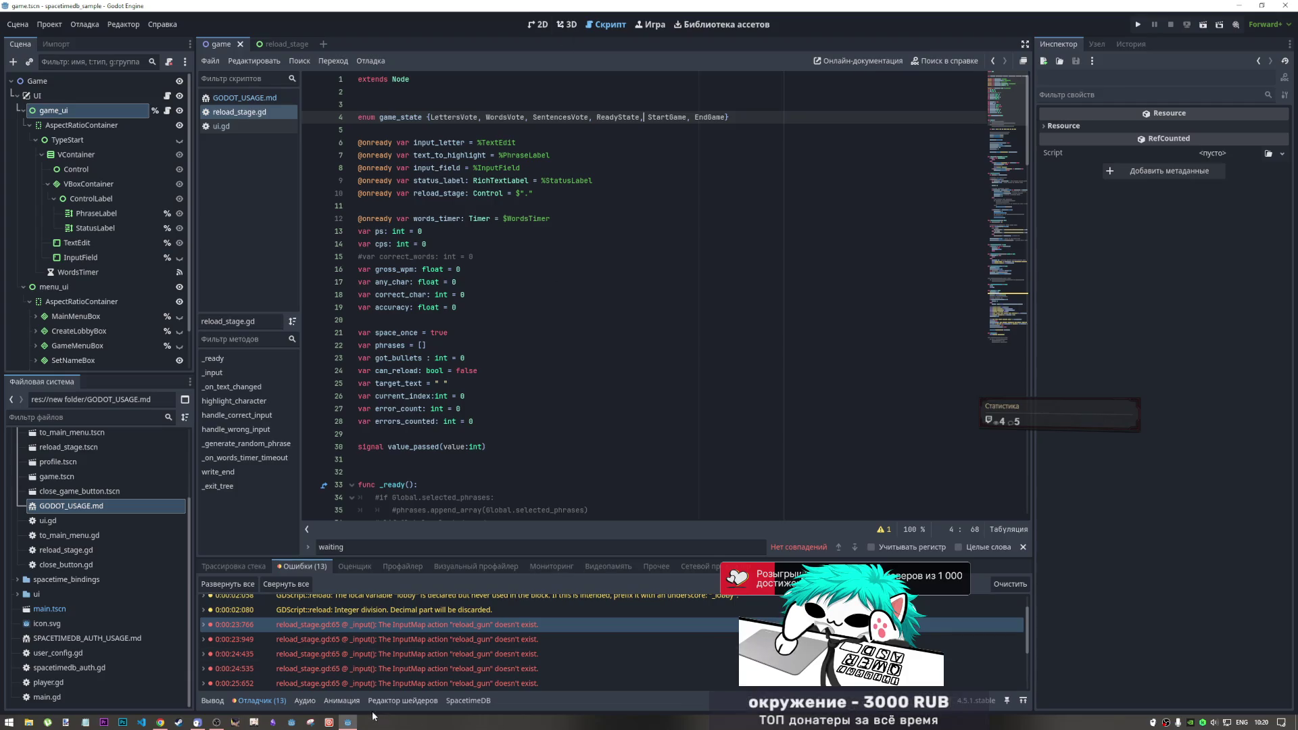
pyautogui.moveTo(357, 724)
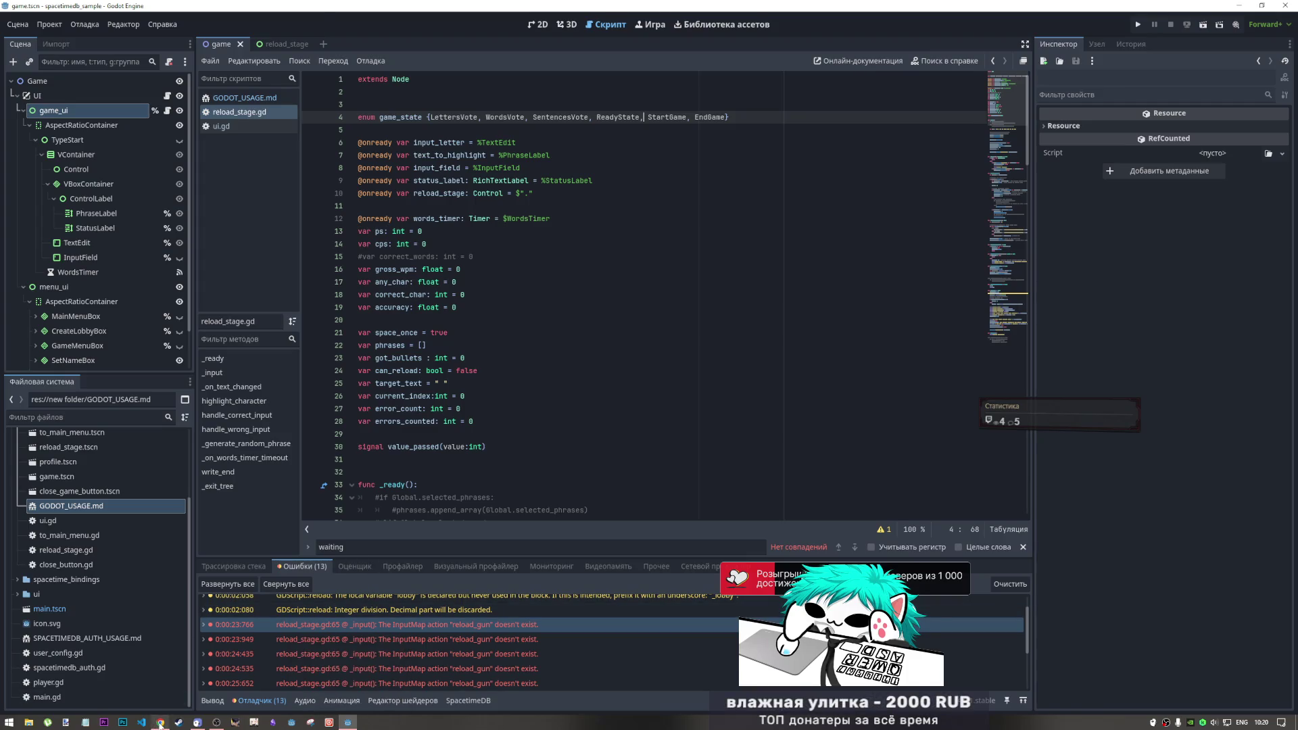
# End every tab process in Chrome's Task Manager except the YouTube video
pyautogui.click(161, 722)
pyautogui.hotkey('shift', 'Escape')
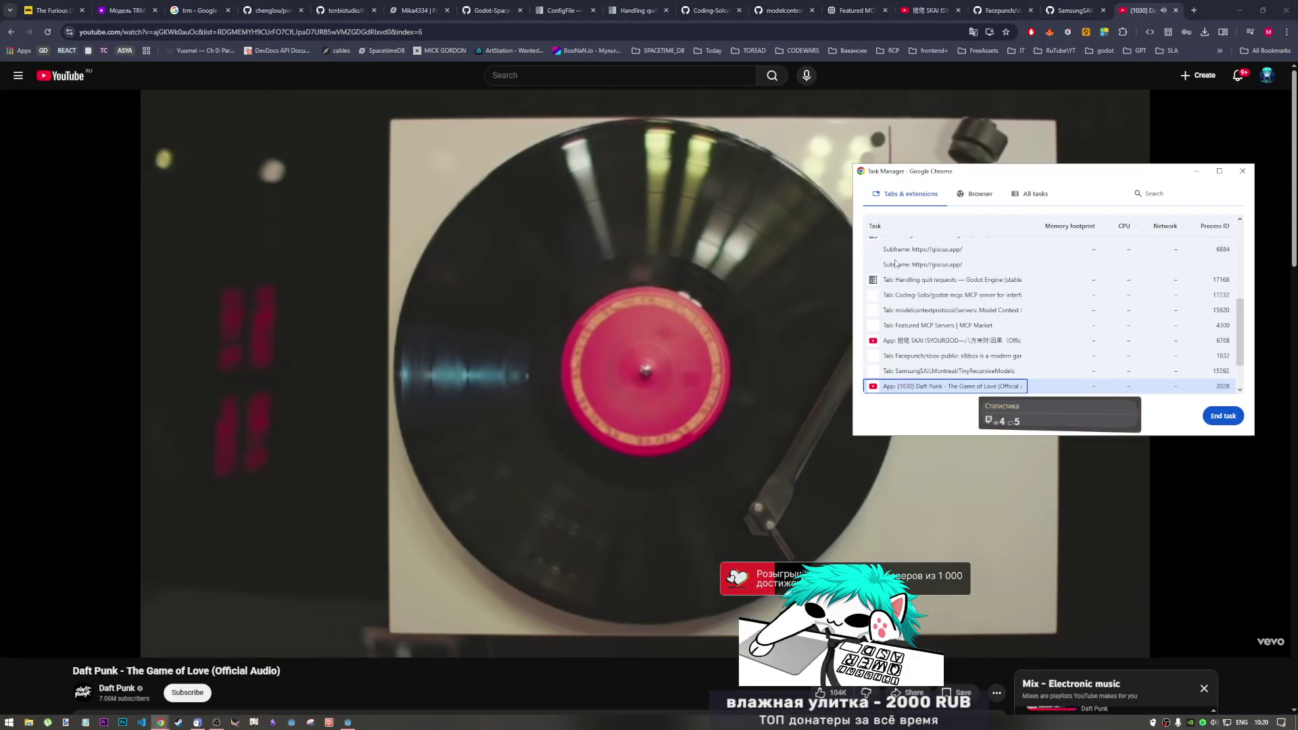
pyautogui.click(947, 244)
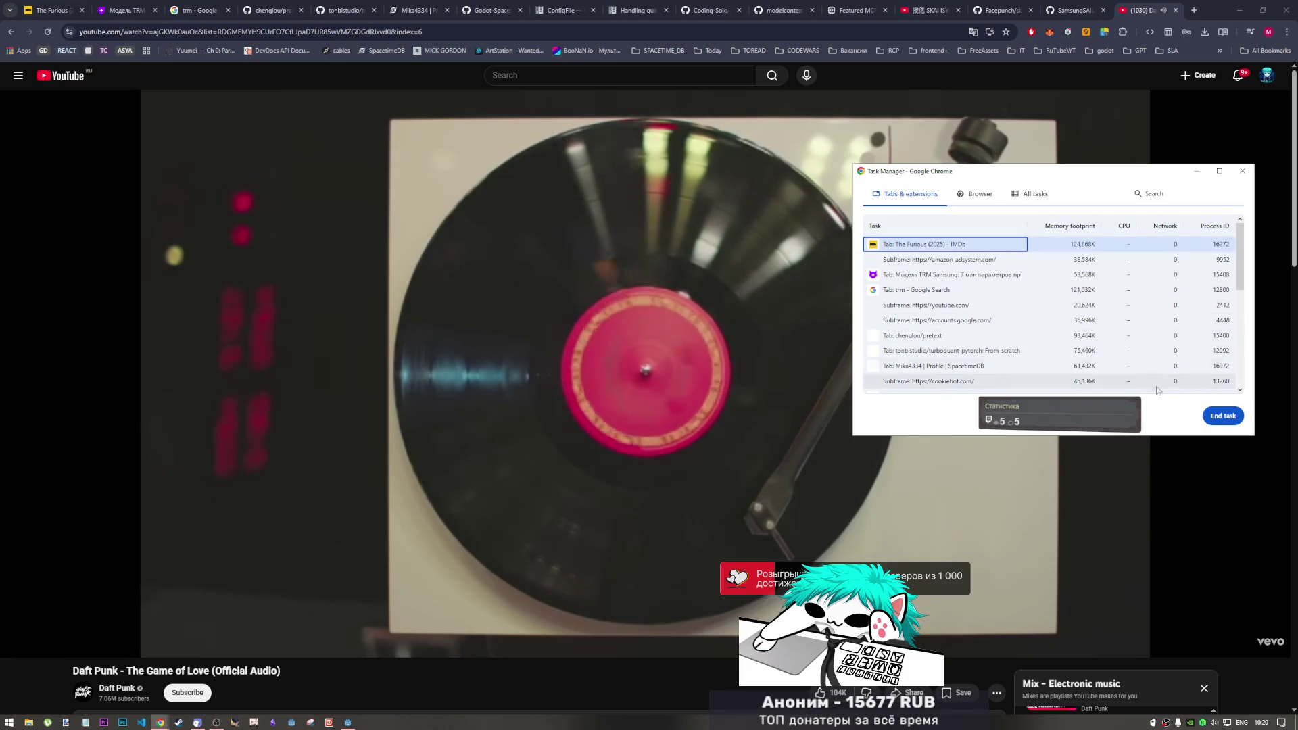
pyautogui.click(1219, 417)
pyautogui.click(1219, 417)
pyautogui.click(1220, 418)
pyautogui.click(1220, 419)
pyautogui.click(1220, 418)
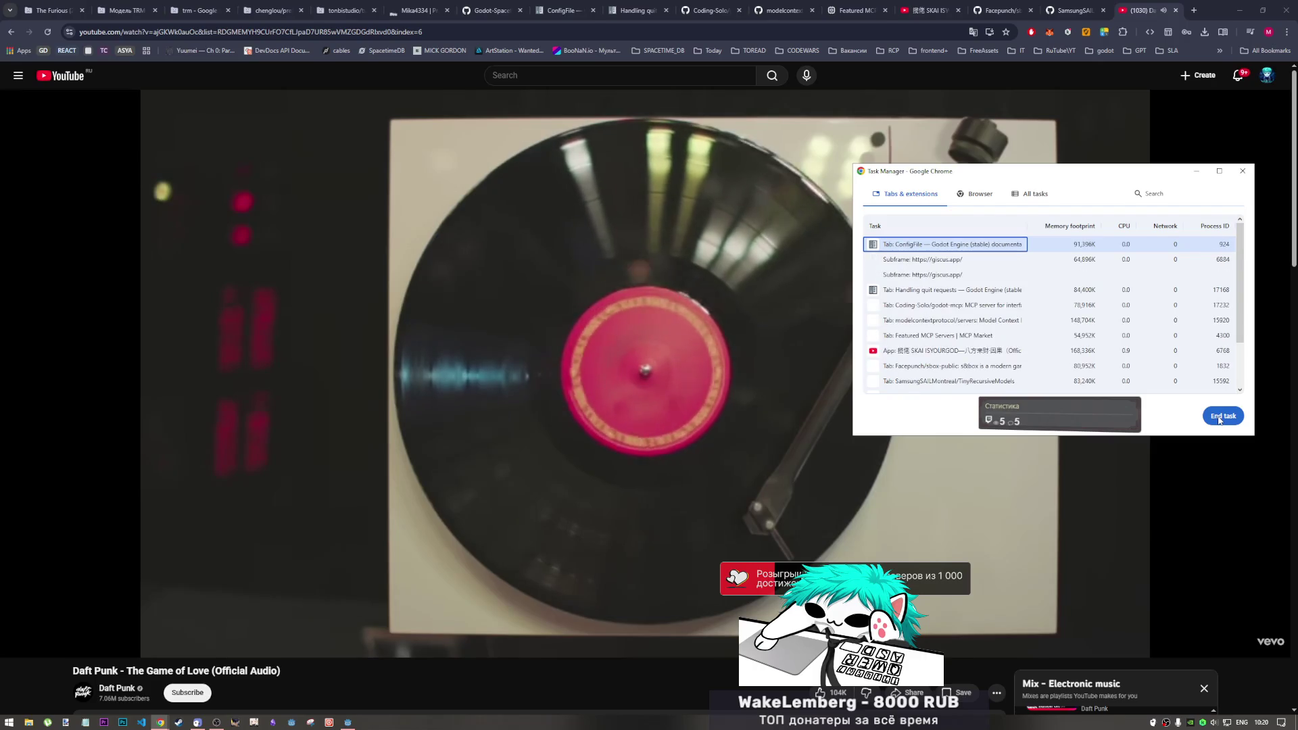
pyautogui.click(1220, 418)
pyautogui.click(1220, 419)
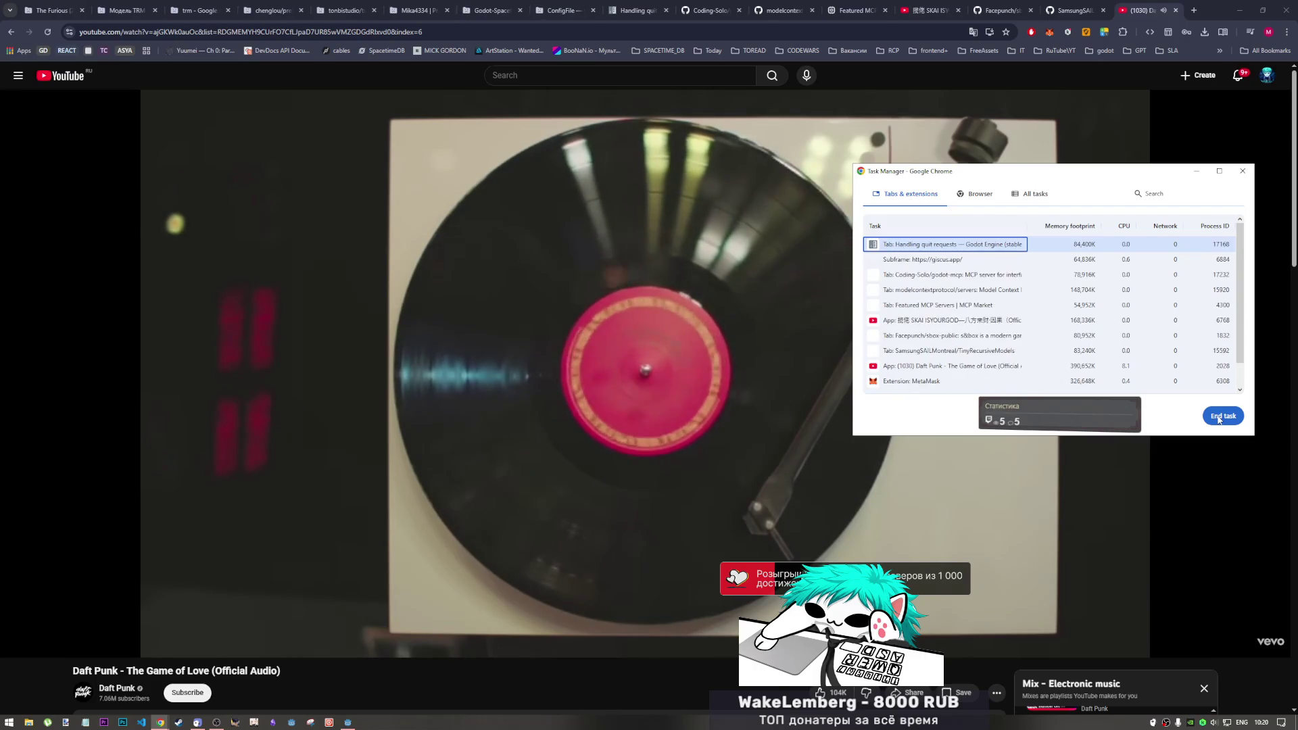
pyautogui.click(1220, 418)
pyautogui.click(1220, 419)
pyautogui.click(1221, 418)
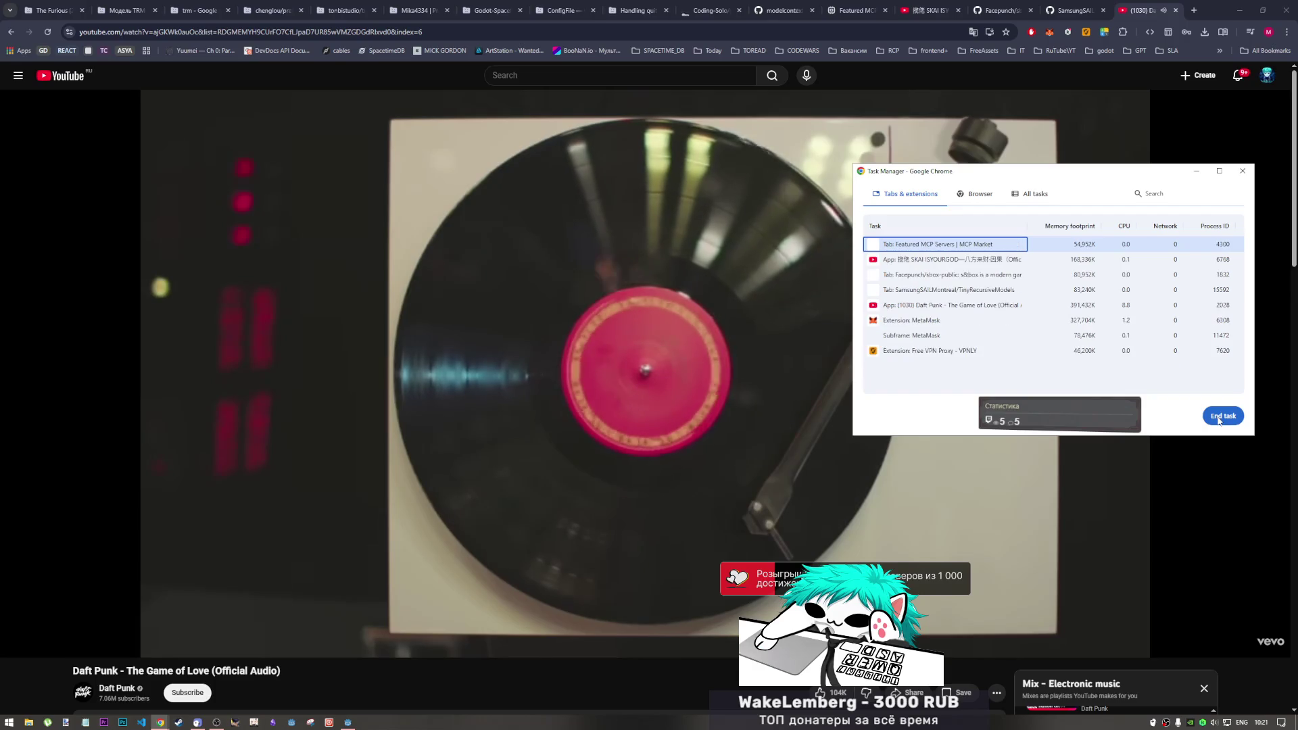
pyautogui.click(1220, 419)
pyautogui.click(1220, 419)
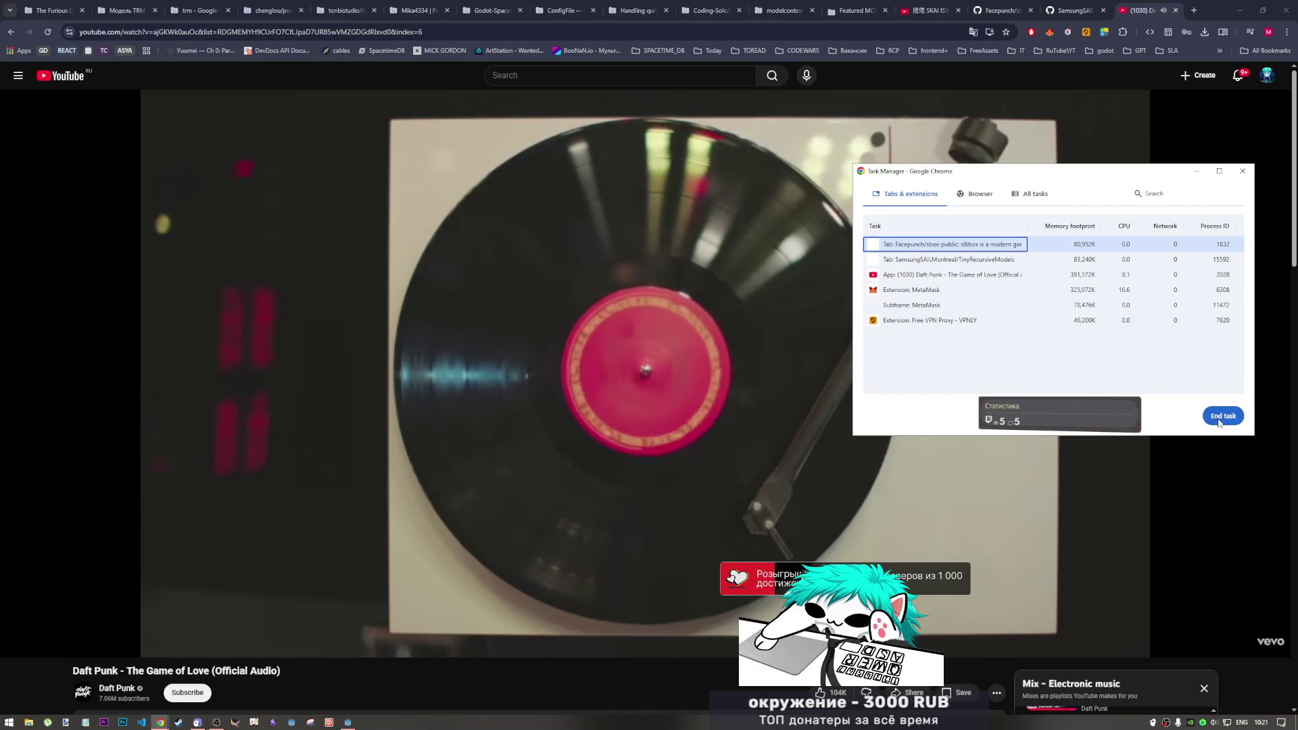
pyautogui.click(1221, 418)
pyautogui.click(1220, 419)
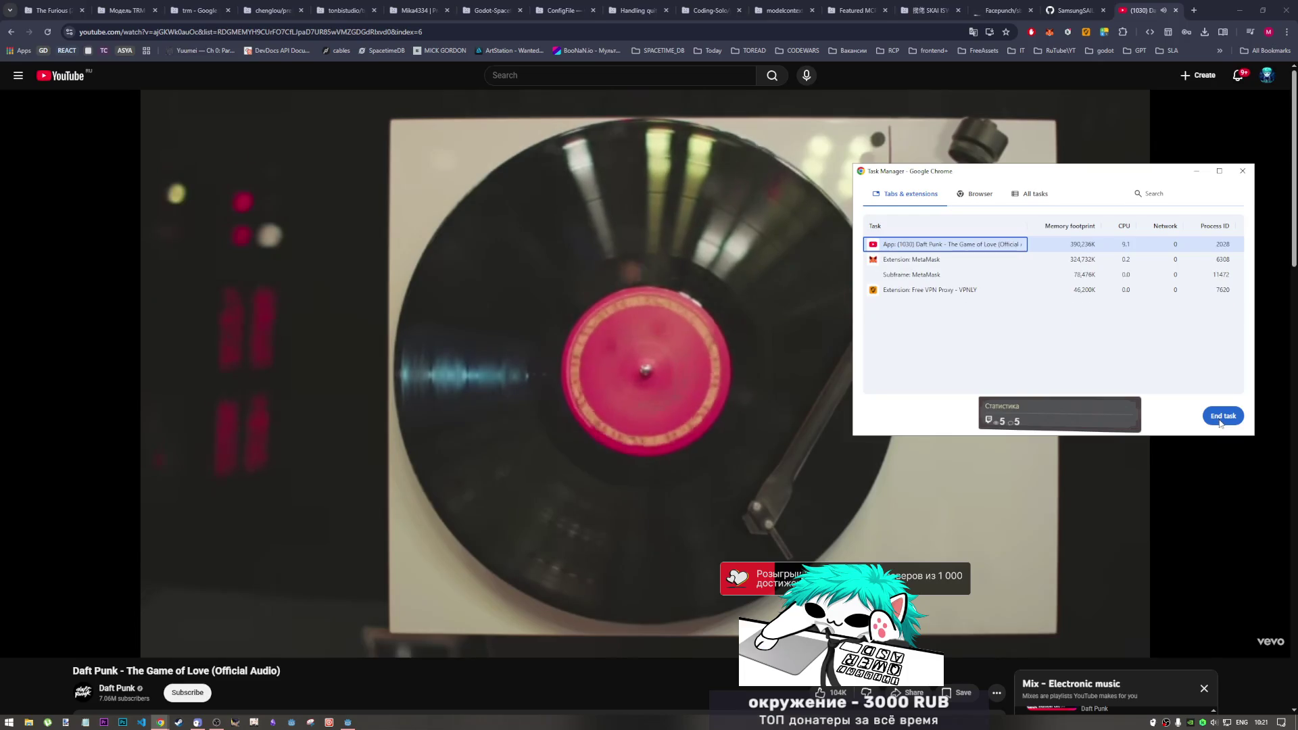
# End the MetaMask extension process and close Task Manager
pyautogui.click(997, 263)
pyautogui.click(1227, 416)
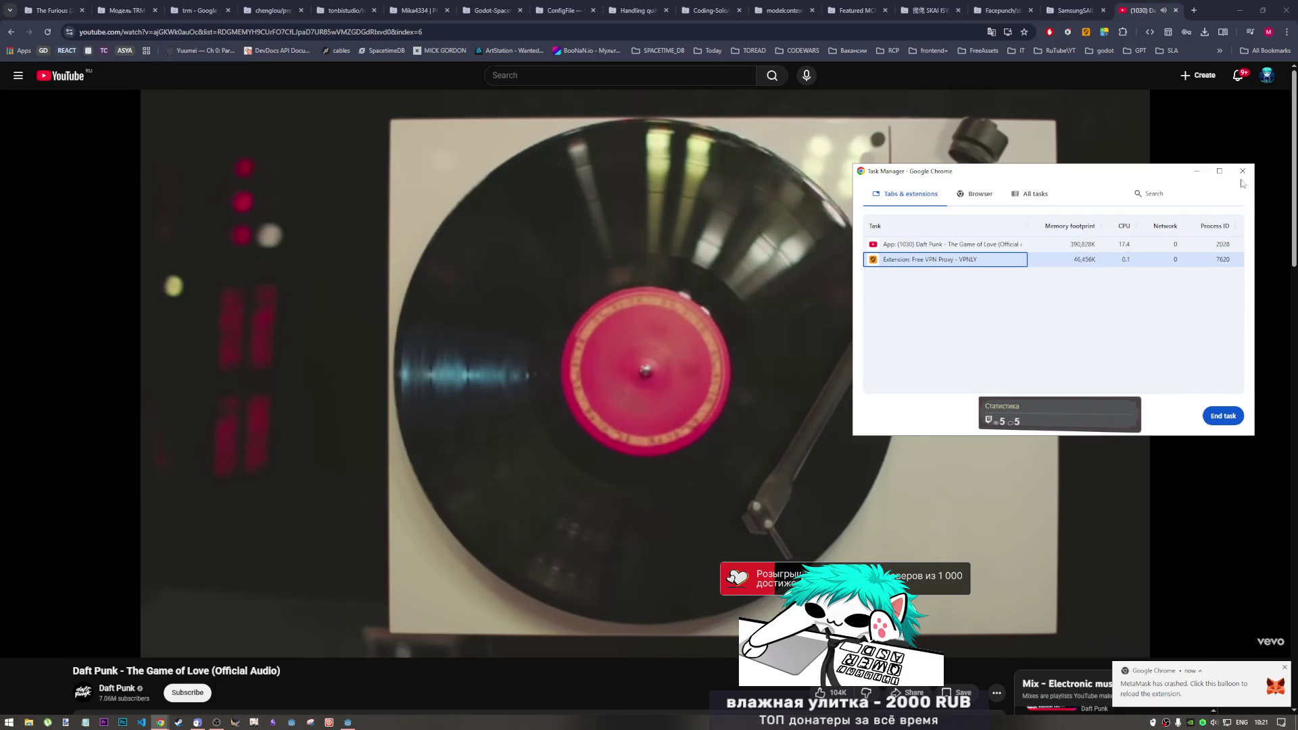
pyautogui.click(1232, 170)
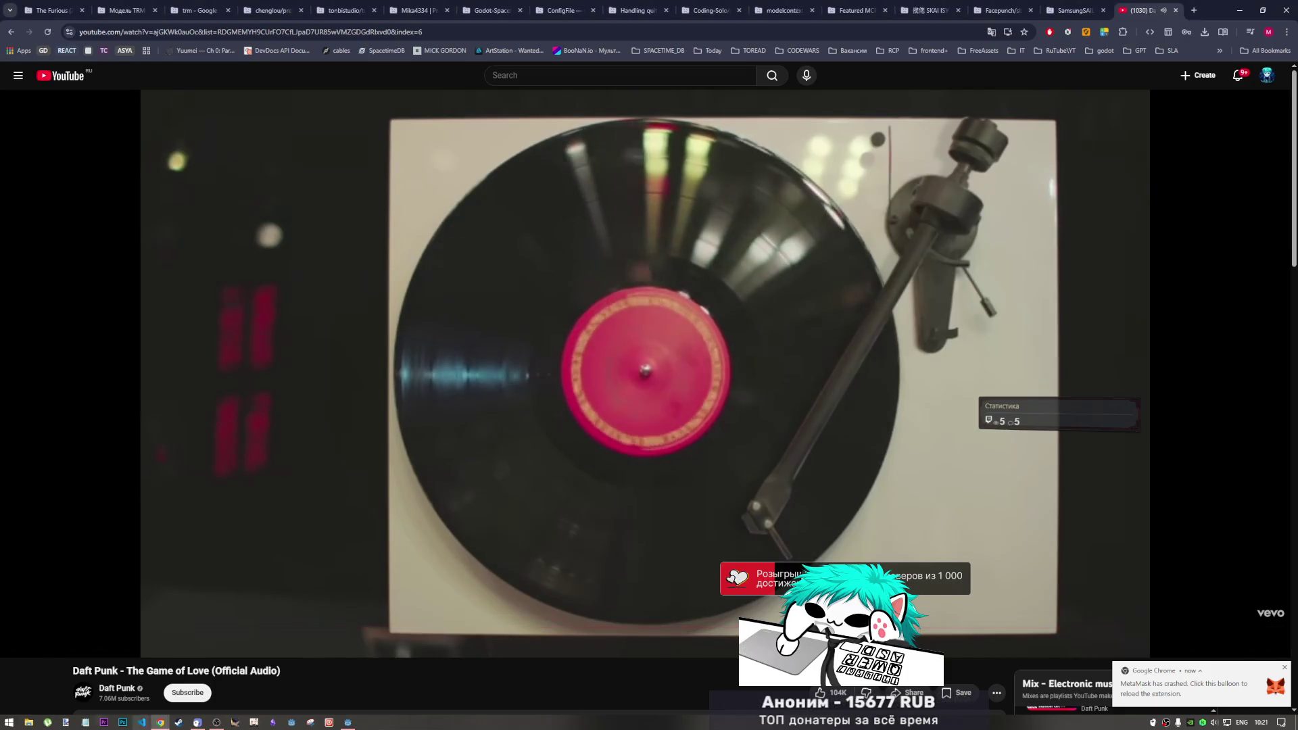
# Launch a new Godot window from the taskbar and open the print_cowboys project
pyautogui.hotkey('alt', 'Tab')
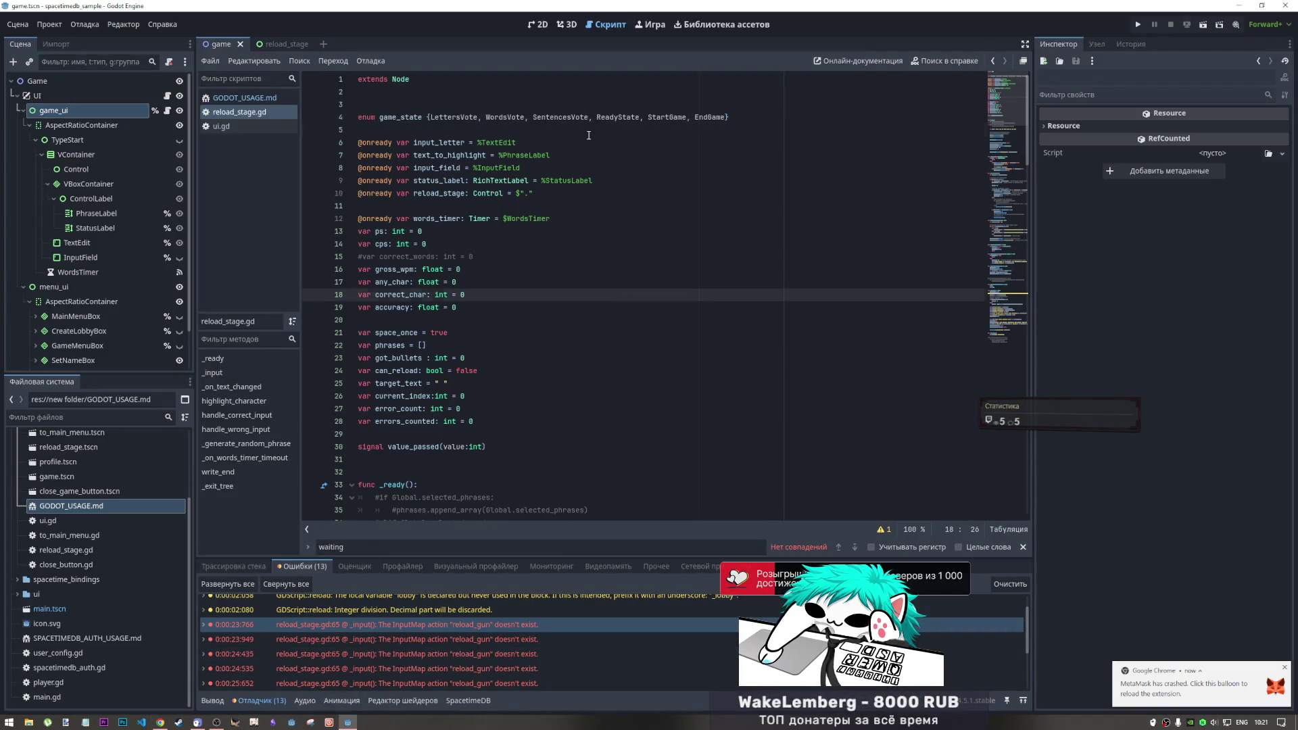
pyautogui.press('Down')
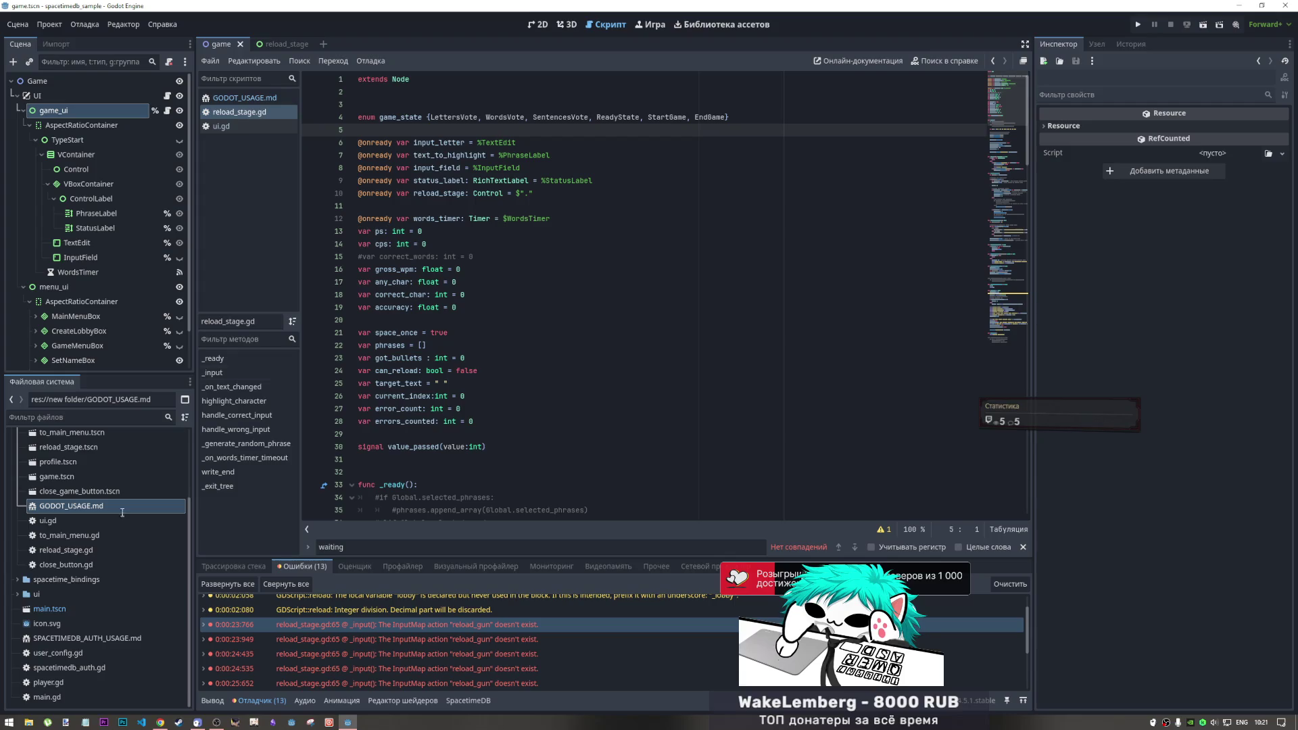
pyautogui.rightClick(344, 723)
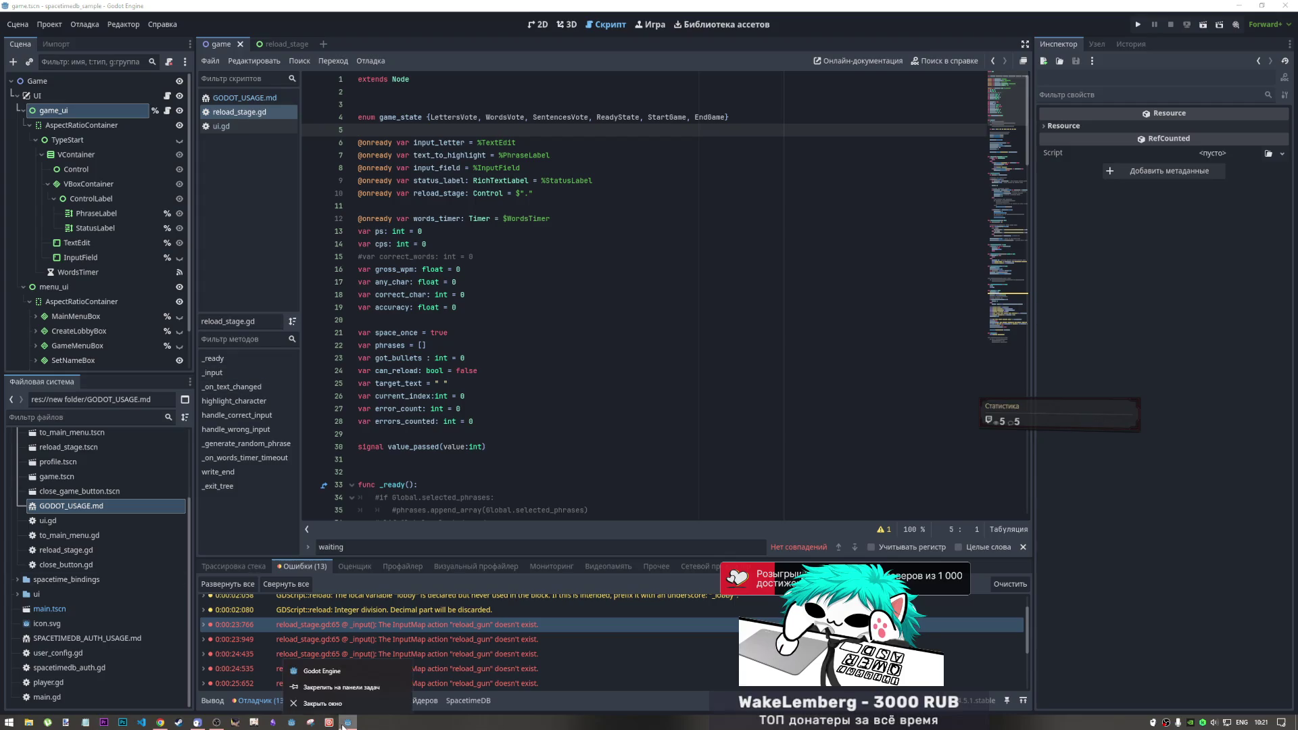
pyautogui.click(351, 671)
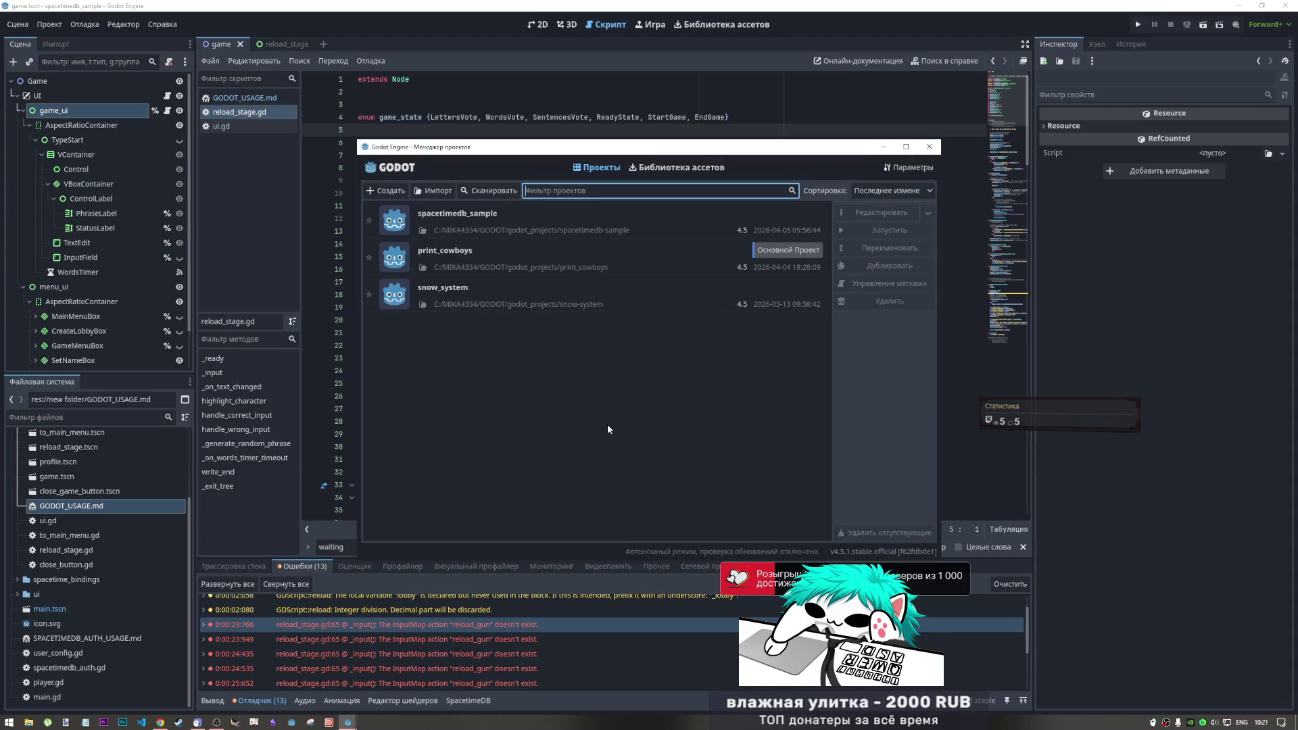
pyautogui.click(578, 260)
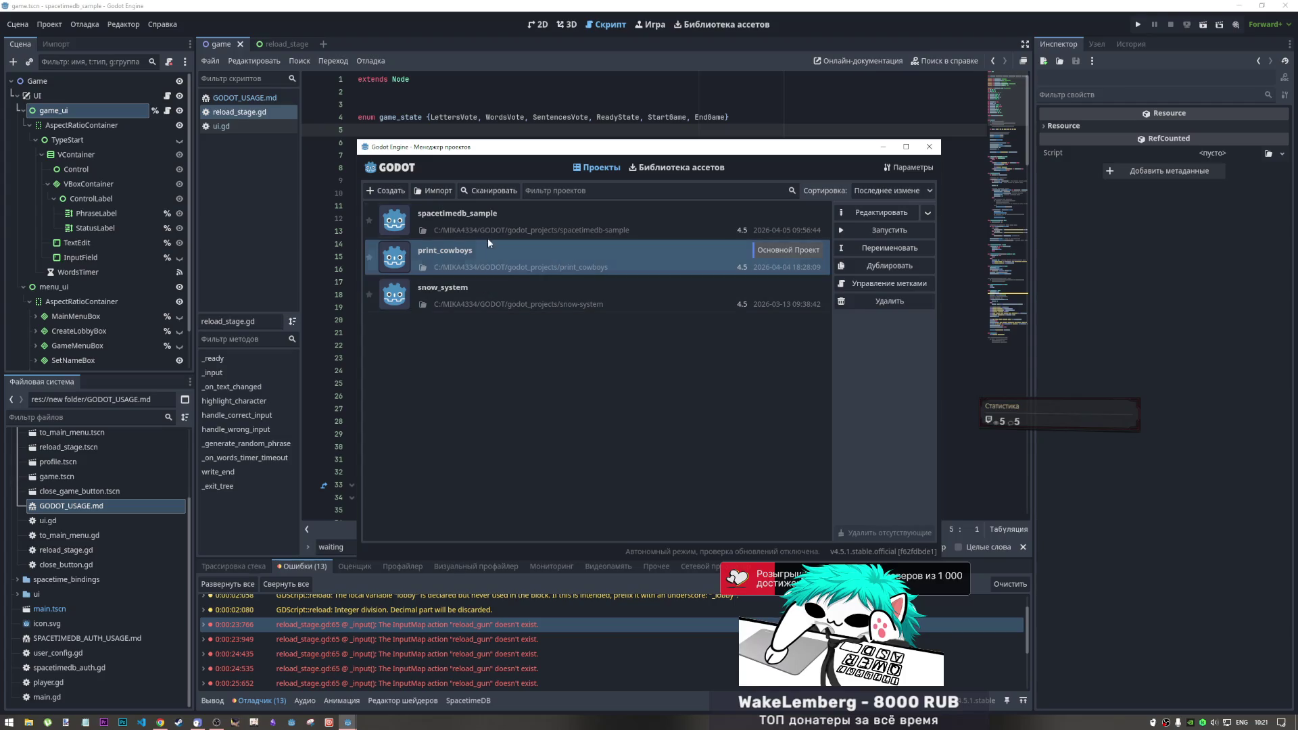
pyautogui.doubleClick(509, 258)
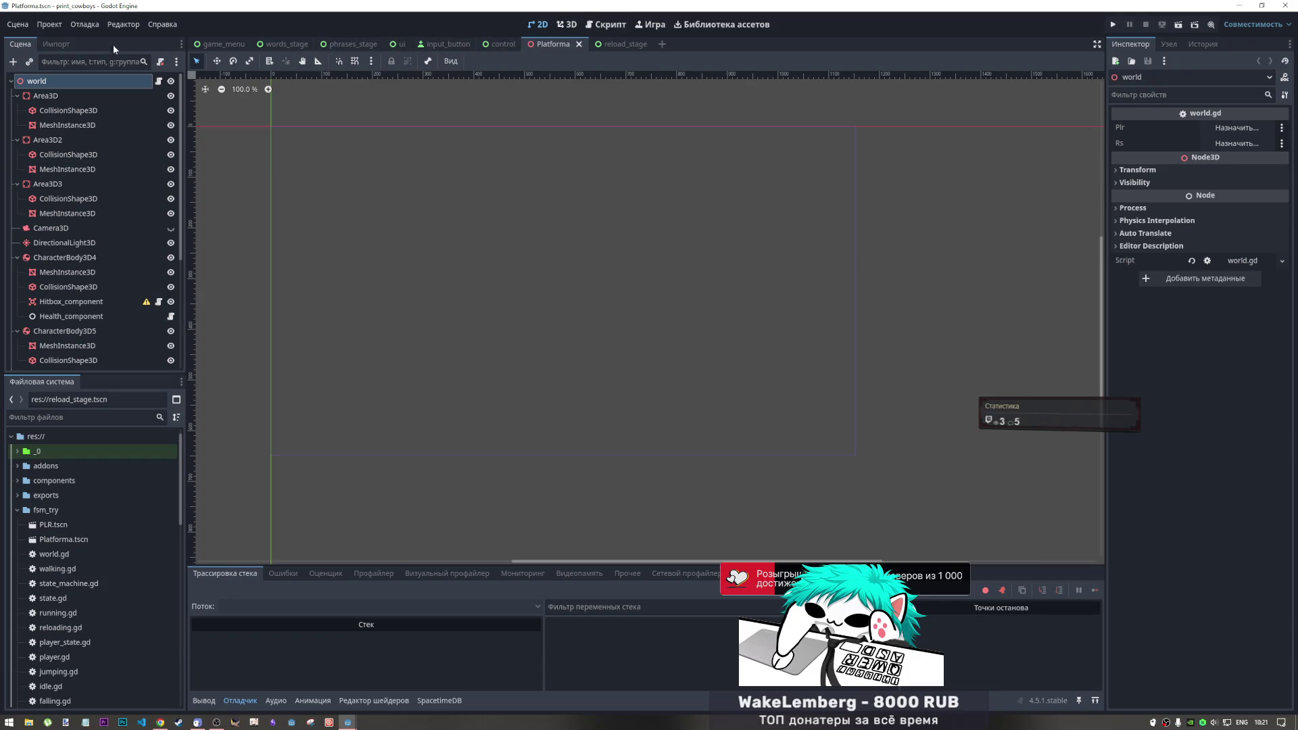
# Switch to the words_stage scene, select words_stage.tscn in FileSystem, and open its words_stage.gd script
pyautogui.click(289, 44)
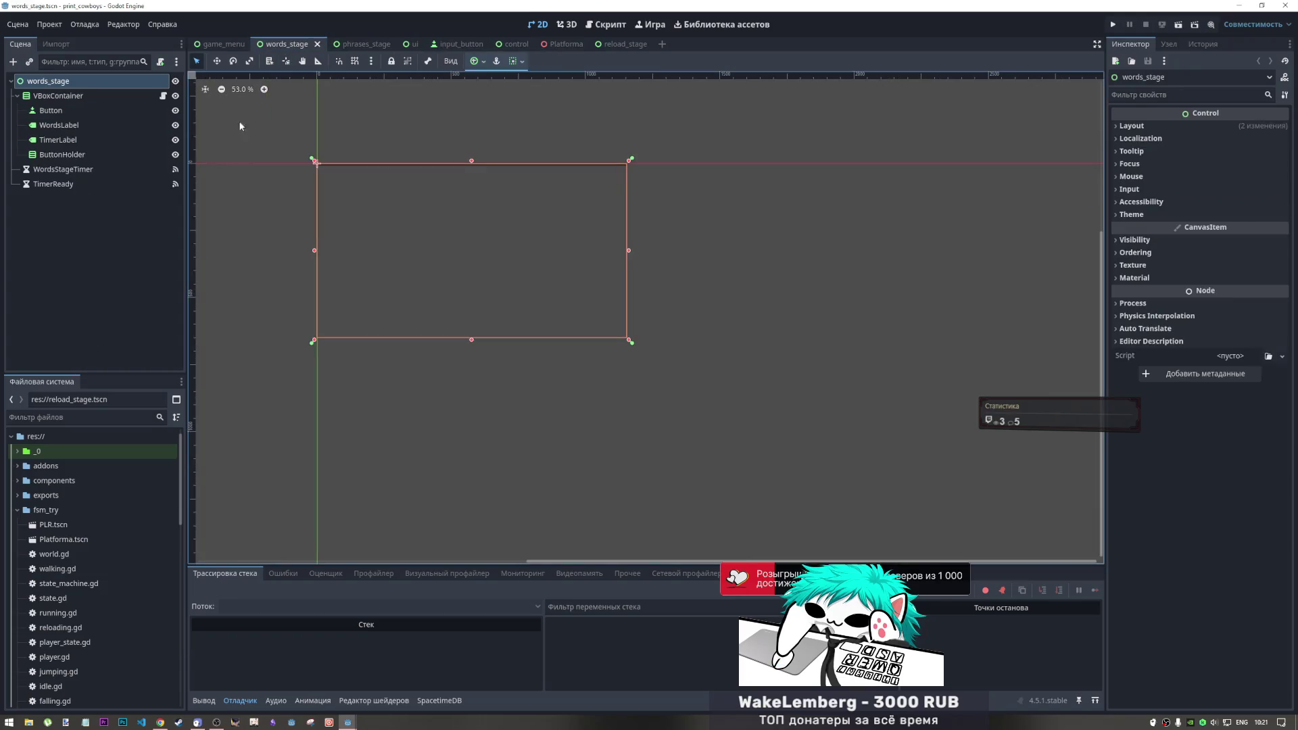
pyautogui.scroll(-5, 59, 528)
pyautogui.scroll(-3, 59, 529)
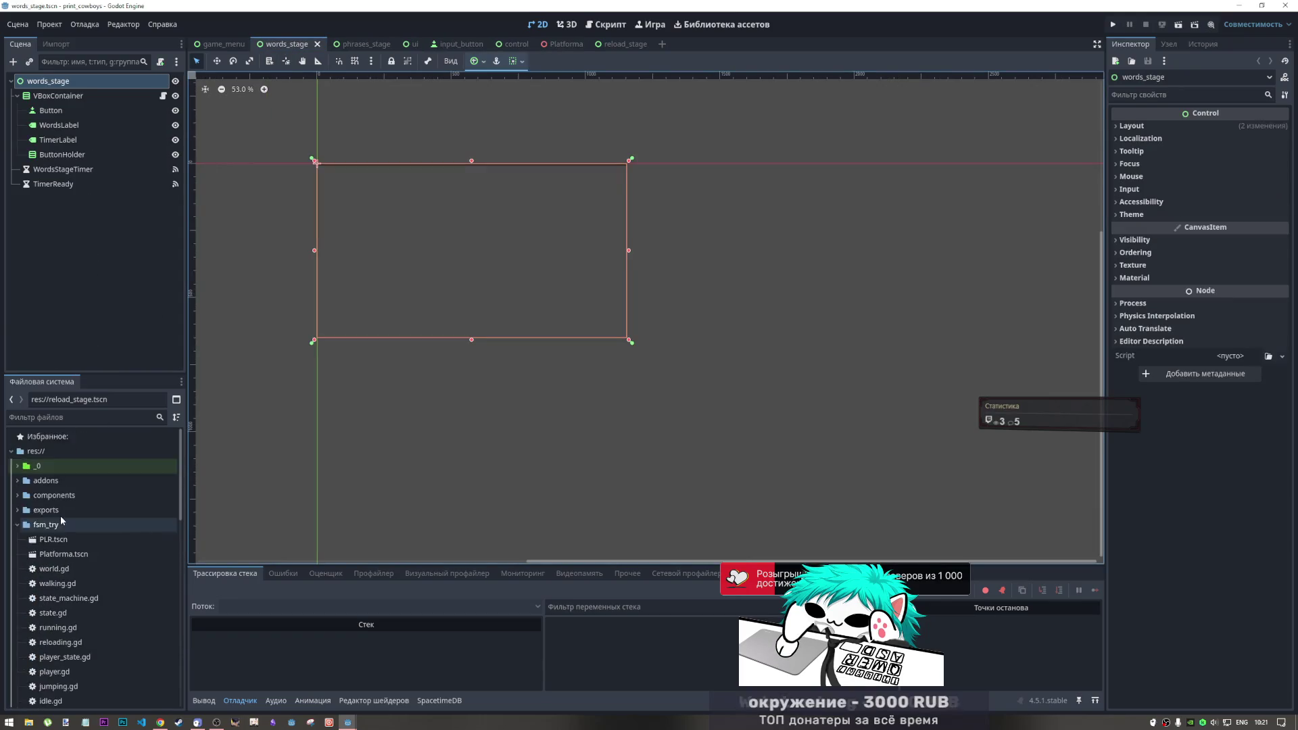
pyautogui.scroll(-7, 61, 514)
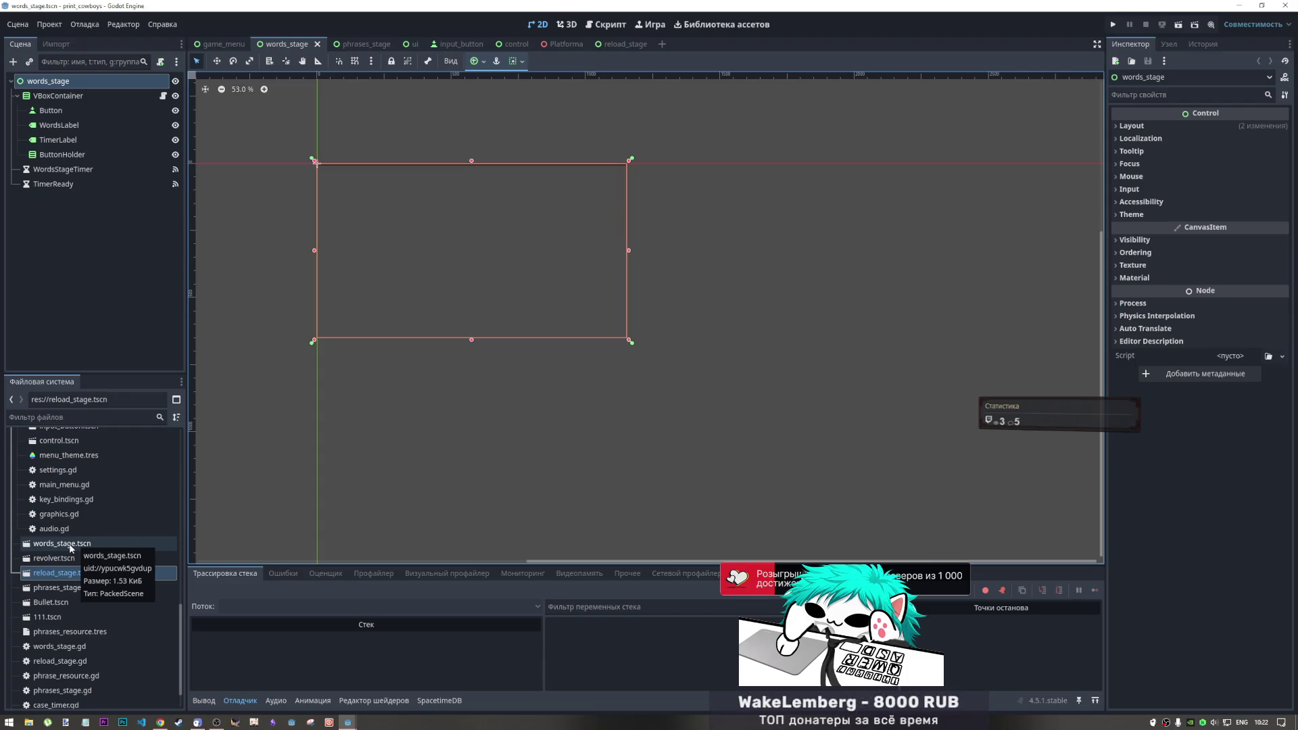
pyautogui.click(70, 418)
pyautogui.write('l')
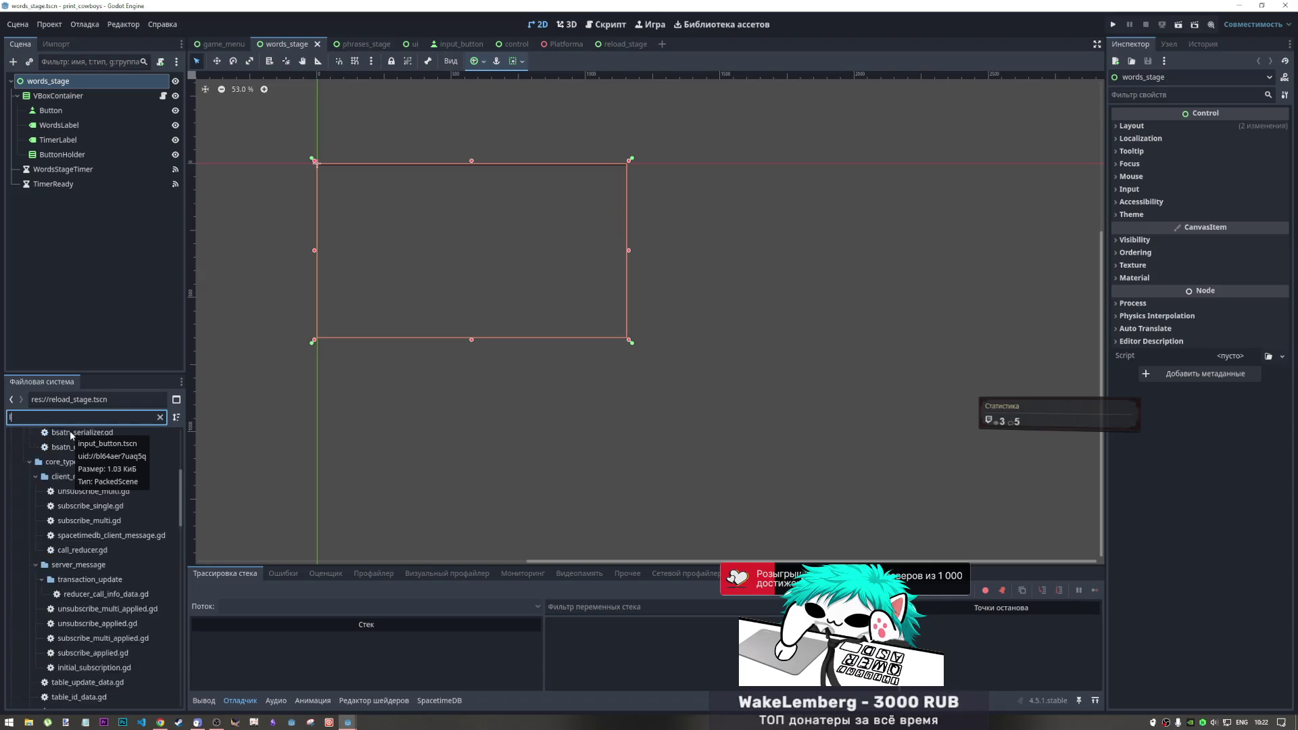
pyautogui.press('BackSpace')
pyautogui.click(69, 670)
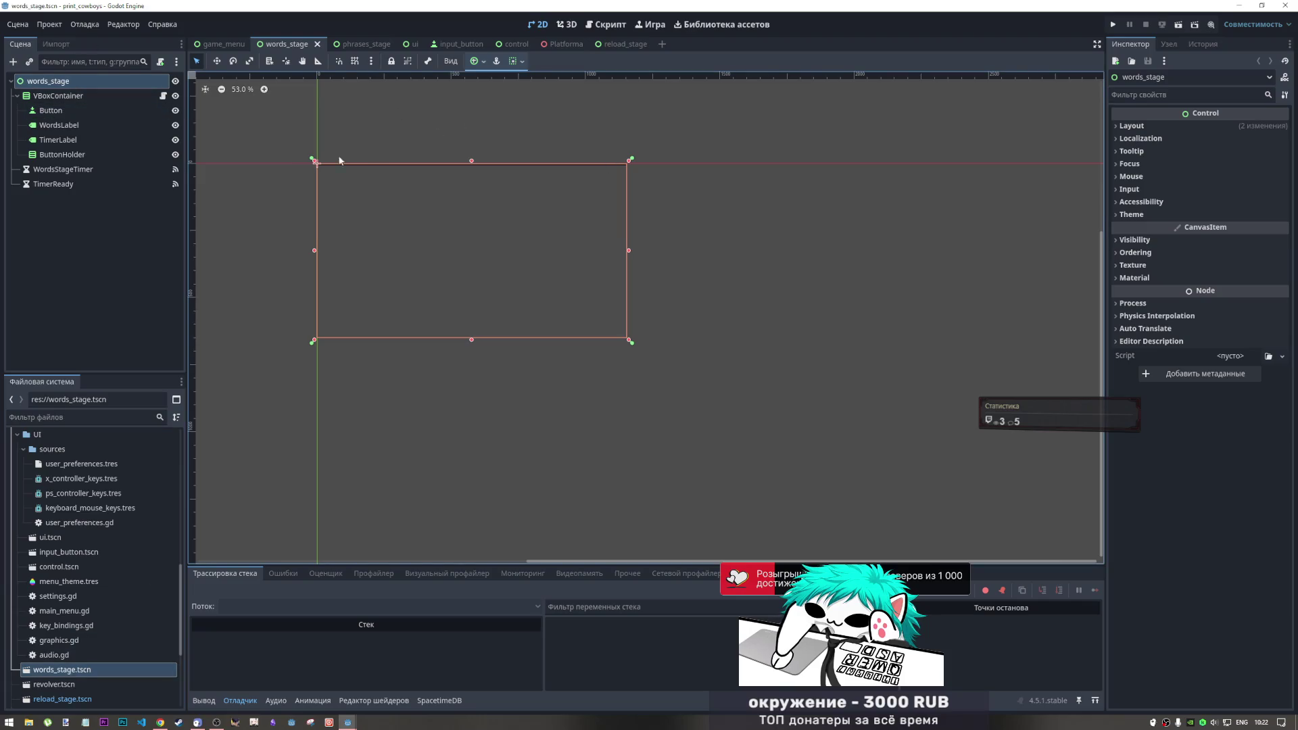
pyautogui.click(163, 95)
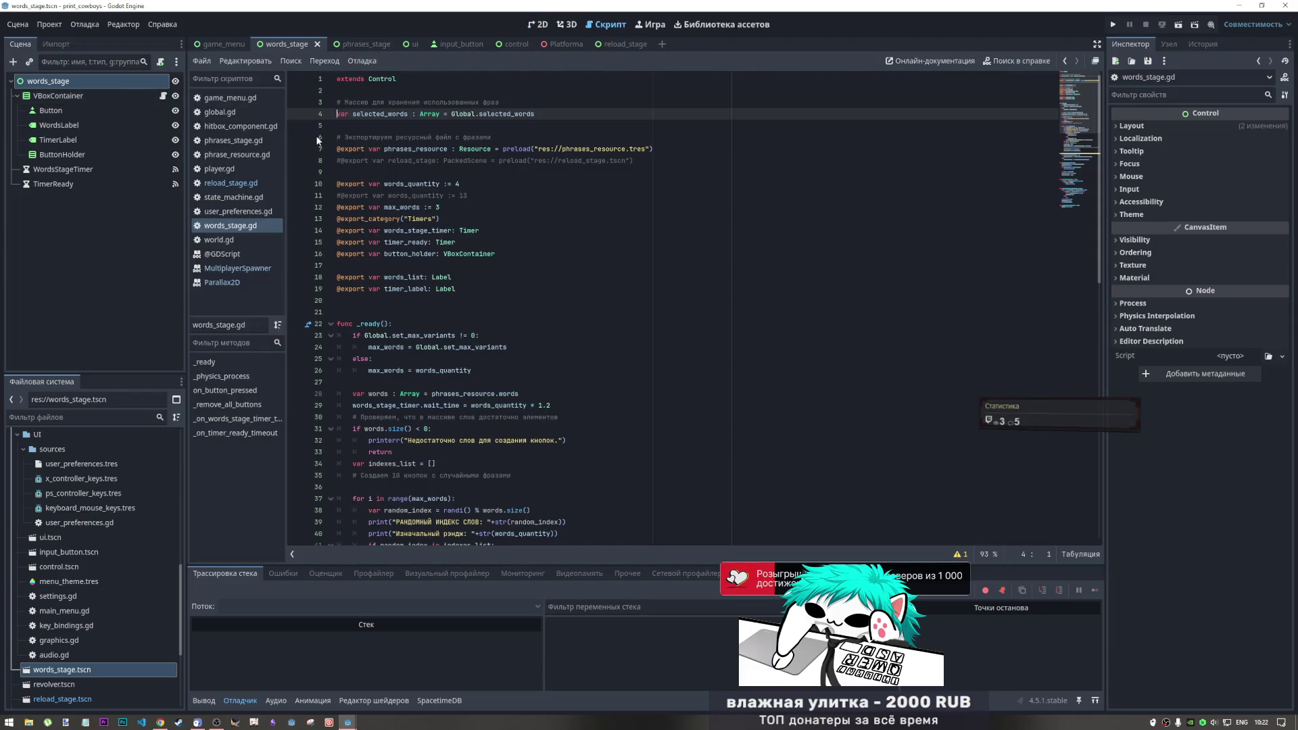
# Scroll through words_stage.gd to review its exported Timers variables
pyautogui.scroll(-3, 386, 219)
pyautogui.scroll(-2, 386, 219)
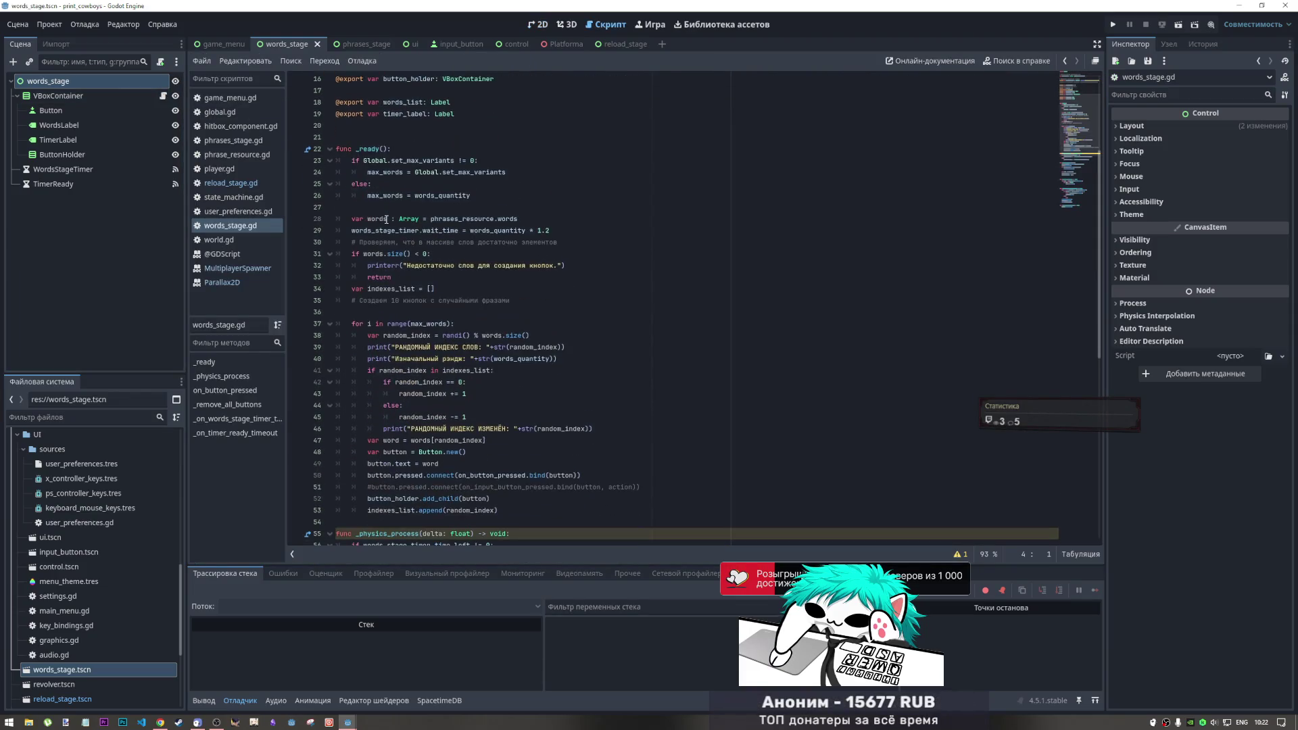
pyautogui.scroll(-4, 387, 219)
pyautogui.scroll(2, 386, 219)
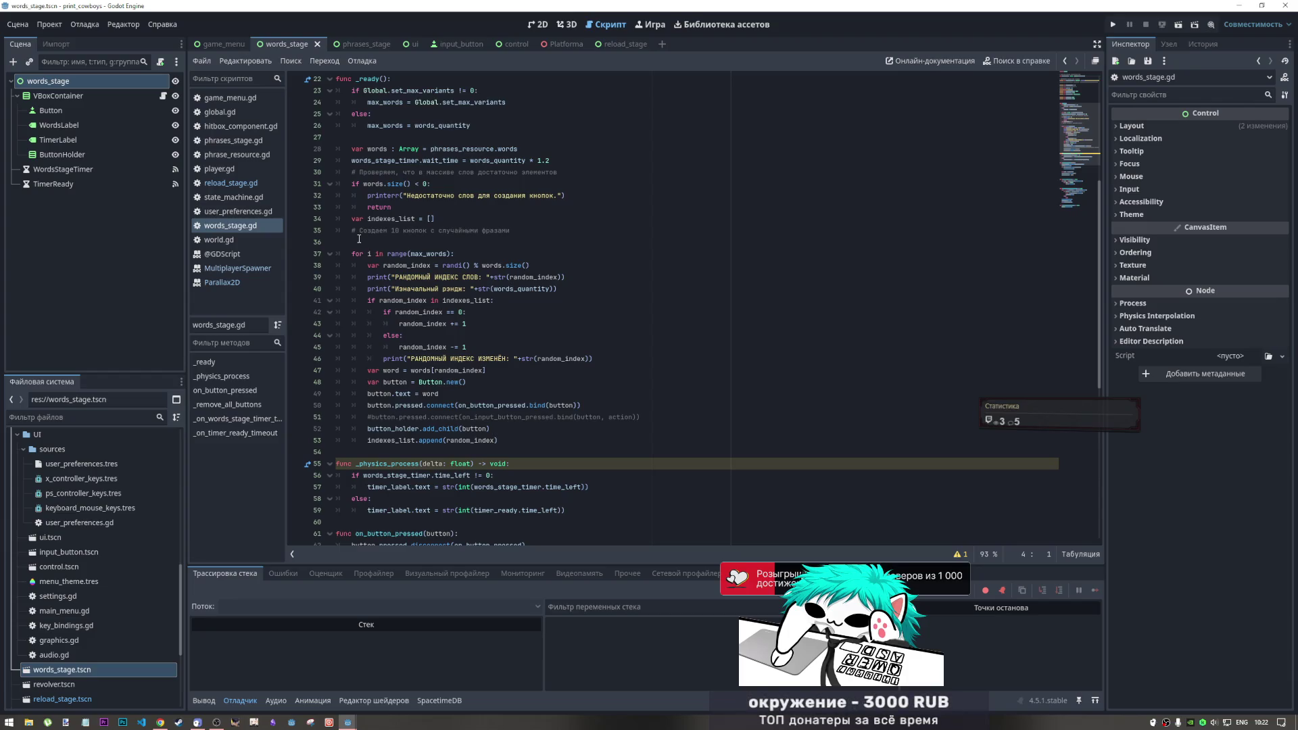
pyautogui.scroll(-3, 359, 239)
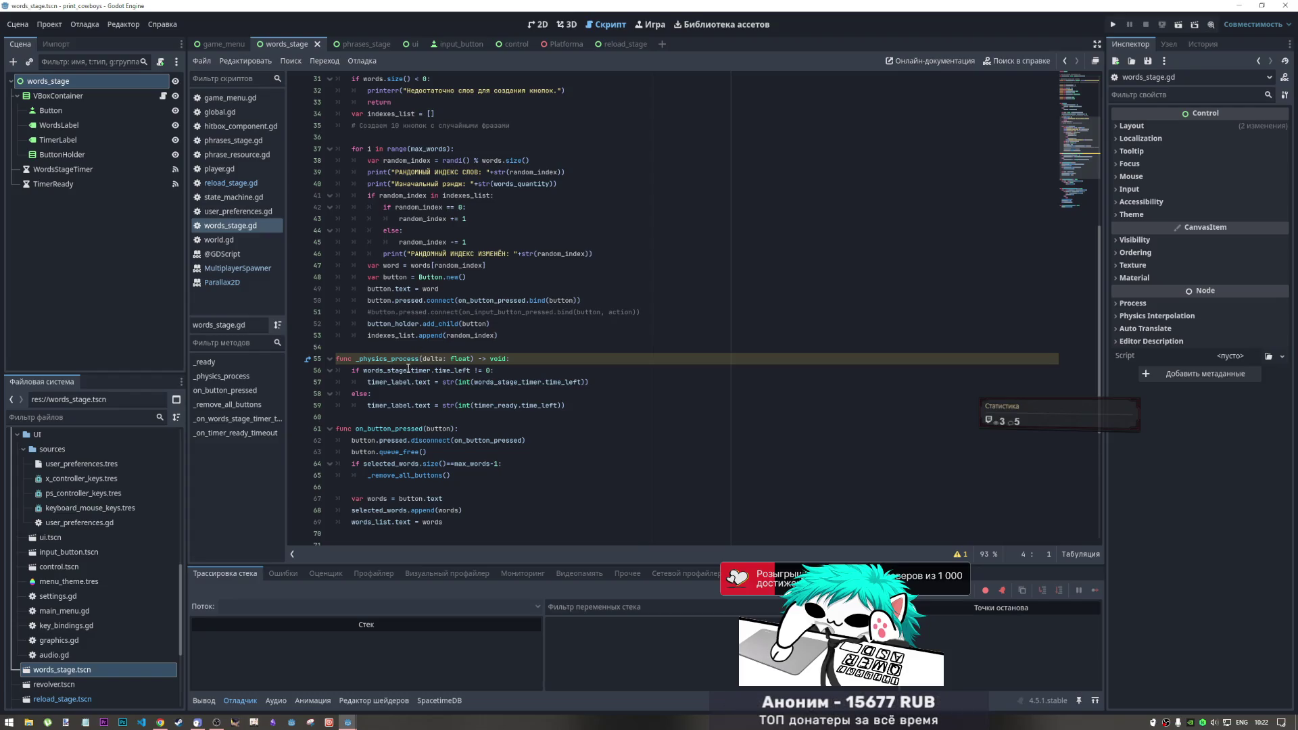
pyautogui.scroll(10, 393, 336)
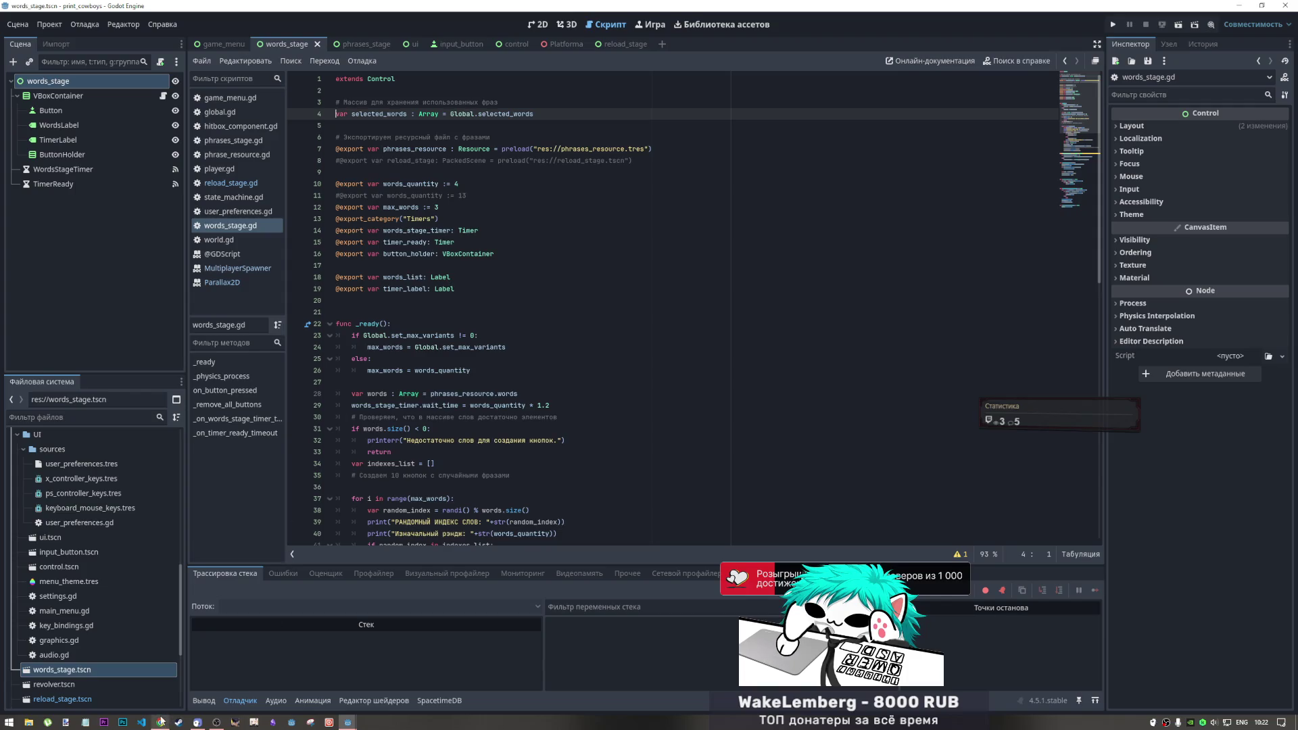
# Briefly switch to the browser, then return to Godot and place the caret on line 17
pyautogui.moveTo(163, 726)
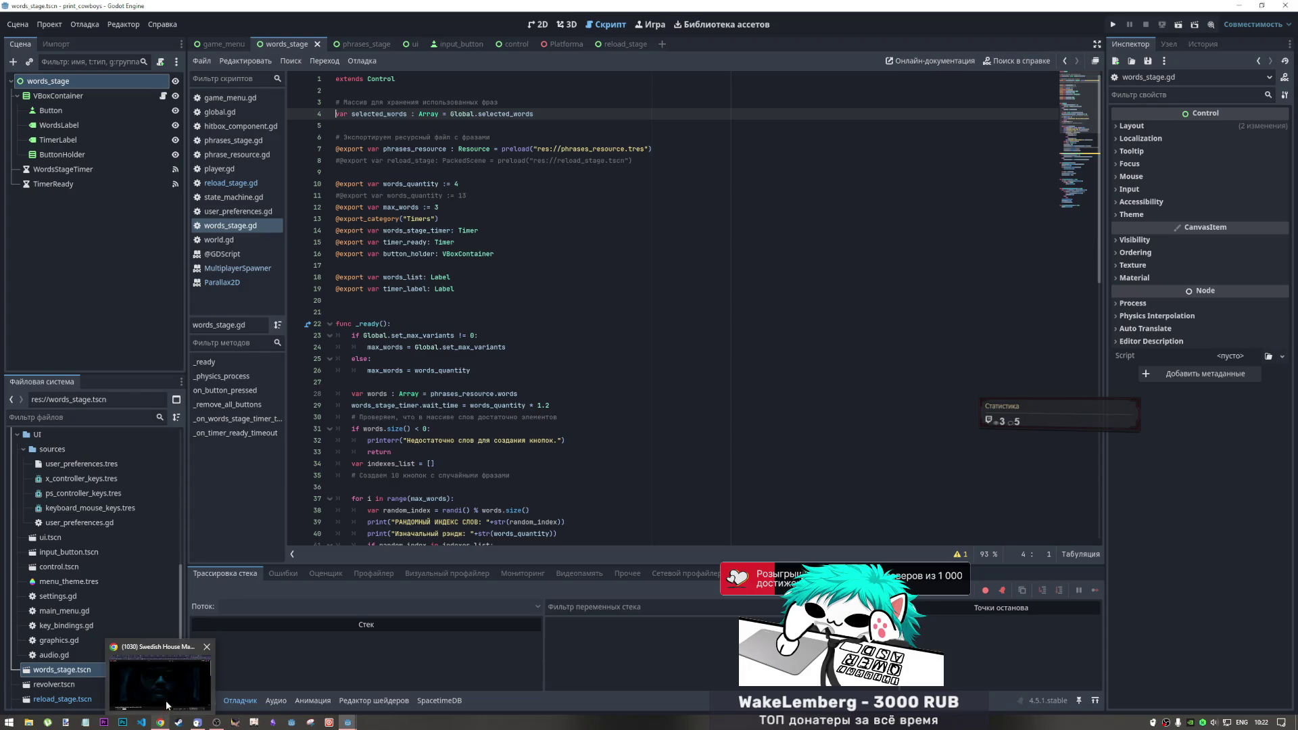
pyautogui.click(167, 696)
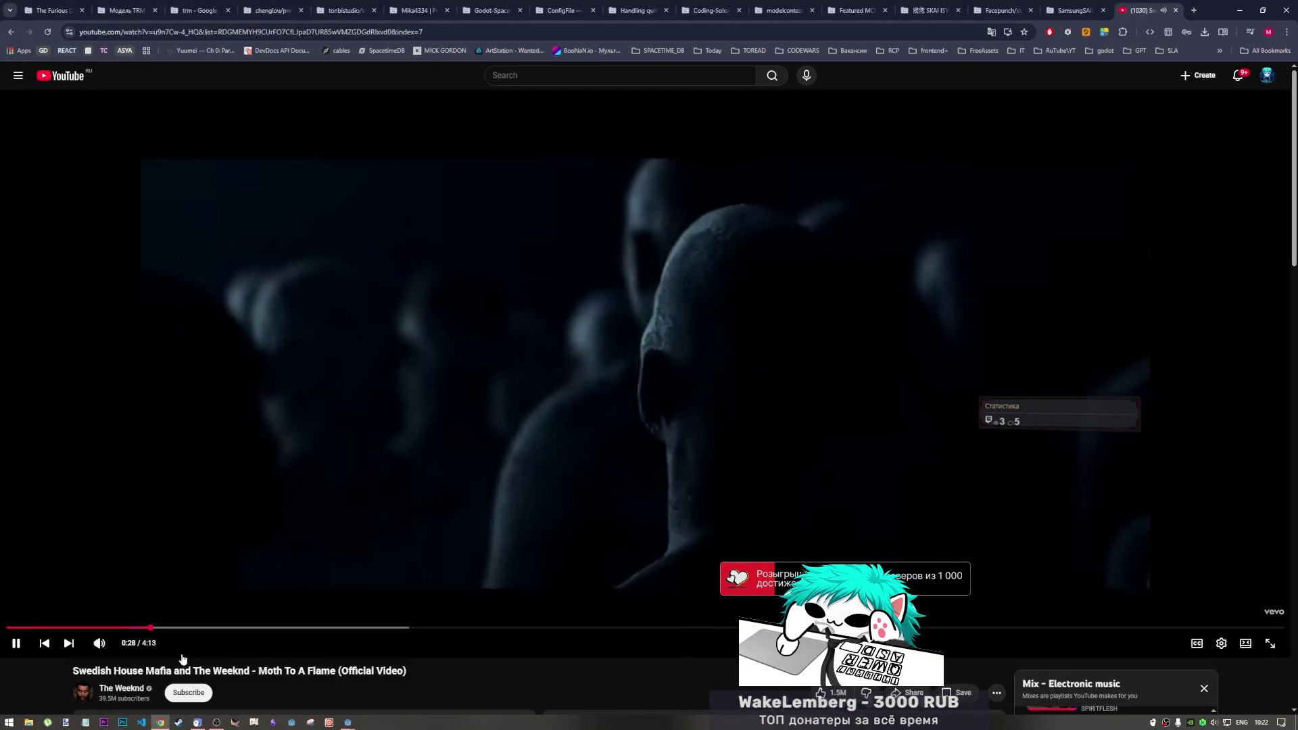
pyautogui.moveTo(348, 723)
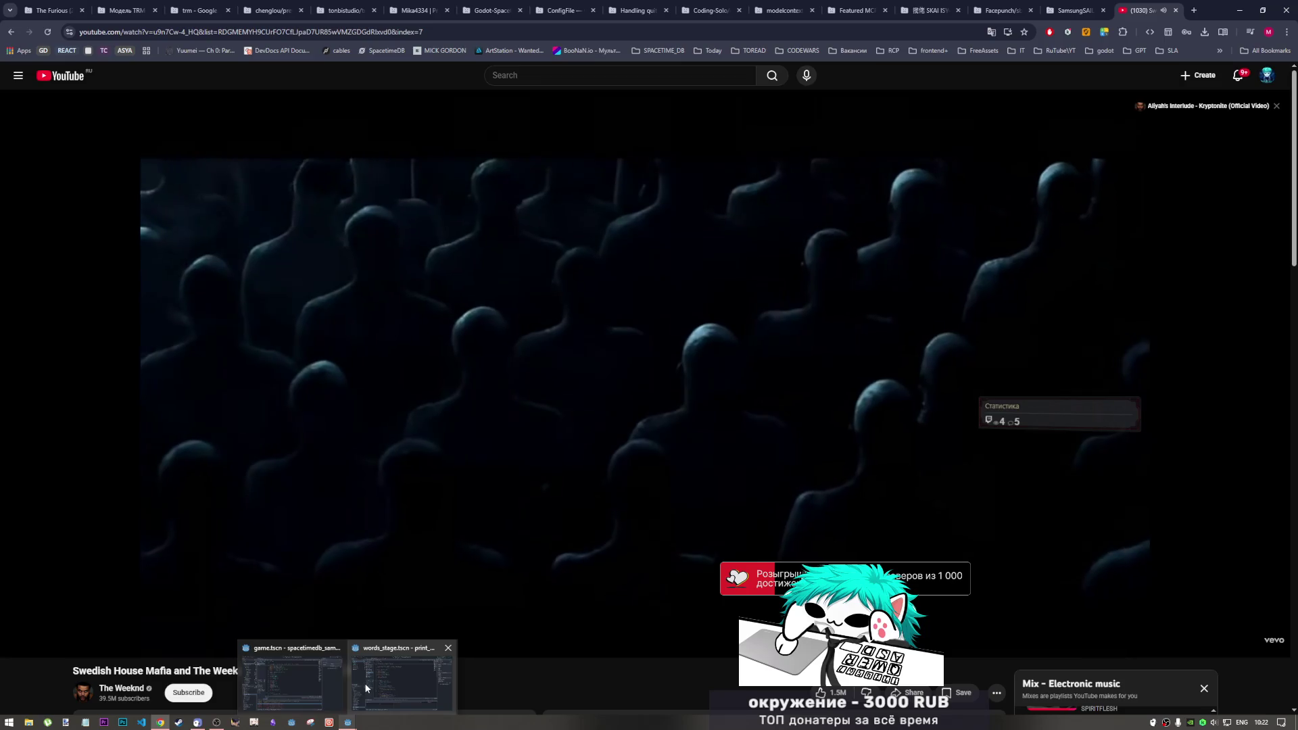
pyautogui.click(364, 683)
pyautogui.click(433, 265)
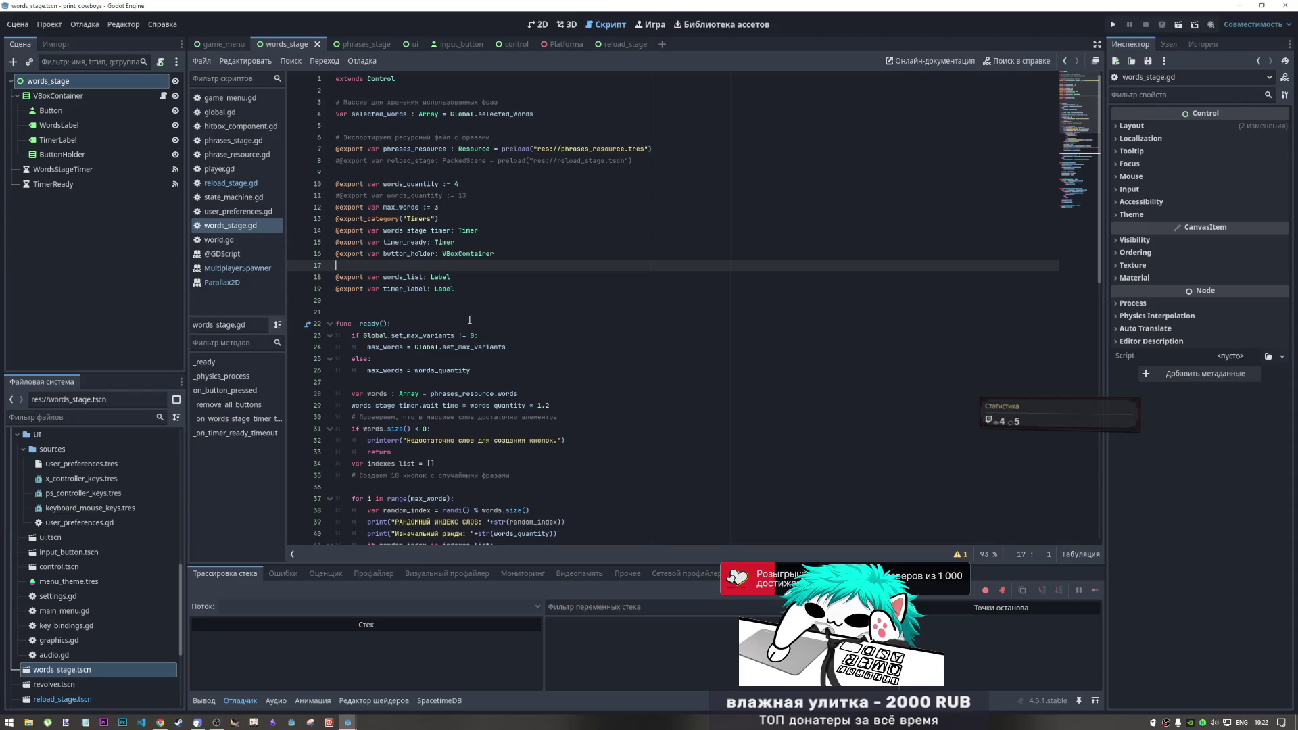
# Place the caret after words_stage_timer on line 14 and scroll down to _ready()
pyautogui.click(446, 219)
pyautogui.click(451, 231)
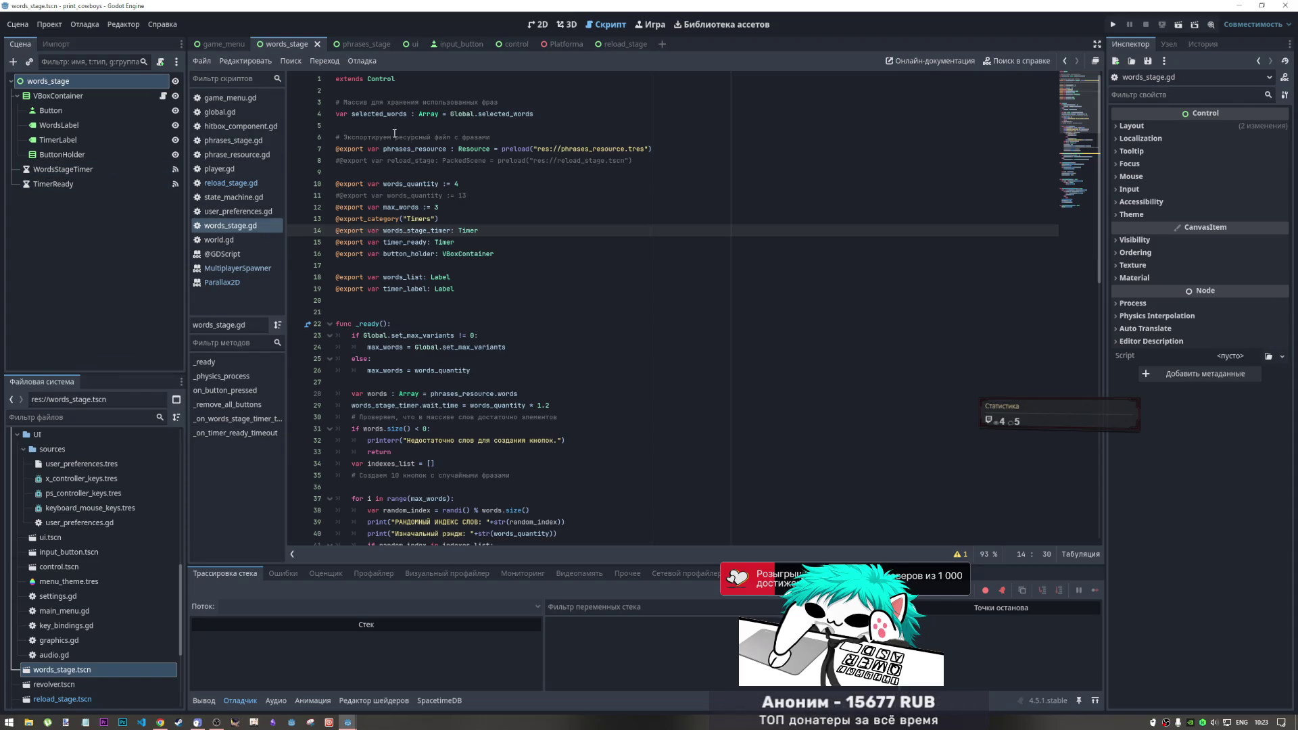
pyautogui.scroll(-3, 472, 310)
pyautogui.scroll(-1, 473, 309)
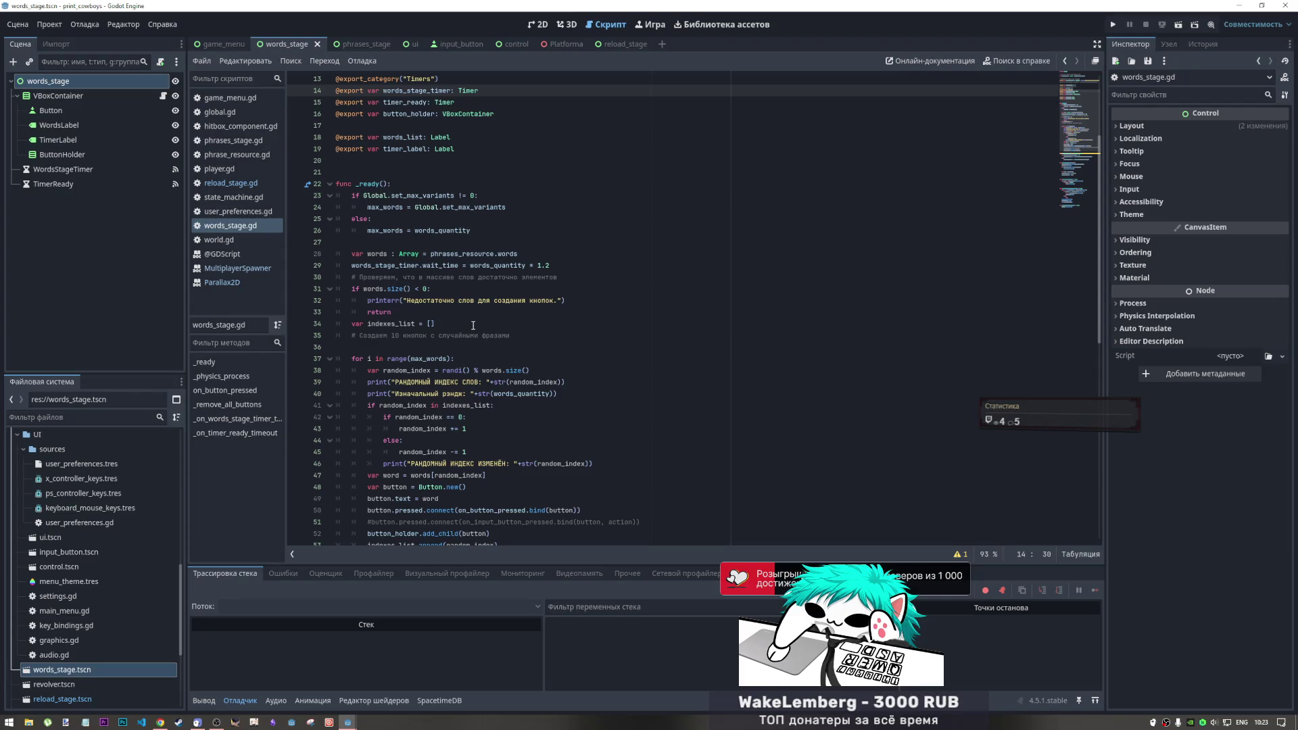
pyautogui.scroll(-3, 472, 323)
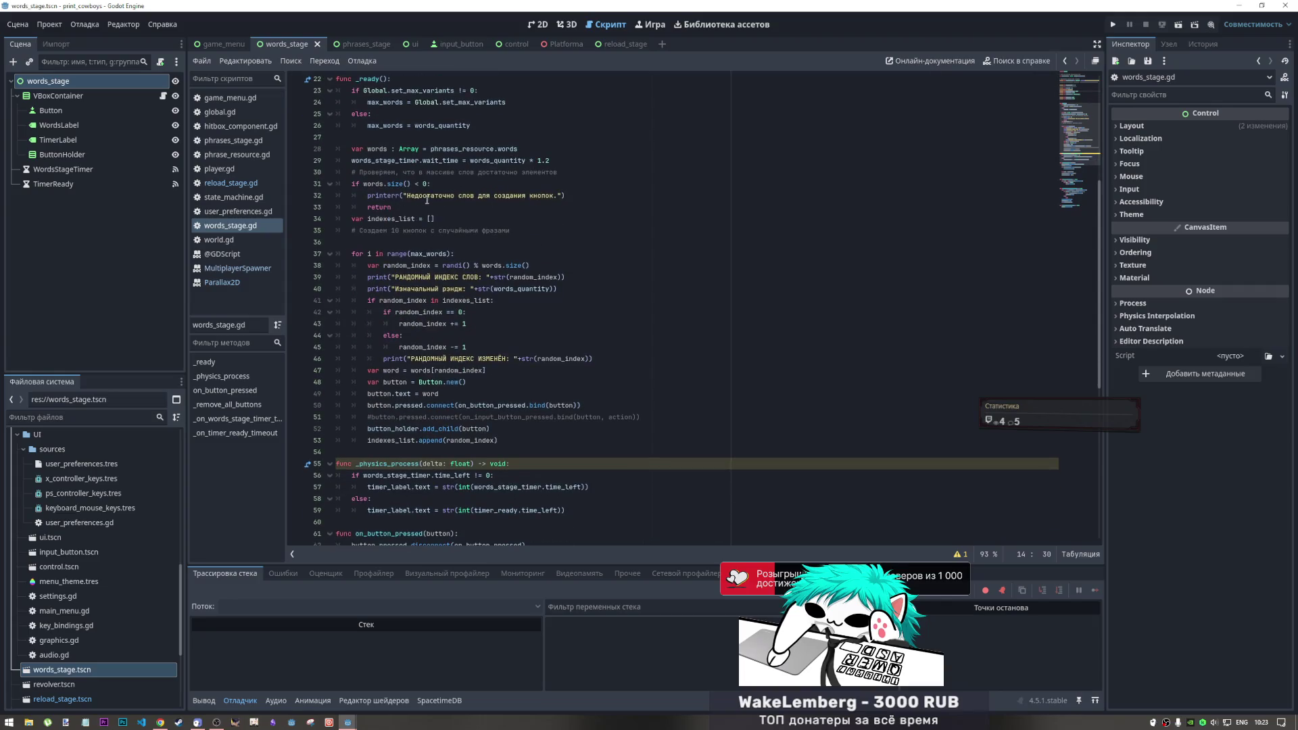
pyautogui.scroll(-3, 466, 277)
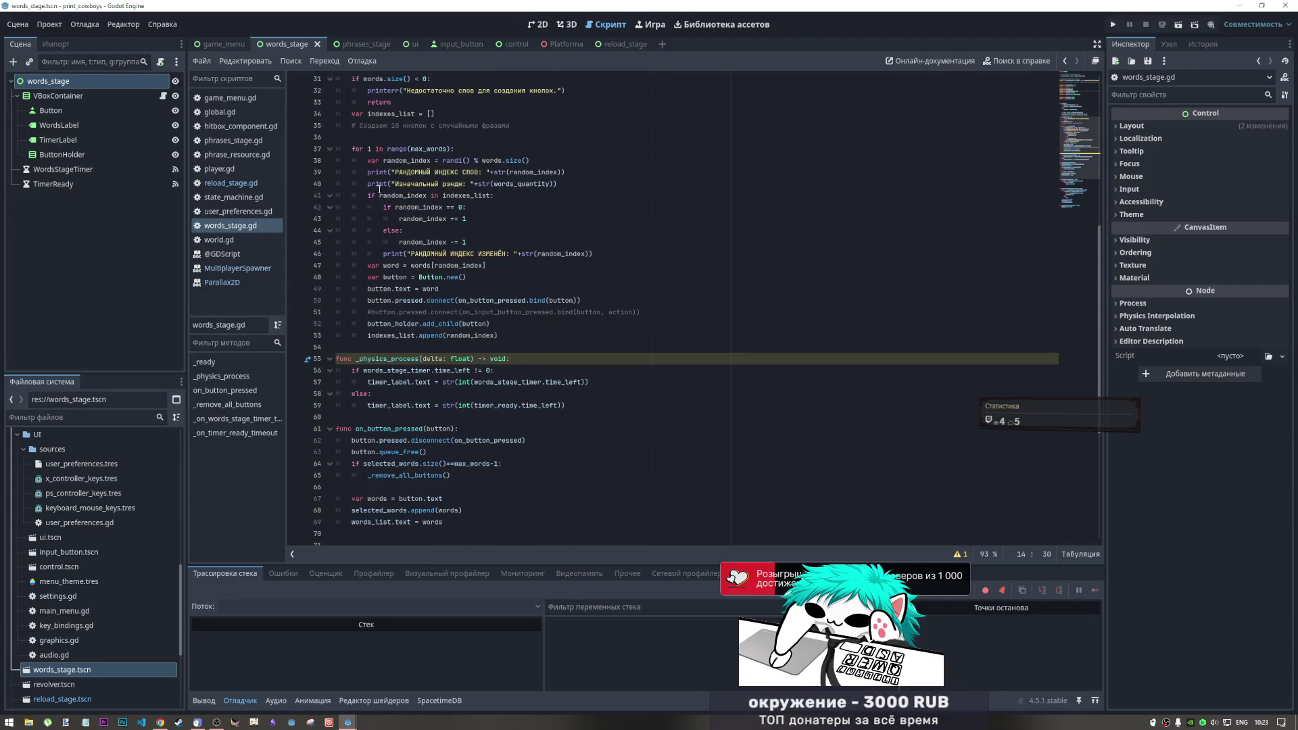
pyautogui.scroll(-4, 467, 196)
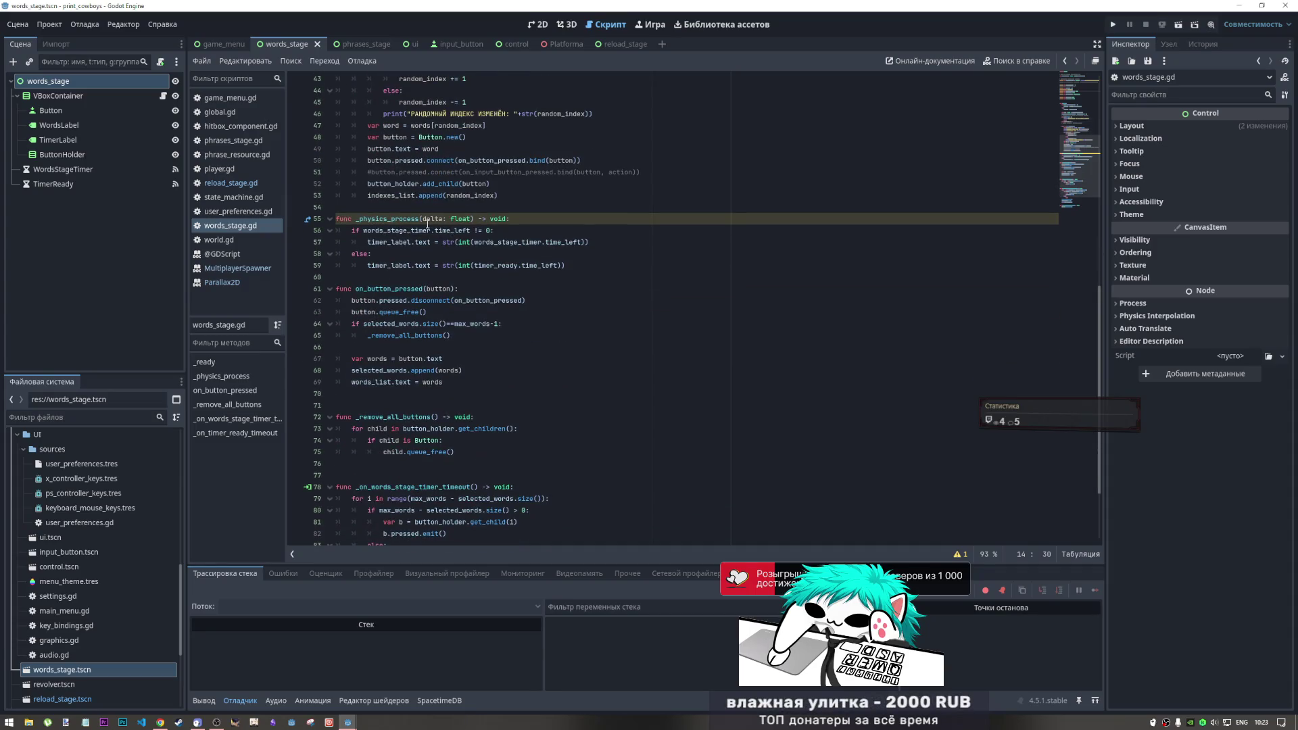
pyautogui.scroll(-1, 429, 247)
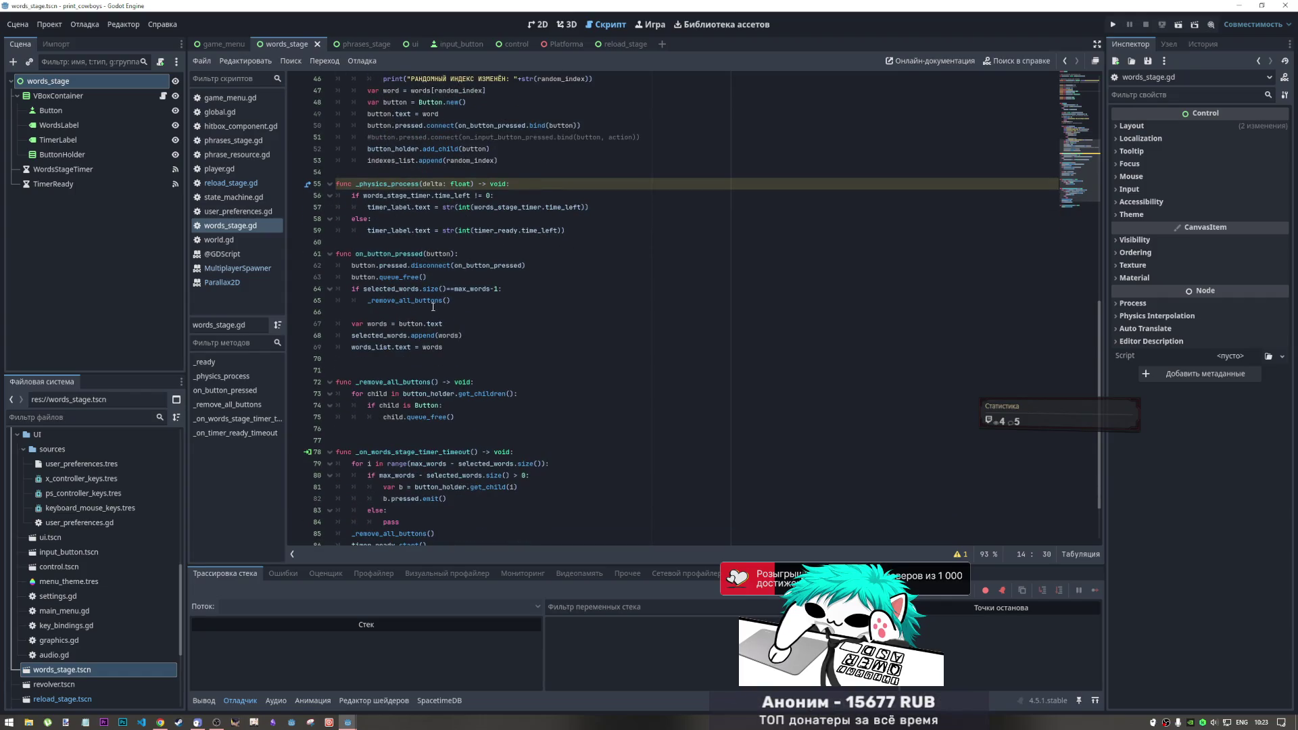
pyautogui.scroll(5, 434, 252)
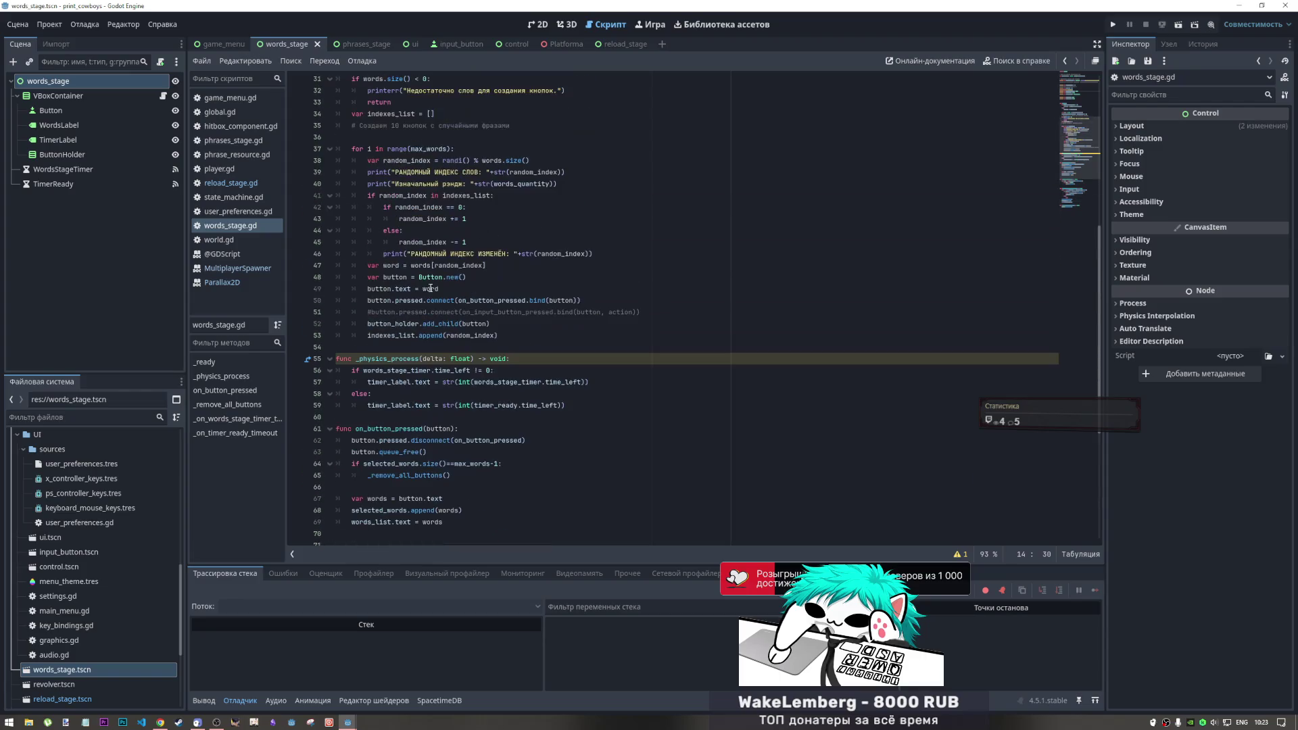
pyautogui.scroll(5, 433, 252)
pyautogui.scroll(-4, 411, 306)
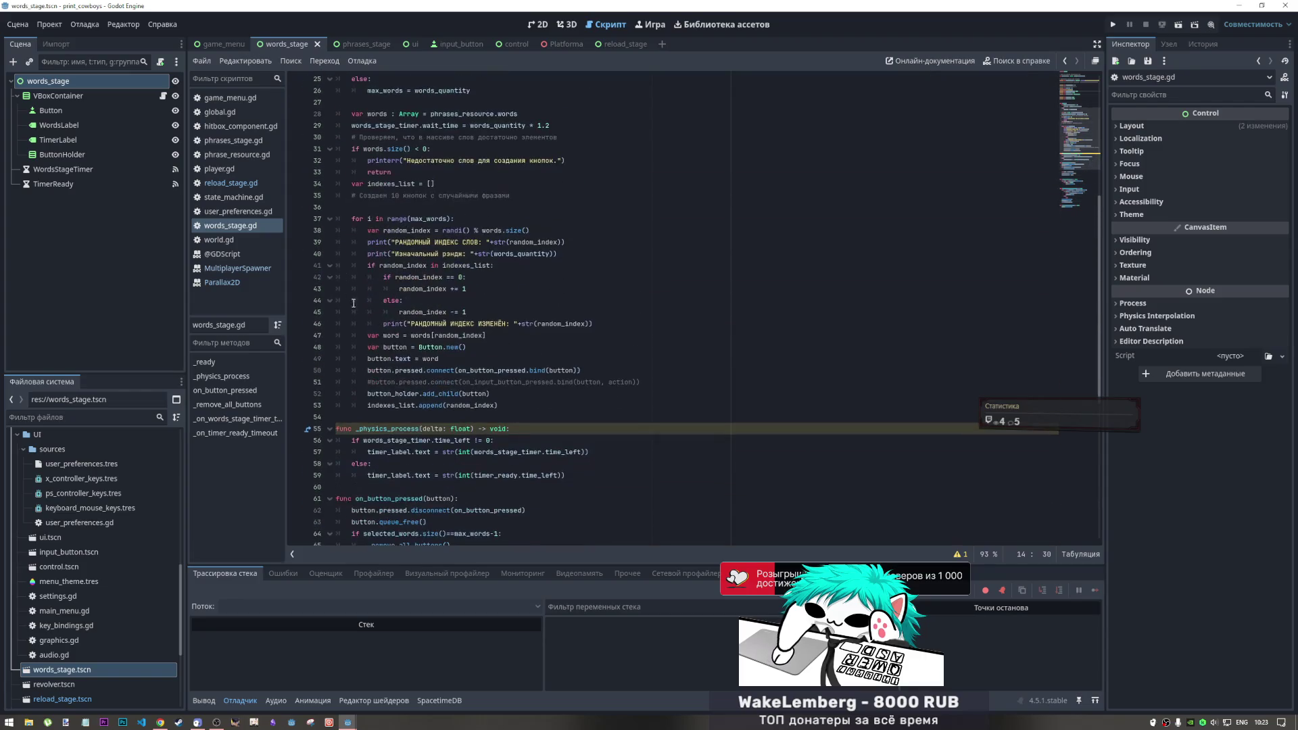
# Select the _ready() for-loop (lines 37–45), then test-run the words_stage scene and stop it
pyautogui.moveTo(352, 219)
pyautogui.mouseDown()
pyautogui.moveTo(467, 223)
pyautogui.moveTo(467, 301)
pyautogui.moveTo(487, 314)
pyautogui.mouseUp()
pyautogui.click(500, 313)
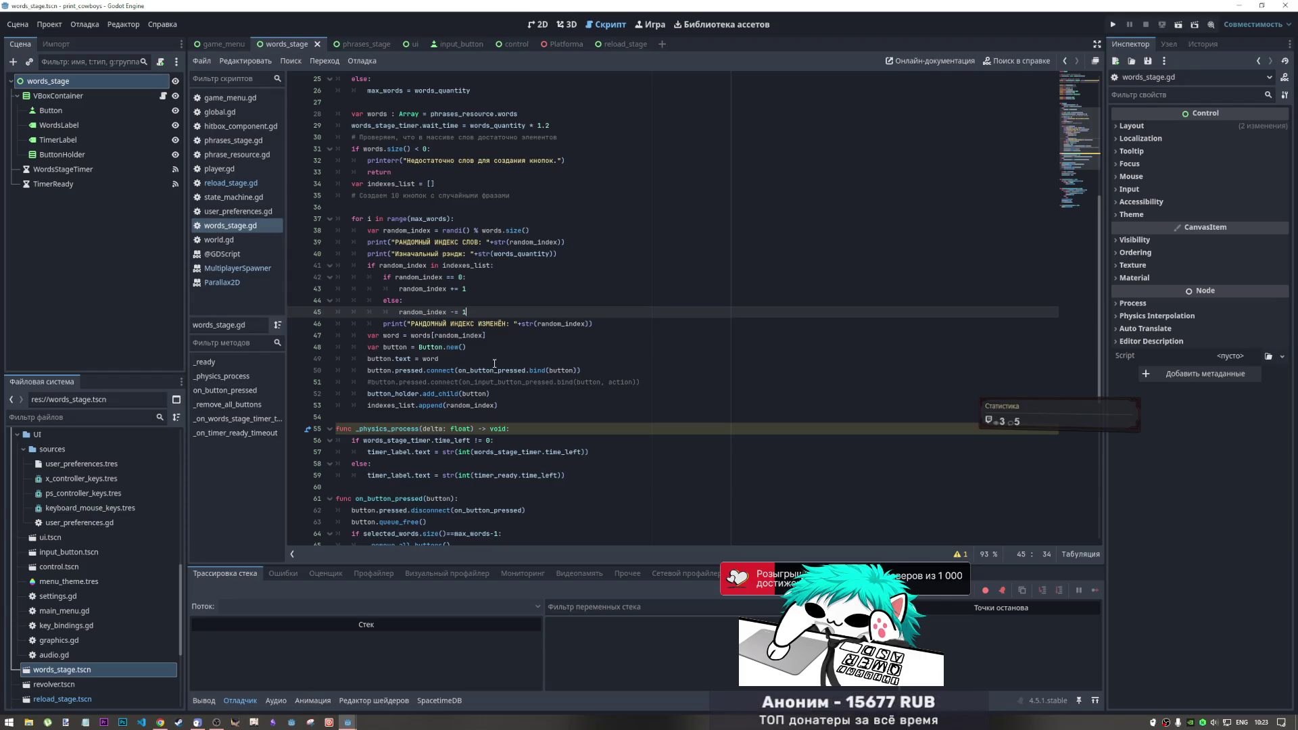
pyautogui.click(1178, 26)
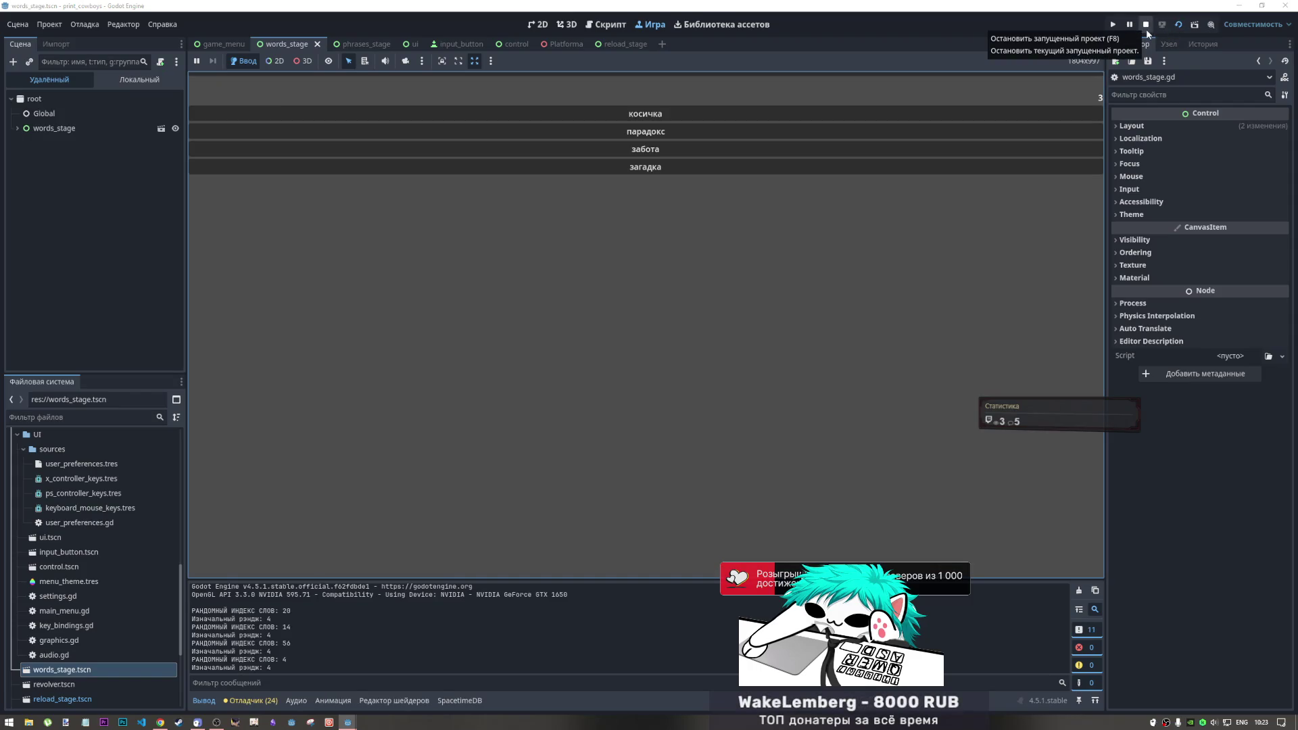
pyautogui.click(1146, 24)
pyautogui.scroll(10, 616, 367)
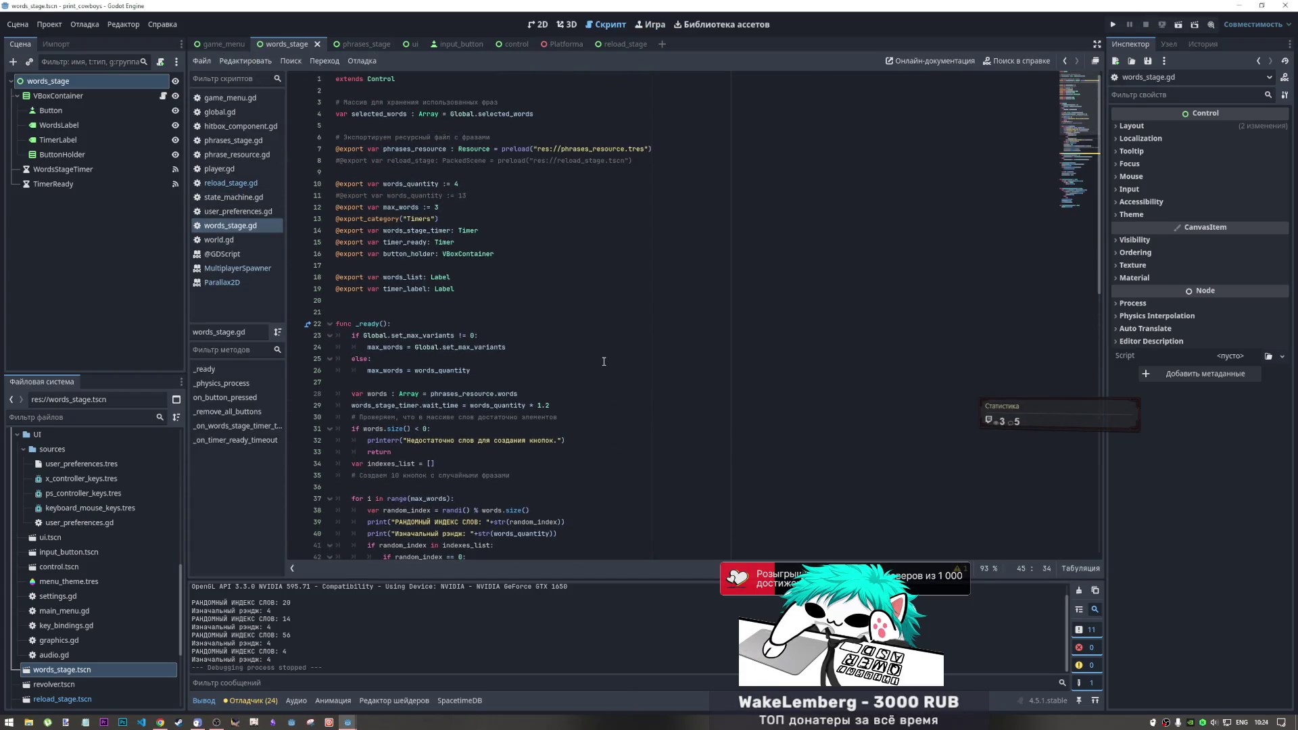
# Open phrase_resource.gd from the FileSystem dock to view its phrases array, then switch to the browser
pyautogui.click(614, 149)
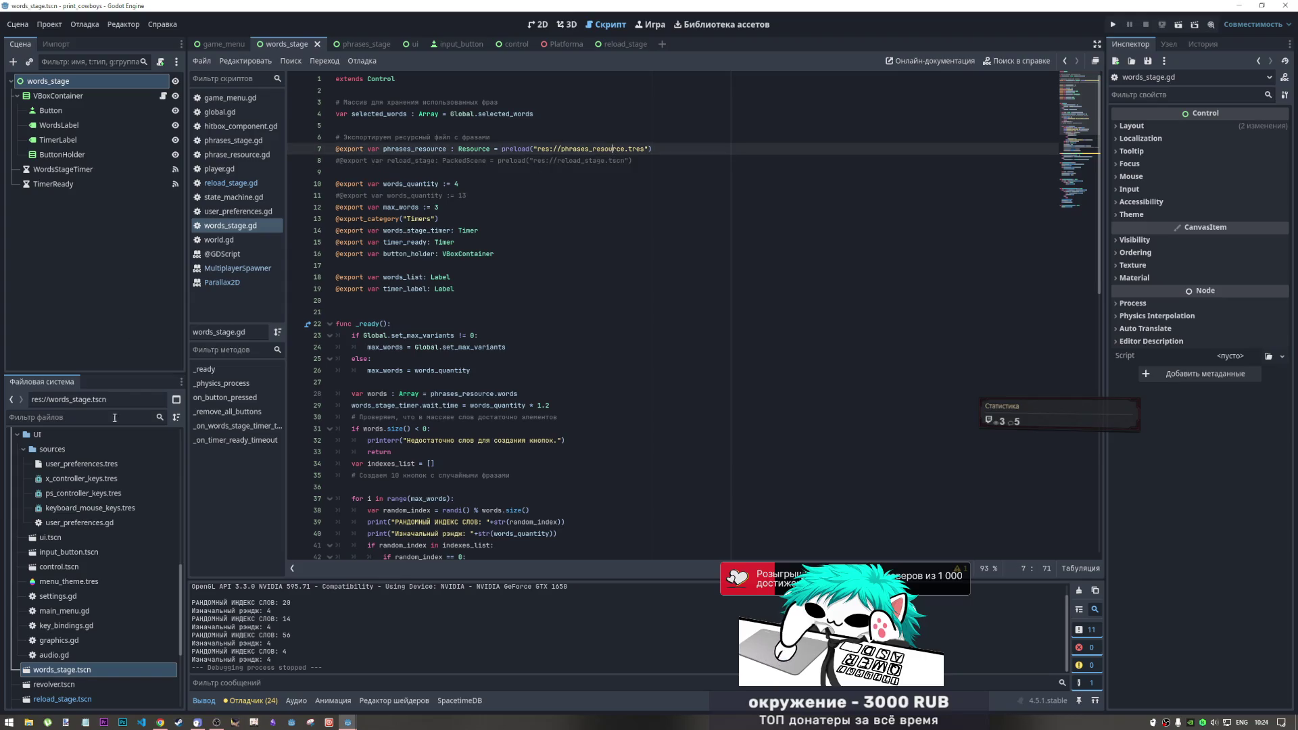
pyautogui.scroll(-4, 112, 508)
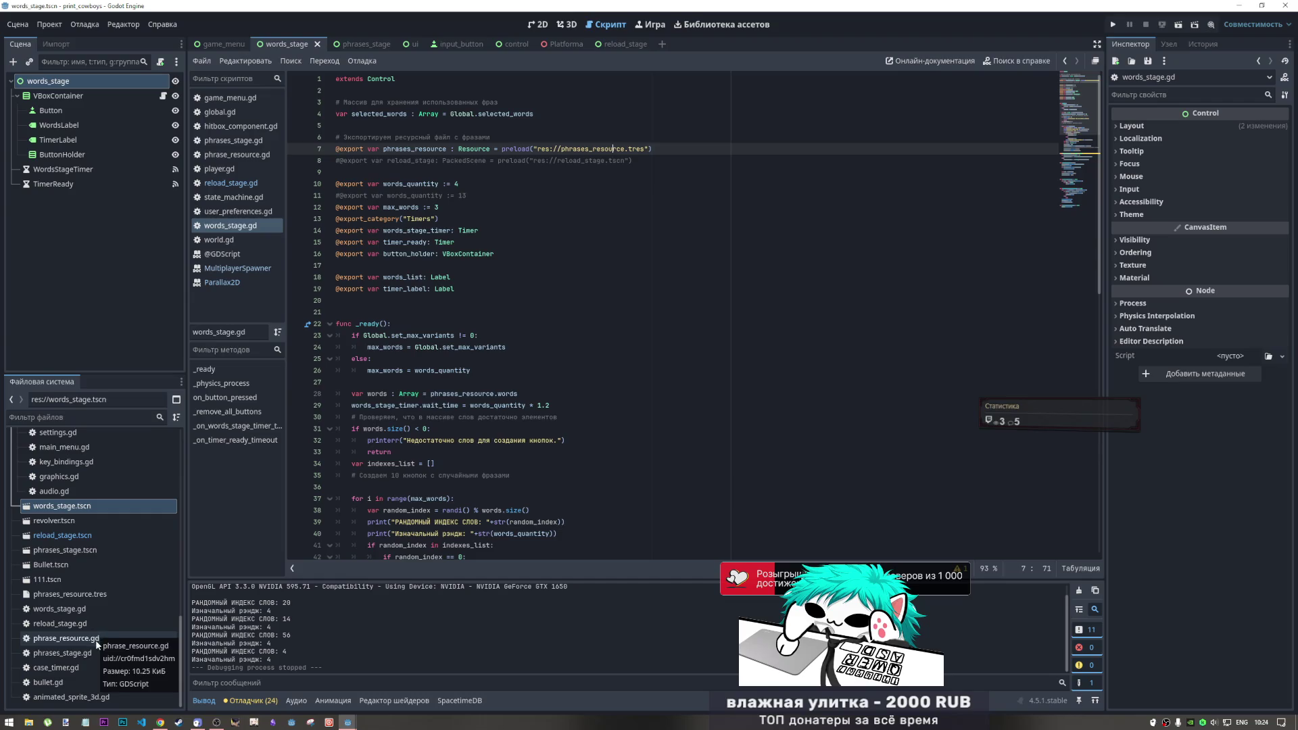
pyautogui.doubleClick(92, 639)
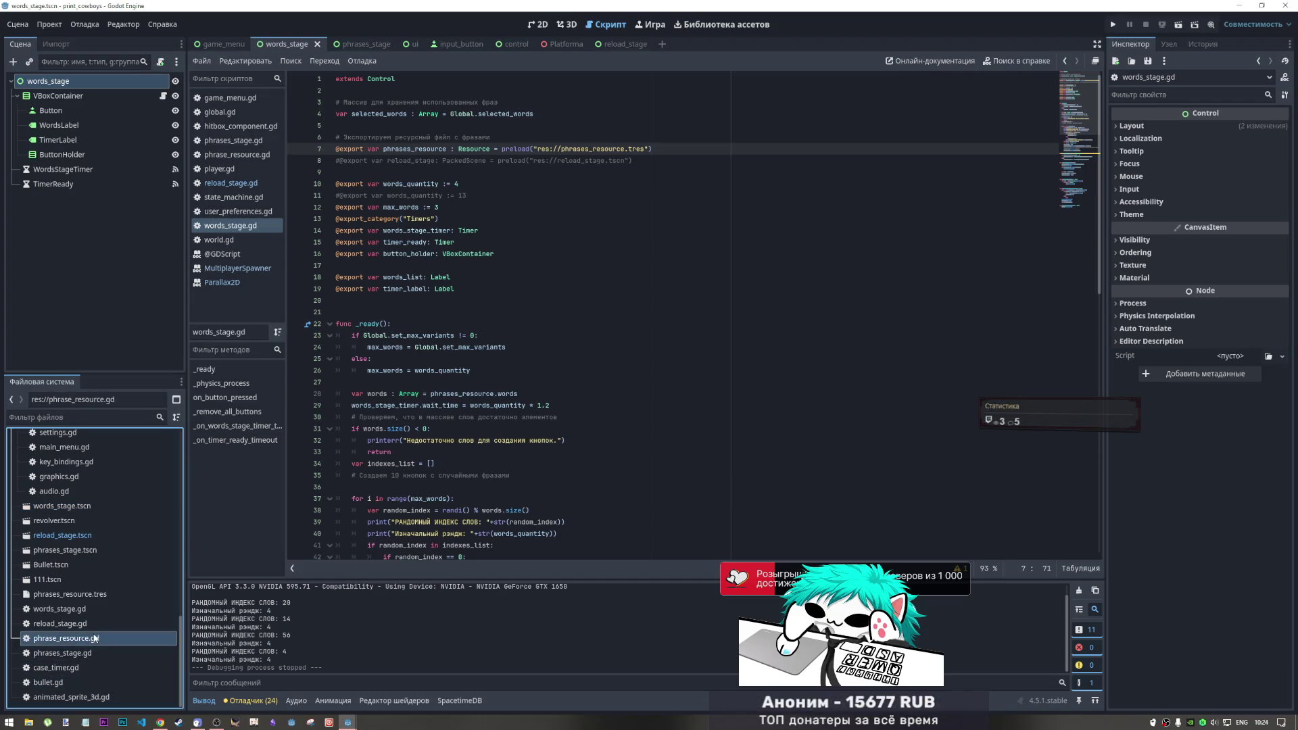
pyautogui.scroll(-20, 566, 273)
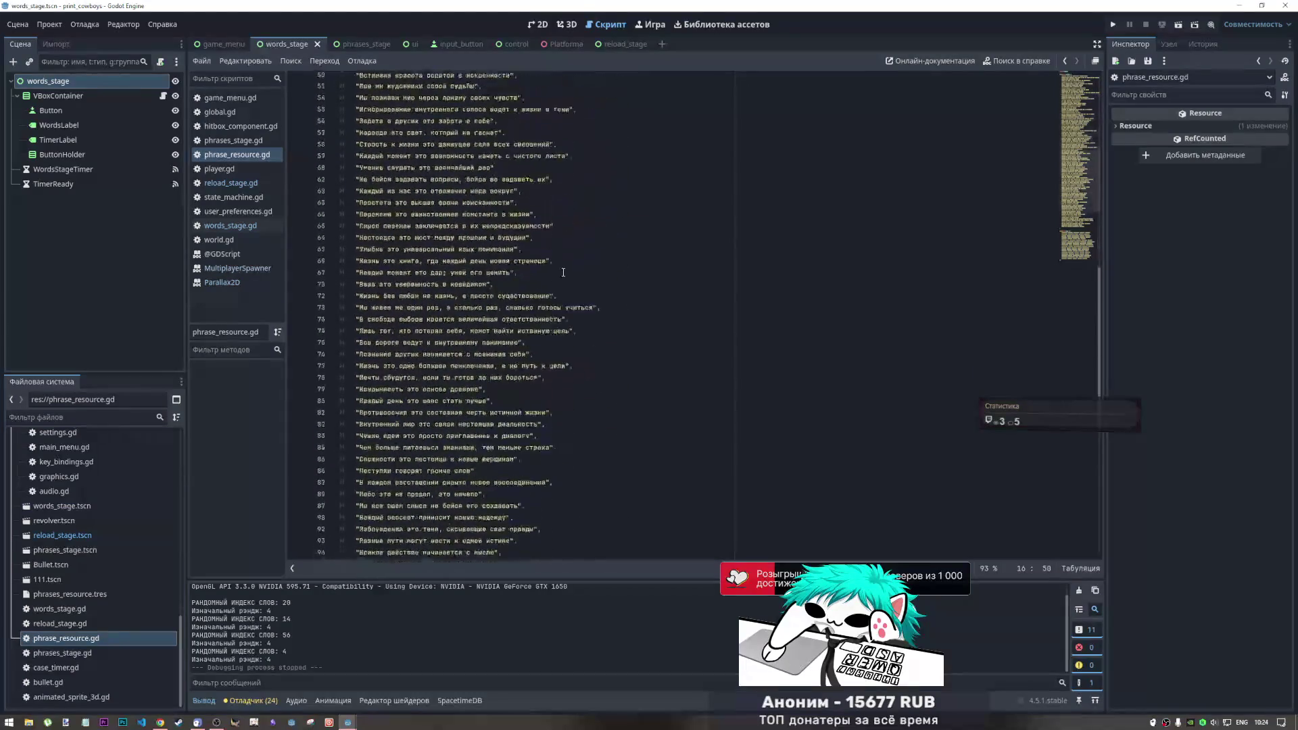
pyautogui.scroll(20, 558, 277)
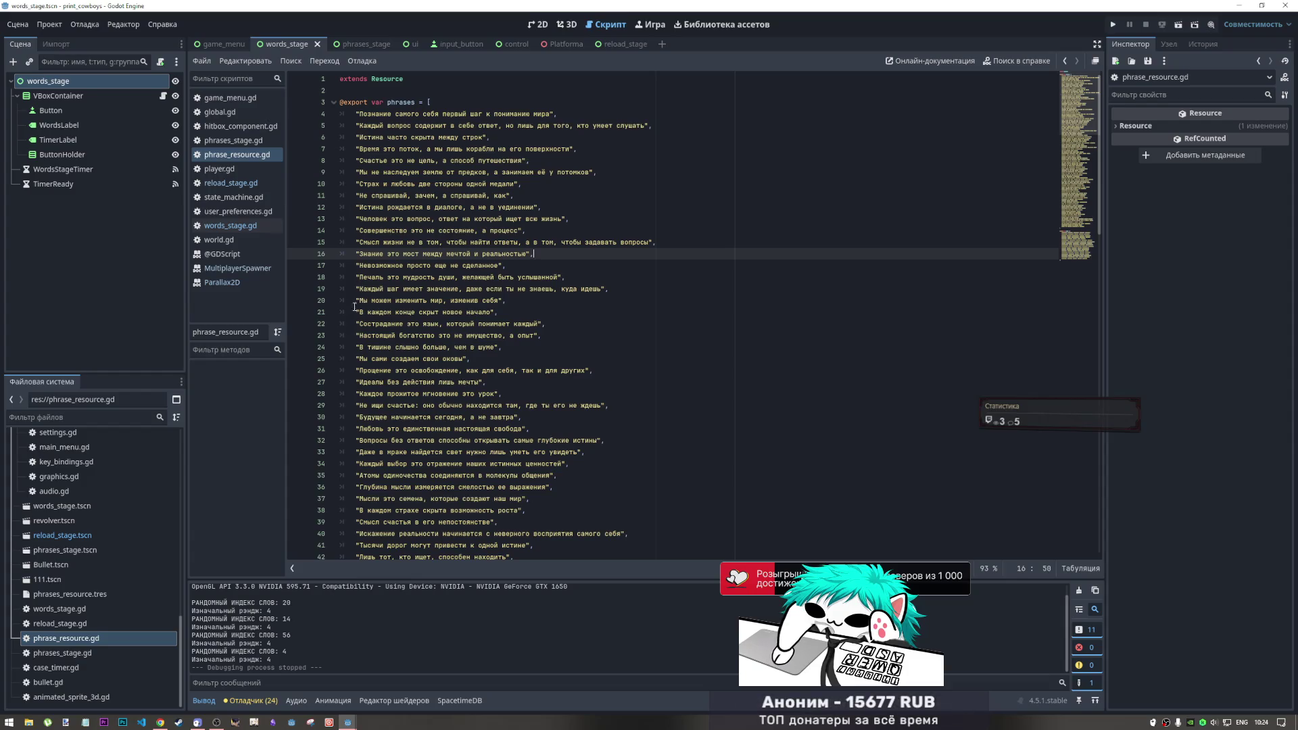
pyautogui.click(161, 722)
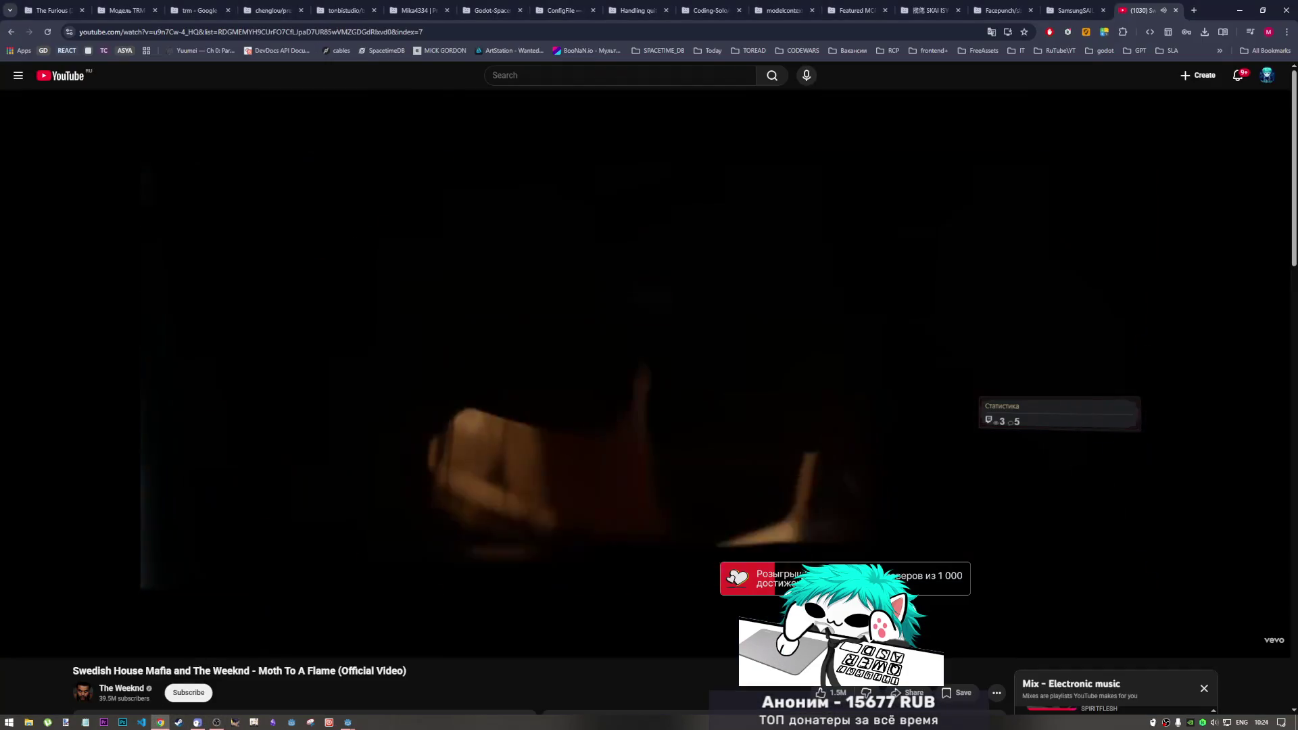
# Search Google for 'godot docs' in a new tab and reload the timed-out page
pyautogui.hotkey('ctrl', 't')
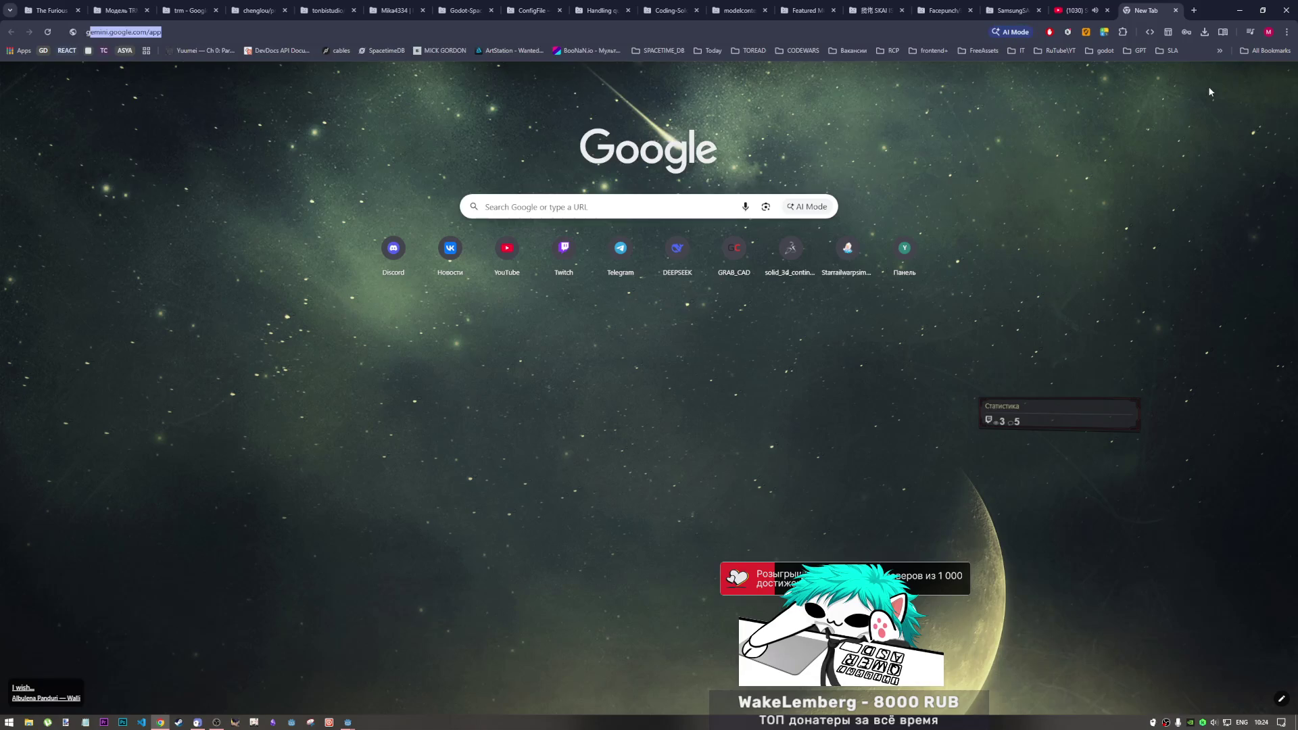
pyautogui.write('godot docs')
pyautogui.press('Return')
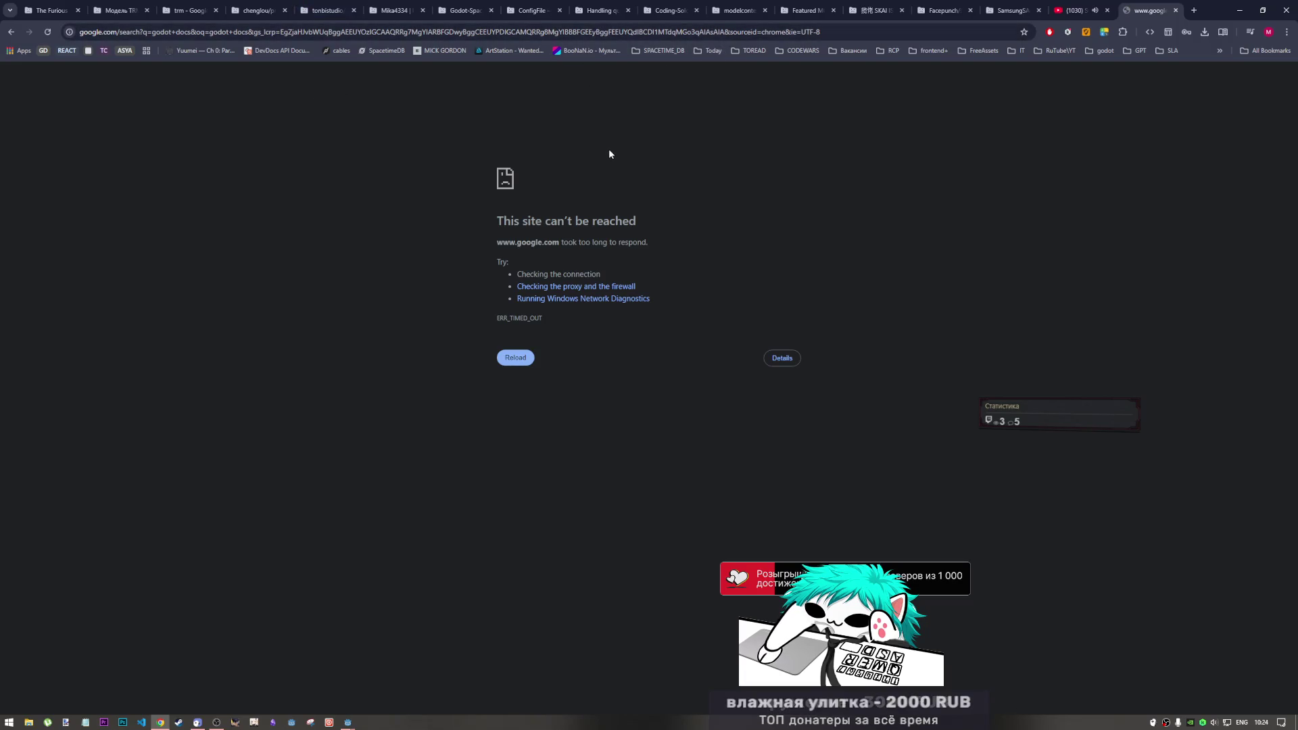
pyautogui.click(671, 34)
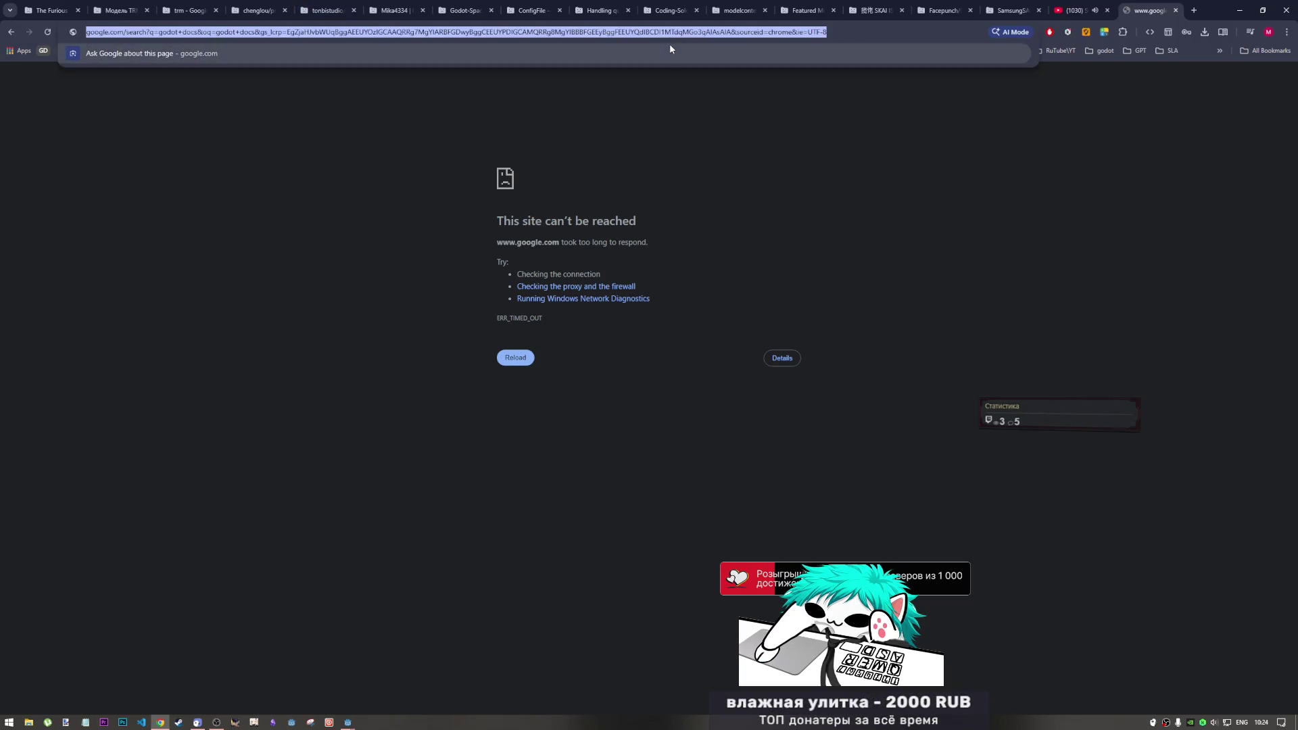
pyautogui.press('Return')
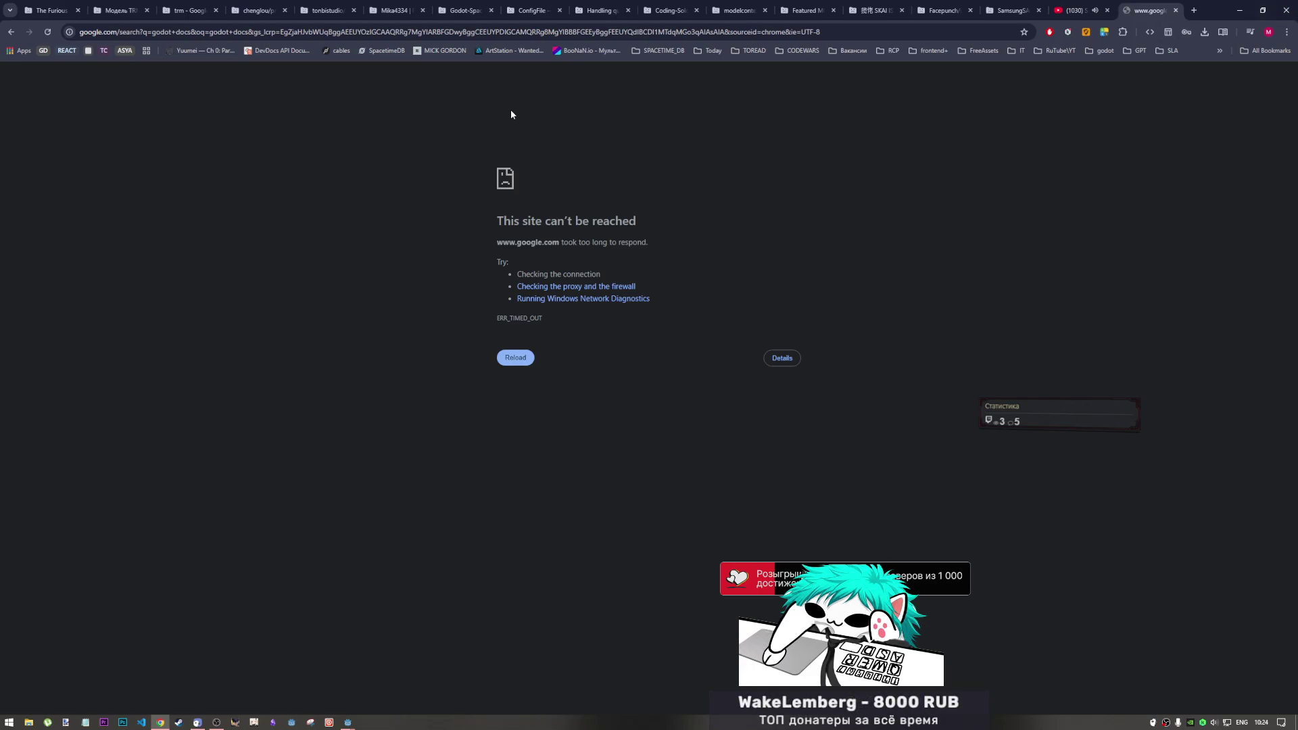
# Open an incognito window, close the timed-out search tab, and open a fresh New Tab
pyautogui.hotkey('ctrl', 'shift', 'n')
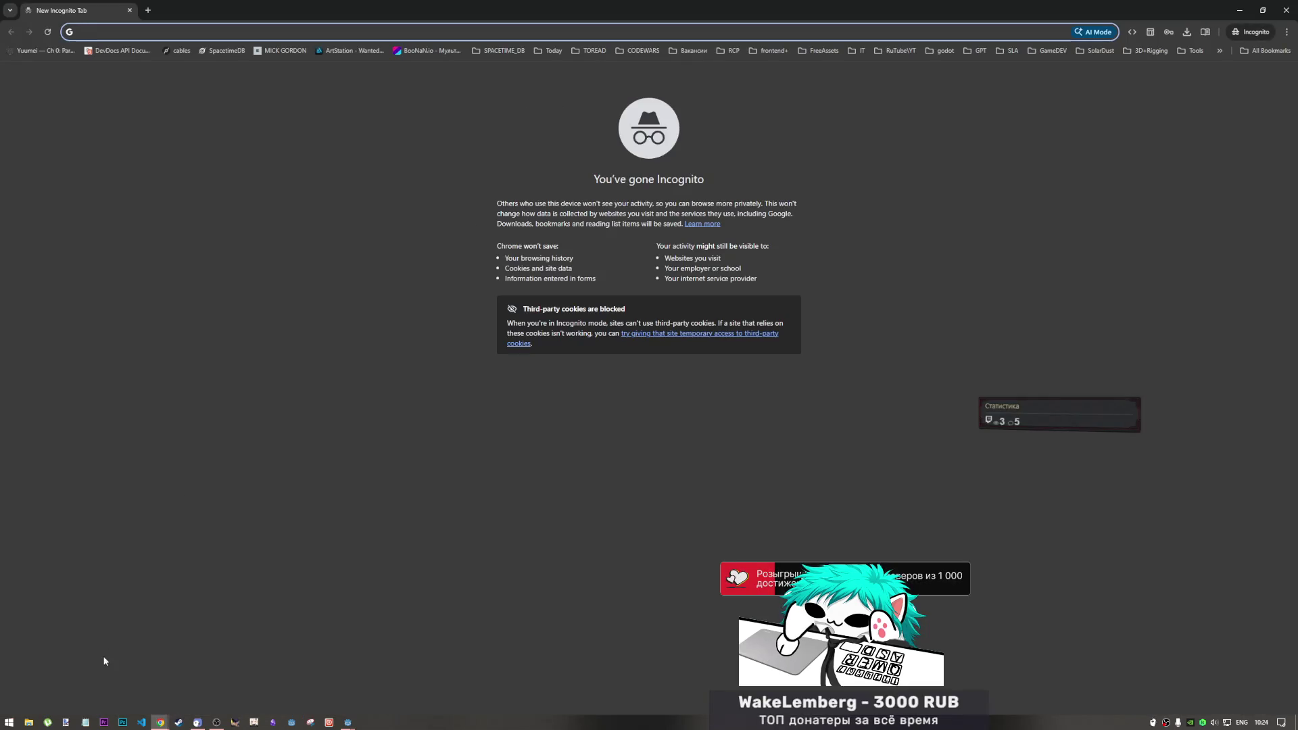
pyautogui.moveTo(159, 722)
pyautogui.click(203, 646)
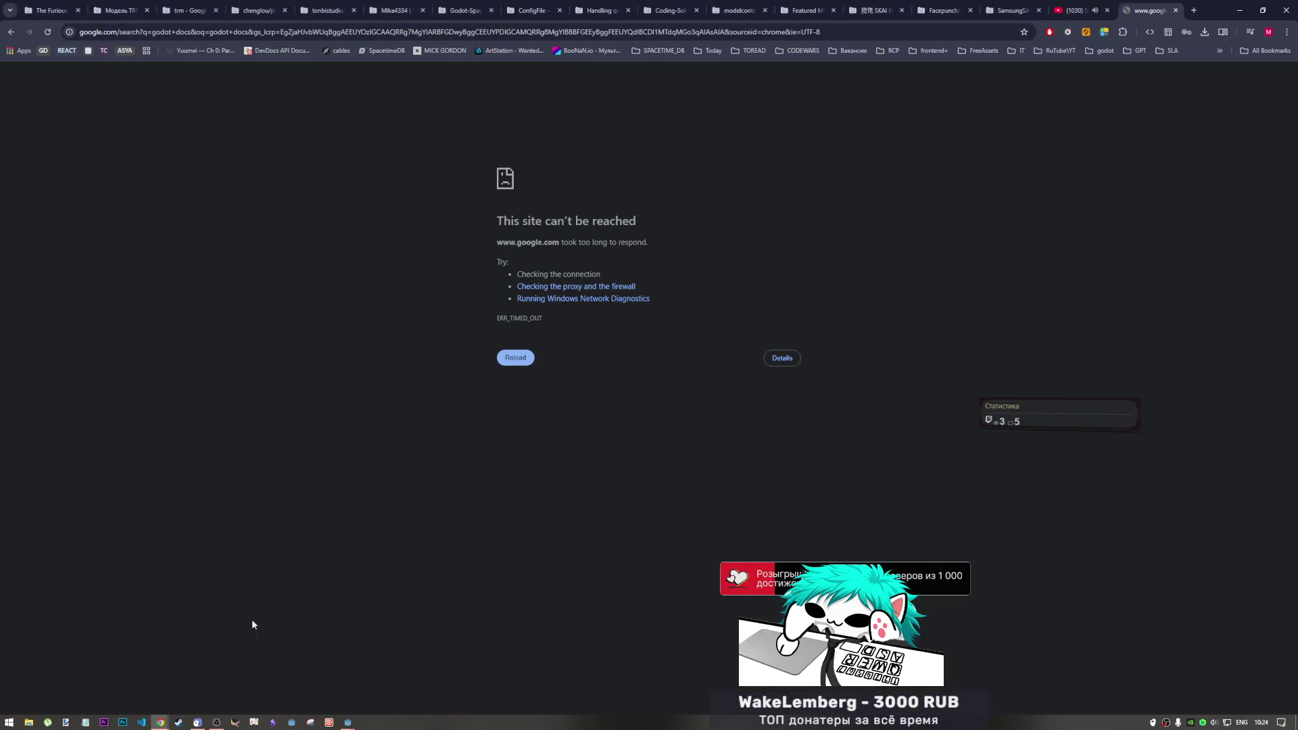
pyautogui.click(1176, 10)
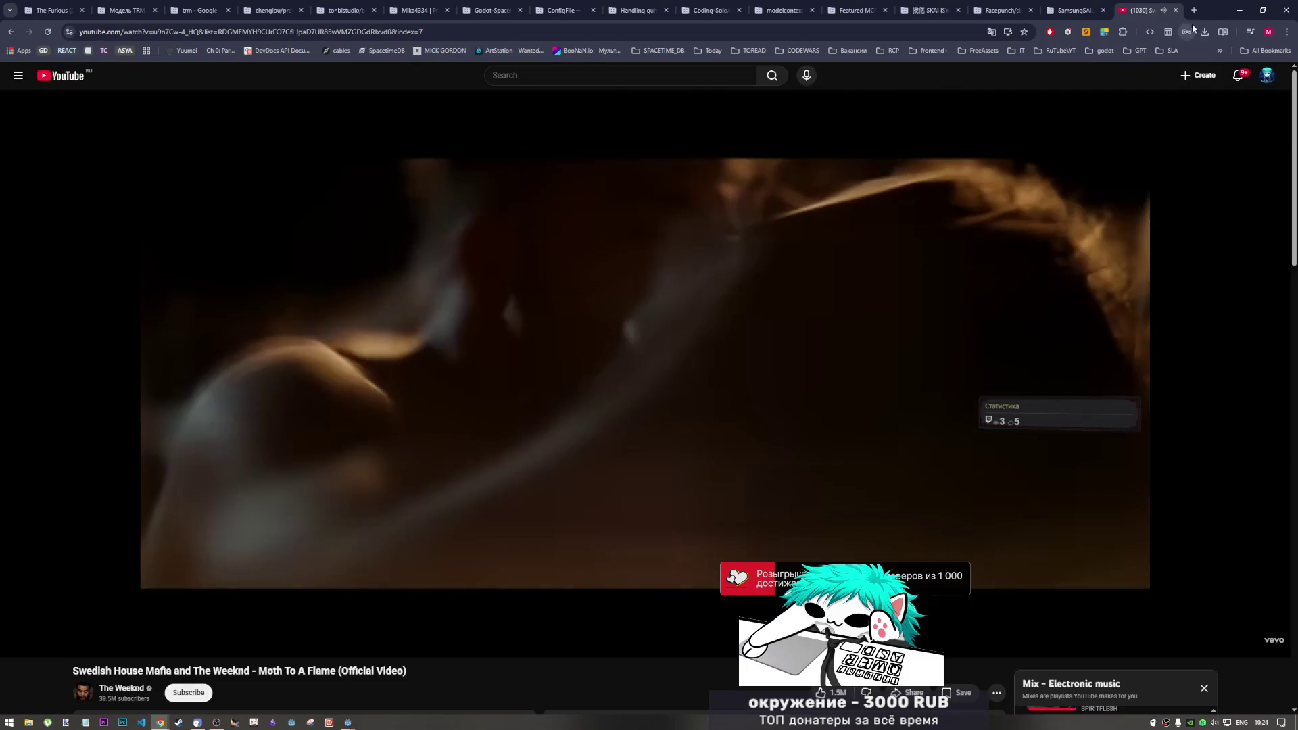
pyautogui.hotkey('ctrl', 't')
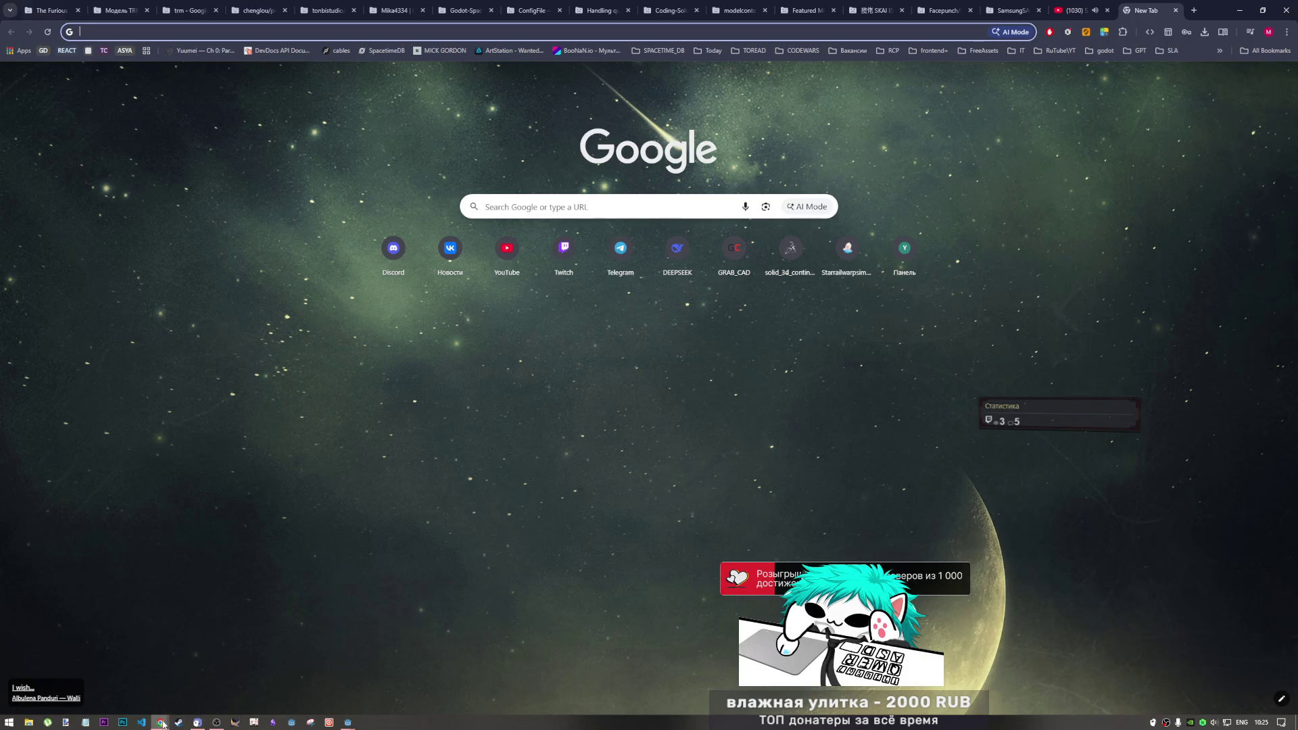
pyautogui.hotkey('ctrl', 'shift', 'n')
pyautogui.write('docs.godotengine.org/en/stable/tutorials/export/exporting_projects.html#resource-options')
pyautogui.press('Return')
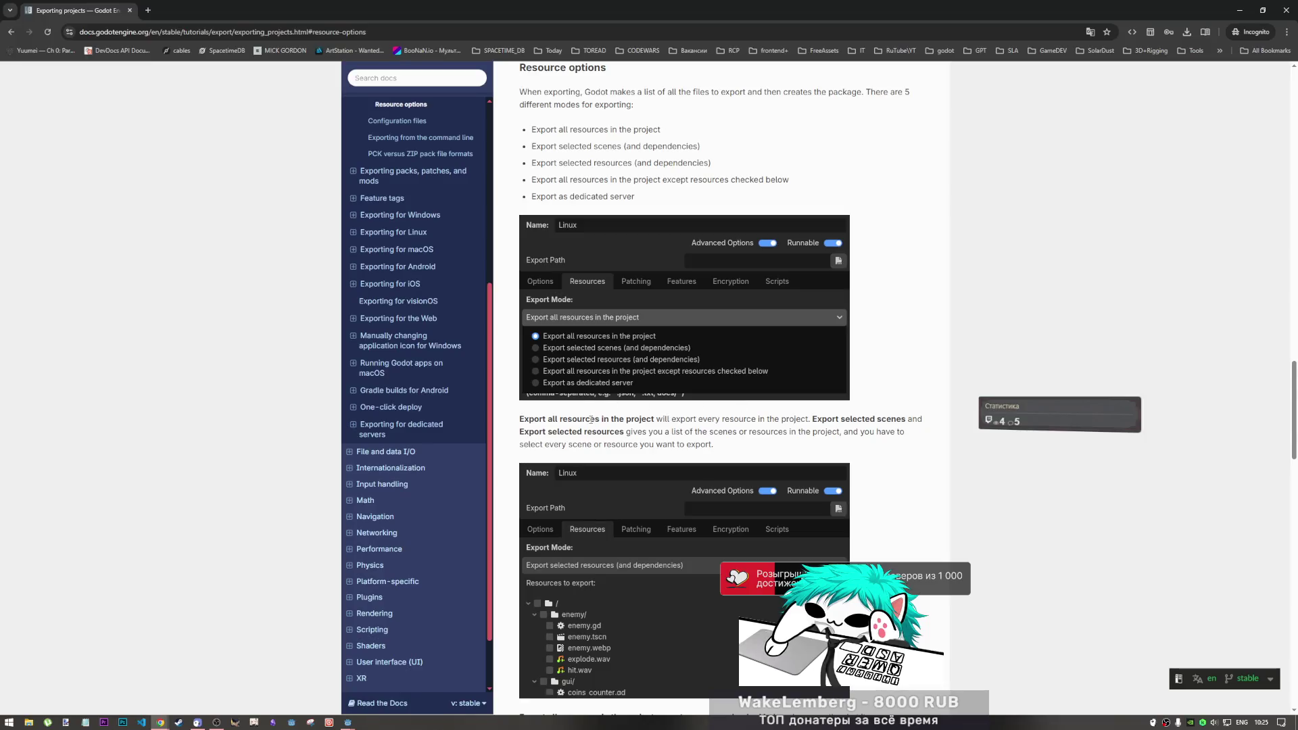
pyautogui.moveTo(801, 419)
pyautogui.mouseDown()
pyautogui.moveTo(835, 420)
pyautogui.moveTo(826, 432)
pyautogui.mouseUp()
pyautogui.click(821, 427)
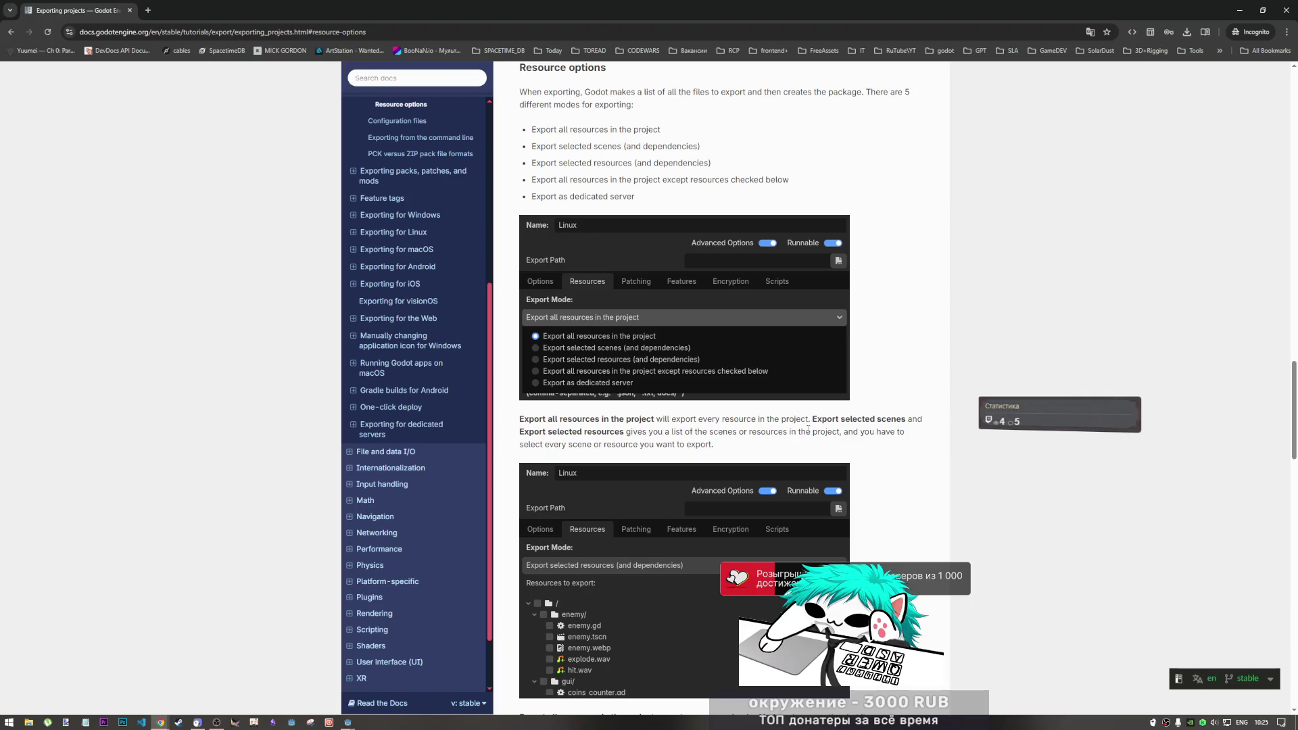
pyautogui.scroll(-2, 676, 429)
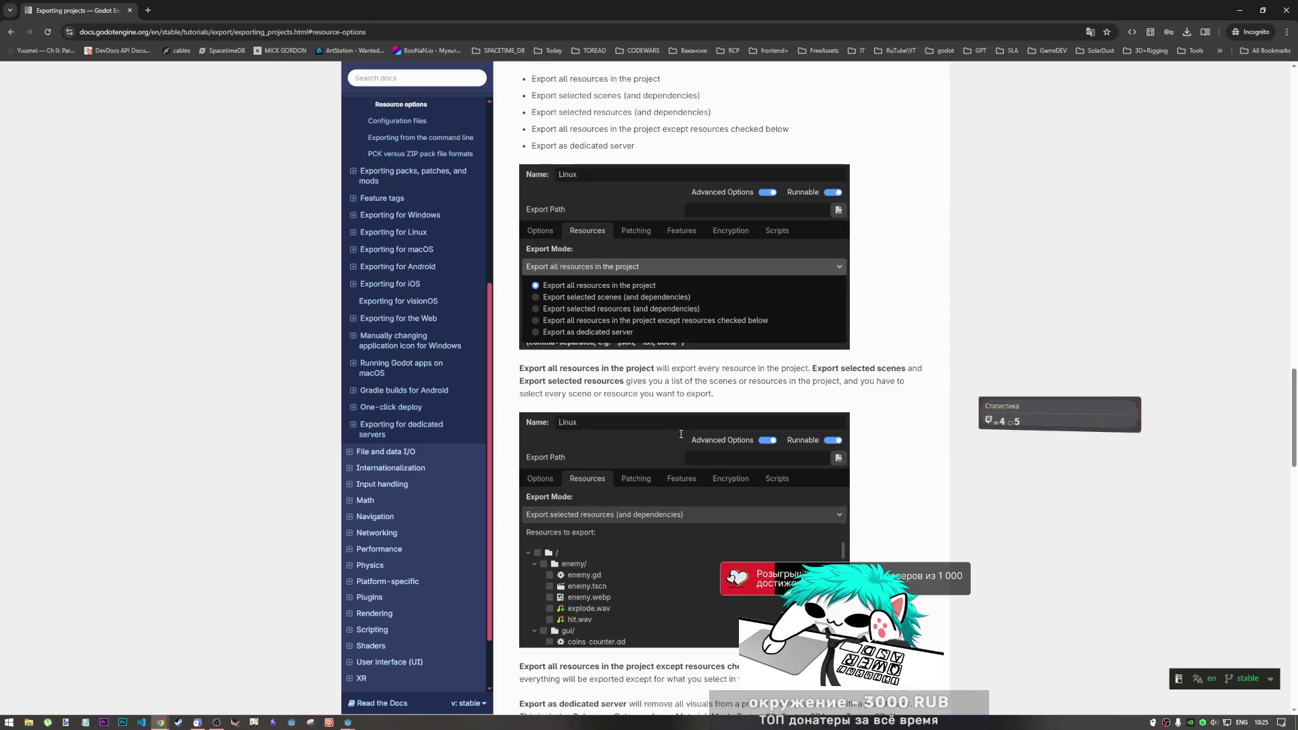
pyautogui.scroll(-3, 642, 428)
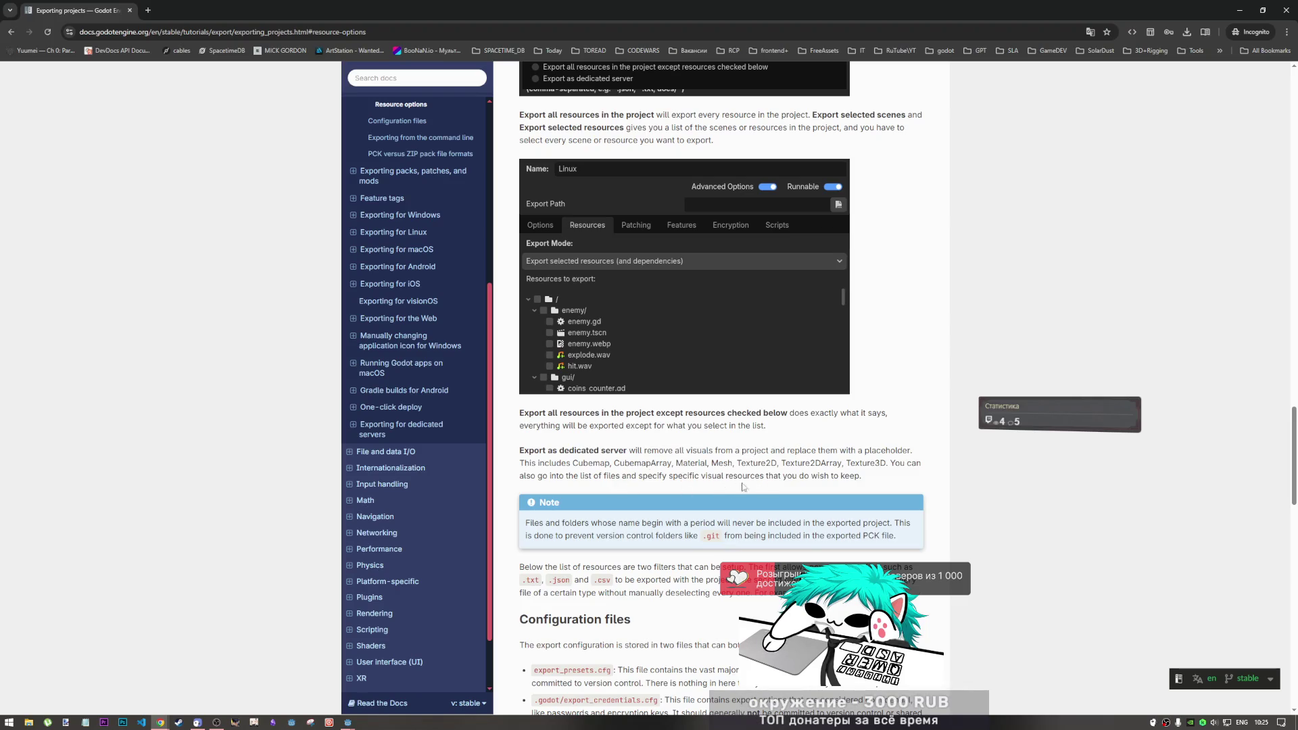
pyautogui.scroll(-2, 540, 502)
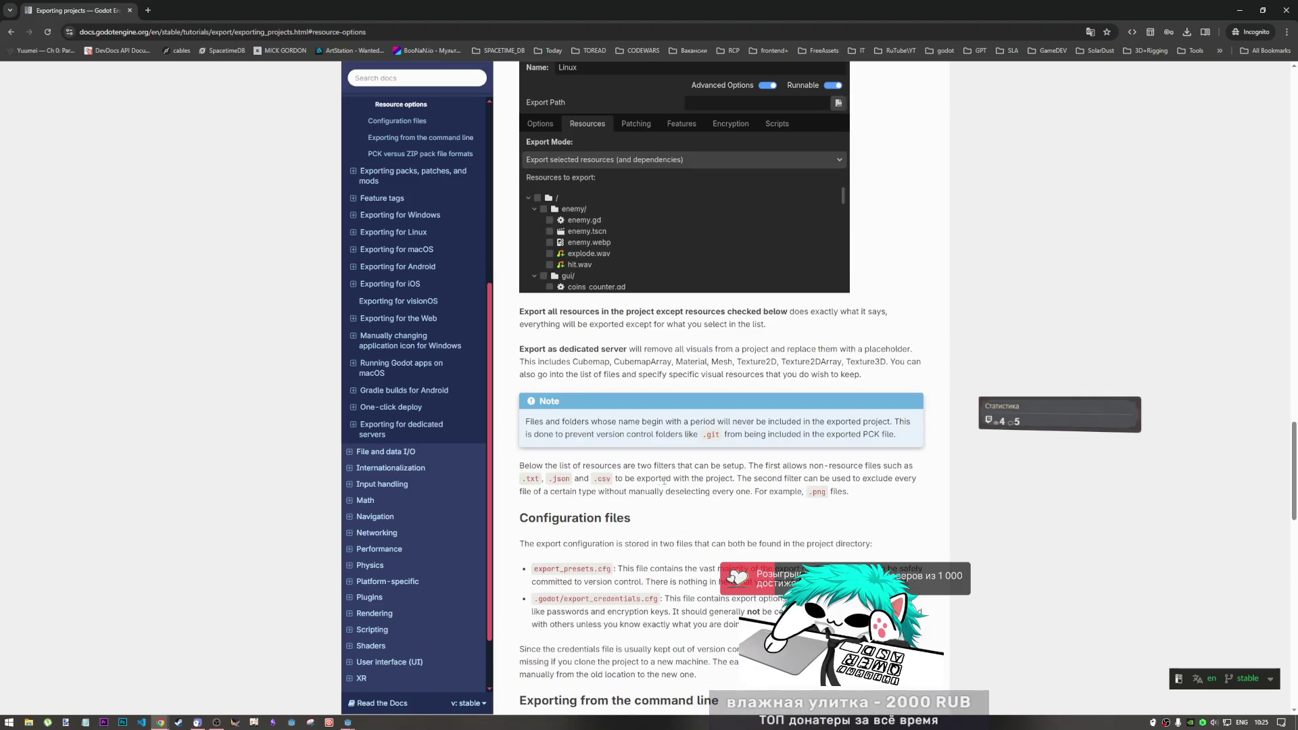
pyautogui.scroll(-2, 689, 479)
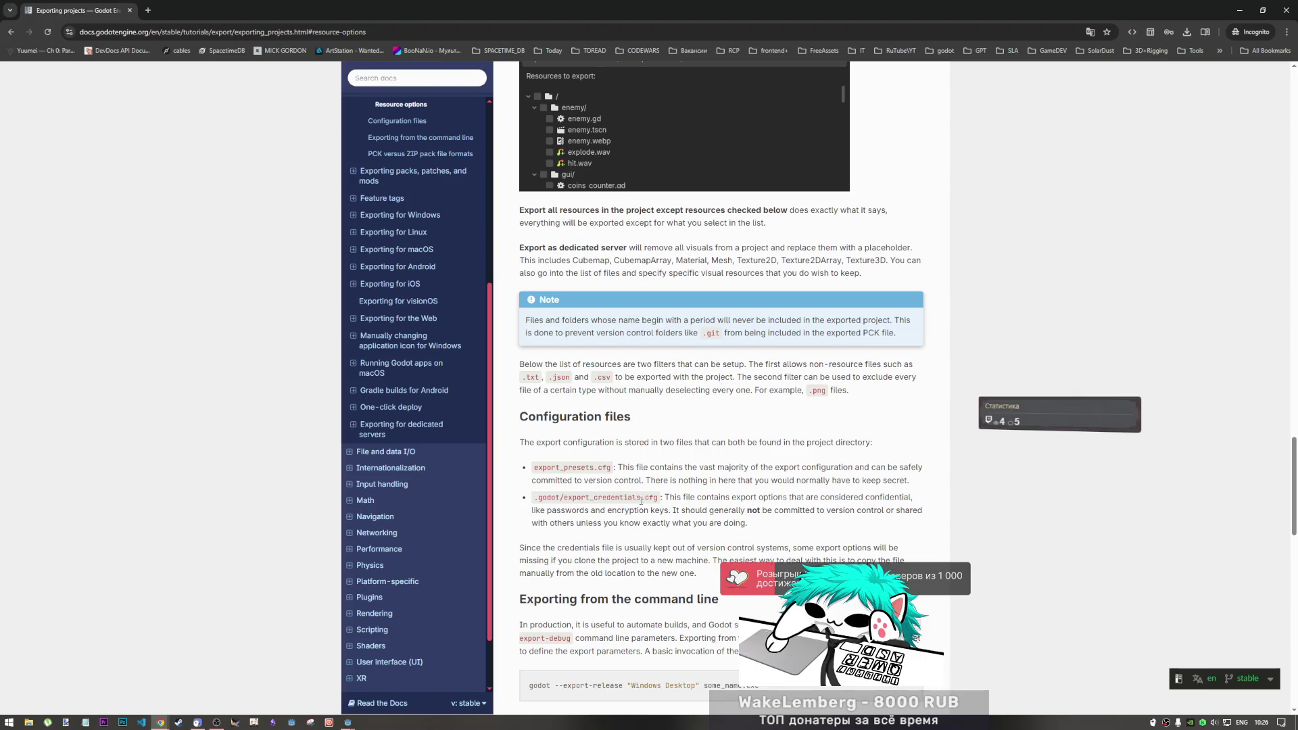
pyautogui.scroll(-2, 642, 501)
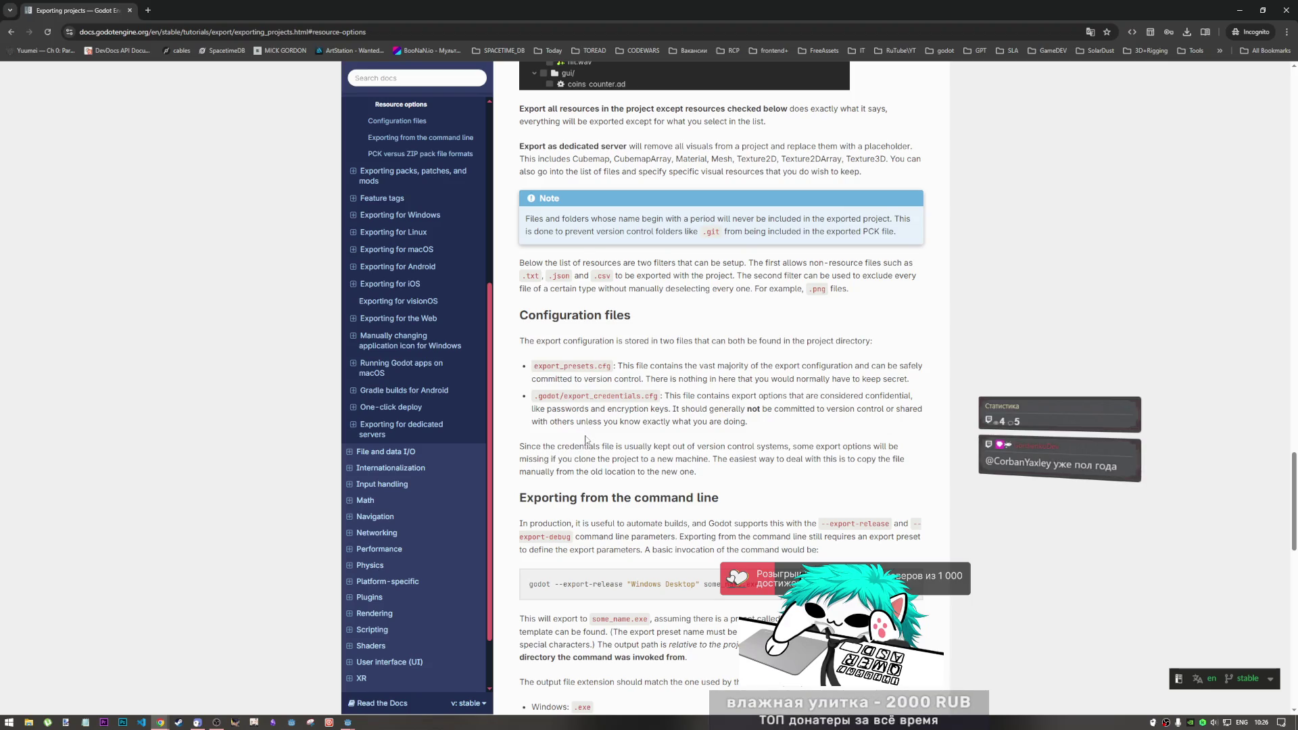
pyautogui.scroll(-2, 586, 440)
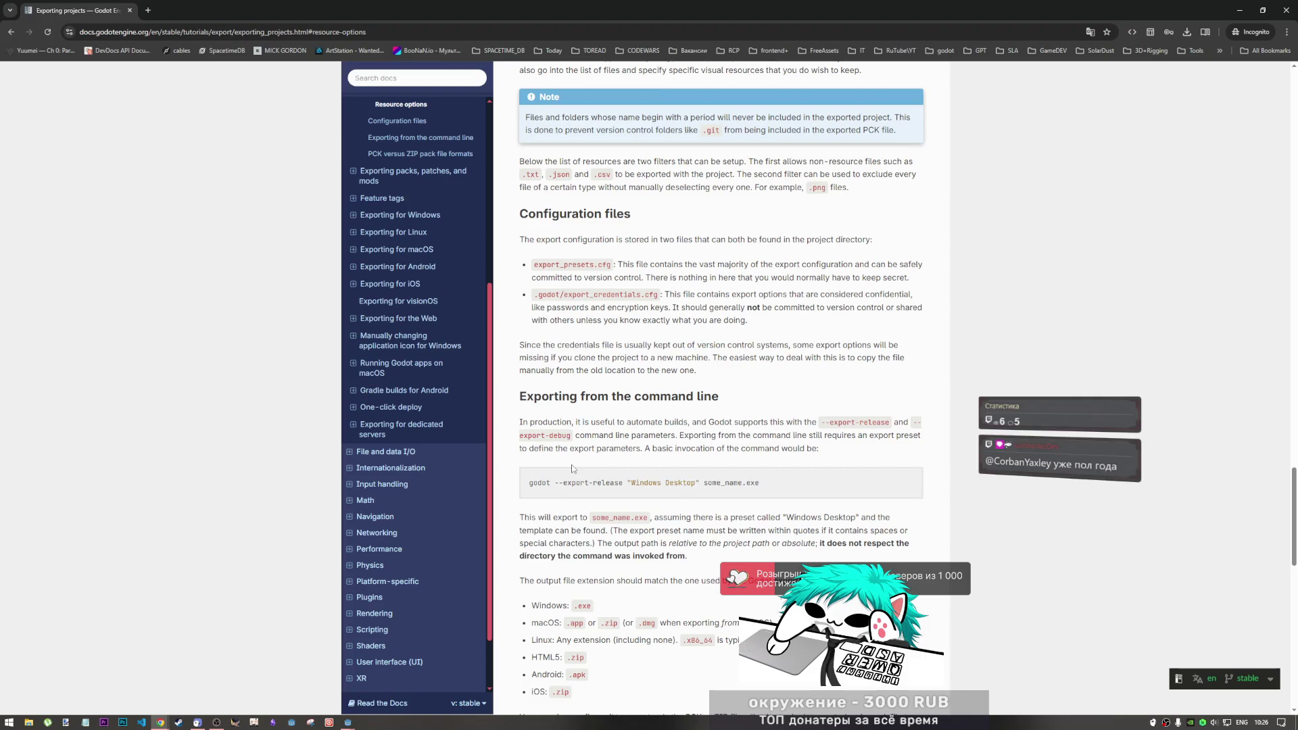
pyautogui.scroll(-5, 572, 468)
pyautogui.scroll(-2, 566, 467)
pyautogui.scroll(15, 566, 468)
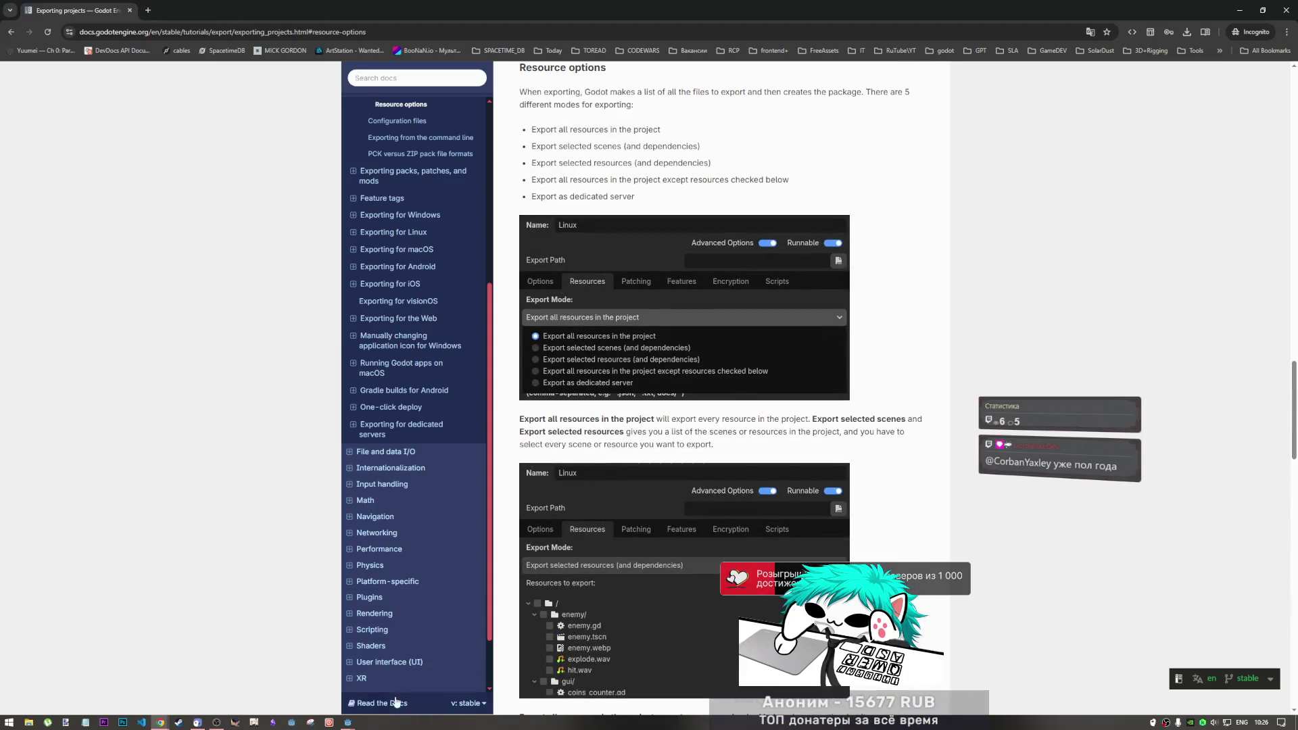
pyautogui.hotkey('ctrl', 'f')
# Find 'rojects' on the Exporting projects page and scroll through it back to the title
pyautogui.write('roject')
pyautogui.write('s')
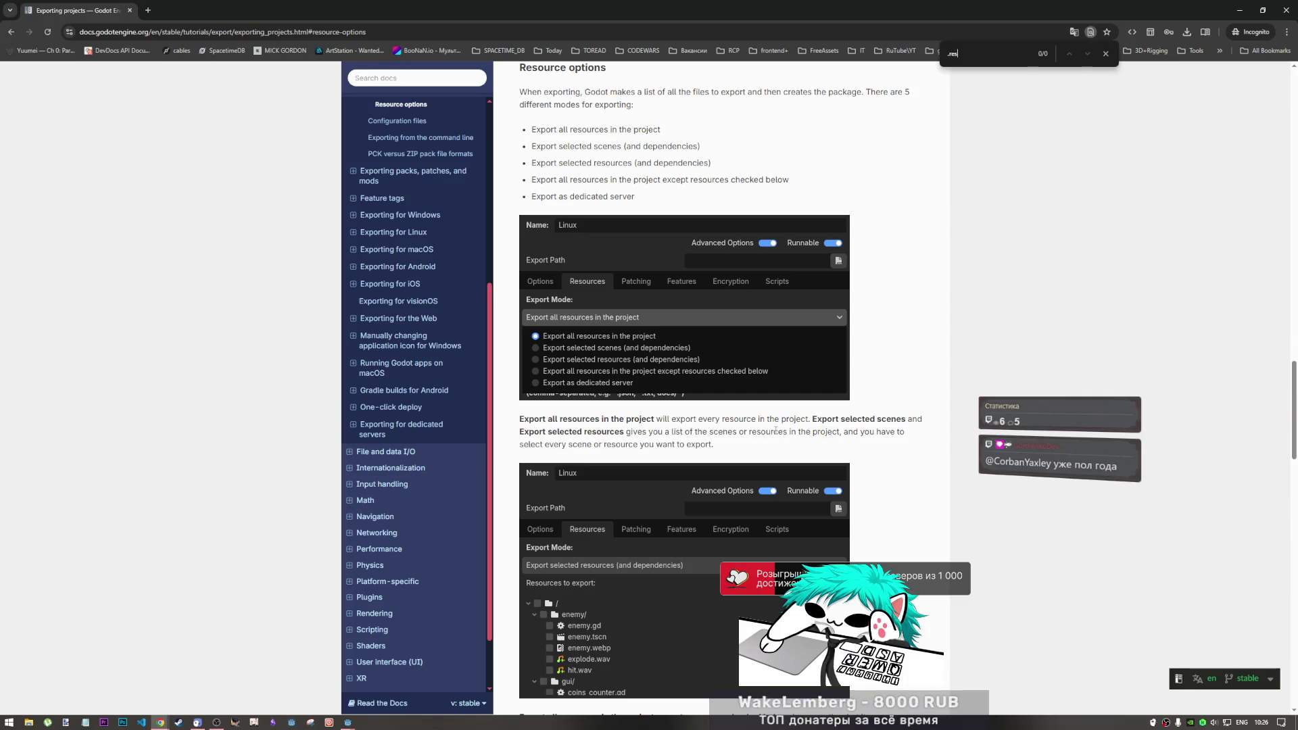
pyautogui.scroll(-8, 776, 430)
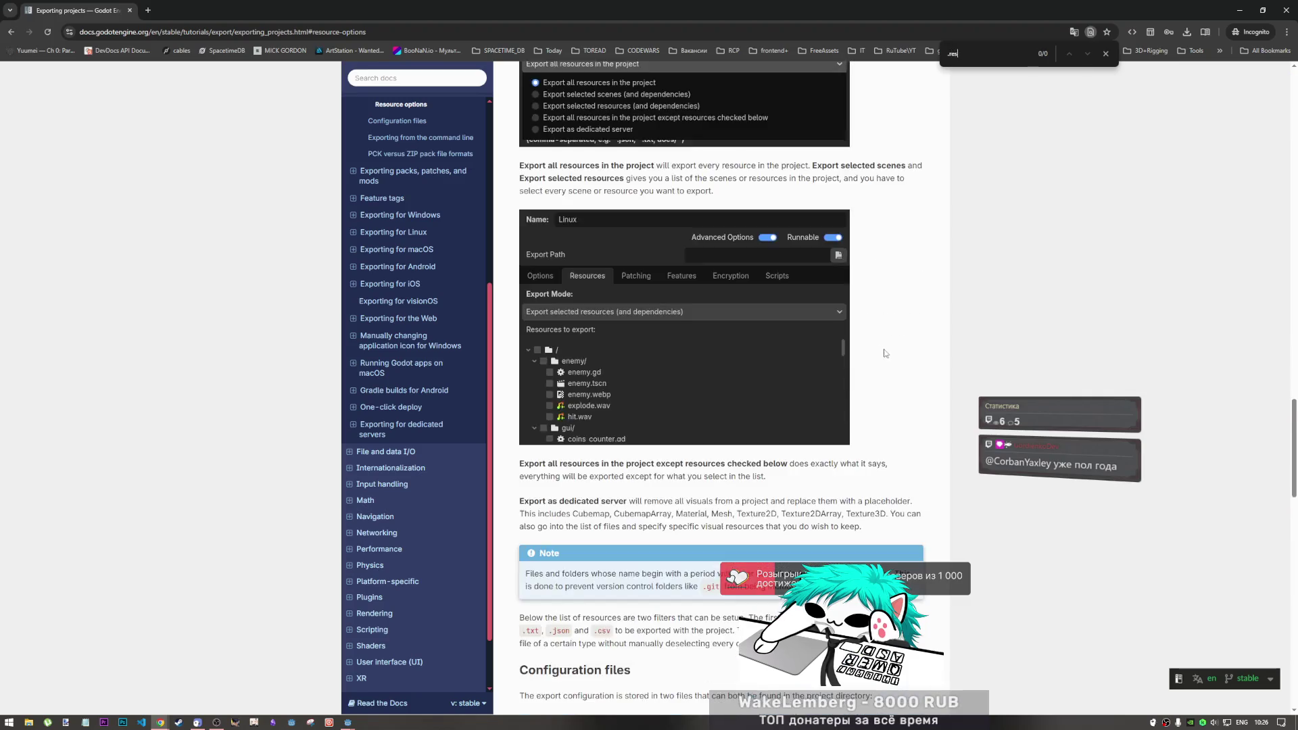
pyautogui.scroll(-13, 837, 367)
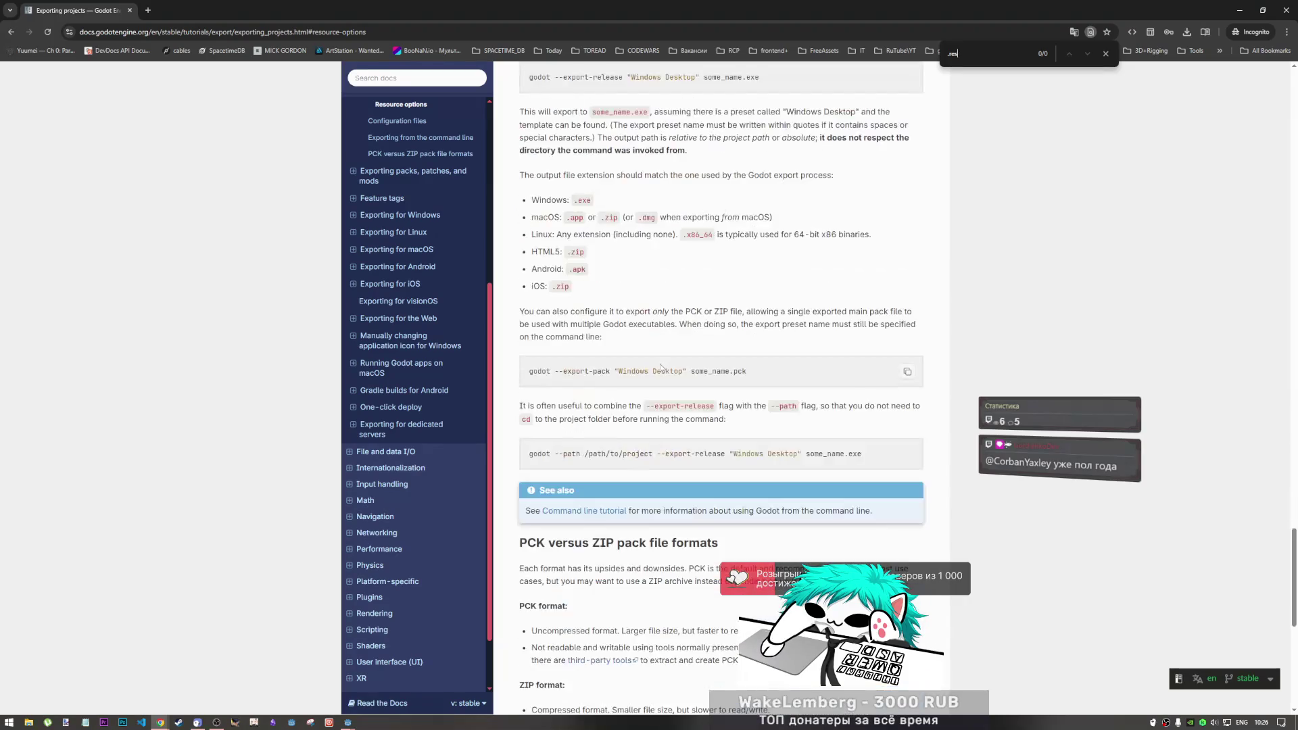
pyautogui.scroll(3, 662, 368)
pyautogui.scroll(-7, 693, 391)
pyautogui.scroll(-3, 691, 391)
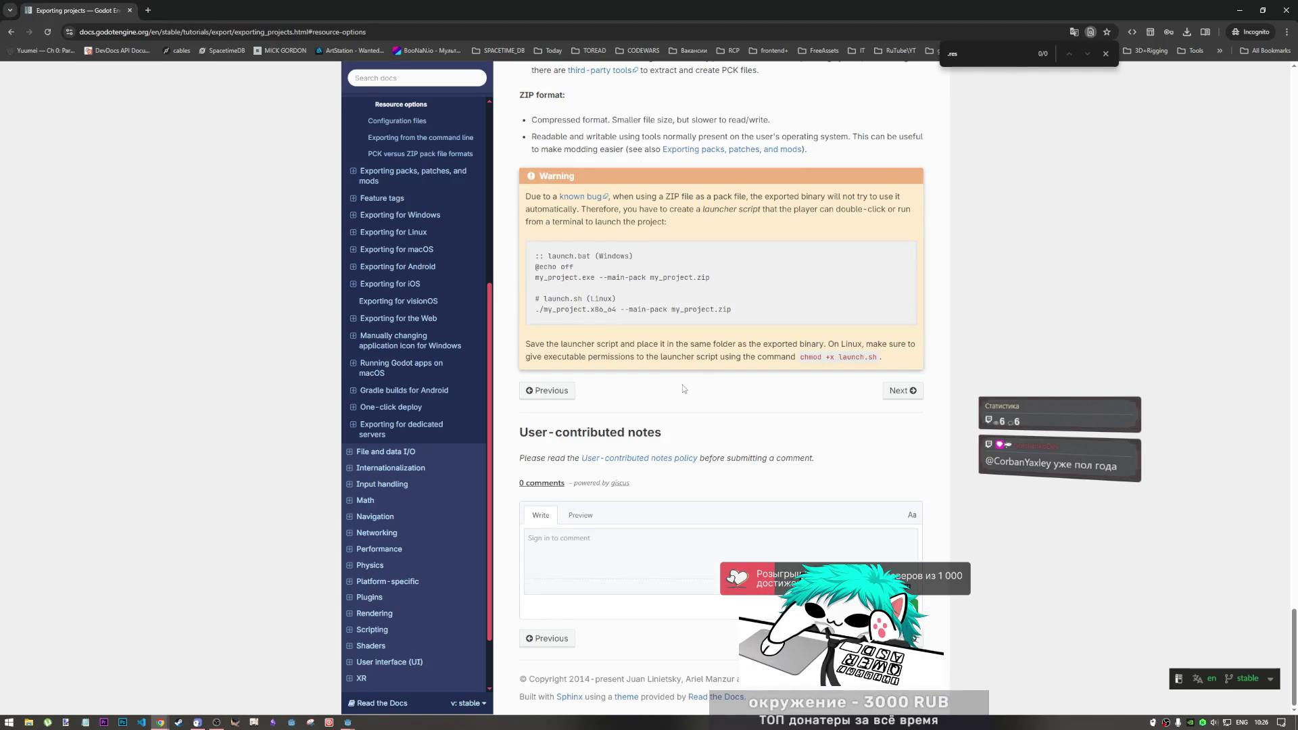
pyautogui.scroll(5, 684, 387)
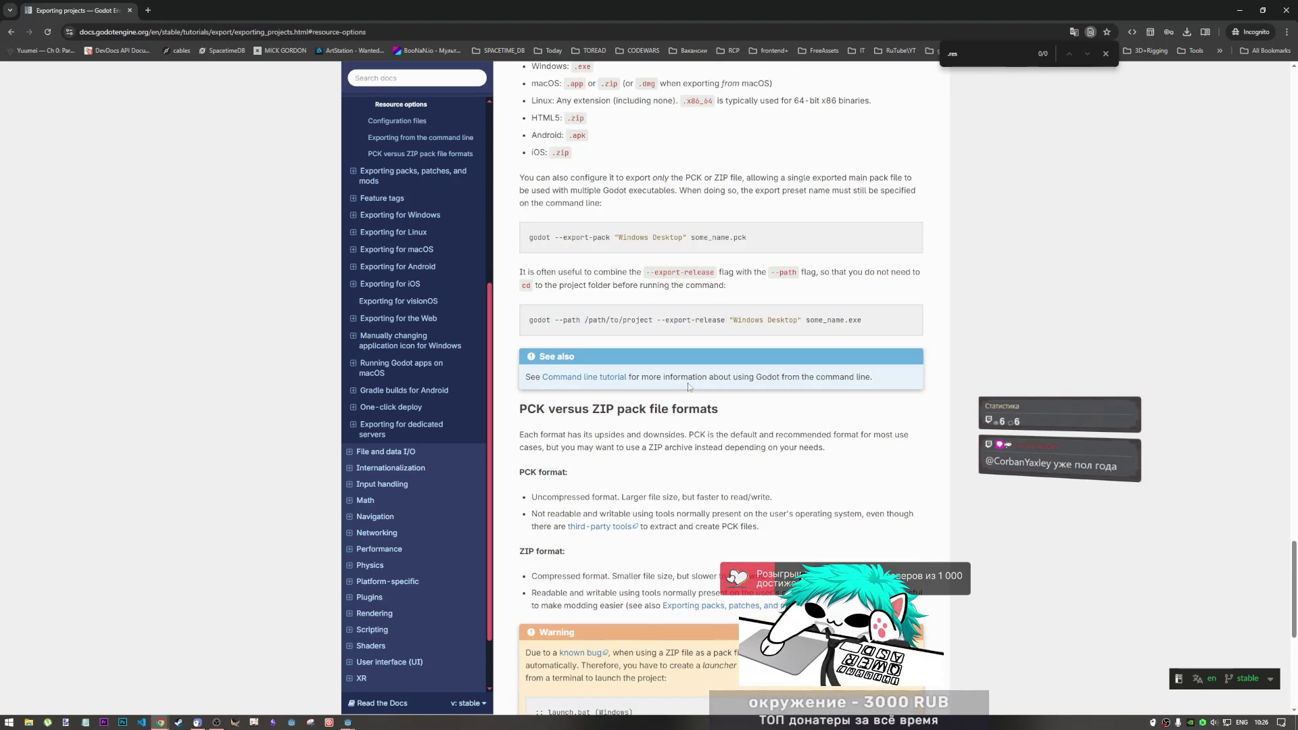
pyautogui.scroll(5, 690, 388)
pyautogui.scroll(3, 693, 389)
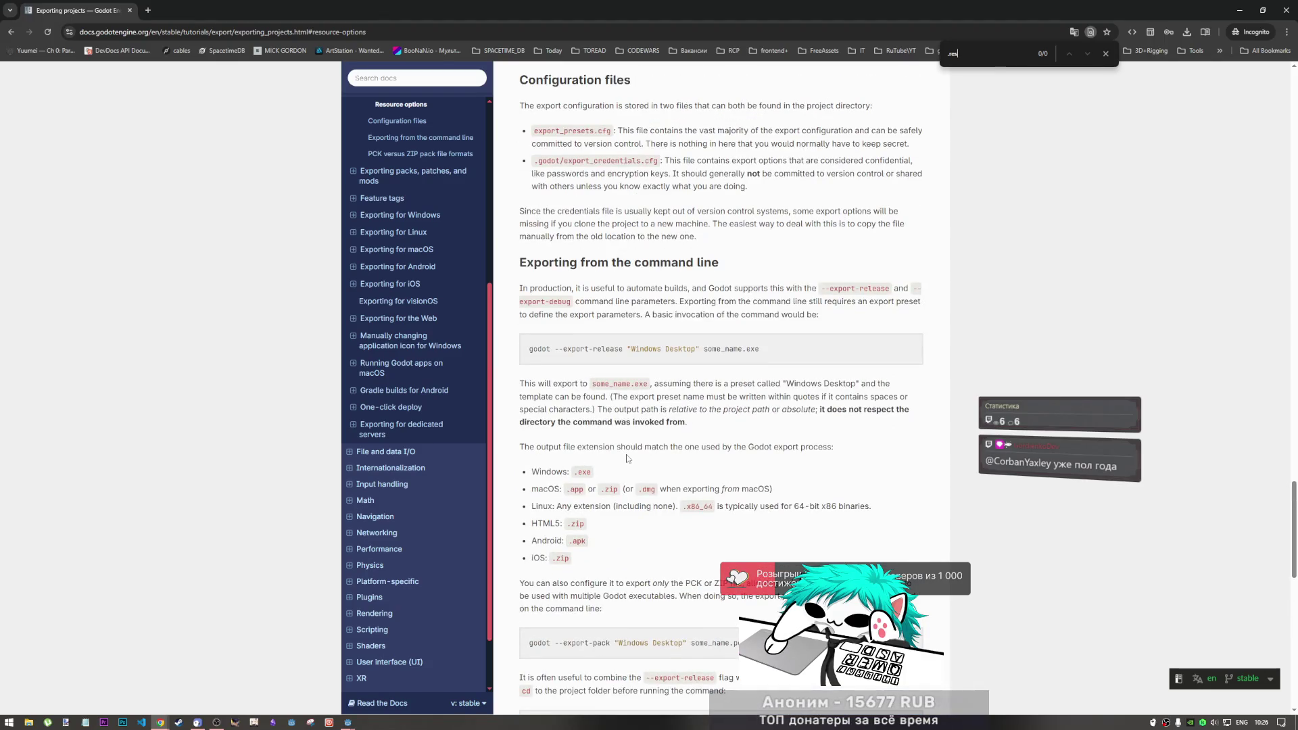
pyautogui.scroll(4, 627, 460)
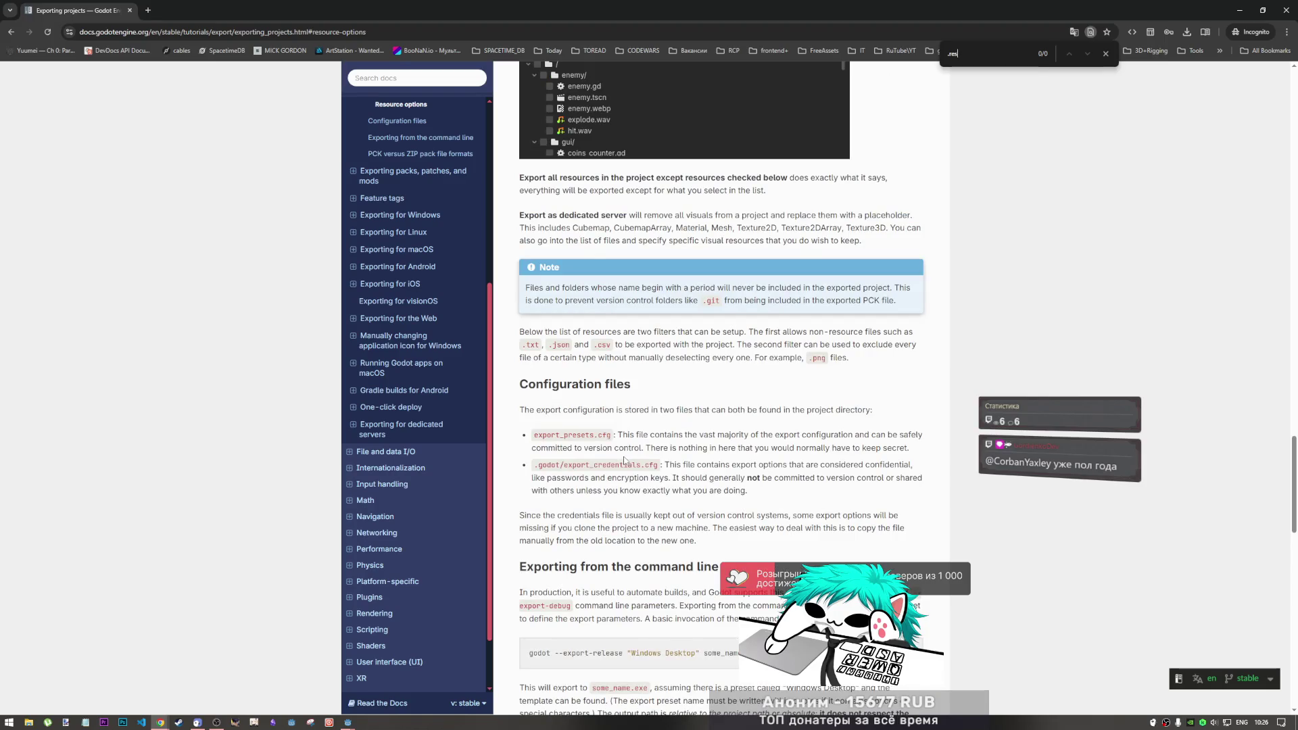
pyautogui.scroll(10, 623, 446)
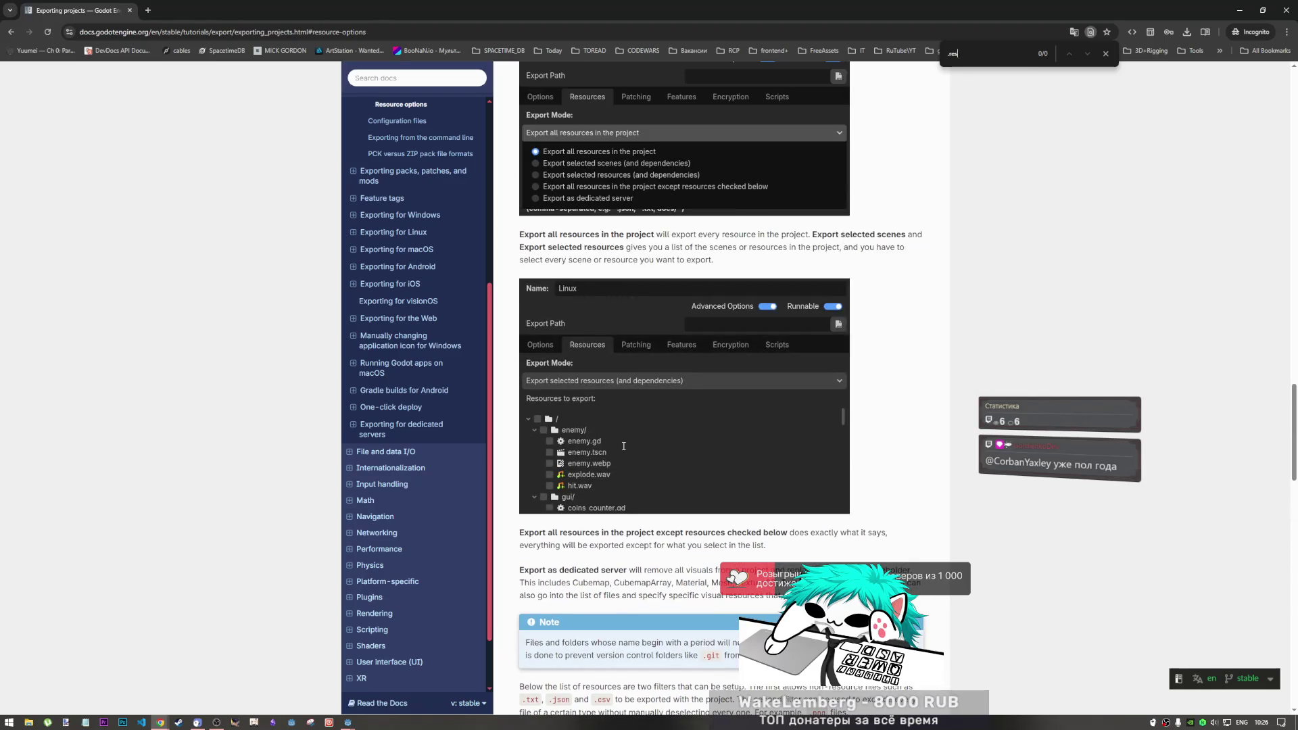
pyautogui.scroll(10, 624, 446)
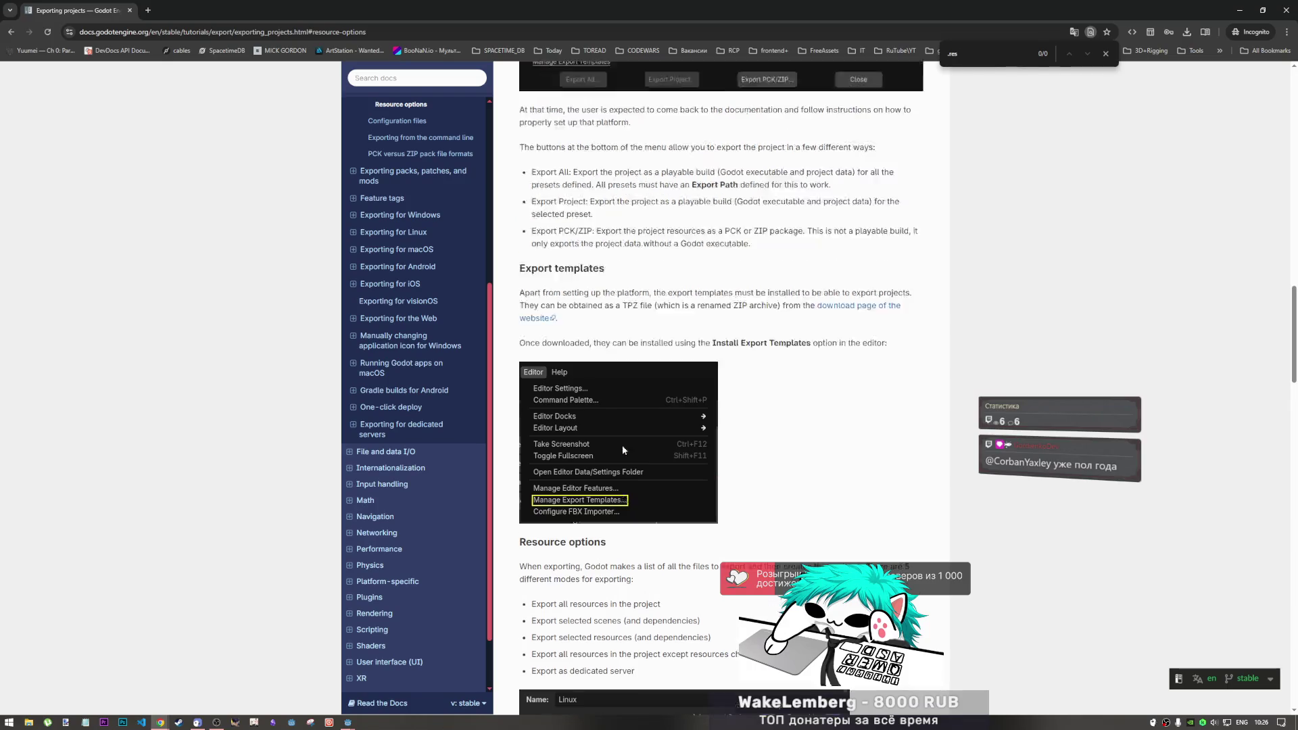
pyautogui.scroll(4, 604, 424)
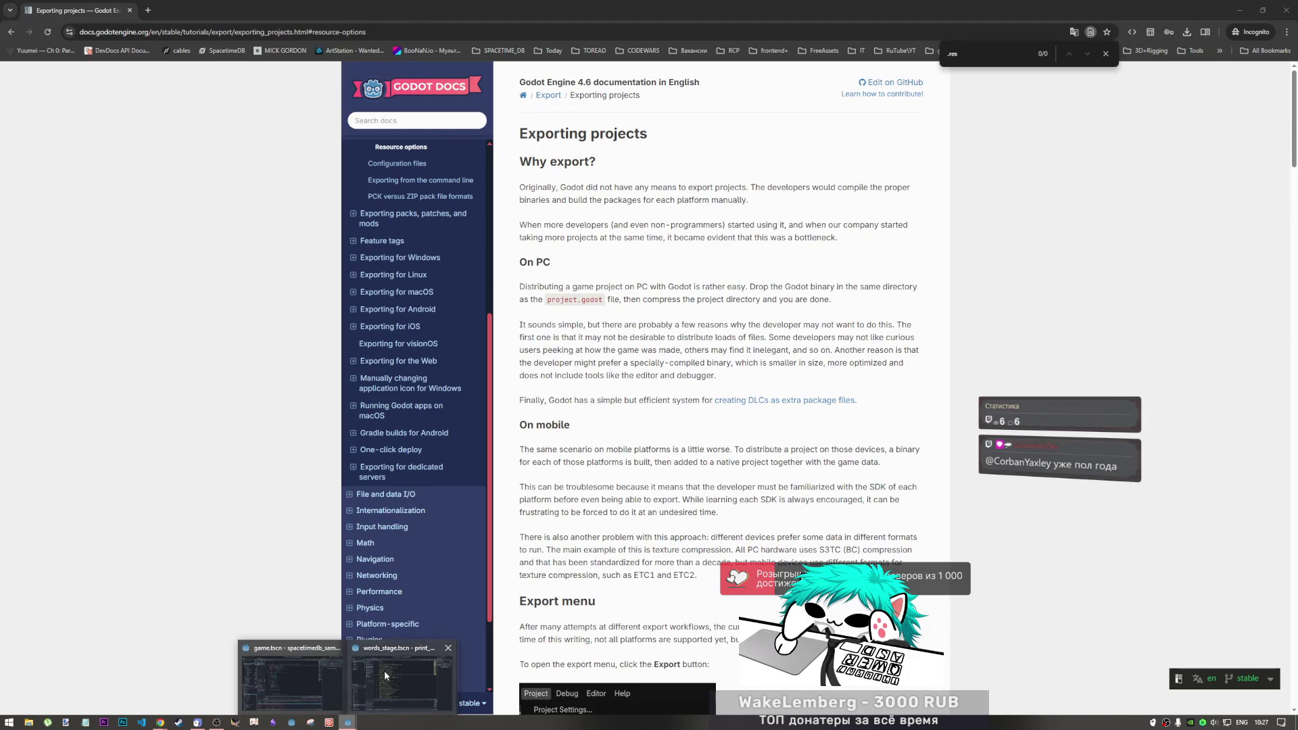
# Inspect phrases_resource.tres in Godot (Phrases array 100, Words array 90), then return to the docs
pyautogui.click(347, 722)
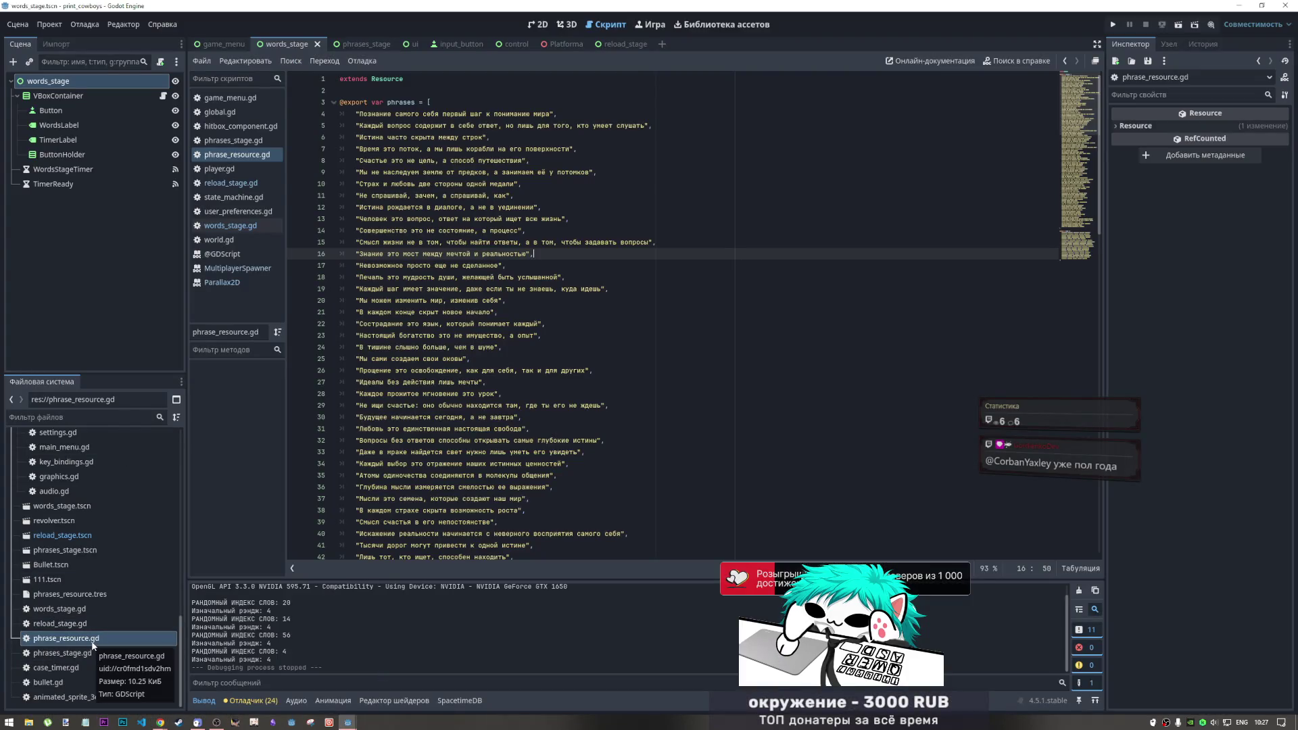
pyautogui.scroll(3, 102, 632)
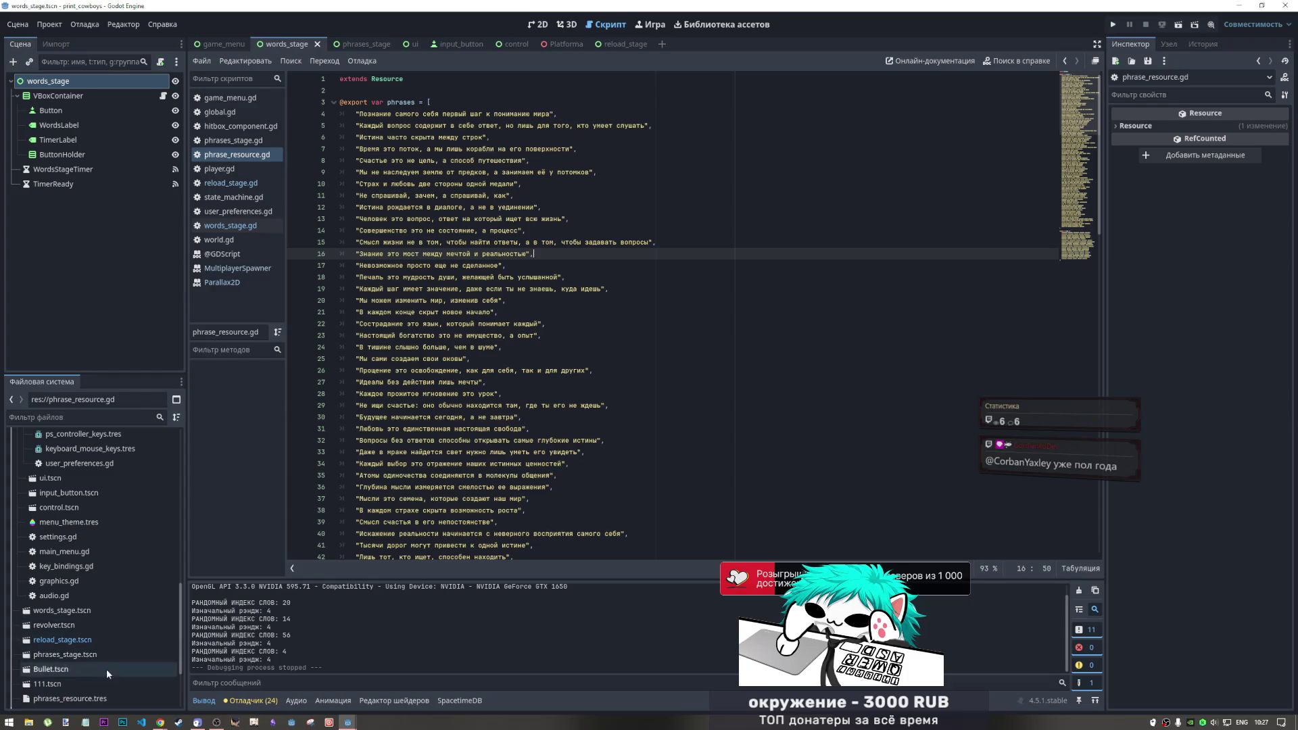
pyautogui.scroll(-3, 99, 596)
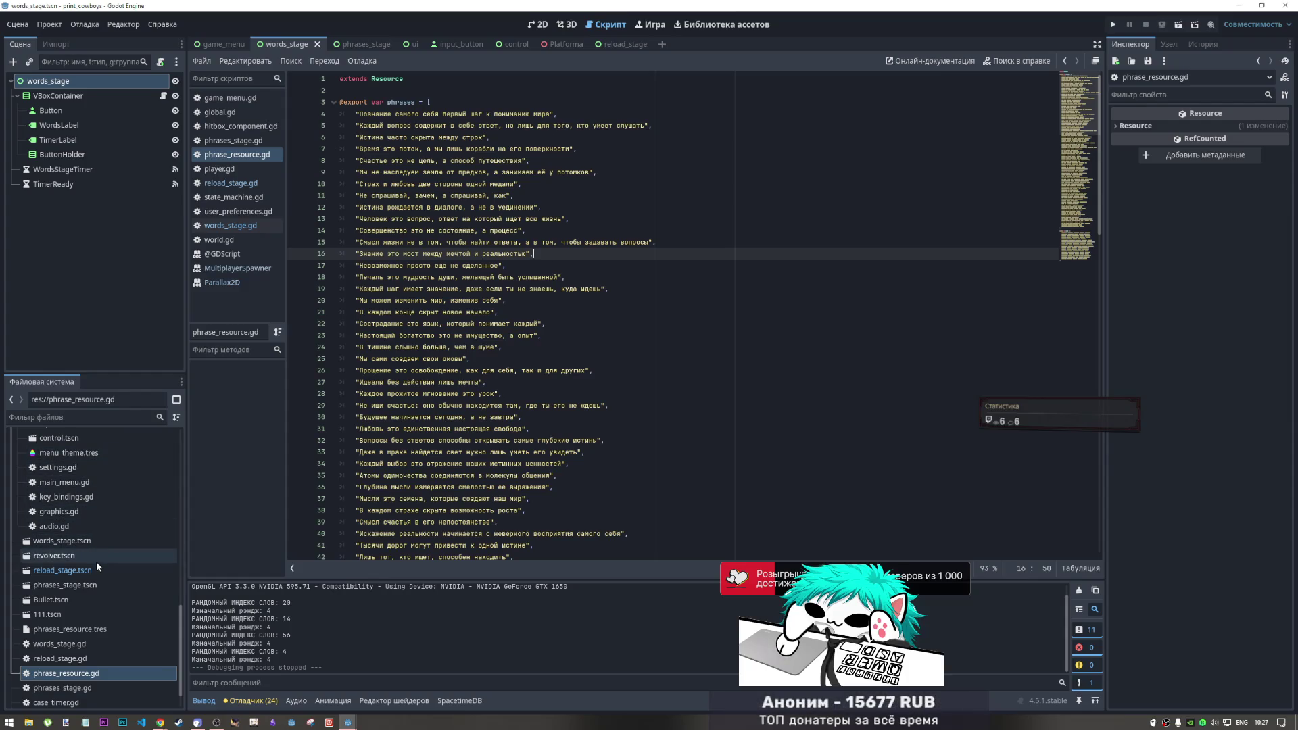
pyautogui.click(85, 616)
pyautogui.click(87, 632)
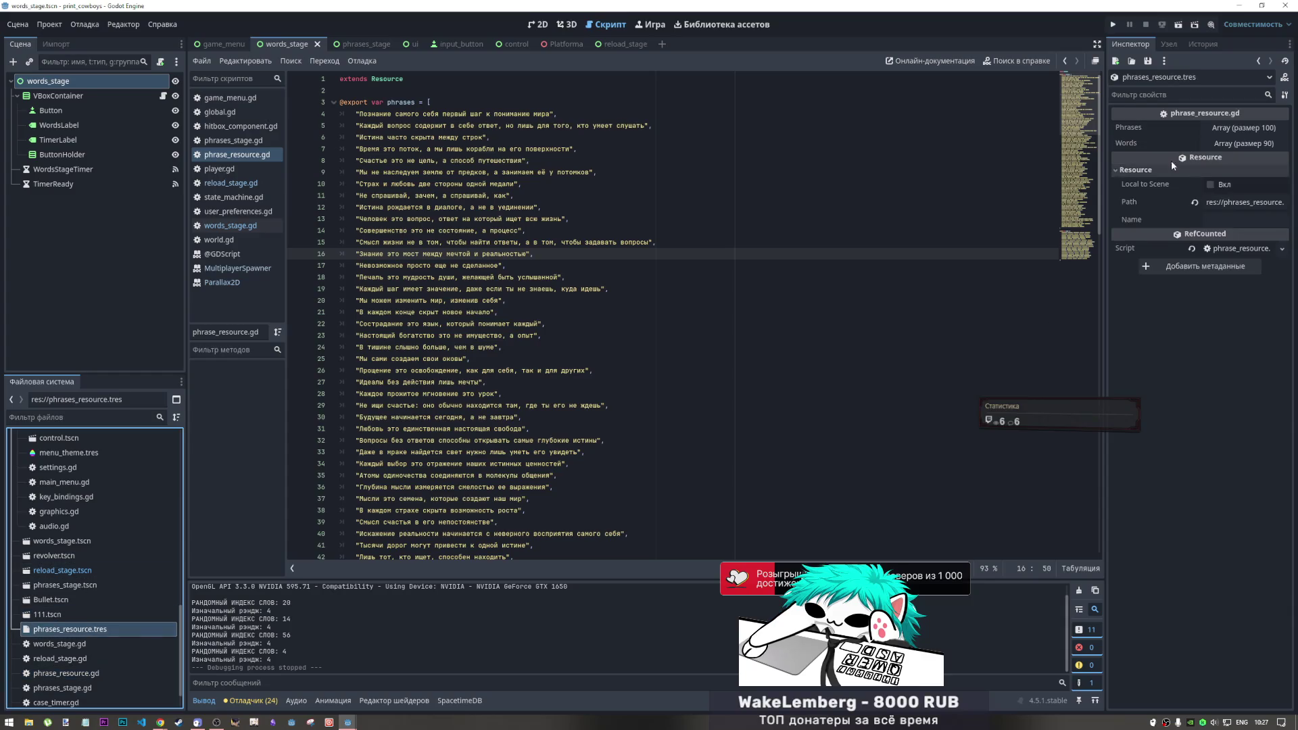
pyautogui.hotkey('alt', 'Tab')
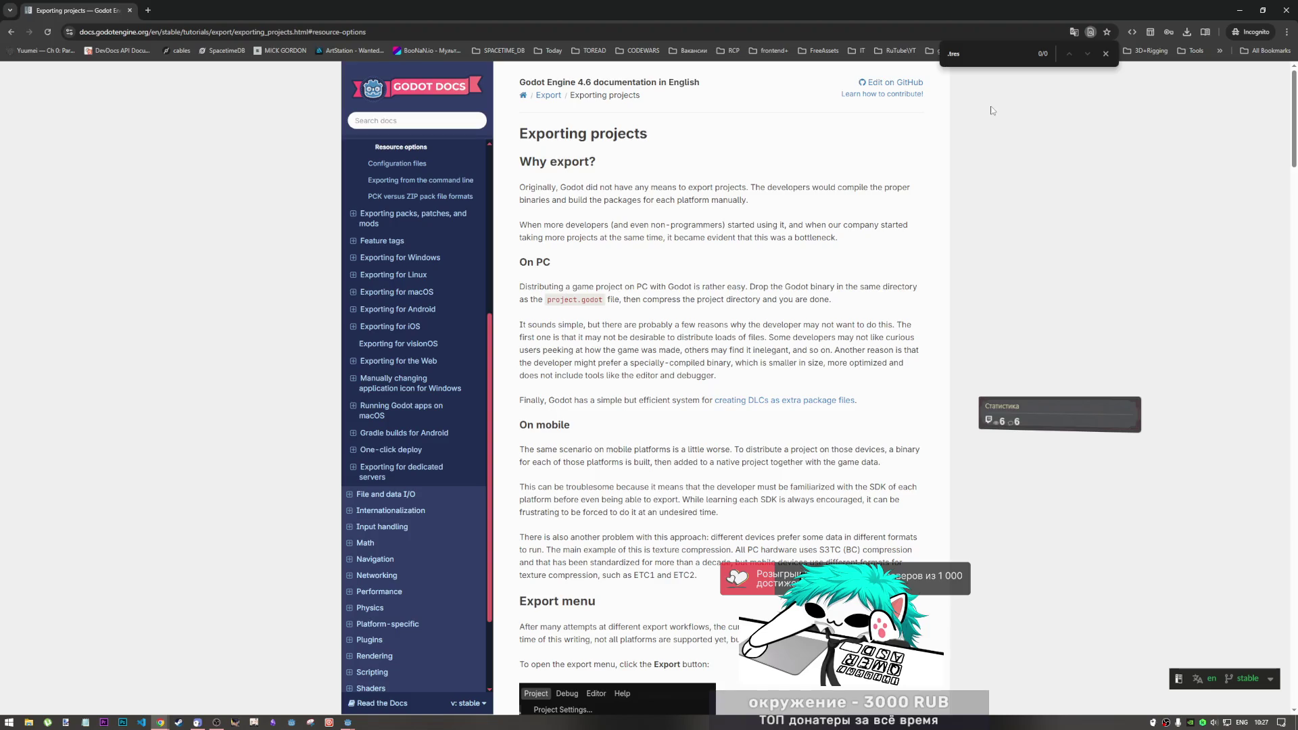
# Clear the in-page find, search the docs for '.tres', and open the Using the ArrayMesh saving result
pyautogui.hotkey('ctrl', 'f')
pyautogui.press('BackSpace')
pyautogui.click(398, 120)
pyautogui.click(398, 119)
pyautogui.click(397, 120)
pyautogui.write('.tres')
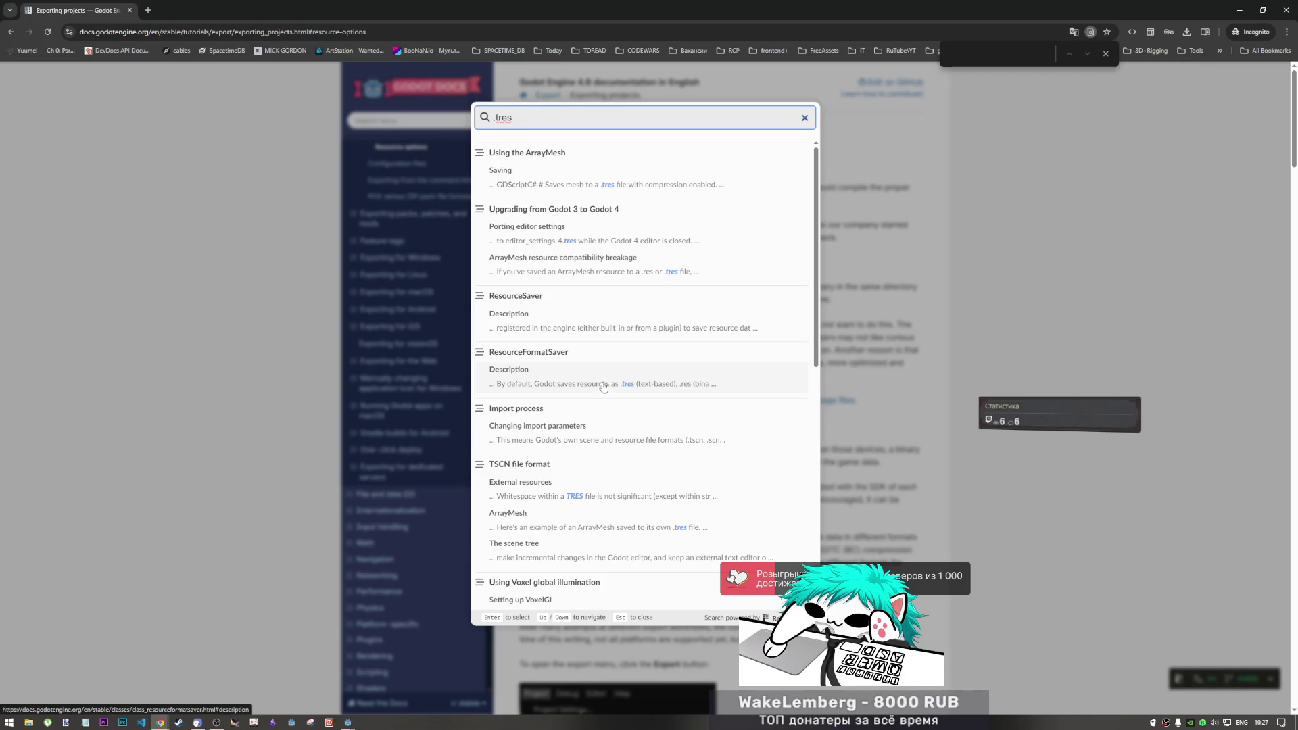
pyautogui.click(609, 181)
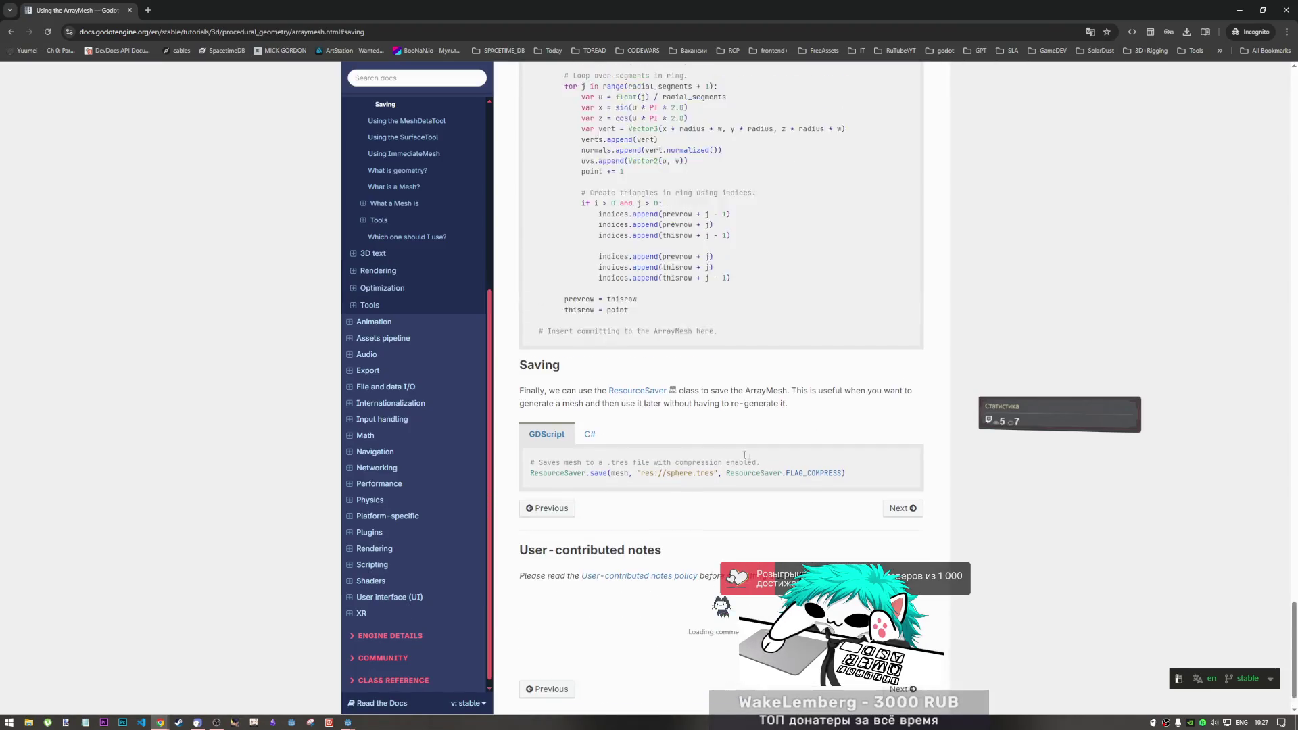
# Review the ResourceSaver.save .tres example on Using the ArrayMesh, then reopen the docs search
pyautogui.scroll(-7, 566, 438)
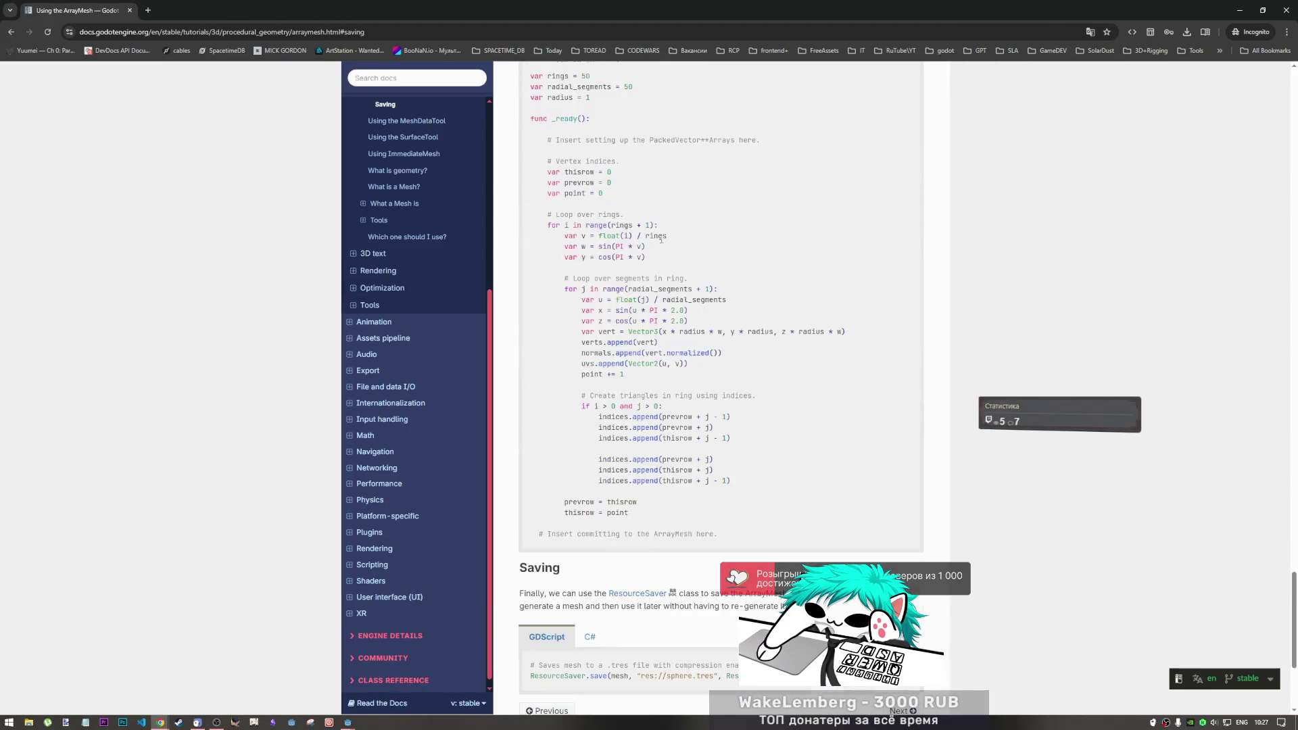
pyautogui.moveTo(566, 438); pyautogui.dragTo(610, 421)
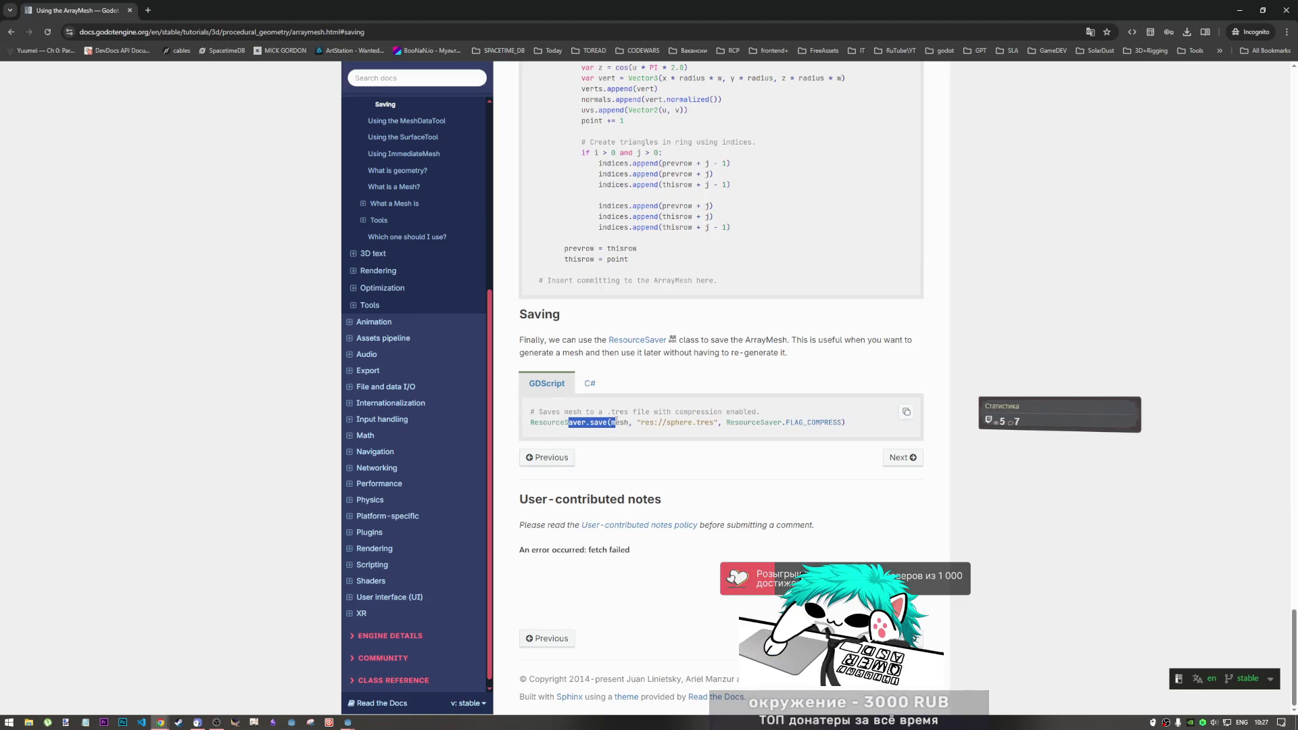
pyautogui.click(735, 424)
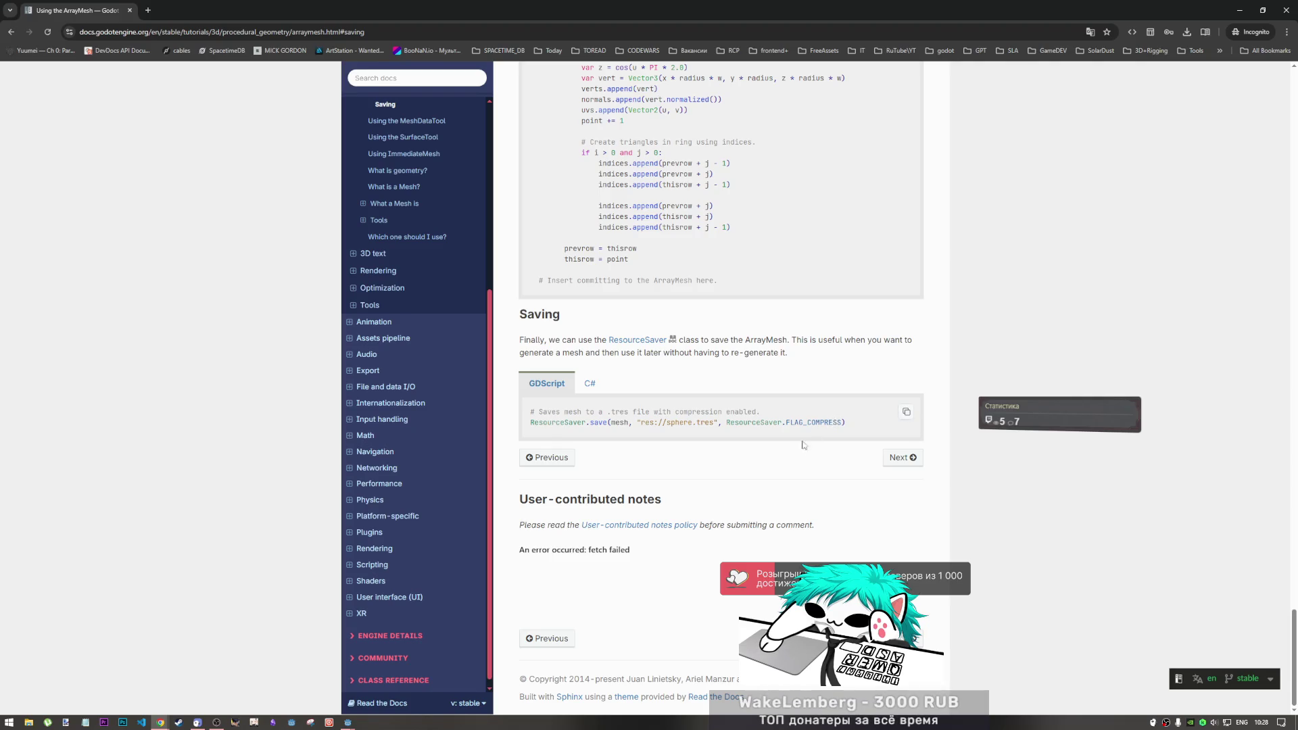
pyautogui.scroll(20, 810, 440)
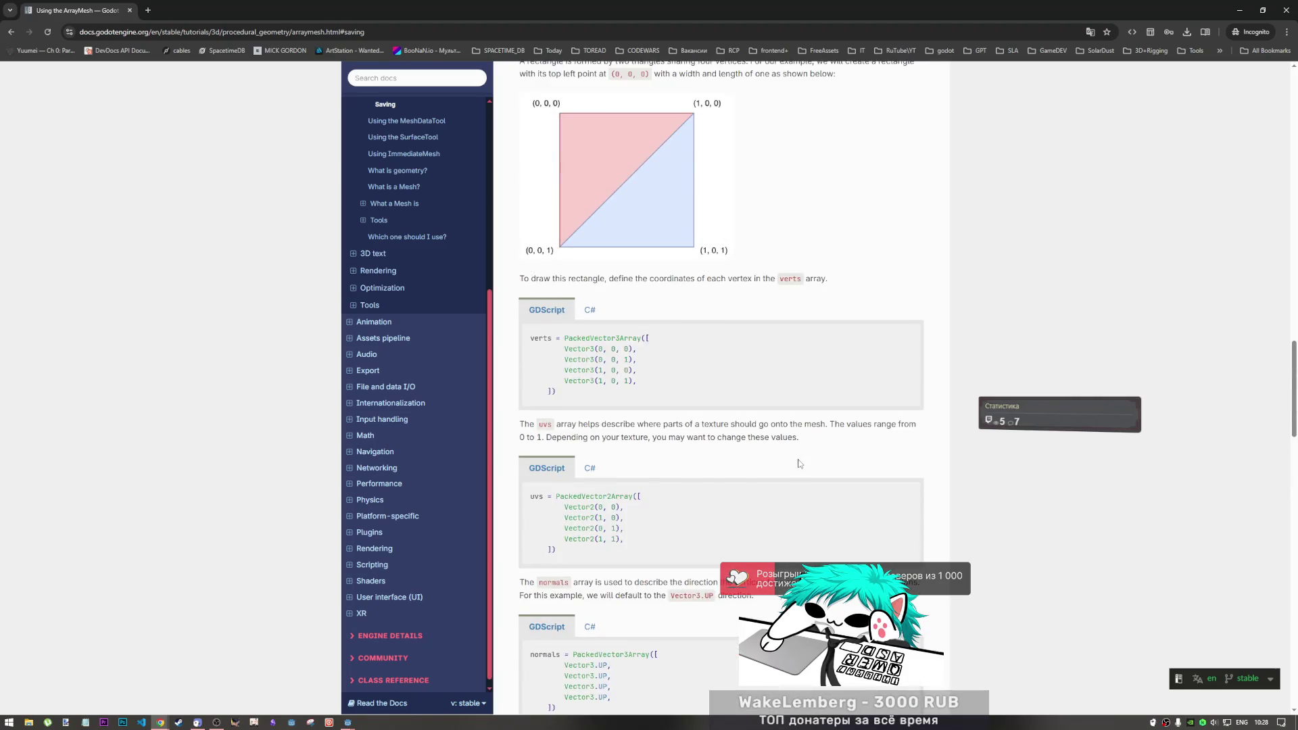
pyautogui.scroll(5, 798, 460)
pyautogui.click(418, 89)
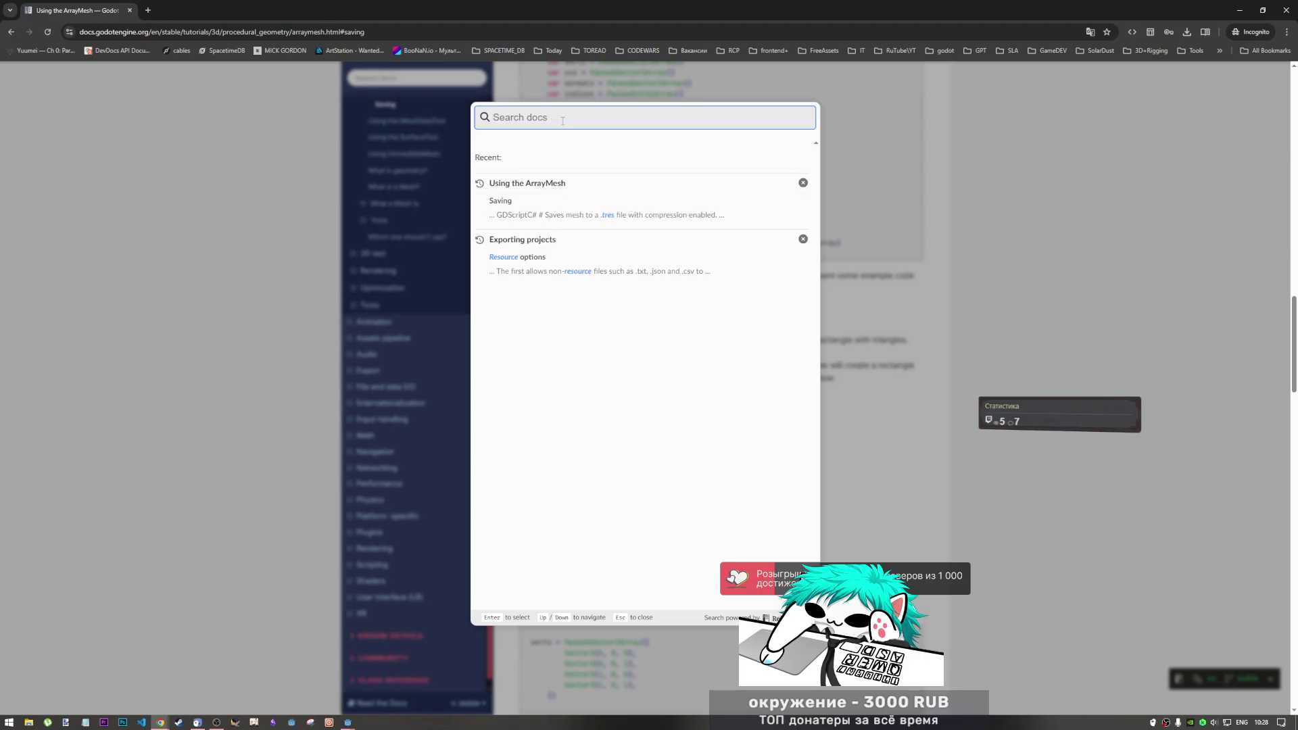
# Search the docs for '.tres' and scroll through the results
pyautogui.write('.tres')
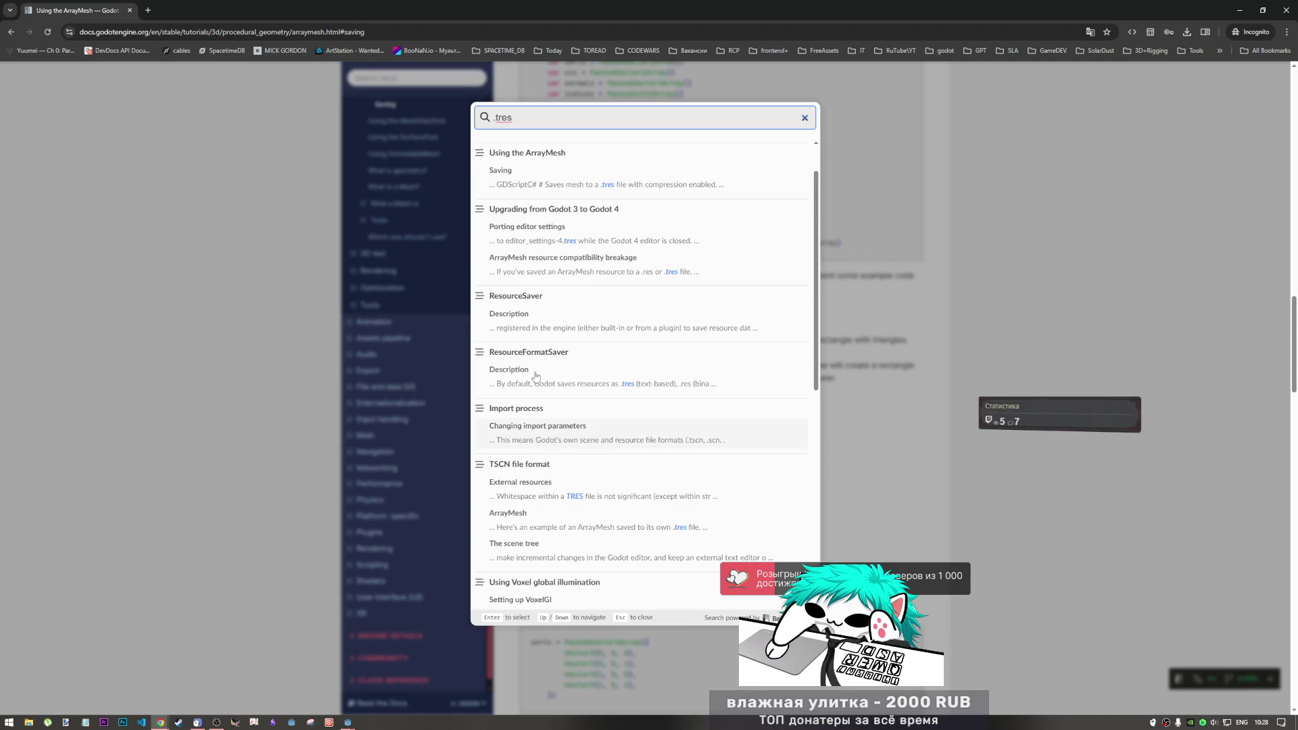
pyautogui.scroll(-2, 548, 405)
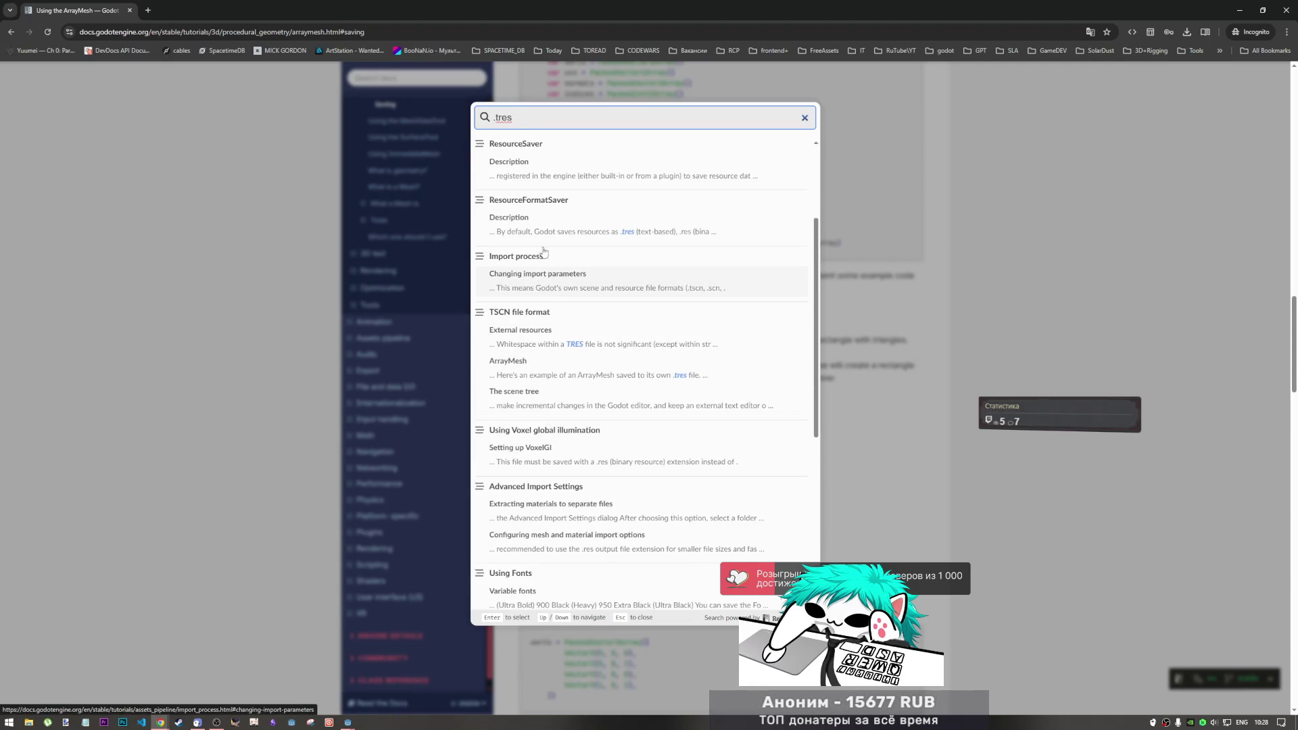
pyautogui.scroll(-2, 502, 323)
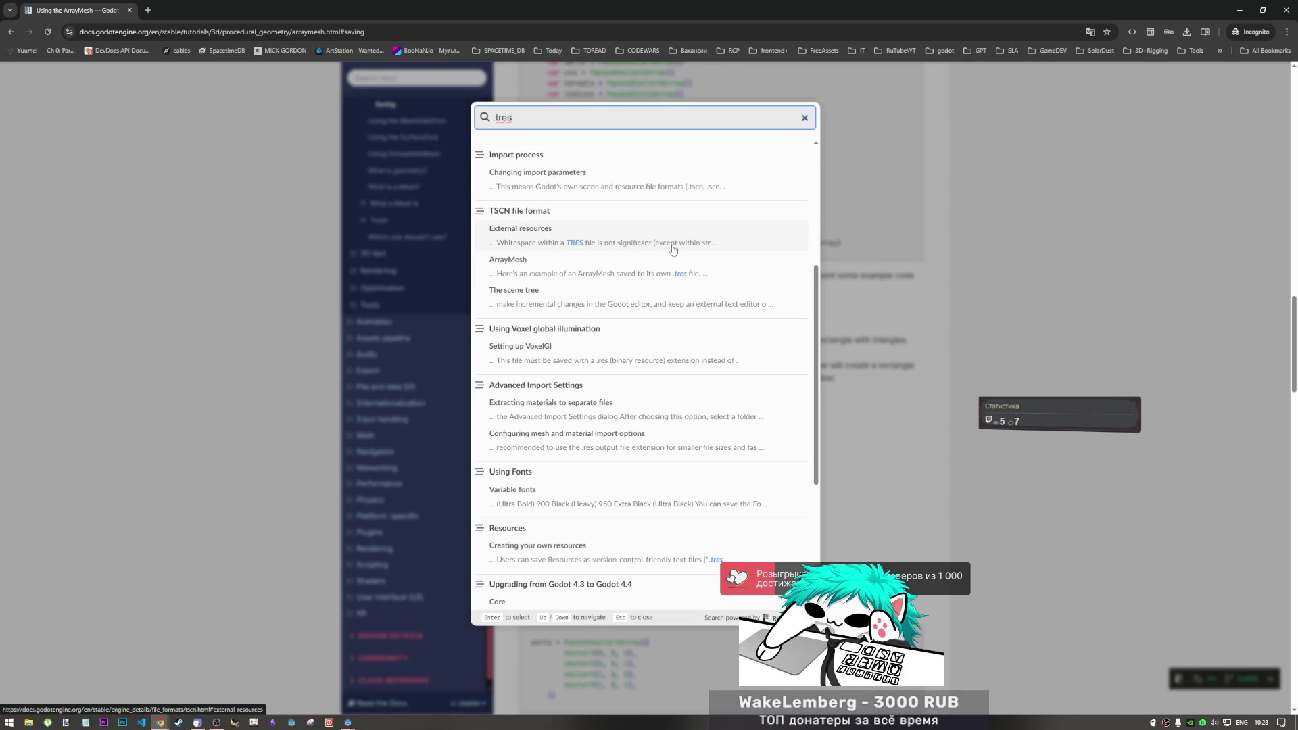
pyautogui.scroll(-4, 598, 452)
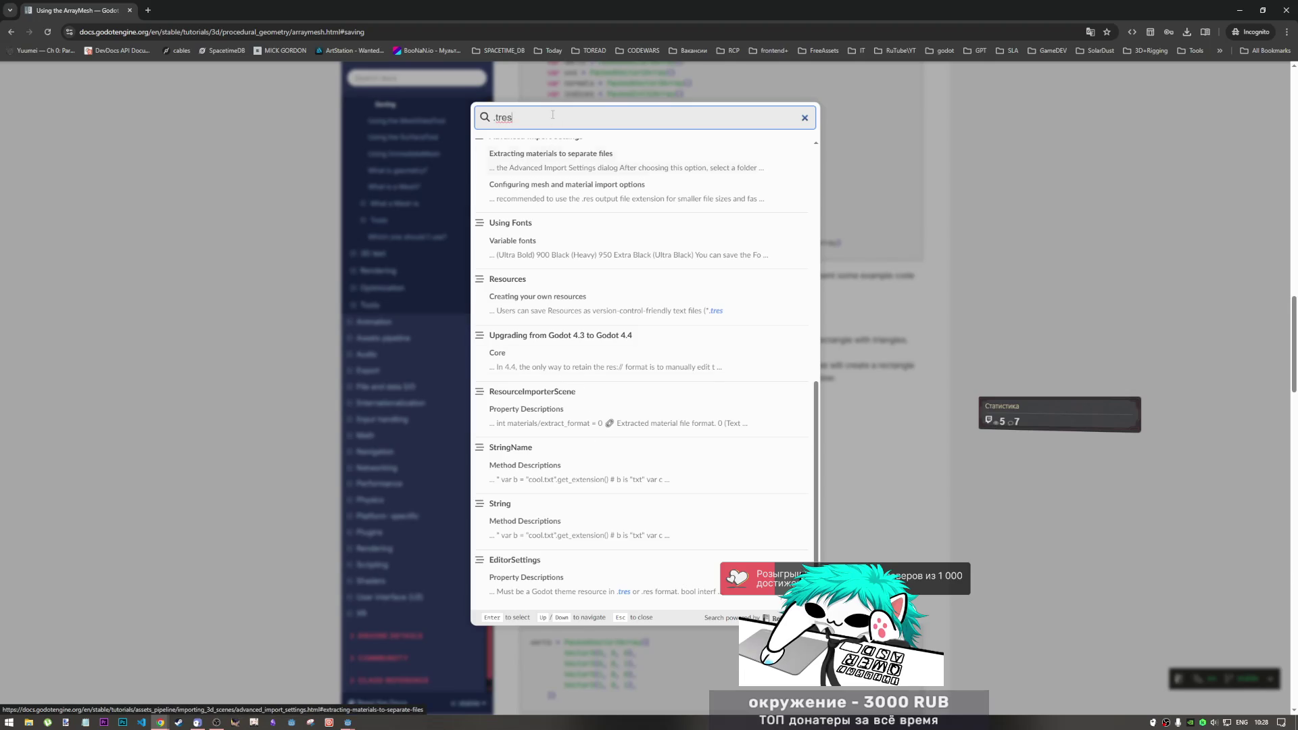
# Extend the query to '.tres export' and open the Compiling with .NET Export templates result
pyautogui.write(' export')
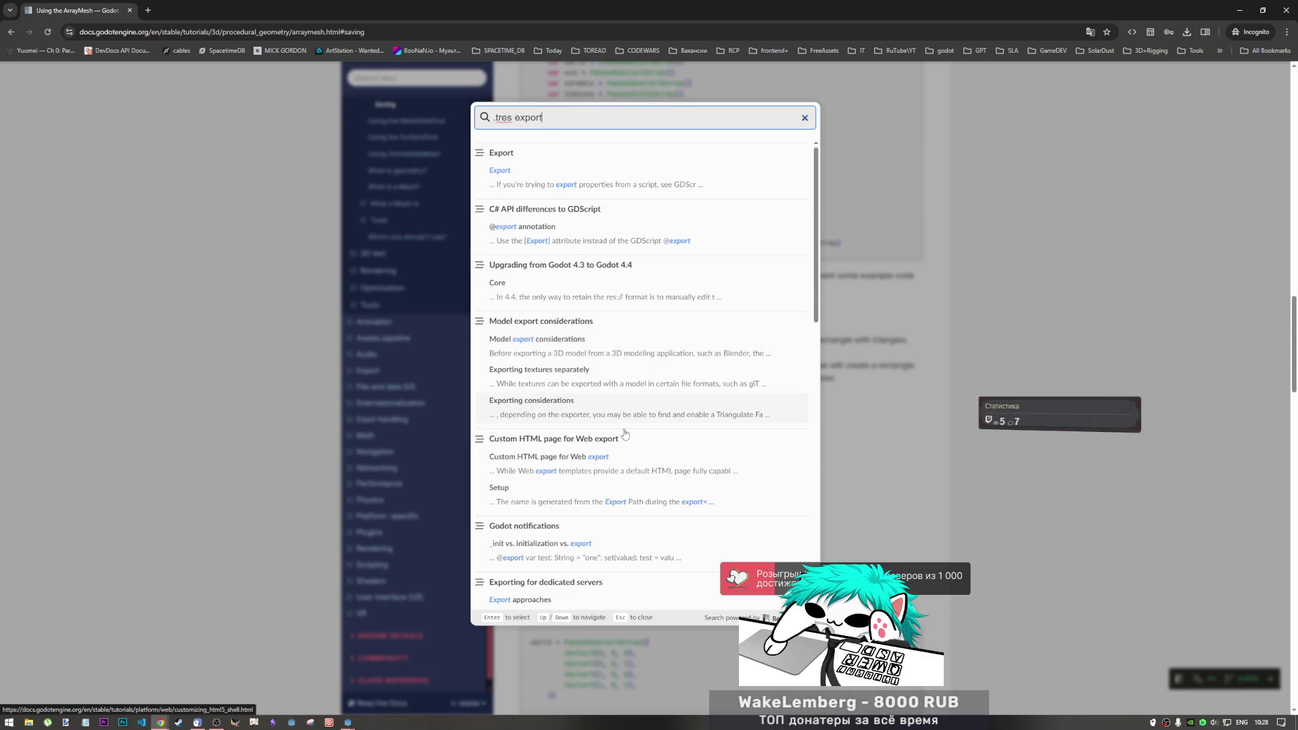
pyautogui.scroll(-3, 599, 426)
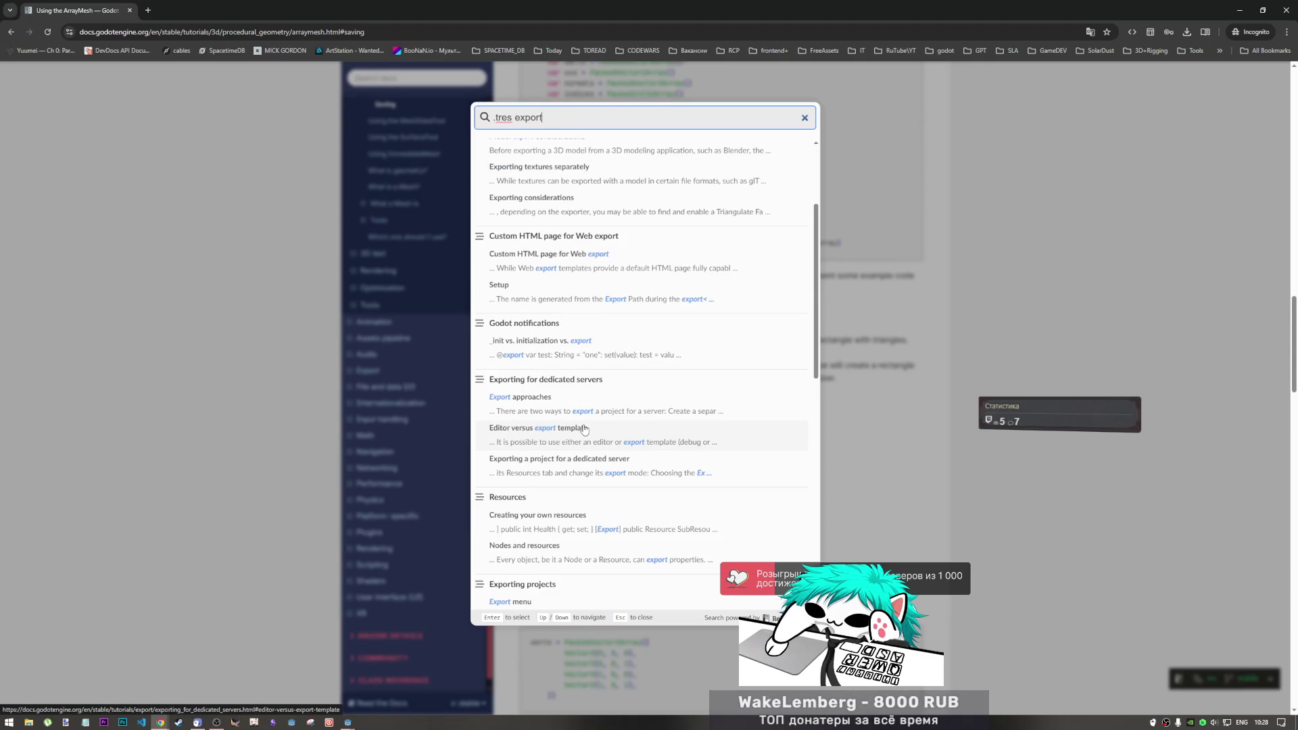
pyautogui.scroll(2, 584, 430)
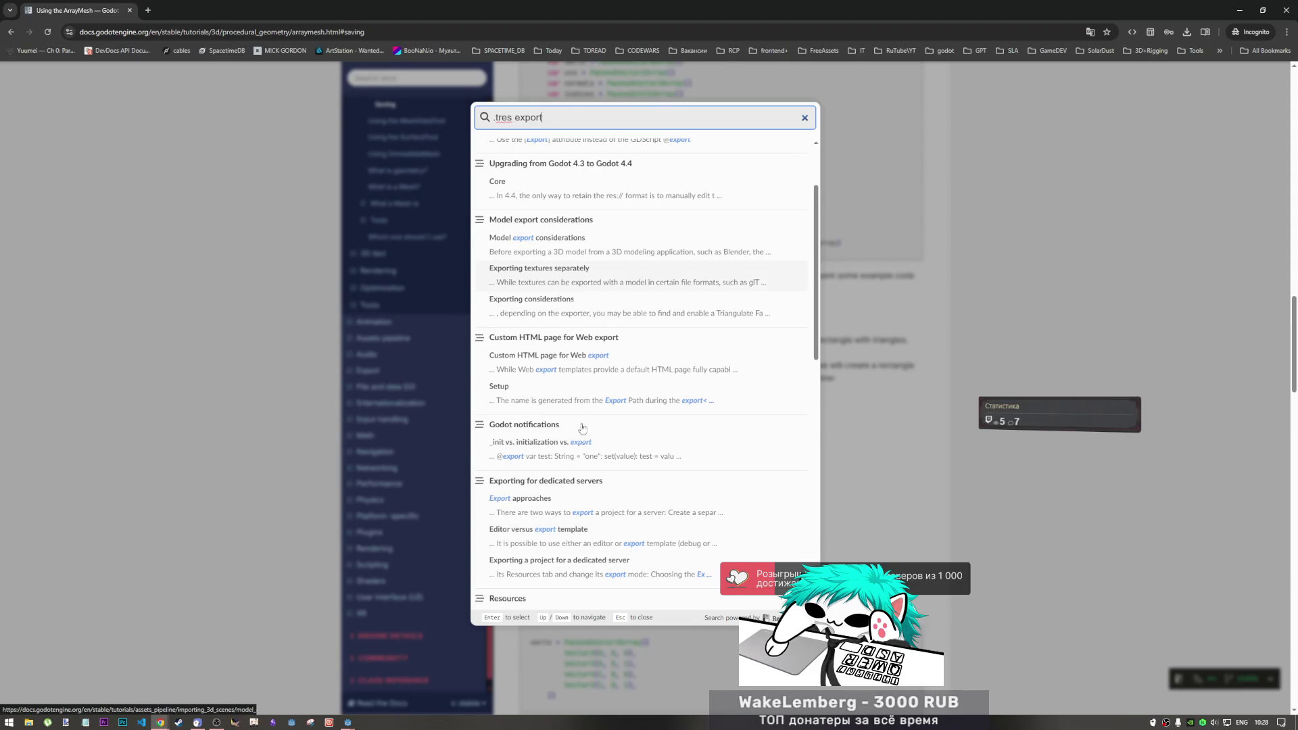
pyautogui.scroll(-2, 581, 450)
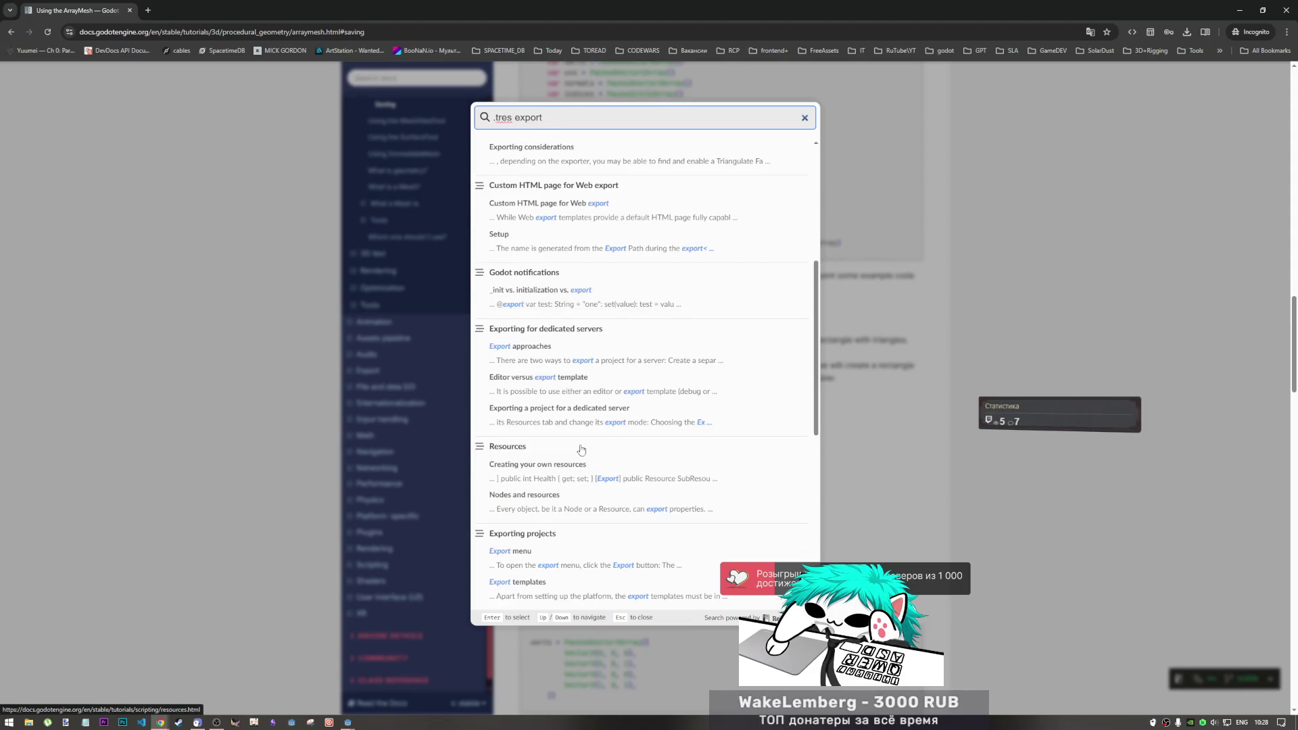
pyautogui.scroll(-1, 578, 447)
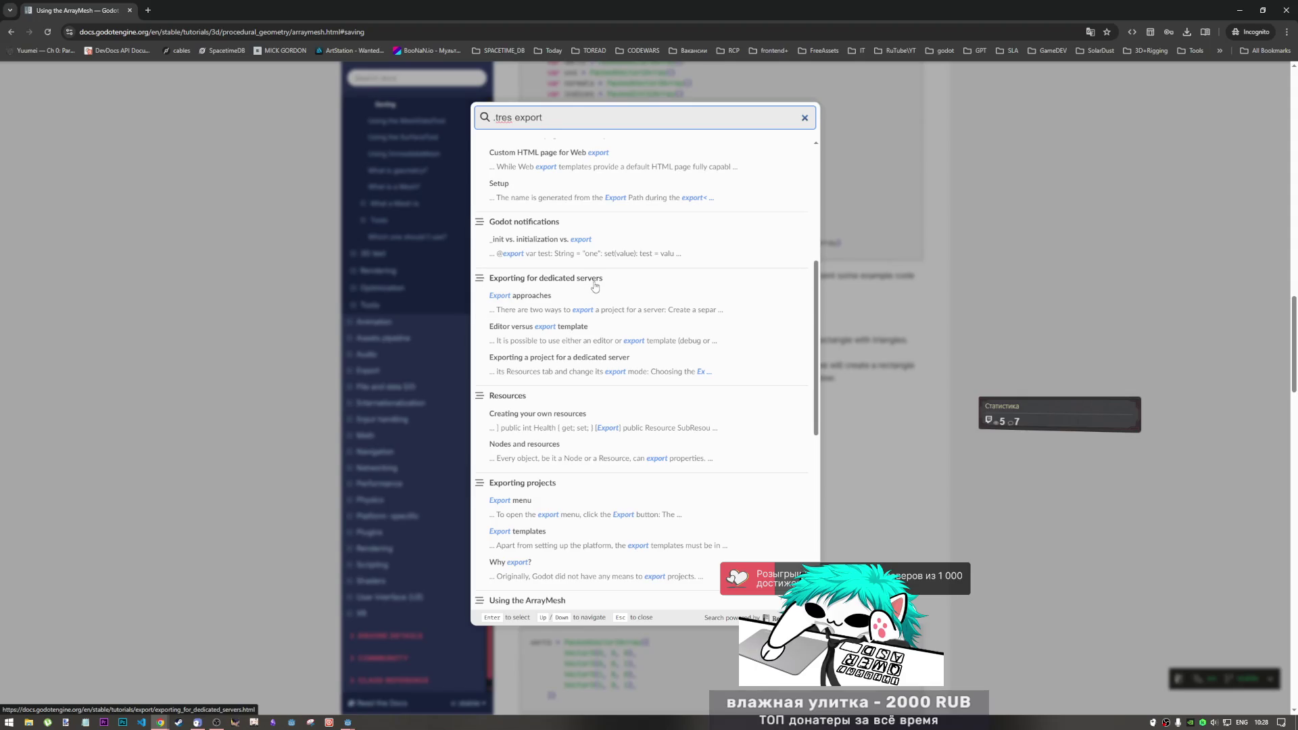
pyautogui.scroll(-6, 594, 420)
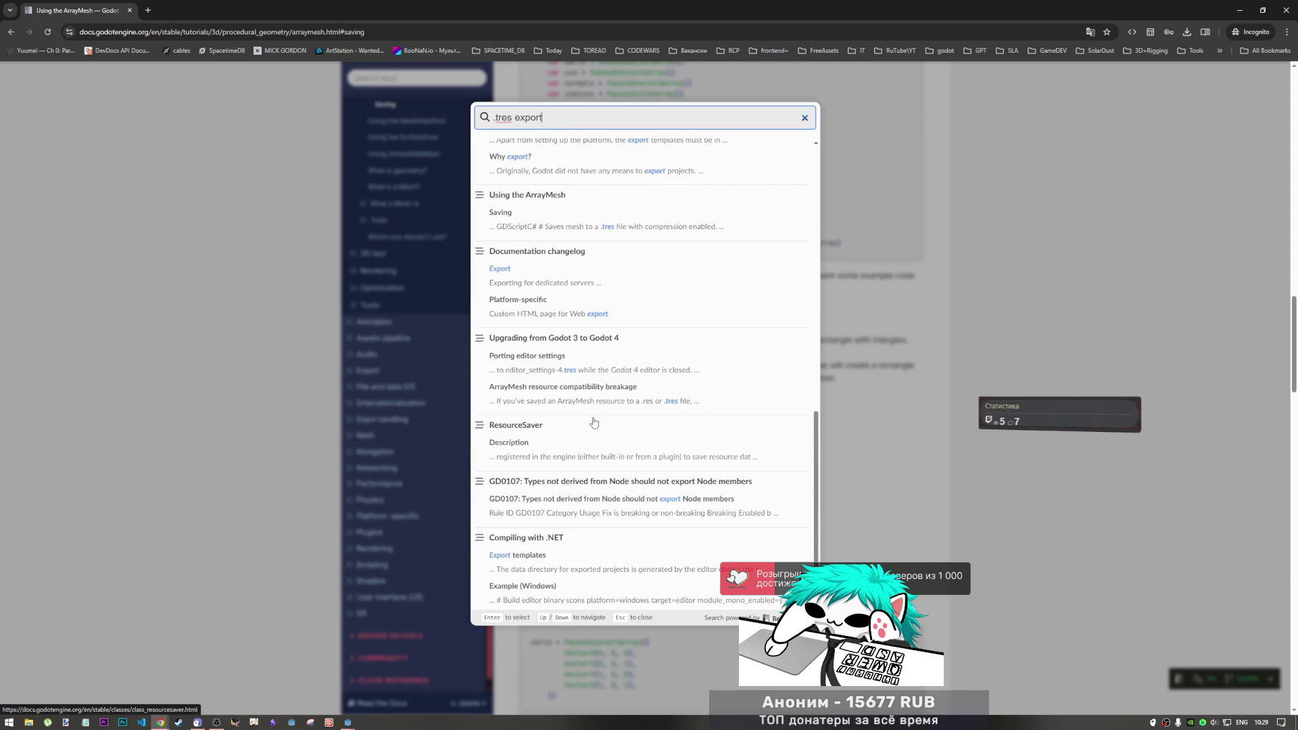
pyautogui.scroll(2, 595, 422)
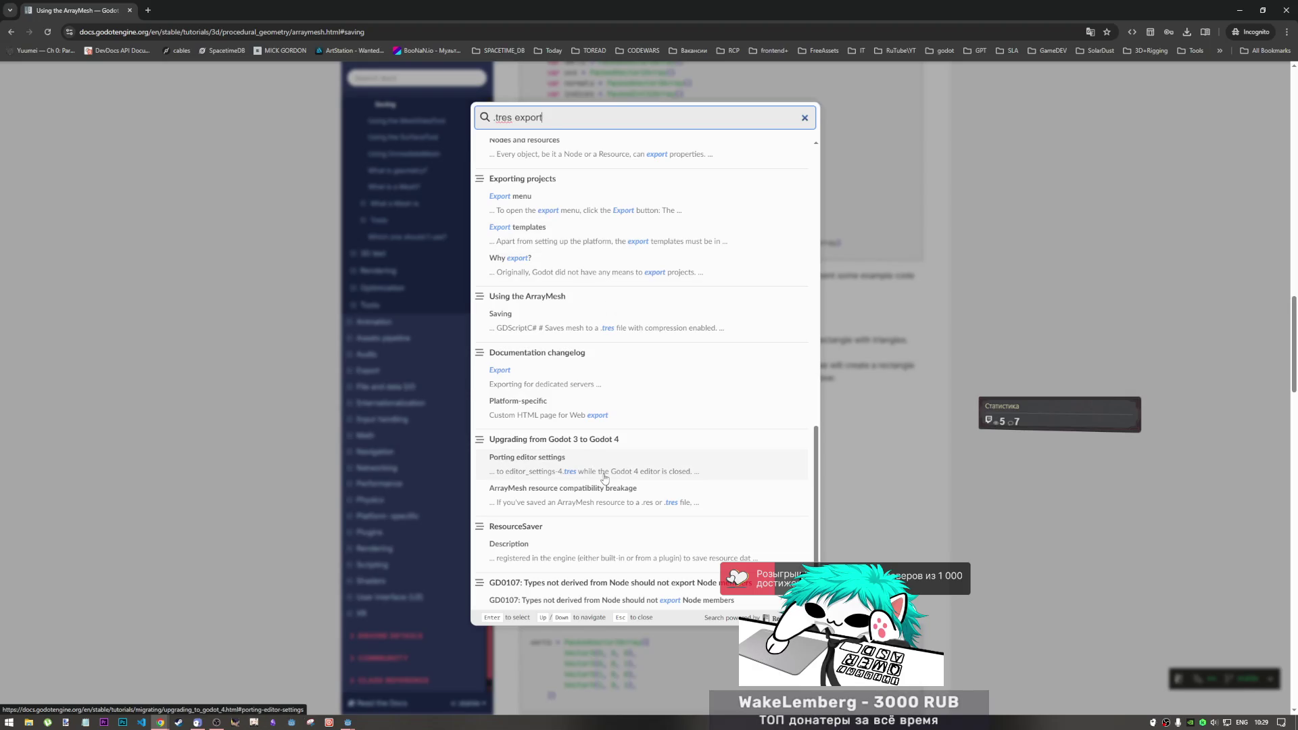
pyautogui.scroll(-2, 605, 478)
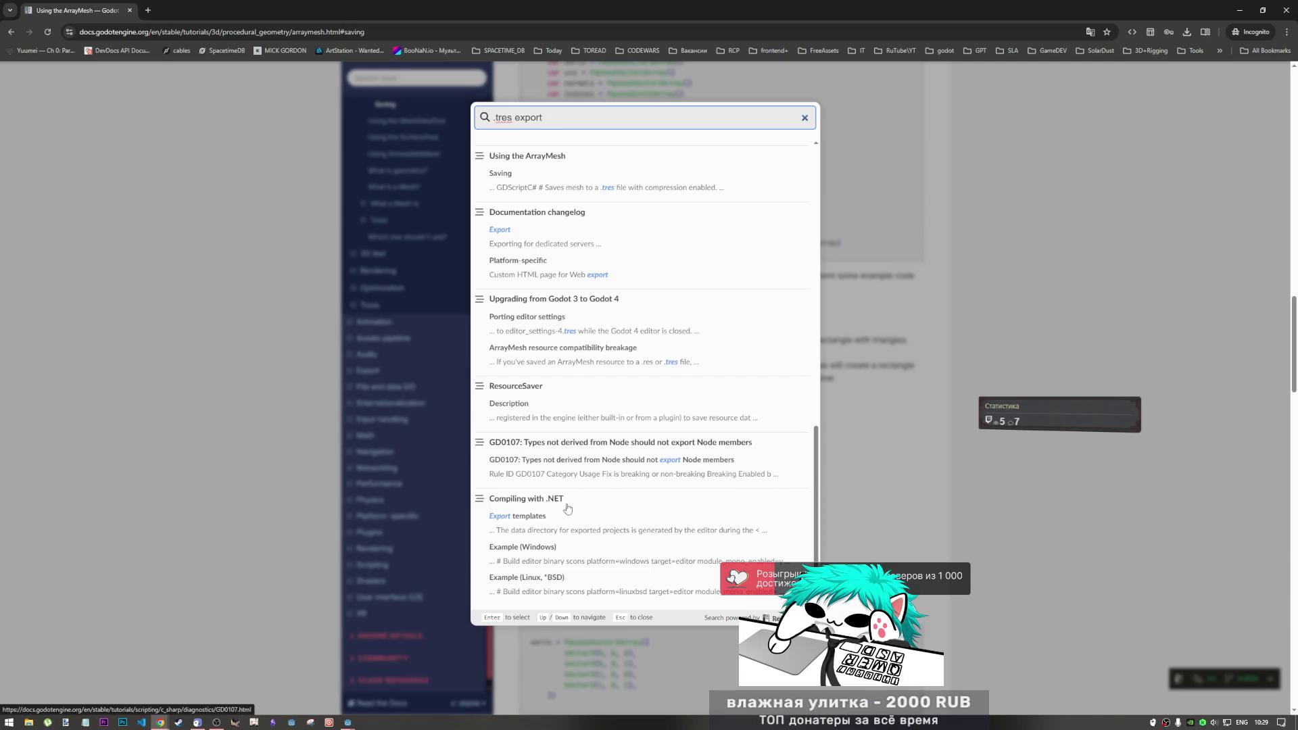
pyautogui.click(582, 530)
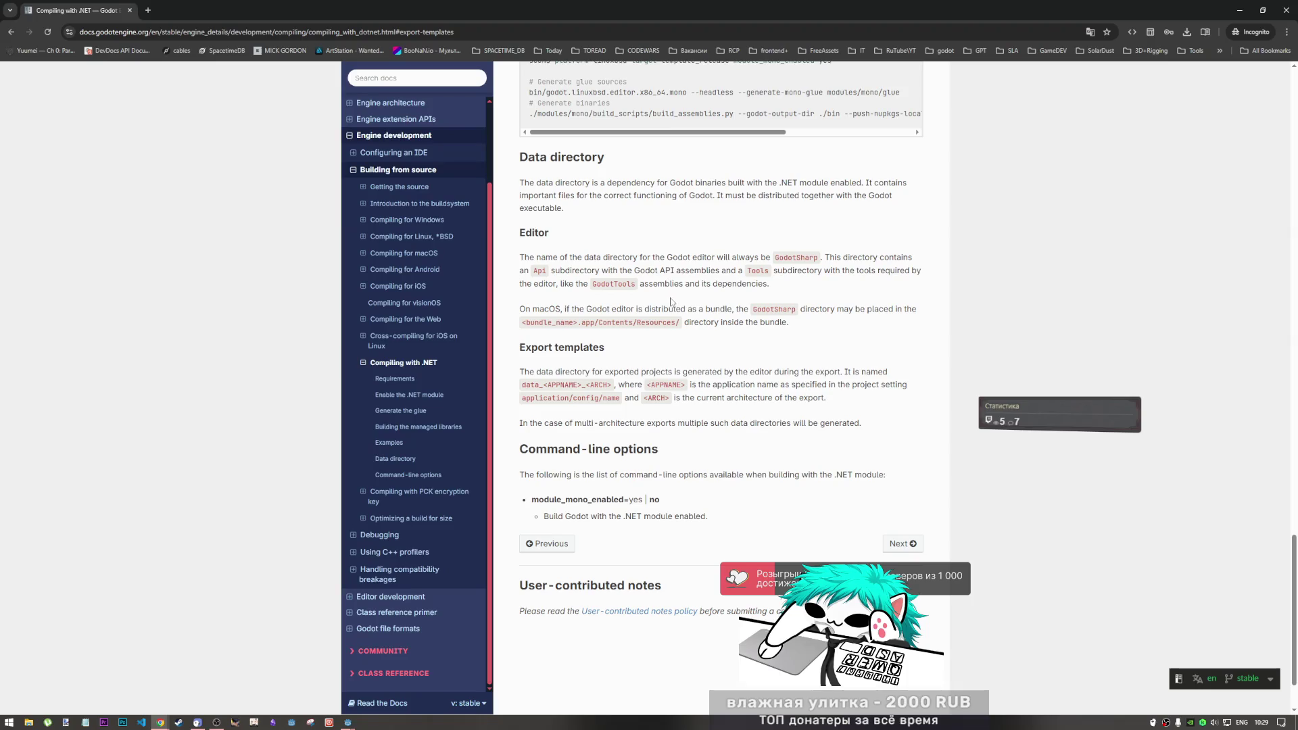
# Scroll through the Compiling with .NET page, then start a new docs search
pyautogui.scroll(6, 668, 547)
pyautogui.scroll(3, 669, 547)
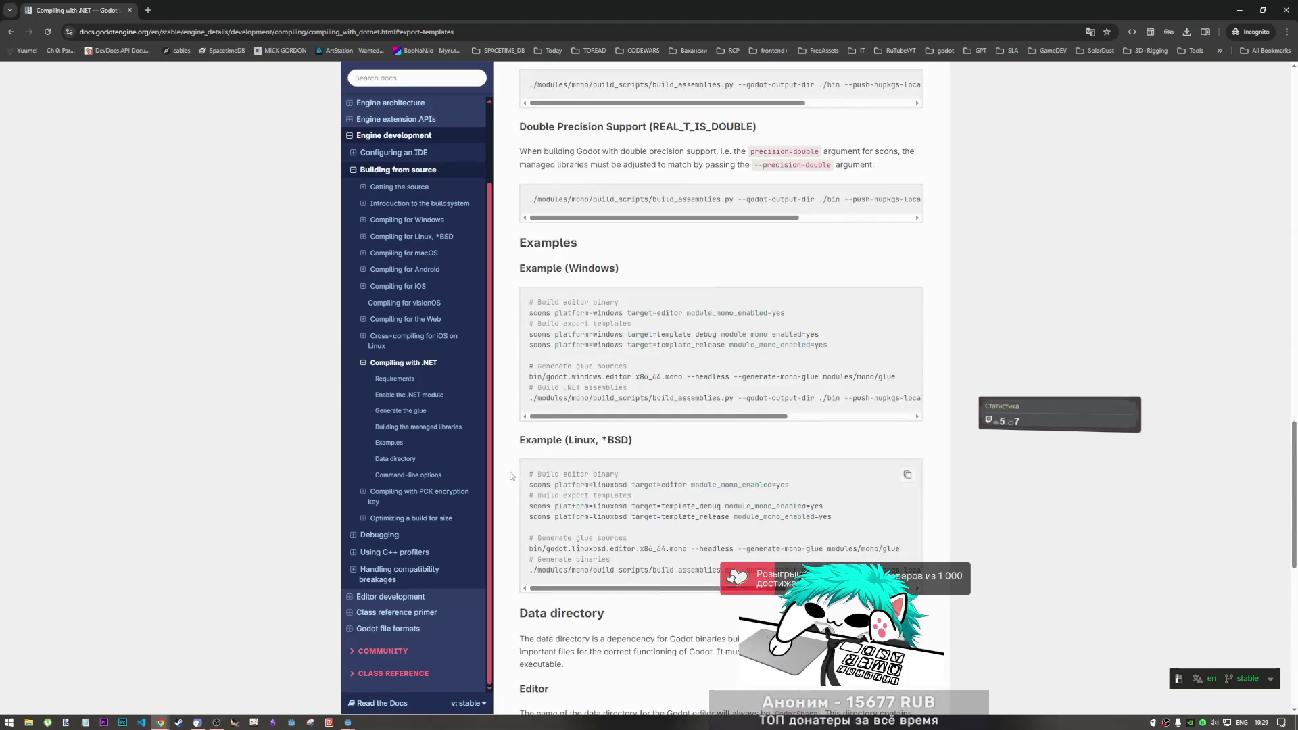
pyautogui.scroll(20, 603, 557)
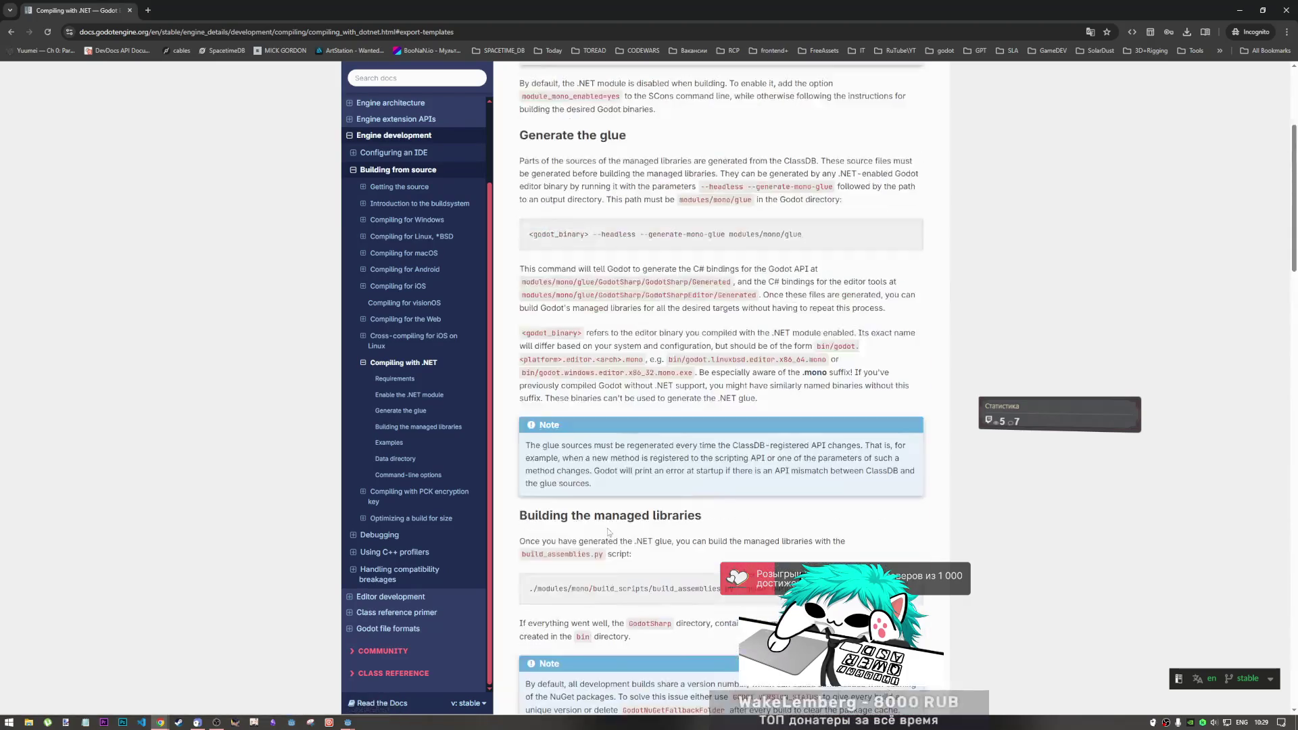
pyautogui.scroll(-7, 577, 388)
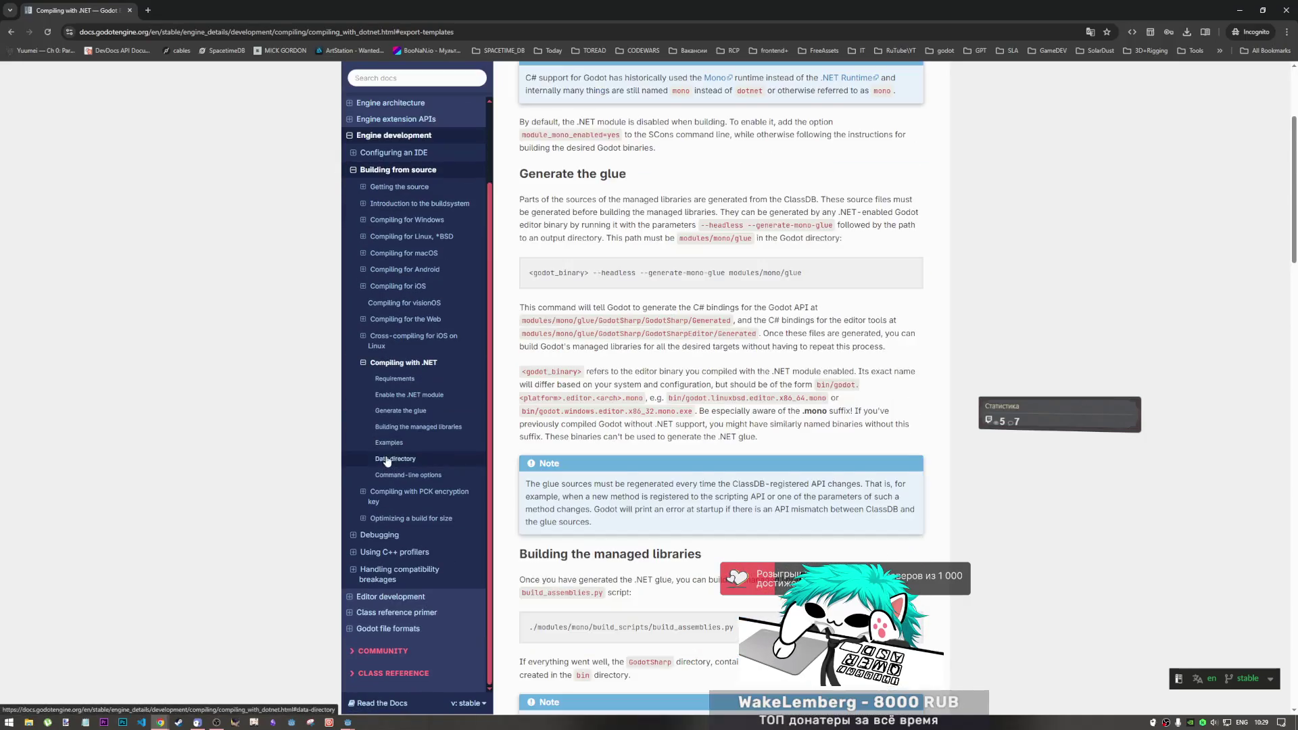
pyautogui.click(416, 78)
# Search 'export', browse Exporting for Windows, then return to the Export index and open Feature tags
pyautogui.write('export')
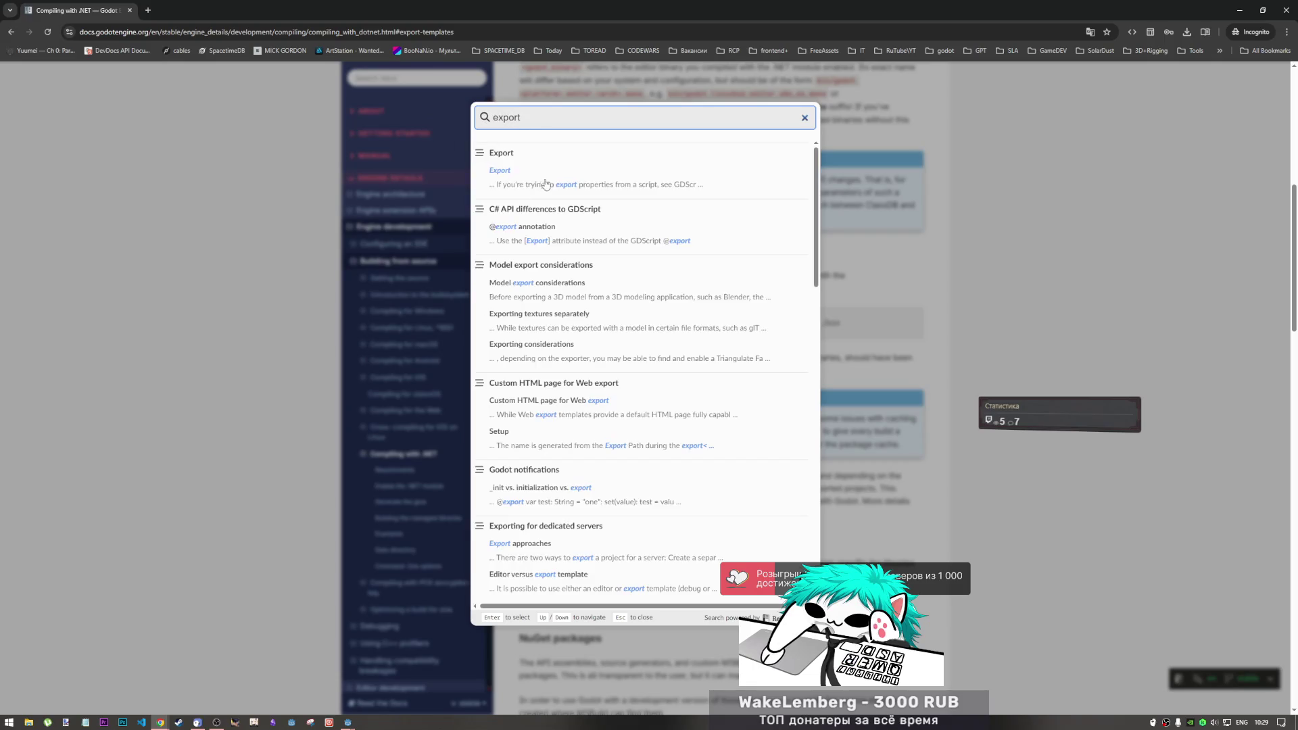
pyautogui.press('Return')
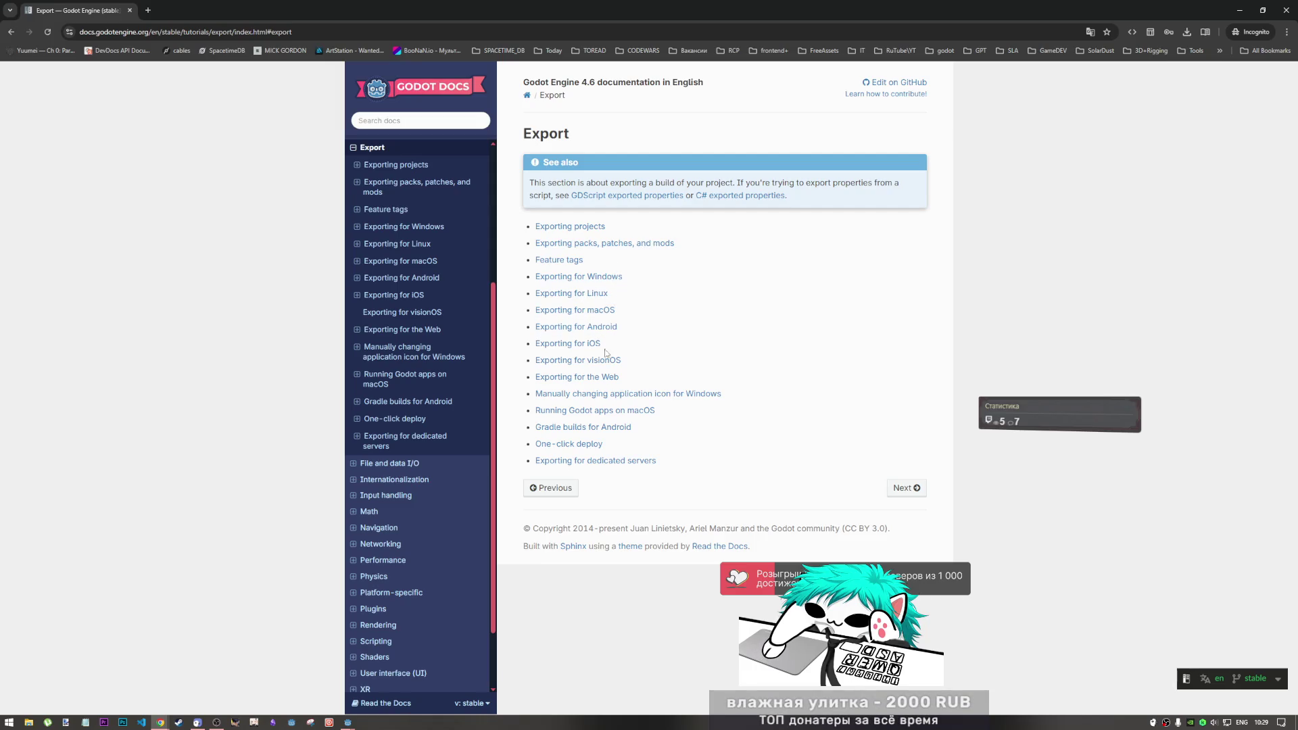
pyautogui.click(611, 281)
pyautogui.scroll(-10, 578, 373)
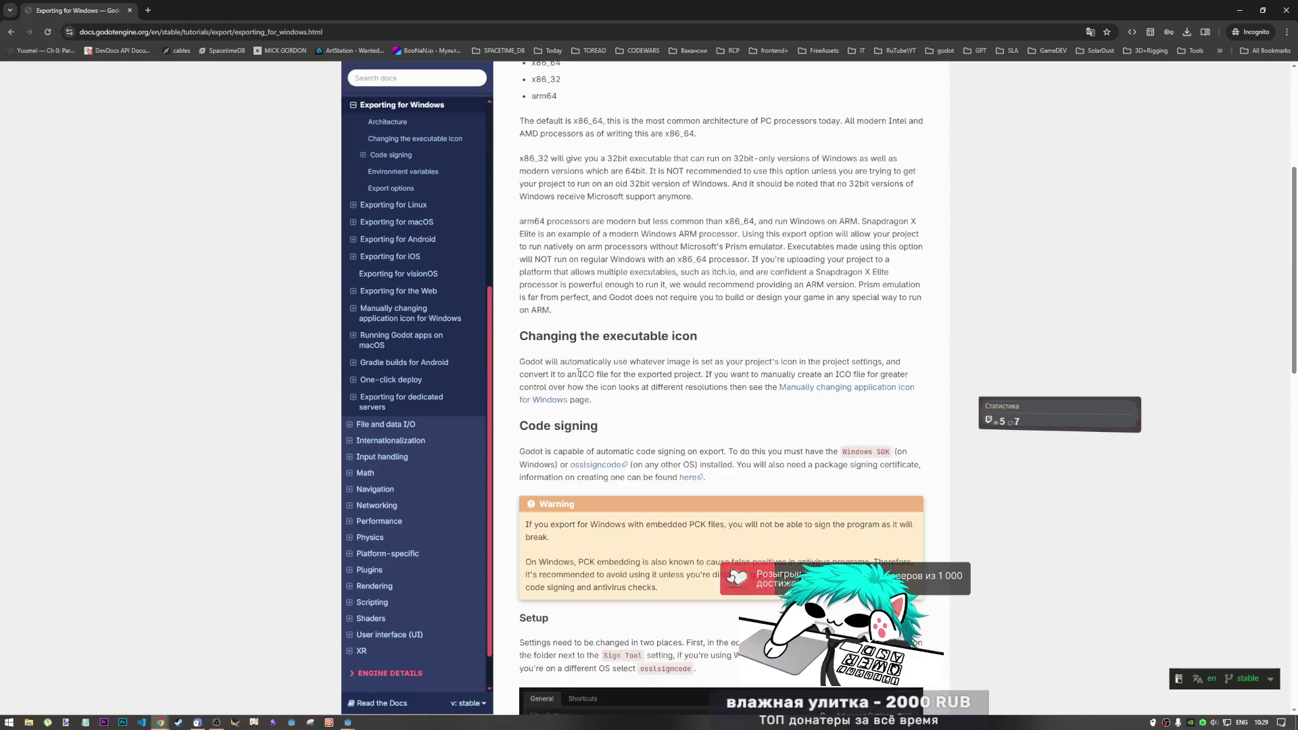
pyautogui.scroll(-10, 578, 373)
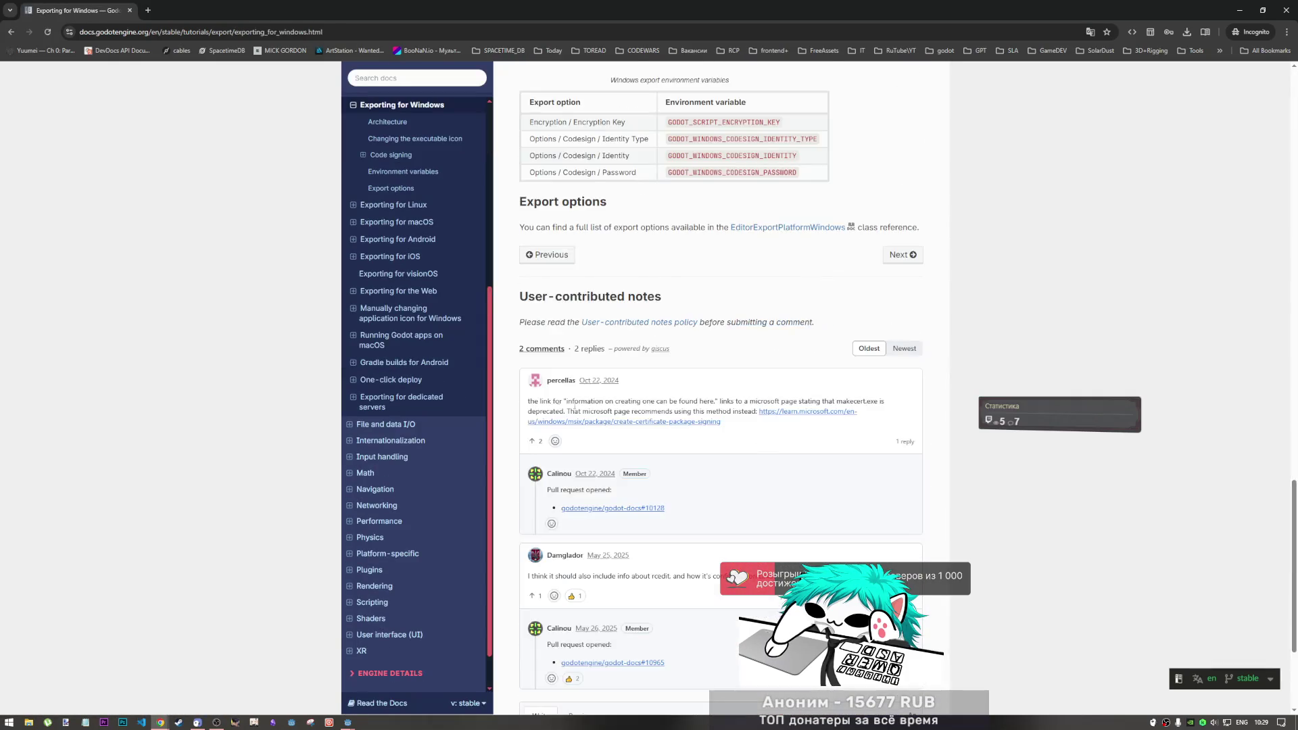
pyautogui.scroll(3, 598, 397)
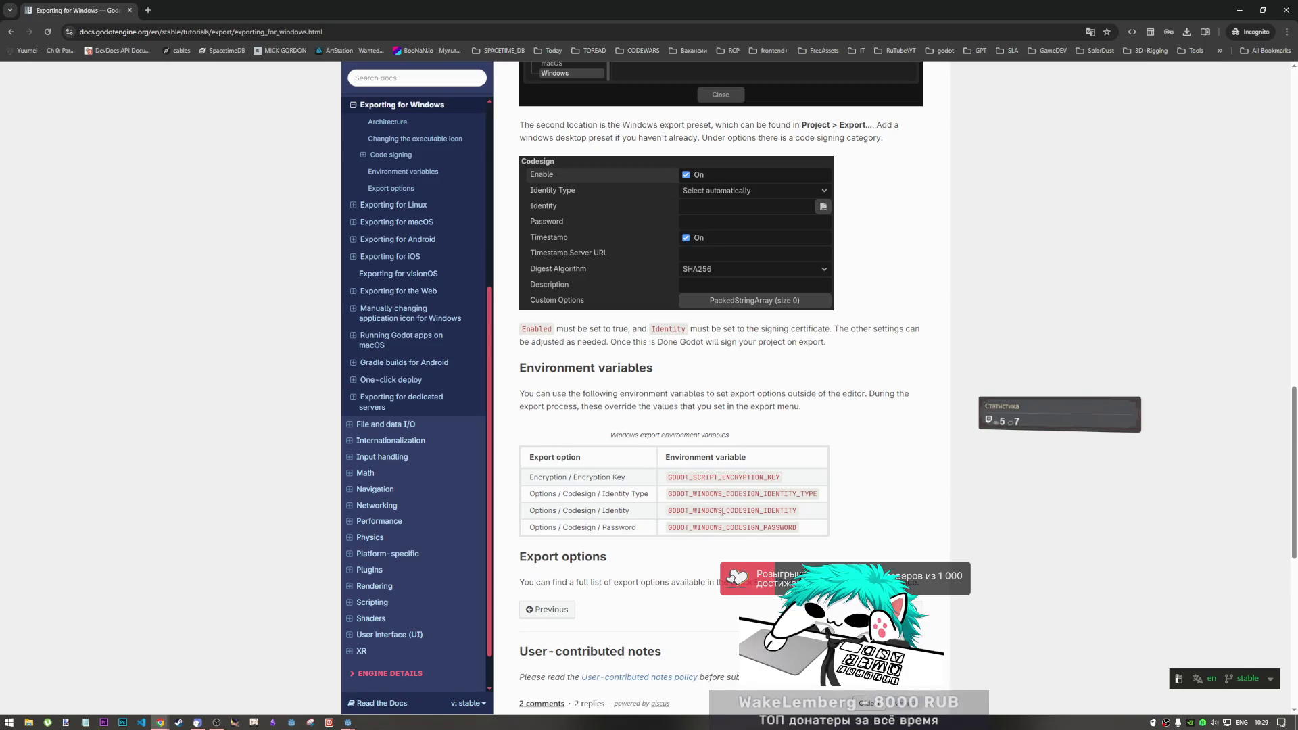
pyautogui.scroll(-3, 720, 510)
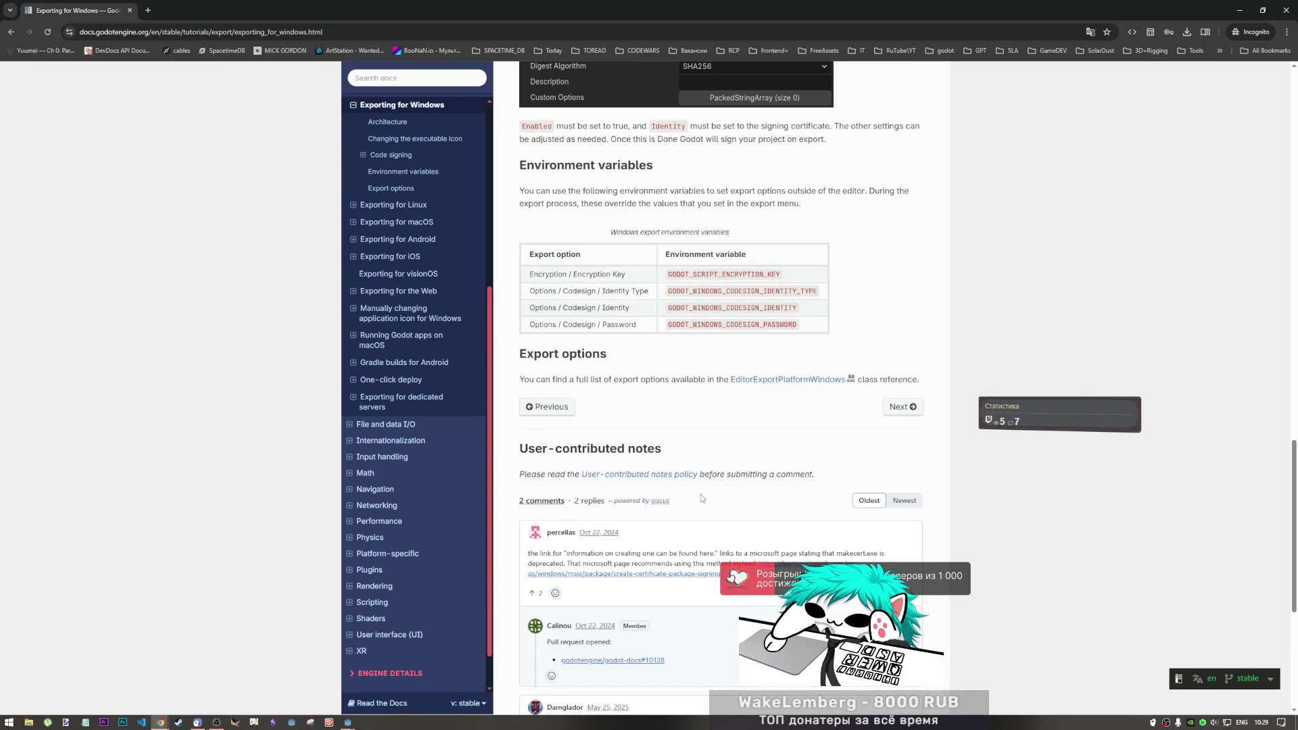
pyautogui.scroll(5, 702, 498)
pyautogui.scroll(15, 696, 499)
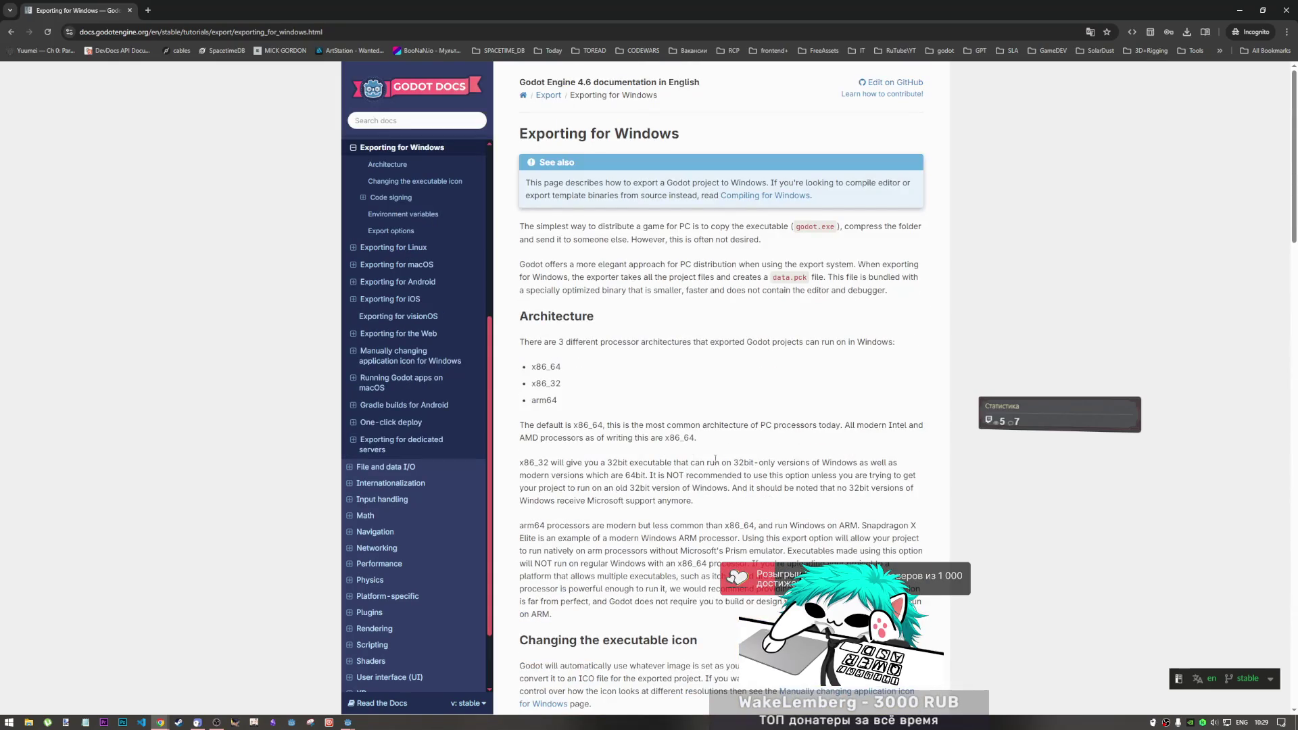
pyautogui.click(11, 32)
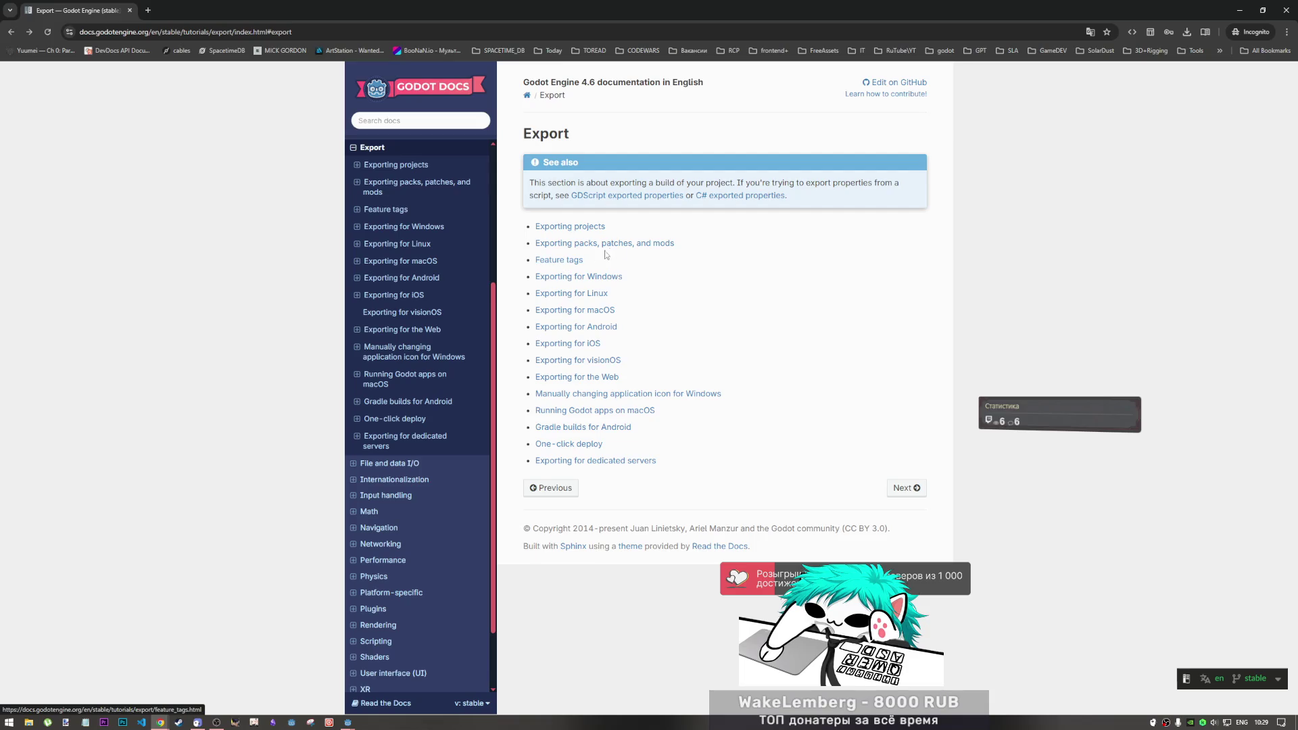
pyautogui.click(565, 260)
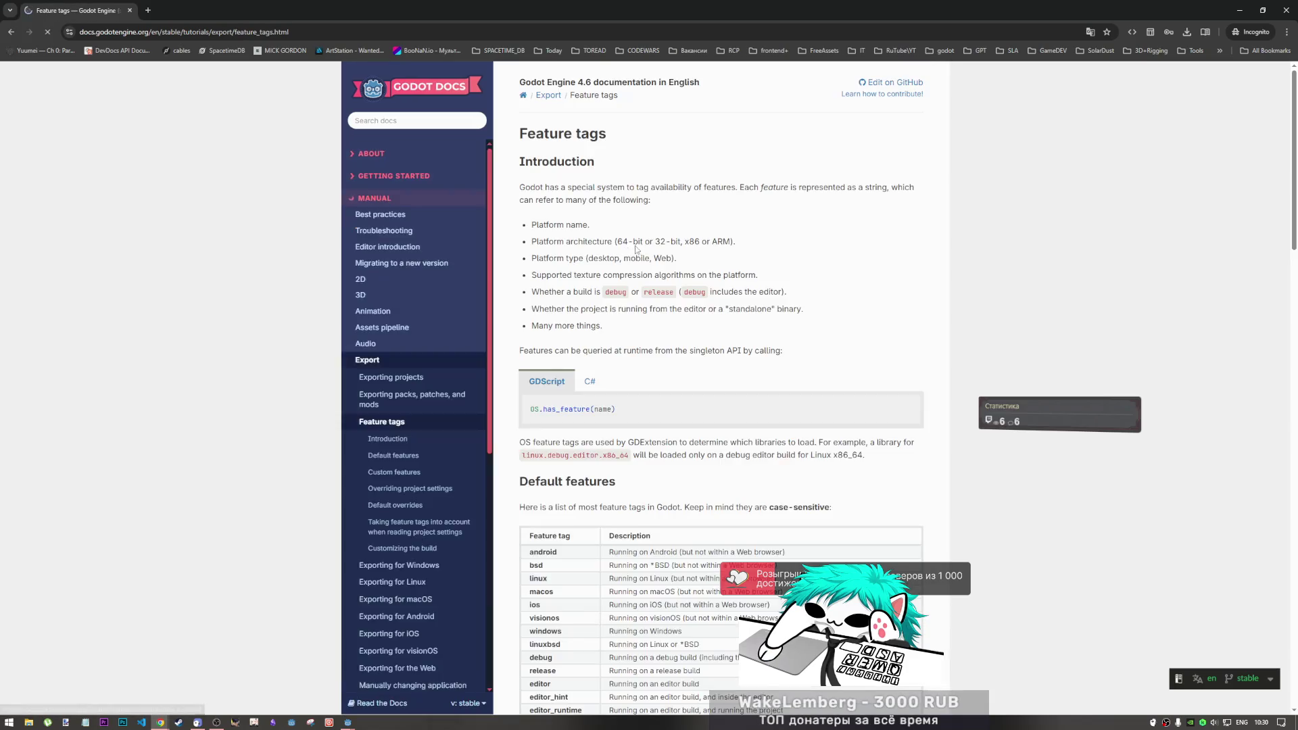
# Skim the export docs, including the Exporting packs, patches, and mods page
pyautogui.scroll(-4, 594, 404)
pyautogui.scroll(-3, 601, 449)
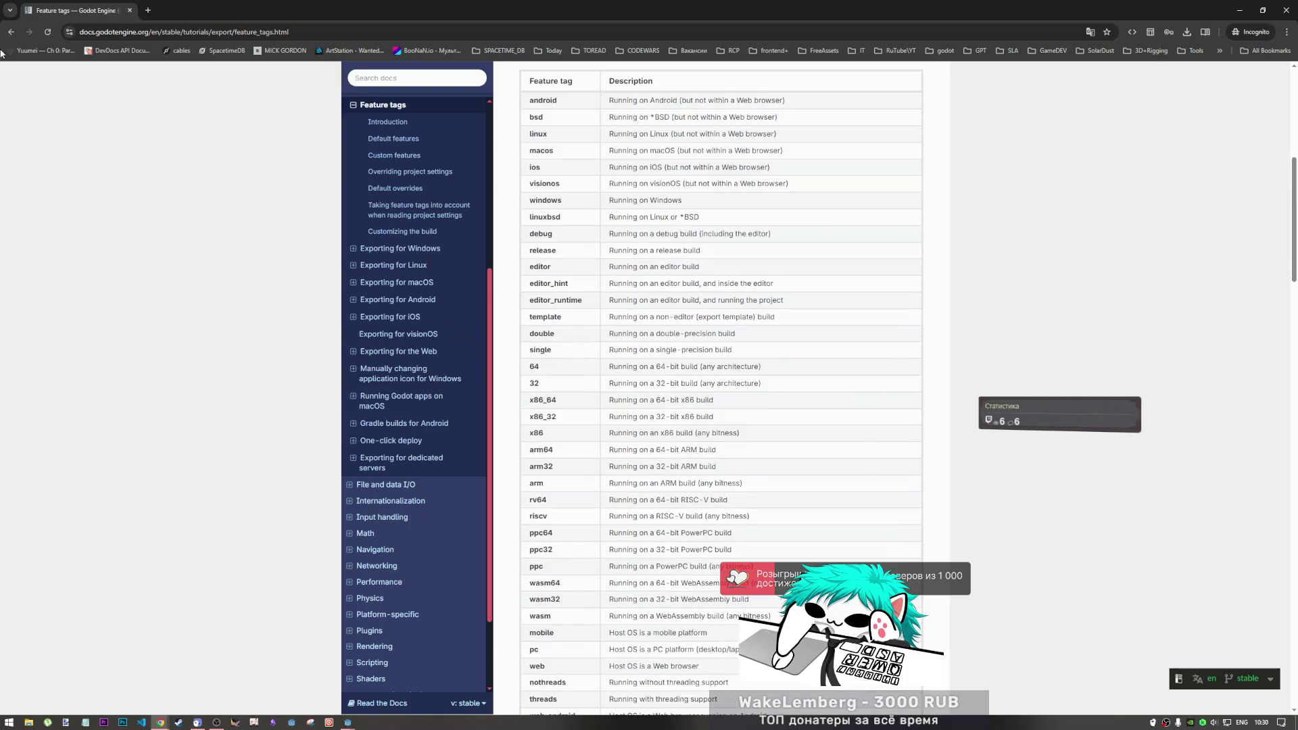
pyautogui.click(11, 31)
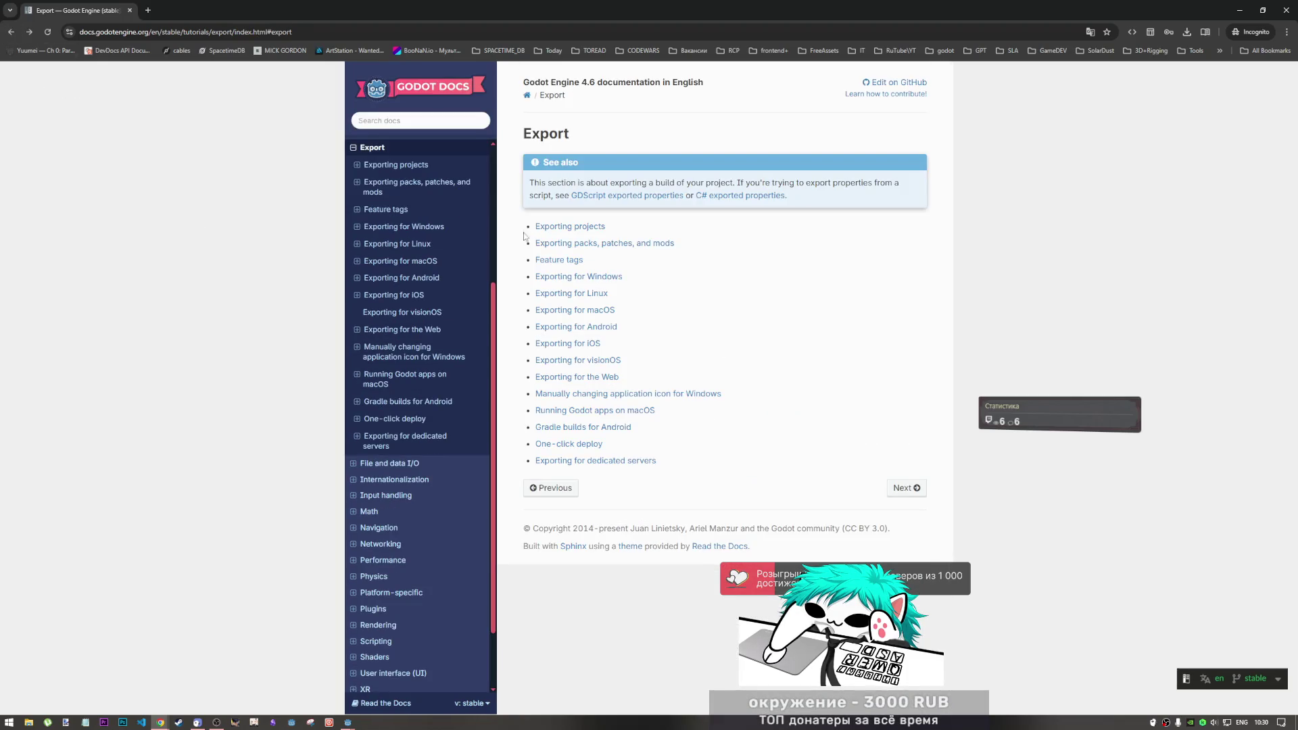
pyautogui.click(560, 245)
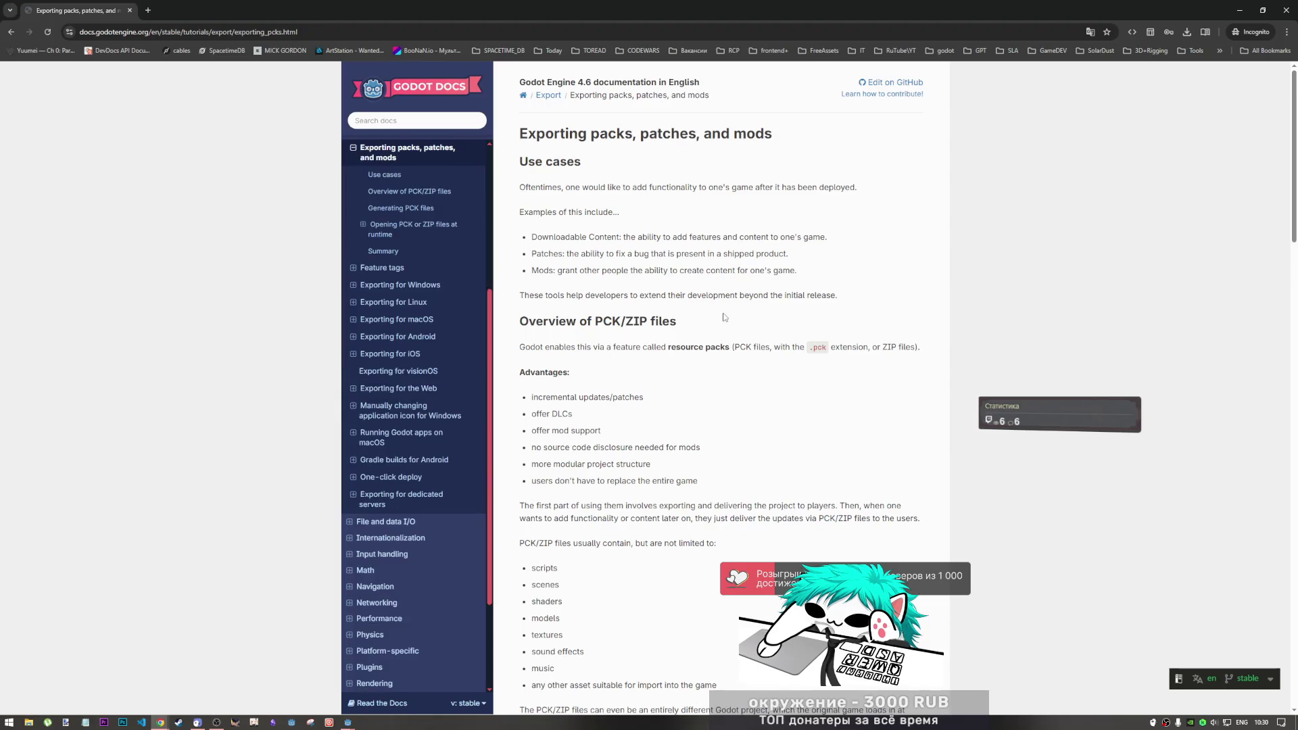
pyautogui.scroll(-4, 717, 344)
pyautogui.scroll(-7, 715, 343)
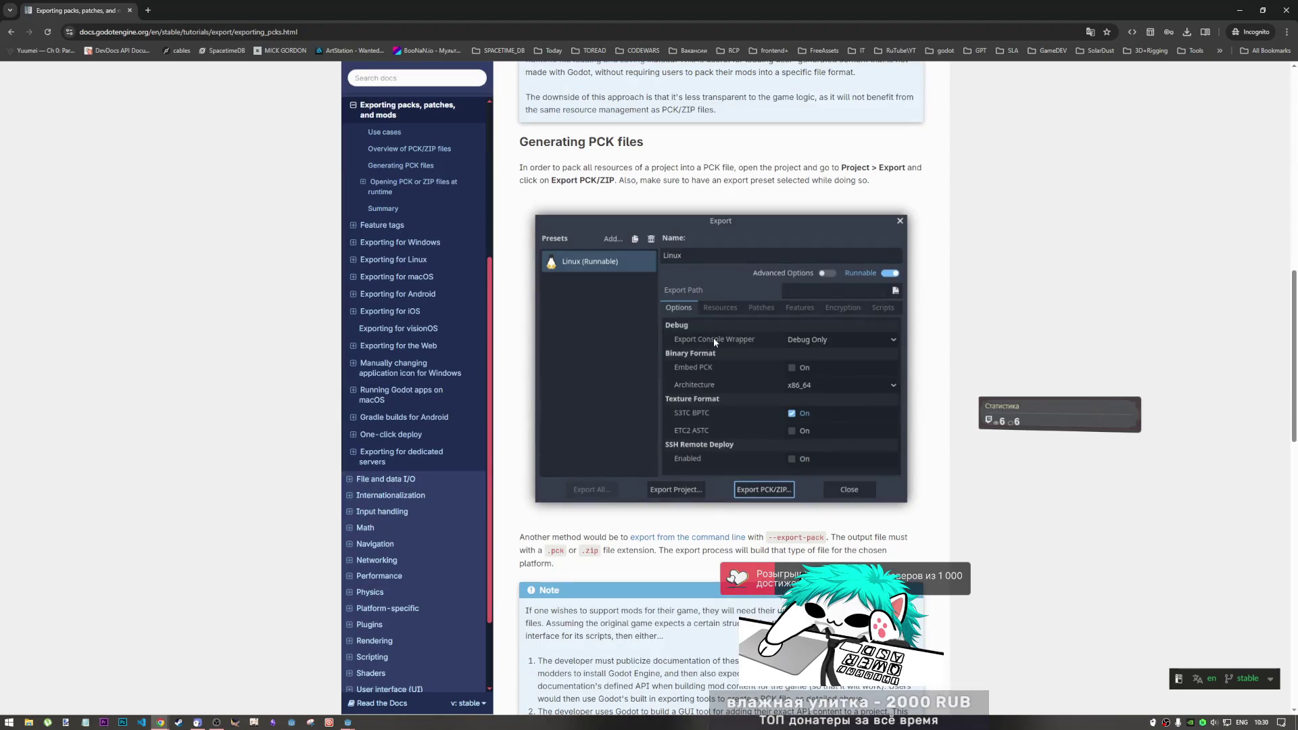
pyautogui.scroll(-9, 713, 338)
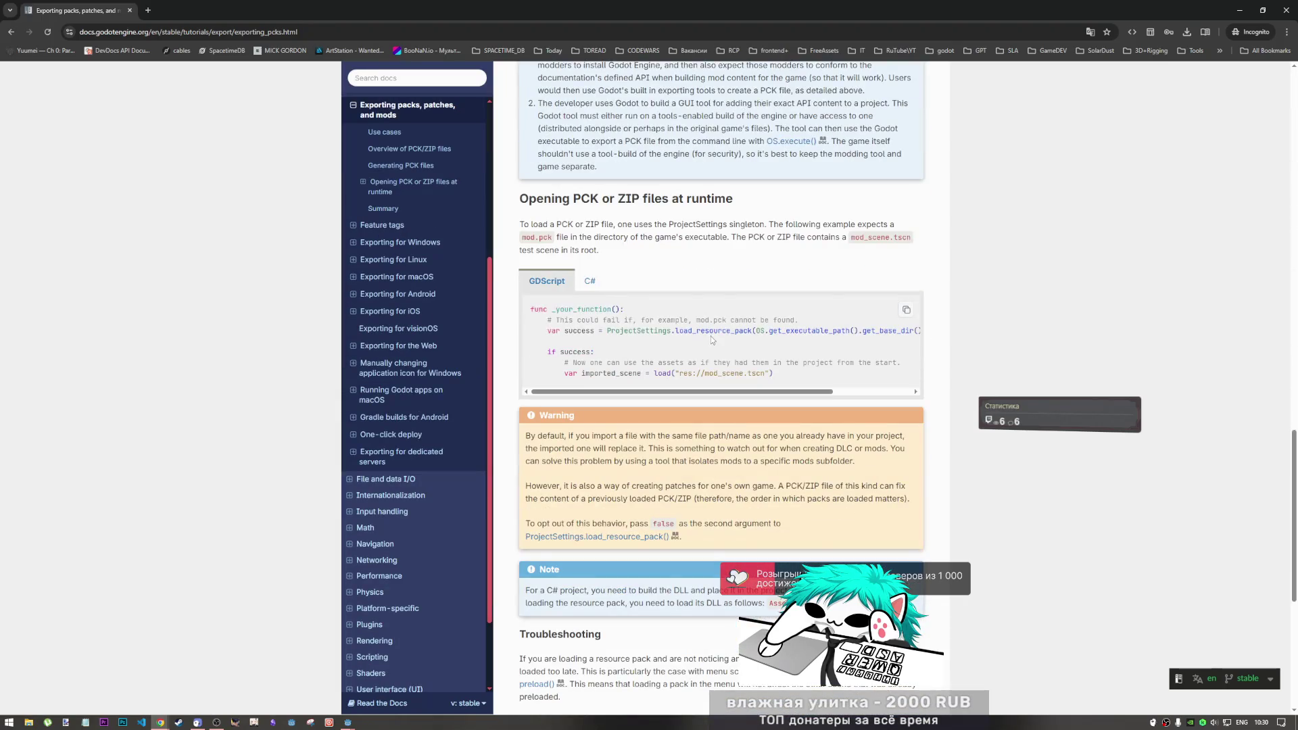
pyautogui.scroll(-3, 712, 336)
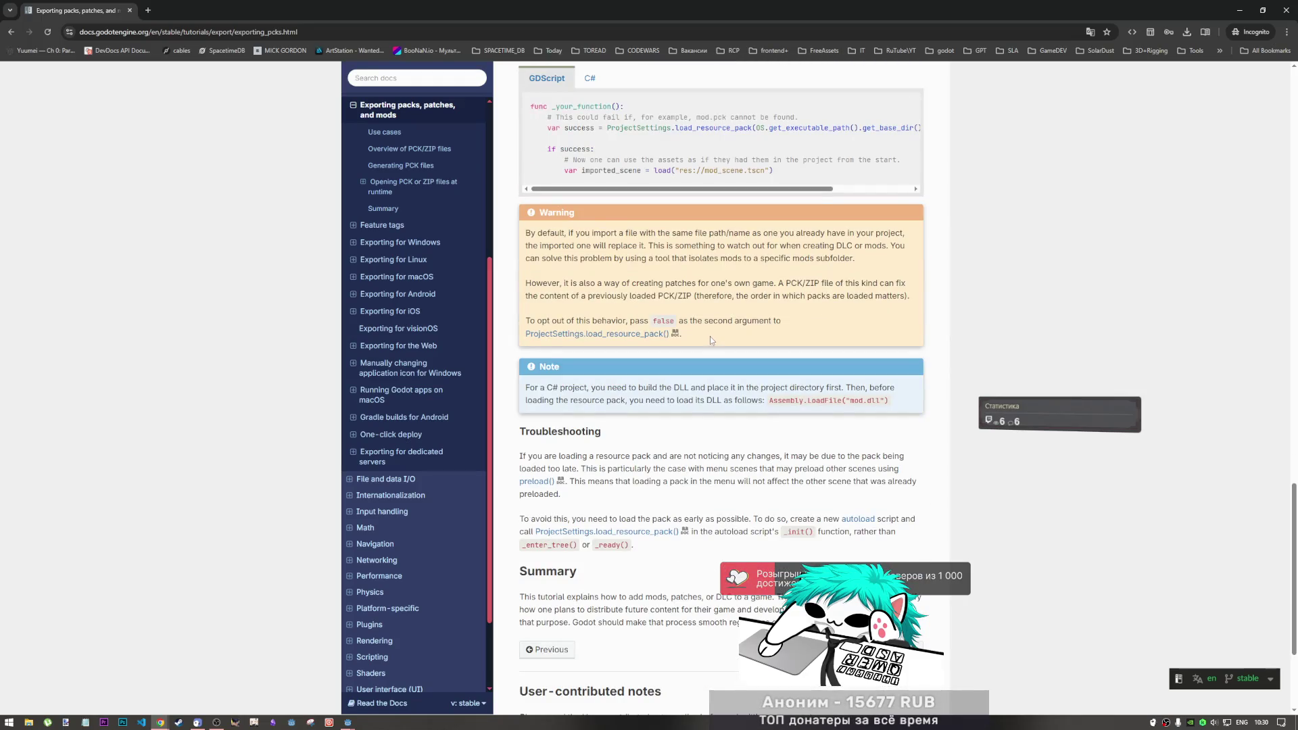
pyautogui.scroll(-6, 711, 342)
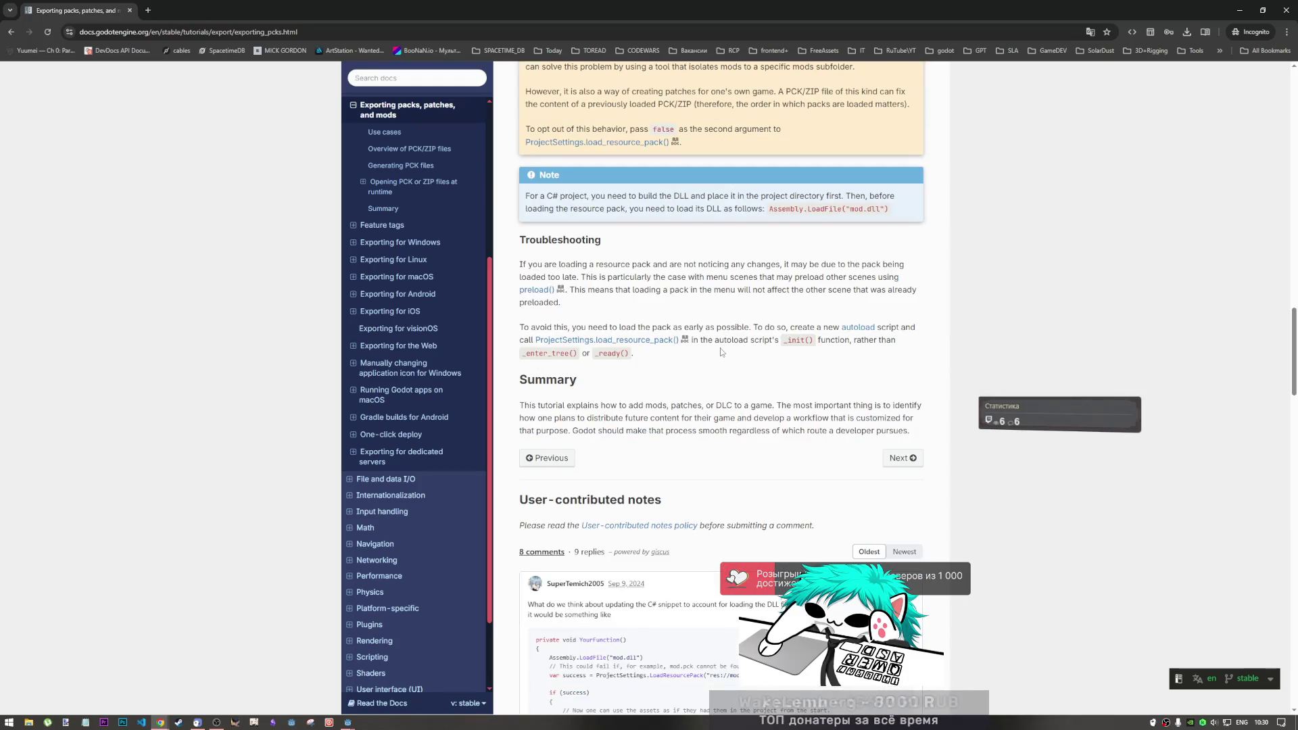
pyautogui.scroll(20, 727, 365)
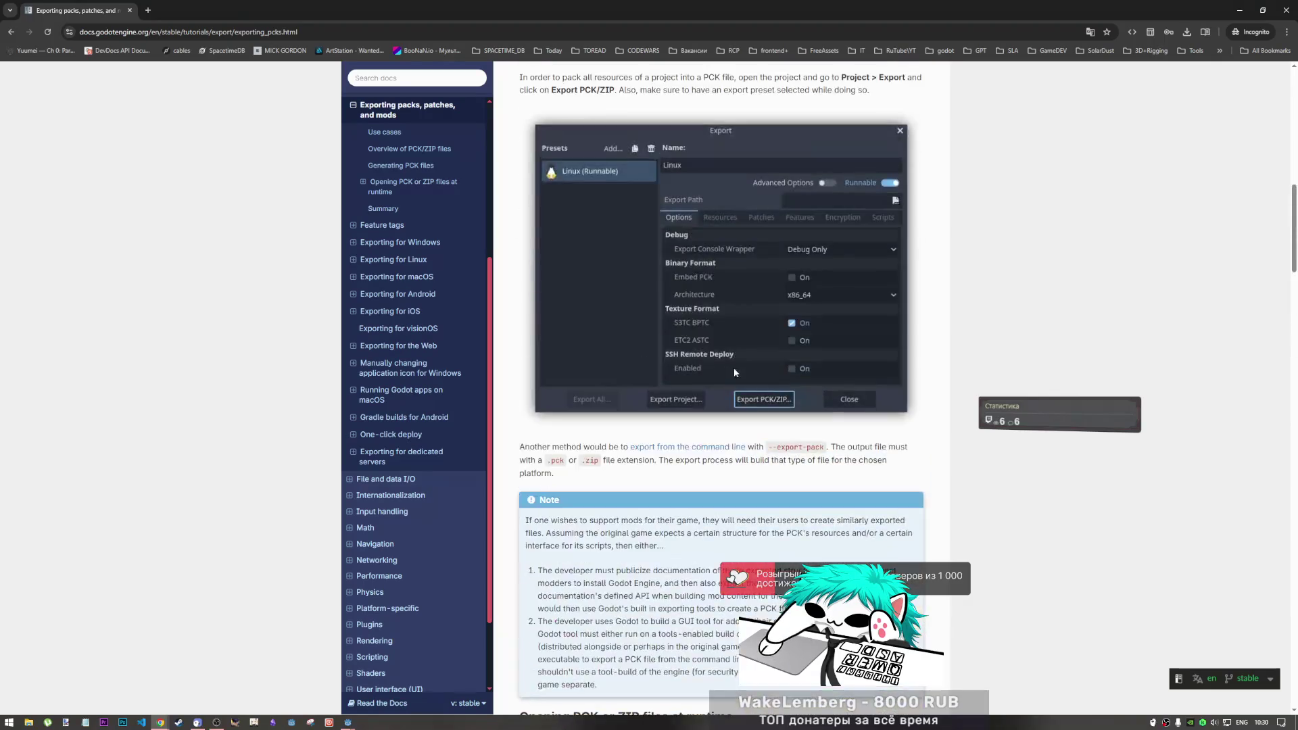
# Go back to the Exporting projects page and scroll down to the PCK versus ZIP section
pyautogui.click(11, 32)
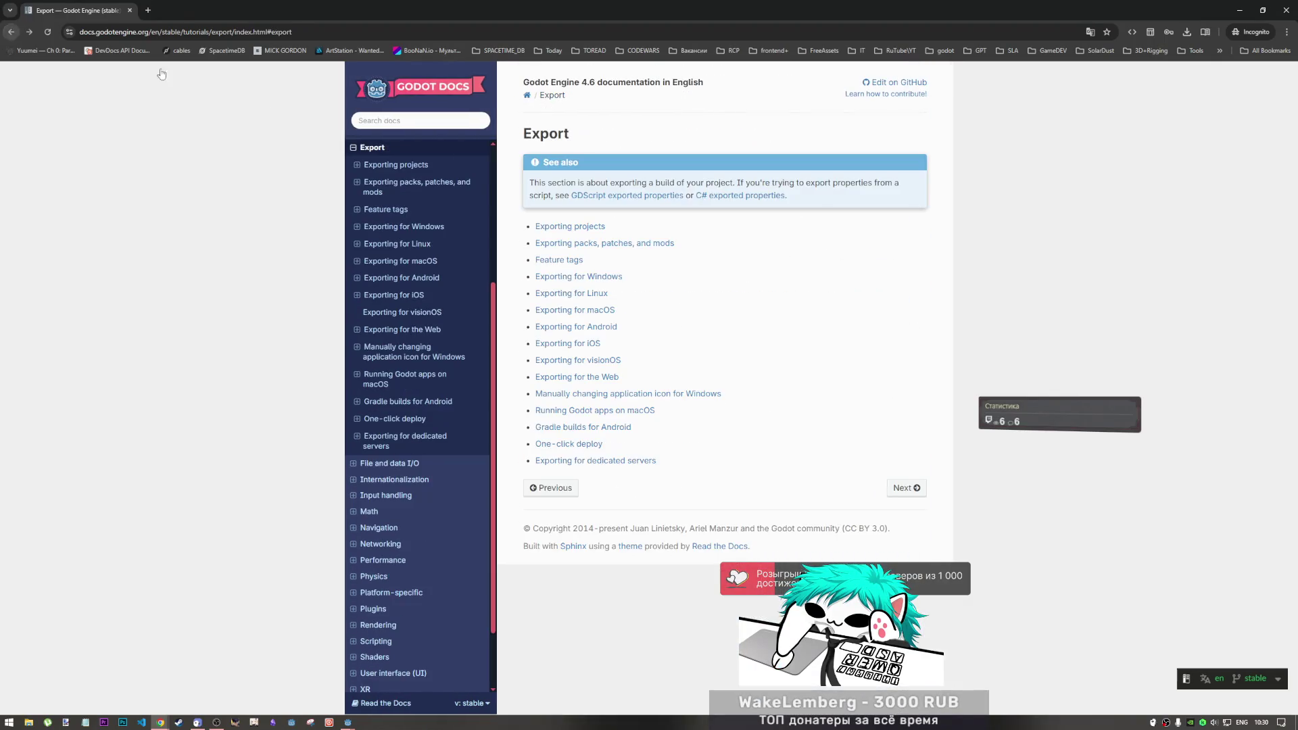
pyautogui.click(572, 223)
pyautogui.scroll(-15, 699, 399)
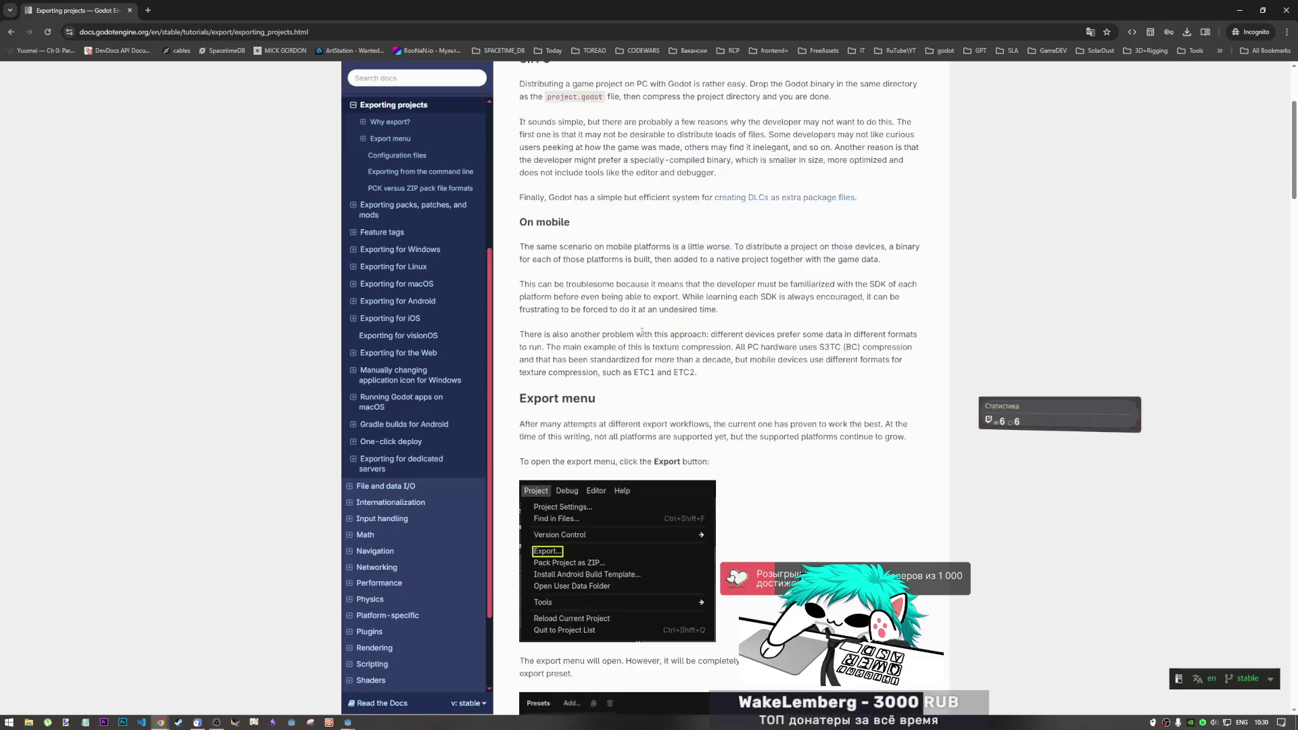
pyautogui.scroll(-20, 705, 403)
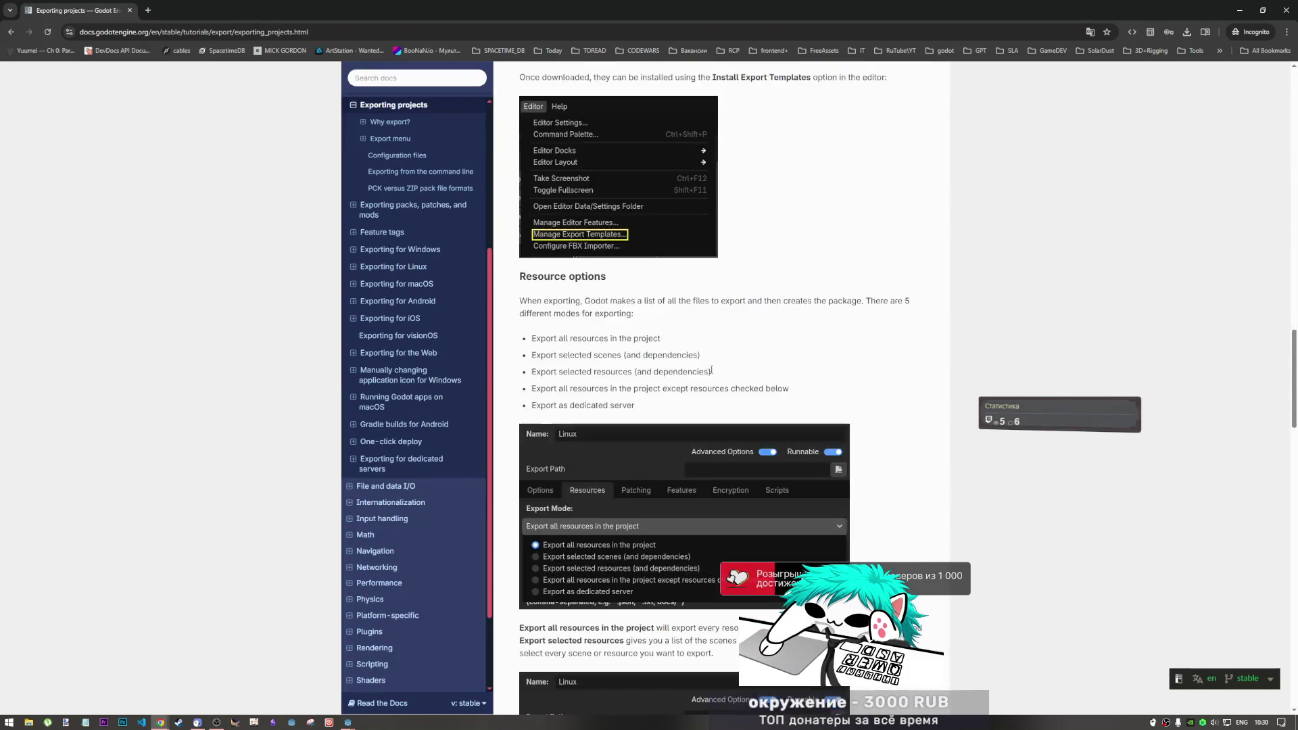
pyautogui.scroll(-7, 708, 368)
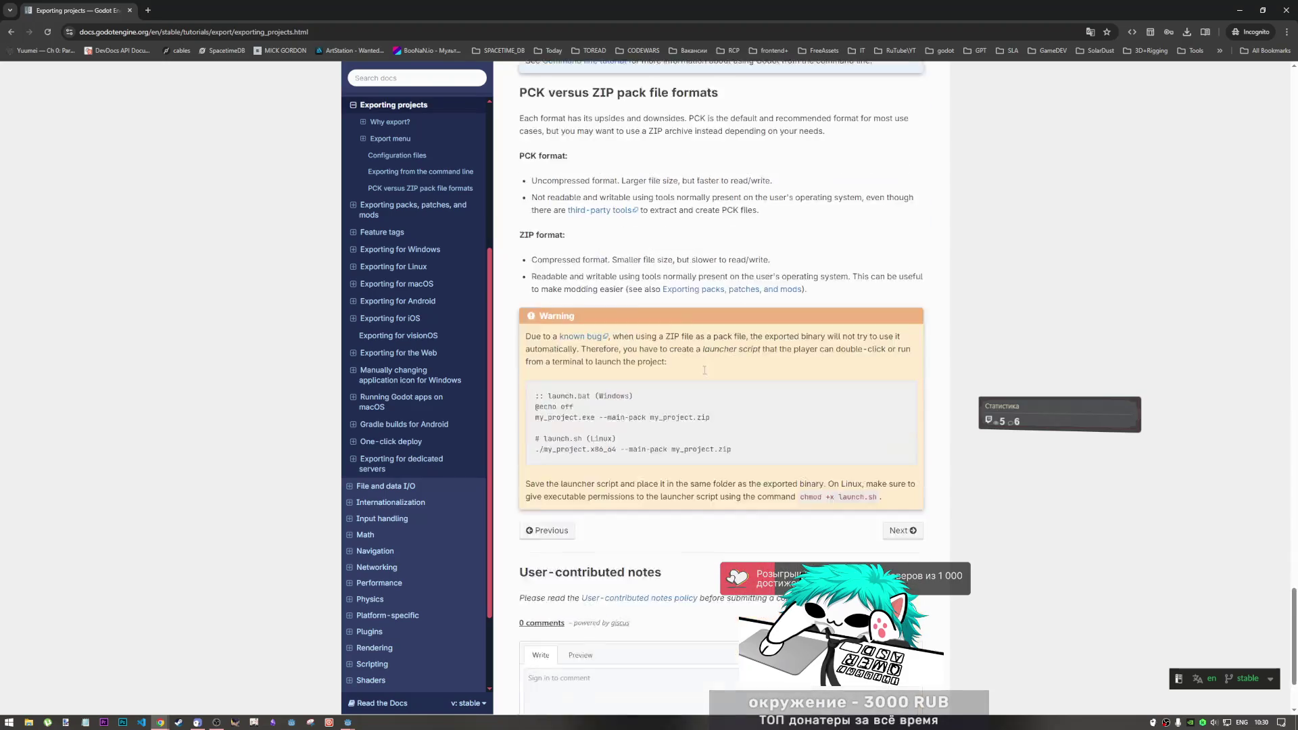
pyautogui.scroll(5, 938, 292)
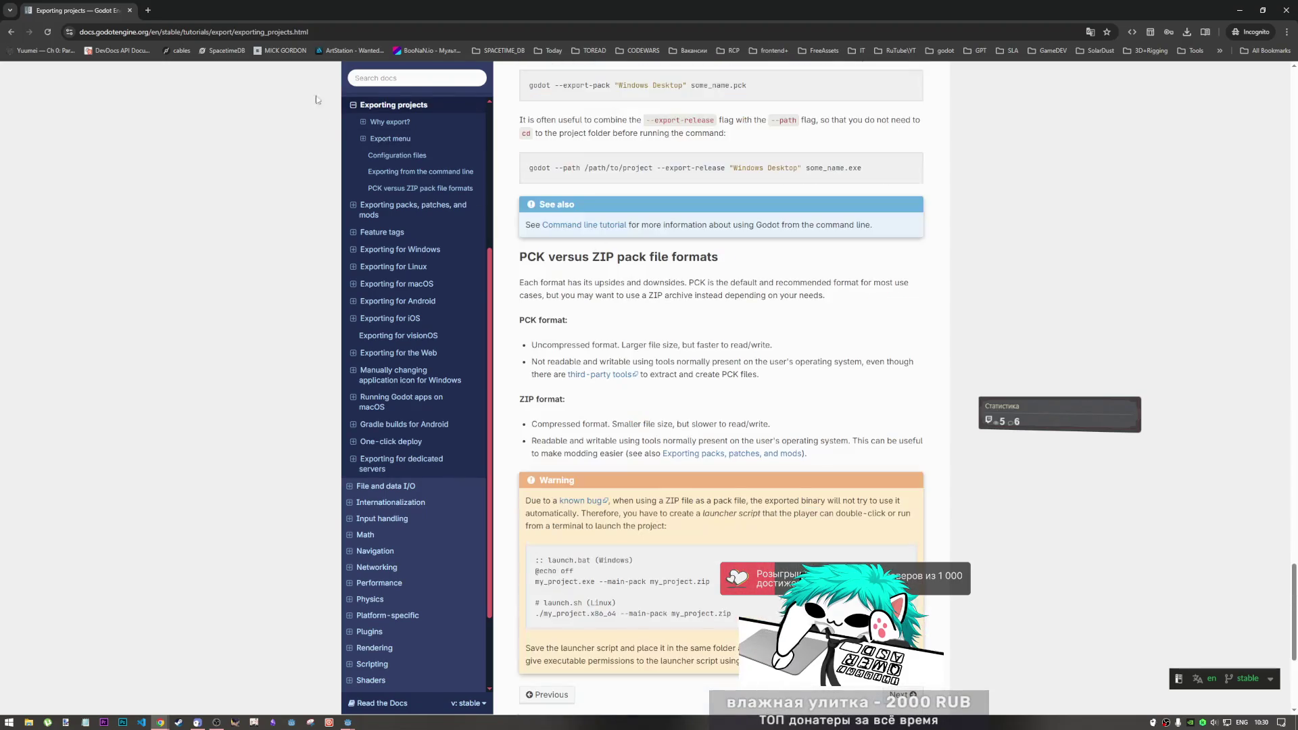
pyautogui.click(396, 80)
# Search the docs for '.tres', read the ArrayMesh Saving section, then return to the words_stage editor
pyautogui.write('.tres')
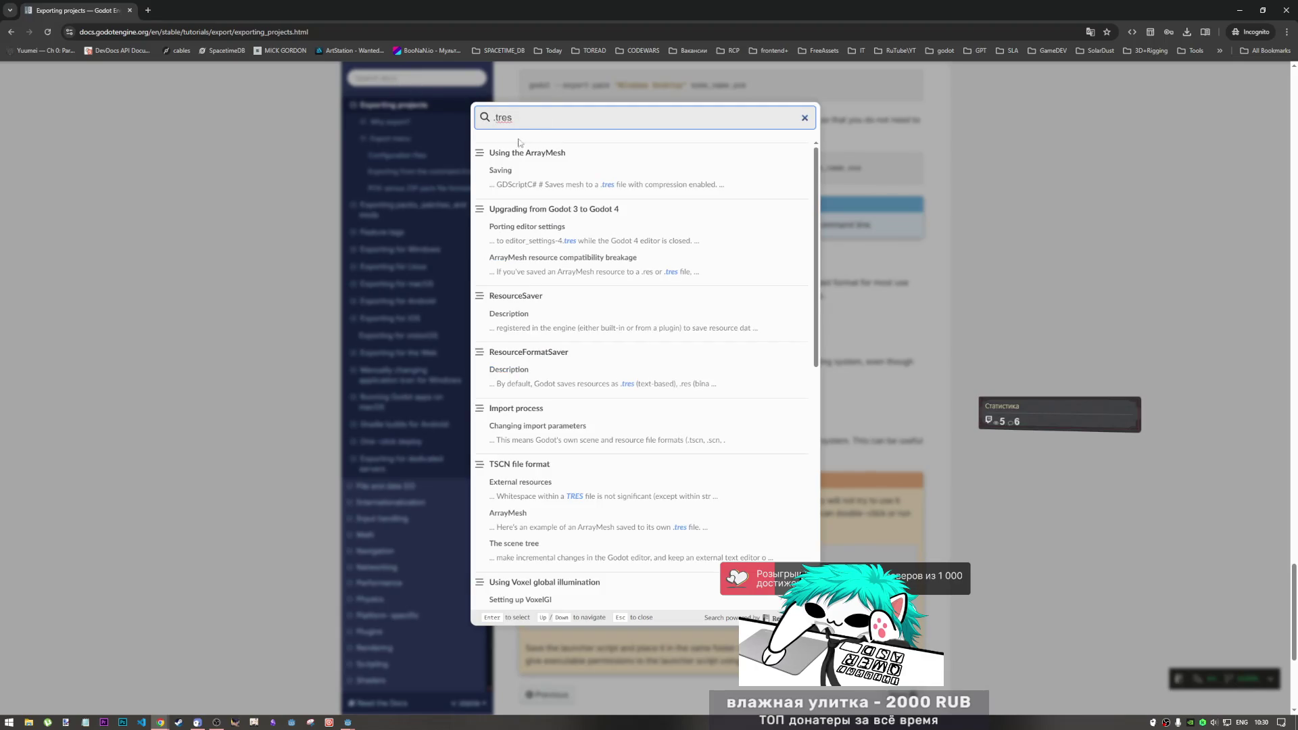
pyautogui.click(586, 192)
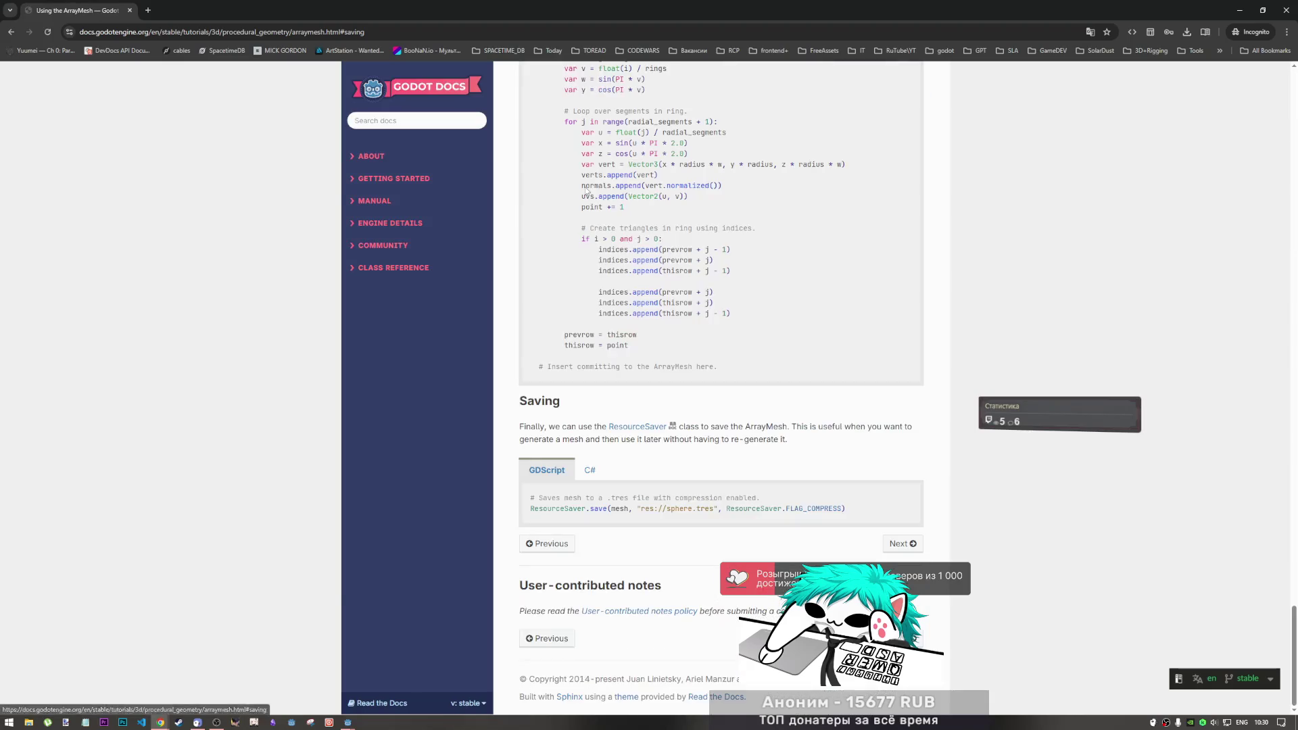
pyautogui.scroll(-3, 687, 329)
pyautogui.scroll(15, 1262, 178)
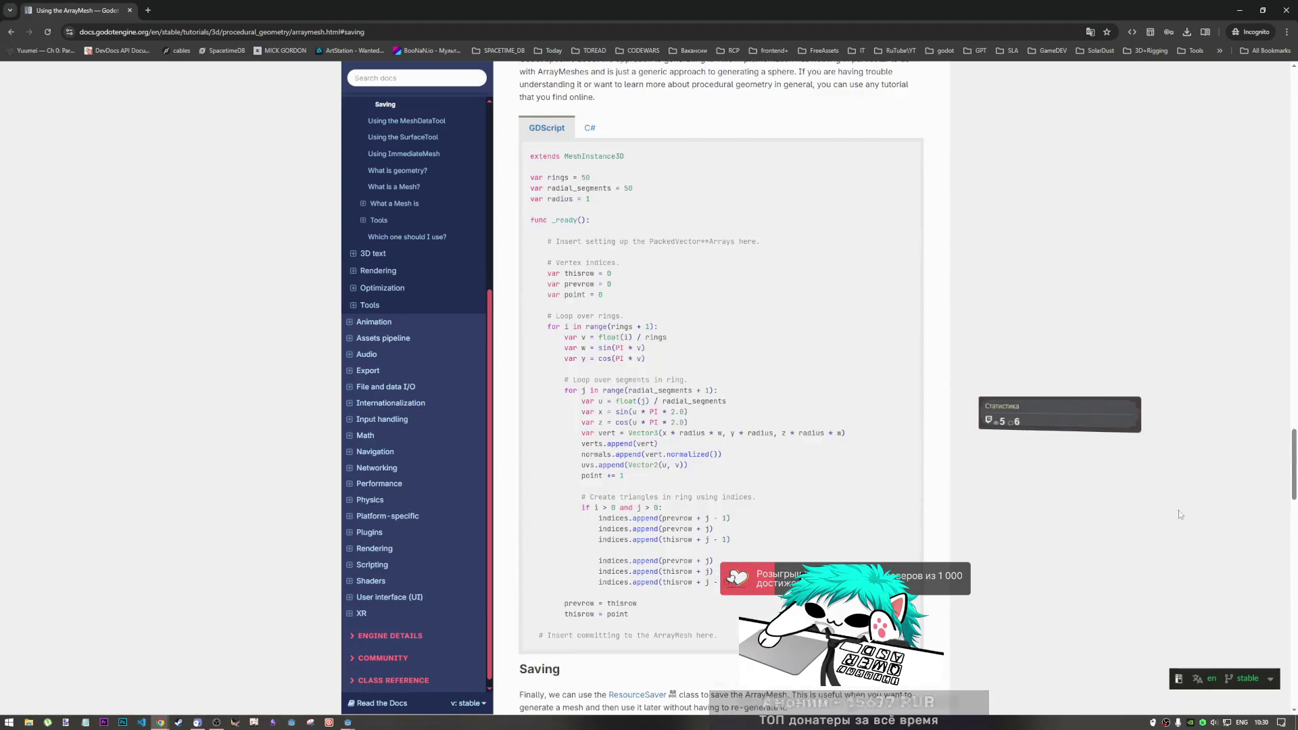
pyautogui.moveTo(1262, 178)
pyautogui.mouseDown()
pyautogui.moveTo(1264, 152)
pyautogui.moveTo(1272, 568)
pyautogui.moveTo(1274, 508)
pyautogui.mouseUp()
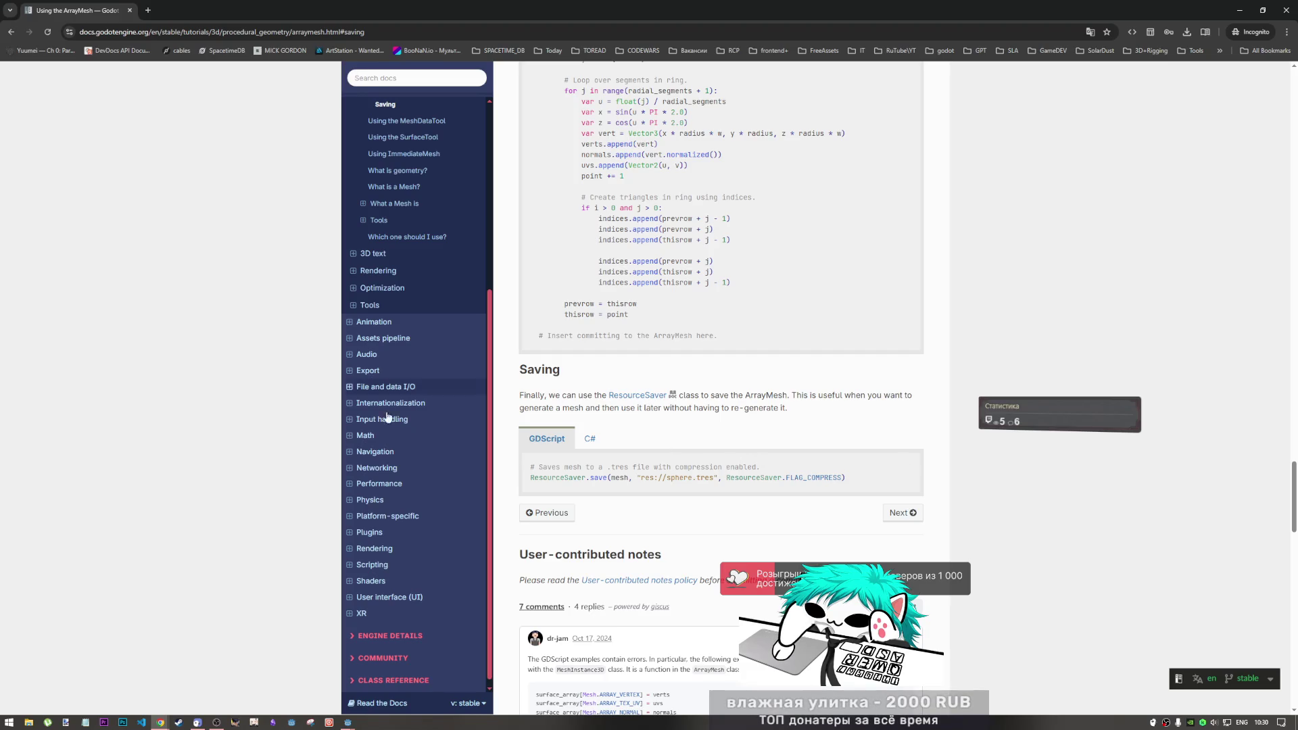
pyautogui.moveTo(348, 722)
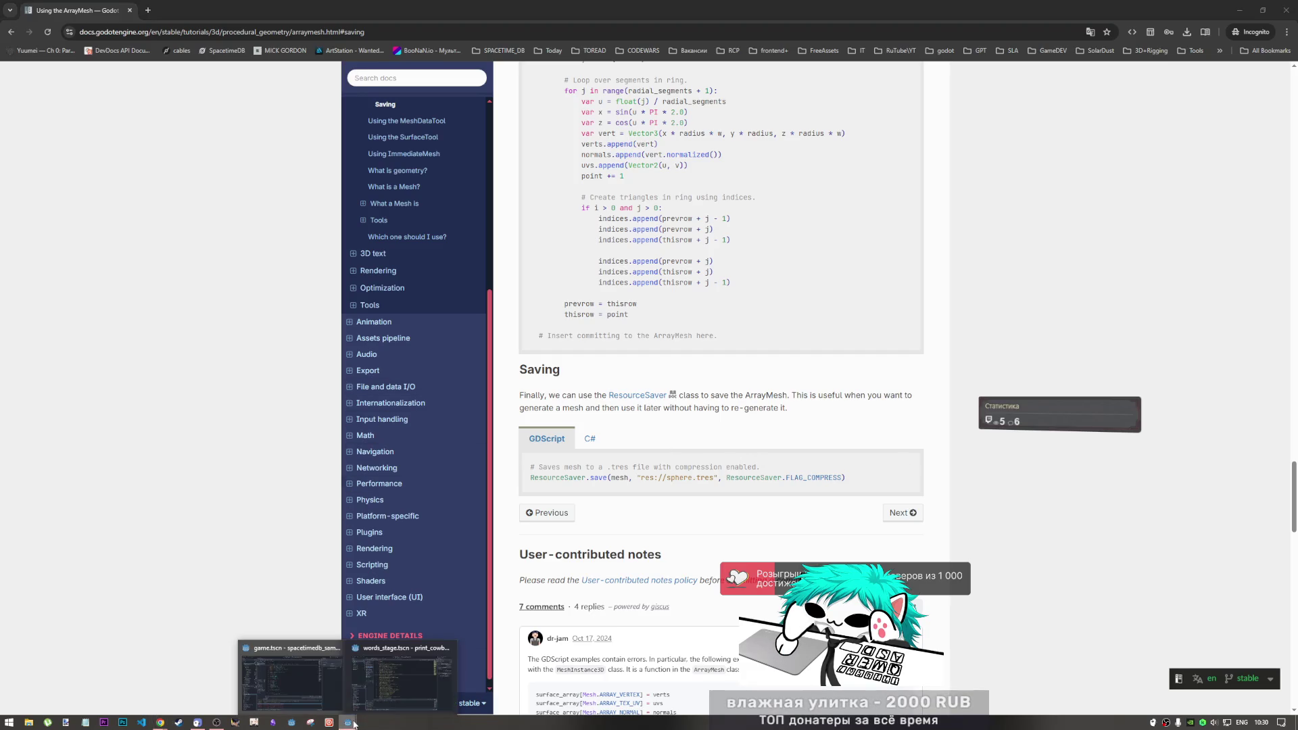
pyautogui.click(389, 670)
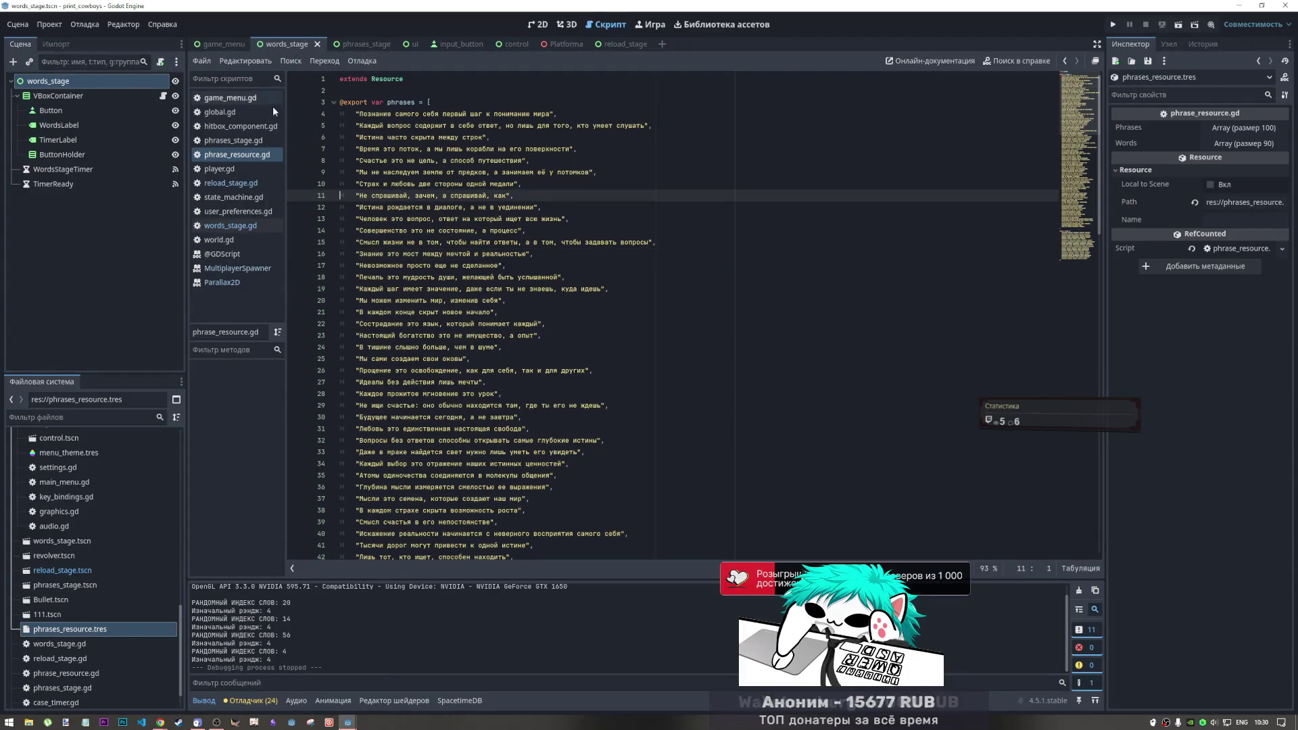
# Open phrases_stage.gd and select the phrases_quantity default value of 4
pyautogui.click(233, 140)
pyautogui.click(237, 154)
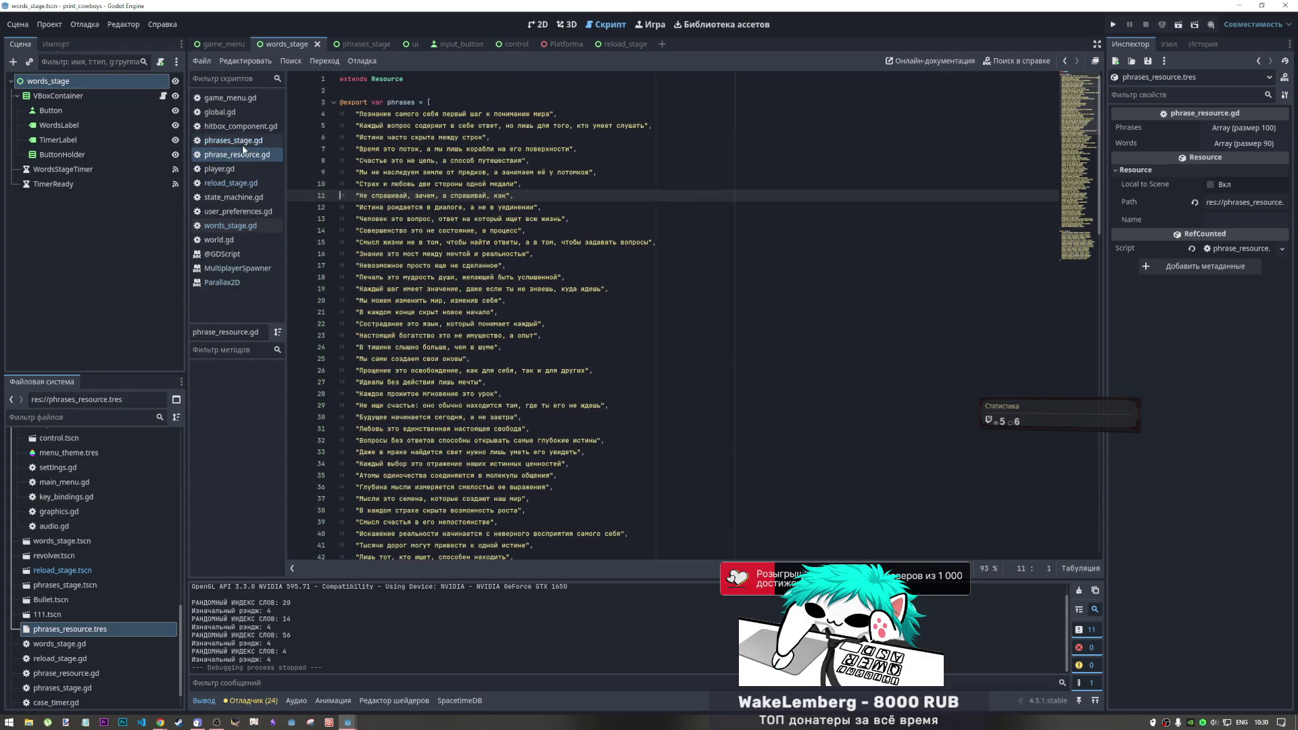
pyautogui.click(233, 141)
pyautogui.scroll(15, 541, 177)
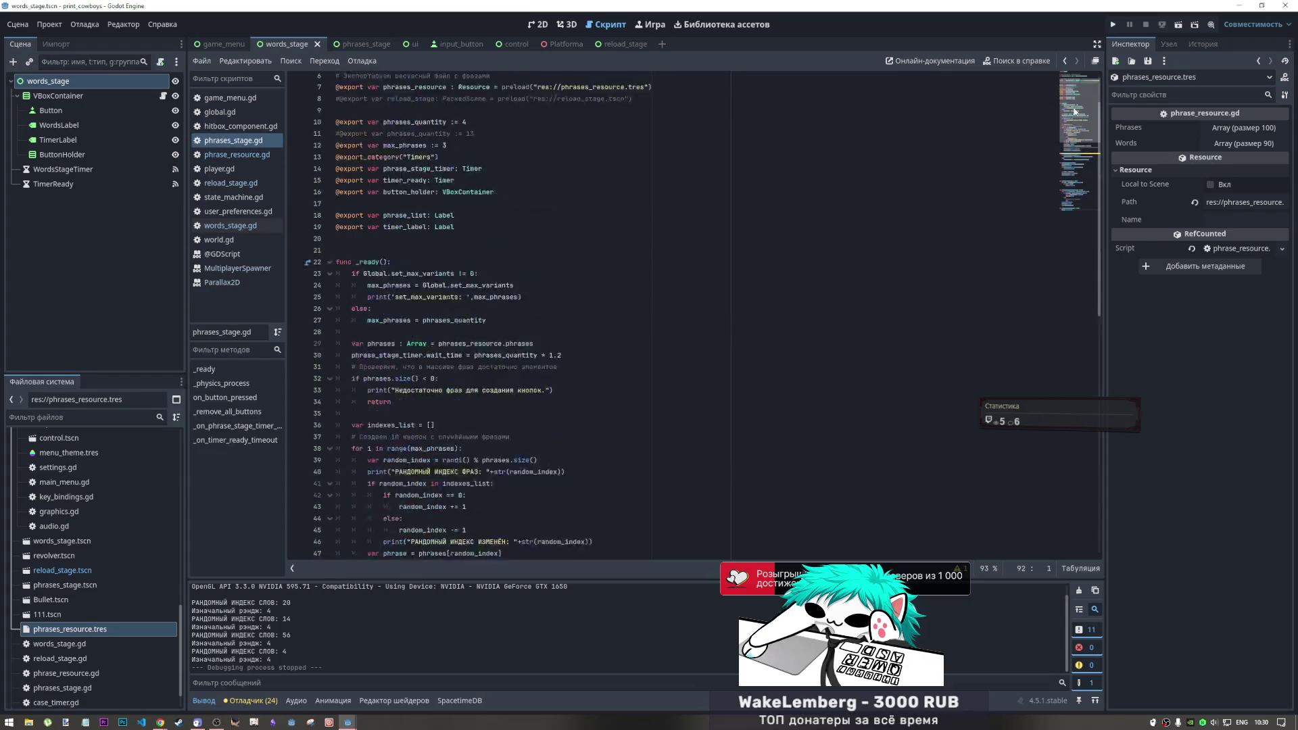
pyautogui.click(462, 254)
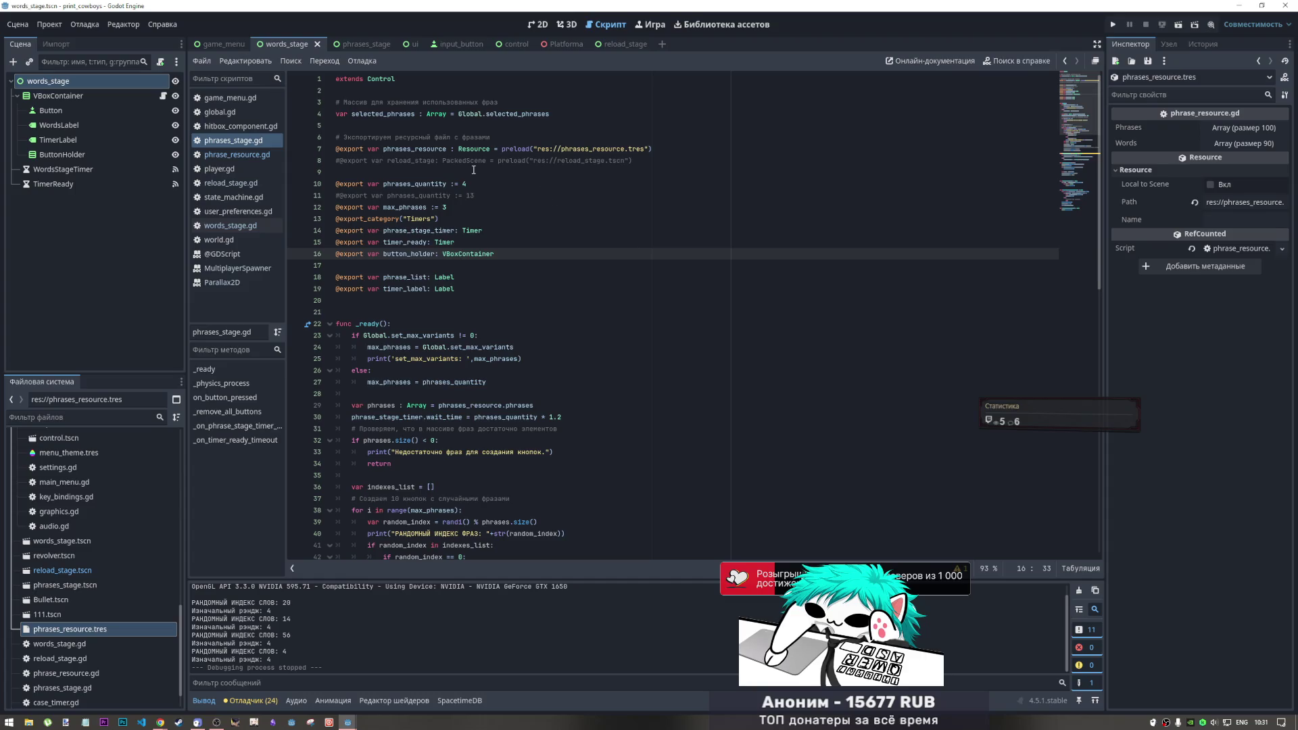
pyautogui.click(545, 161)
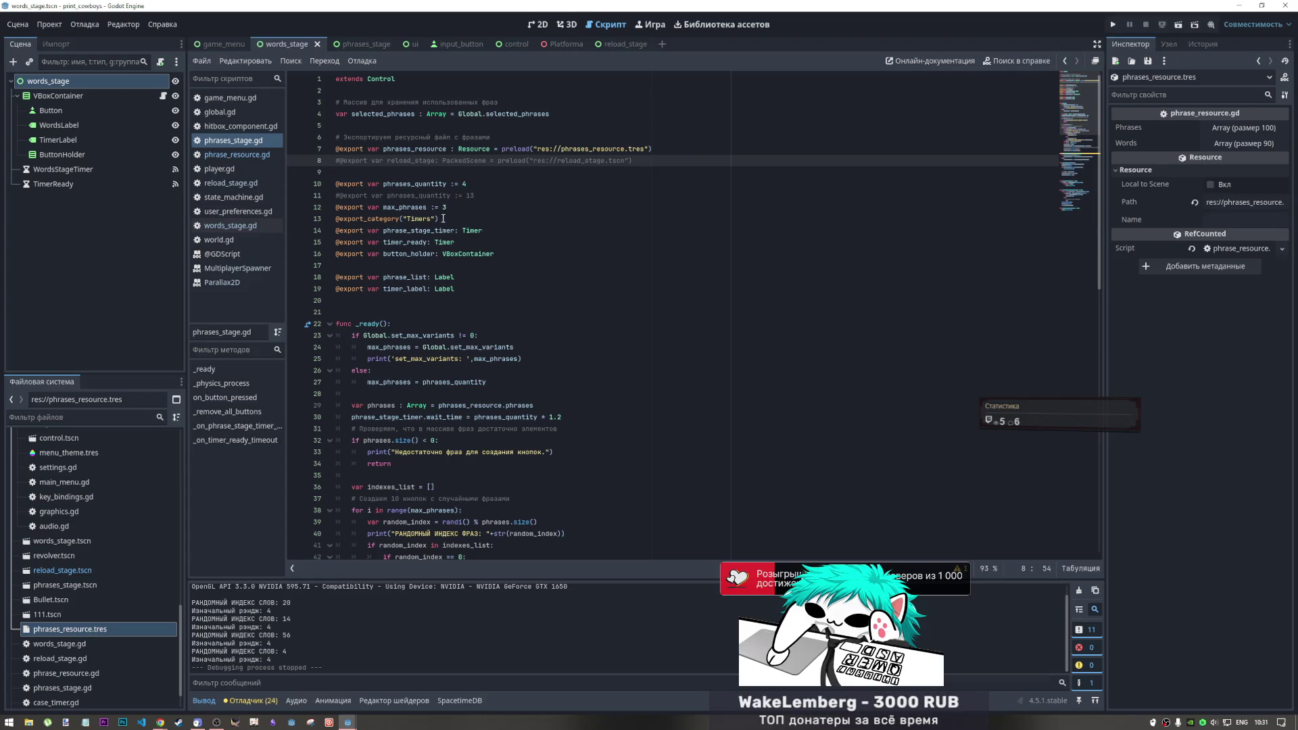
pyautogui.moveTo(466, 184); pyautogui.dragTo(451, 183)
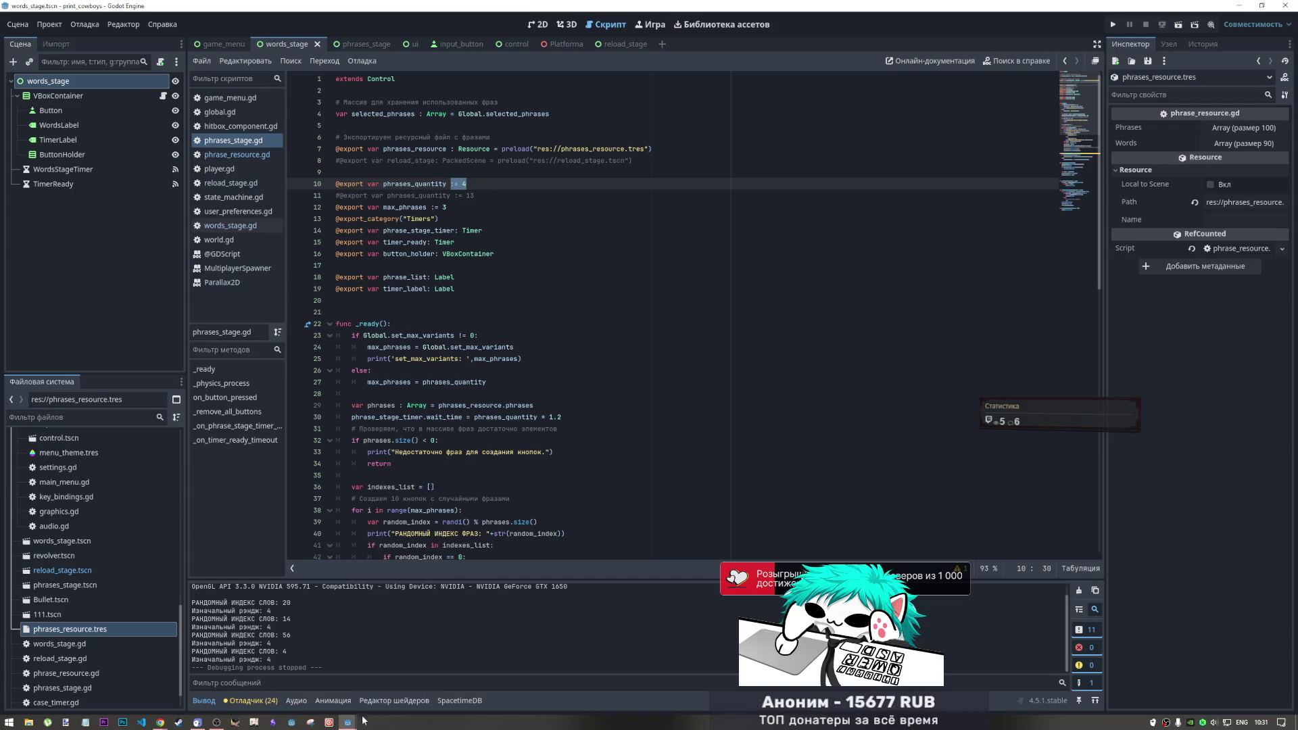
# Bring the spacetimedb_sample project window back to the front
pyautogui.moveTo(347, 721)
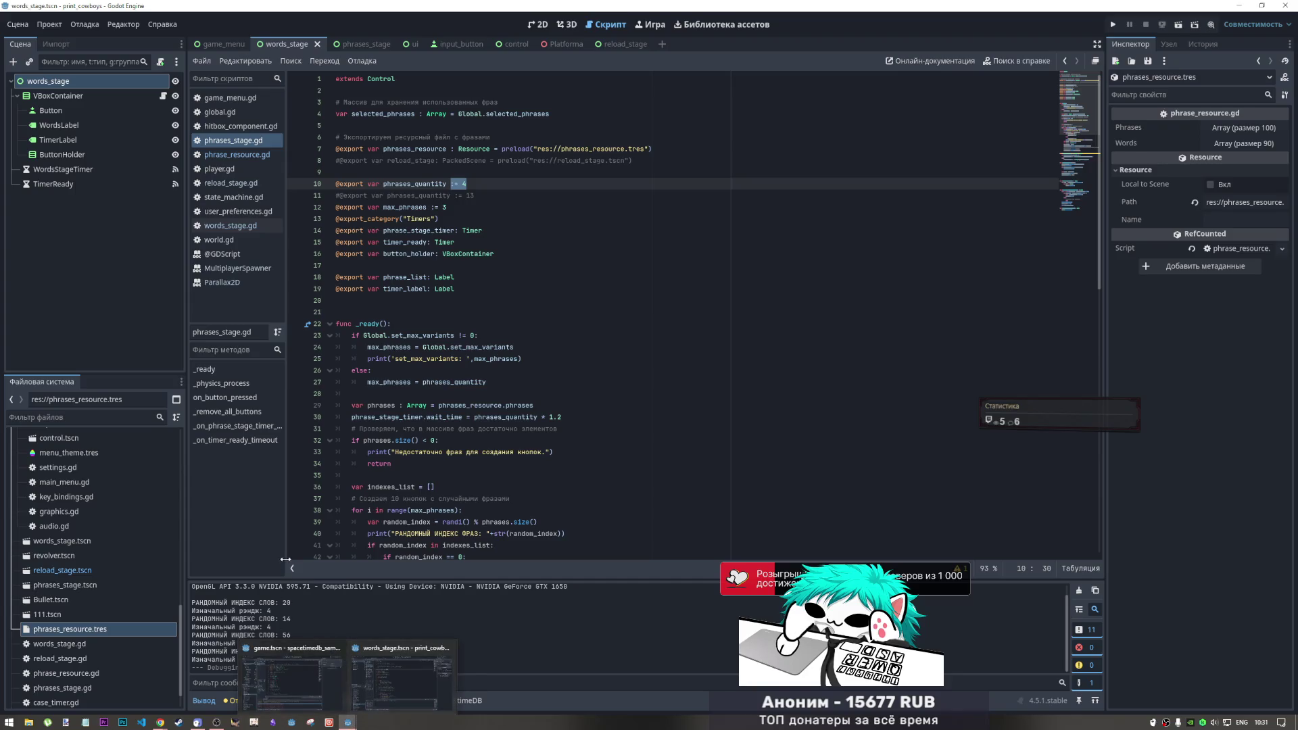
pyautogui.moveTo(159, 725)
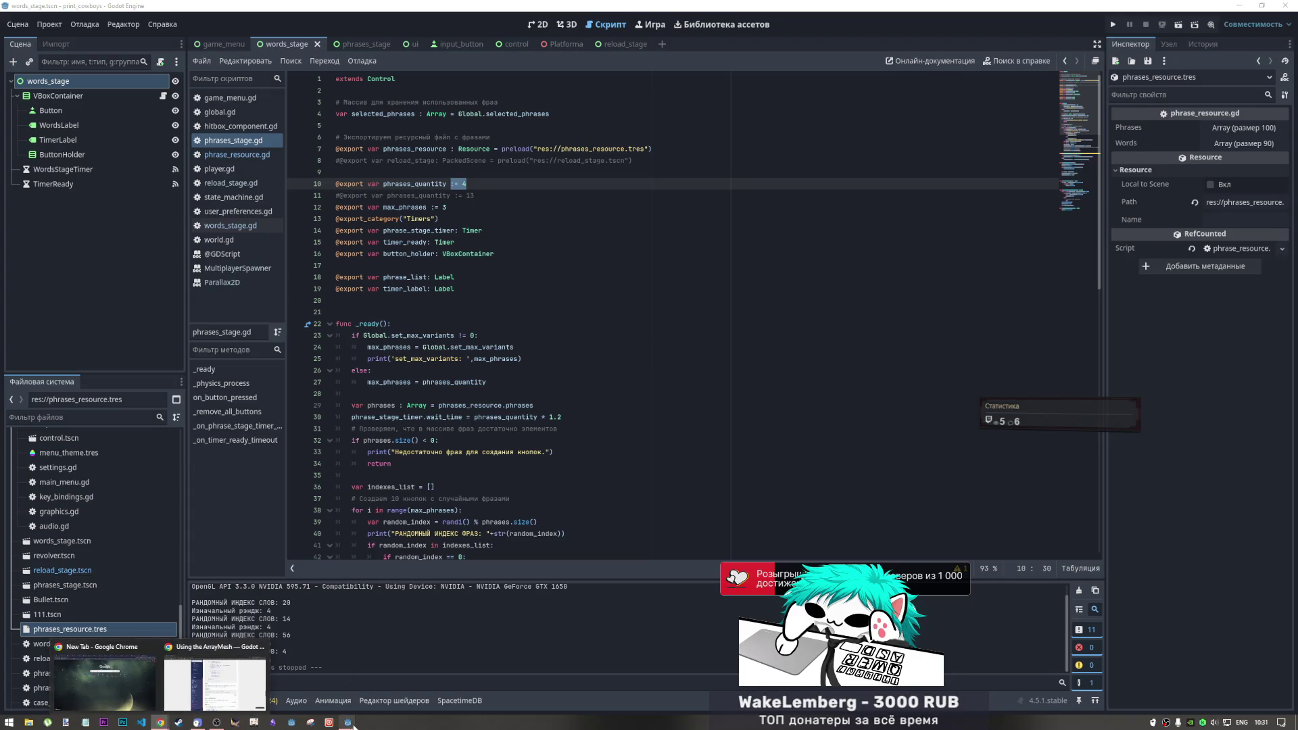
pyautogui.click(314, 679)
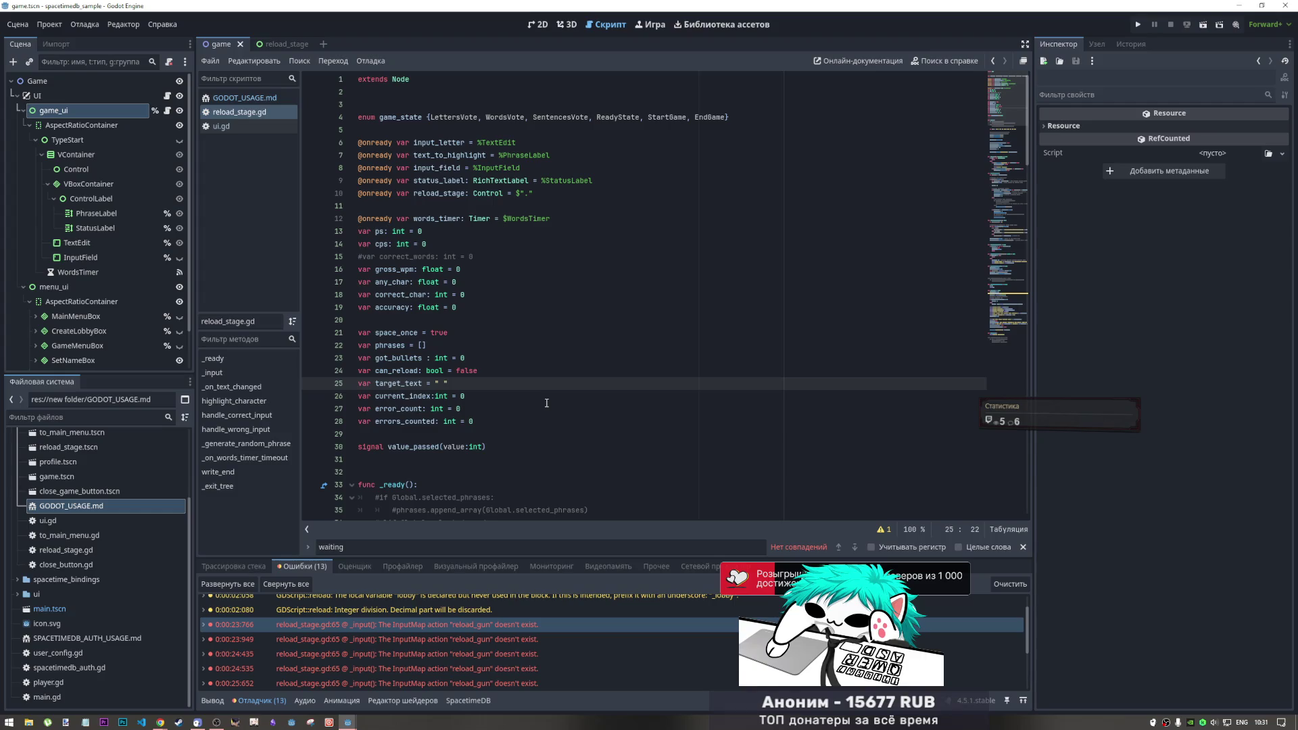
# Add Vote to the game_state enum and rename ReadyState to Ready
pyautogui.click(433, 119)
pyautogui.write(',')
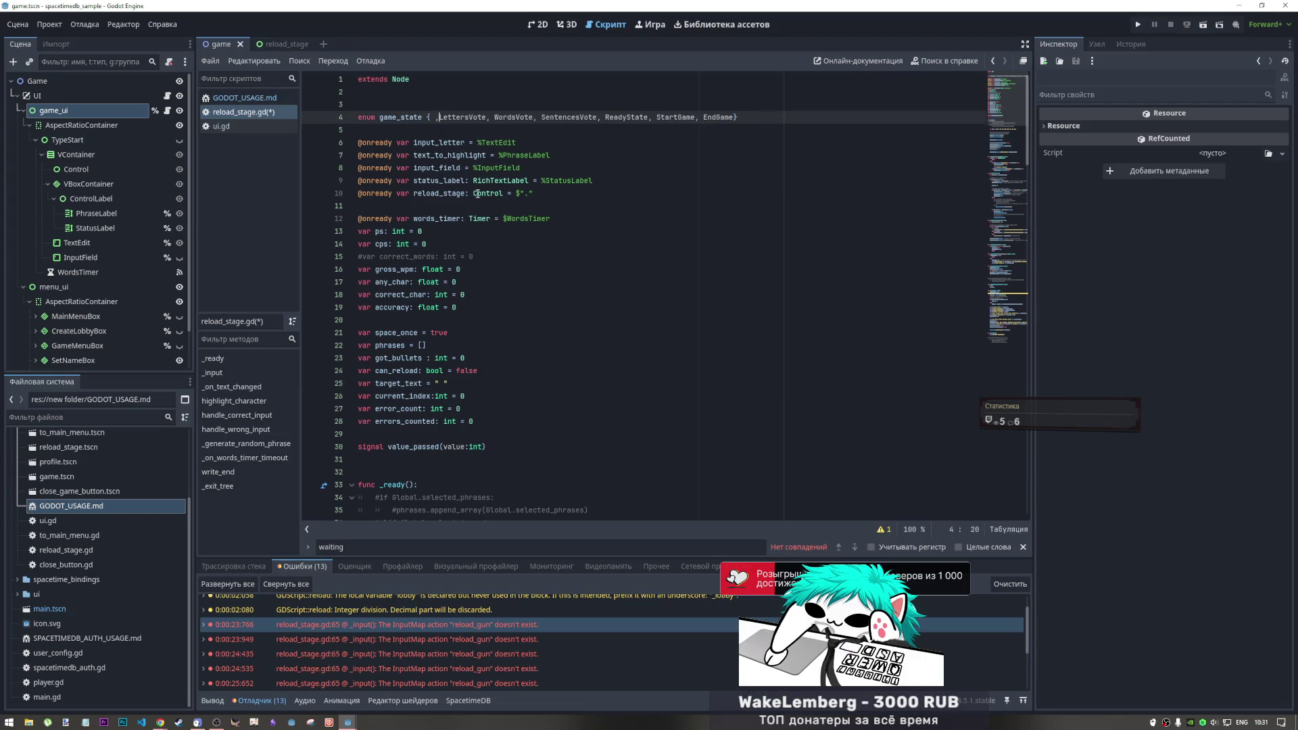
pyautogui.write('Vote')
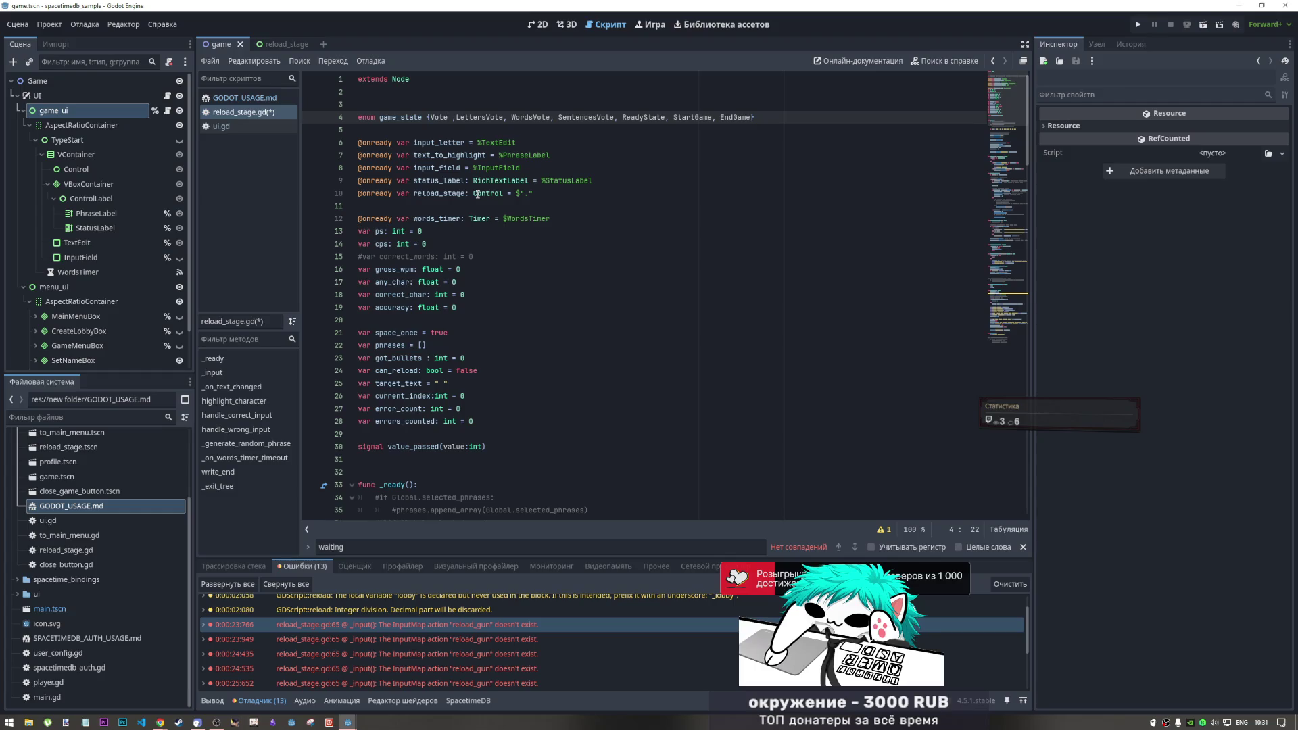
pyautogui.moveTo(666, 117); pyautogui.dragTo(643, 117)
pyautogui.press('BackSpace')
# Strip the Vote suffix from LettersVote, WordsVote and SentencesVote using multi-cursor selection
pyautogui.click(437, 117)
pyautogui.click(491, 117)
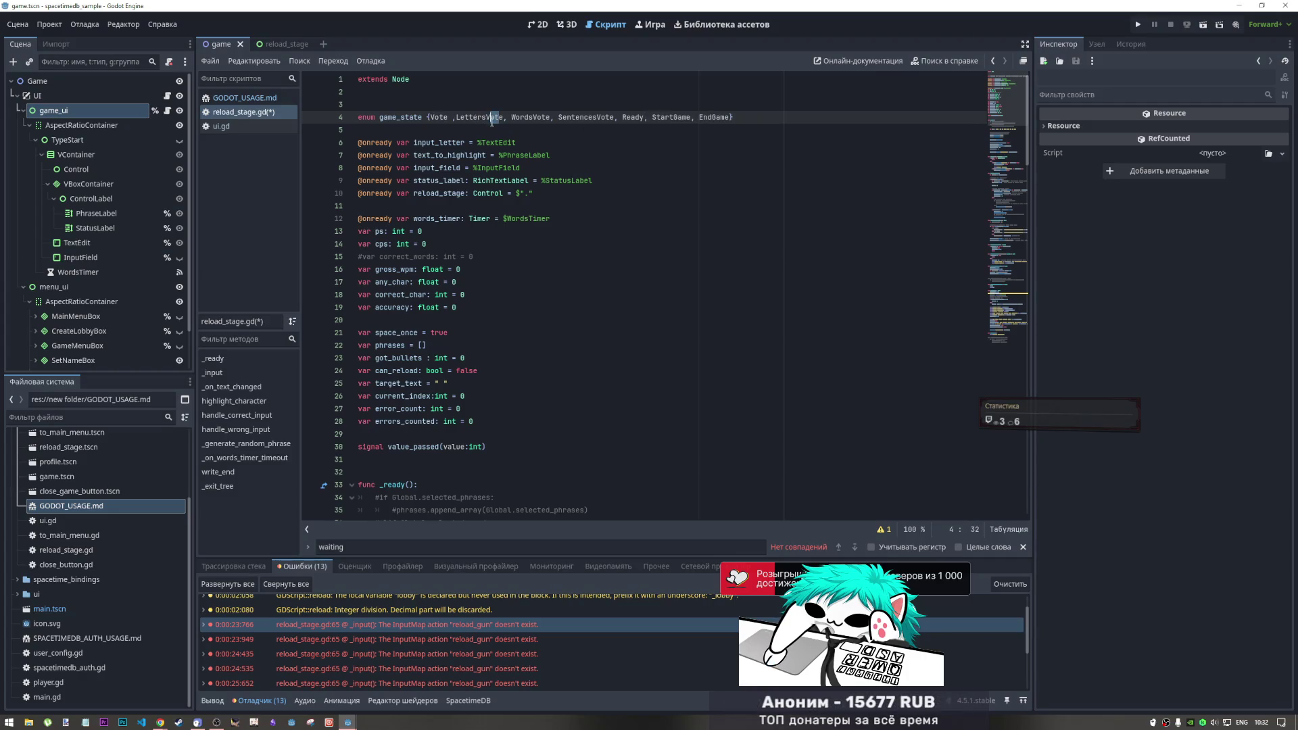
pyautogui.moveTo(487, 117); pyautogui.dragTo(505, 117)
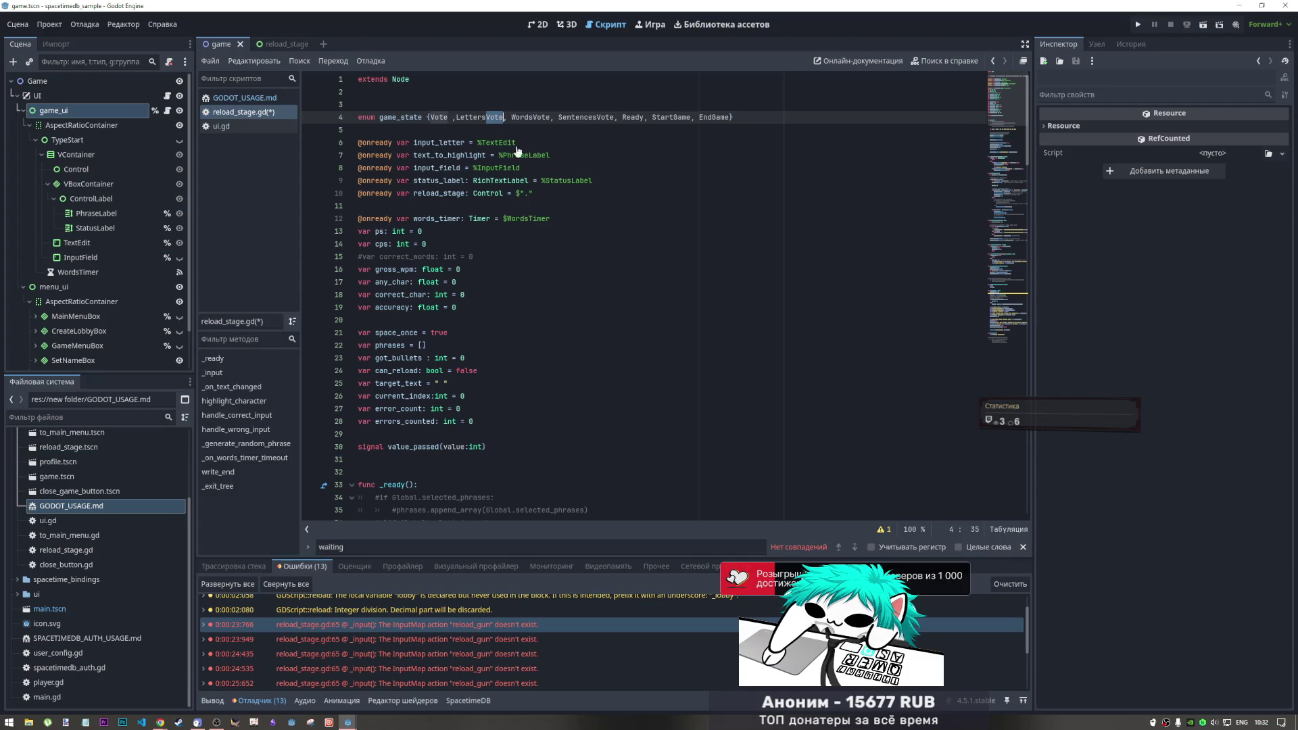
pyautogui.hotkey('ctrl', 'd')
pyautogui.hotkey('ctrl', 'd')
pyautogui.press('BackSpace')
pyautogui.click(459, 117)
pyautogui.press('Left')
pyautogui.press('Left')
pyautogui.press('Left')
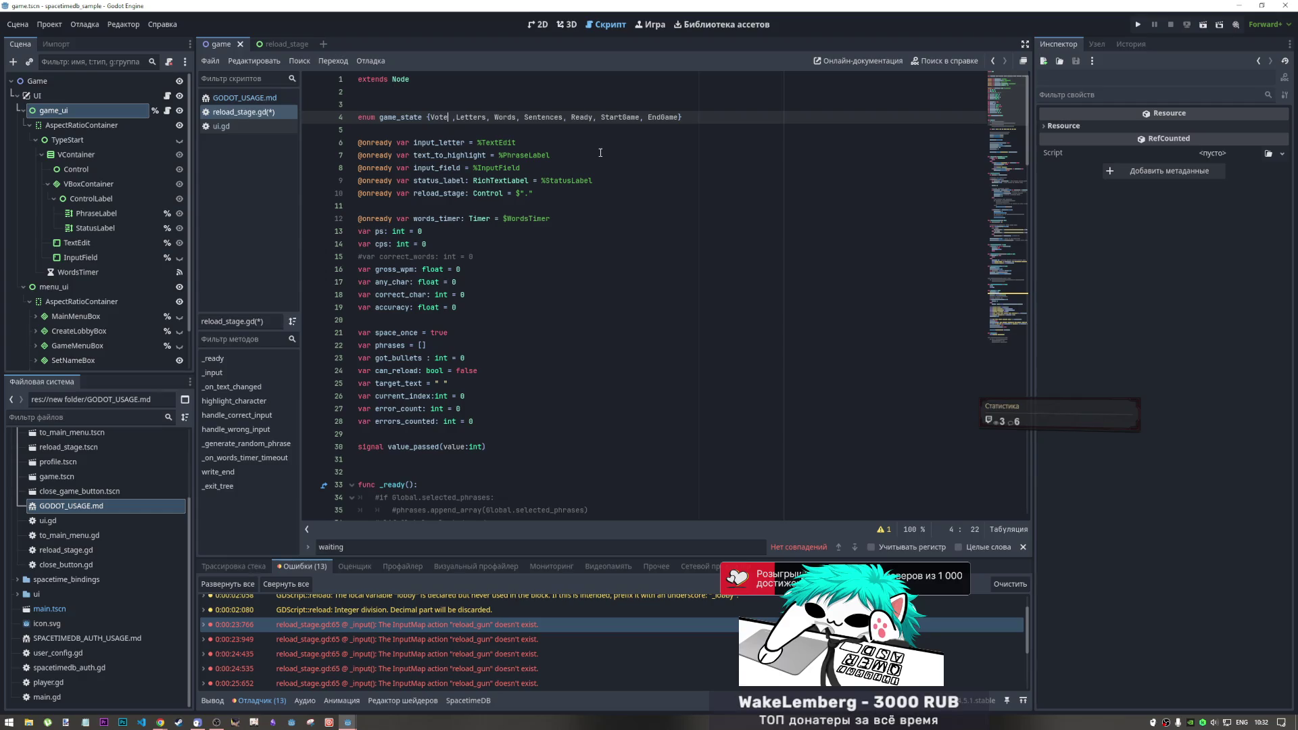
pyautogui.click(508, 117)
# Save reload_stage.gd and open GODOT_USAGE.md
pyautogui.hotkey('ctrl', 's')
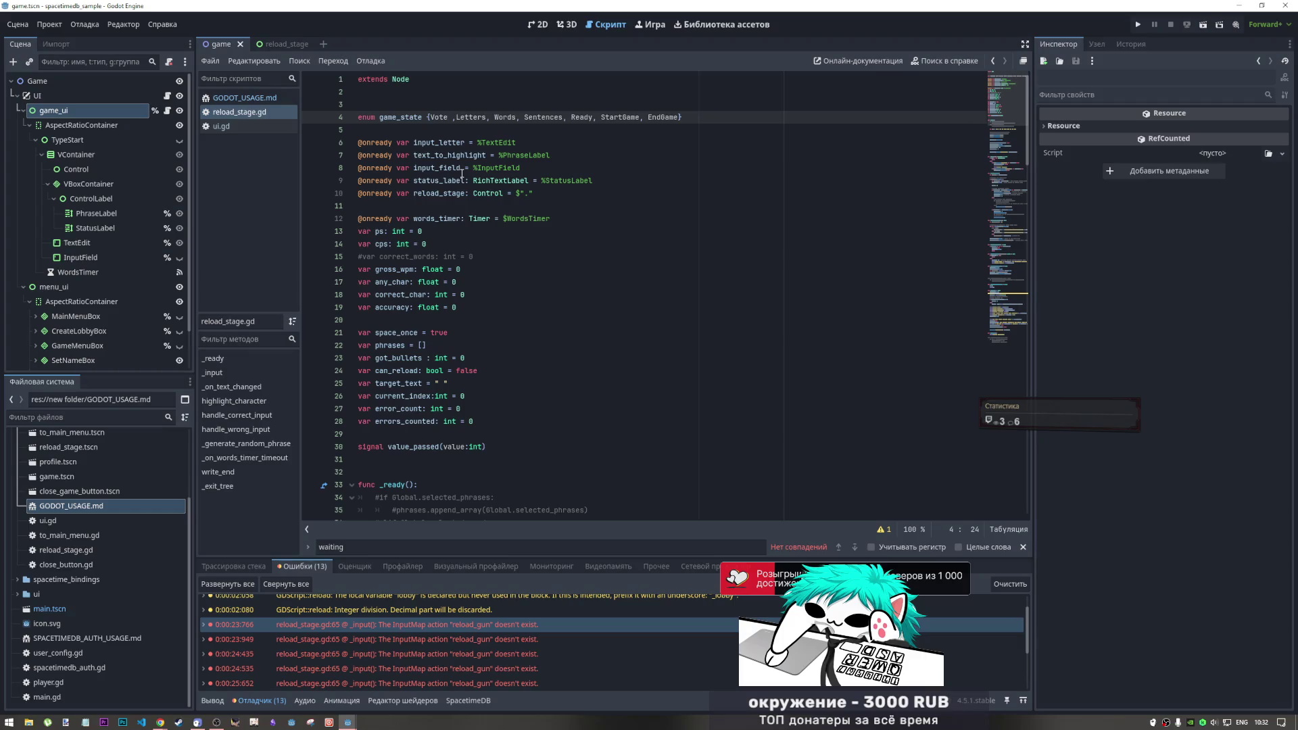
pyautogui.press('Left')
pyautogui.press('Left')
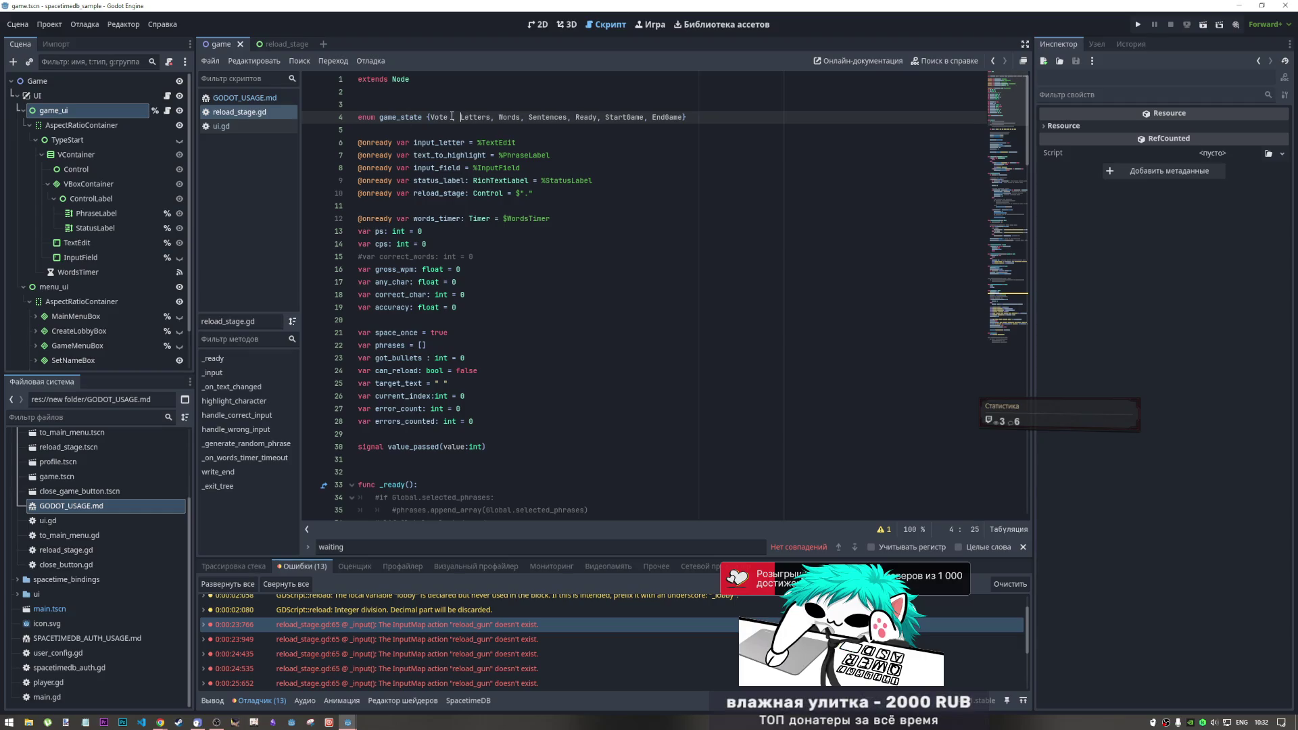
pyautogui.press('BackSpace')
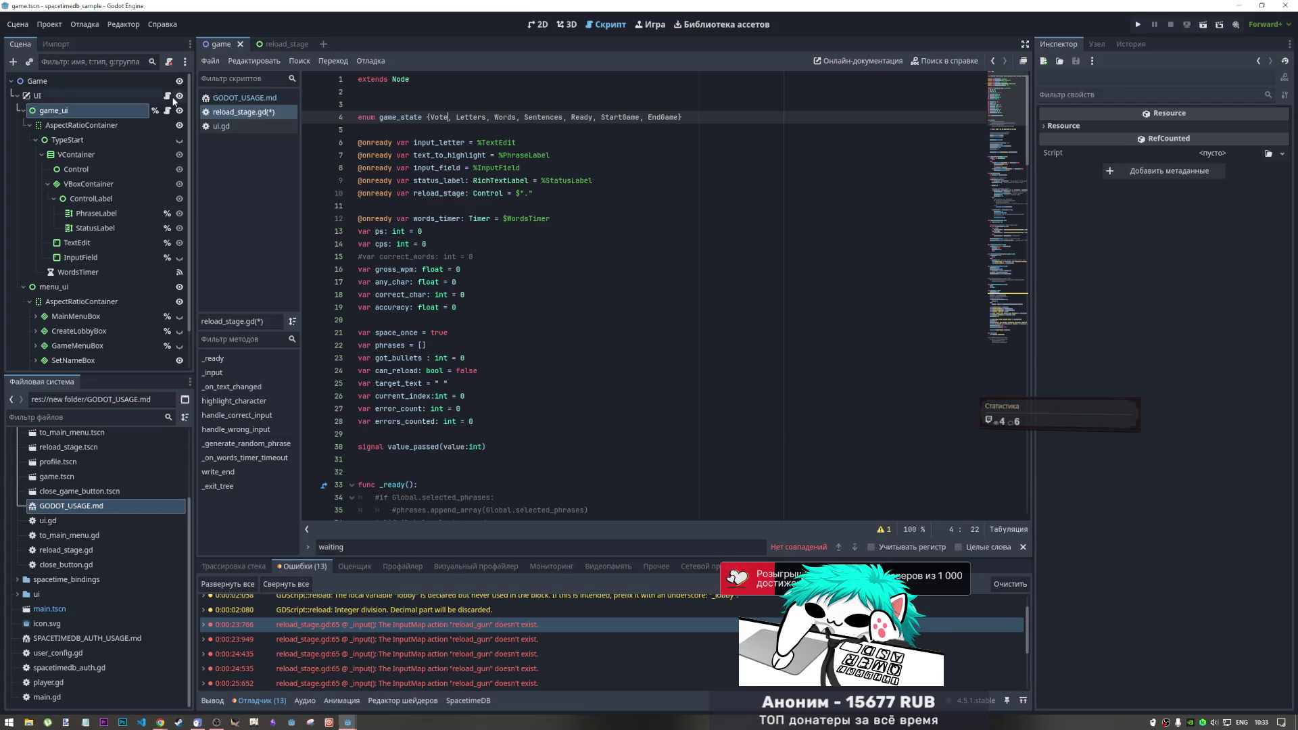
pyautogui.click(244, 98)
# Search GODOT_USAGE.md for 'vote' and select the letters and words example in _on_vote_pressed
pyautogui.hotkey('ctrl', 'f')
pyautogui.write('vote')
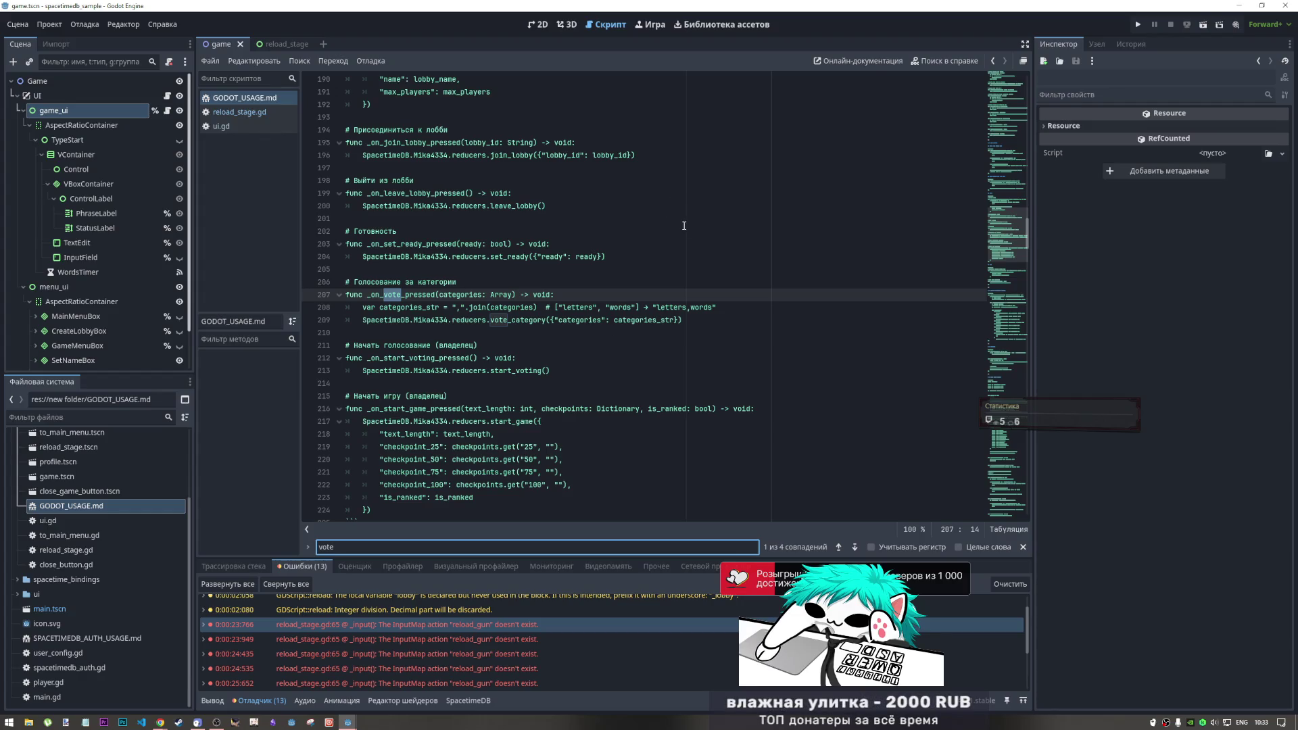
pyautogui.moveTo(629, 308); pyautogui.dragTo(573, 307)
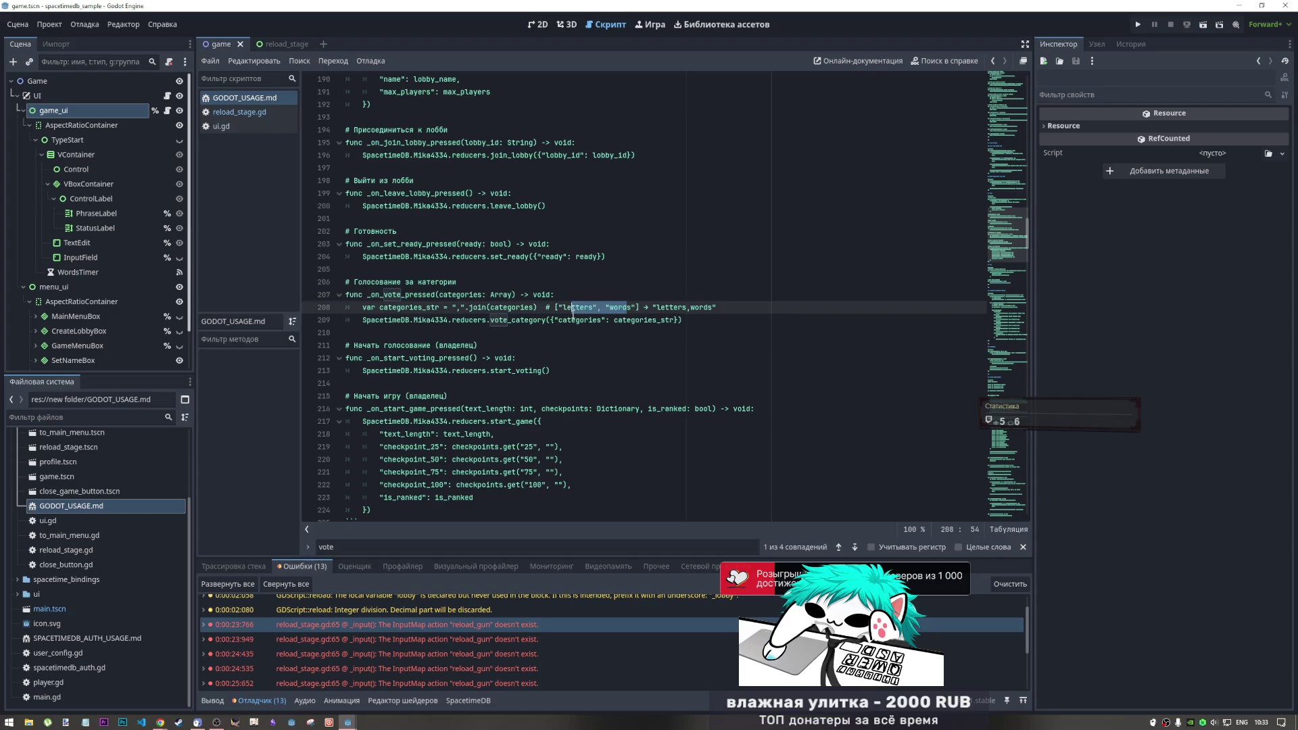
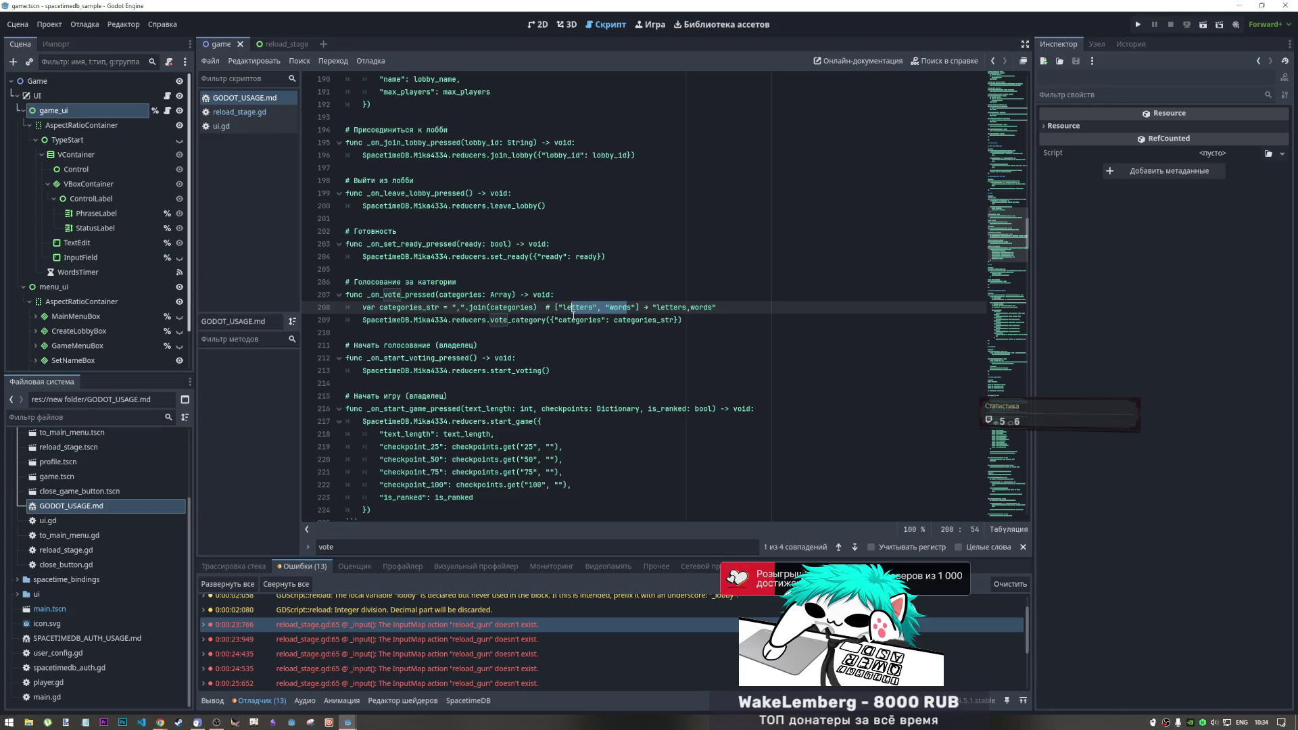
# Step forward through the 'vote' matches in GODOT_USAGE.md and read the voting reducer docs
pyautogui.scroll(-4, 574, 314)
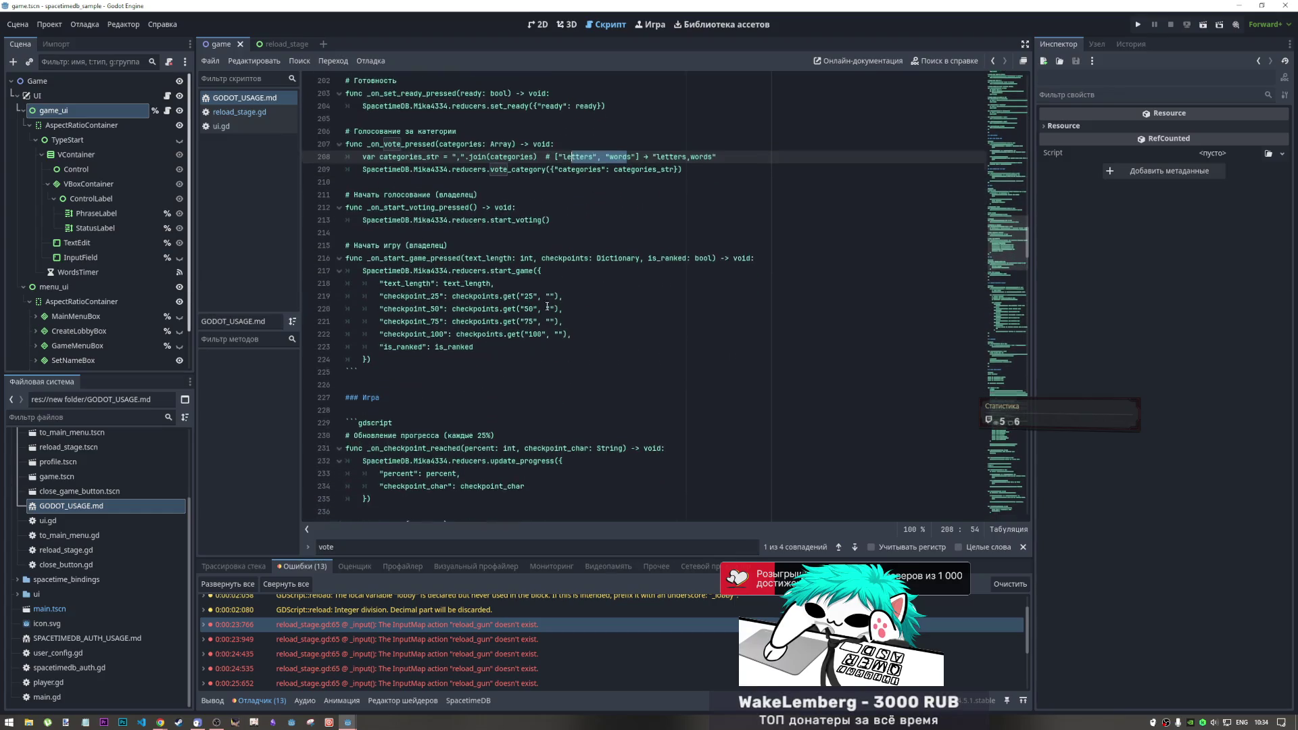
pyautogui.click(855, 548)
pyautogui.click(855, 547)
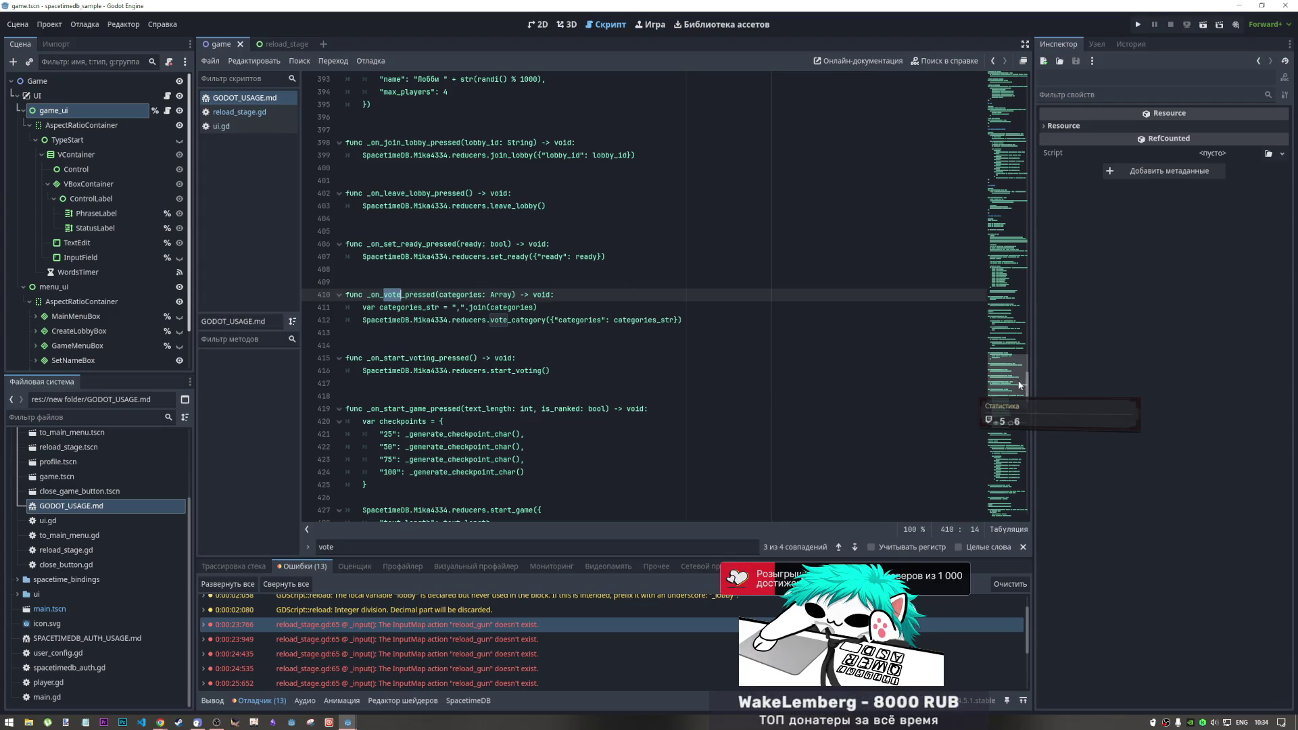
pyautogui.click(1016, 413)
pyautogui.scroll(-3, 1008, 414)
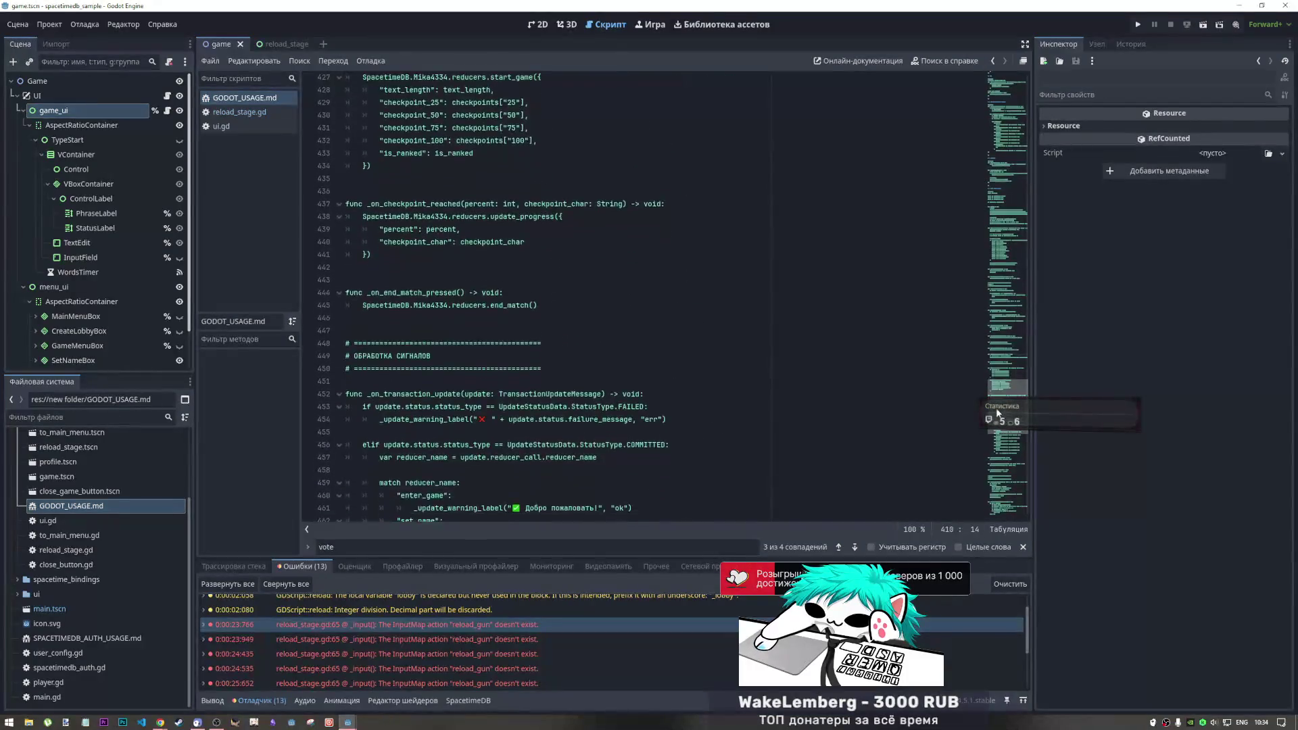
pyautogui.moveTo(998, 414); pyautogui.dragTo(995, 492)
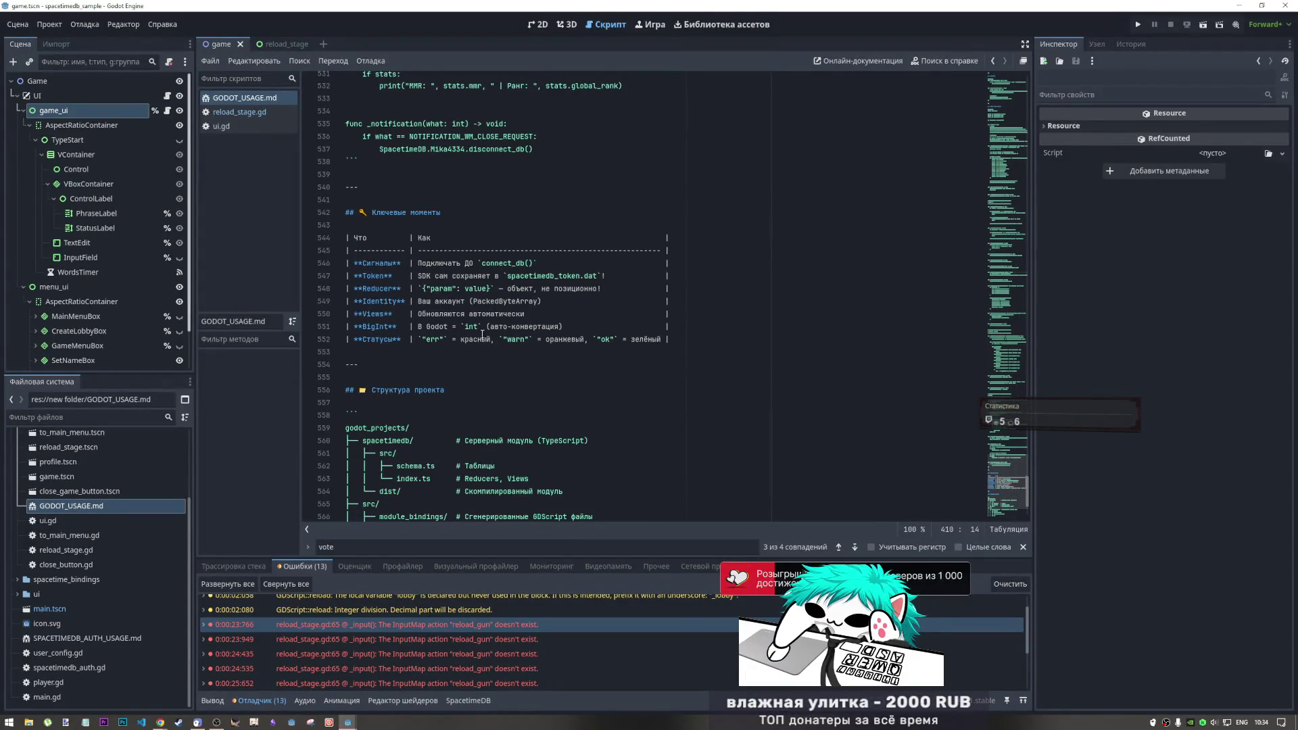
pyautogui.scroll(-2, 507, 320)
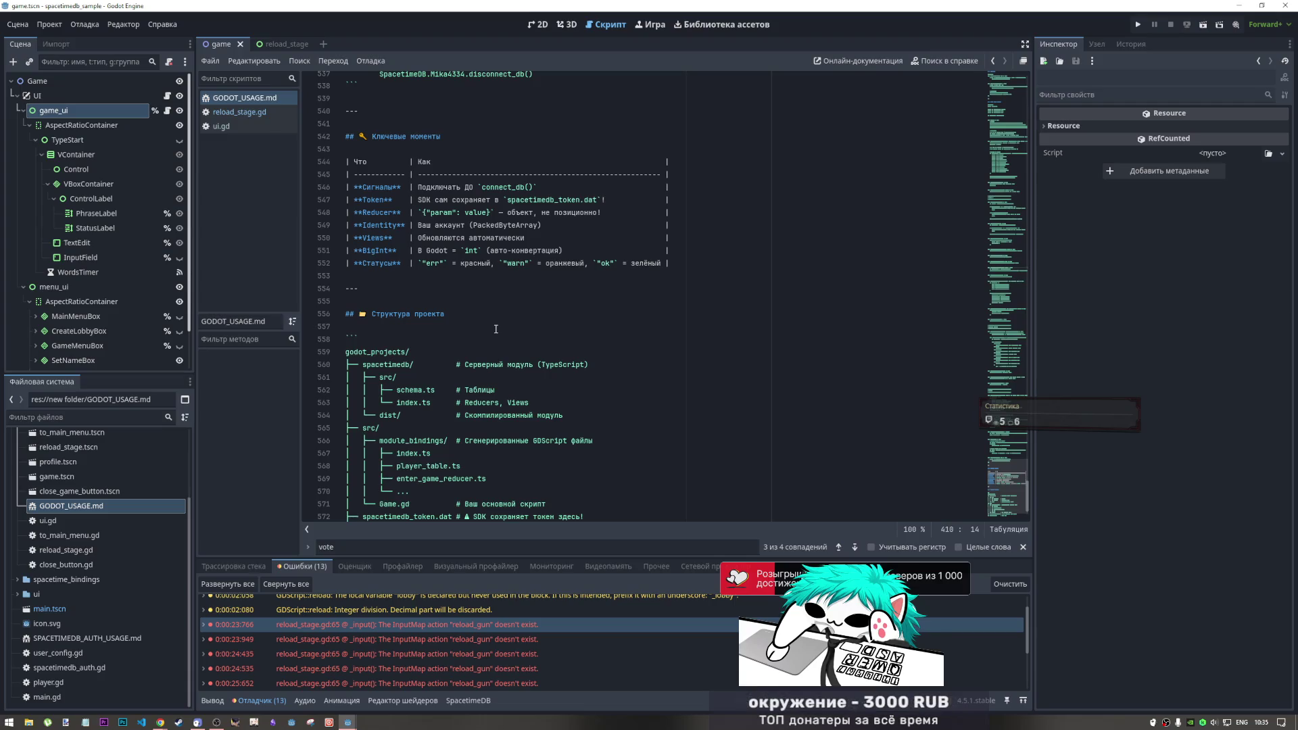
pyautogui.scroll(9, 1021, 474)
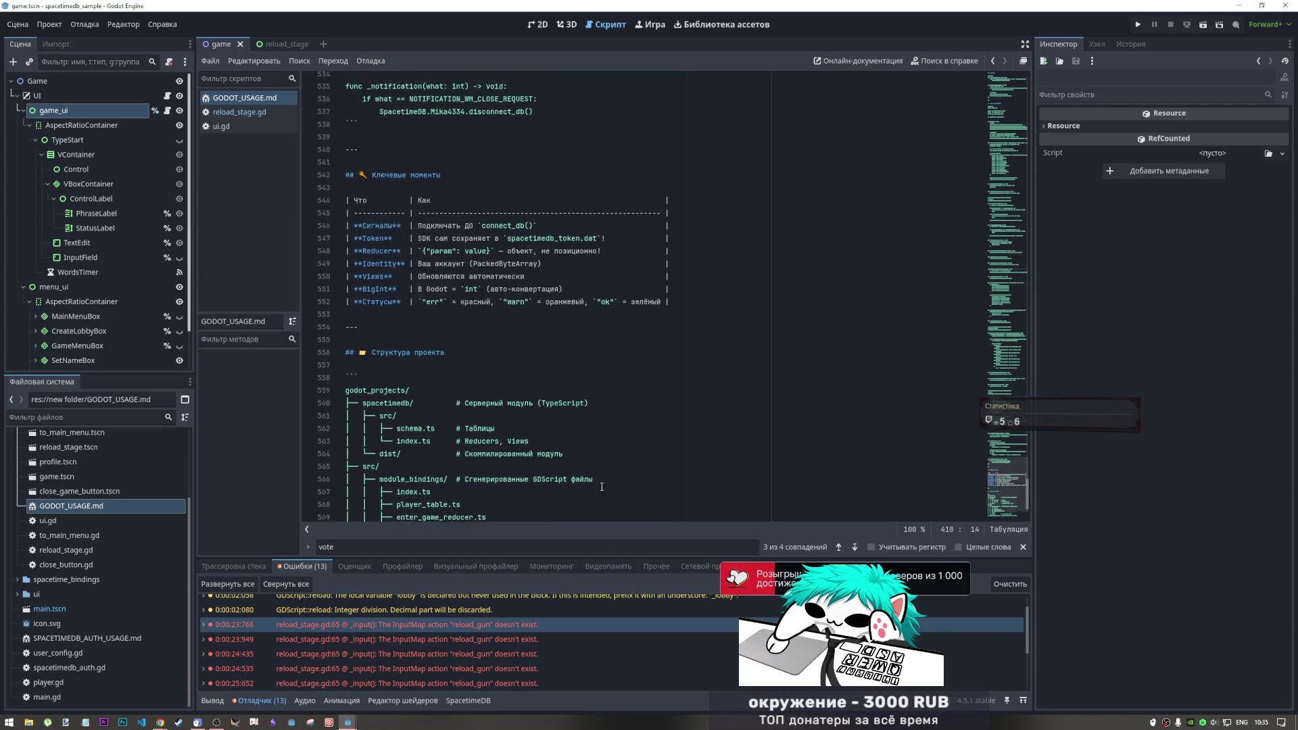
pyautogui.moveTo(1021, 475)
pyautogui.mouseDown()
pyautogui.moveTo(1007, 293)
pyautogui.moveTo(1002, 359)
pyautogui.mouseUp()
pyautogui.scroll(10, 961, 419)
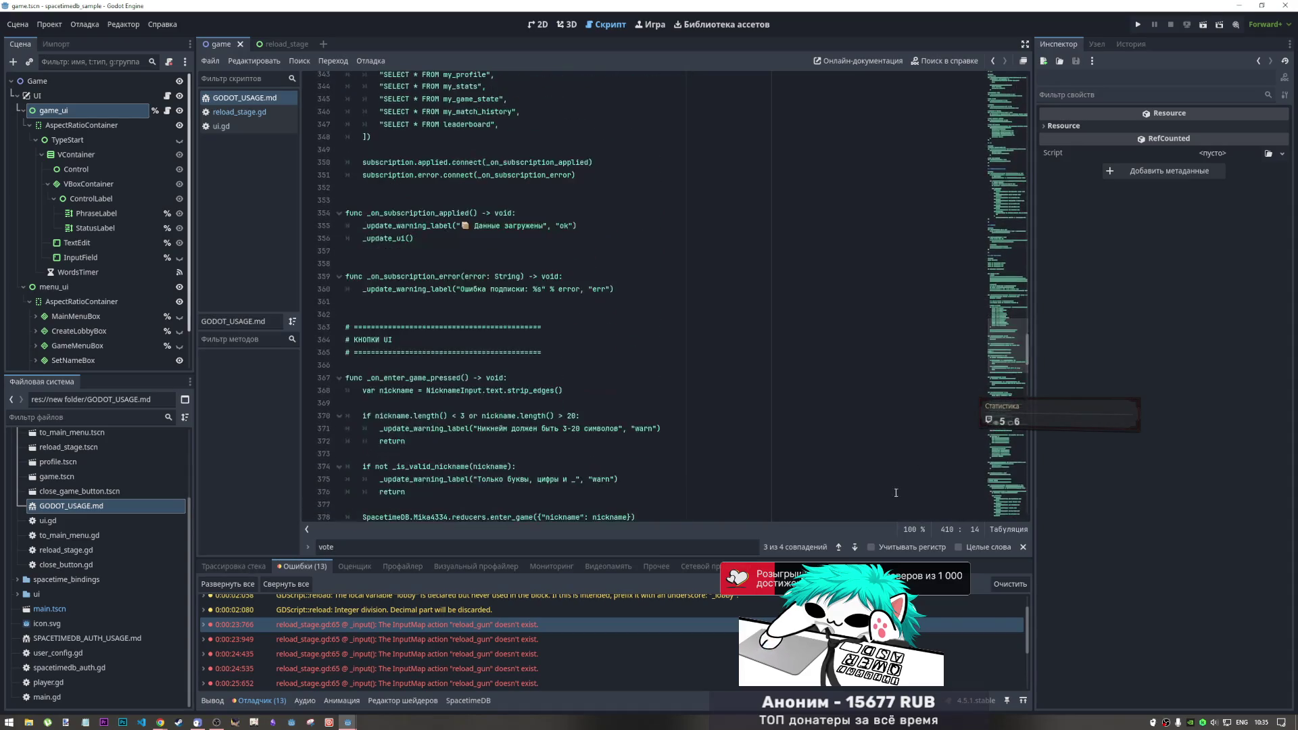
# Step back through the vote matches between lines 410, 412 and 209, ending on line 209
pyautogui.click(839, 548)
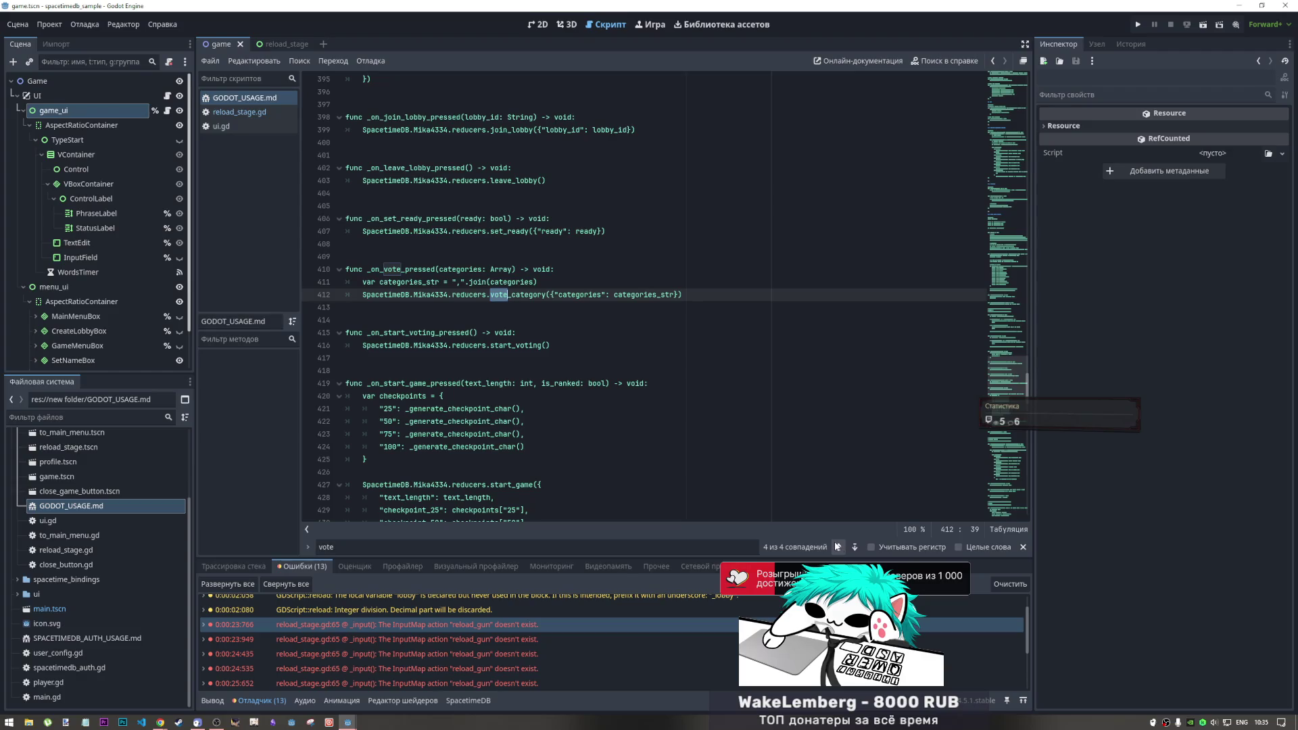
pyautogui.click(838, 547)
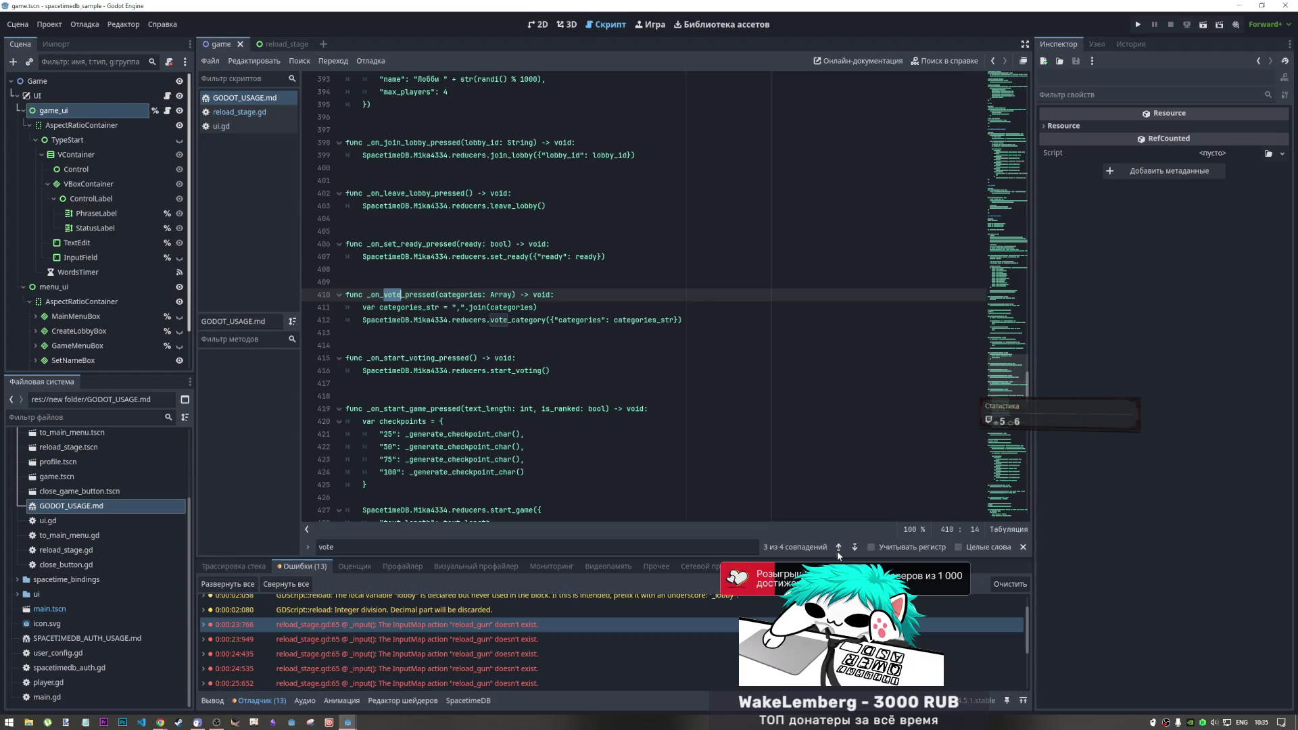
pyautogui.click(838, 548)
pyautogui.click(838, 547)
pyautogui.click(838, 548)
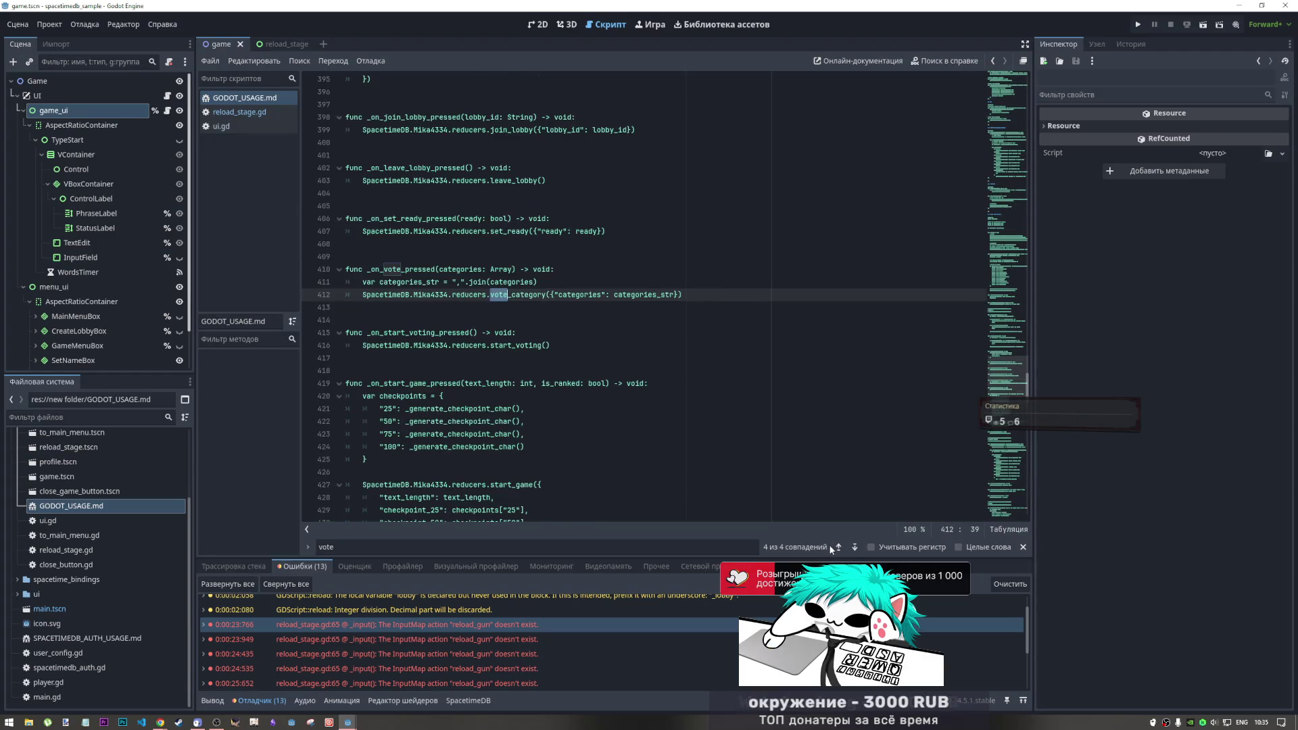
pyautogui.click(839, 547)
pyautogui.click(838, 547)
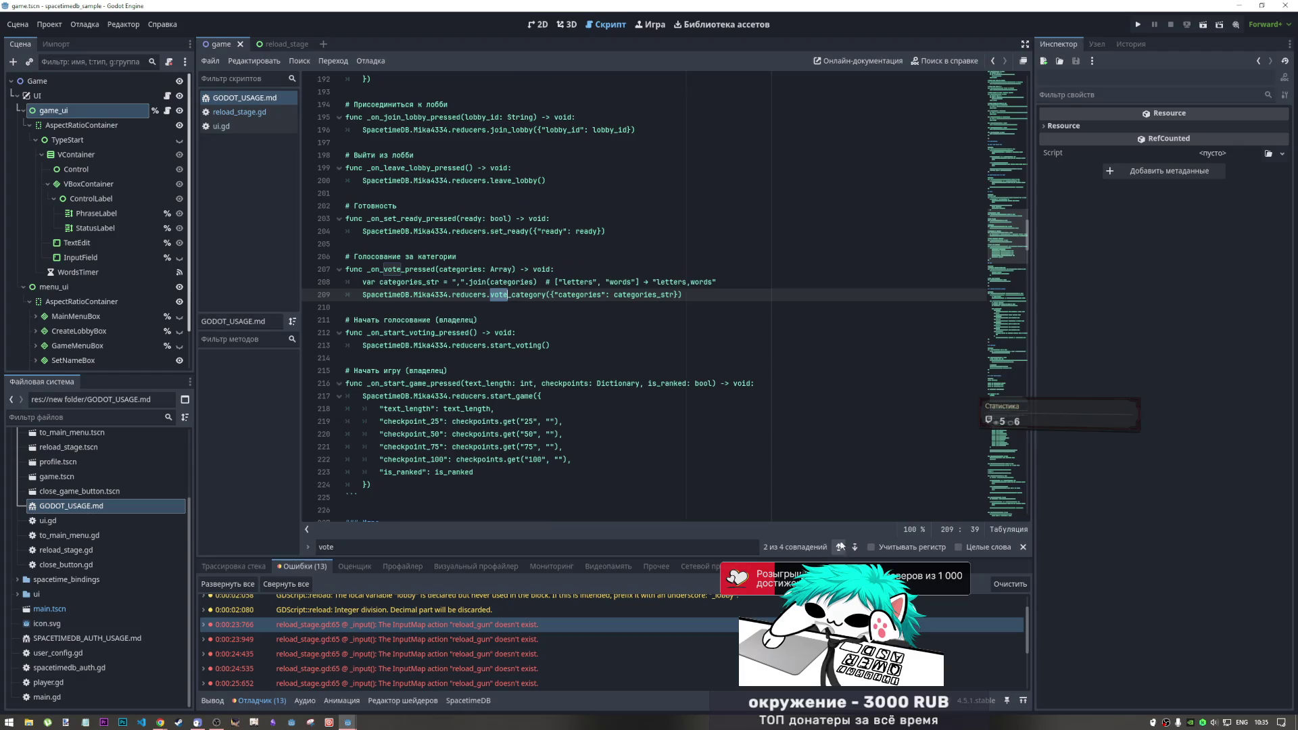
pyautogui.click(855, 547)
pyautogui.click(855, 547)
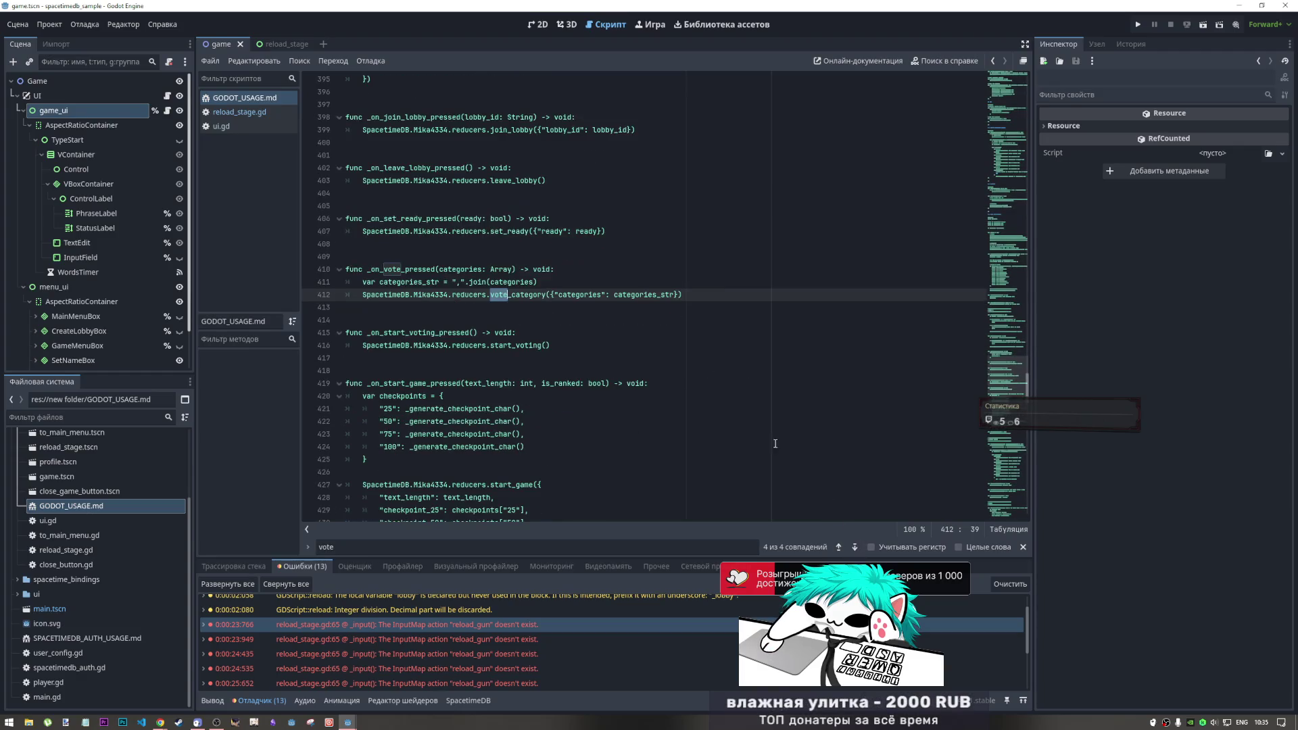
pyautogui.click(839, 547)
pyautogui.click(839, 547)
# Select the voting function block on lines 206–209, then switch to reload_stage.gd
pyautogui.click(716, 294)
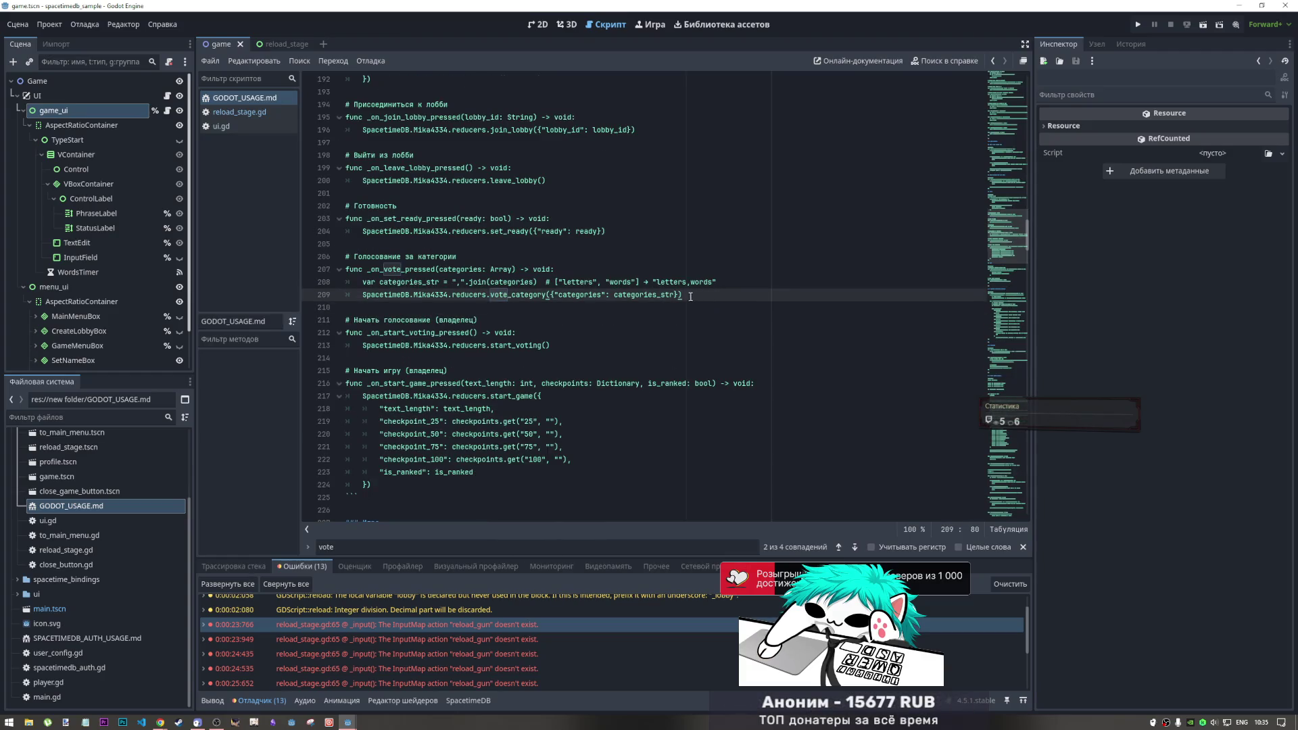
pyautogui.keyDown('shift'); pyautogui.click(329, 260); pyautogui.keyUp('shift')
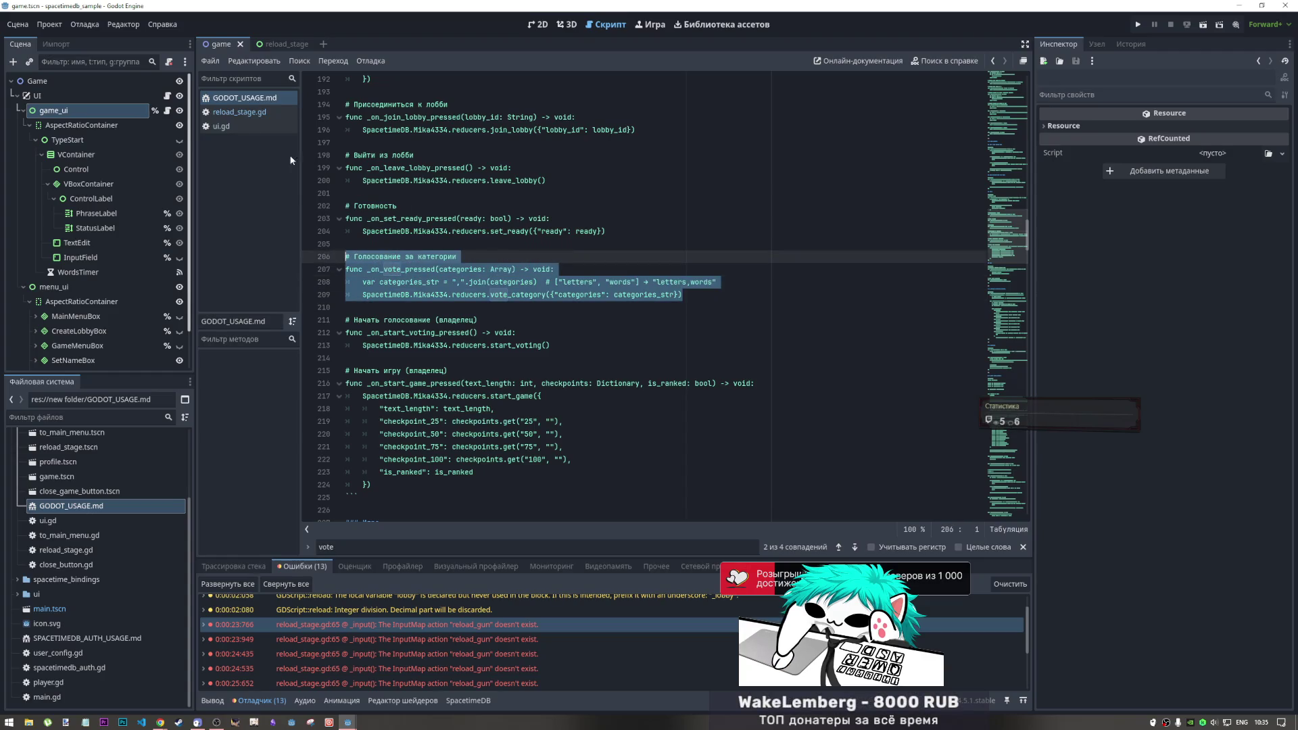
pyautogui.click(239, 112)
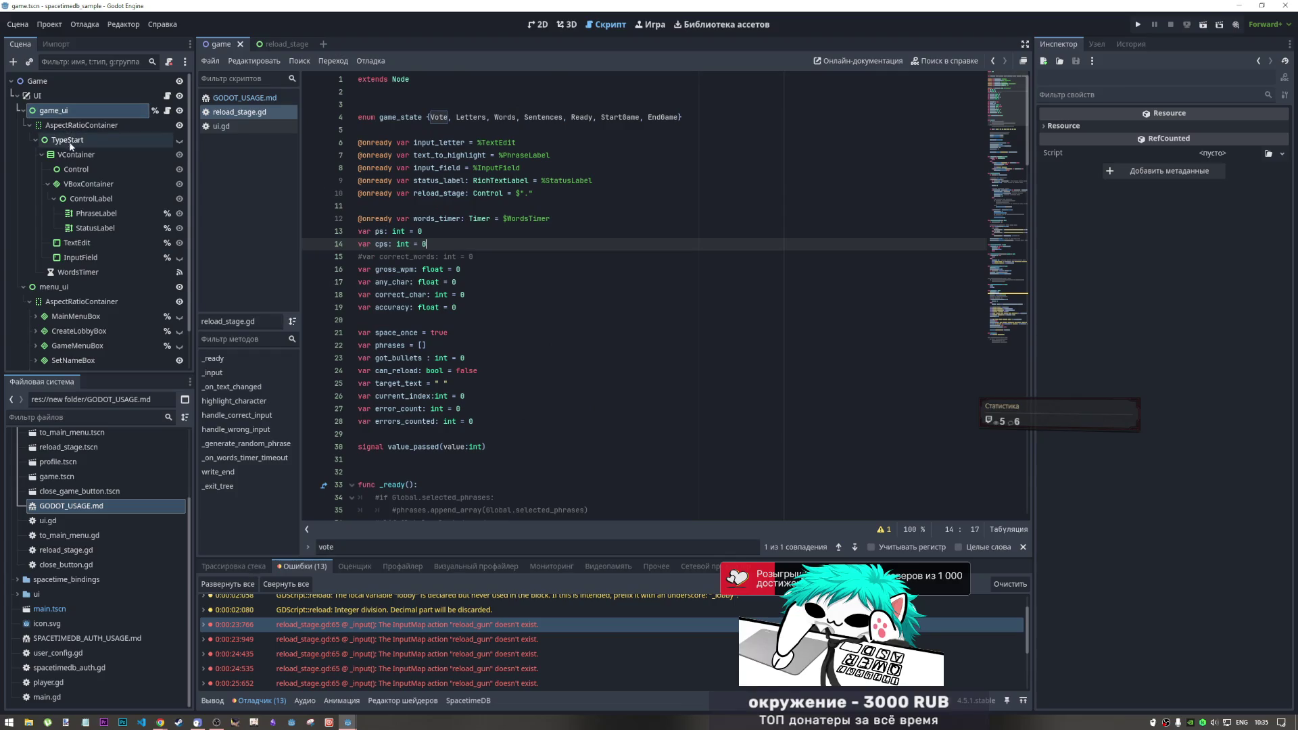
# Select AspectRatioContainer and TypeStart, expanding TypeStart to show its children
pyautogui.click(36, 140)
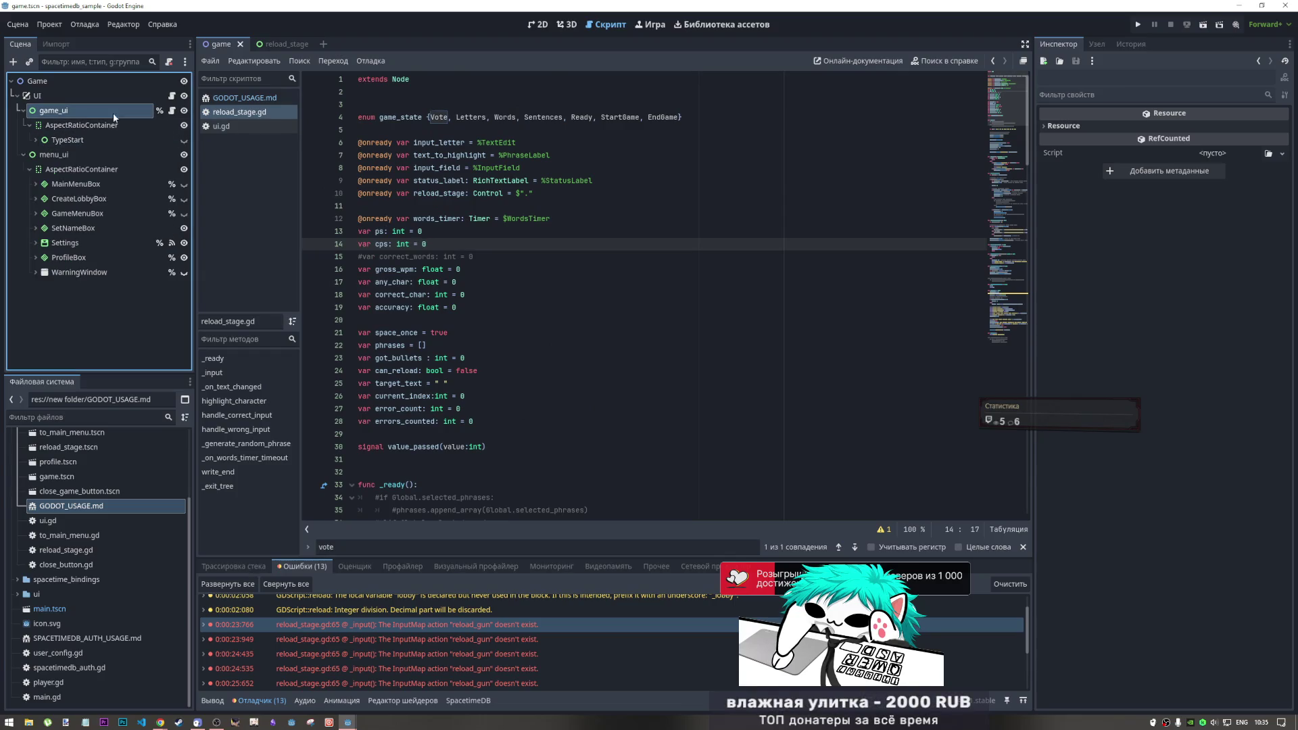
pyautogui.click(41, 140)
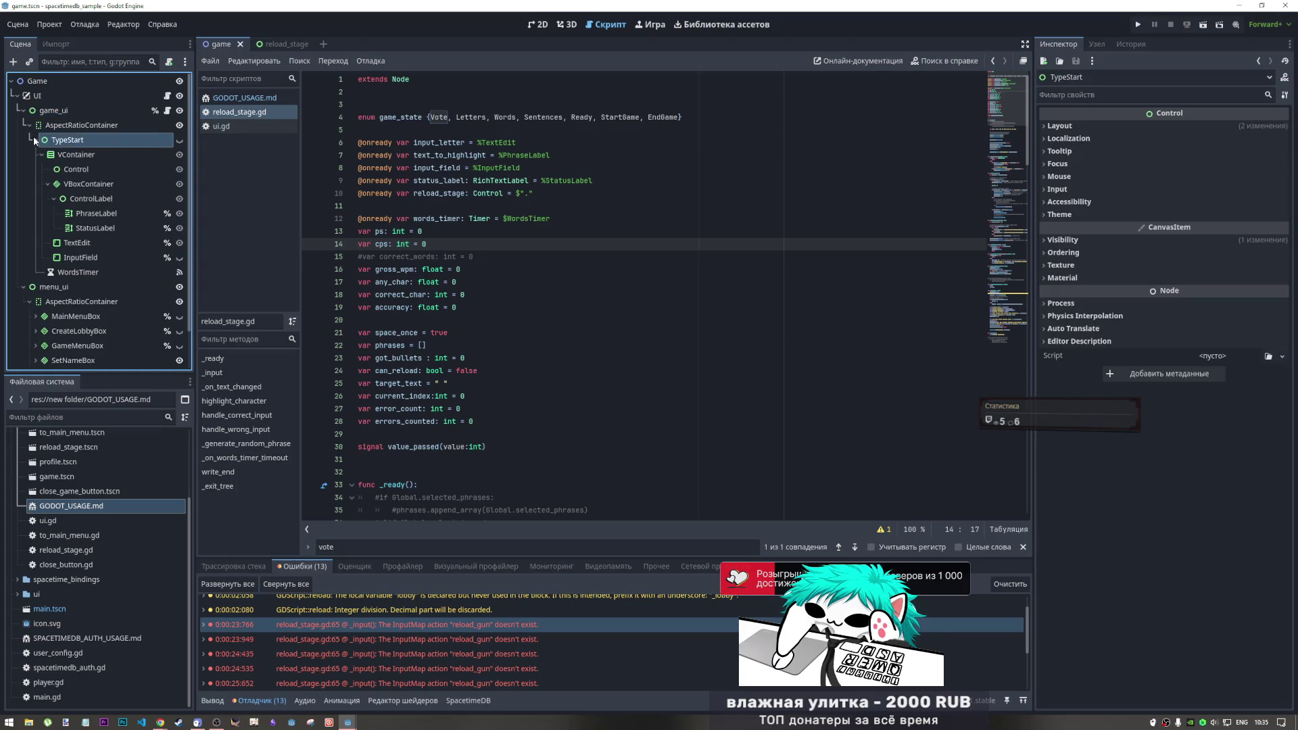
pyautogui.click(62, 126)
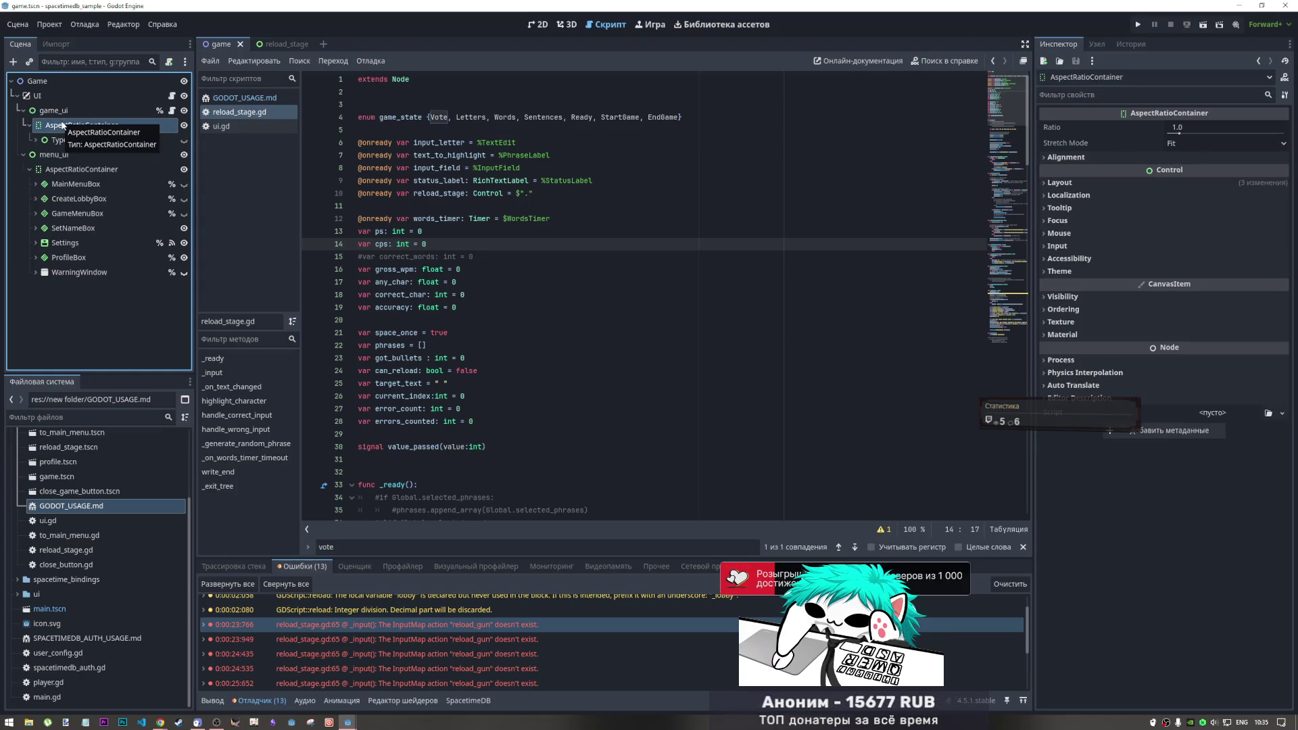
pyautogui.rightClick(62, 125)
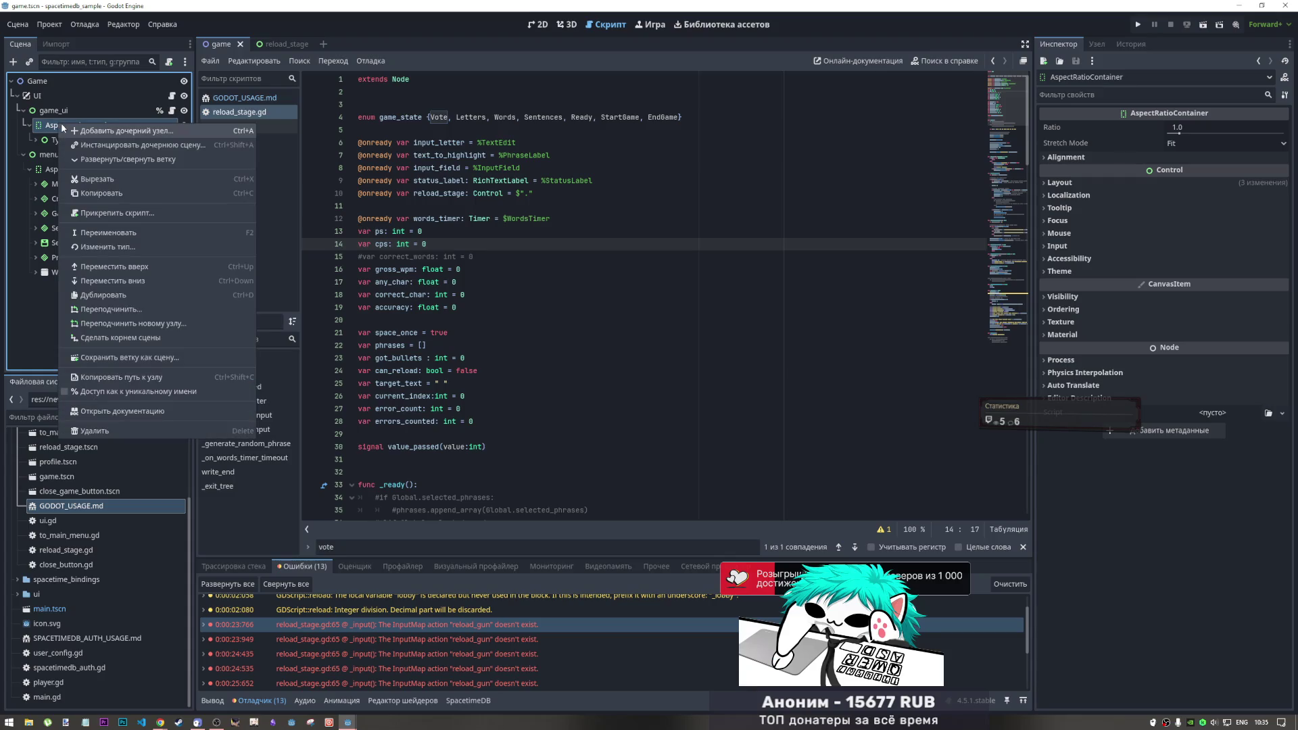
pyautogui.click(35, 140)
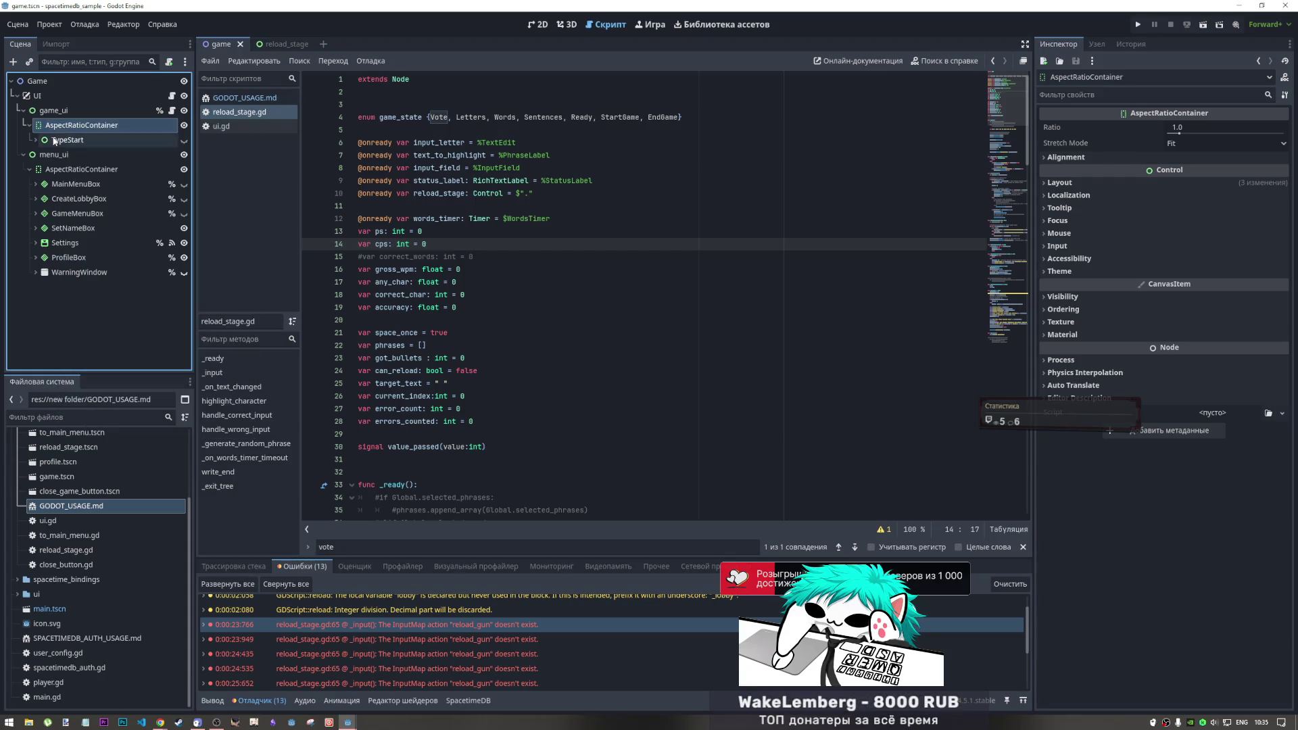
pyautogui.click(35, 140)
pyautogui.click(35, 140)
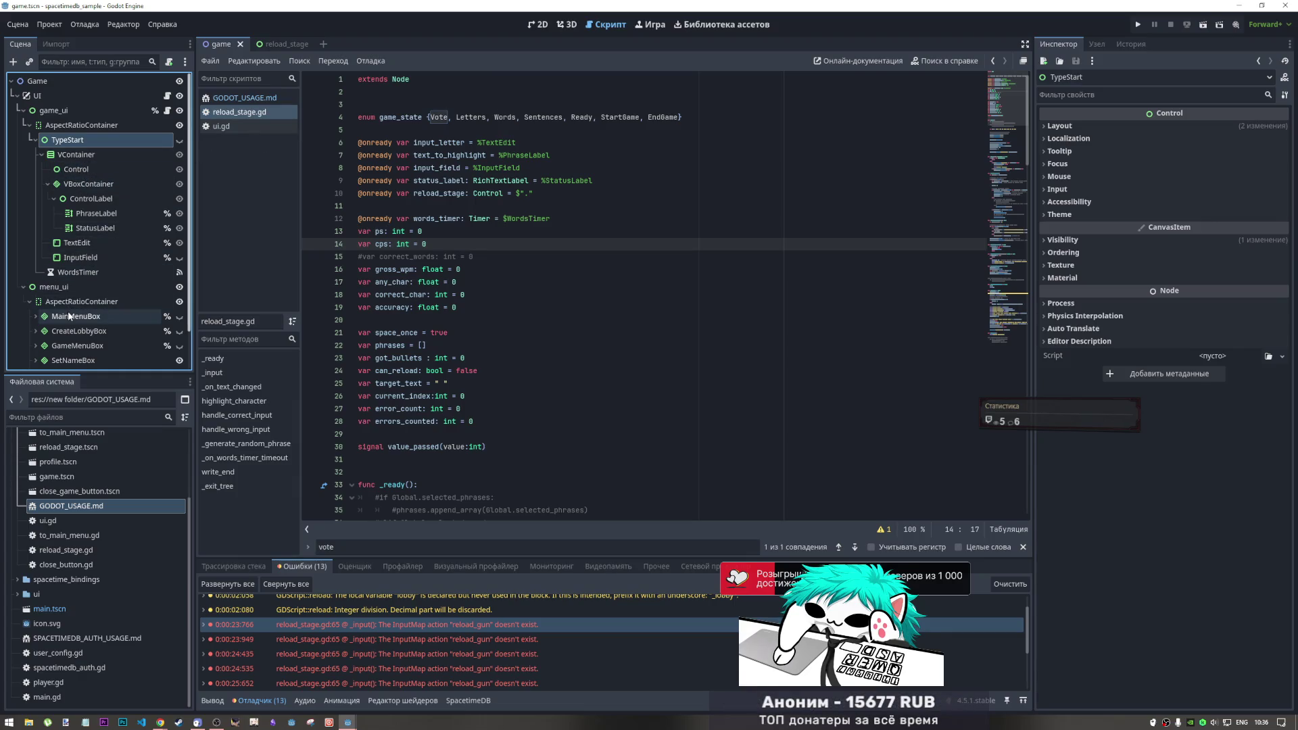
# Move VContainer into AspectRatioContainer and WordsTimer to the end of VContainer
pyautogui.click(107, 187)
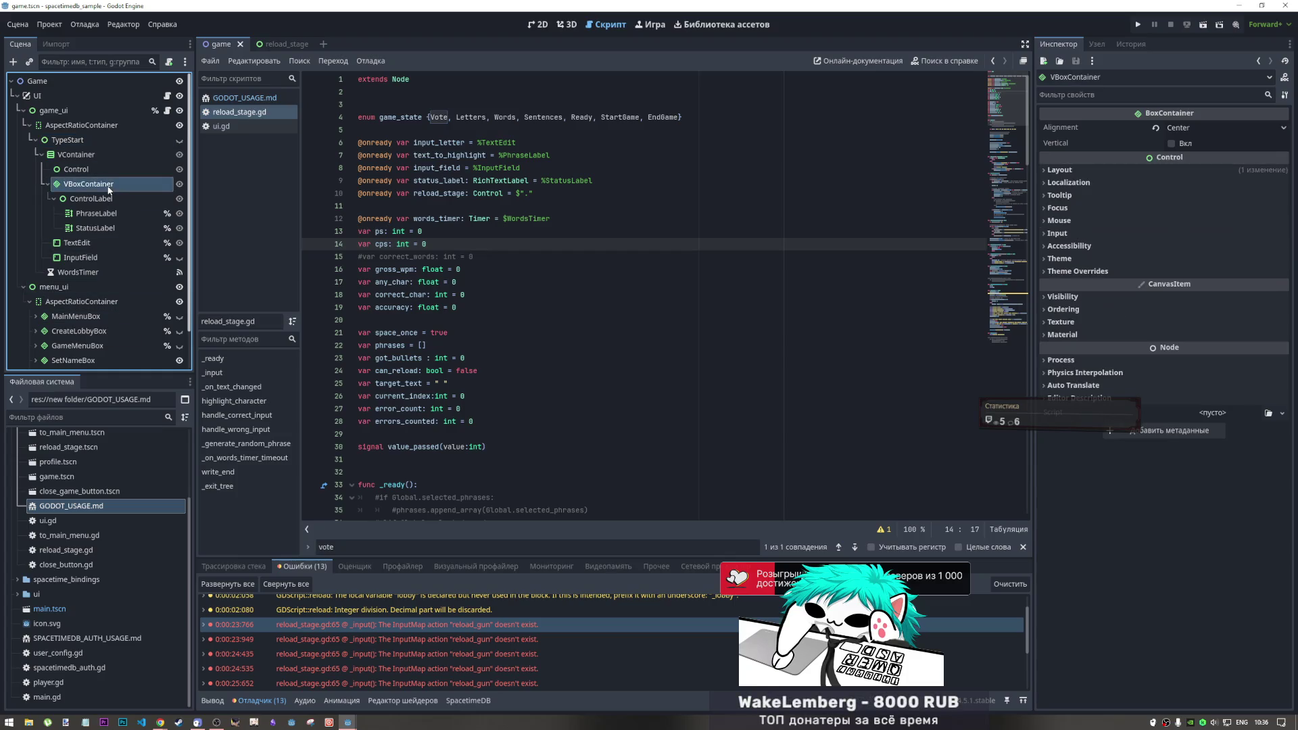
pyautogui.click(97, 157)
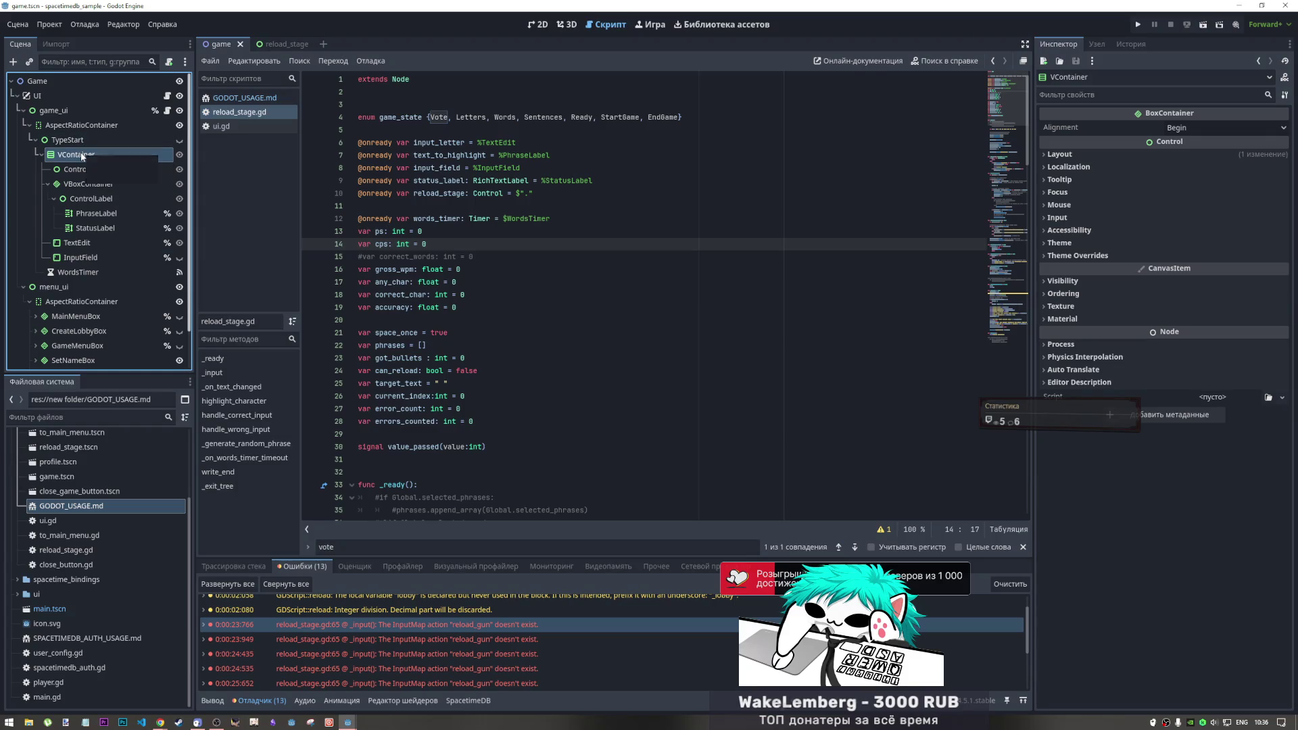
pyautogui.moveTo(80, 157); pyautogui.dragTo(79, 126)
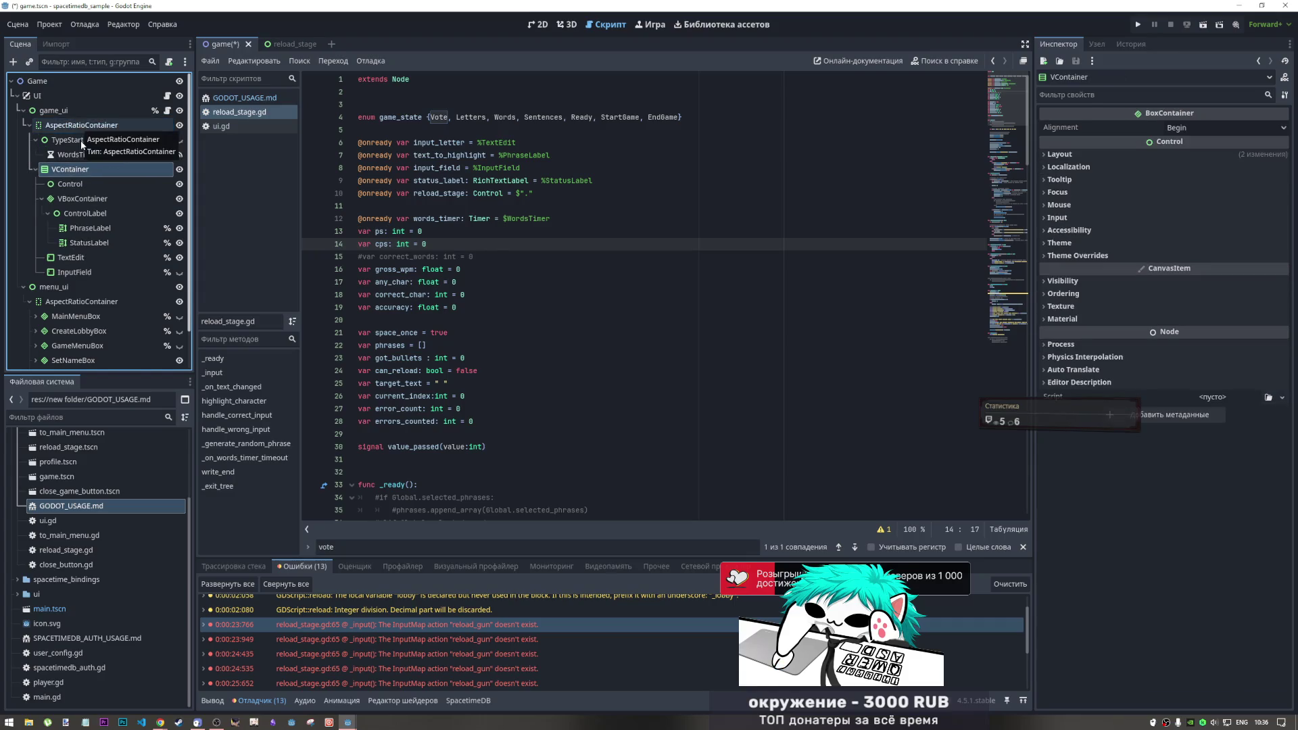
pyautogui.click(80, 154)
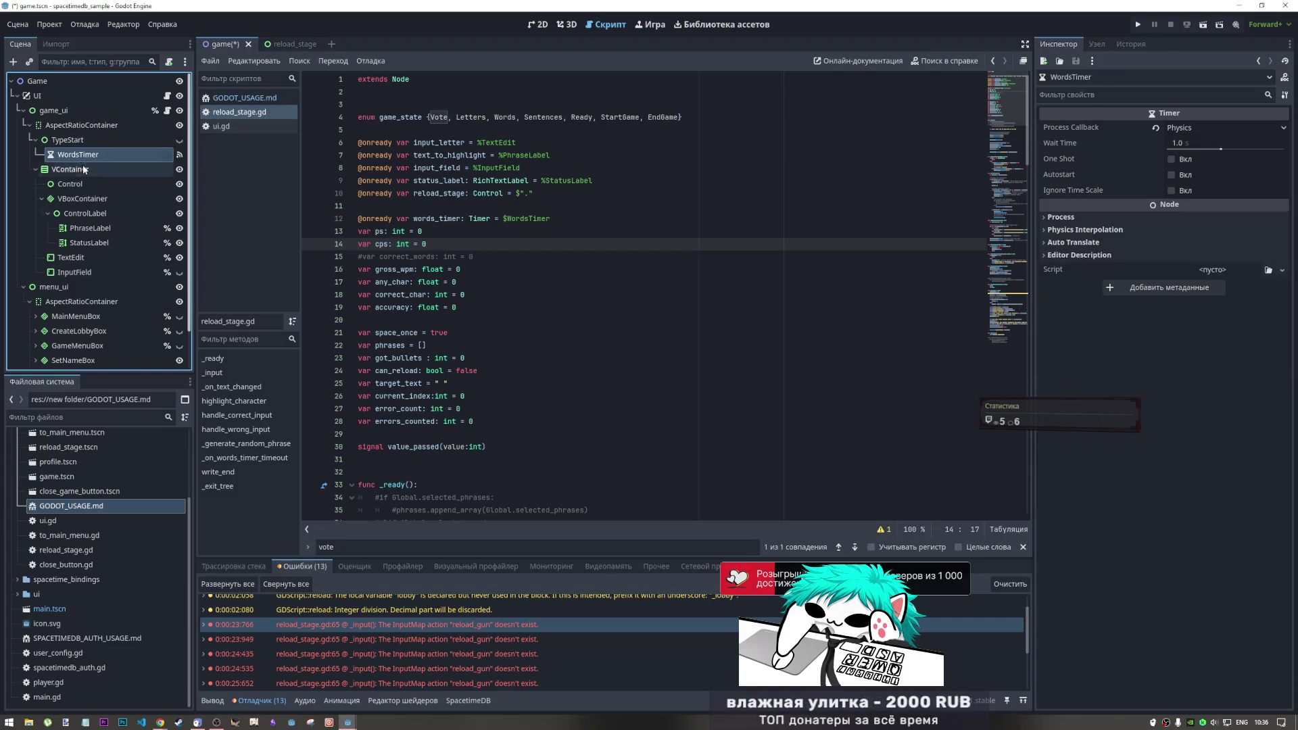
pyautogui.moveTo(80, 154); pyautogui.dragTo(79, 171)
# Delete the emptied TypeStart node and switch to the 2D scene view
pyautogui.click(129, 140)
pyautogui.press('Delete')
pyautogui.press('Return')
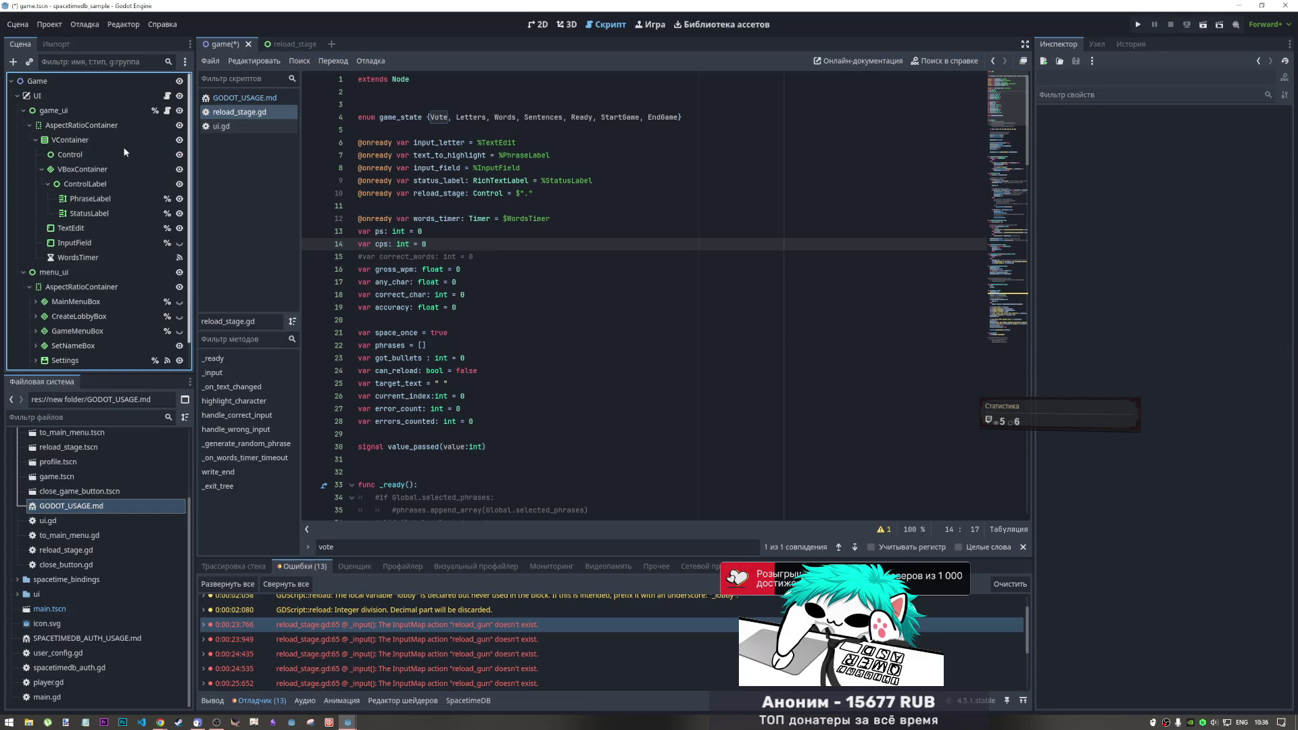
pyautogui.click(76, 141)
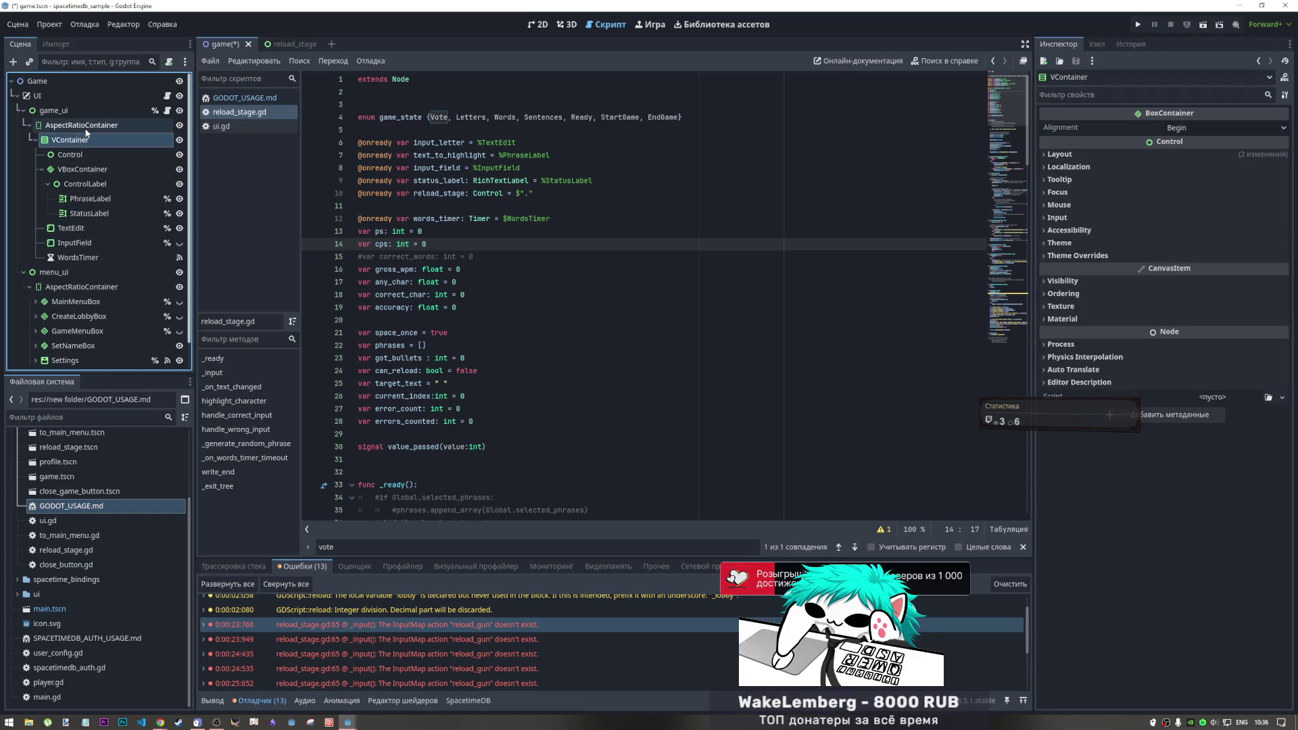
pyautogui.click(538, 25)
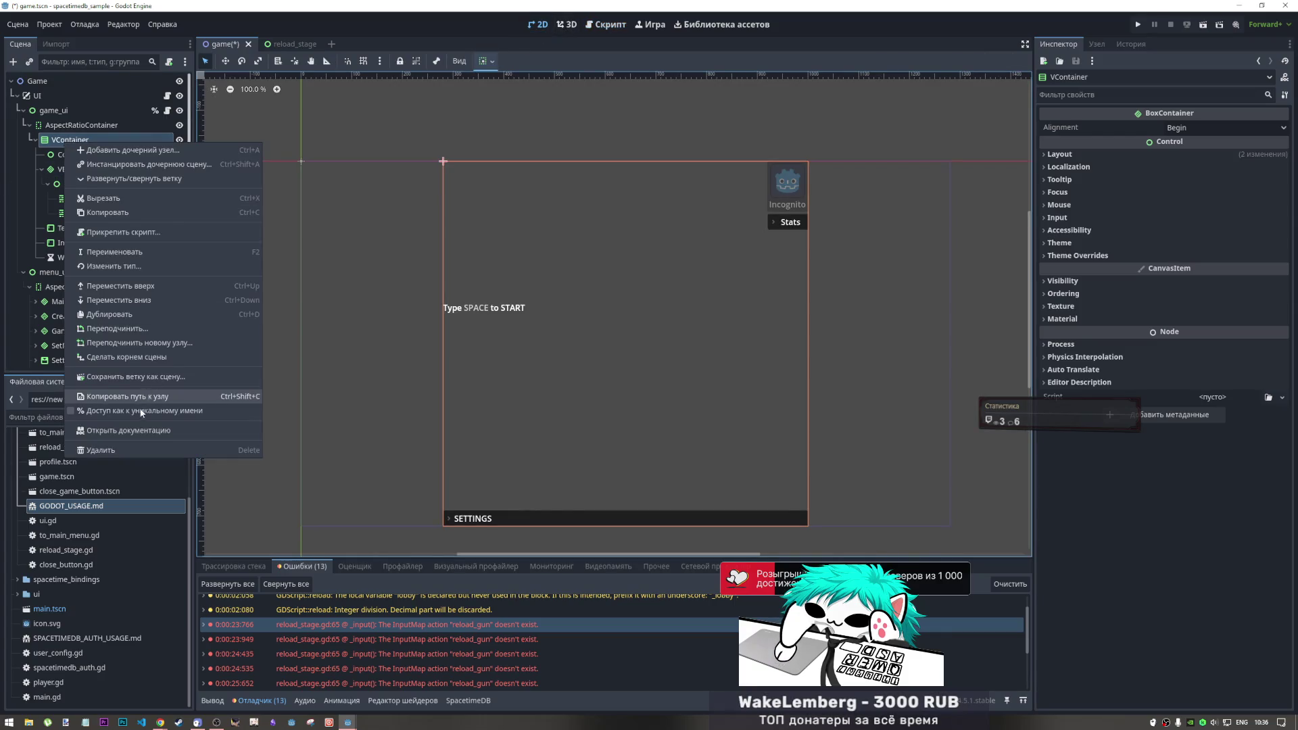
# Convert VContainer to a BoxContainer and rename it TypeStartBox
pyautogui.click(111, 266)
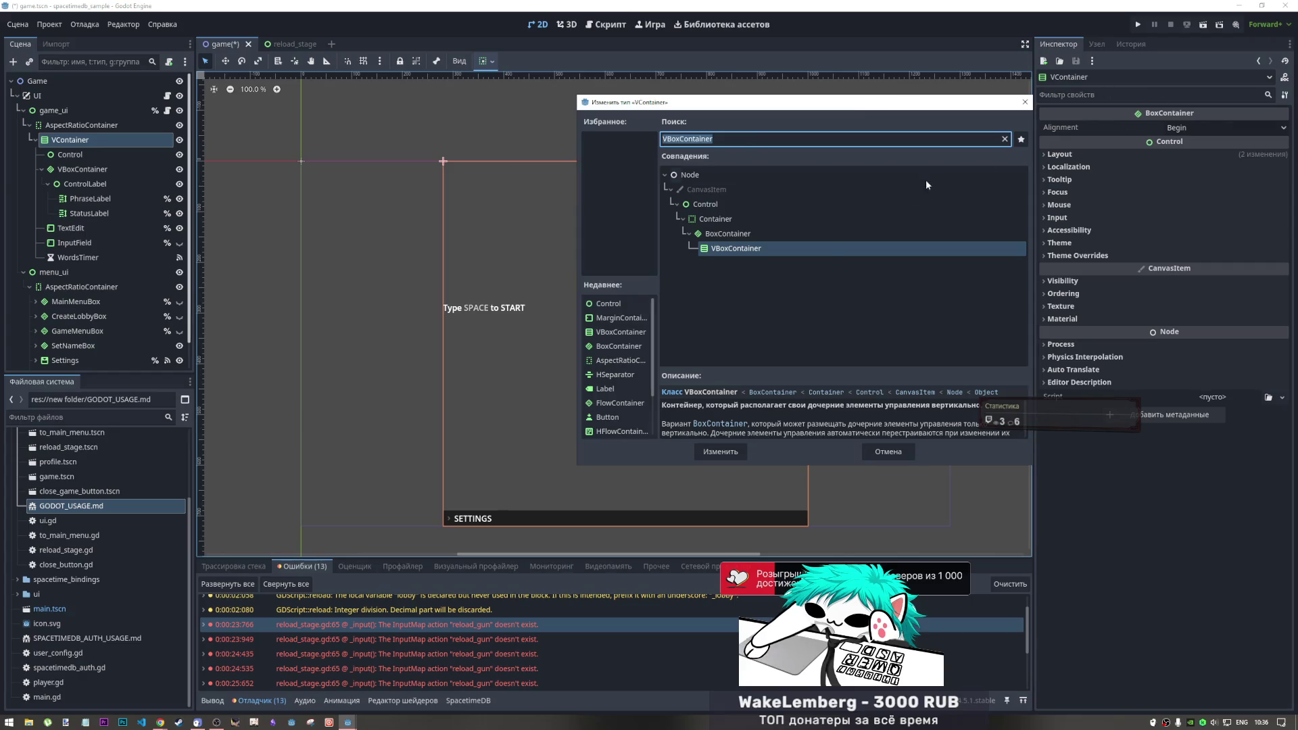
pyautogui.click(728, 233)
pyautogui.click(730, 453)
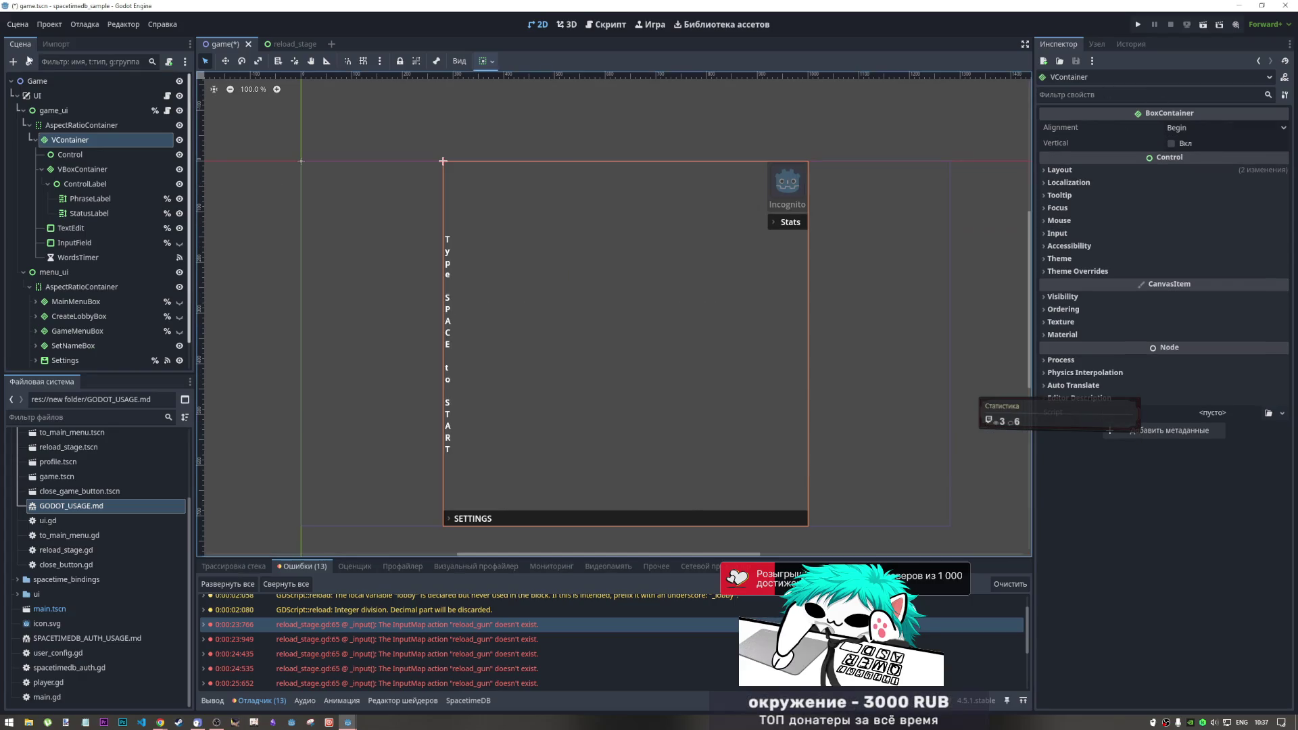
pyautogui.doubleClick(75, 141)
pyautogui.click(63, 141)
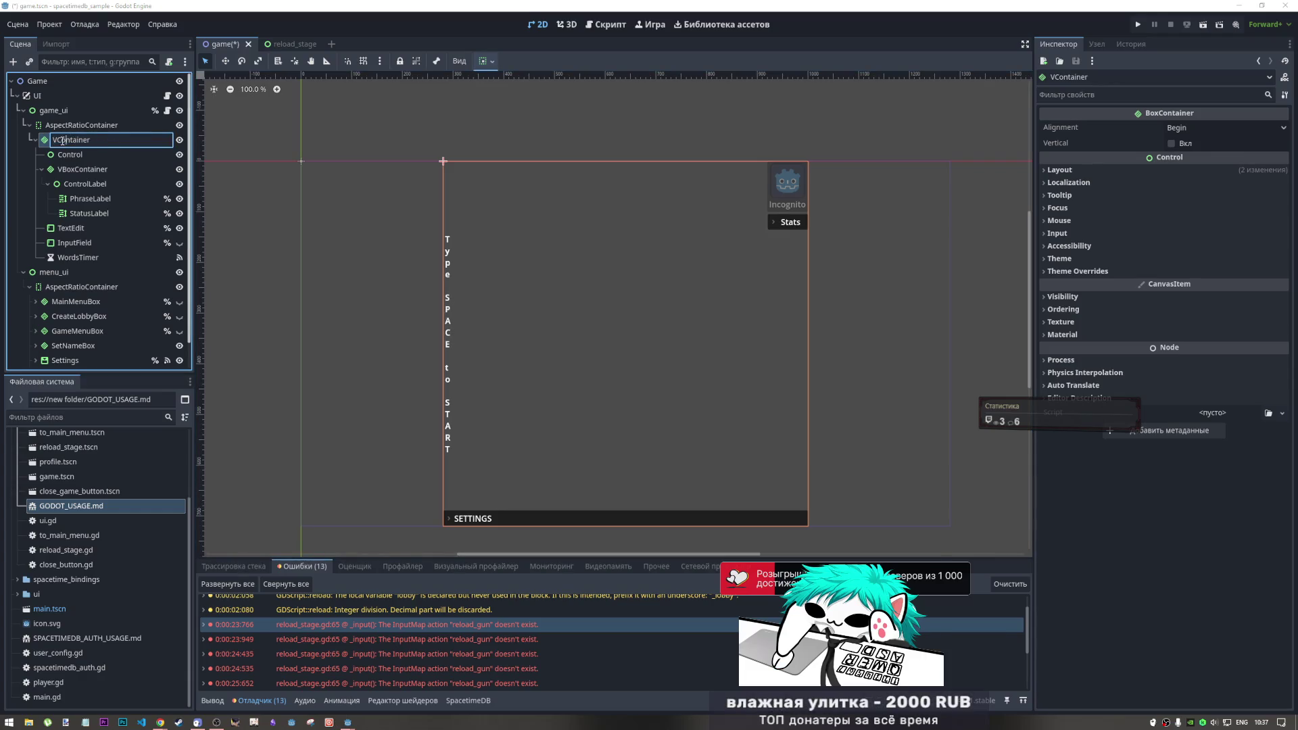
pyautogui.press('Delete')
pyautogui.press('Delete')
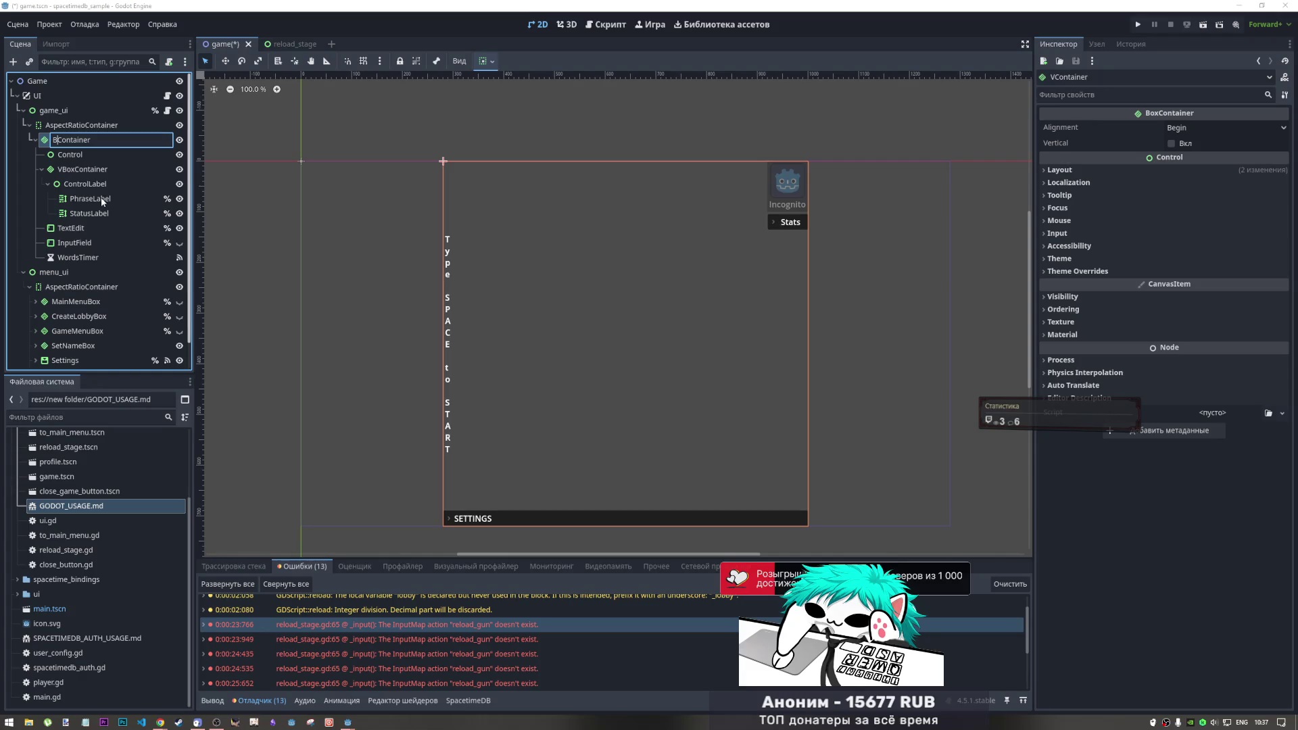
pyautogui.write('B')
pyautogui.press('BackSpace')
pyautogui.press('Delete')
pyautogui.press('Delete')
pyautogui.press('Delete')
pyautogui.write('Ty')
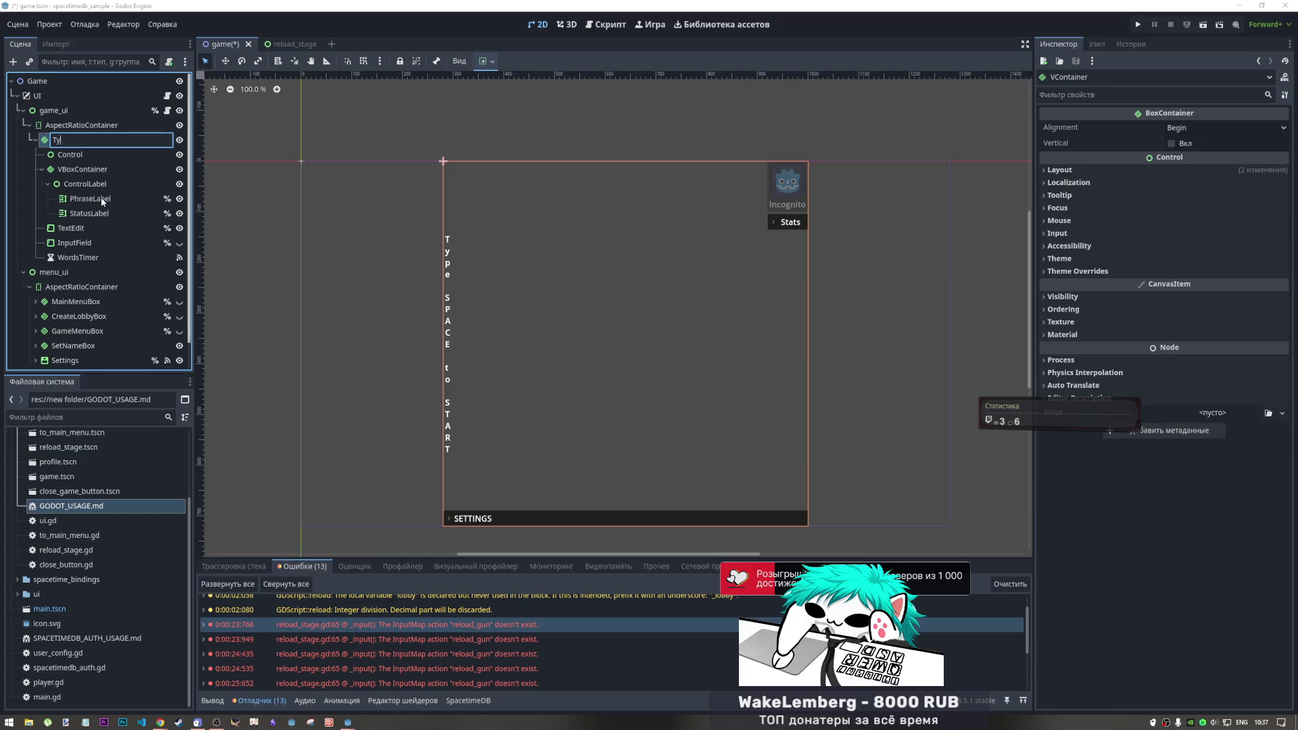
pyautogui.write('p')
pyautogui.write('eStartBox')
pyautogui.press('Return')
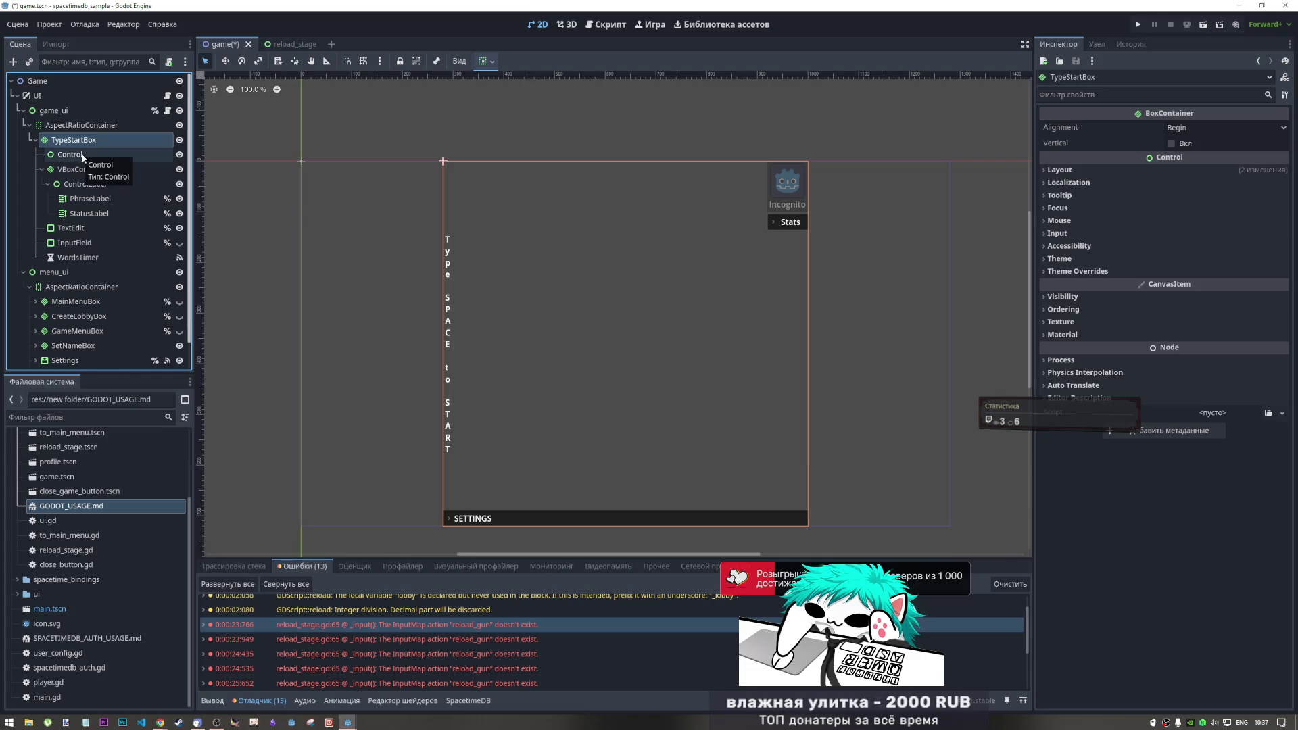
# Set TypeStartBox's alignment to Center
pyautogui.click(1191, 122)
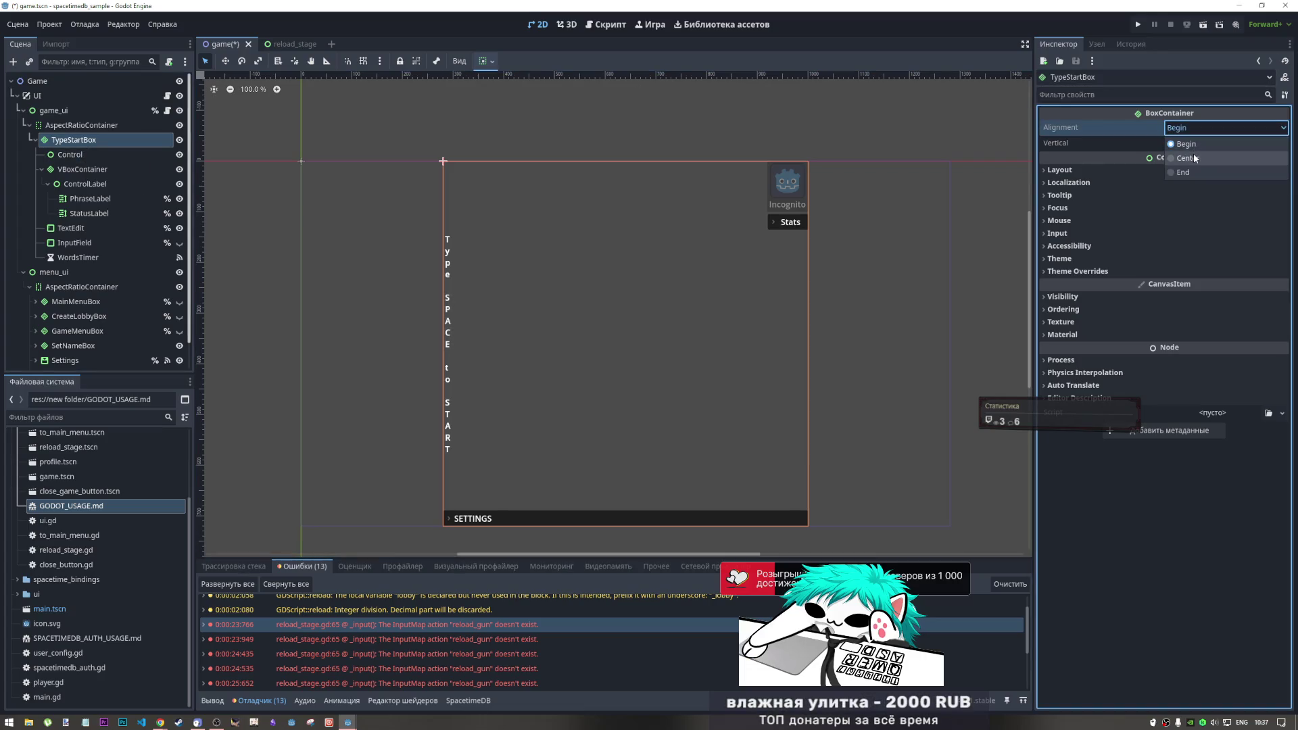
pyautogui.click(1172, 143)
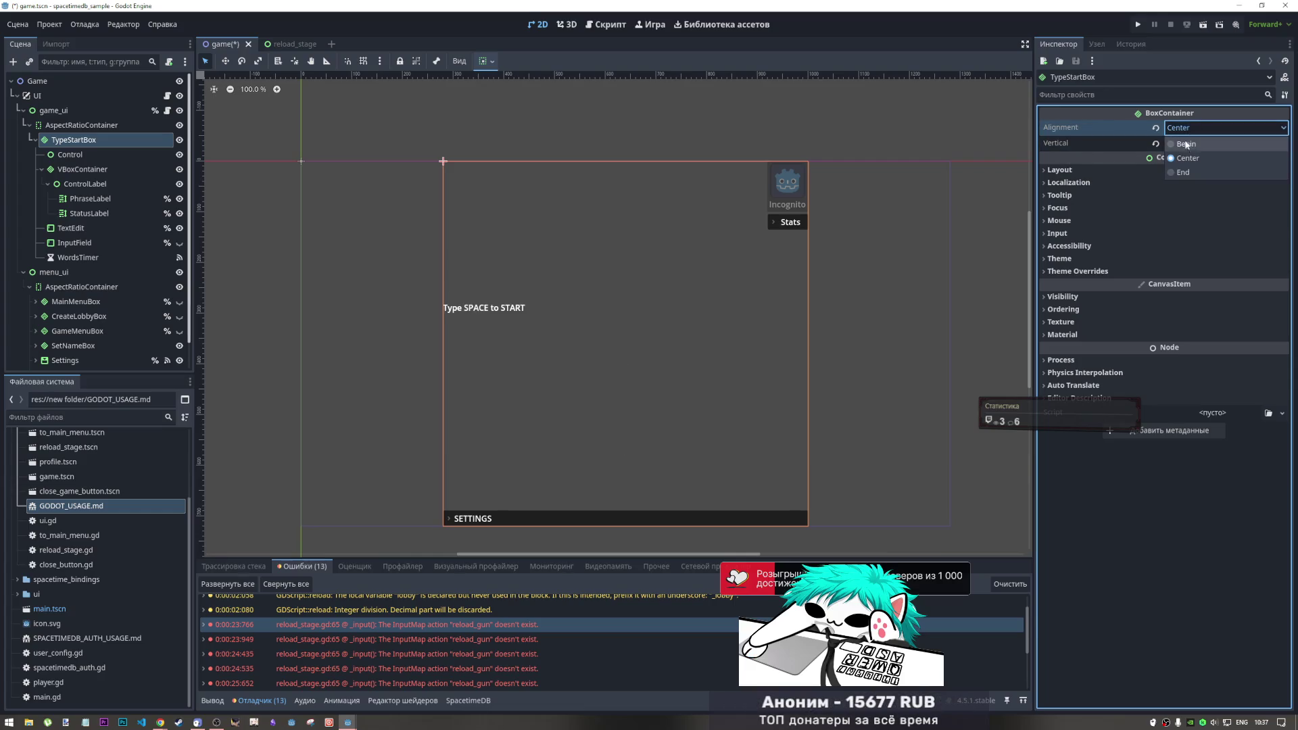
pyautogui.click(85, 183)
pyautogui.click(87, 155)
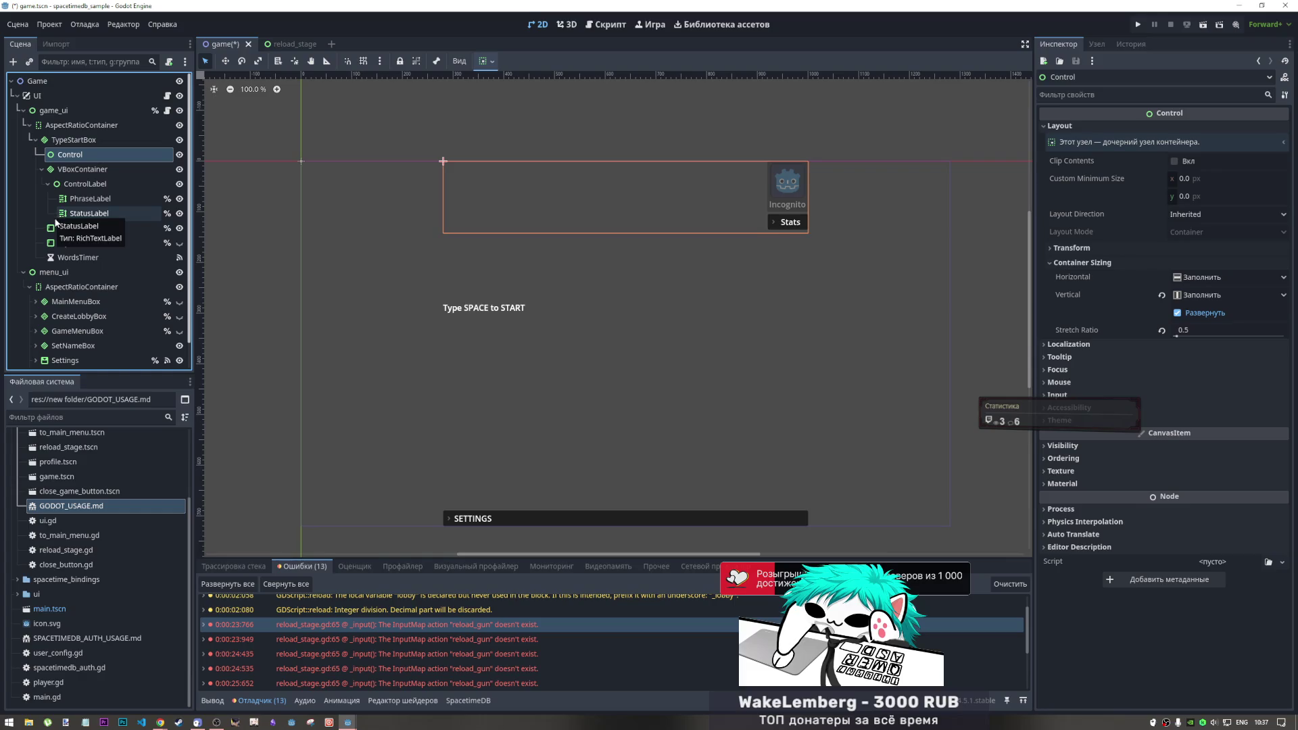
# Inspect MainMenuBox and SetNameBox children, toggling SetNameBox's visibility off and back on
pyautogui.scroll(-1, 54, 287)
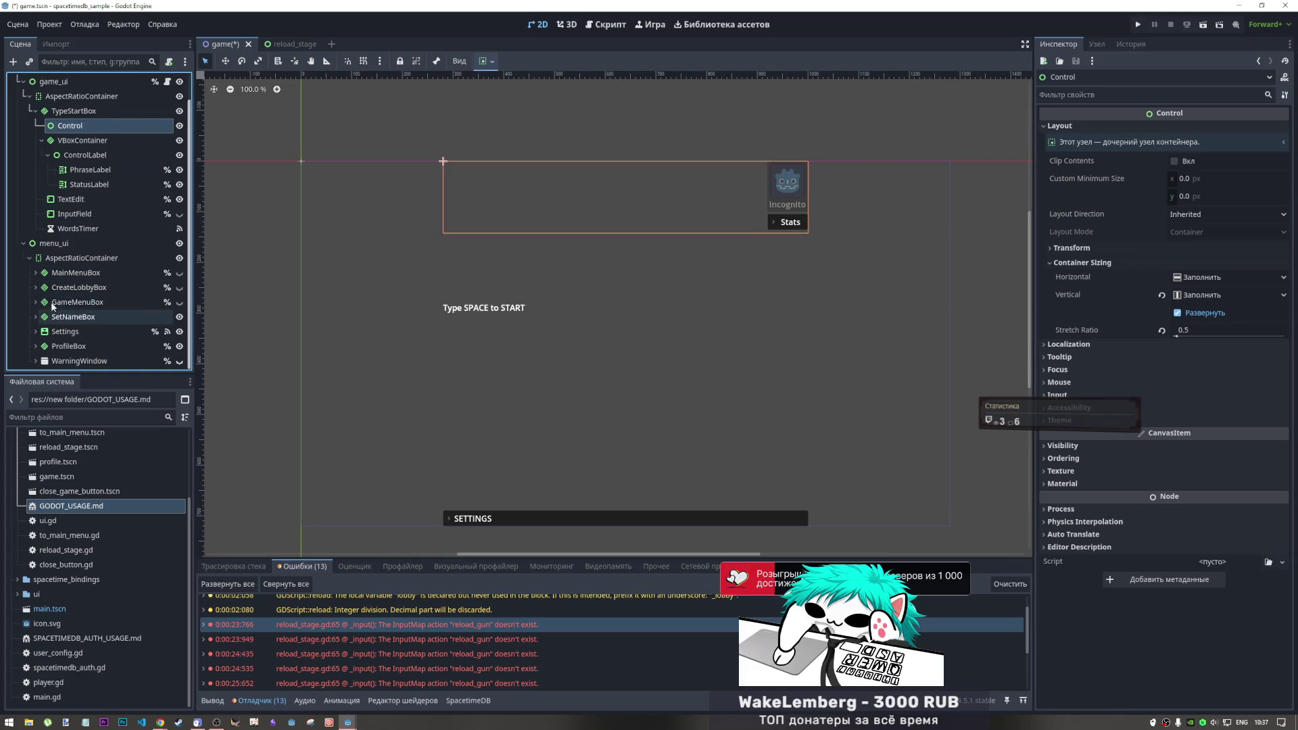
pyautogui.click(35, 274)
pyautogui.scroll(-1, 149, 297)
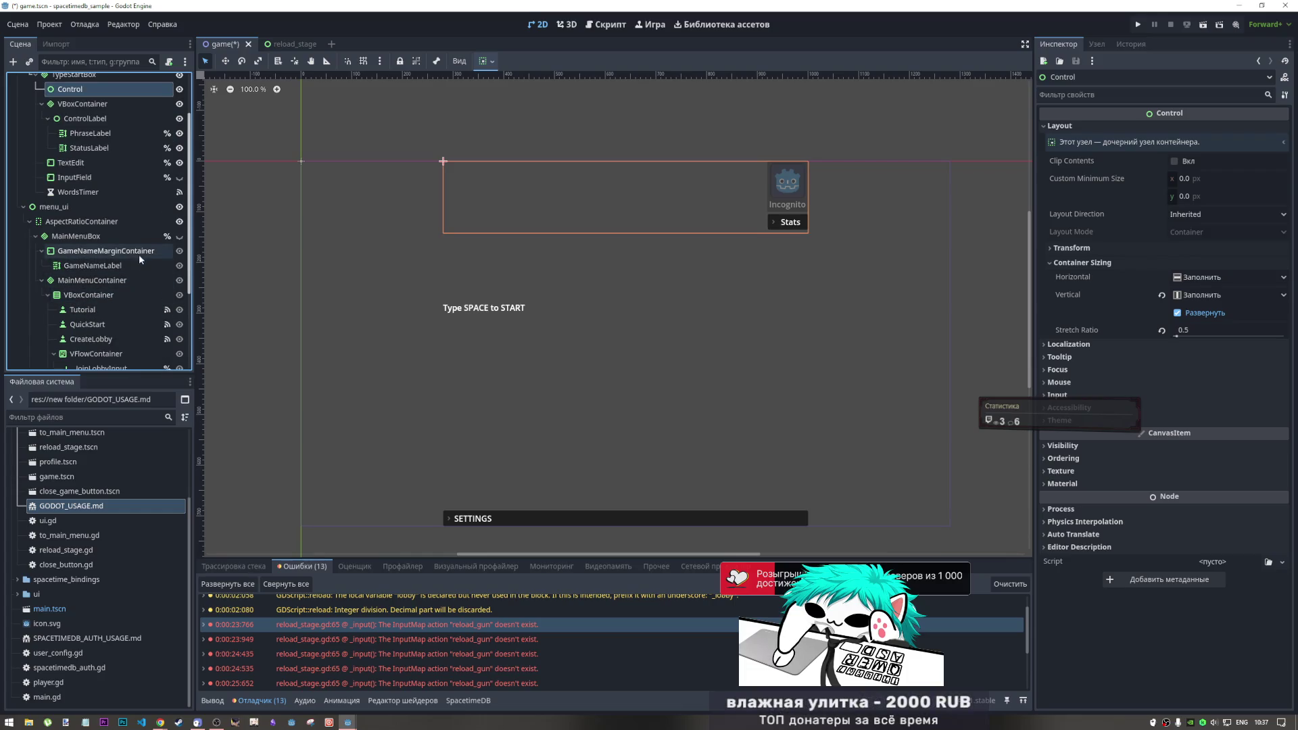
pyautogui.scroll(-1, 26, 238)
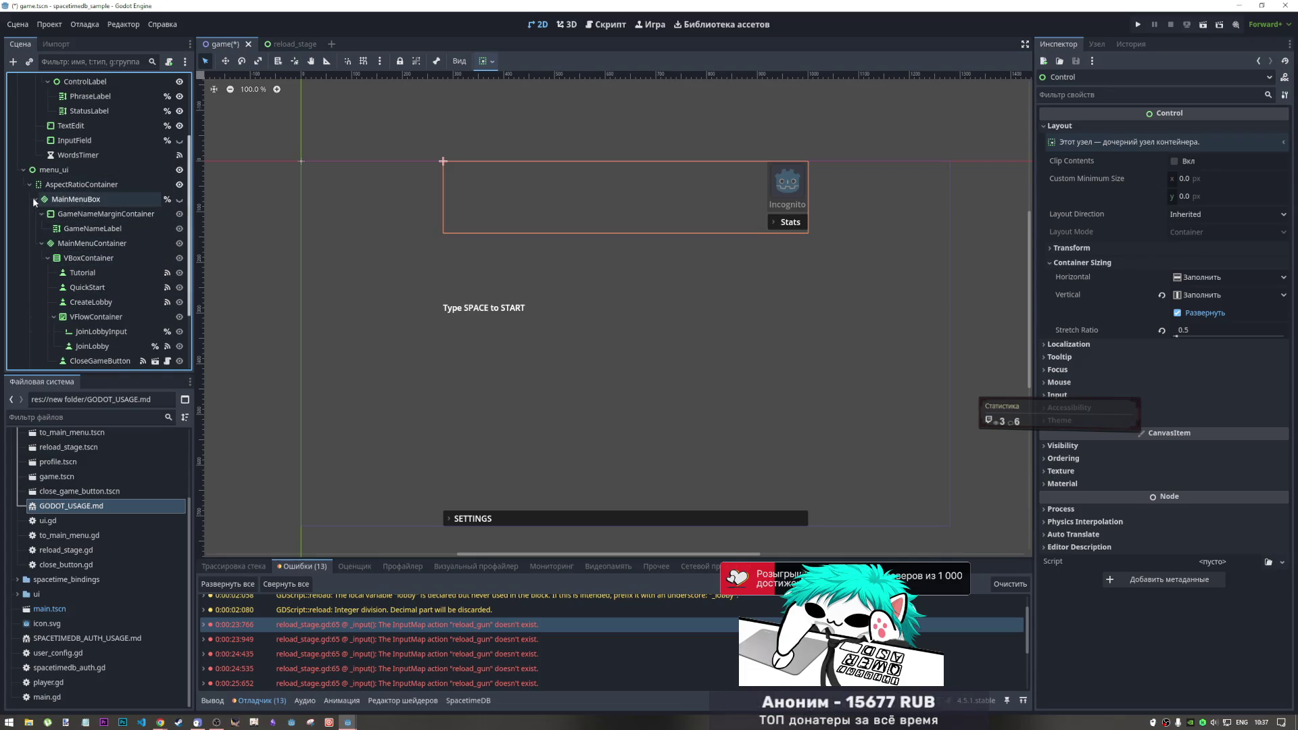
pyautogui.click(34, 200)
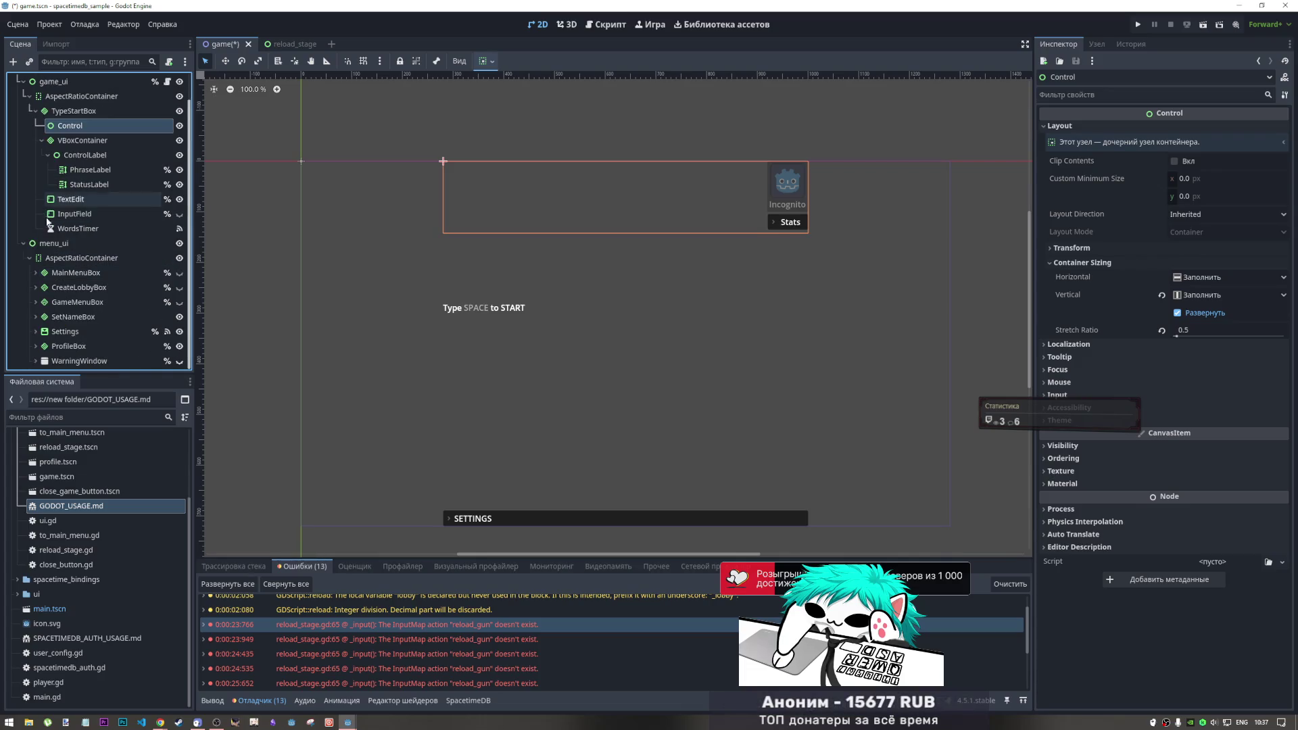
pyautogui.click(35, 316)
pyautogui.scroll(-2, 39, 306)
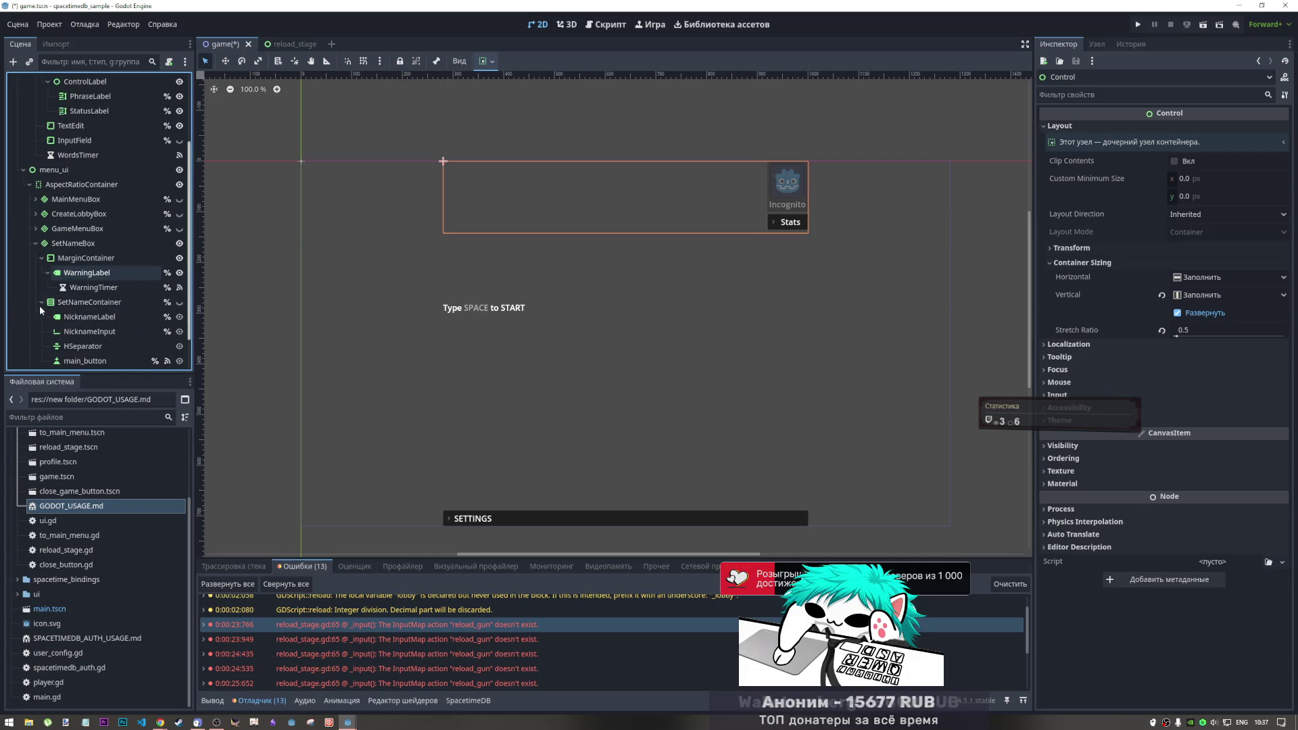
pyautogui.click(179, 244)
pyautogui.click(179, 244)
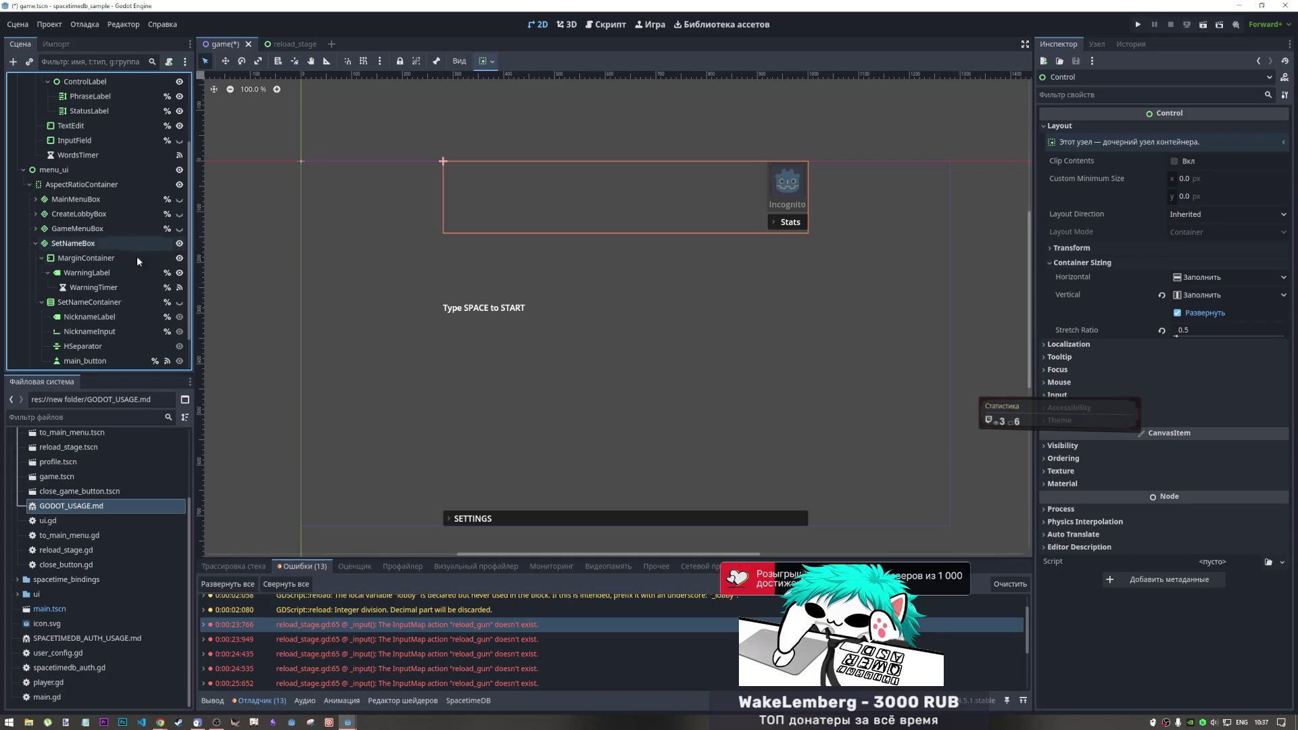
# Centre WarningLabel vertically using the container sizing presets
pyautogui.click(104, 274)
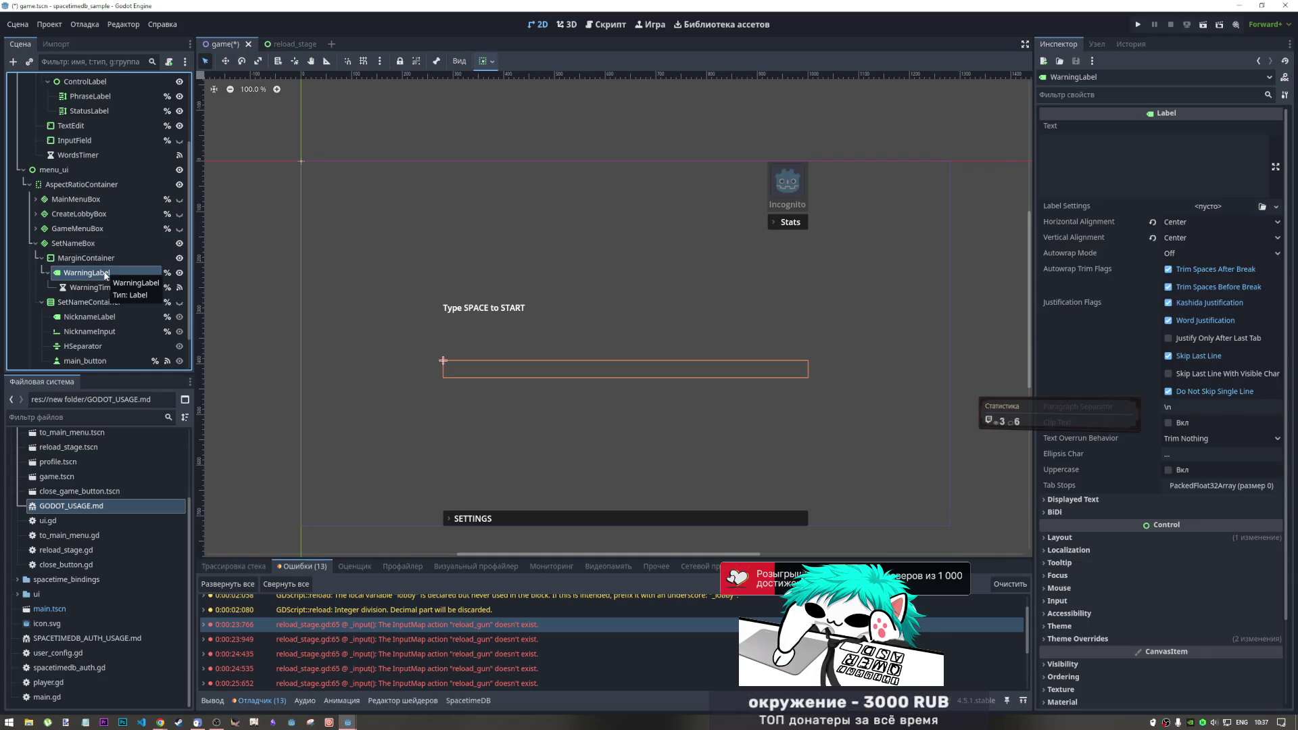
pyautogui.click(103, 259)
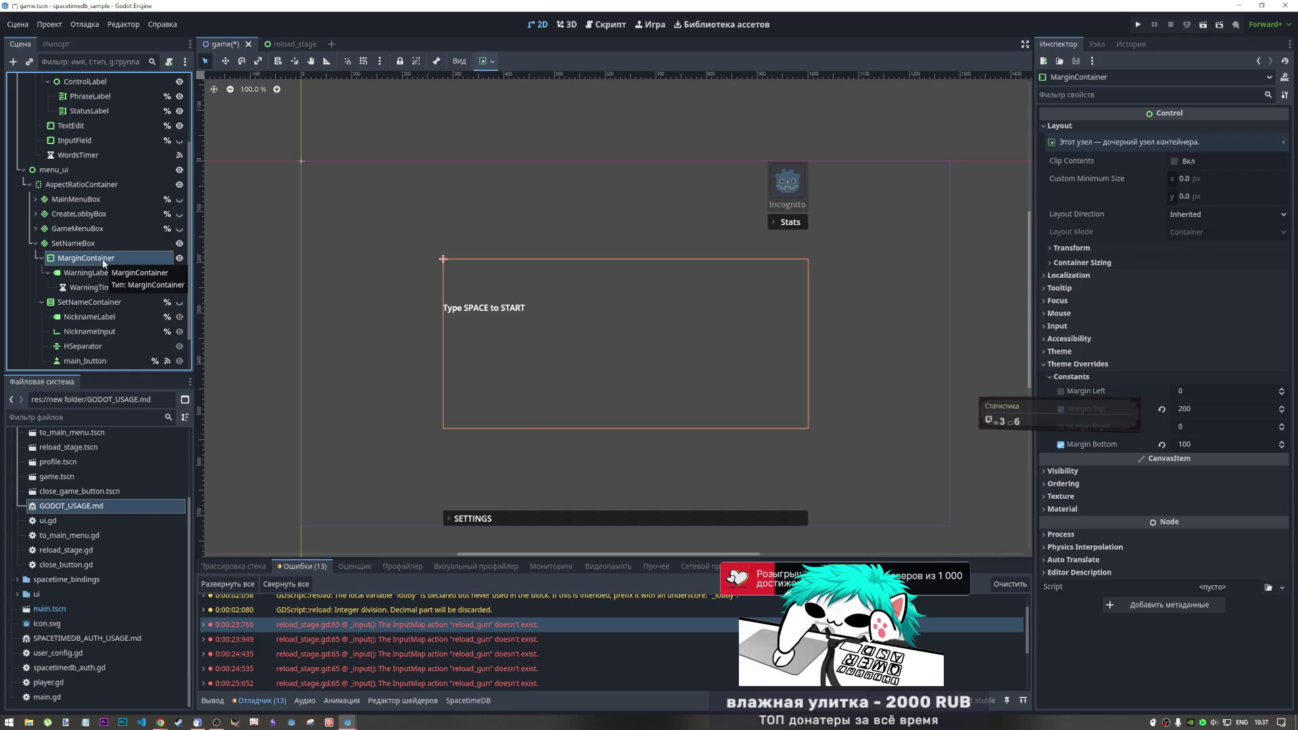
pyautogui.click(102, 270)
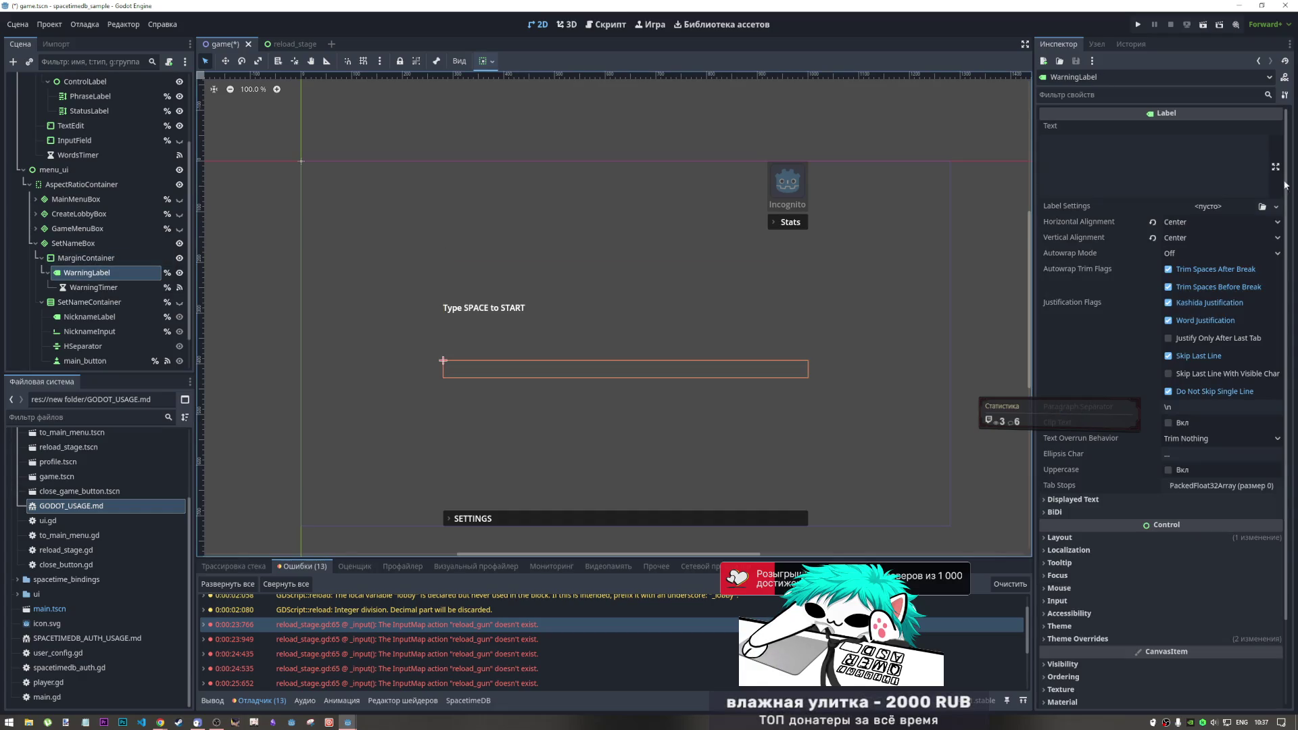
pyautogui.click(486, 61)
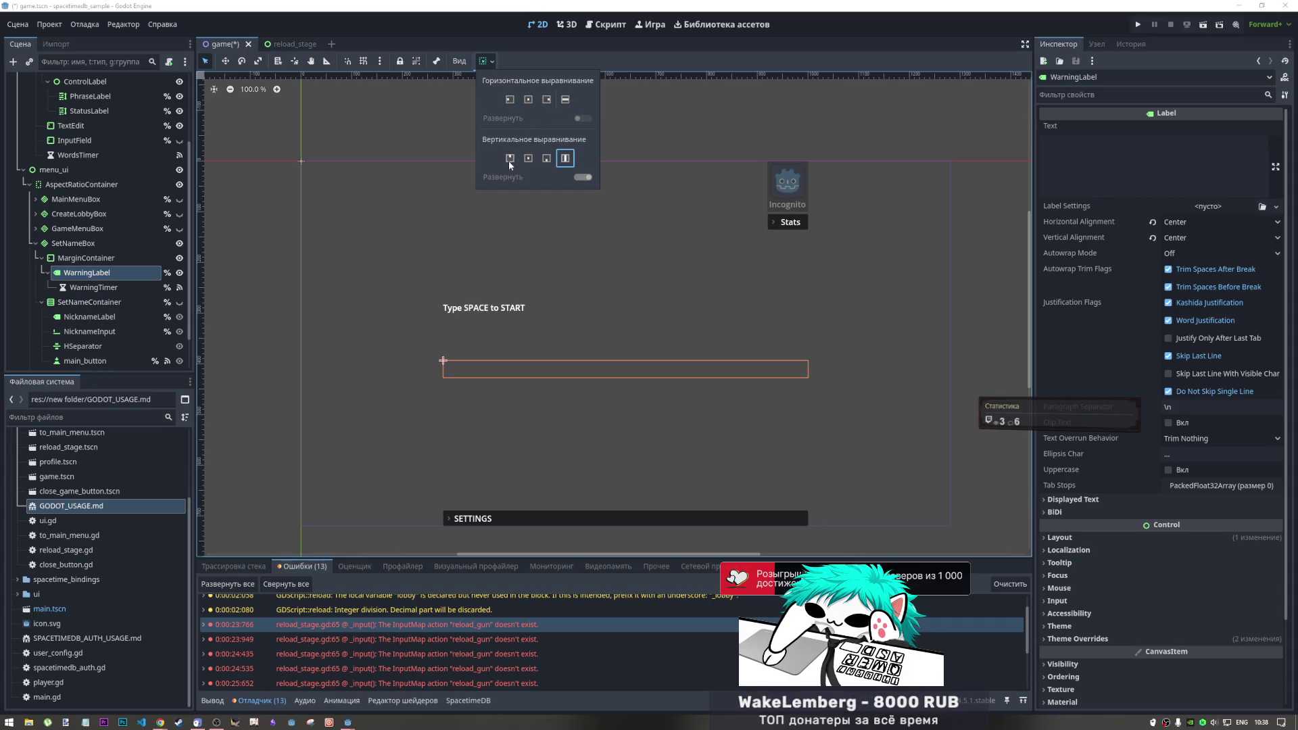
pyautogui.click(529, 158)
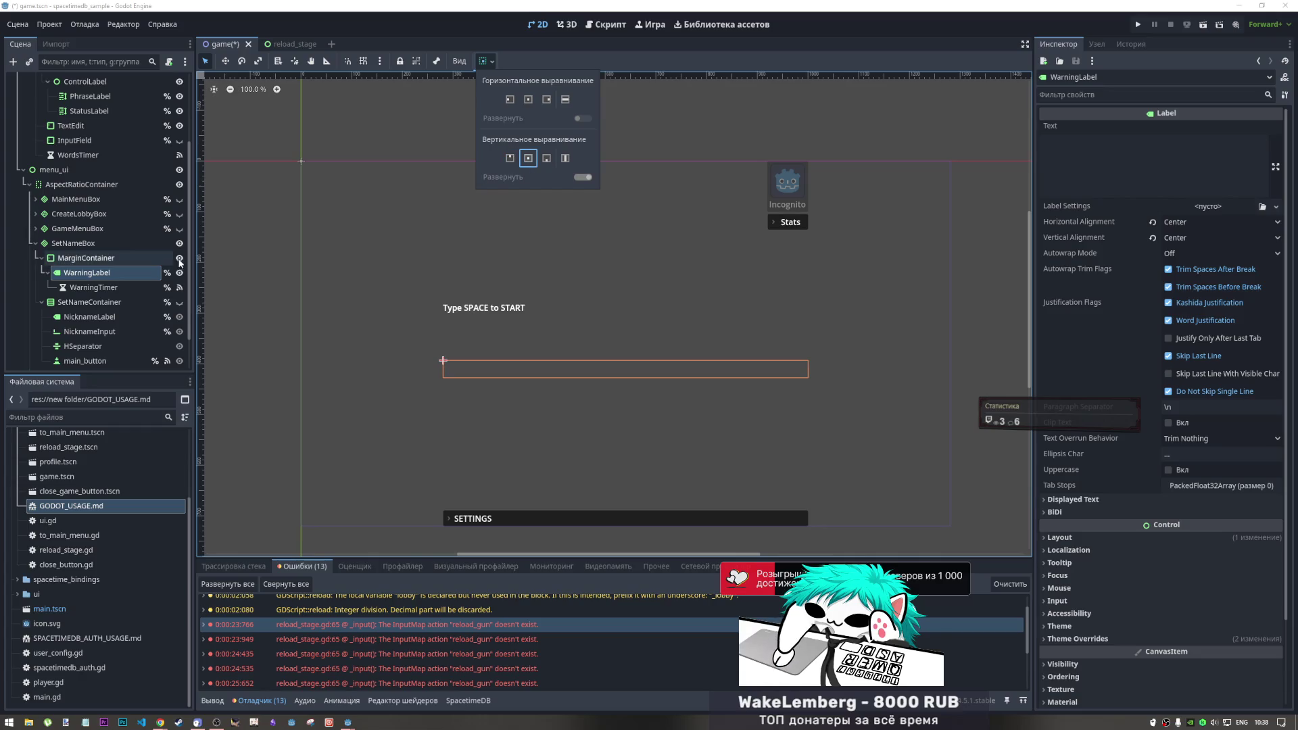
pyautogui.click(115, 263)
# Align the MarginContainer to the top vertically
pyautogui.click(109, 259)
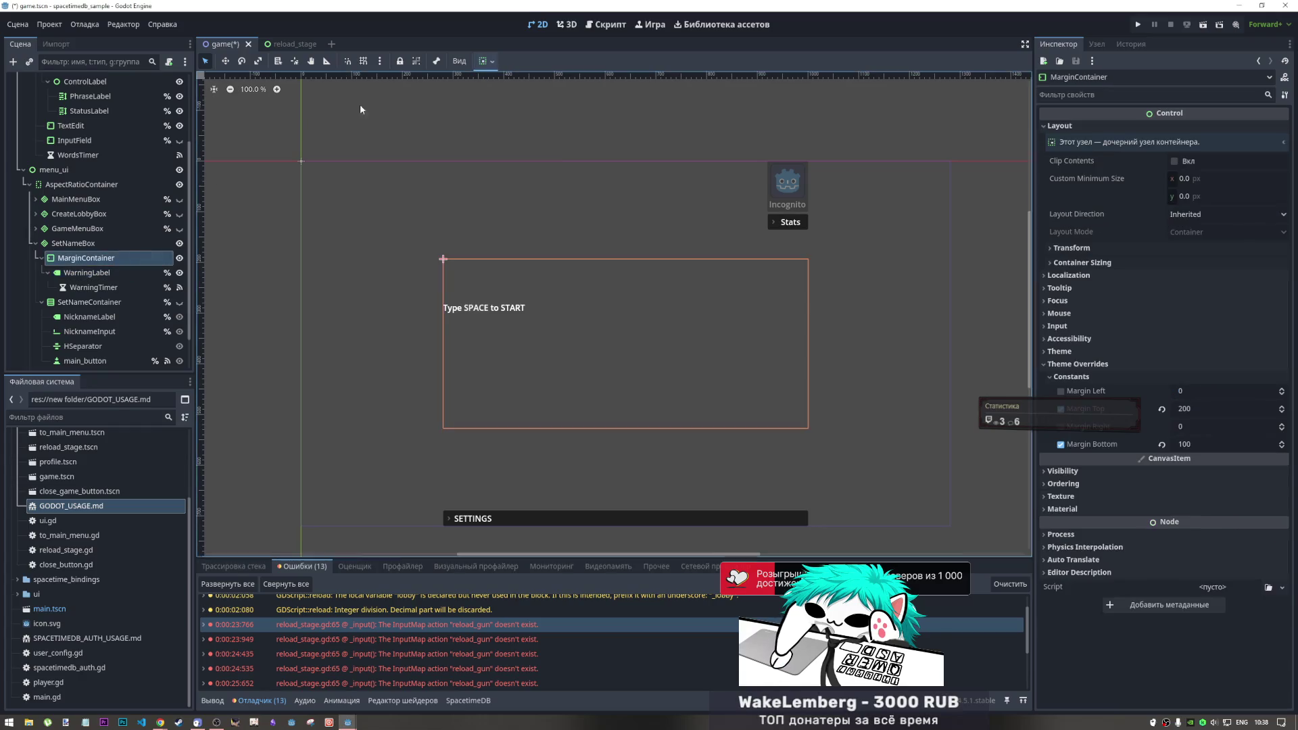
pyautogui.click(483, 61)
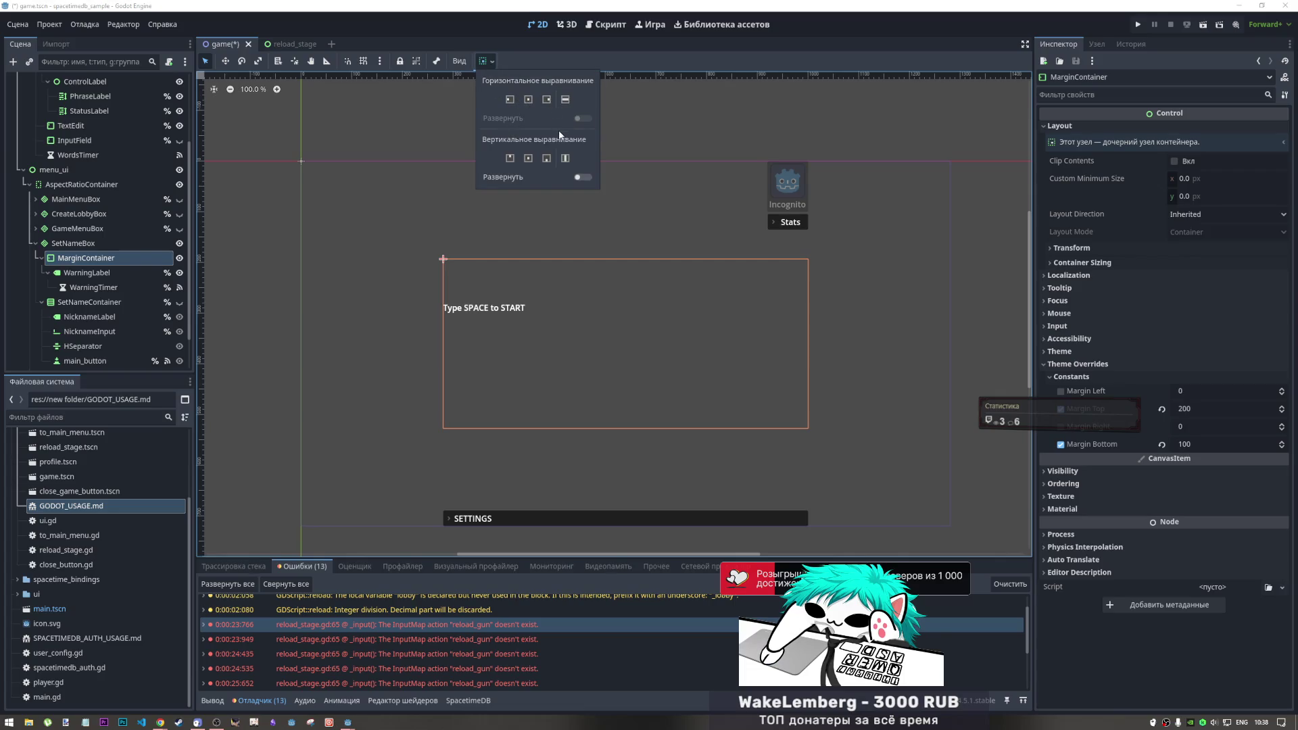
pyautogui.click(511, 158)
# Enter the test text 23123 into WarningLabel's text
pyautogui.click(87, 272)
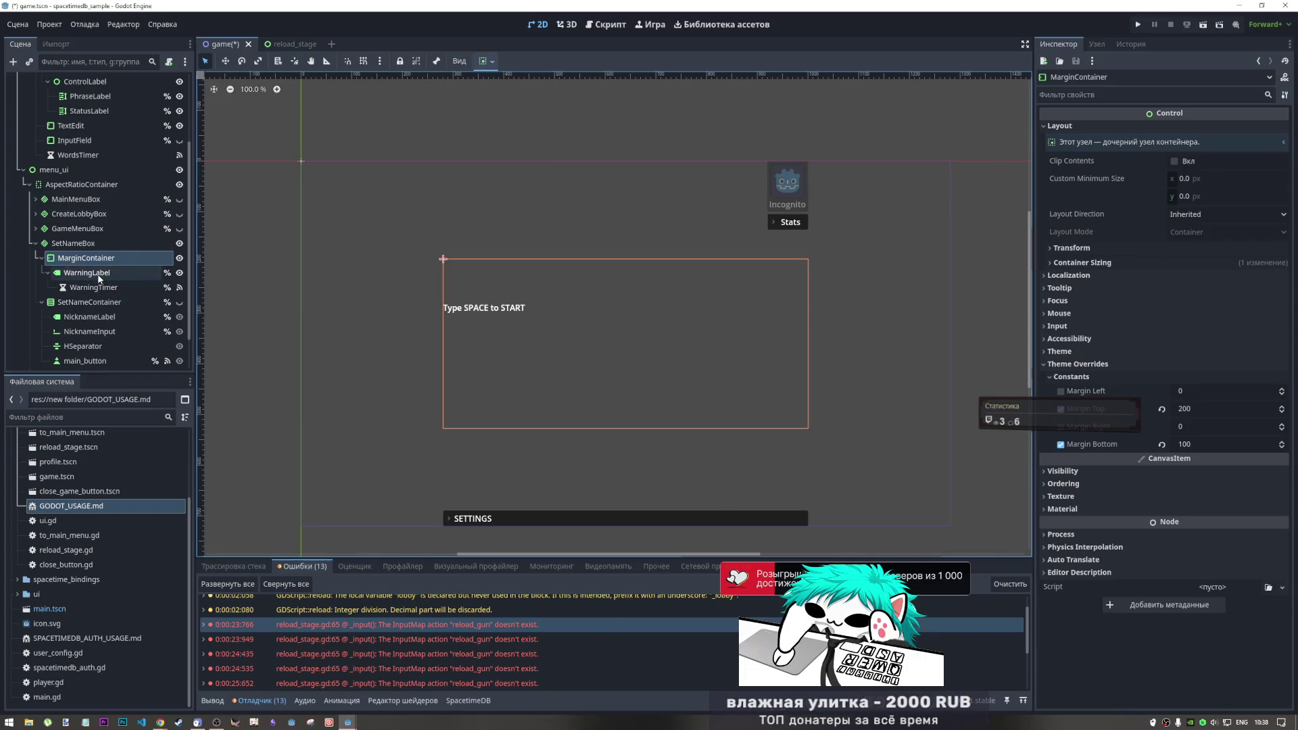
pyautogui.click(1091, 160)
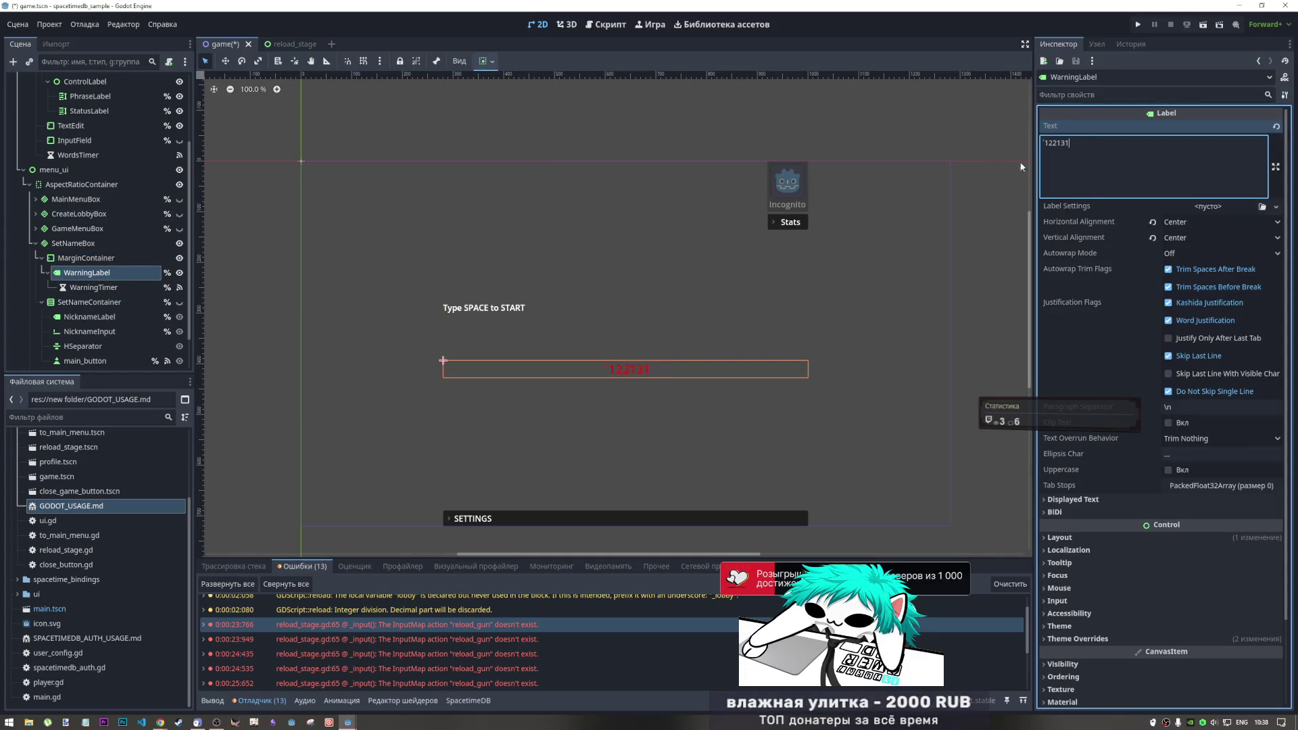
pyautogui.write('23123')
# Try left and right horizontal alignments on WarningLabel, settling on centred
pyautogui.click(95, 258)
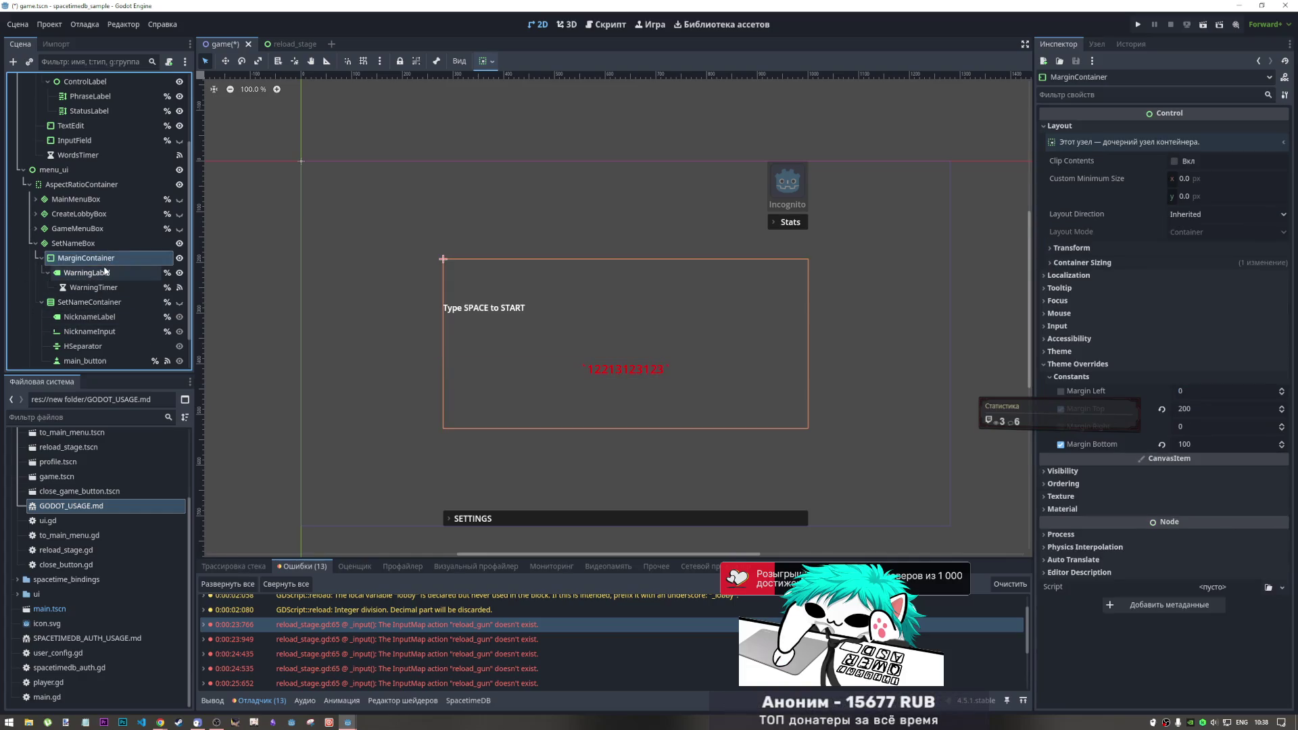
pyautogui.click(101, 272)
pyautogui.click(483, 64)
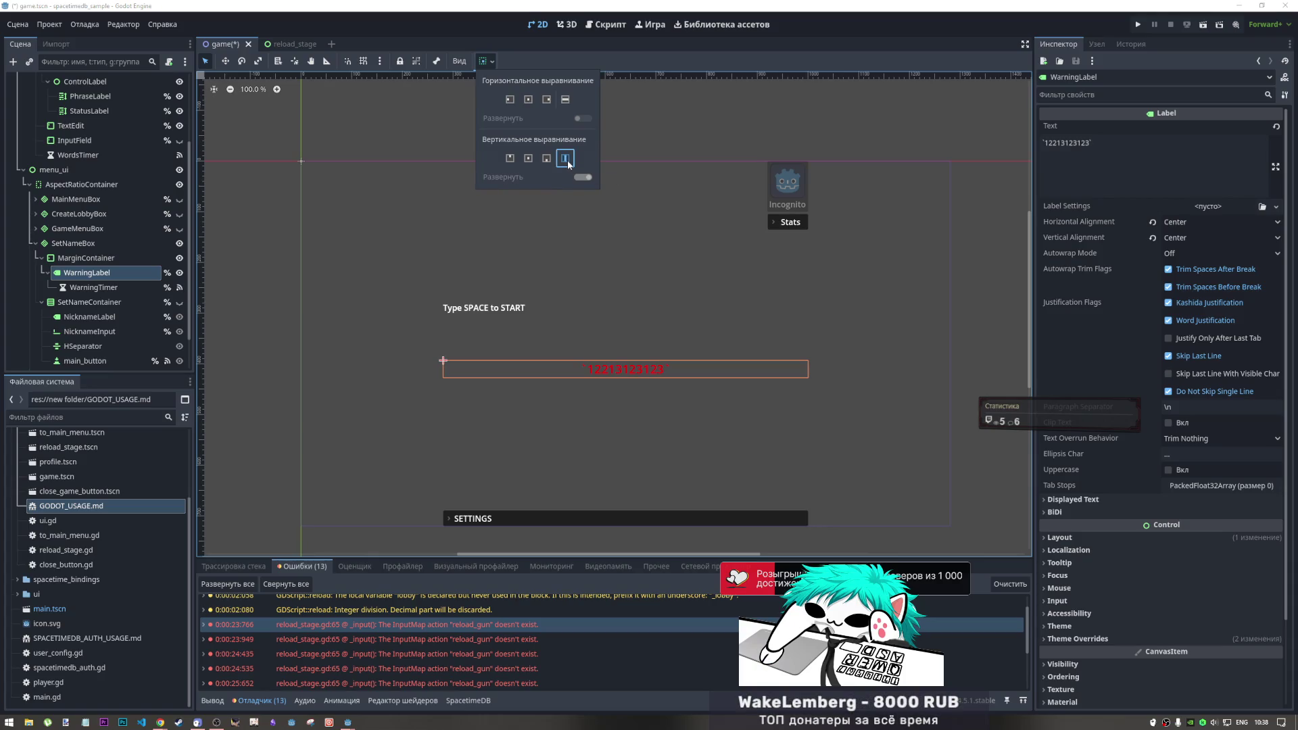
pyautogui.click(528, 99)
pyautogui.click(512, 100)
pyautogui.click(546, 99)
pyautogui.click(528, 99)
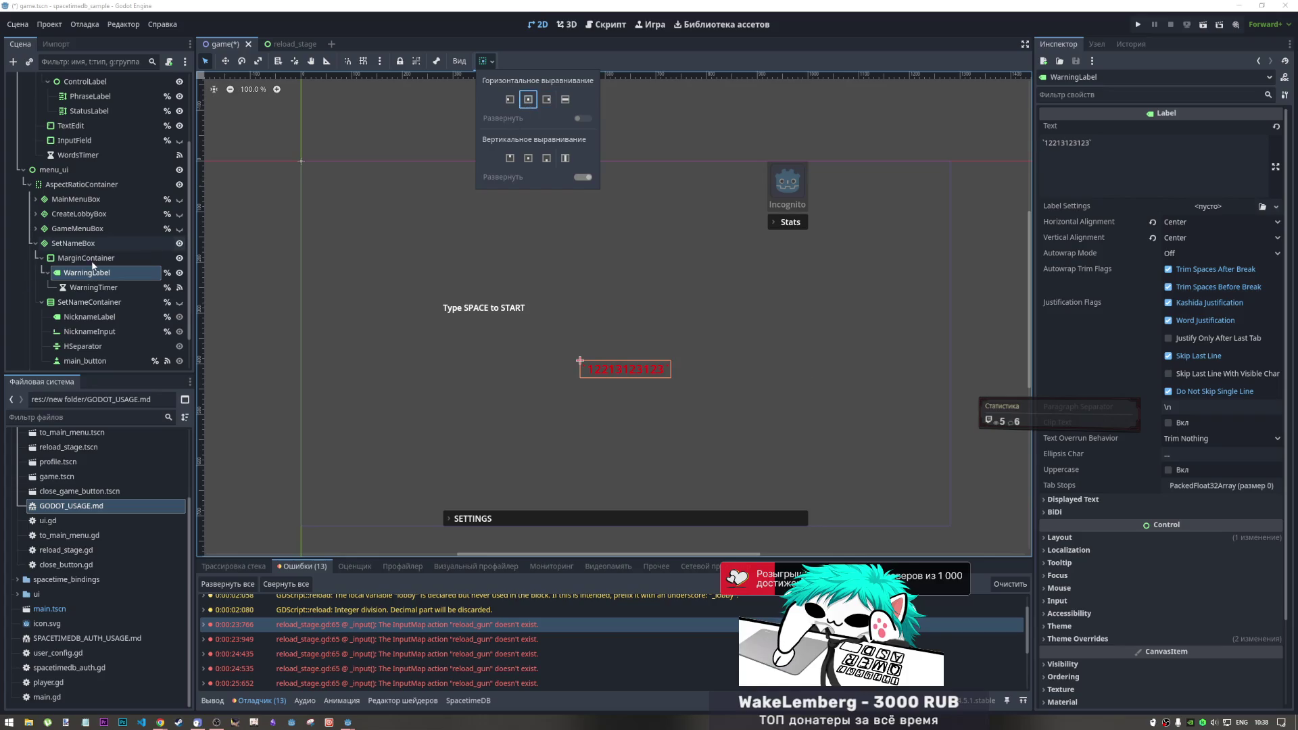
# Set MarginContainer to horizontal Fill and vertical Begin, then run the scene with F6
pyautogui.click(115, 258)
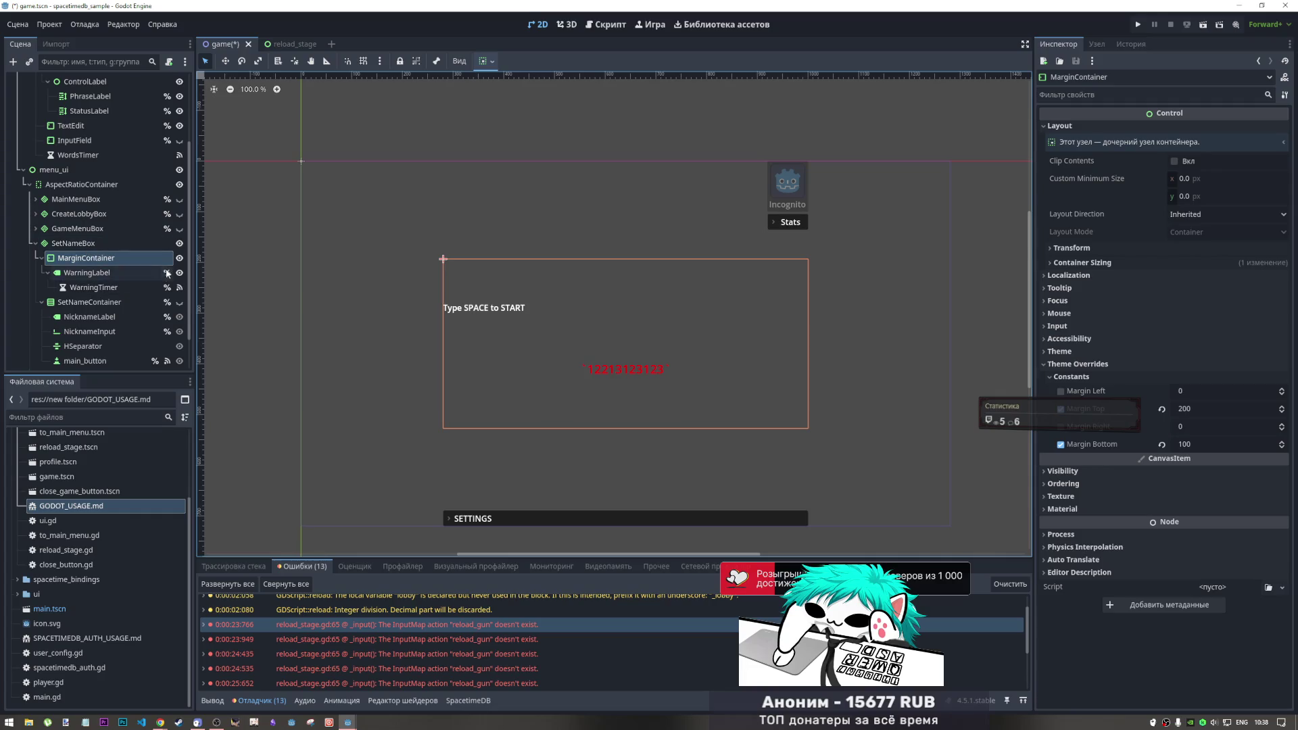
pyautogui.doubleClick(102, 256)
pyautogui.press('Return')
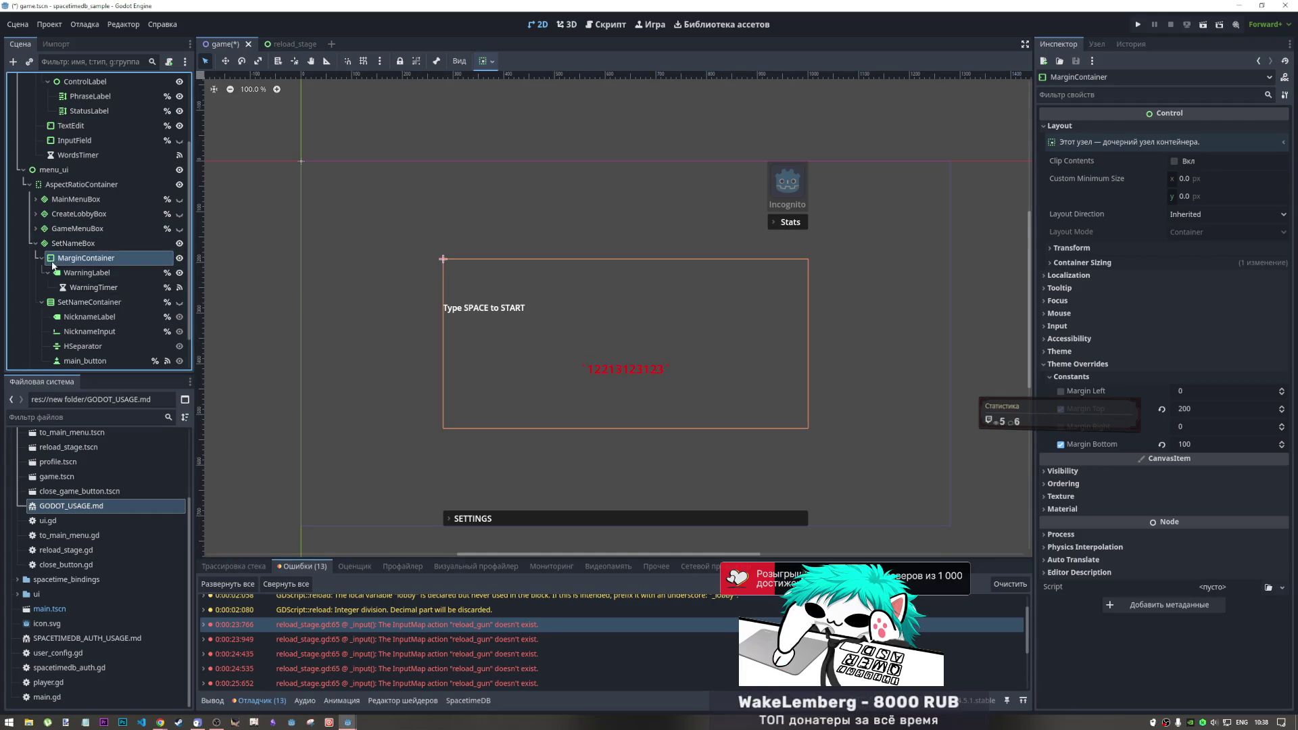
pyautogui.click(485, 61)
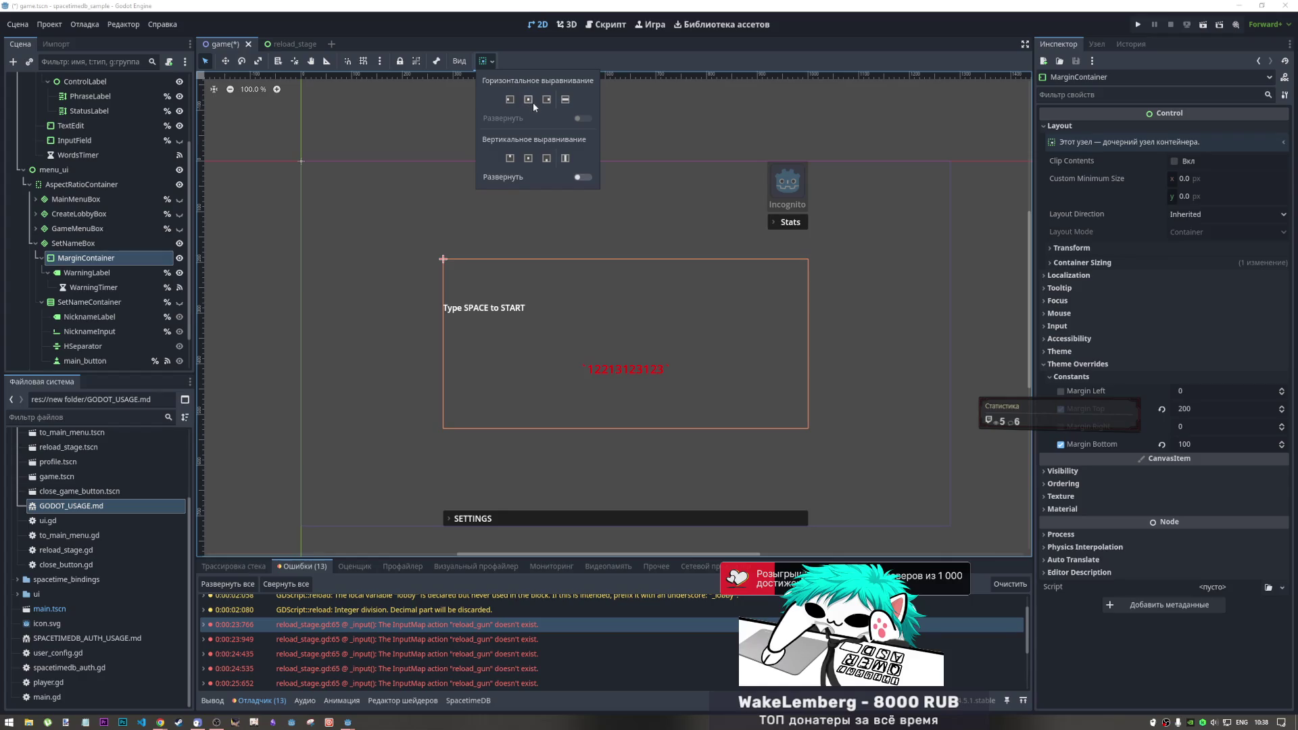
pyautogui.click(530, 100)
pyautogui.click(509, 101)
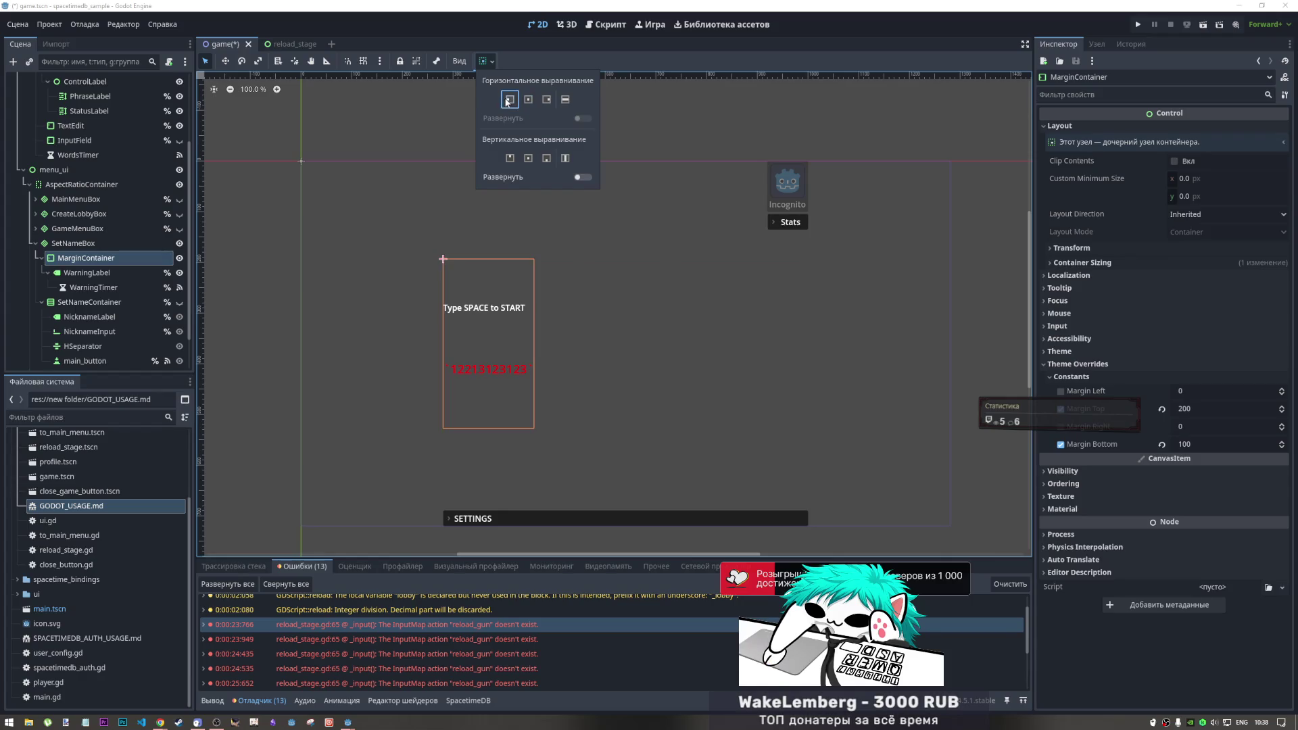
pyautogui.click(564, 101)
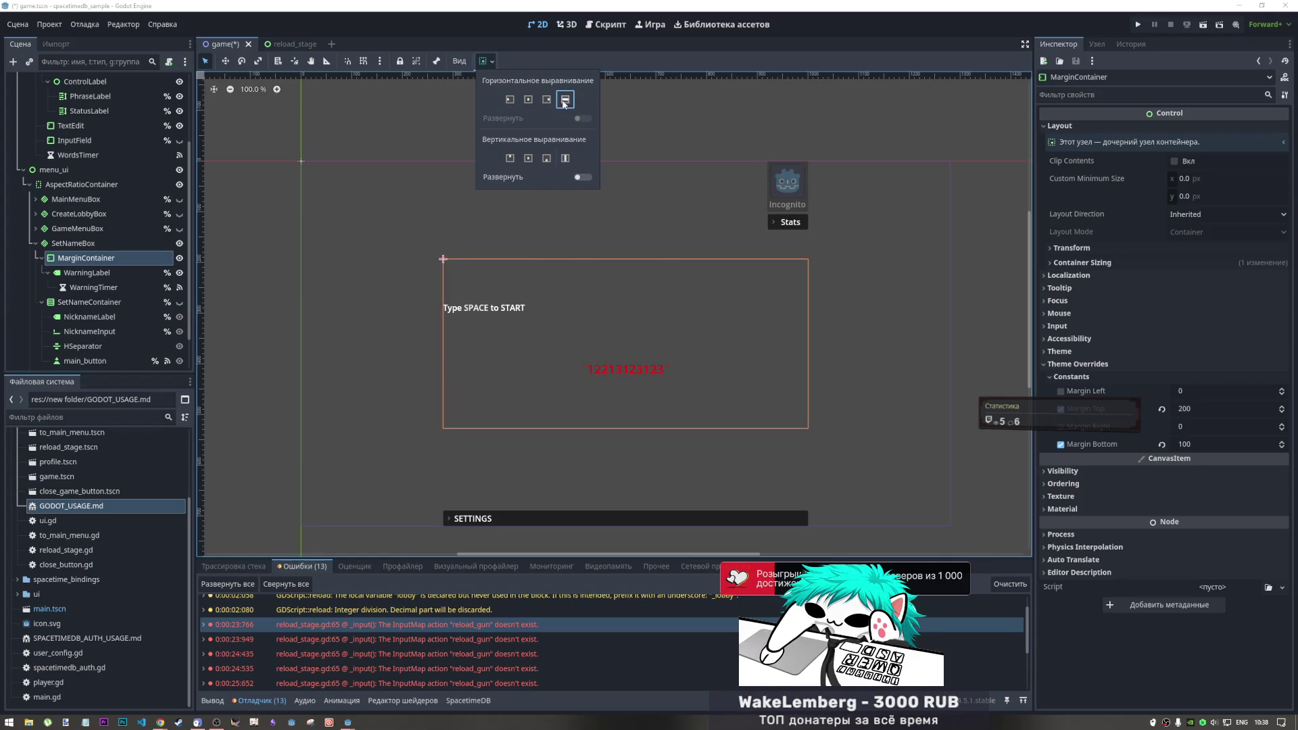
pyautogui.click(509, 158)
pyautogui.press('F6')
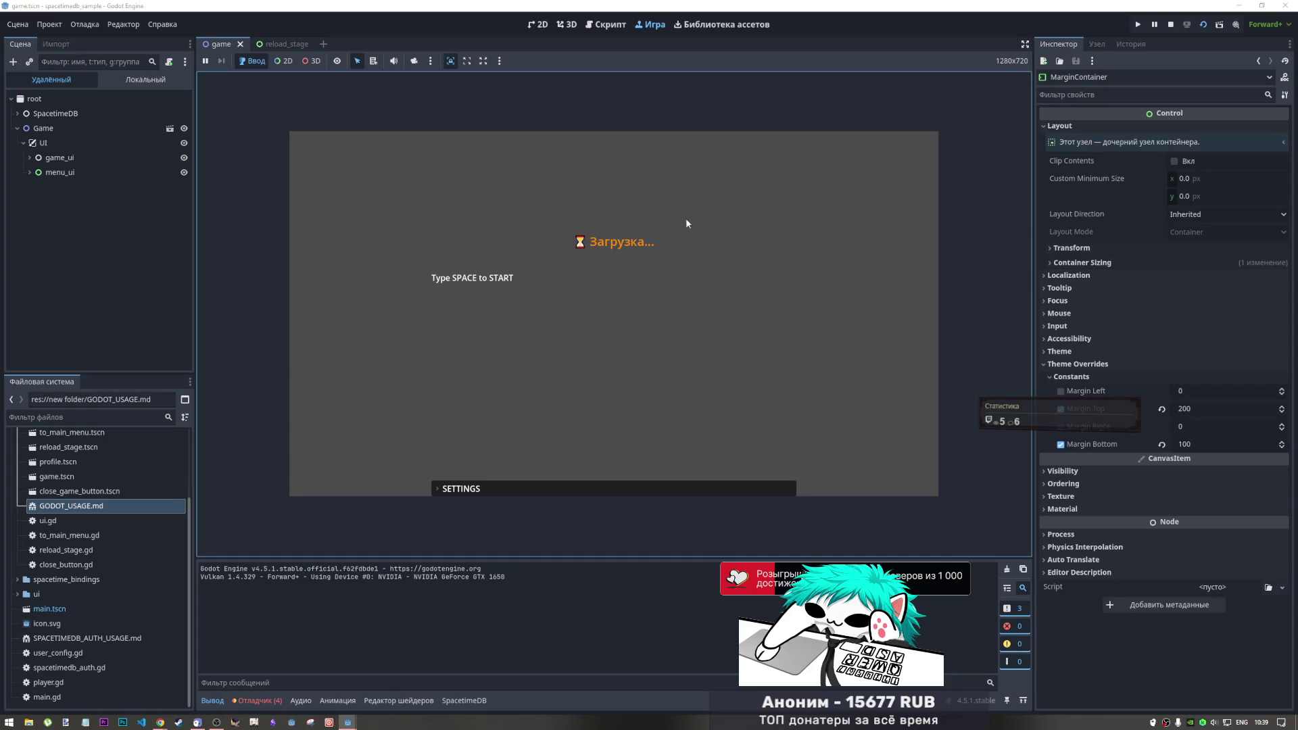
# Expand and collapse the SETTINGS panel in the running game, check Errors, then stop with F8
pyautogui.click(530, 482)
pyautogui.click(533, 483)
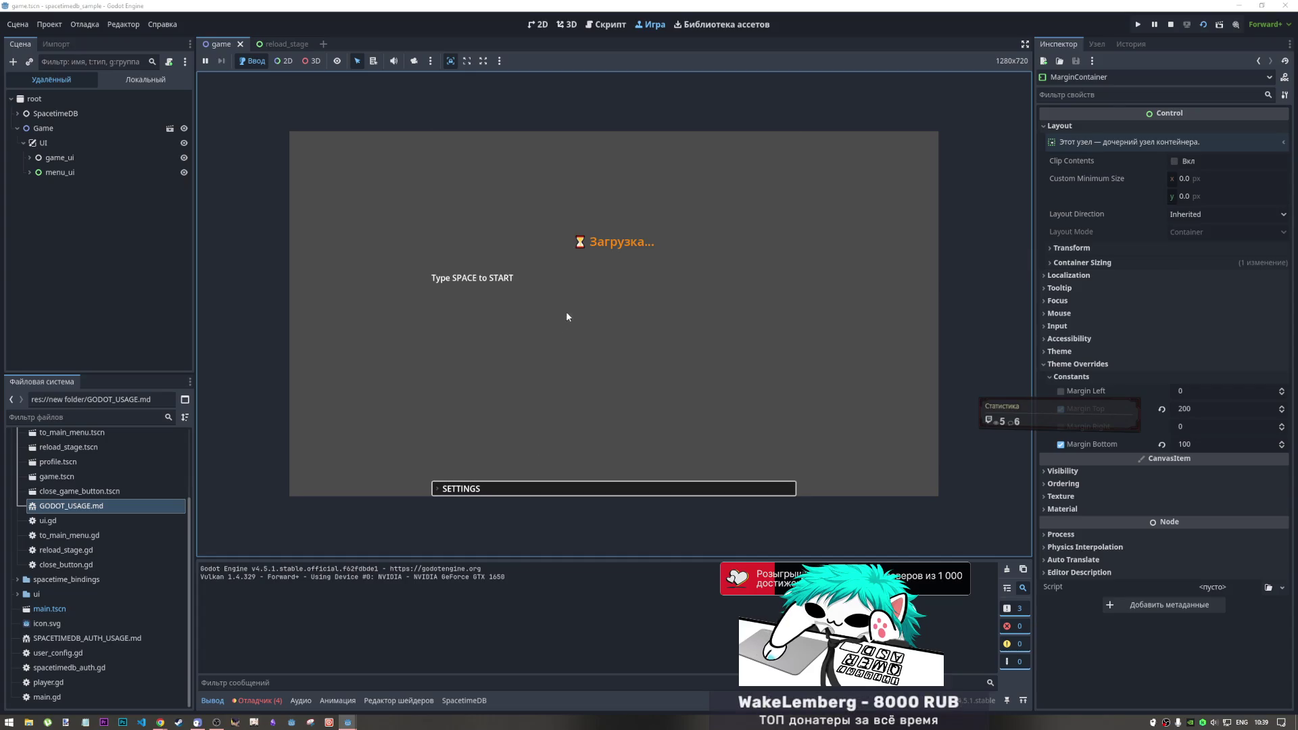
pyautogui.click(256, 700)
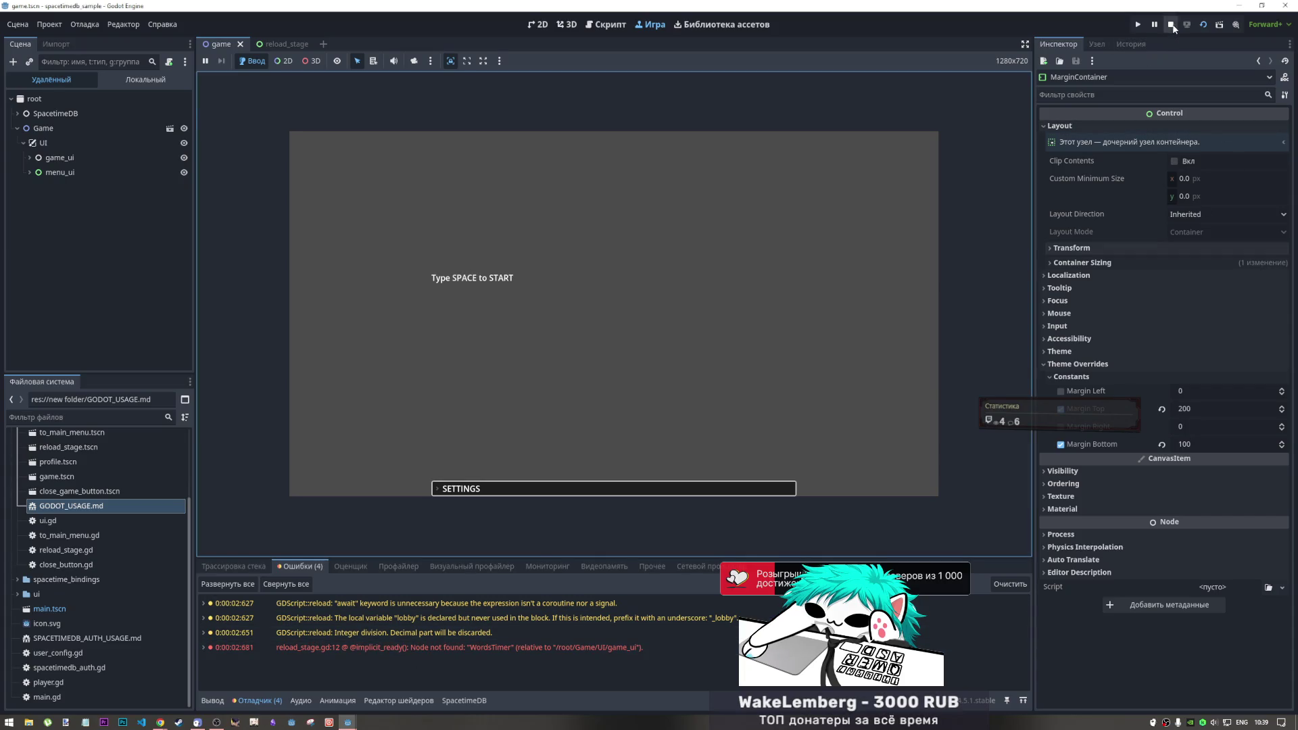
pyautogui.press('F8')
pyautogui.click(103, 248)
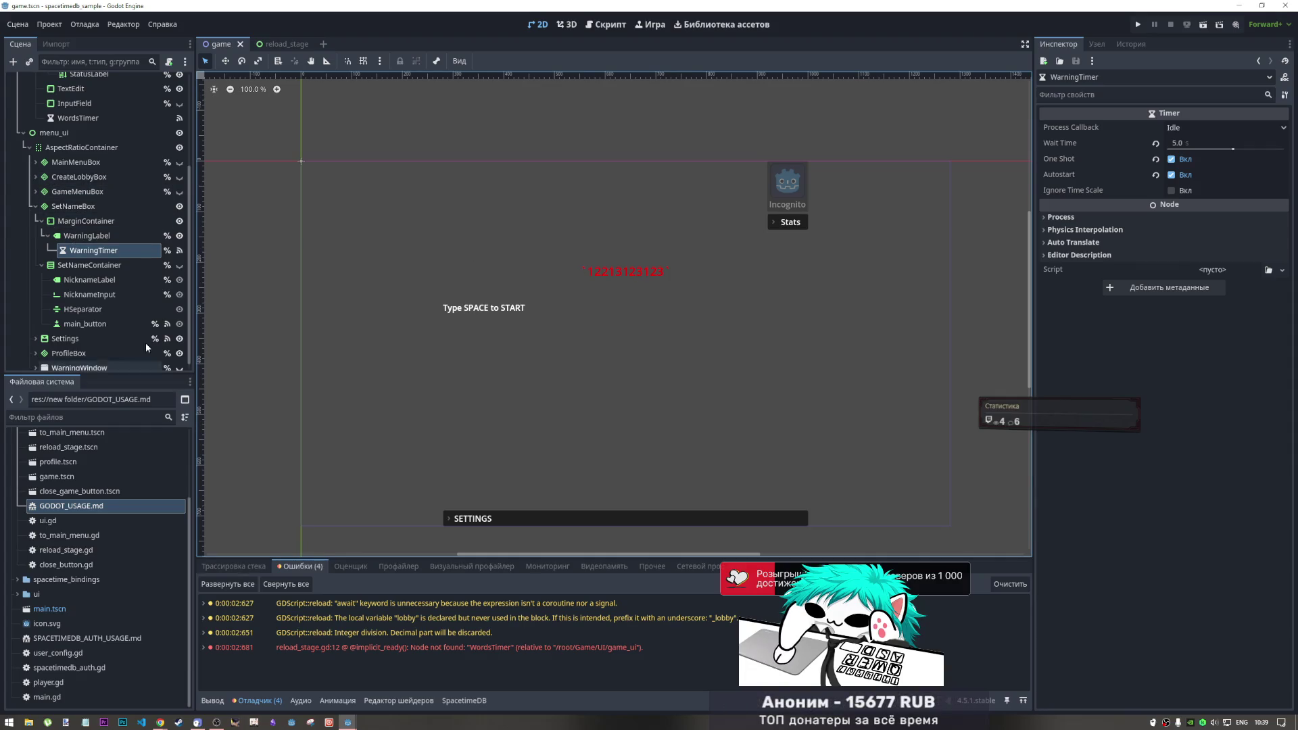
# Move the MarginContainer up to sit directly under the UI node
pyautogui.click(79, 223)
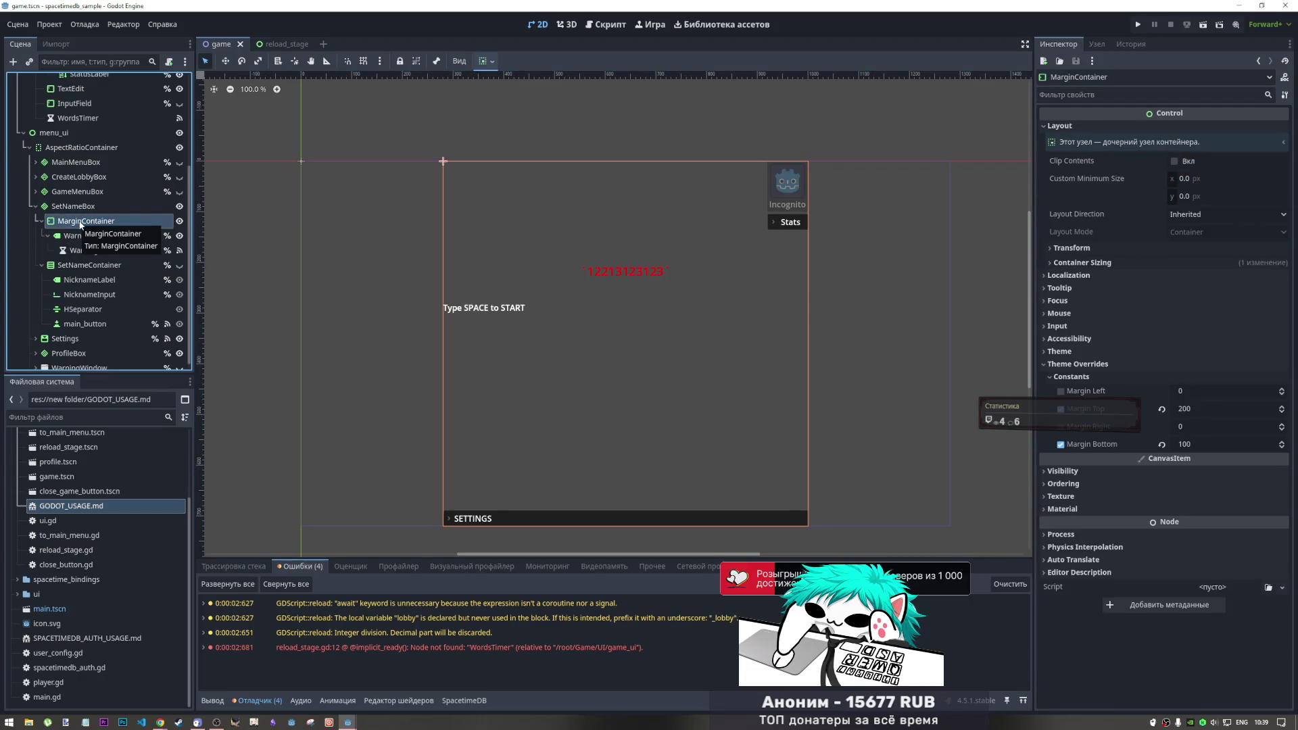
pyautogui.scroll(3, 79, 223)
pyautogui.click(41, 332)
pyautogui.moveTo(67, 334)
pyautogui.mouseDown()
pyautogui.moveTo(71, 94)
pyautogui.moveTo(71, 124)
pyautogui.moveTo(68, 106)
pyautogui.mouseUp()
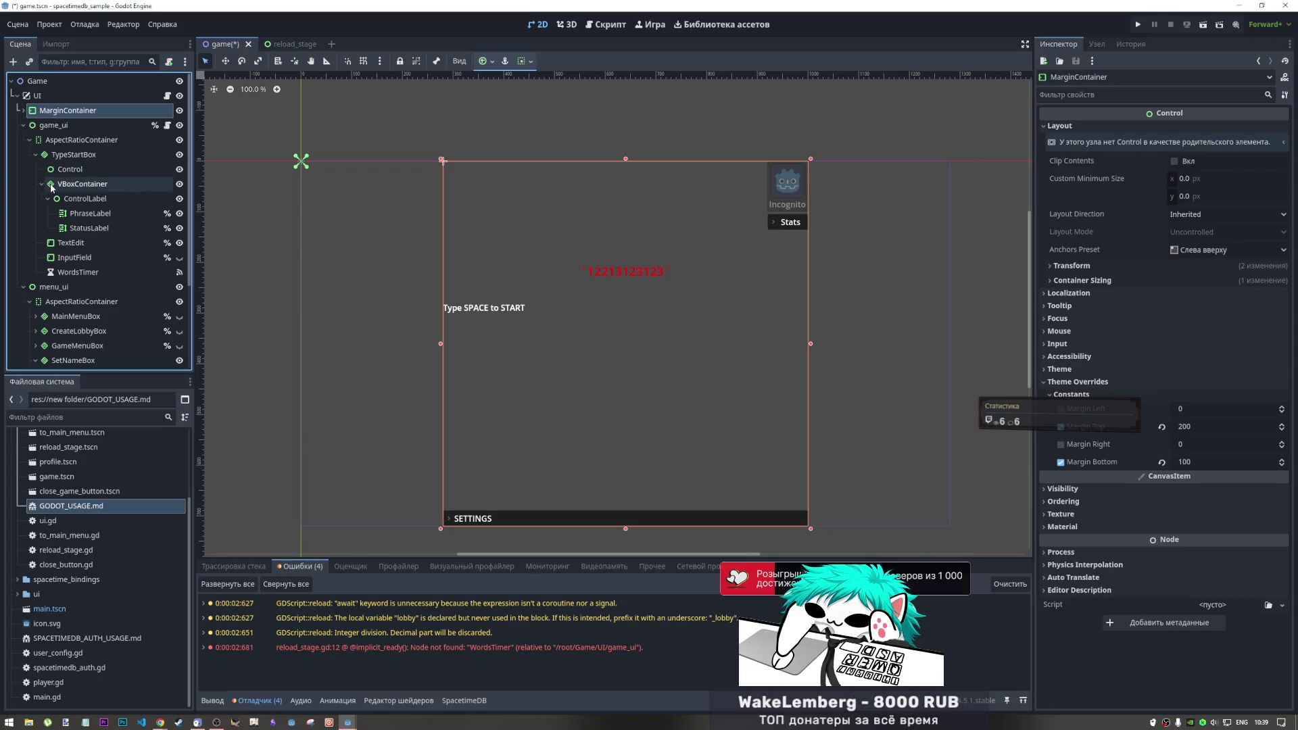
pyautogui.scroll(-3, 56, 302)
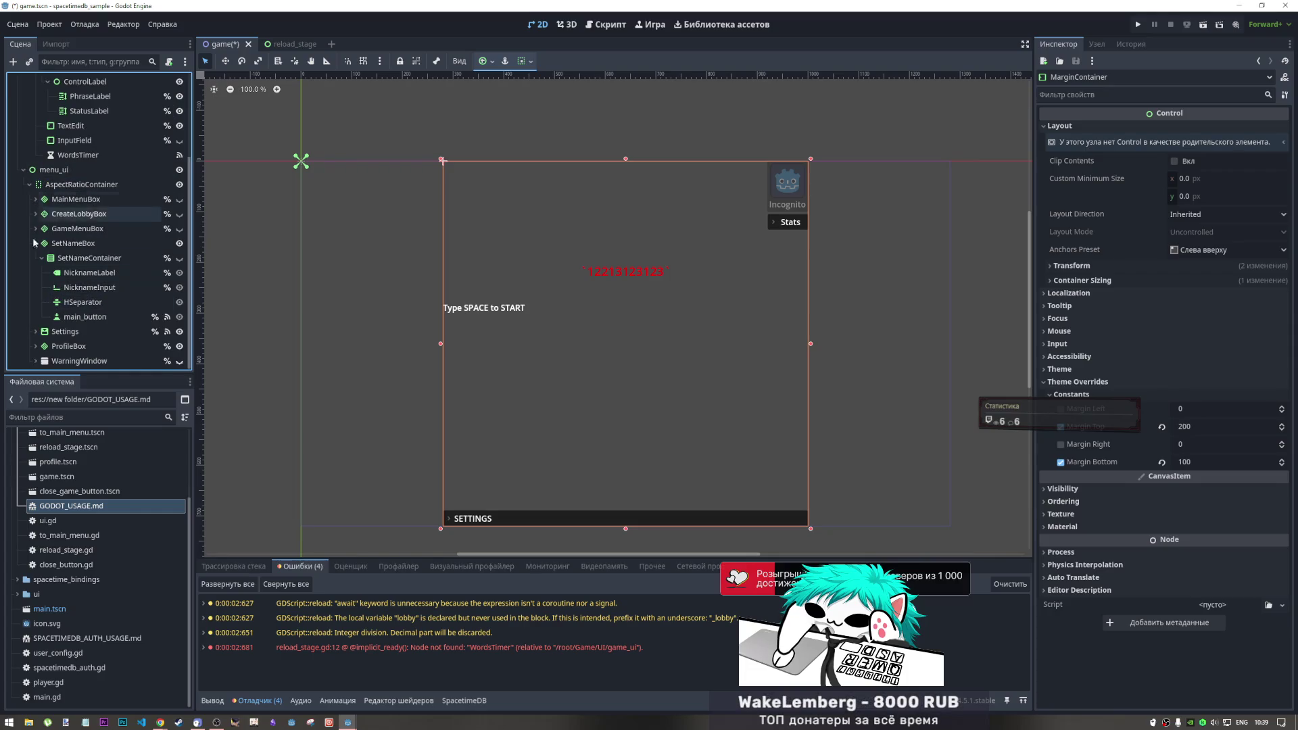
# Make SetNameContainer visible and size it horizontal Fill, vertical Center
pyautogui.click(65, 259)
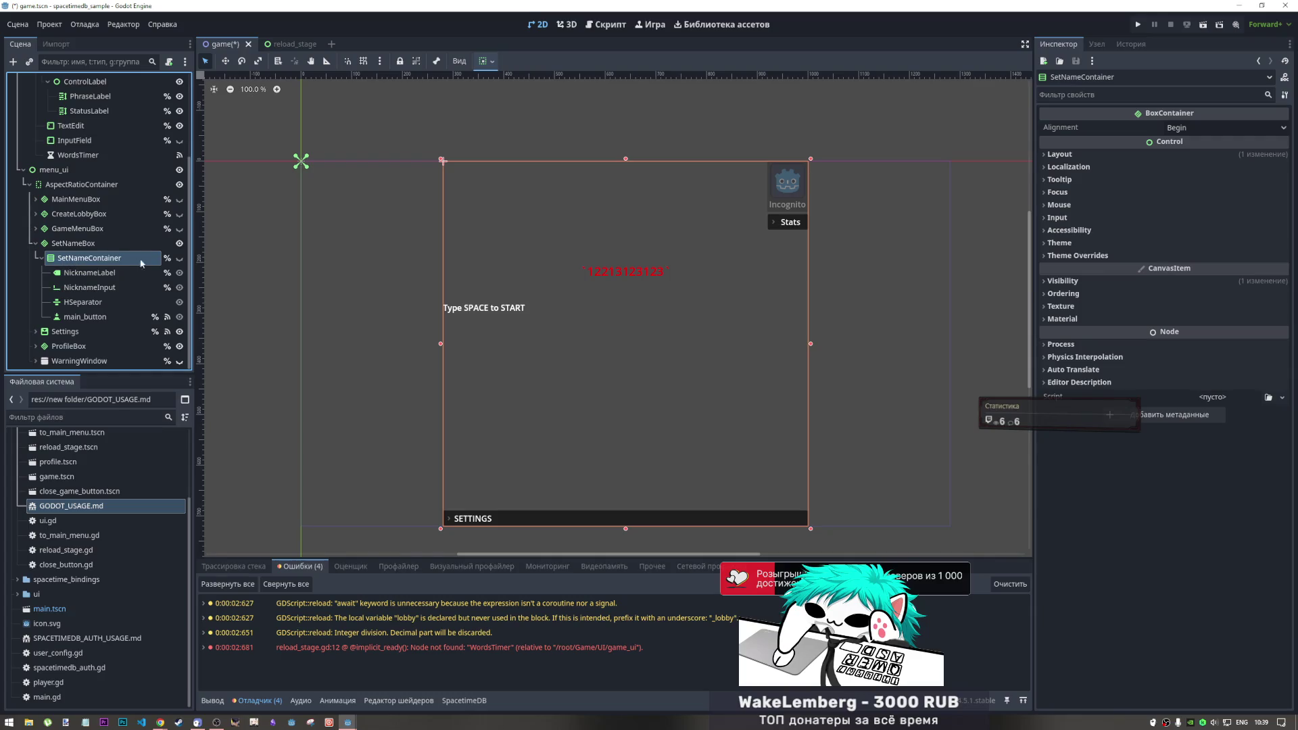
pyautogui.click(180, 259)
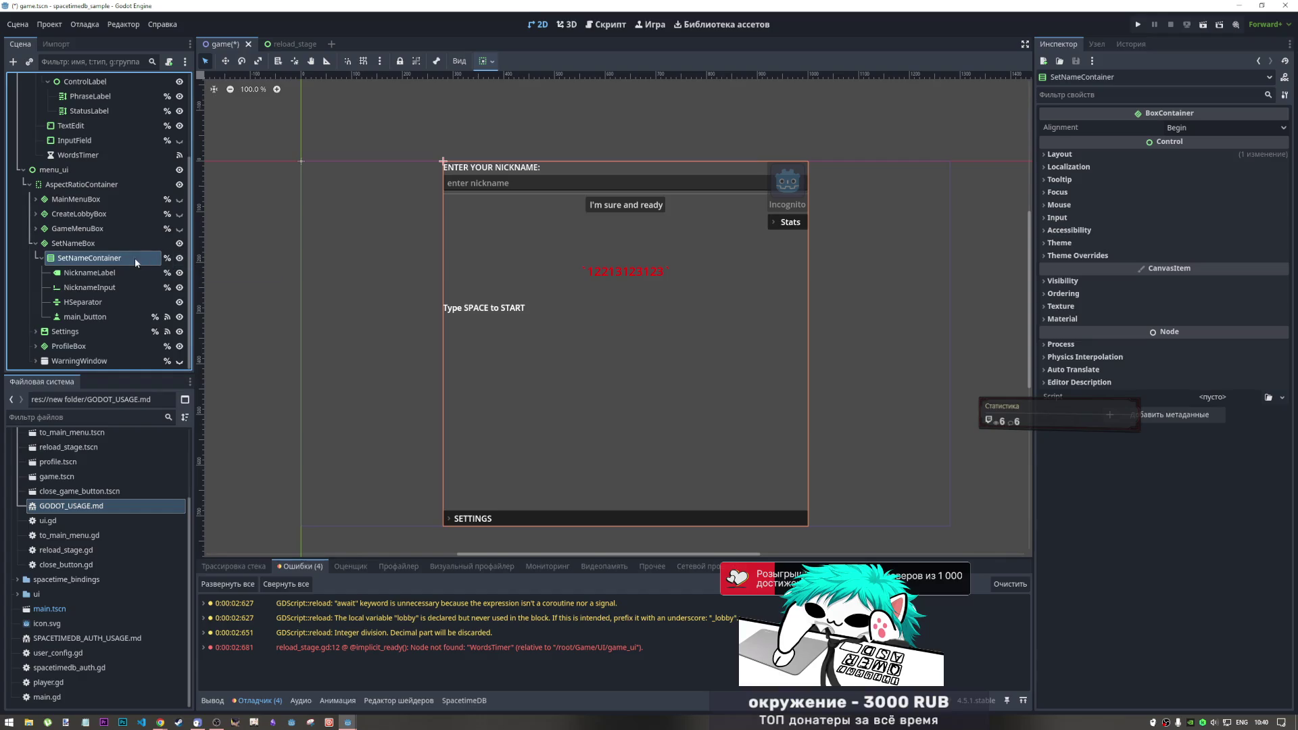
pyautogui.click(488, 62)
pyautogui.click(529, 99)
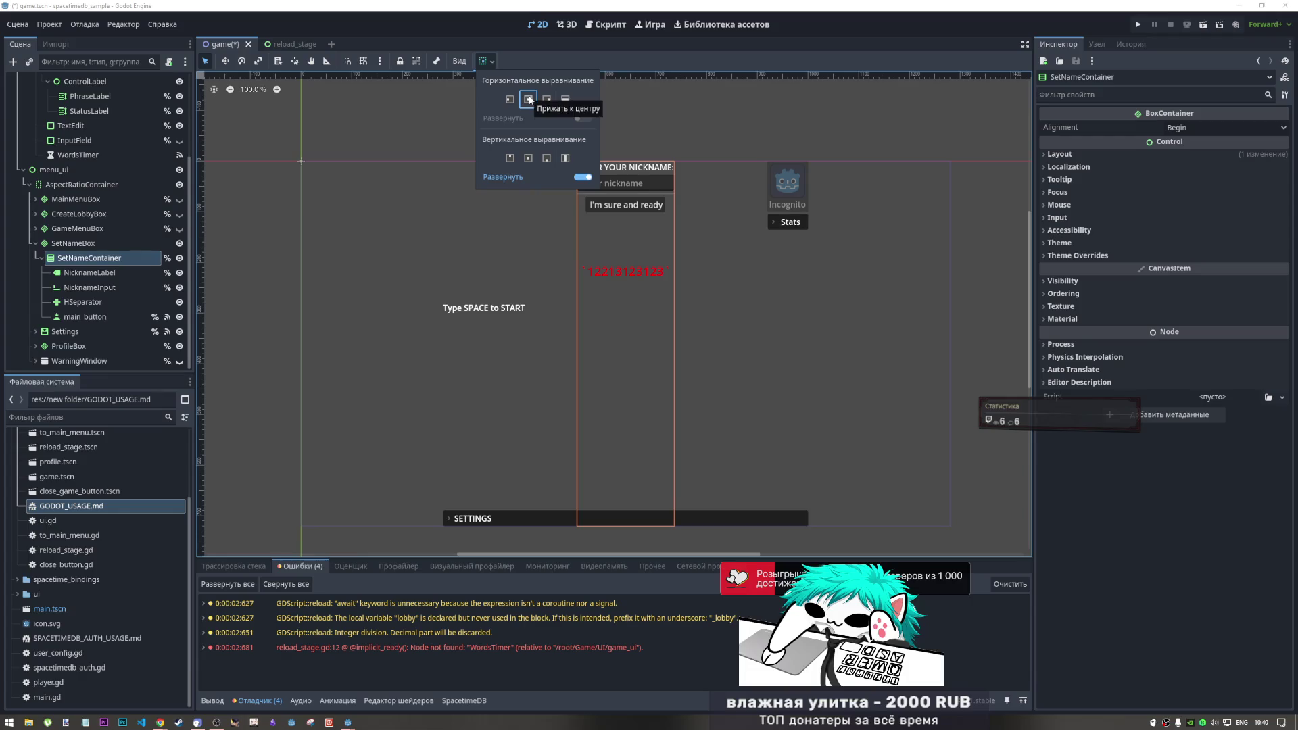
pyautogui.click(565, 99)
pyautogui.click(529, 158)
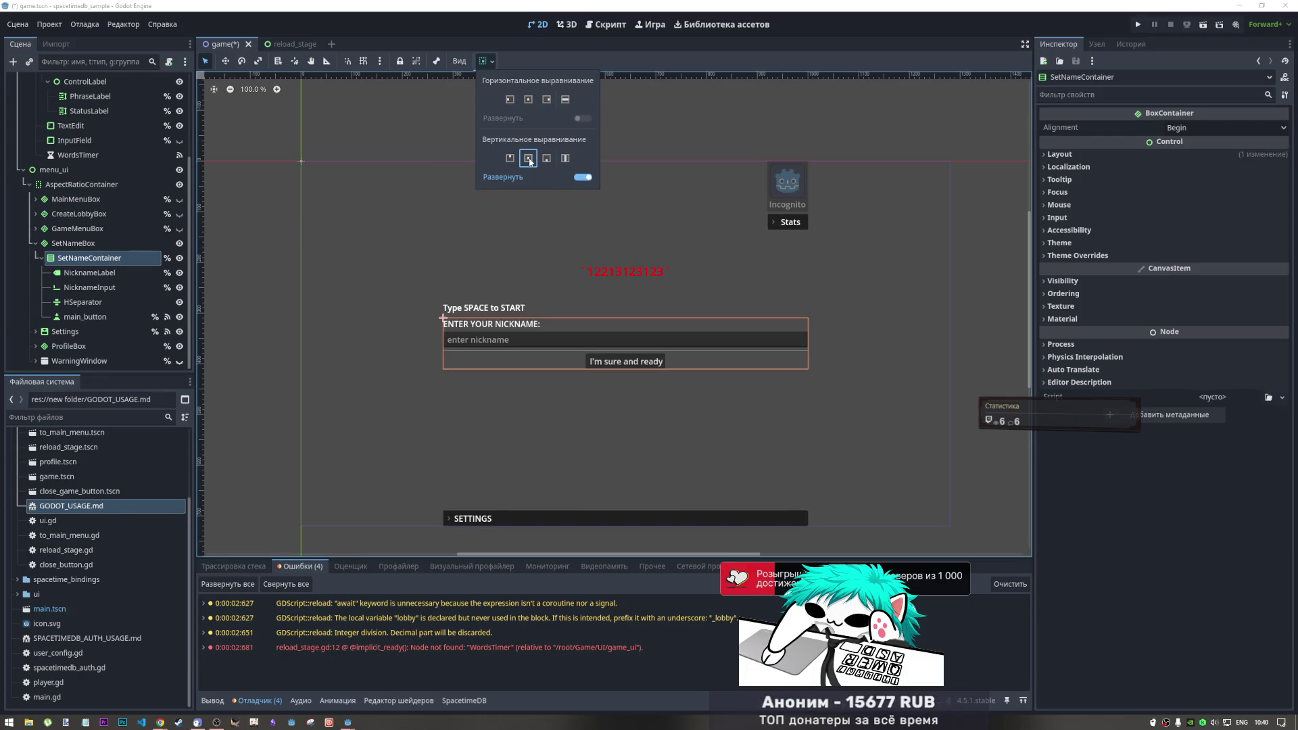
pyautogui.click(74, 249)
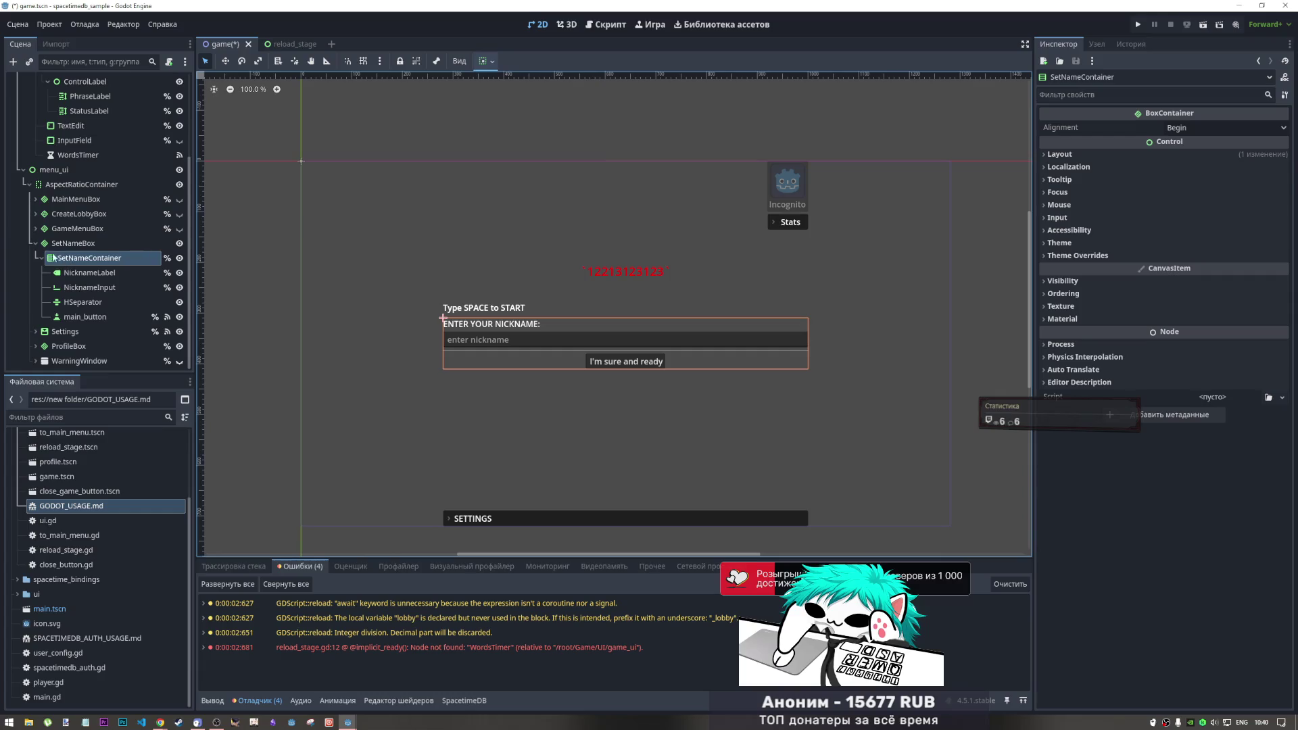
pyautogui.click(74, 244)
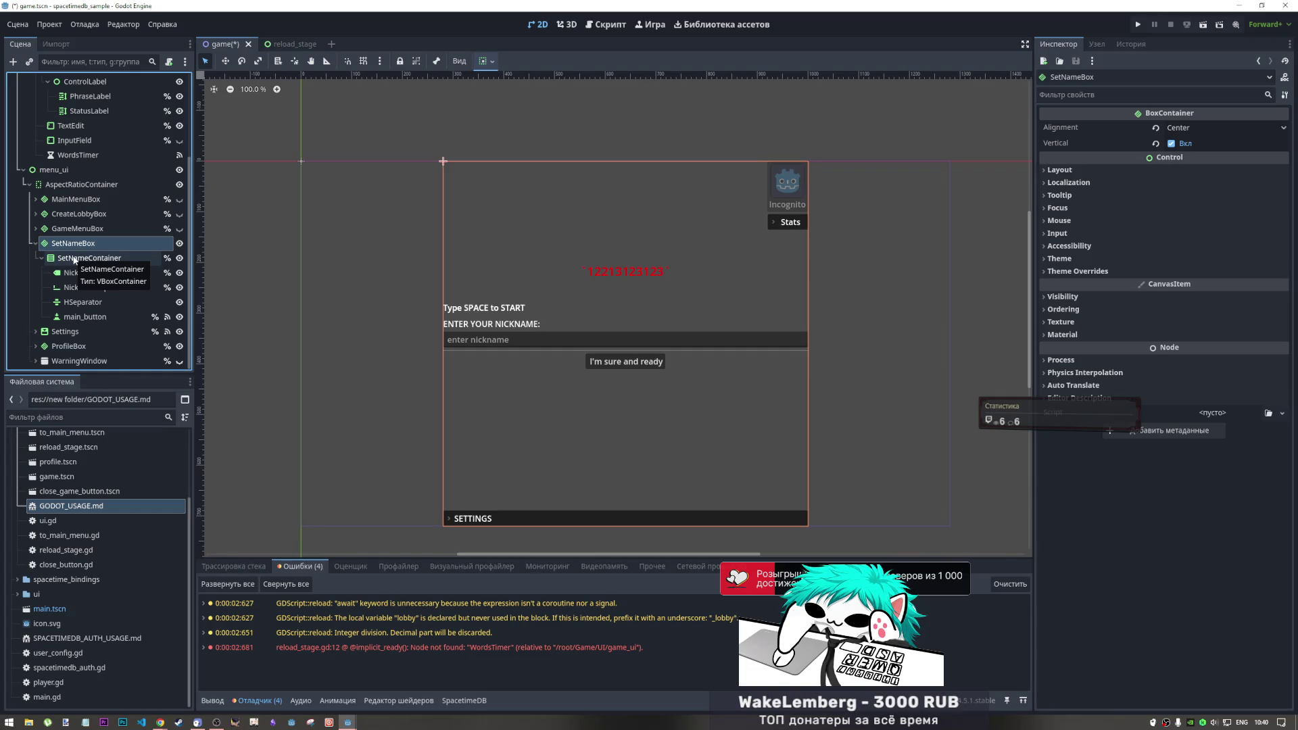
pyautogui.scroll(4, 41, 122)
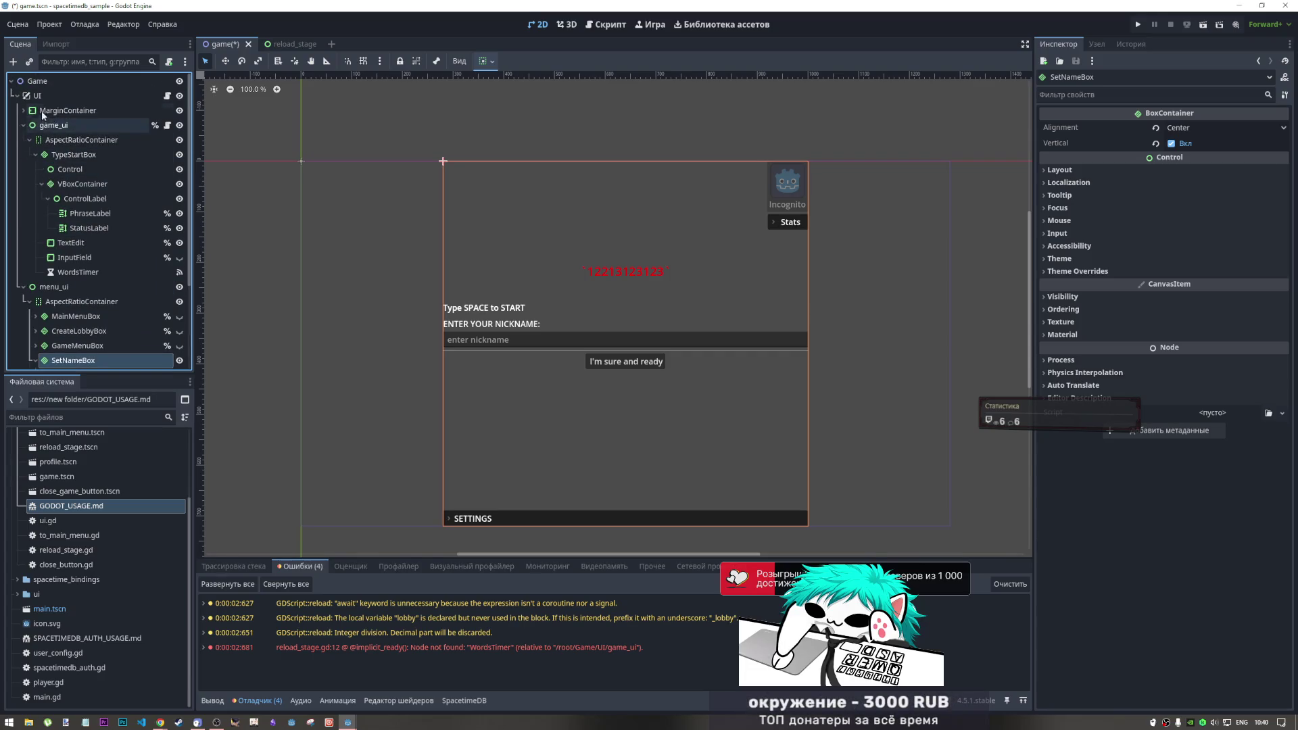
pyautogui.click(41, 111)
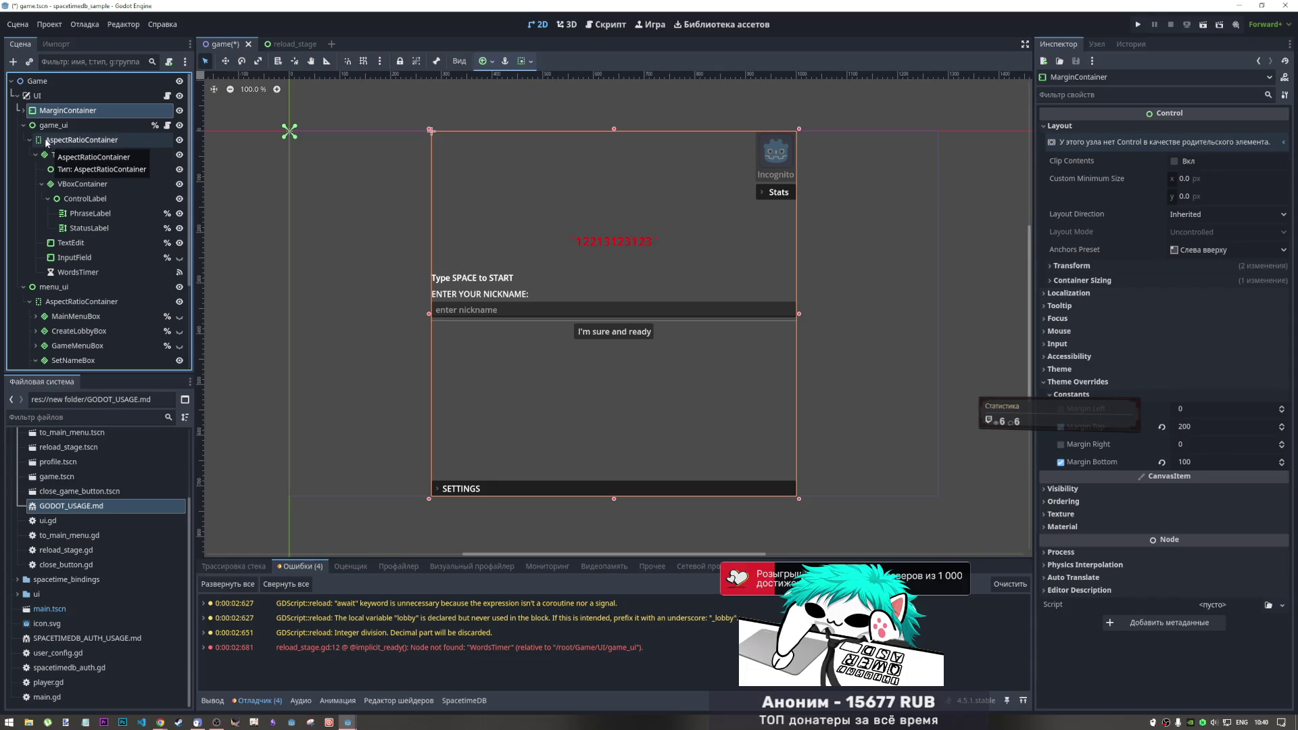
# Add a new Control node as a child of UI and place it directly beneath UI
pyautogui.rightClick(47, 98)
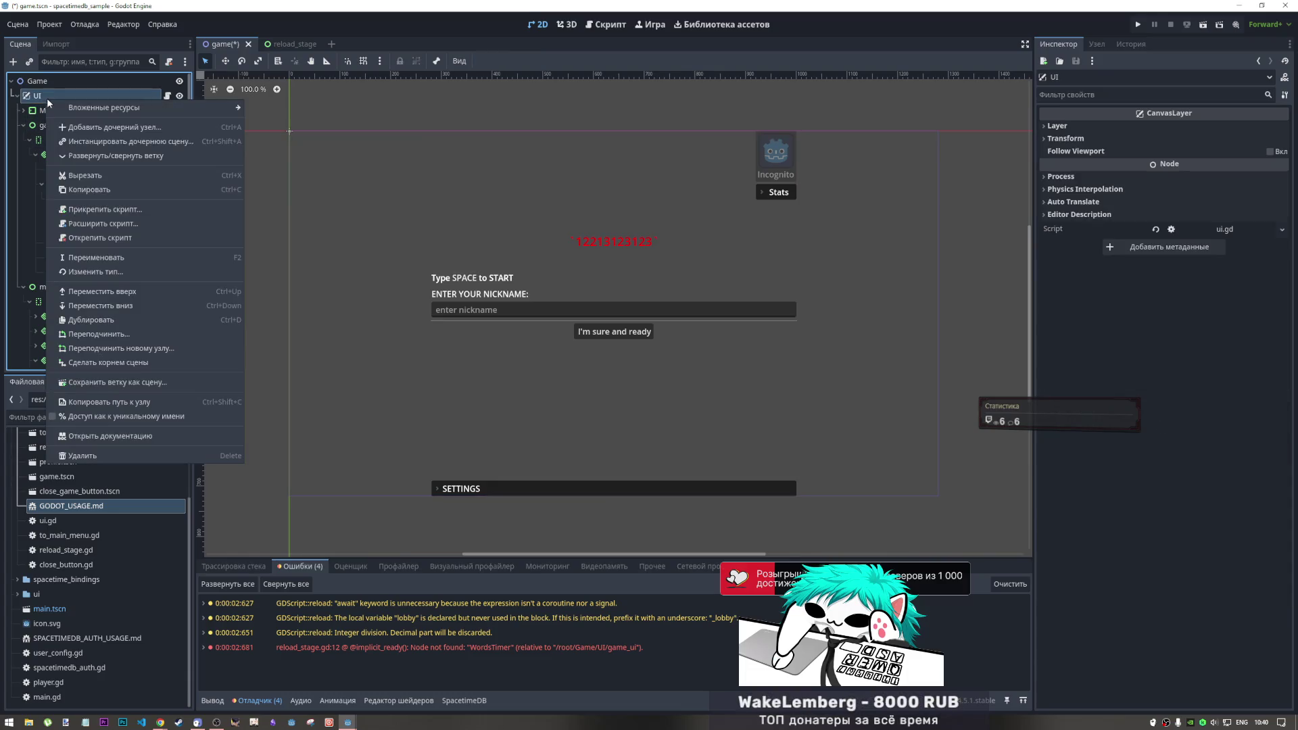
pyautogui.click(133, 129)
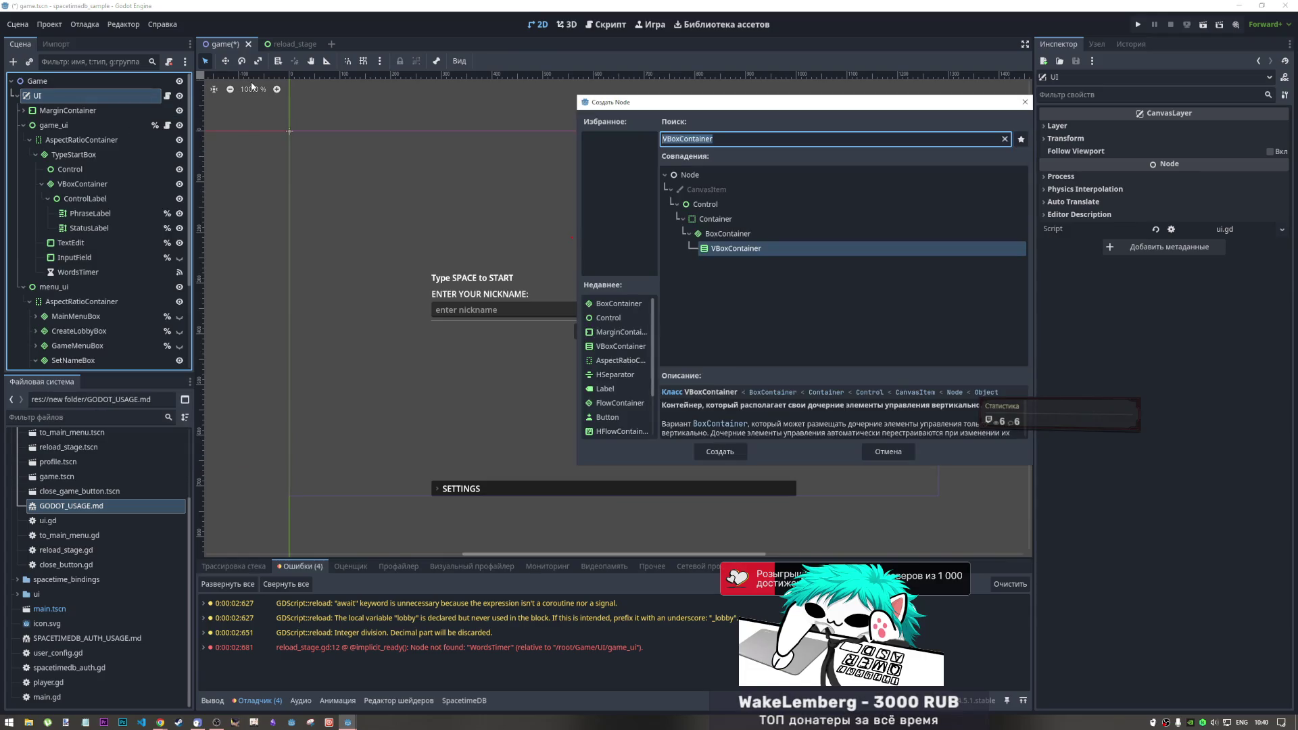
pyautogui.write('contro')
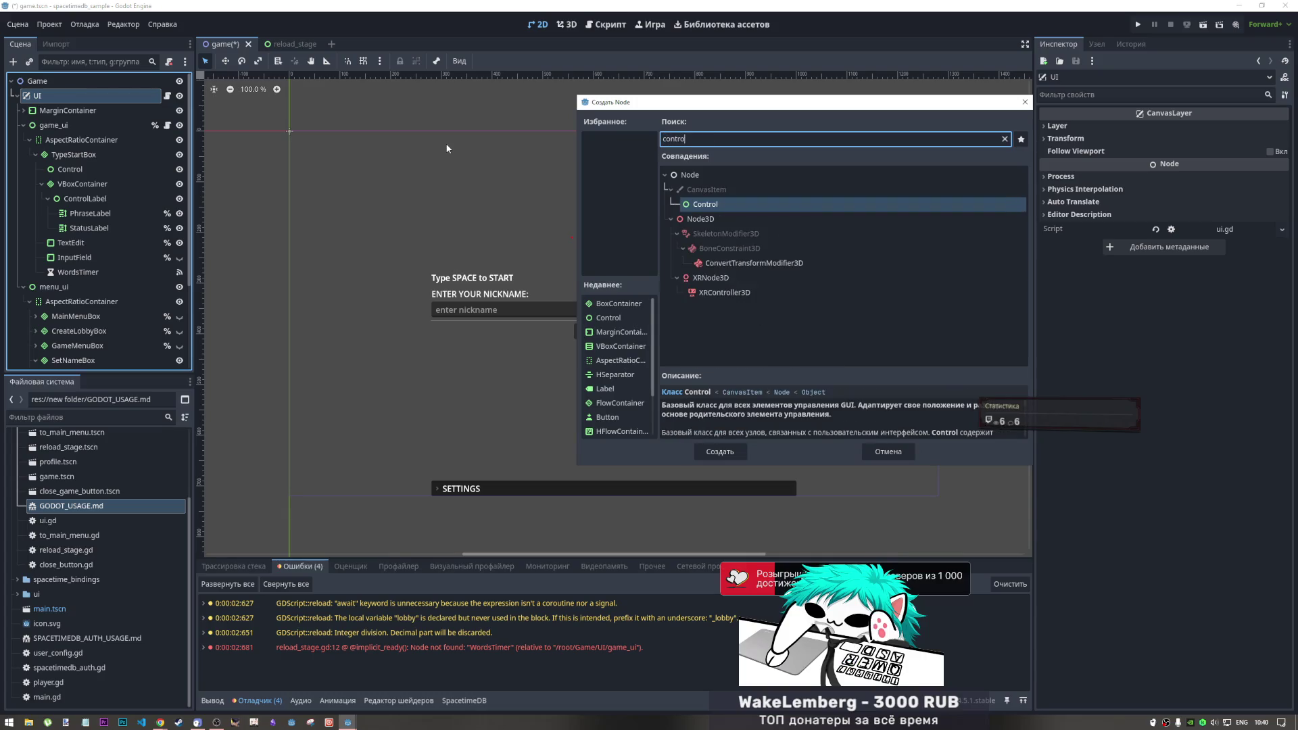
pyautogui.click(719, 452)
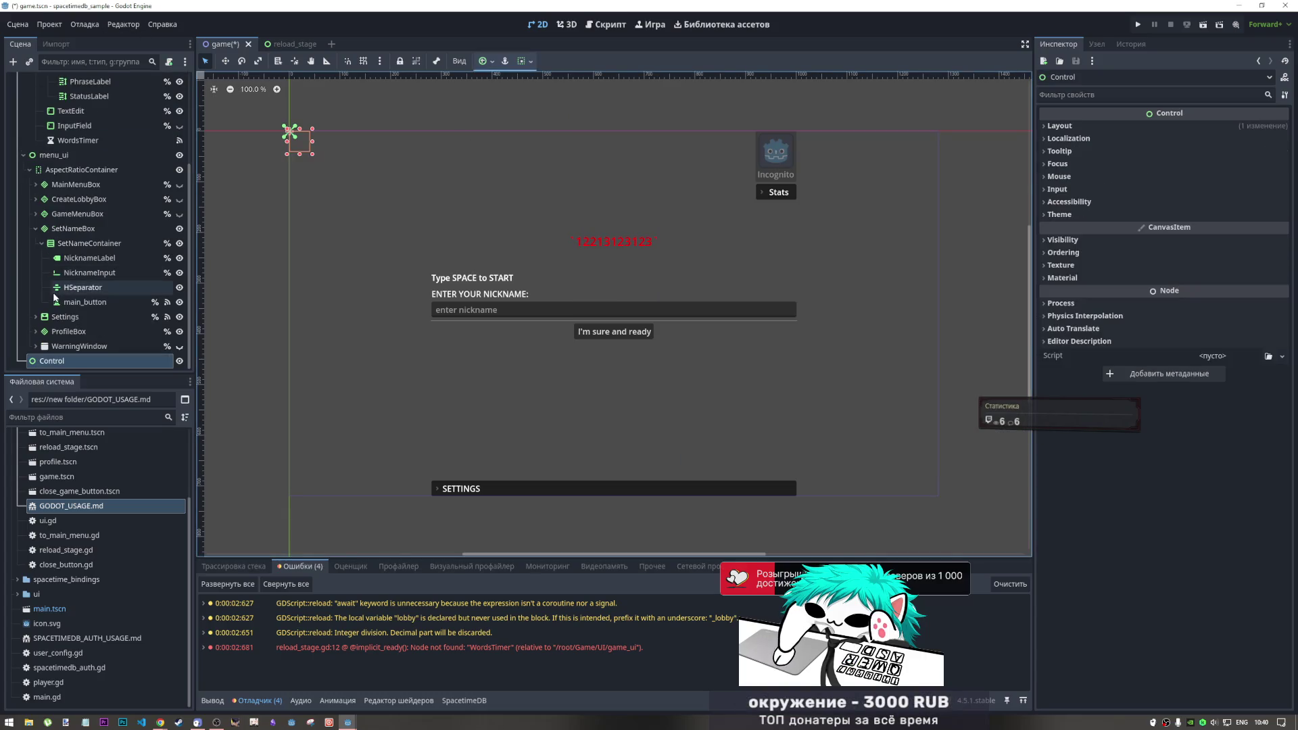
pyautogui.moveTo(87, 365); pyautogui.dragTo(37, 51)
pyautogui.moveTo(59, 76); pyautogui.dragTo(45, 106)
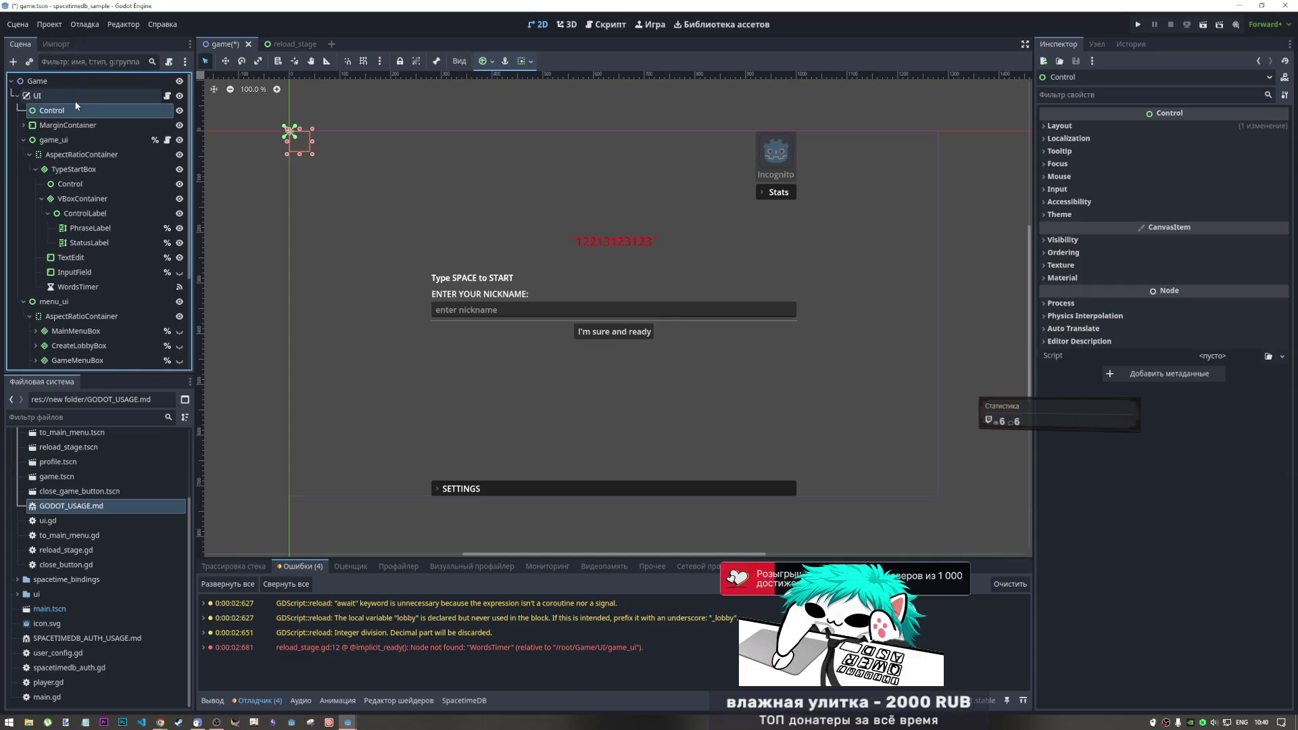
# Set the Control node's anchor preset to Full Rect so it covers the whole UI
pyautogui.click(523, 61)
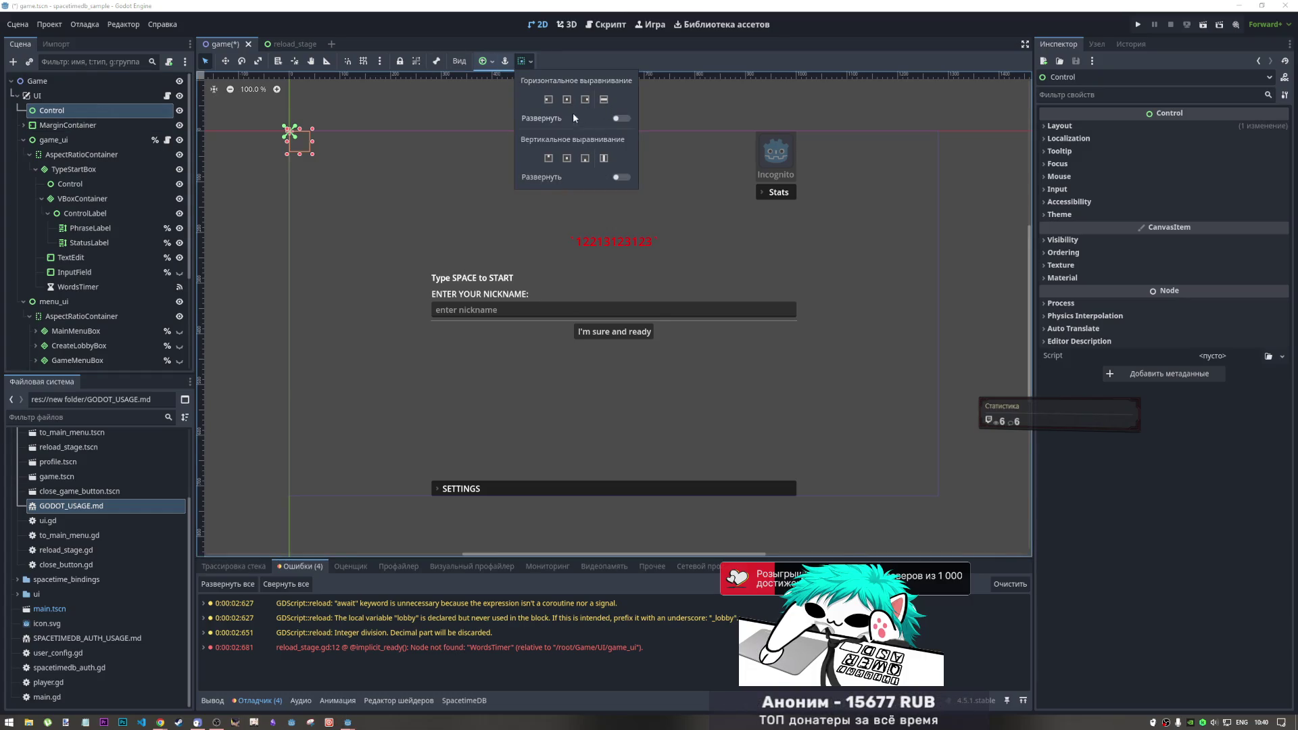
pyautogui.click(508, 62)
pyautogui.click(507, 62)
pyautogui.click(570, 154)
pyautogui.click(71, 126)
# Add an AspectRatioContainer under Control, anchored Full Rect to span the whole canvas
pyautogui.rightClick(56, 111)
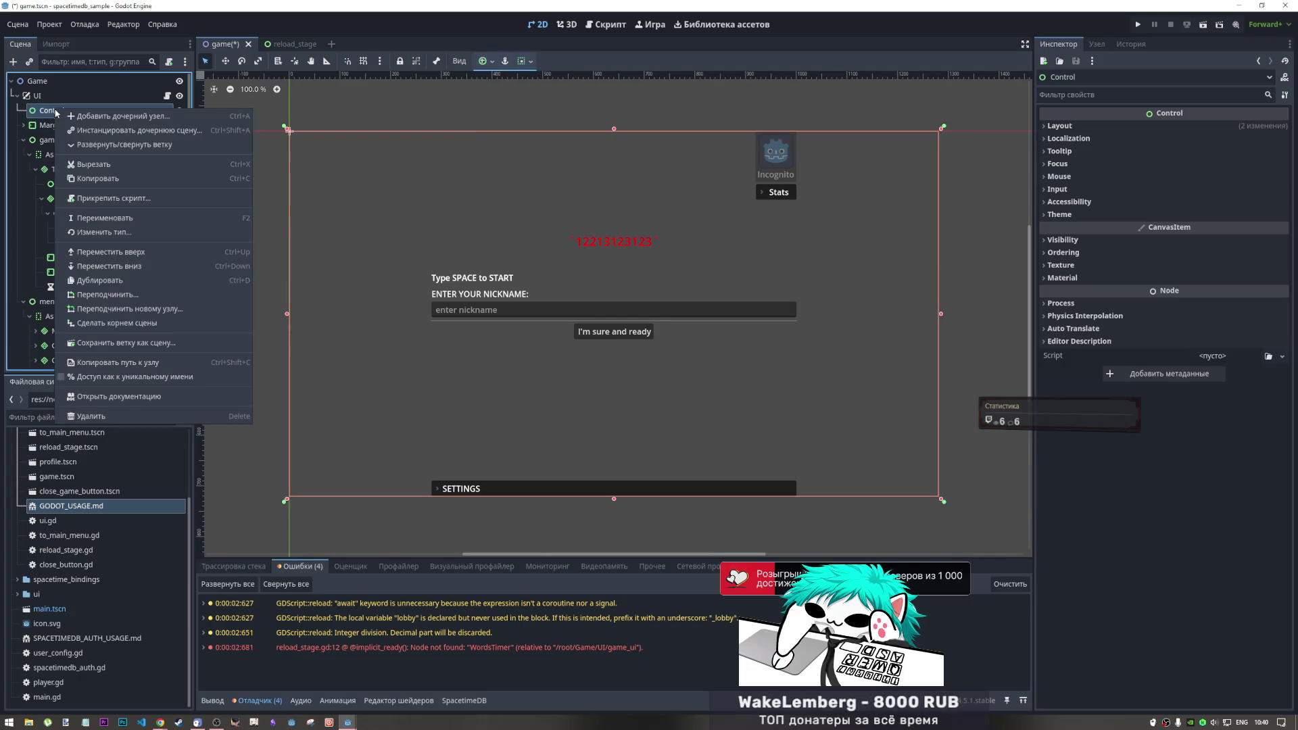
pyautogui.click(146, 116)
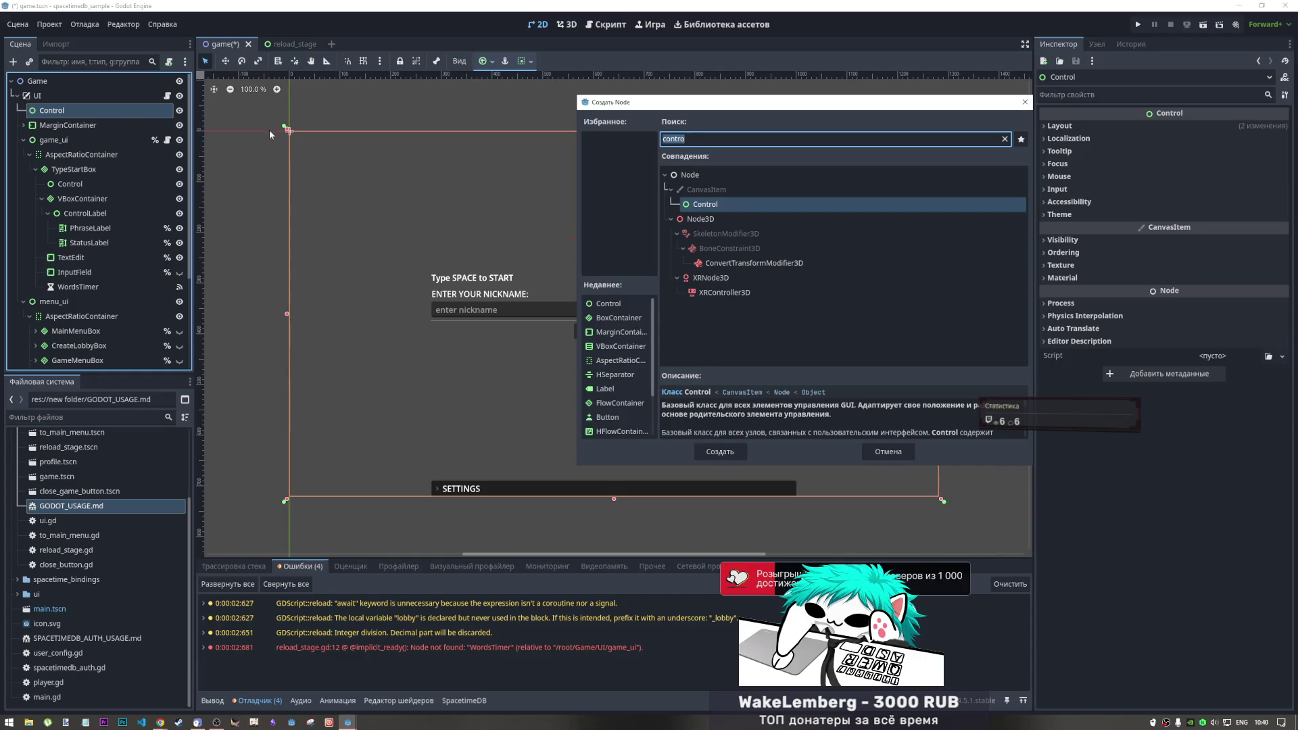
pyautogui.write('aspec')
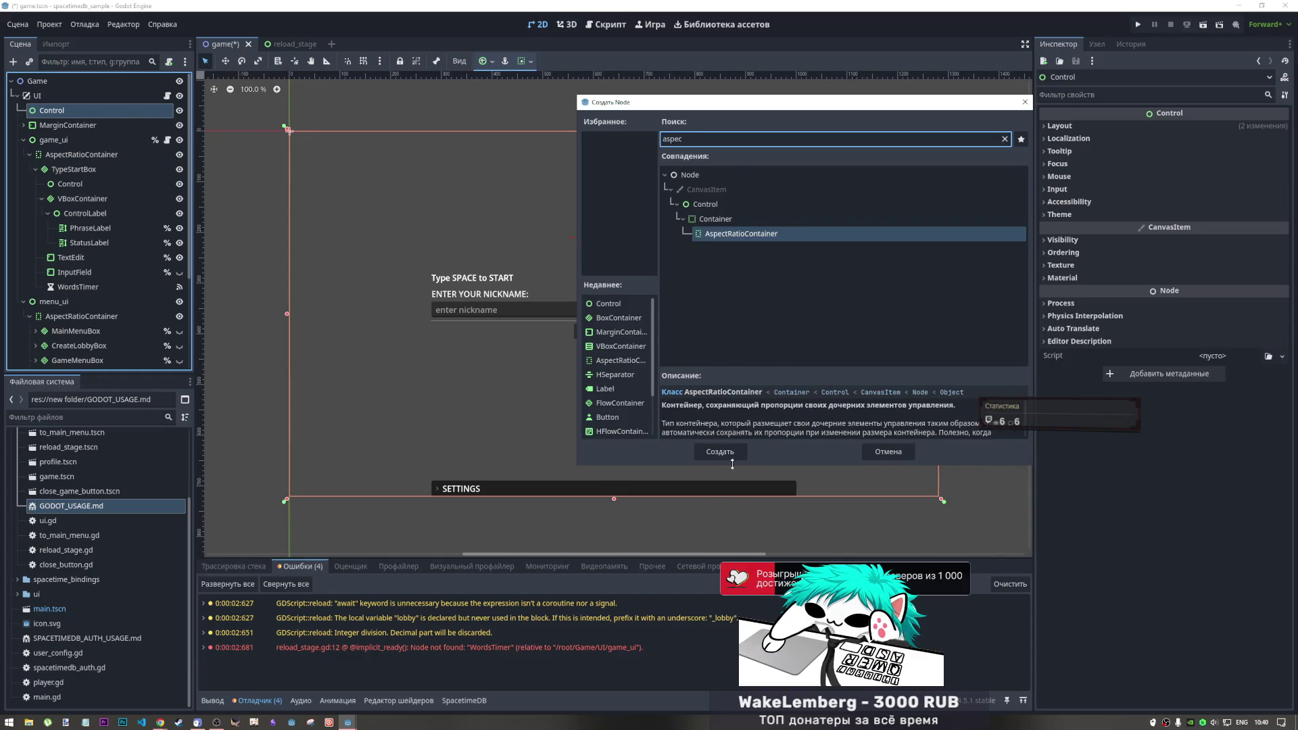
pyautogui.press('Return')
pyautogui.click(505, 61)
pyautogui.click(571, 154)
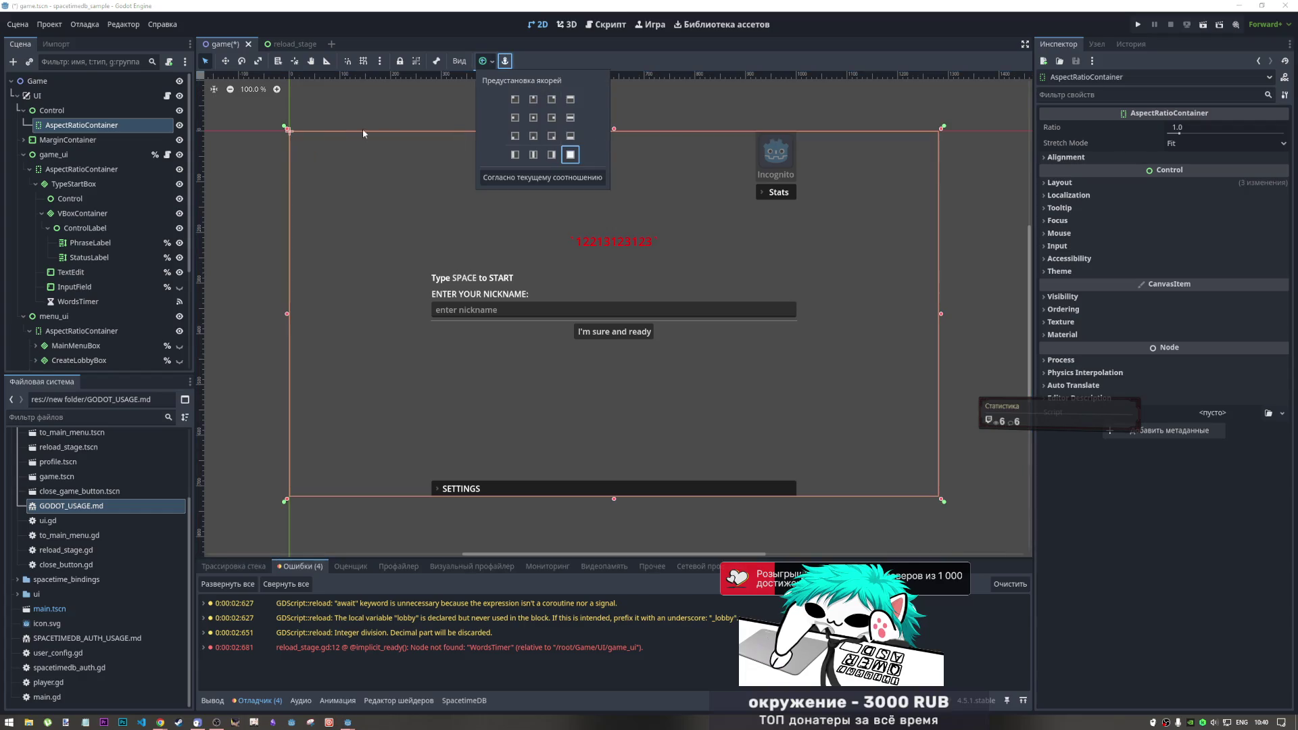
pyautogui.click(58, 143)
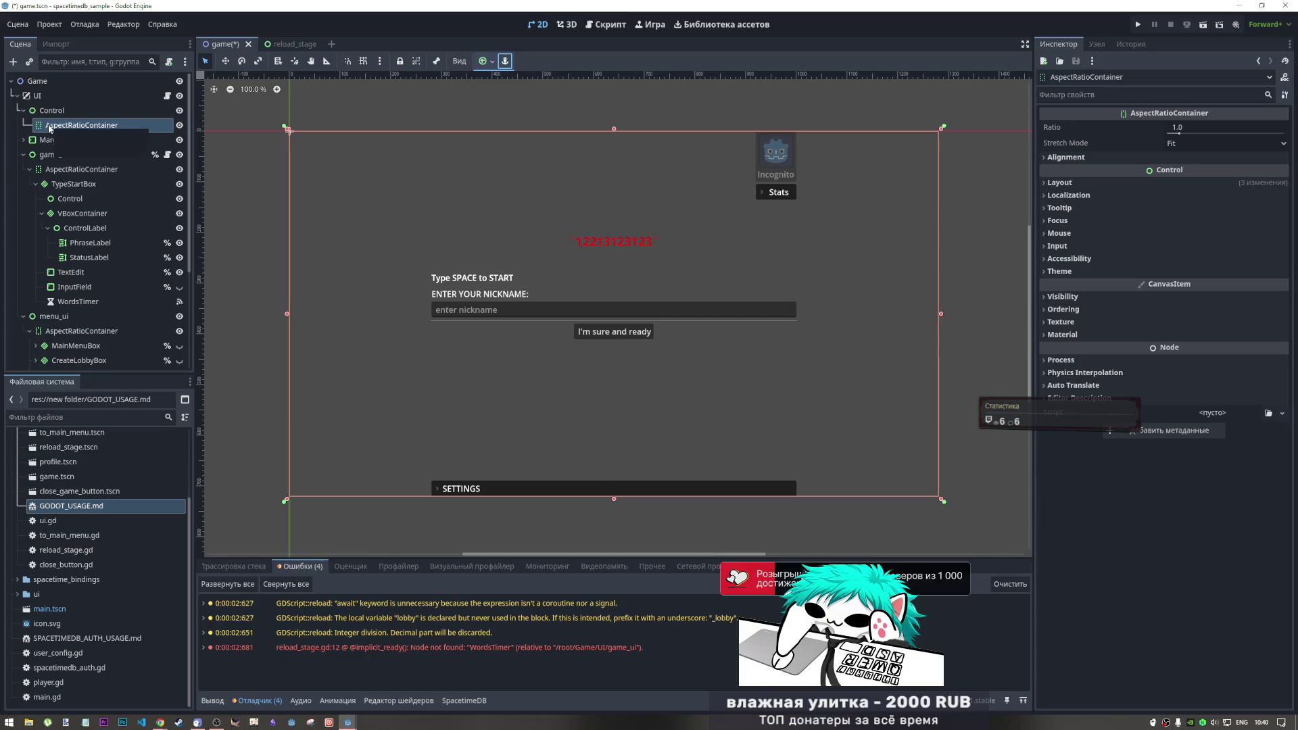
# Move the MarginContainer, with WarningLabel and WarningTimer, into the AspectRatioContainer
pyautogui.doubleClick(24, 140)
pyautogui.click(23, 140)
pyautogui.moveTo(67, 154)
pyautogui.mouseDown()
pyautogui.moveTo(101, 130)
pyautogui.moveTo(73, 130)
pyautogui.mouseUp()
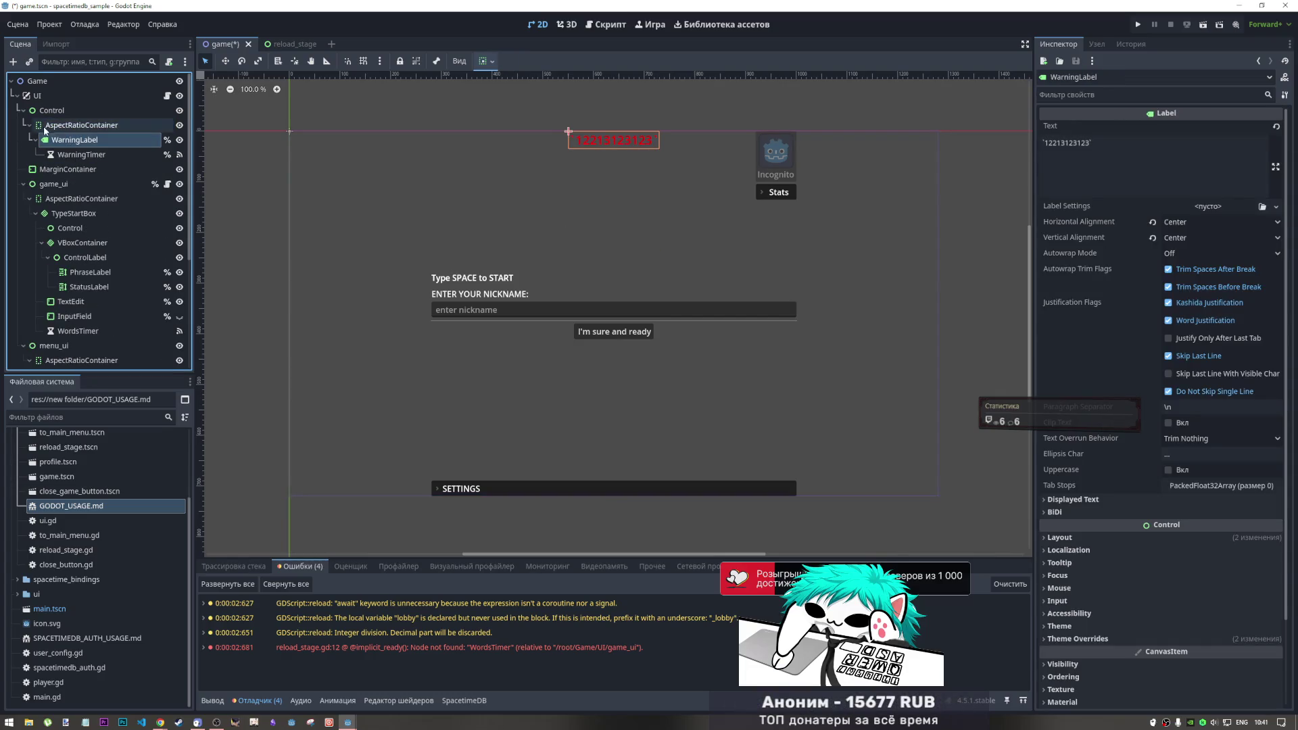
pyautogui.click(484, 62)
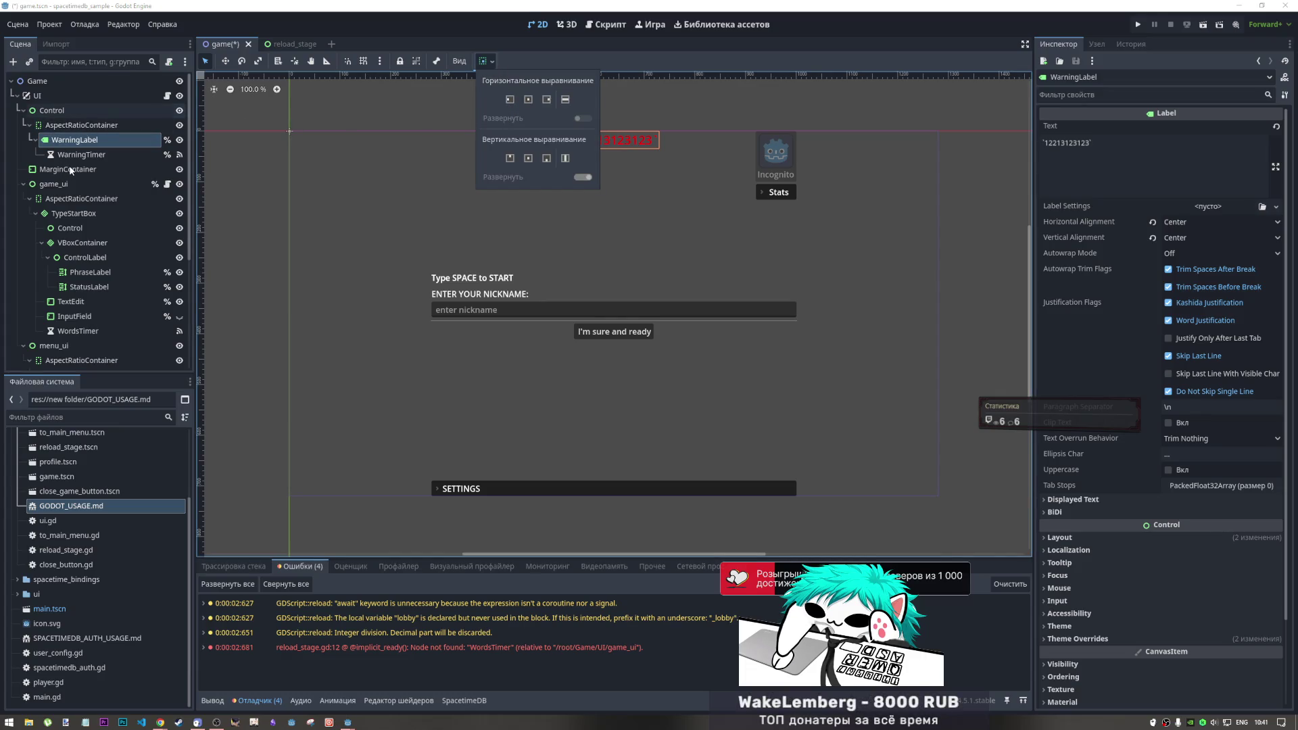
pyautogui.click(84, 178)
pyautogui.hotkey('ctrl', 'z')
pyautogui.moveTo(75, 140); pyautogui.dragTo(93, 129)
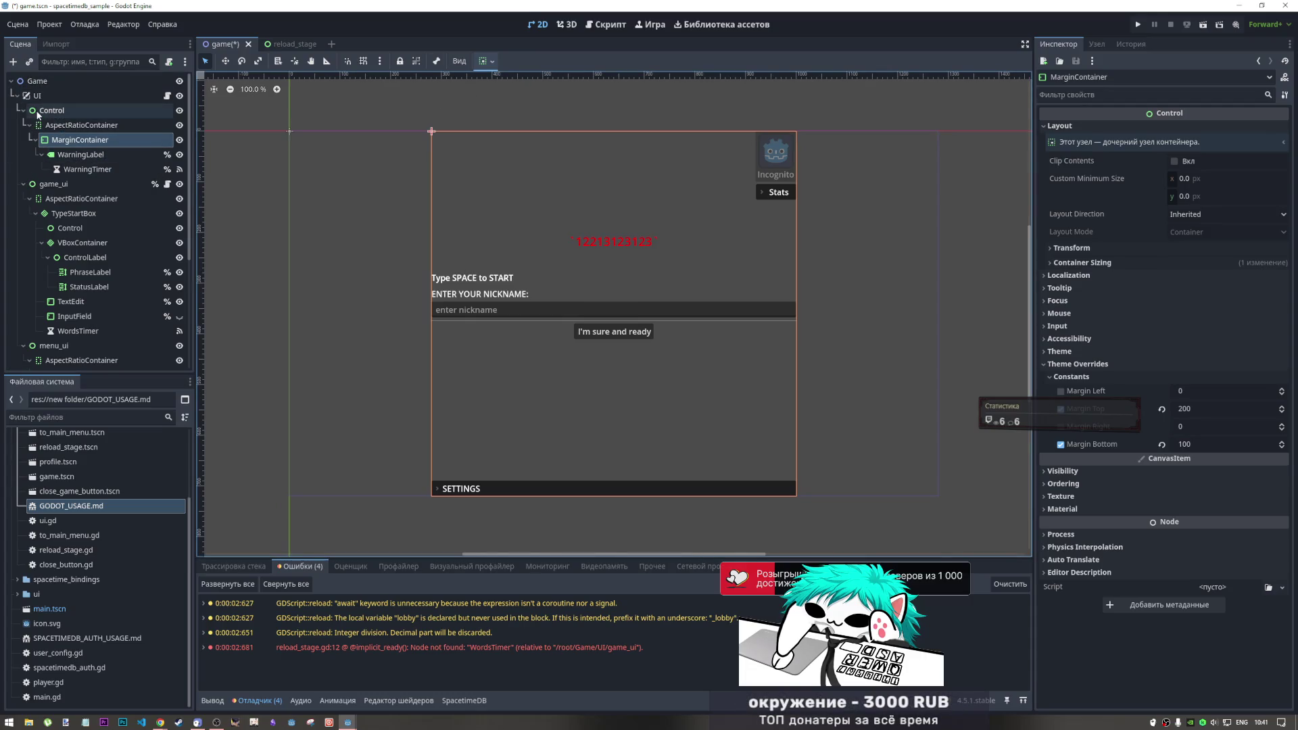
# Check the MarginContainer's Container Sizing settings in the Inspector
pyautogui.click(1094, 264)
pyautogui.click(1059, 262)
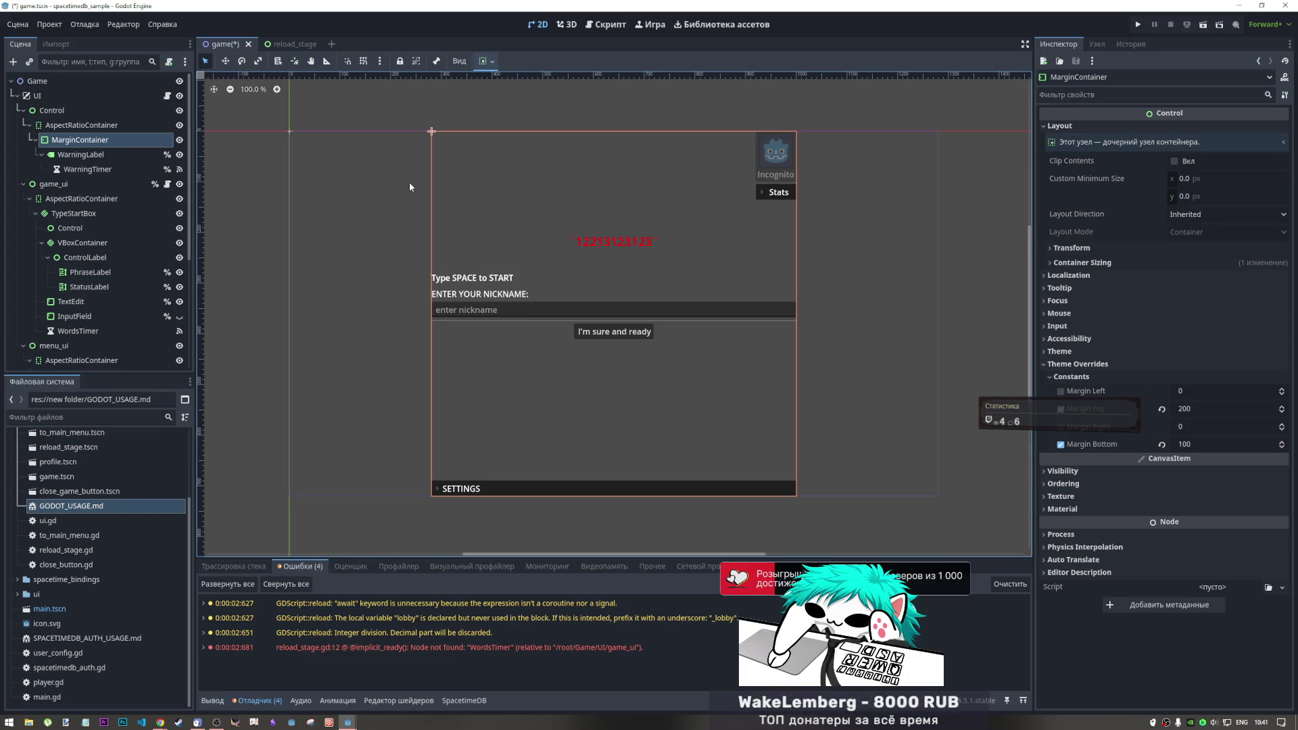
pyautogui.click(1128, 263)
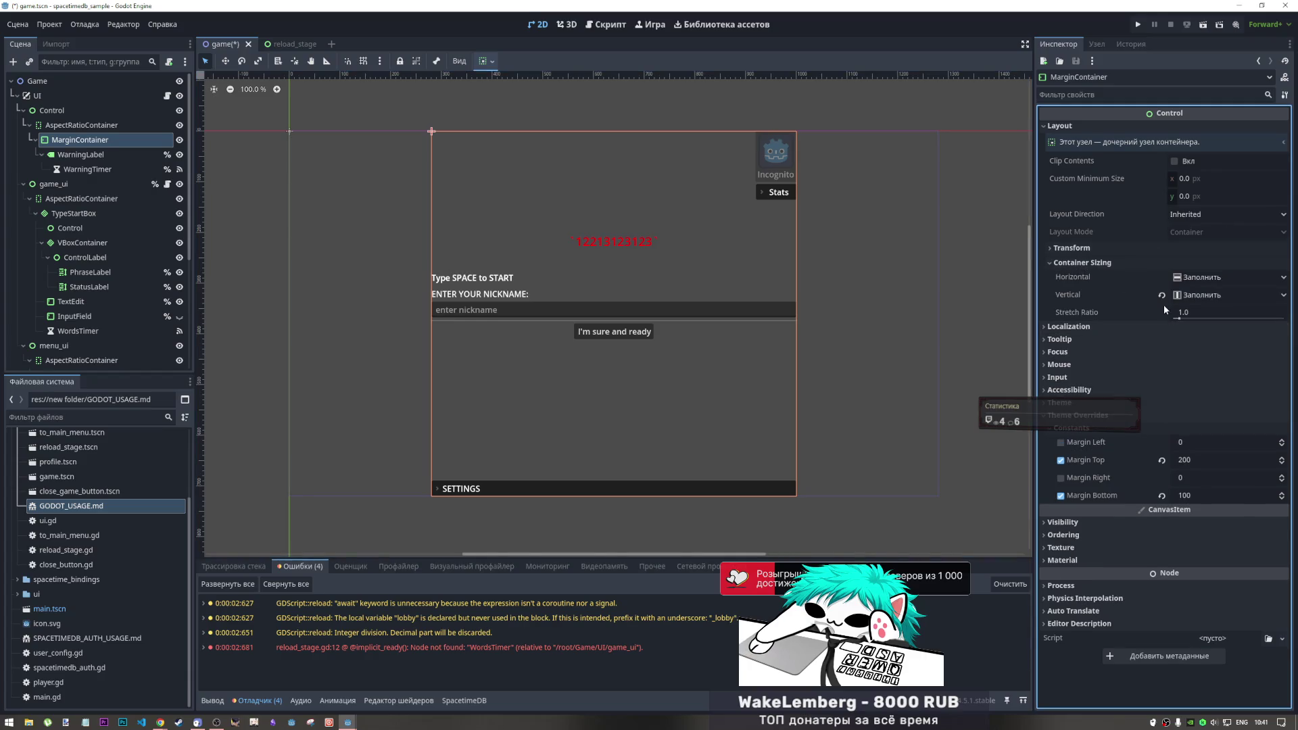
pyautogui.click(1099, 263)
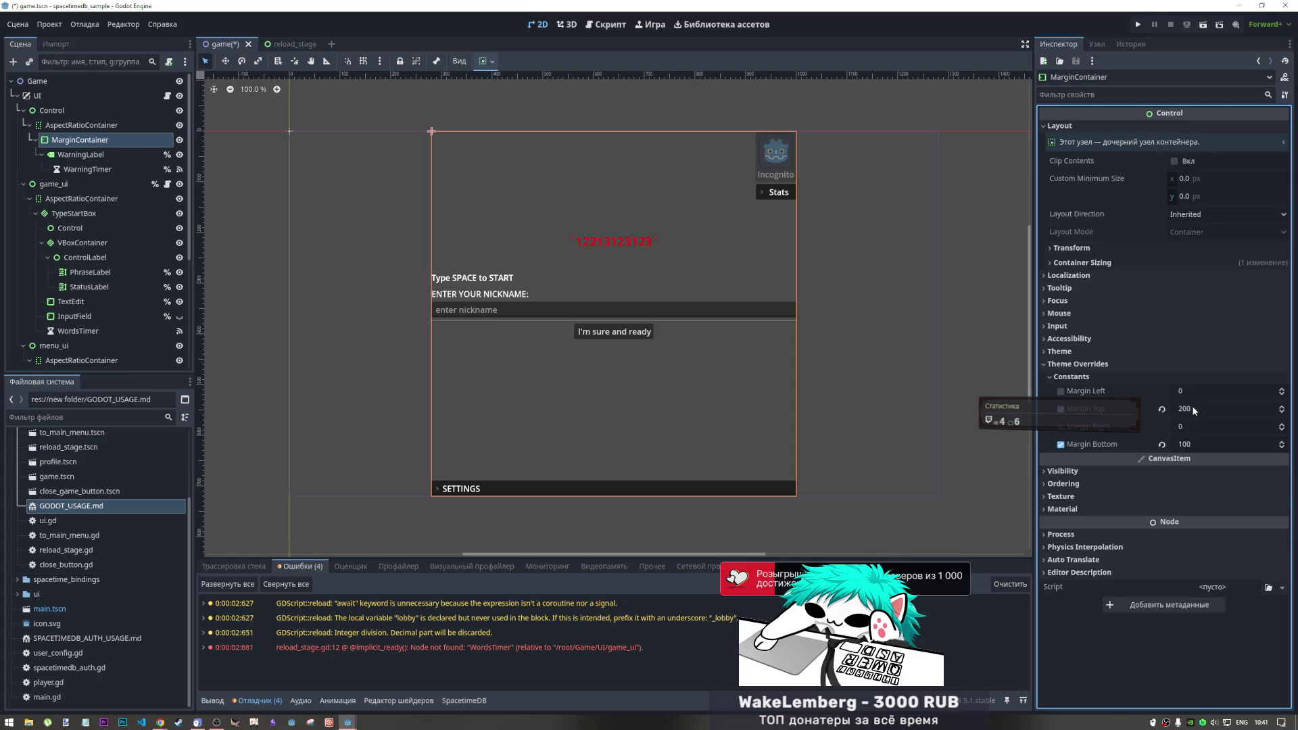
# Reset the MarginContainer's bottom margin override and set its top margin to 135
pyautogui.moveTo(1184, 445)
pyautogui.mouseDown()
pyautogui.moveTo(1116, 445)
pyautogui.moveTo(1177, 457)
pyautogui.mouseUp()
pyautogui.click(1162, 445)
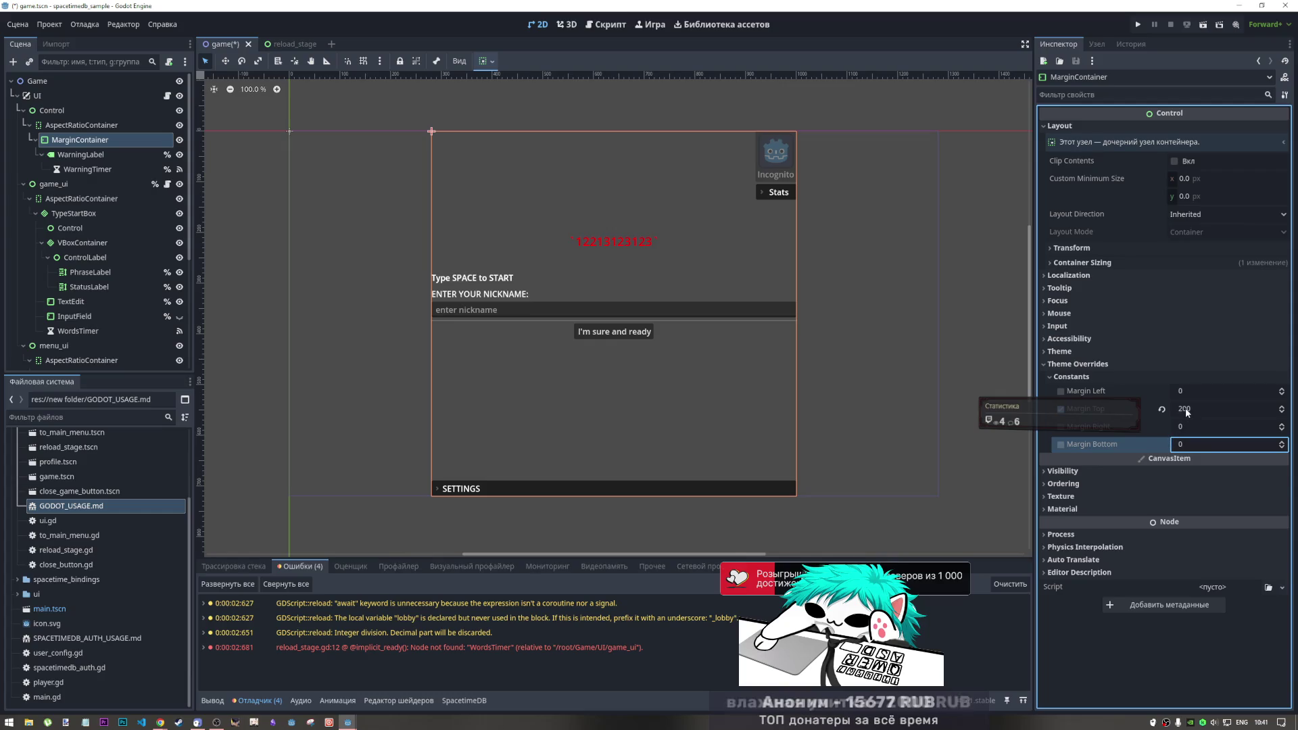
pyautogui.click(1191, 409)
pyautogui.press('BackSpace')
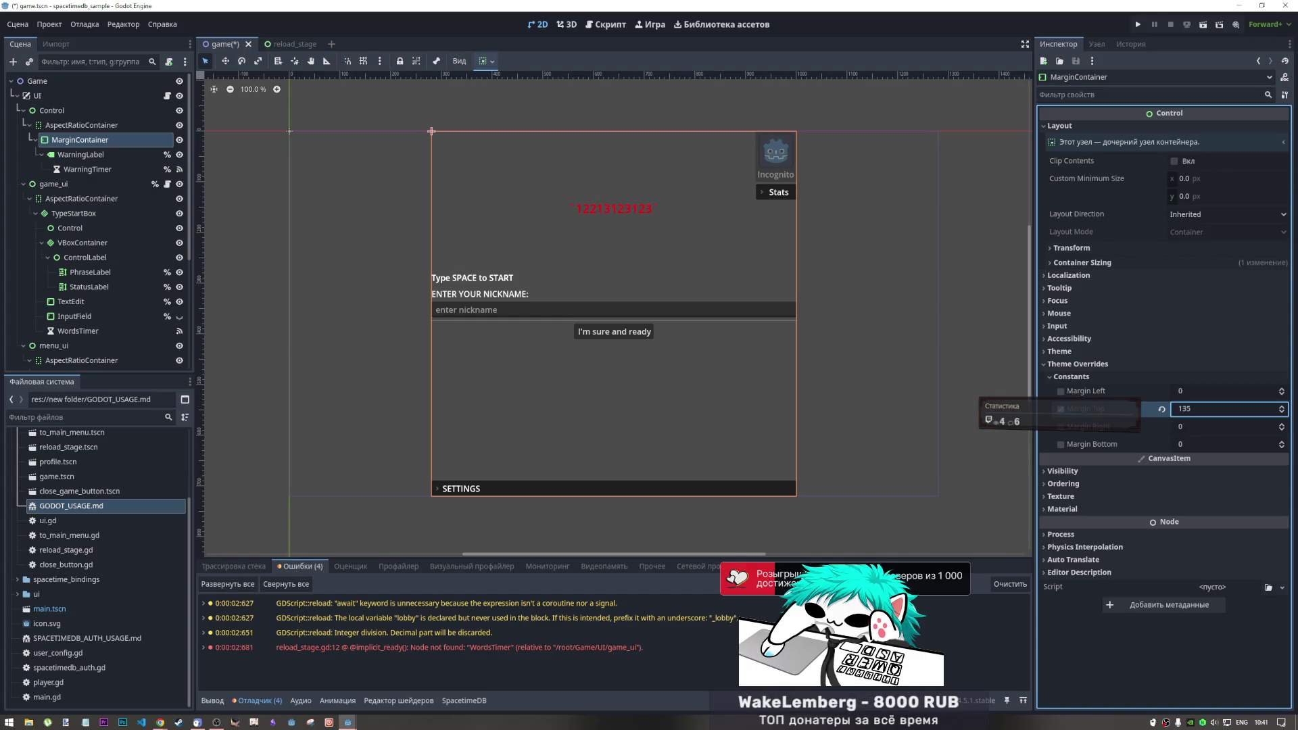
pyautogui.press('BackSpace')
pyautogui.press('BackSpace')
pyautogui.write('35')
pyautogui.press('Return')
# Show MainMenuBox to compare, adjust the top margin to 100, then hide MainMenuBox again
pyautogui.scroll(-2, 54, 261)
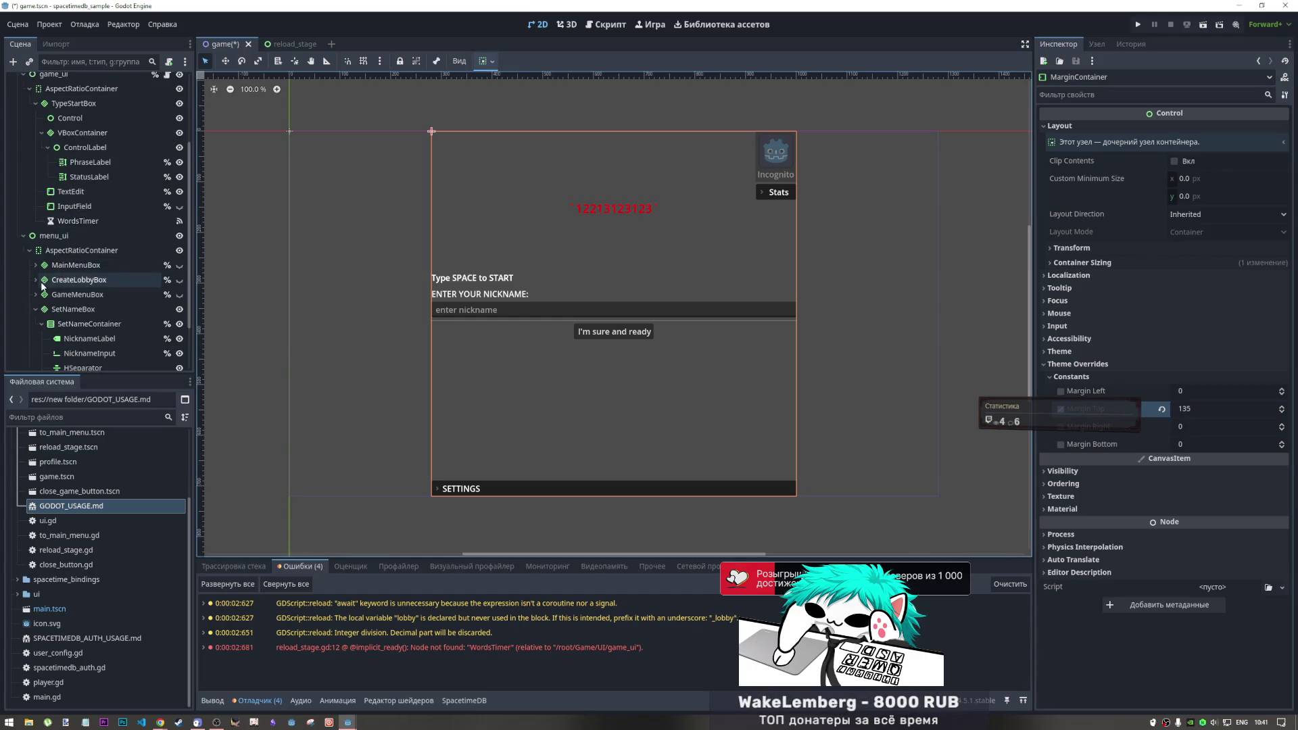
pyautogui.scroll(-2, 54, 260)
pyautogui.scroll(-2, 51, 298)
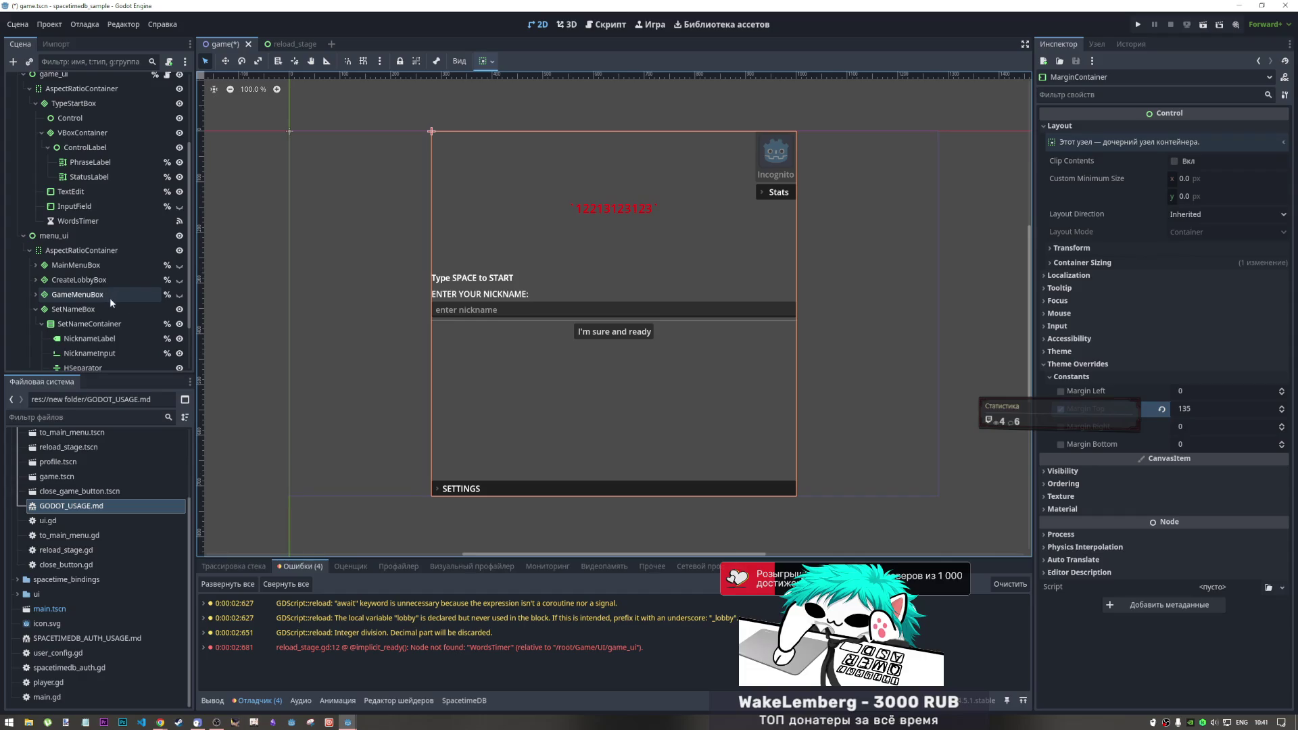
pyautogui.click(179, 265)
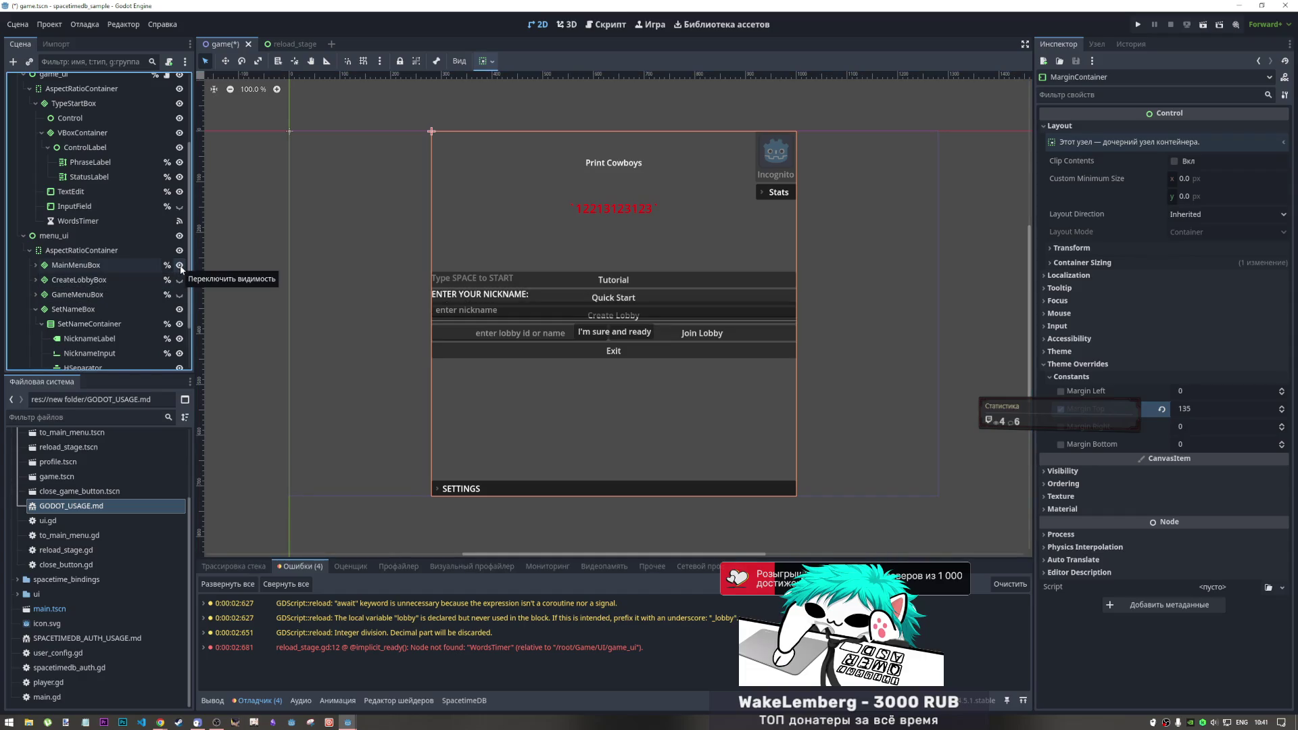
pyautogui.click(1190, 409)
pyautogui.write('75')
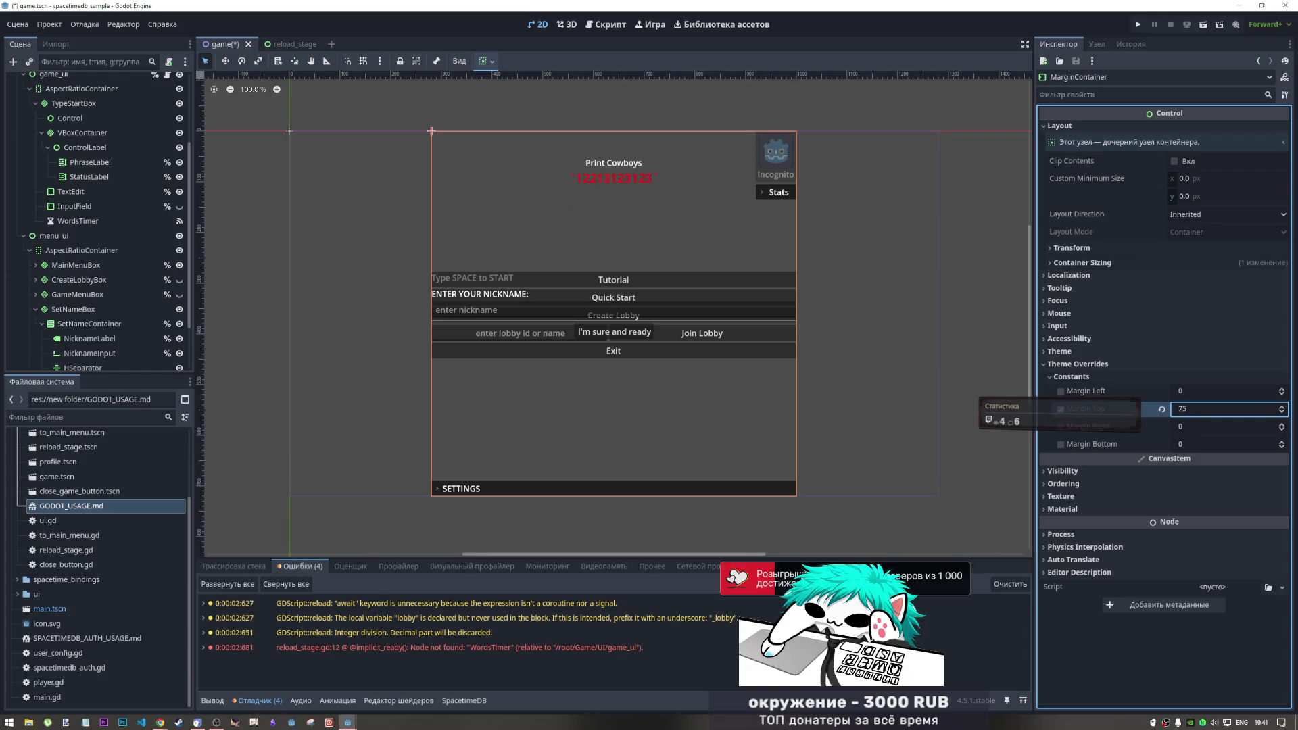
pyautogui.write('95')
pyautogui.press('Return')
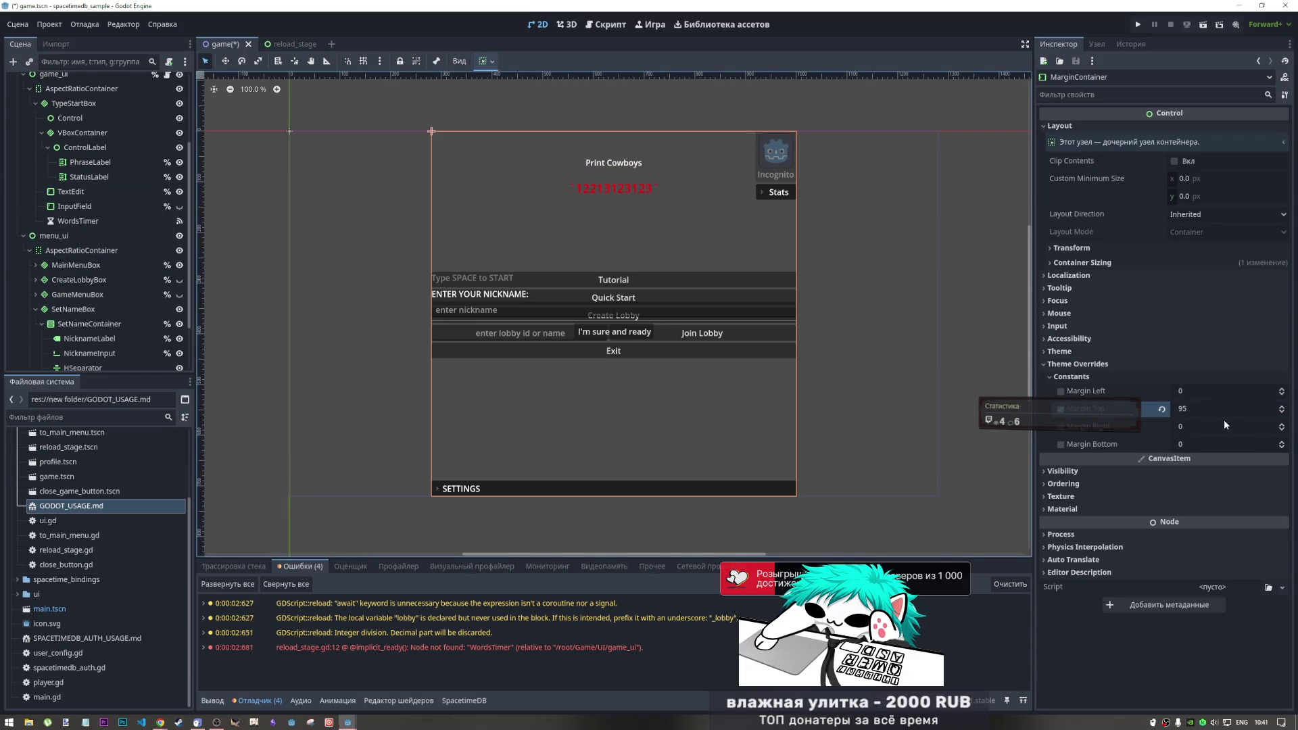
pyautogui.moveTo(1201, 411); pyautogui.dragTo(1205, 422)
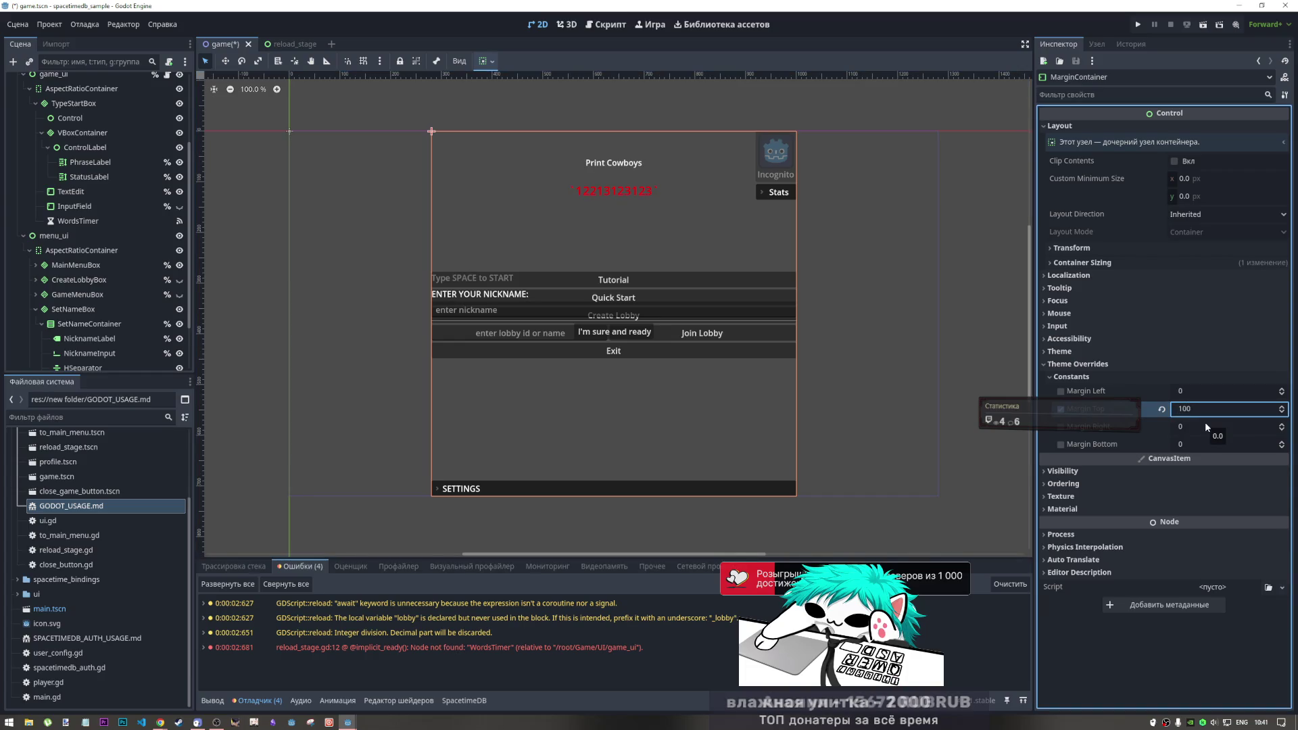
pyautogui.click(180, 265)
# Select the WarningLabel node in the Scene dock
pyautogui.scroll(5, 87, 173)
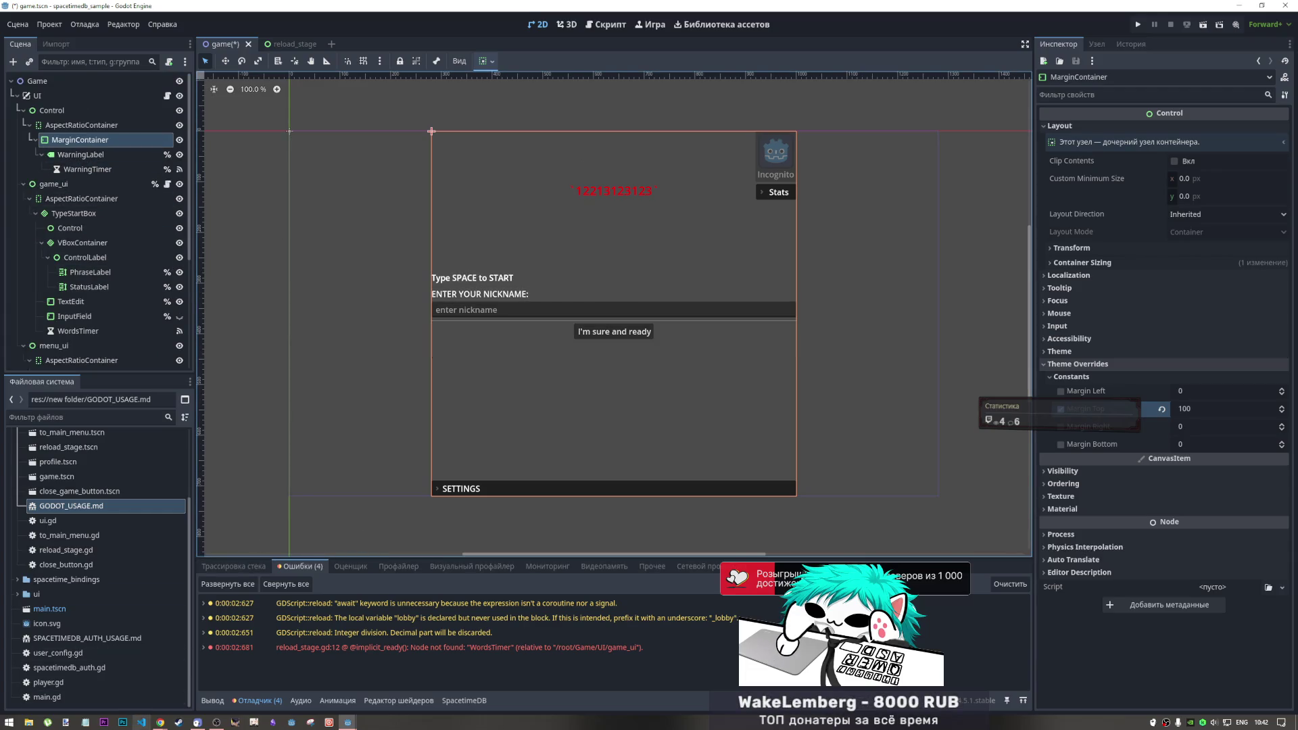
pyautogui.moveTo(160, 725)
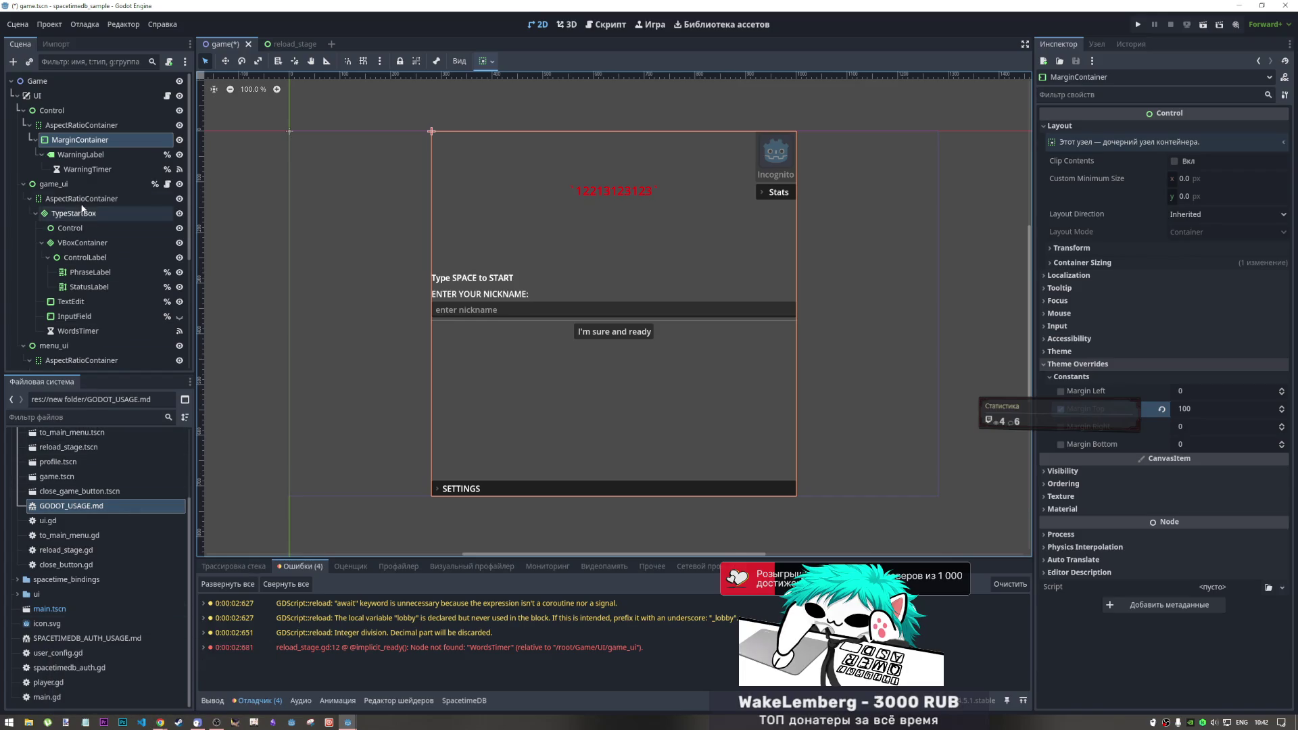
pyautogui.click(81, 154)
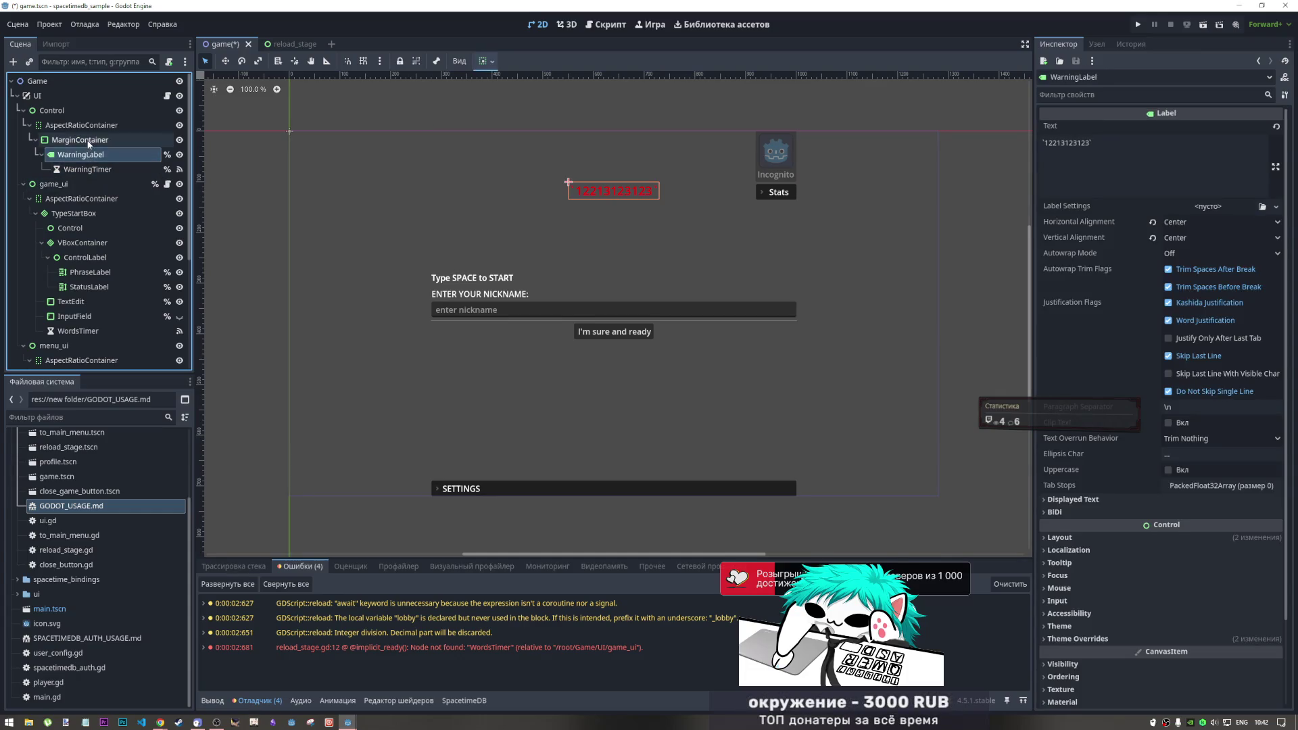
# Step through the AspectRatioContainer, MarginContainer and WarningLabel nodes to inspect them
pyautogui.click(88, 142)
pyautogui.click(83, 127)
pyautogui.click(81, 140)
pyautogui.press('Up')
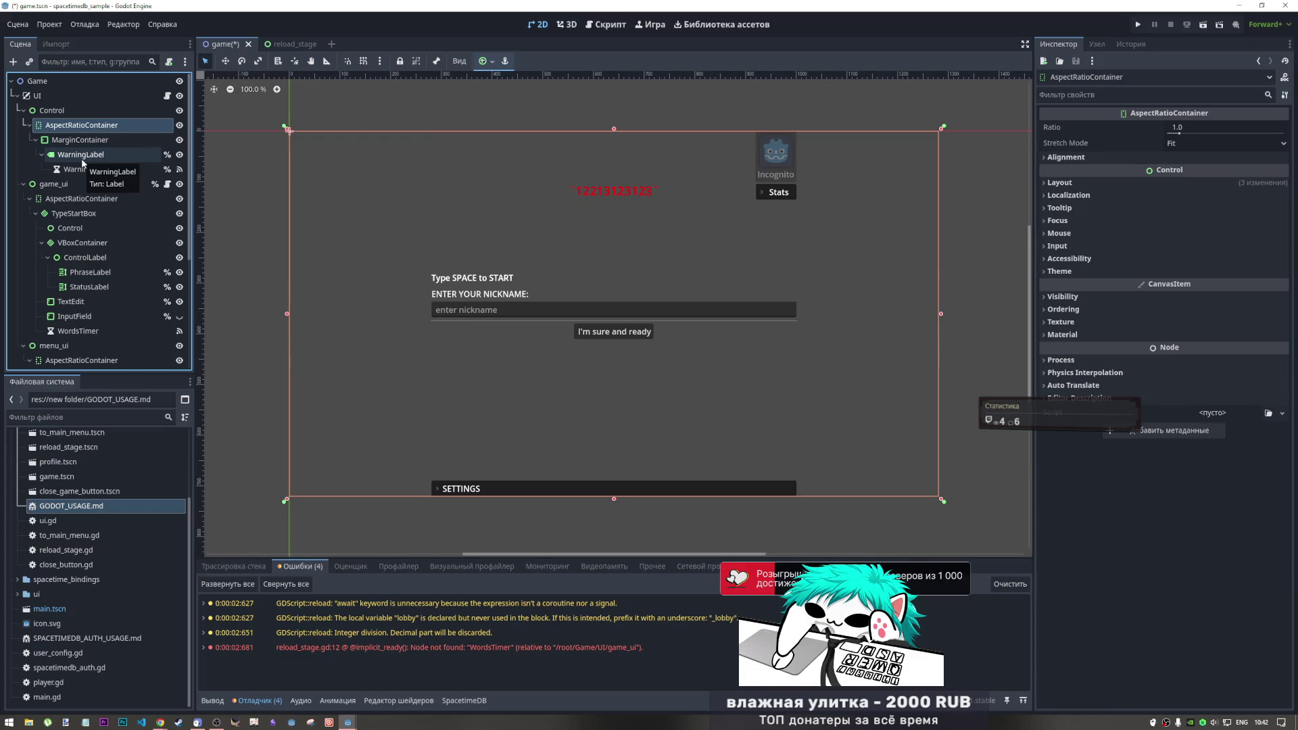
pyautogui.press('Down')
pyautogui.press('Down')
pyautogui.press('Up')
pyautogui.press('Down')
pyautogui.press('Down')
pyautogui.press('Up')
pyautogui.press('Up')
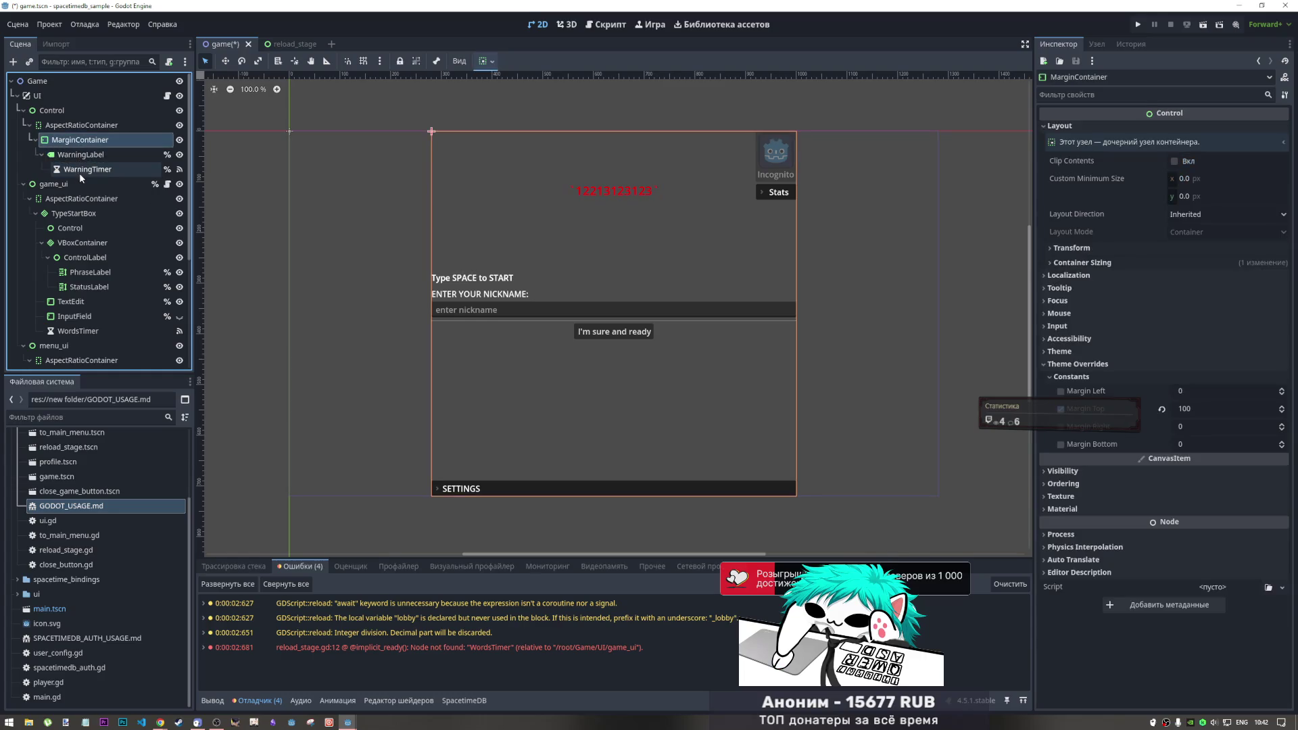
# Rename the Control node under UI to warning_ui, then view reload_stage.gd in the script editor
pyautogui.click(65, 110)
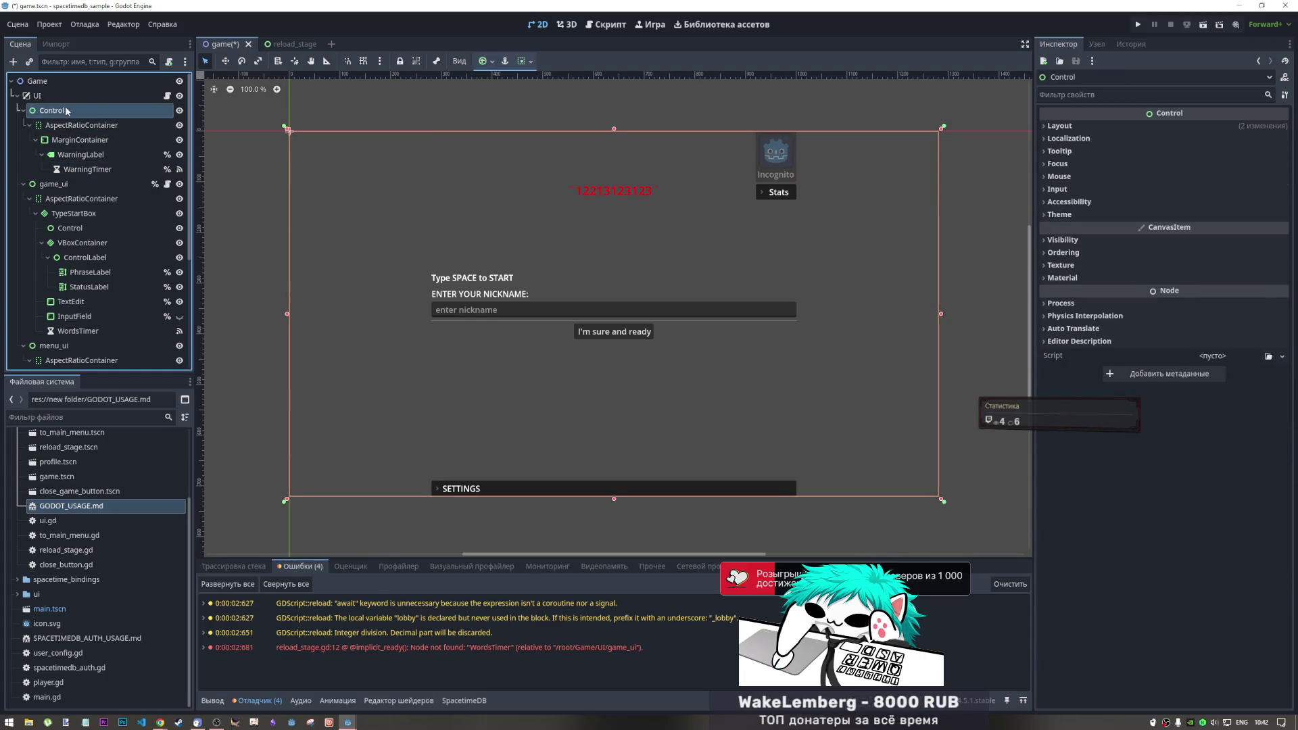
pyautogui.click(65, 111)
pyautogui.doubleClick(71, 111)
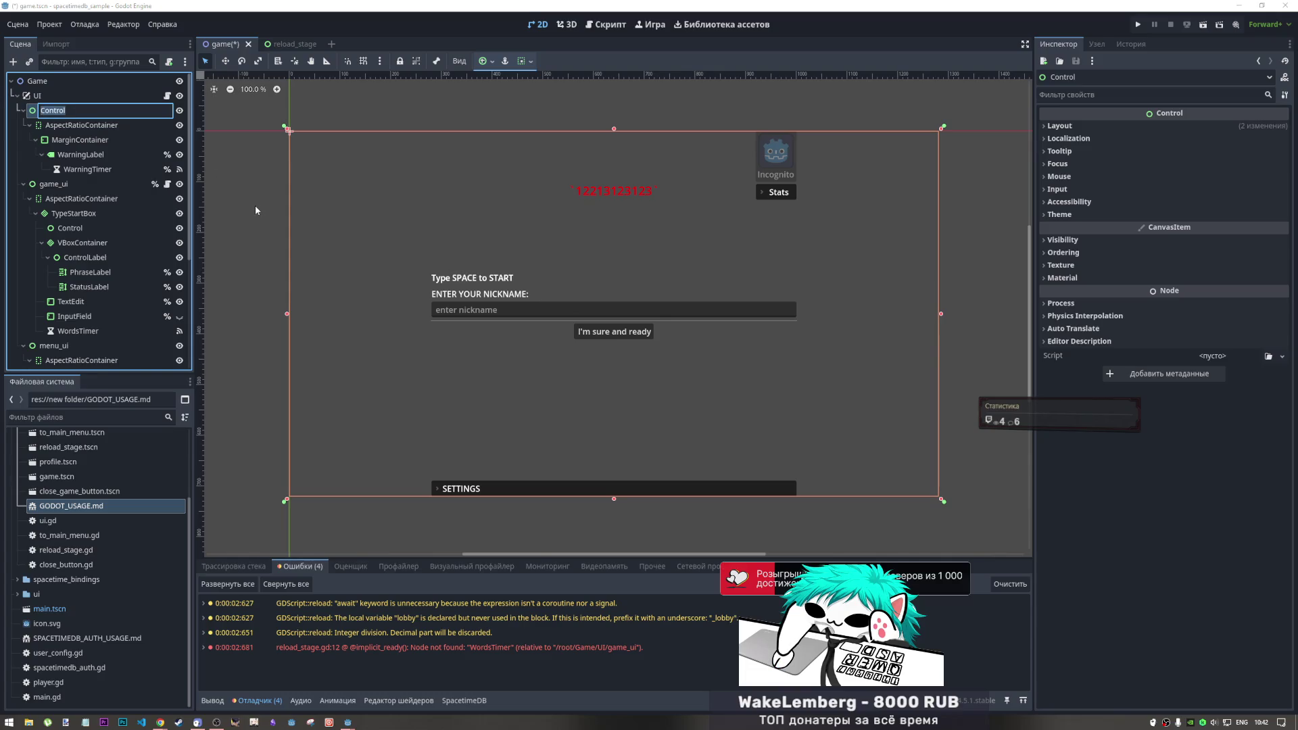
pyautogui.write('Warning')
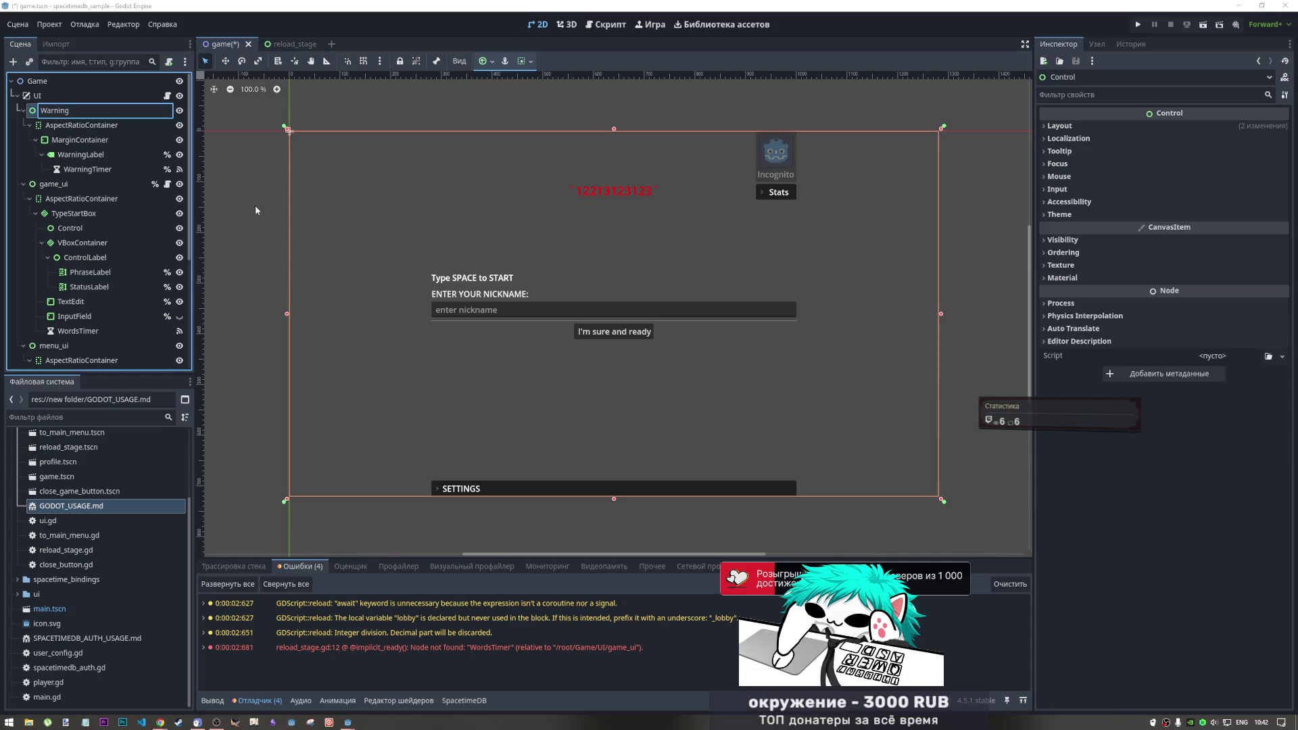
pyautogui.press('BackSpace')
pyautogui.write('w')
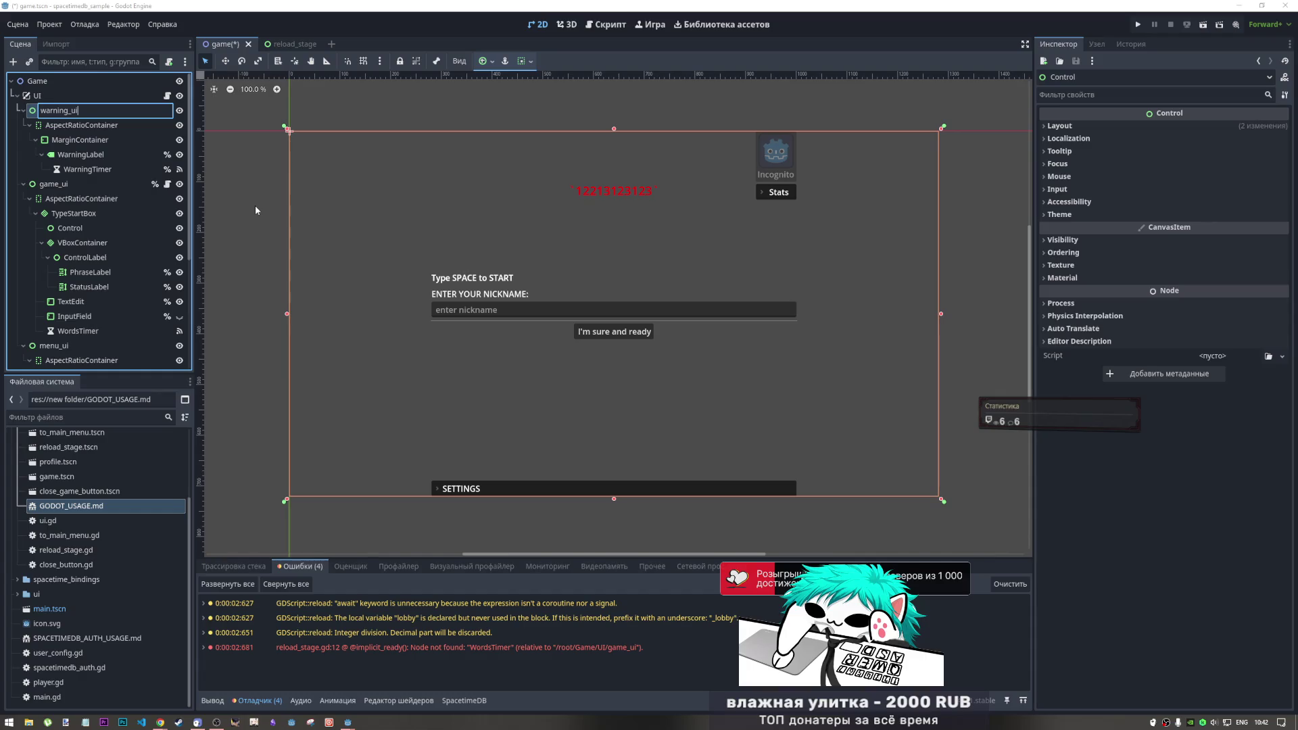
pyautogui.press('Return')
pyautogui.scroll(-5, 95, 245)
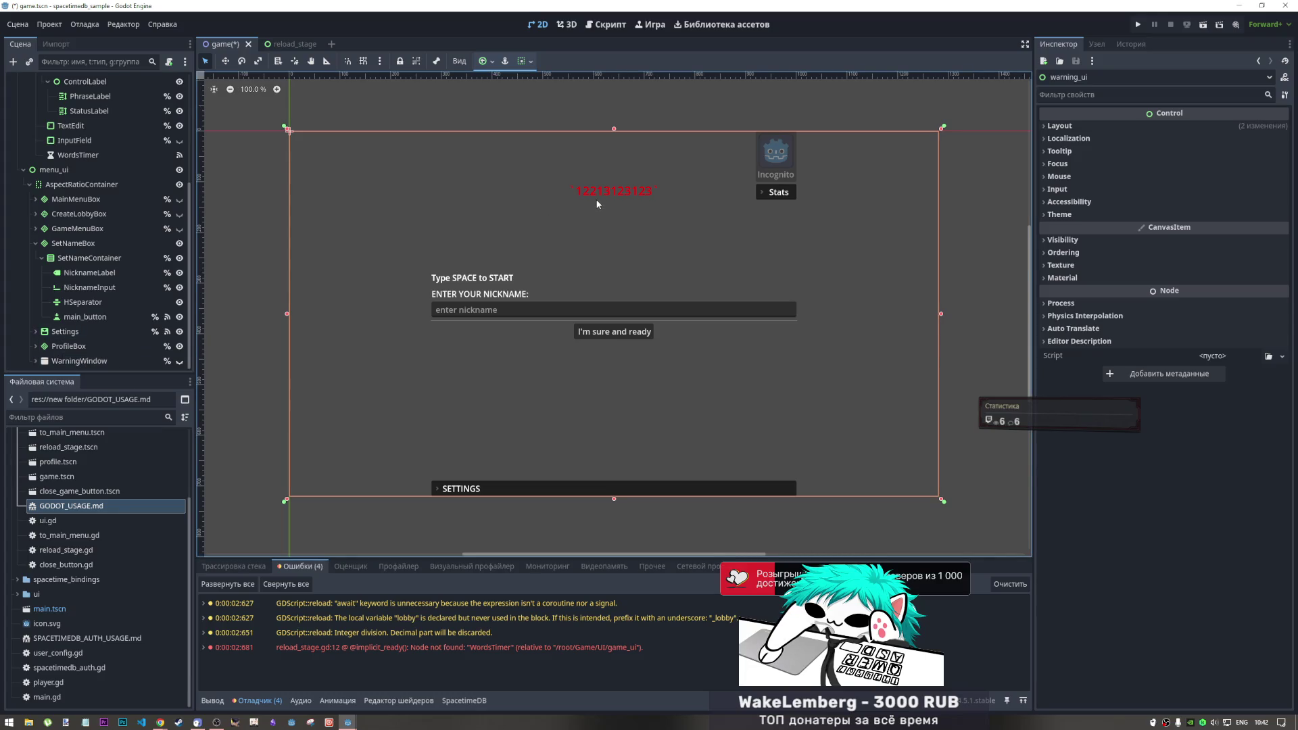
pyautogui.scroll(5, 44, 232)
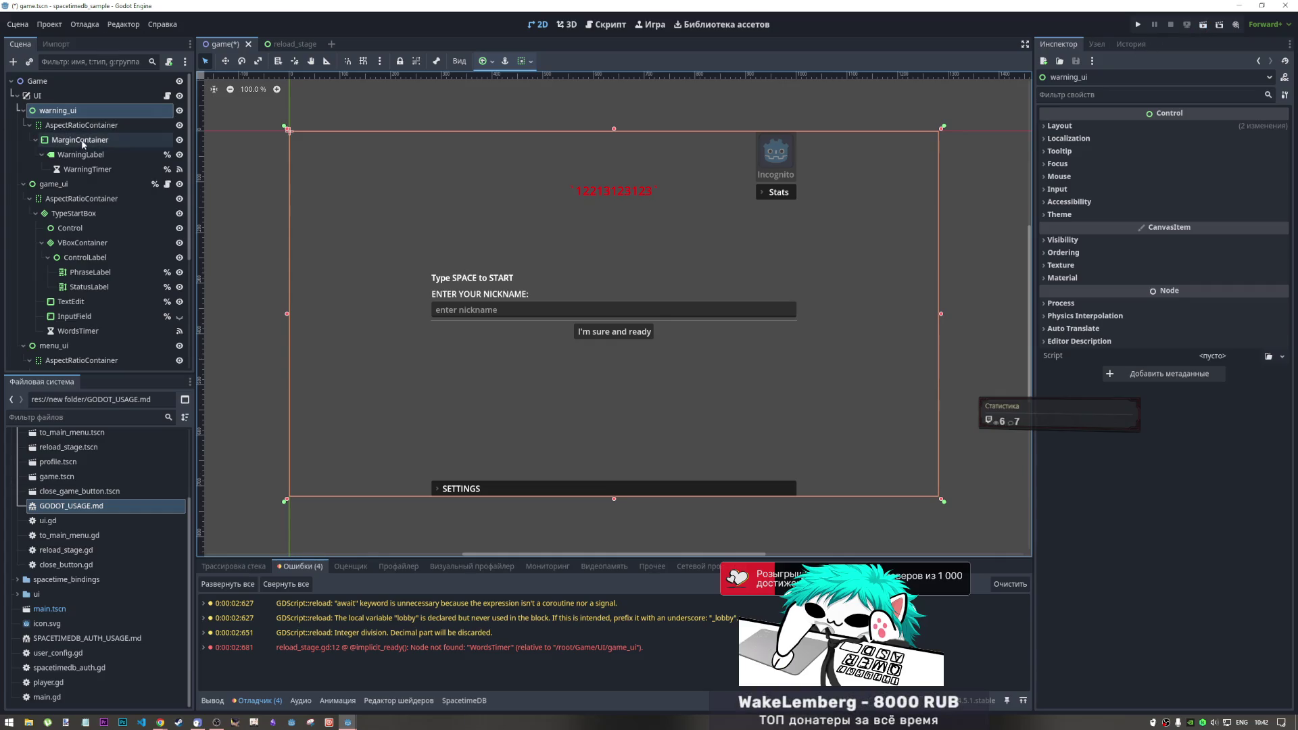
pyautogui.click(606, 24)
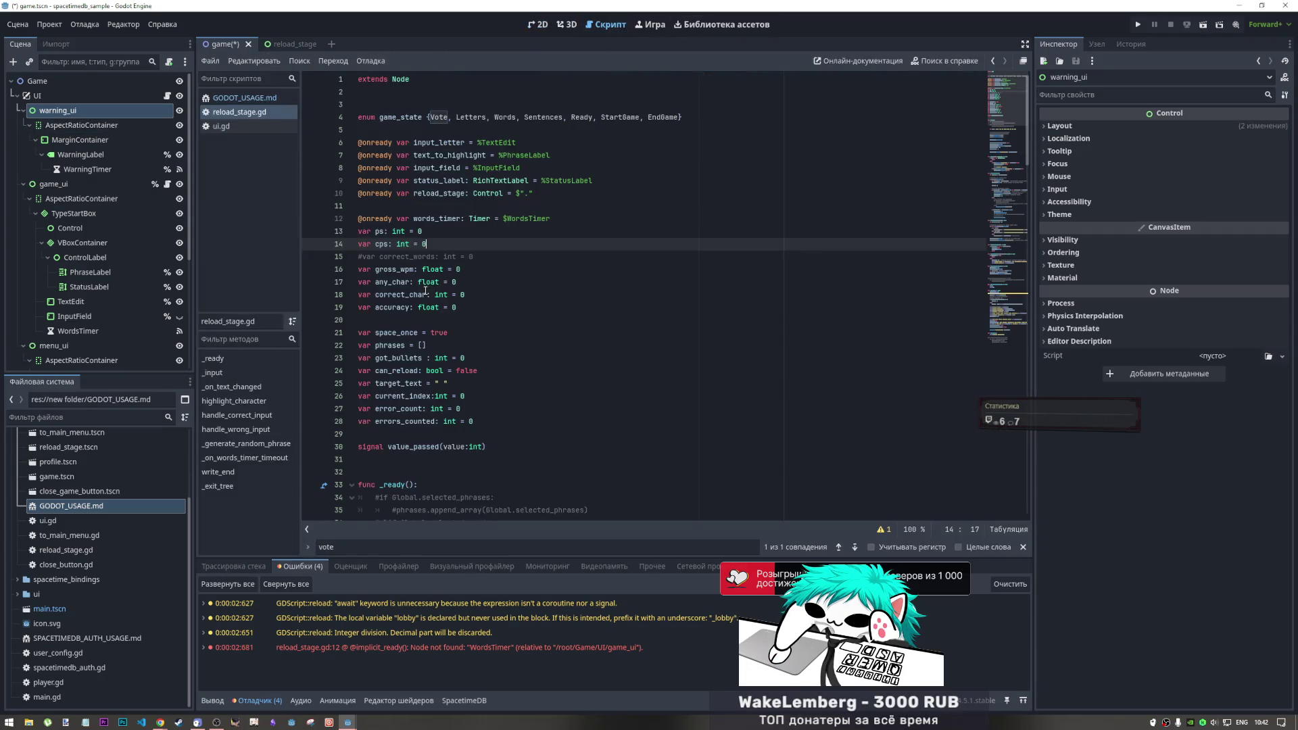
# Comment out line 21 of ui.gd and save the script
pyautogui.click(224, 127)
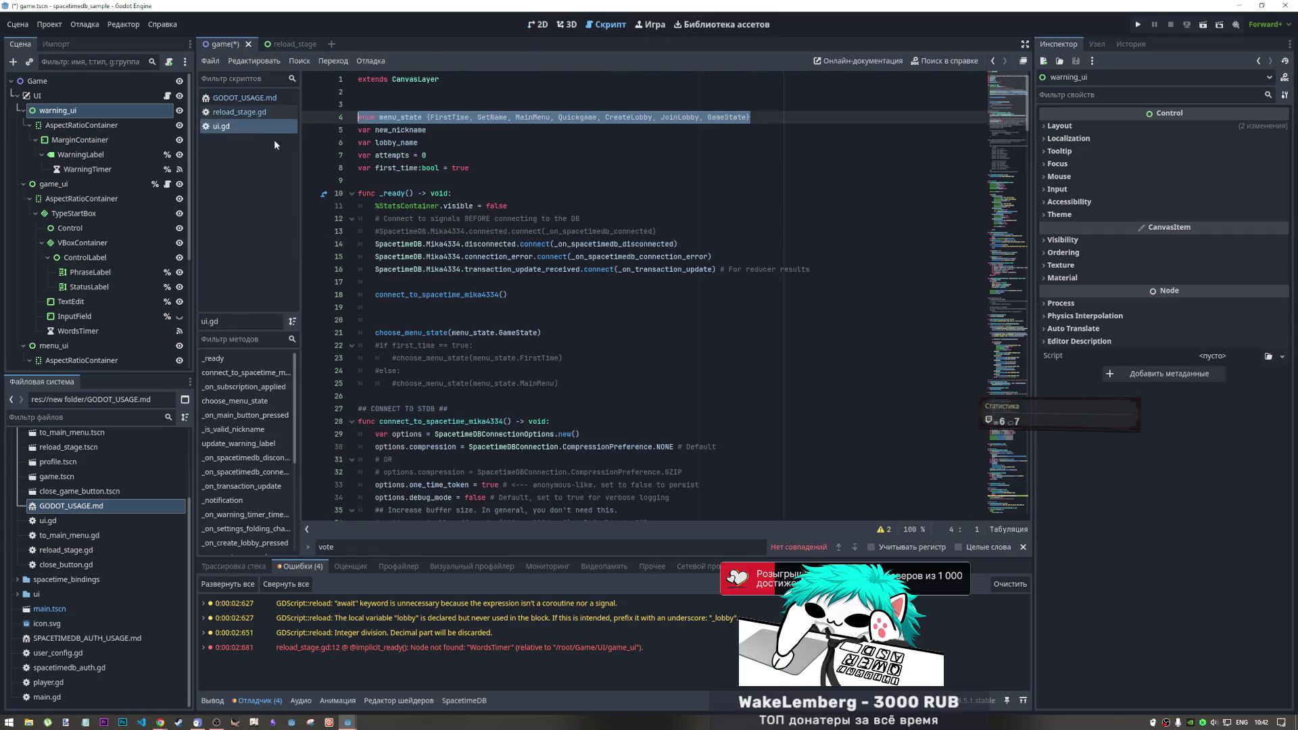
pyautogui.click(505, 332)
pyautogui.hotkey('ctrl', 'k')
pyautogui.hotkey('ctrl', 's')
# Test-run the scene, try the nickname field and settings panel, then stop the game
pyautogui.click(1204, 25)
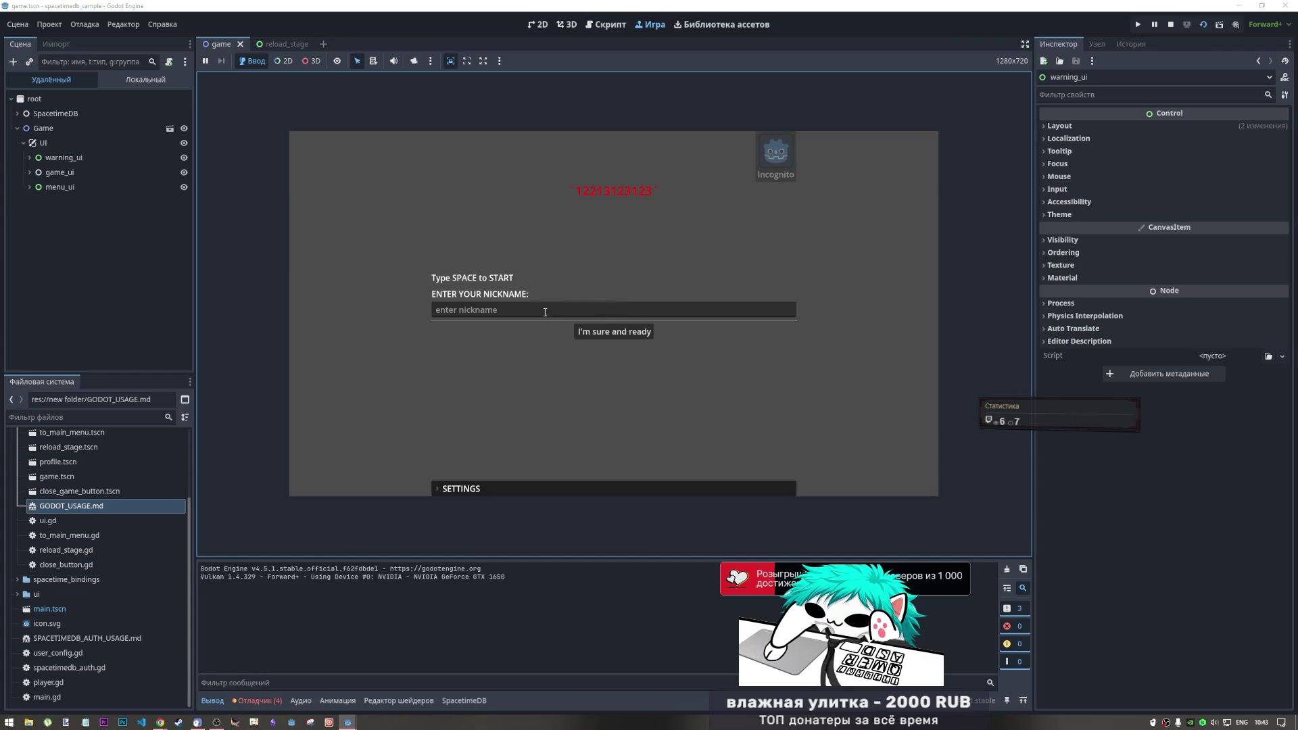
pyautogui.click(546, 311)
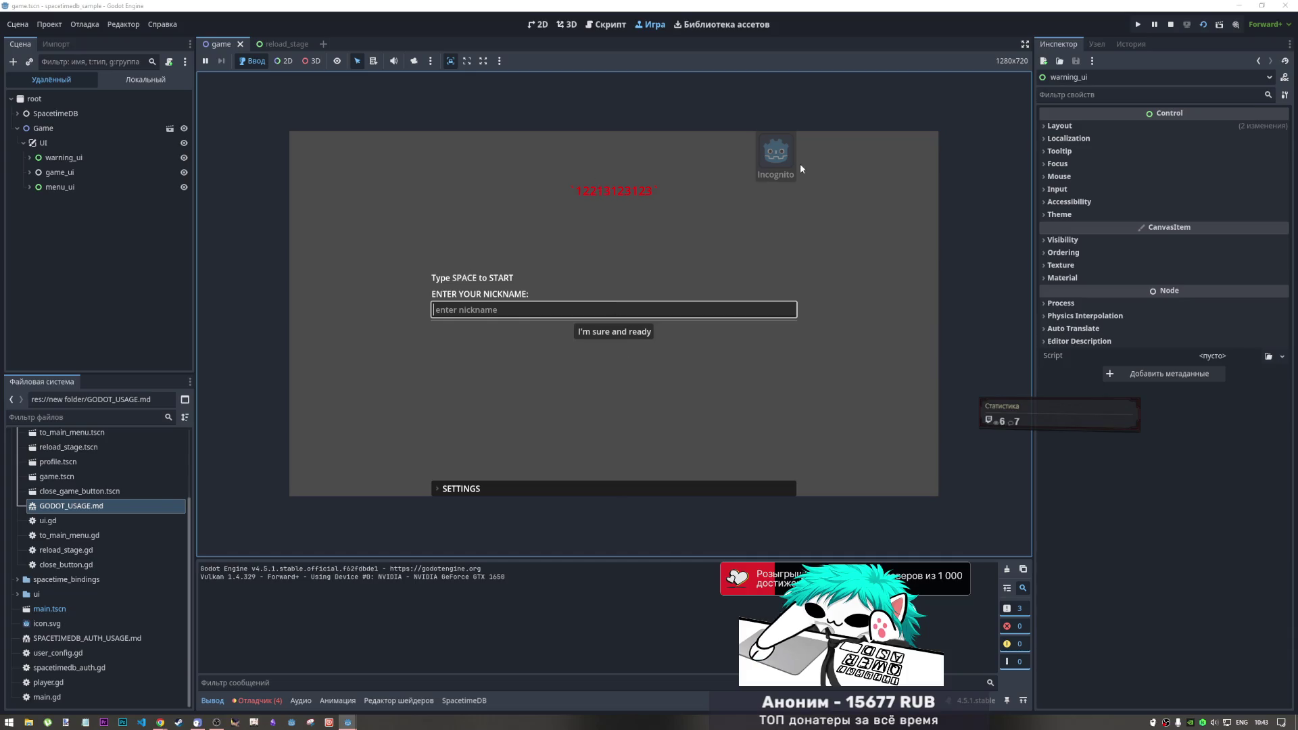
pyautogui.click(580, 488)
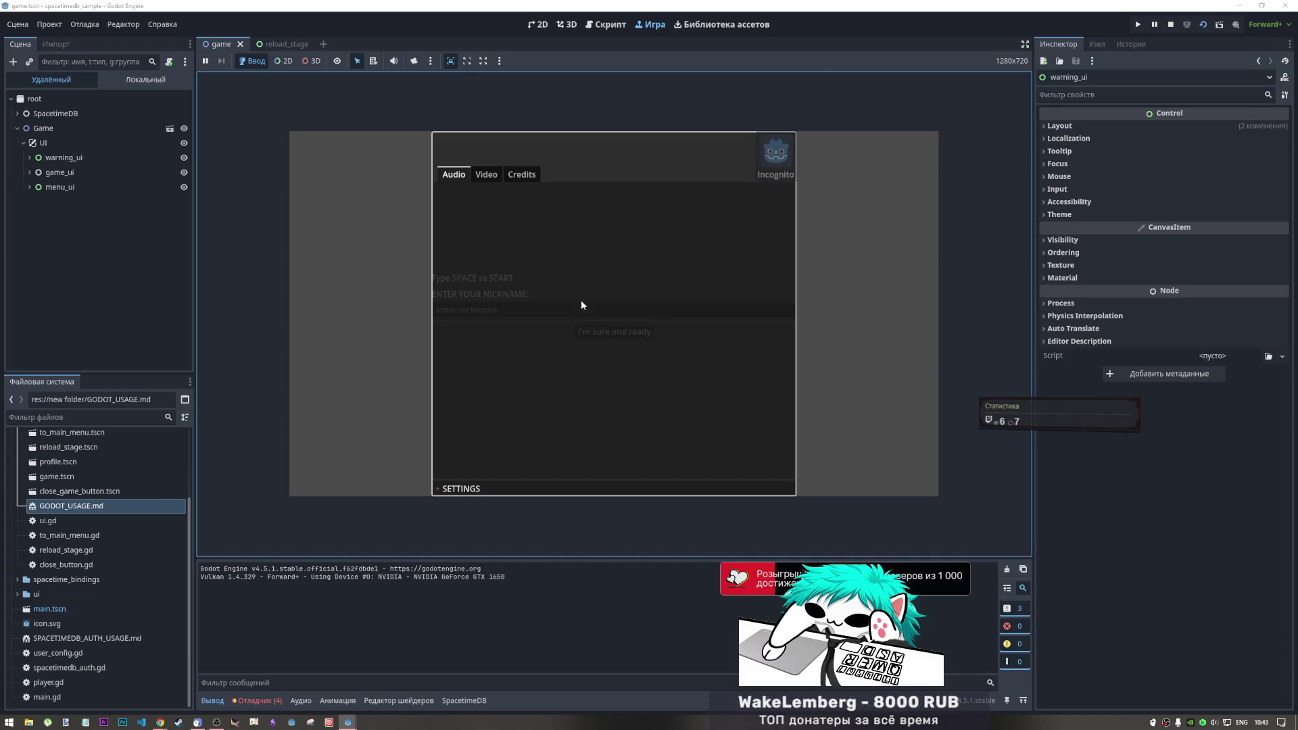
pyautogui.click(586, 487)
pyautogui.click(1171, 24)
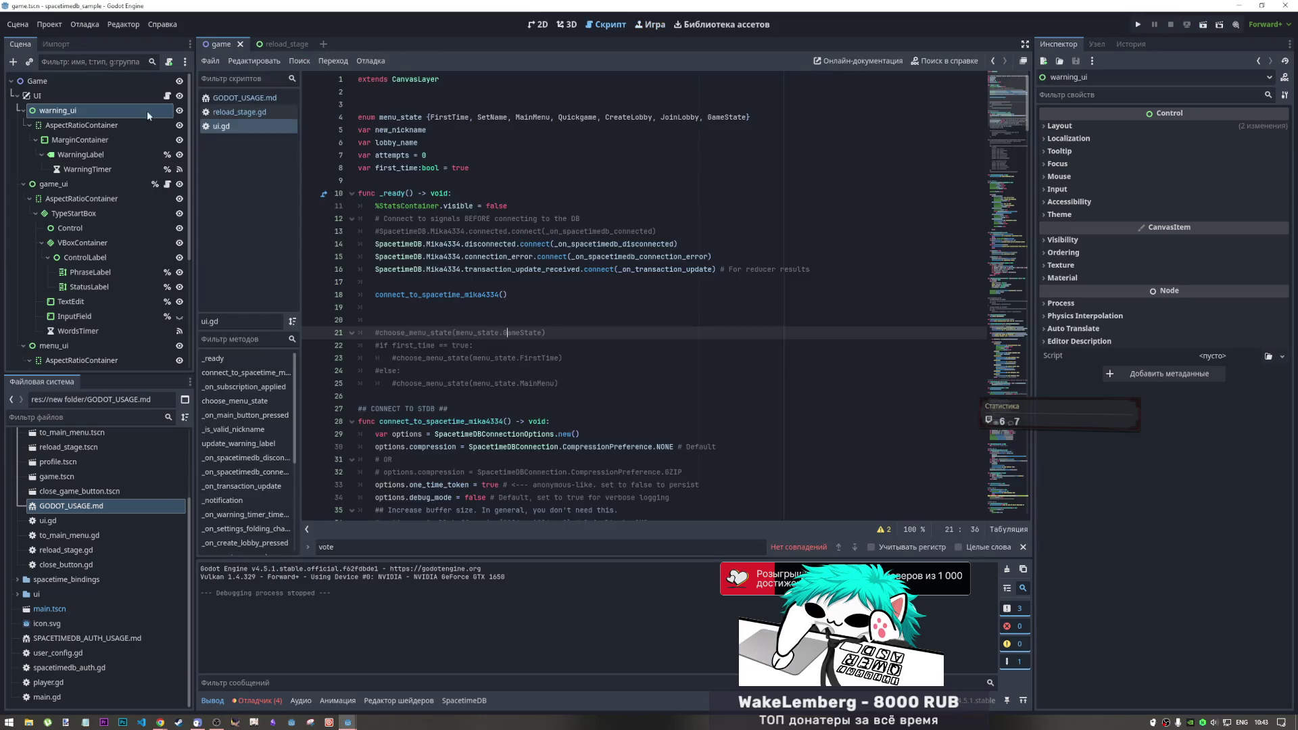
# Replace WarningLabel's Text property with "--"
pyautogui.click(85, 156)
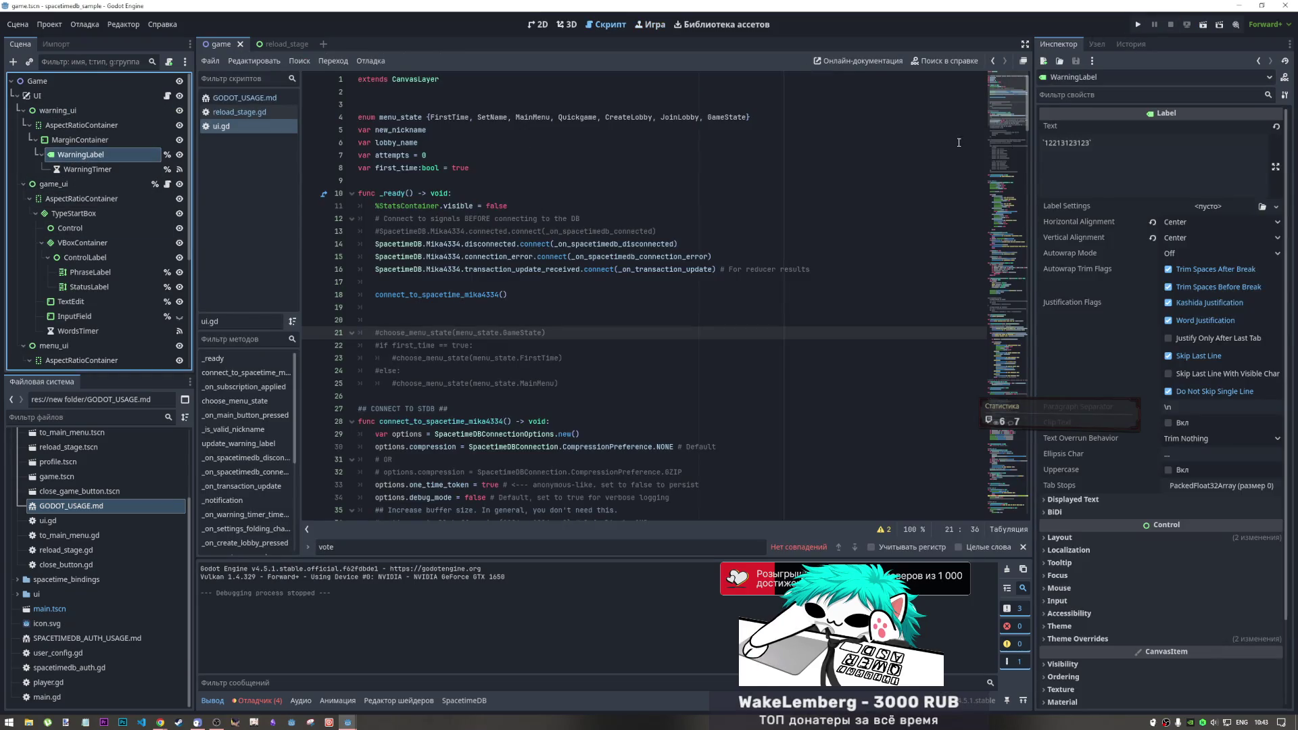
pyautogui.doubleClick(1049, 143)
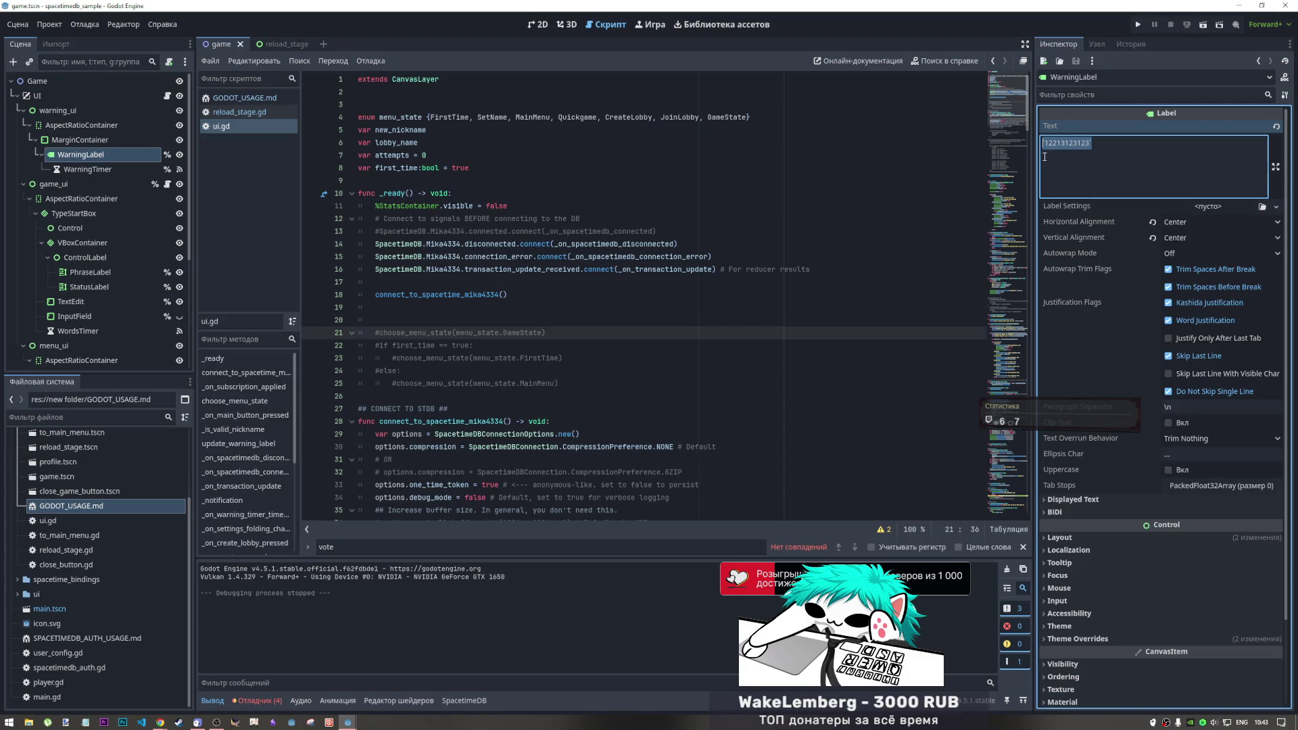
pyautogui.write('--')
pyautogui.click(567, 25)
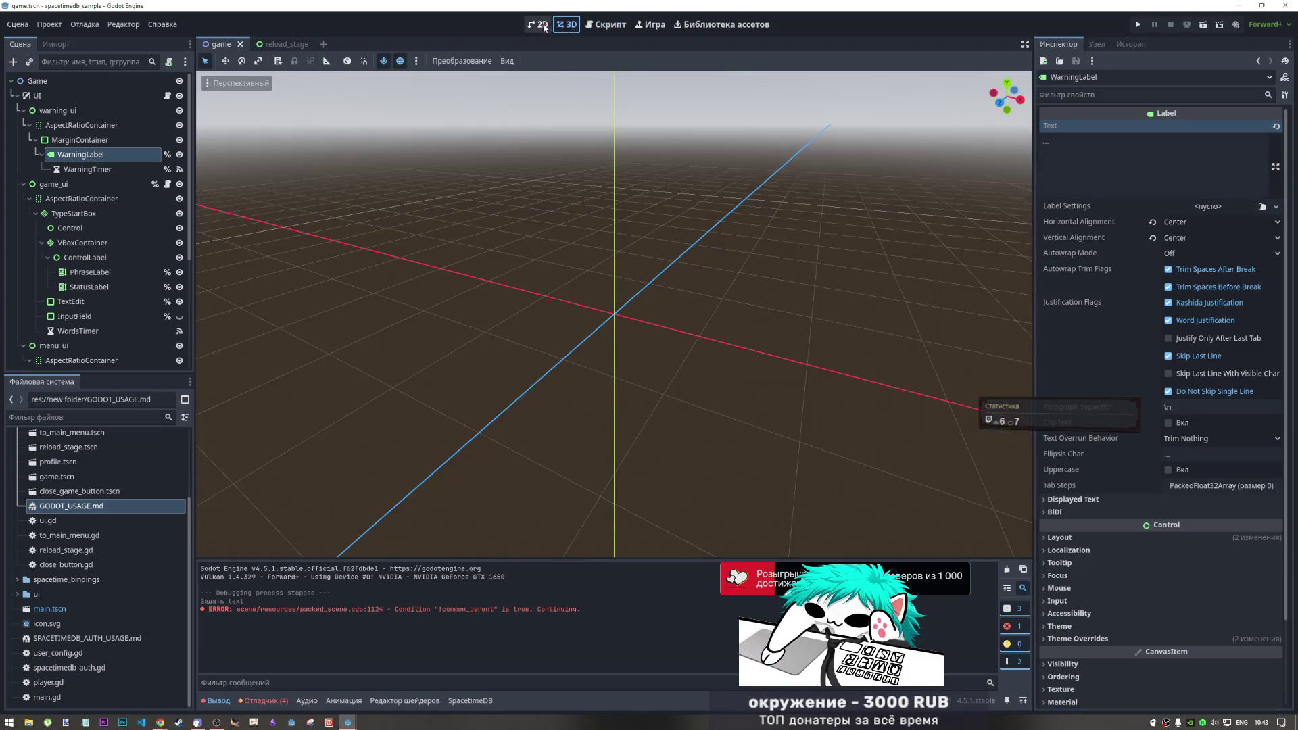
# Inspect warning_ui's AspectRatioContainer, MarginContainer, WarningLabel and WarningTimer settings
pyautogui.click(538, 24)
pyautogui.press('Up')
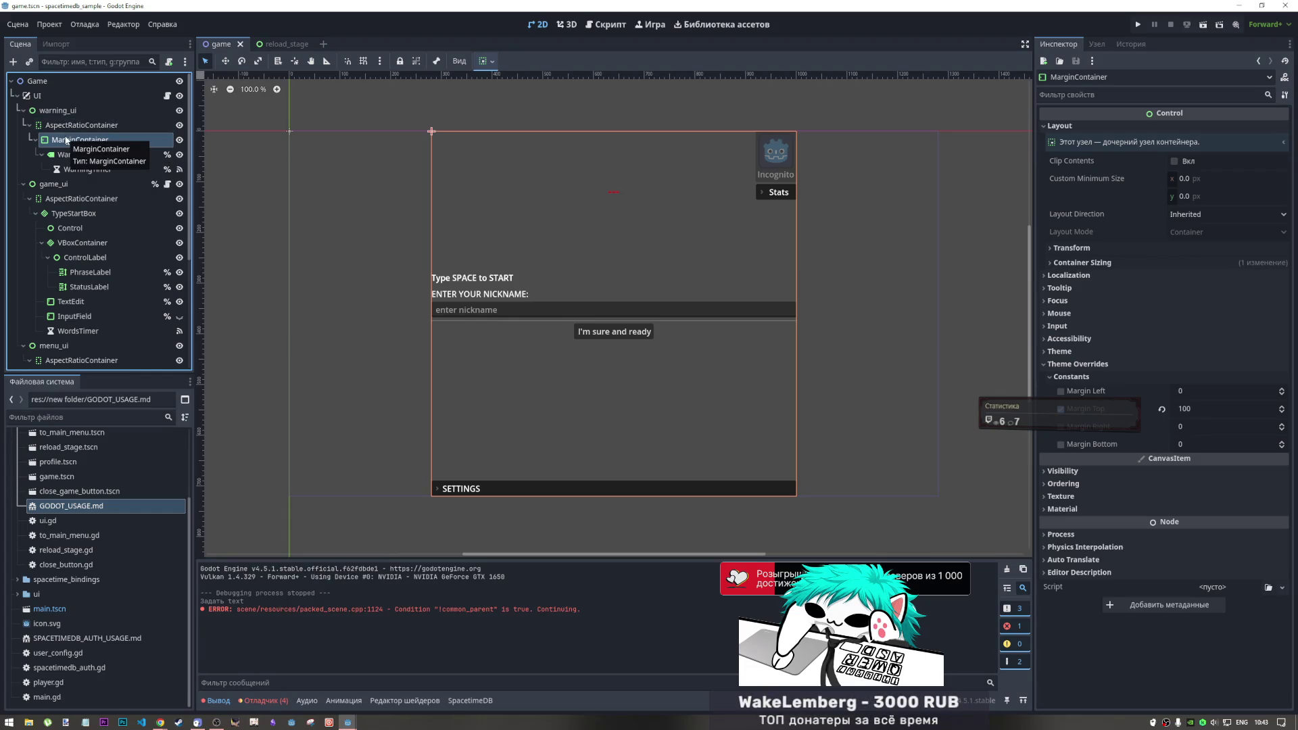
pyautogui.click(73, 125)
pyautogui.click(67, 140)
pyautogui.click(73, 125)
pyautogui.click(70, 140)
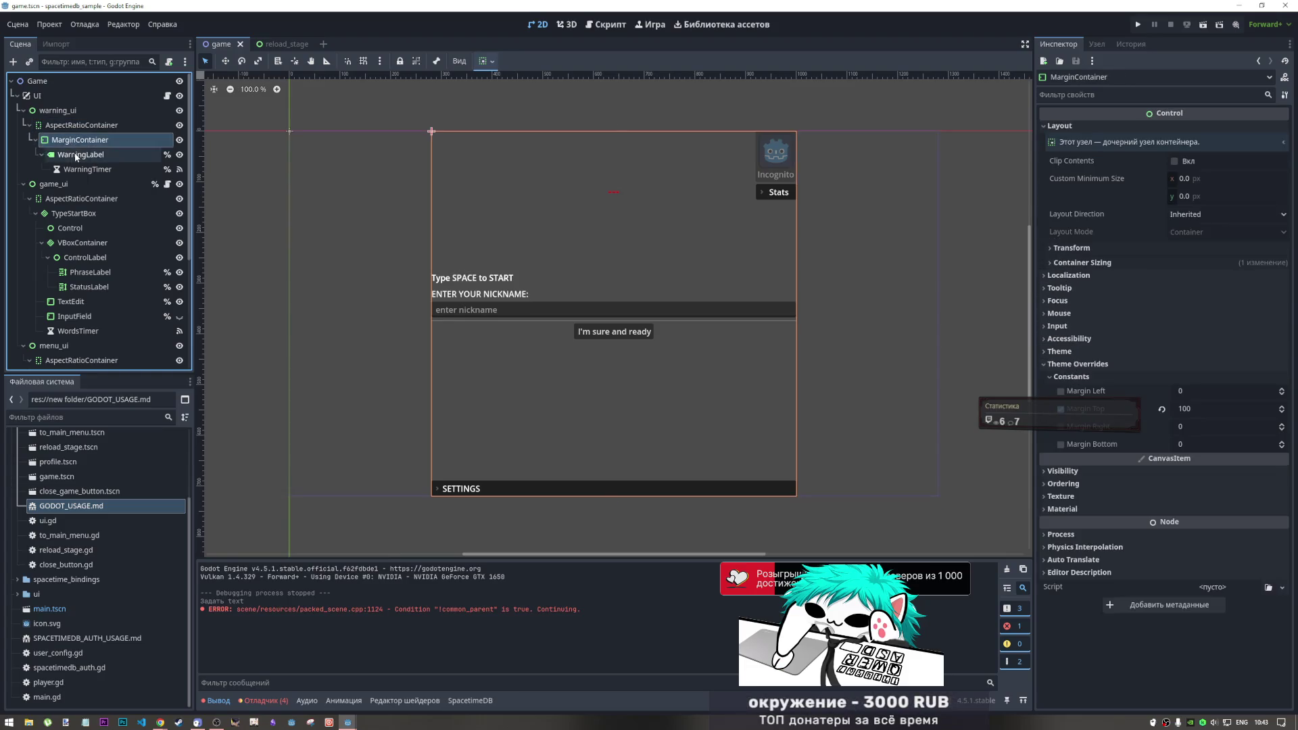
pyautogui.click(76, 155)
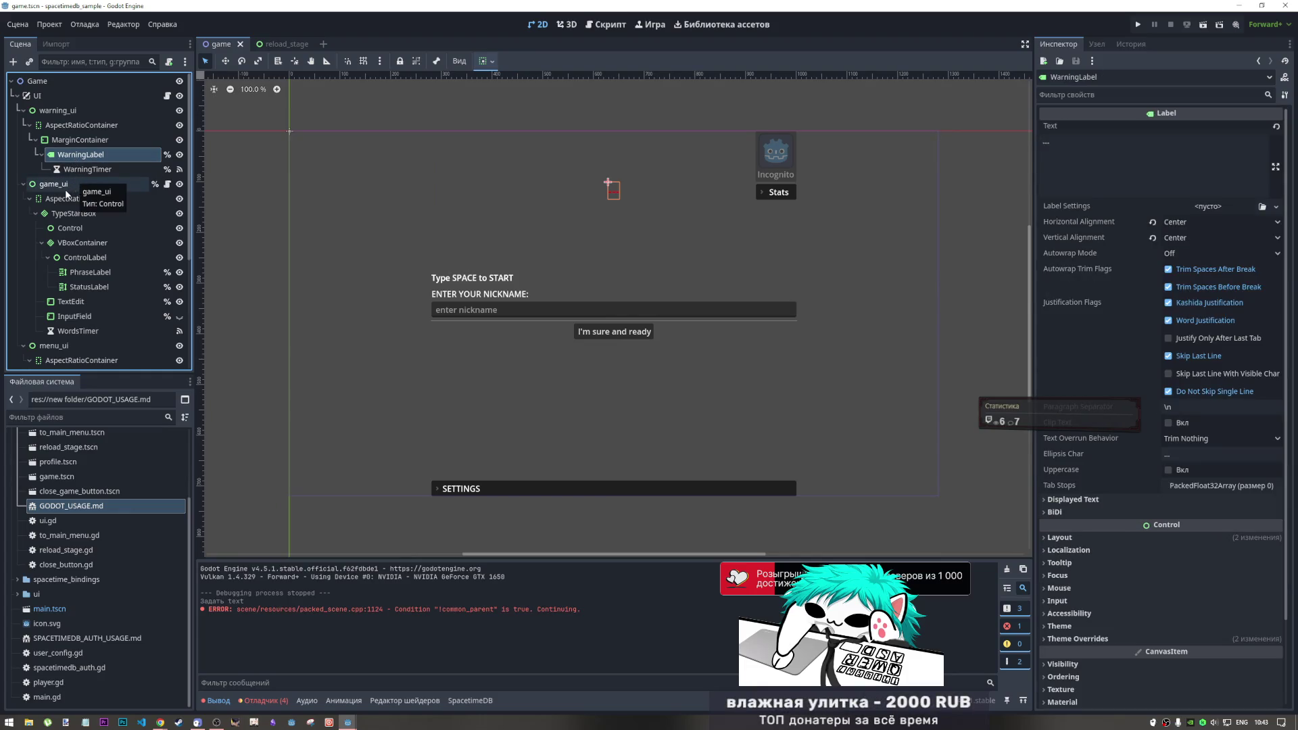
pyautogui.click(67, 169)
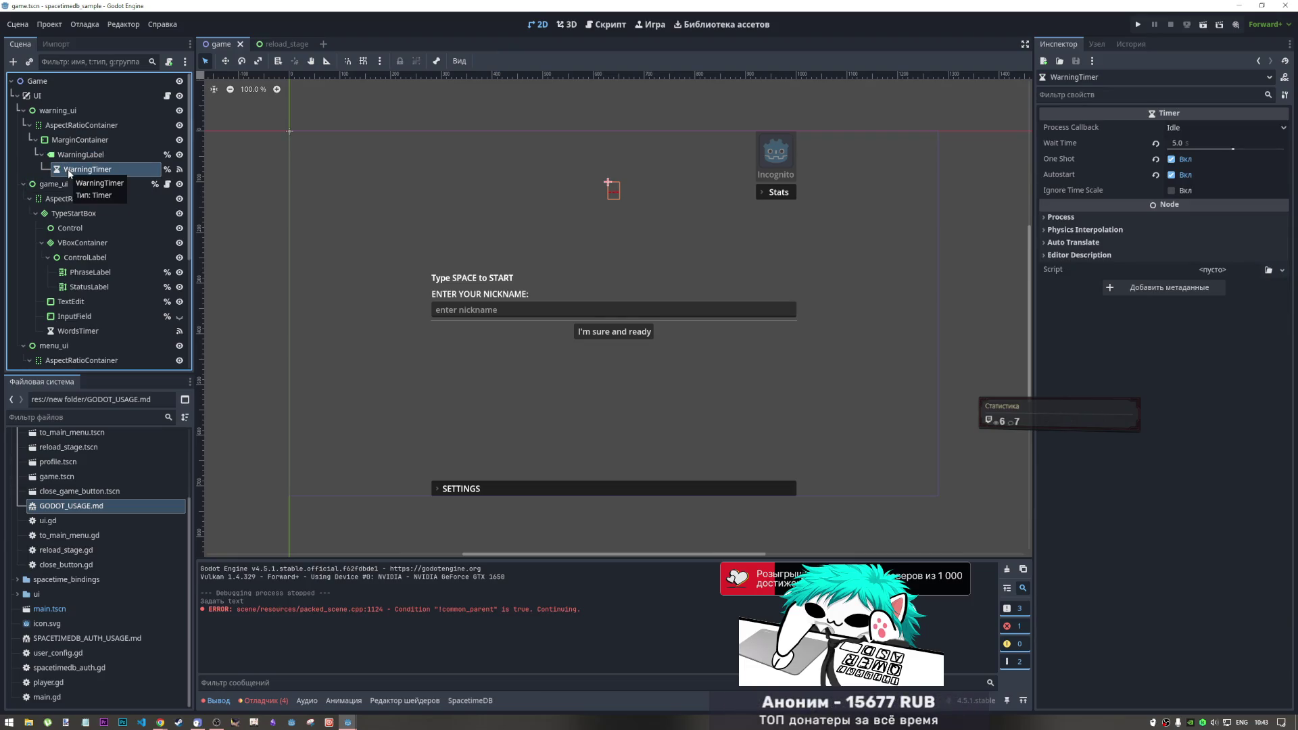
pyautogui.click(73, 156)
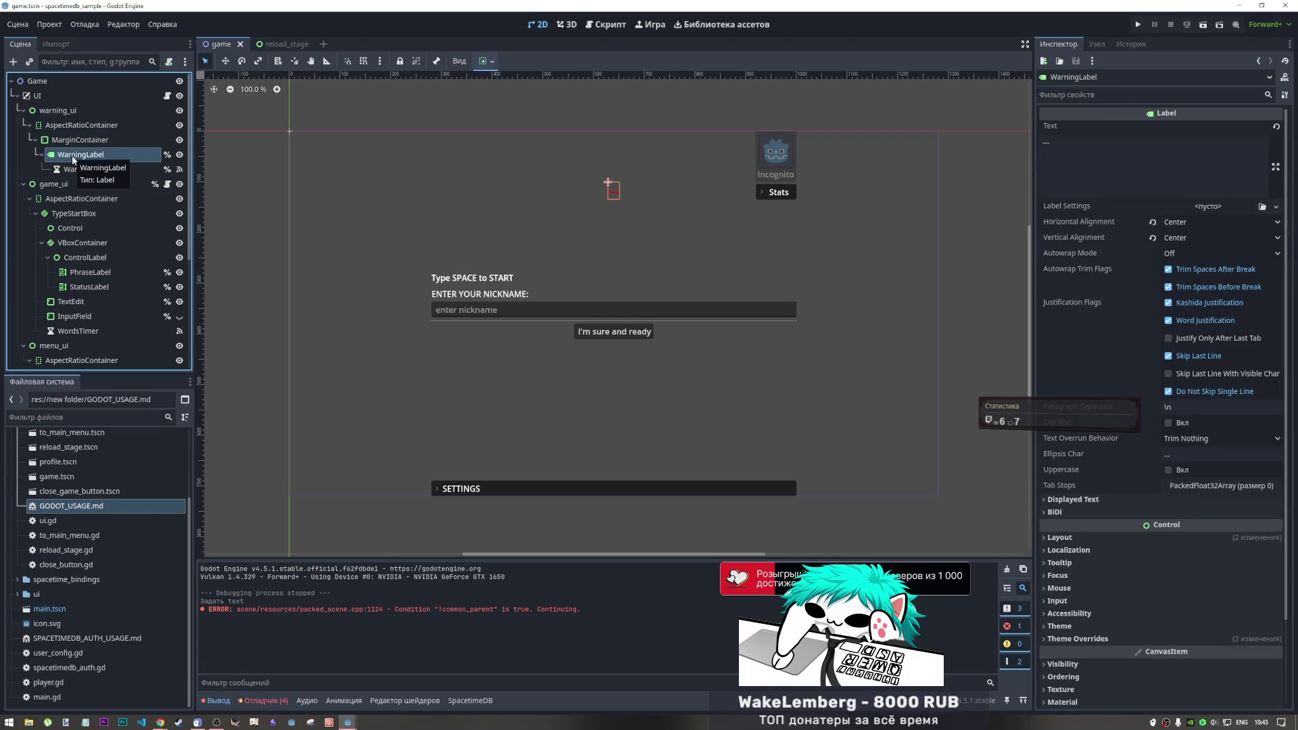
# Collapse and re-expand warning_ui, then review MarginContainer, WarningLabel and WarningTimer again
pyautogui.click(71, 125)
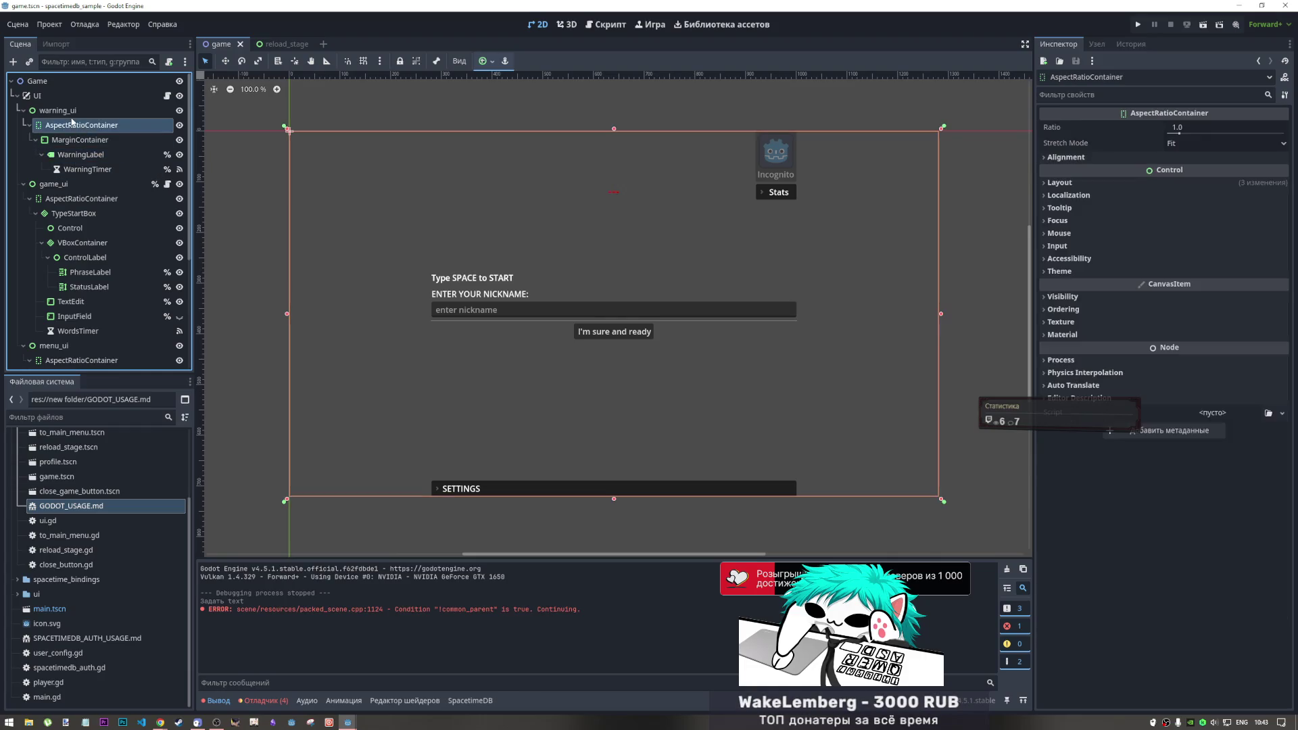
pyautogui.click(61, 110)
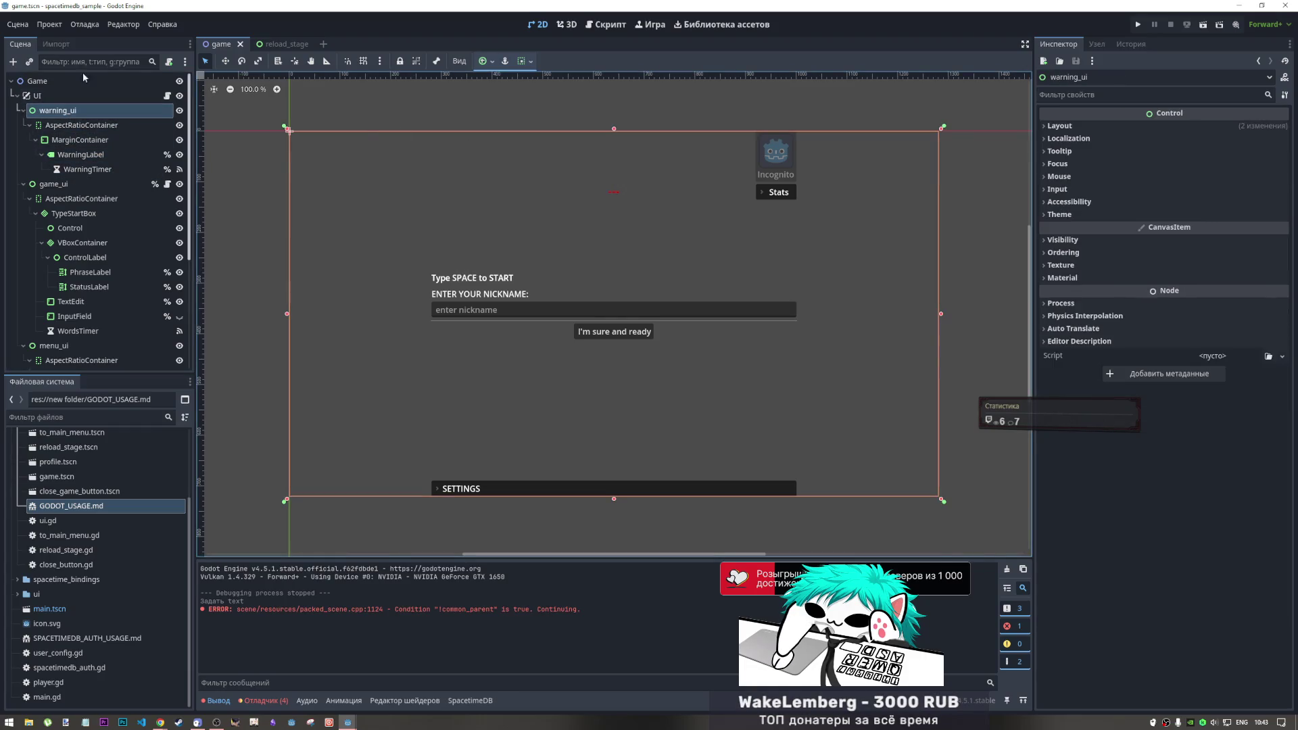
pyautogui.click(24, 111)
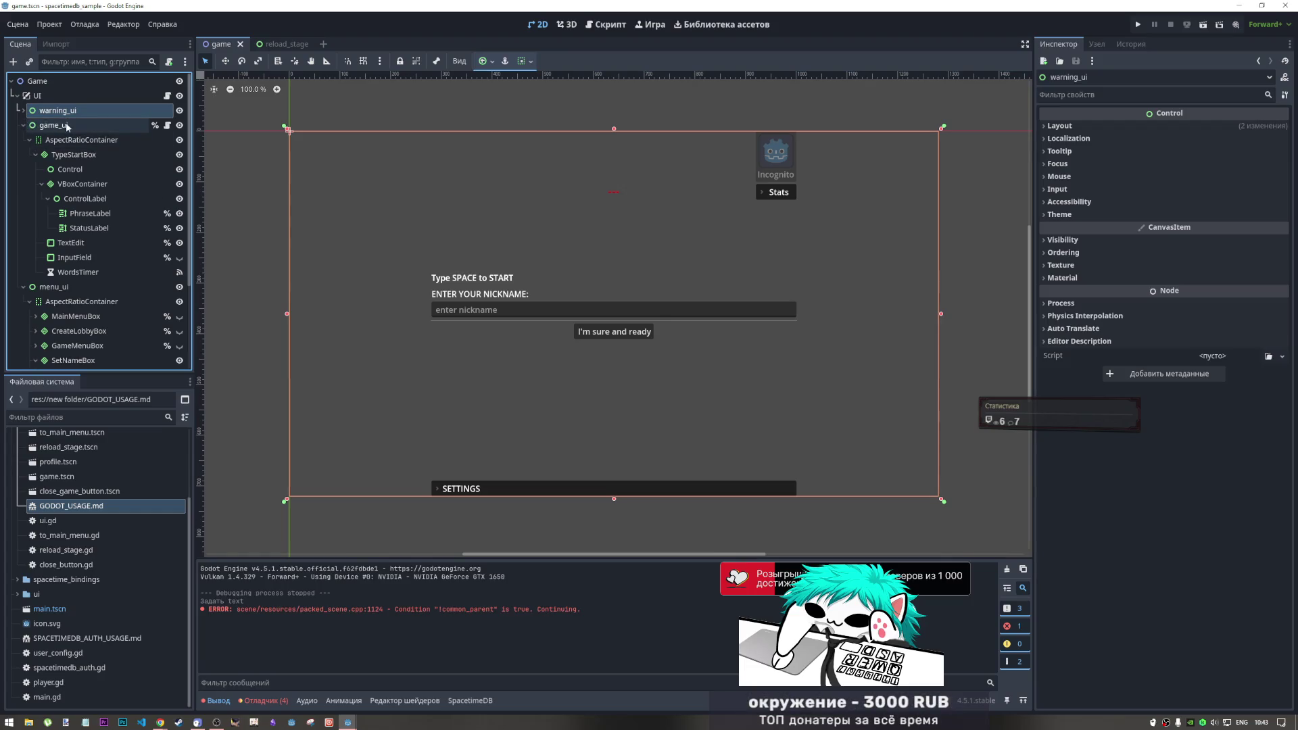
pyautogui.click(24, 110)
pyautogui.click(82, 141)
pyautogui.click(86, 155)
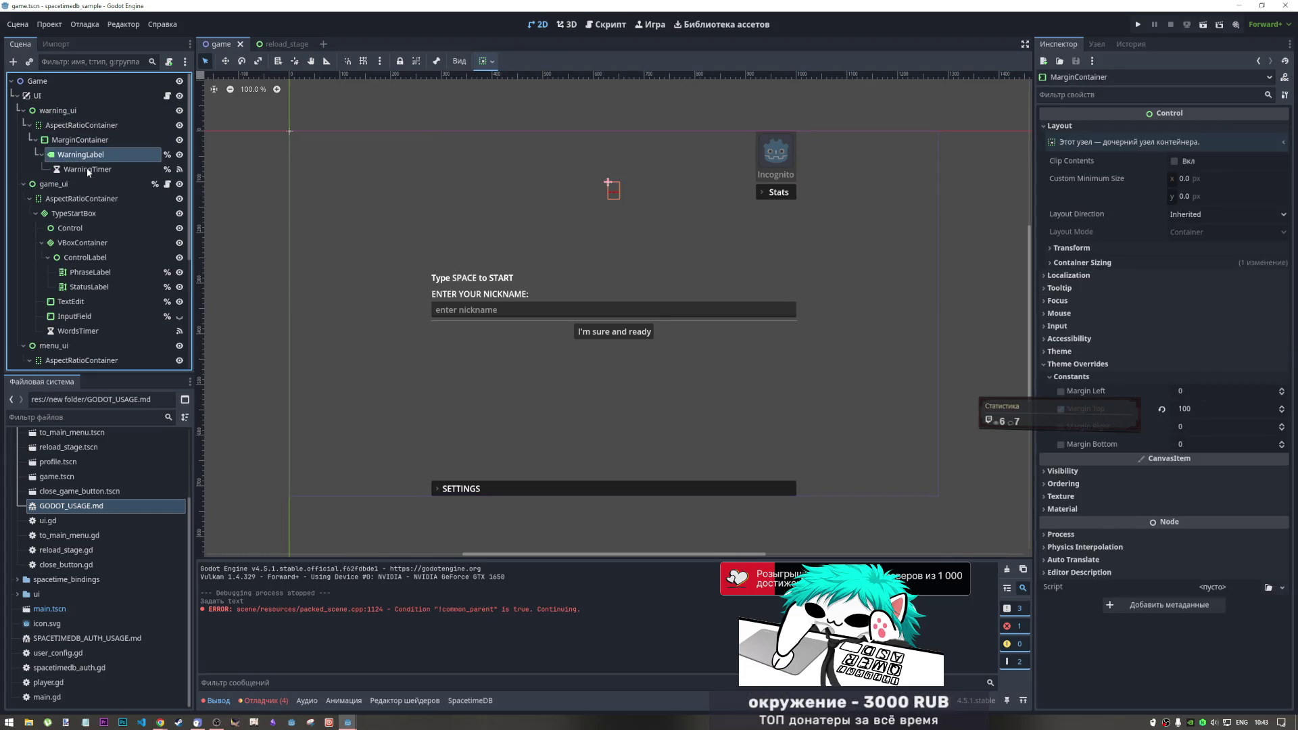
pyautogui.click(87, 169)
pyautogui.click(80, 144)
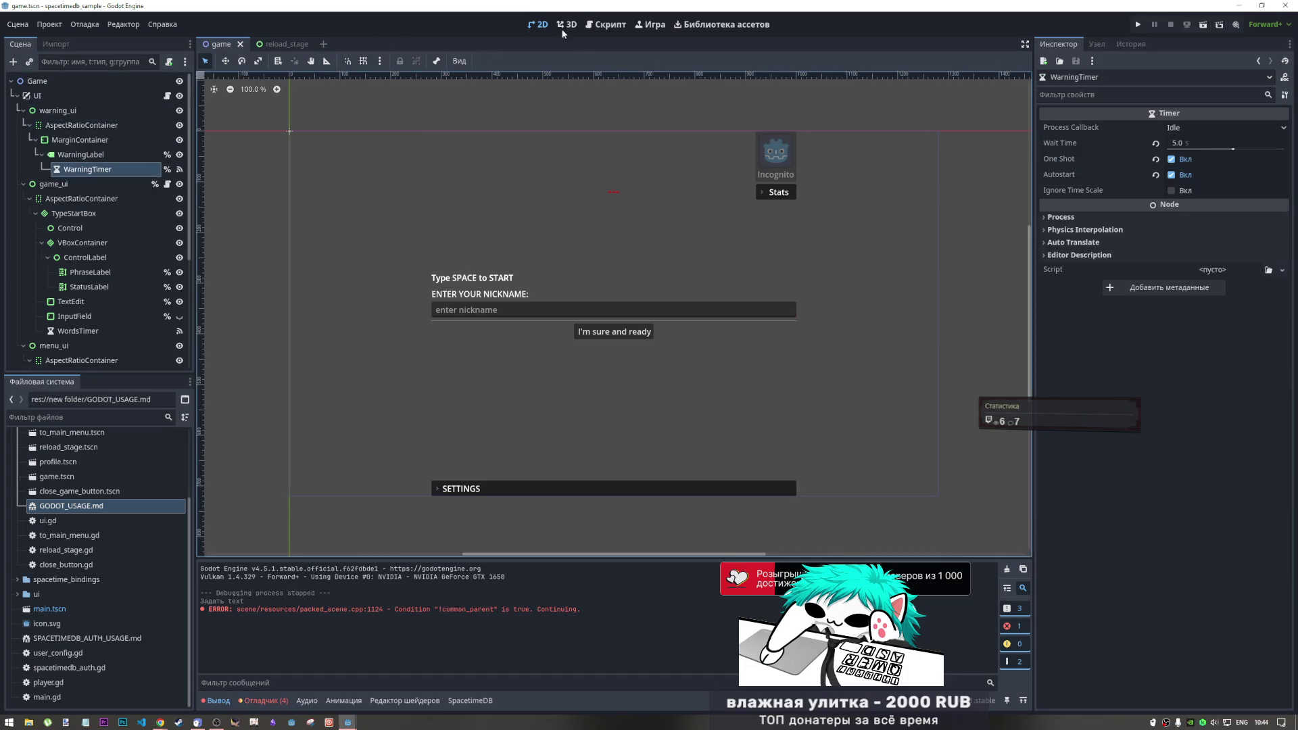
pyautogui.click(606, 25)
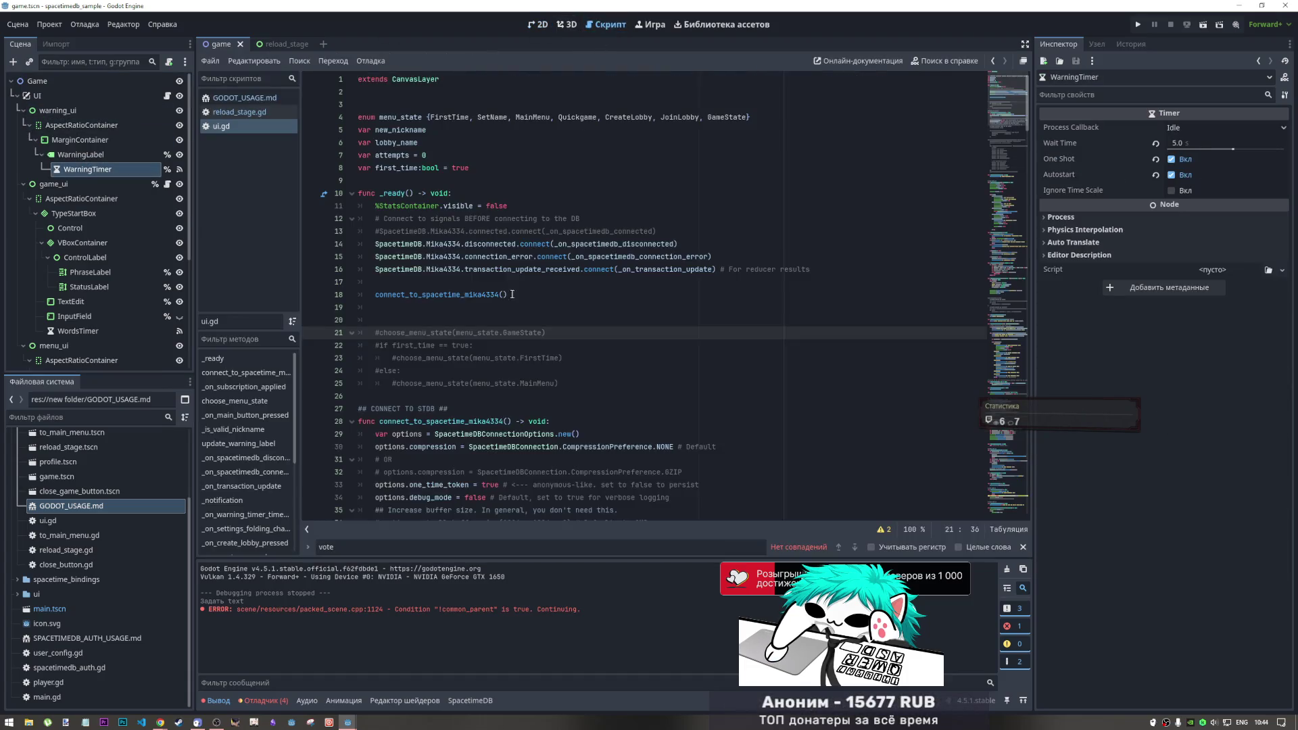
# Switch from reload_stage.gd back to ui.gd and place the caret at the end of line 8
pyautogui.click(238, 112)
pyautogui.click(217, 126)
pyautogui.scroll(10, 874, 123)
pyautogui.click(872, 128)
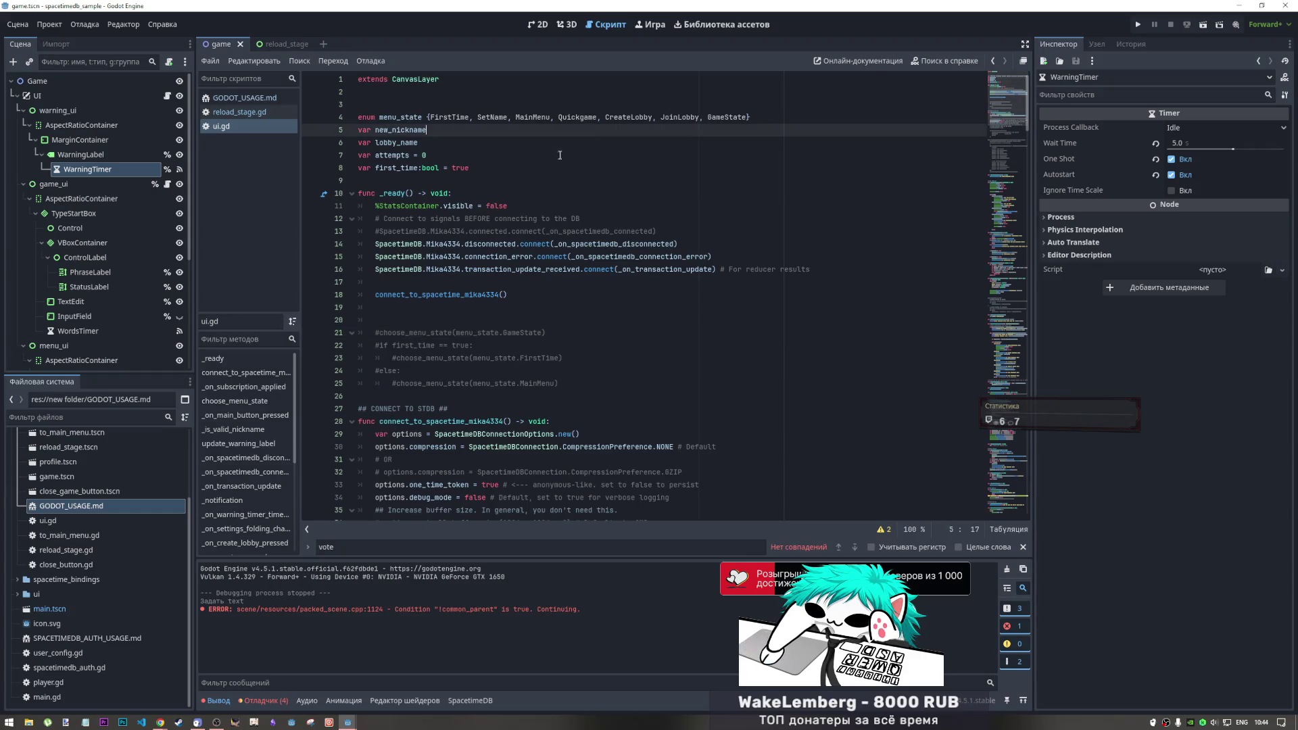
pyautogui.click(744, 167)
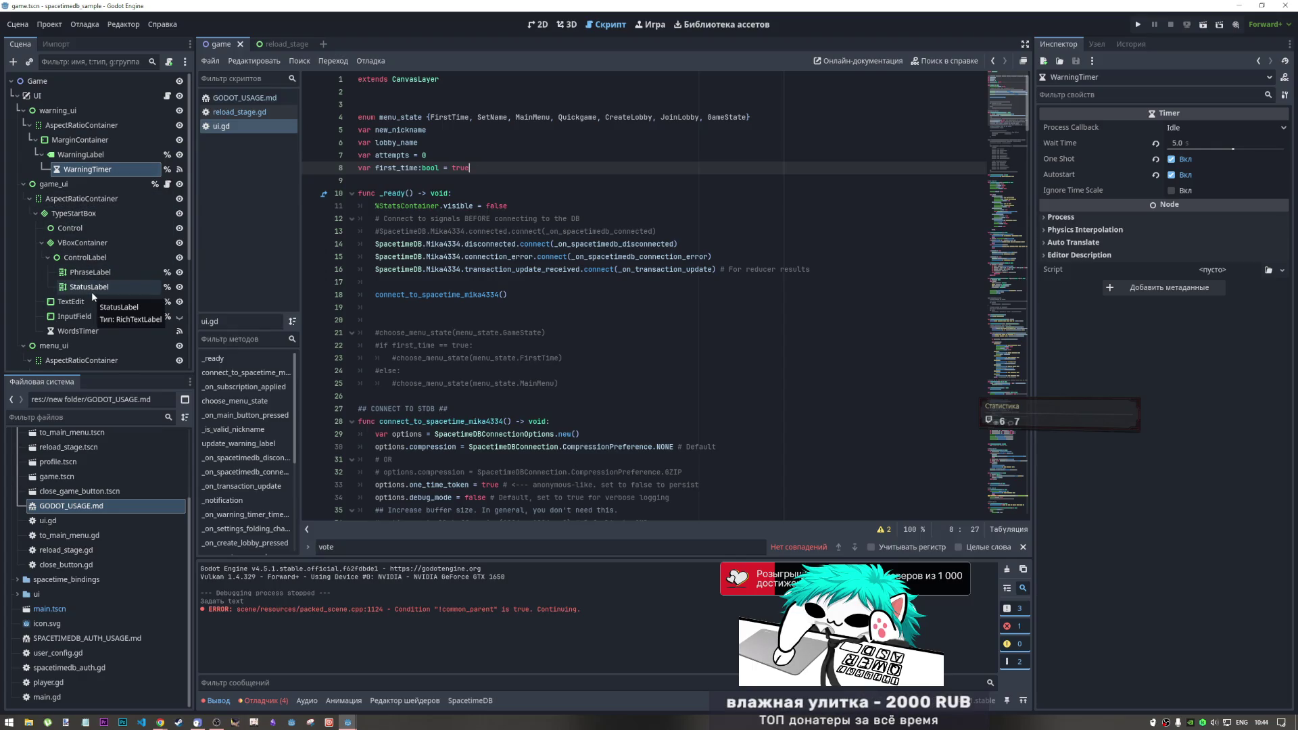
# Collapse game_ui in the Scene dock so menu_ui's children are listed
pyautogui.click(27, 201)
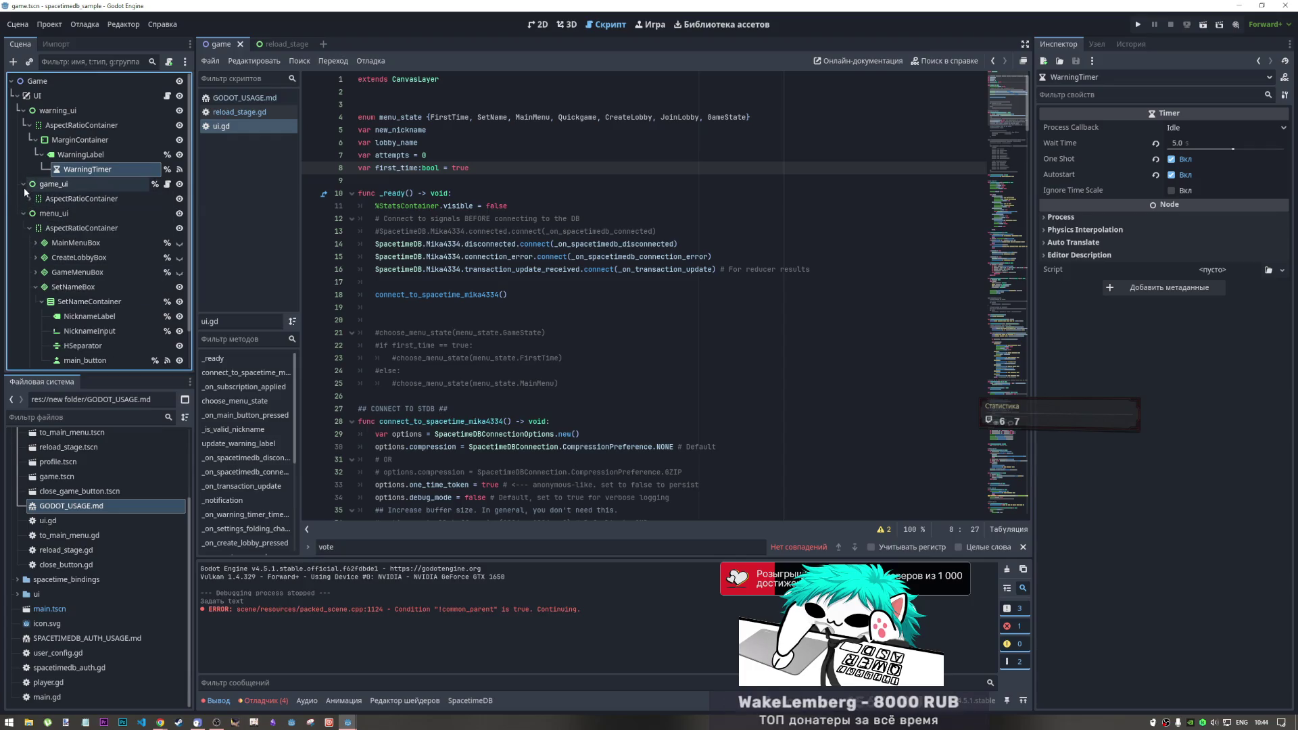
pyautogui.click(23, 184)
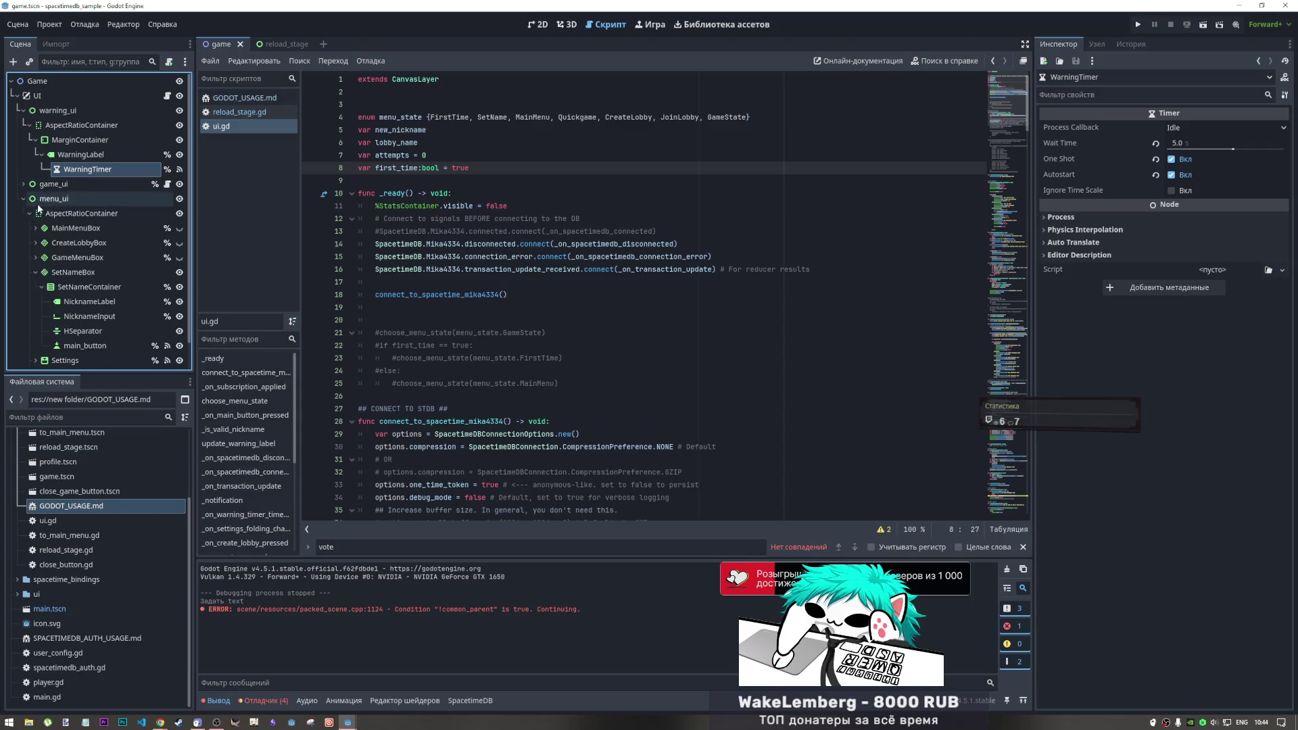
pyautogui.scroll(-1, 98, 273)
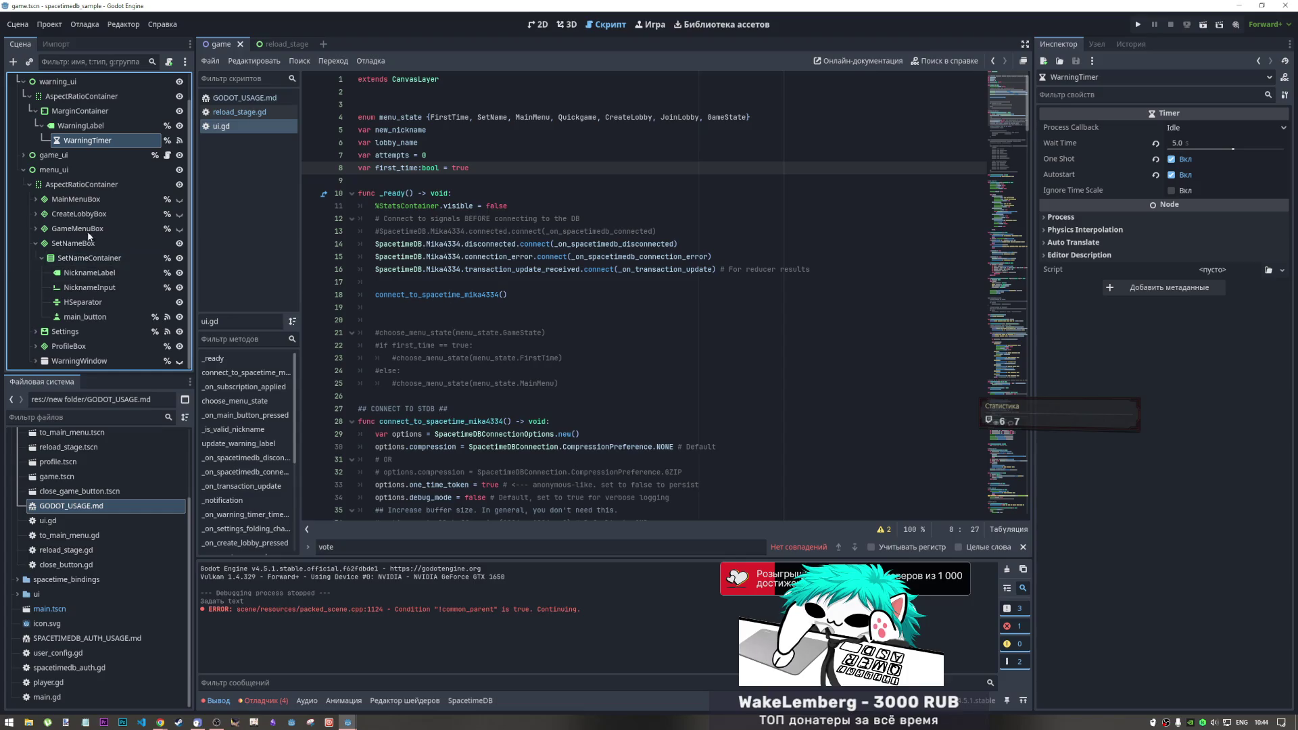
pyautogui.scroll(1, 103, 237)
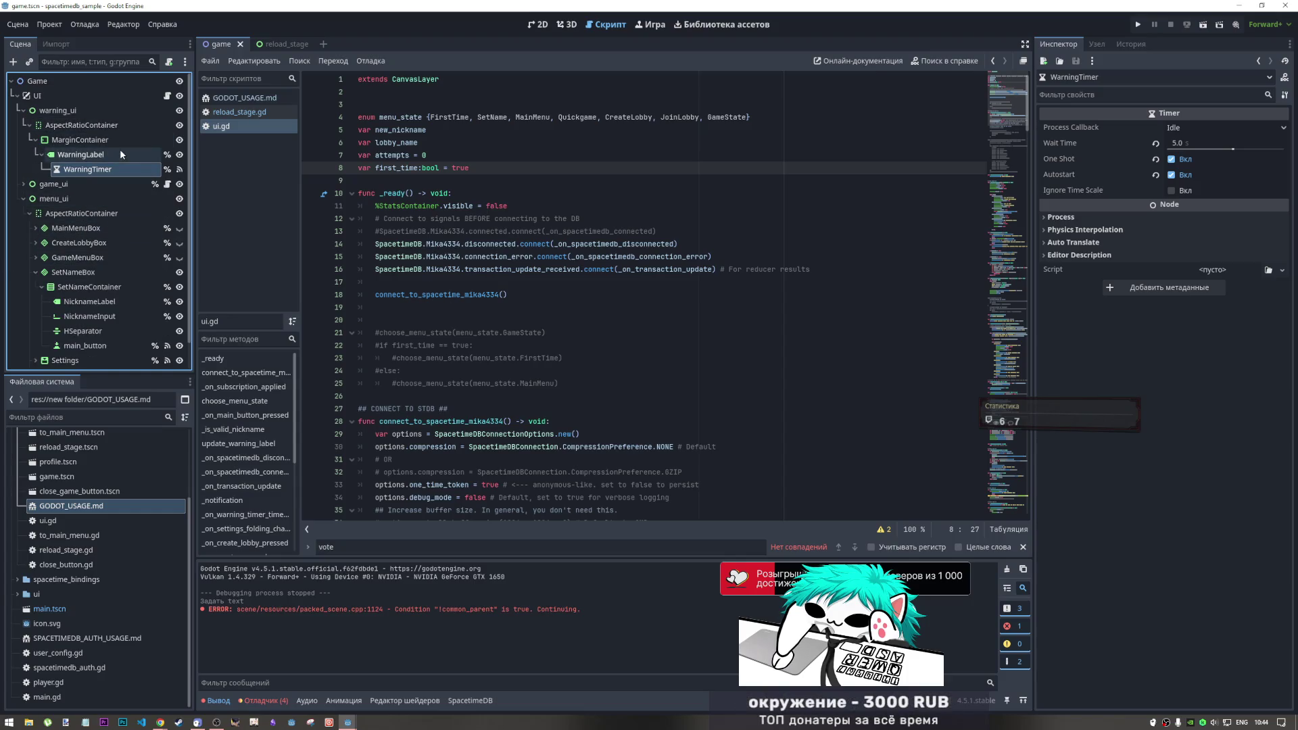
pyautogui.scroll(-10, 573, 430)
pyautogui.scroll(-14, 572, 430)
pyautogui.scroll(4, 573, 430)
# Review the choose_menu_state match block around line 88 of ui.gd
pyautogui.click(520, 348)
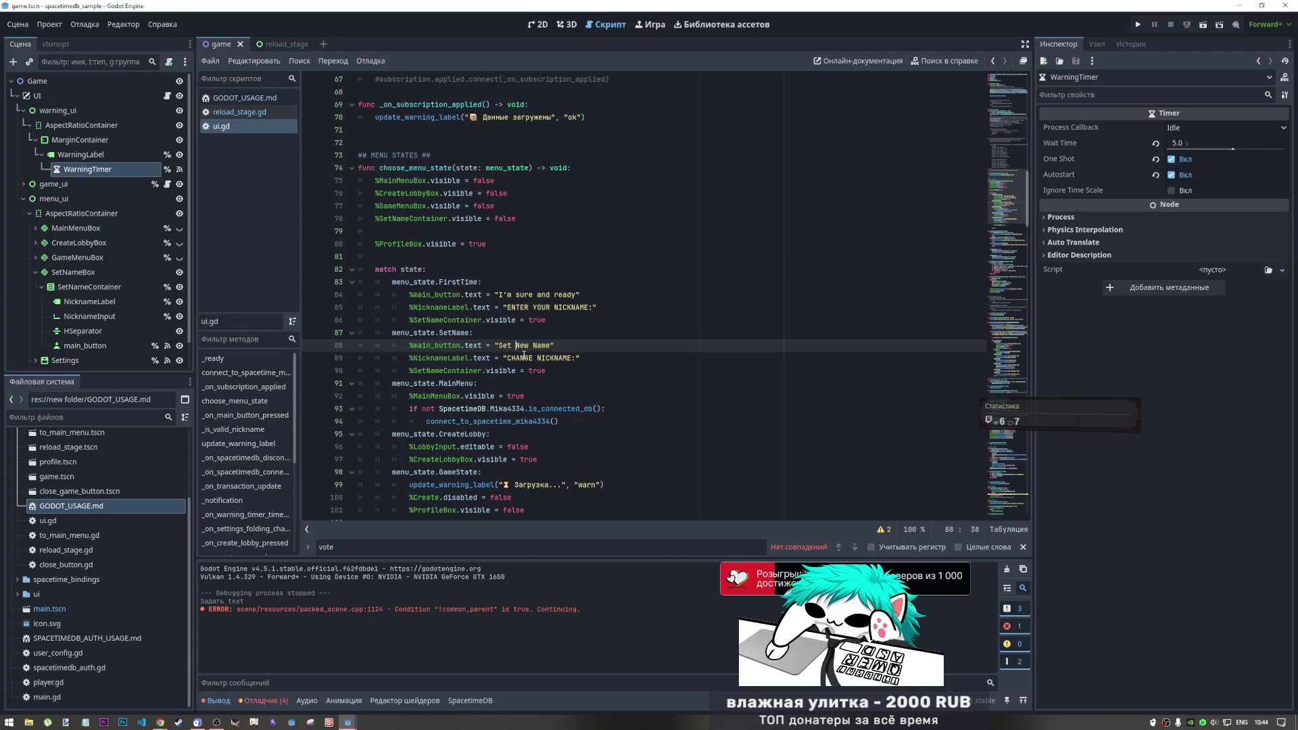
pyautogui.scroll(-7, 524, 355)
pyautogui.scroll(4, 518, 371)
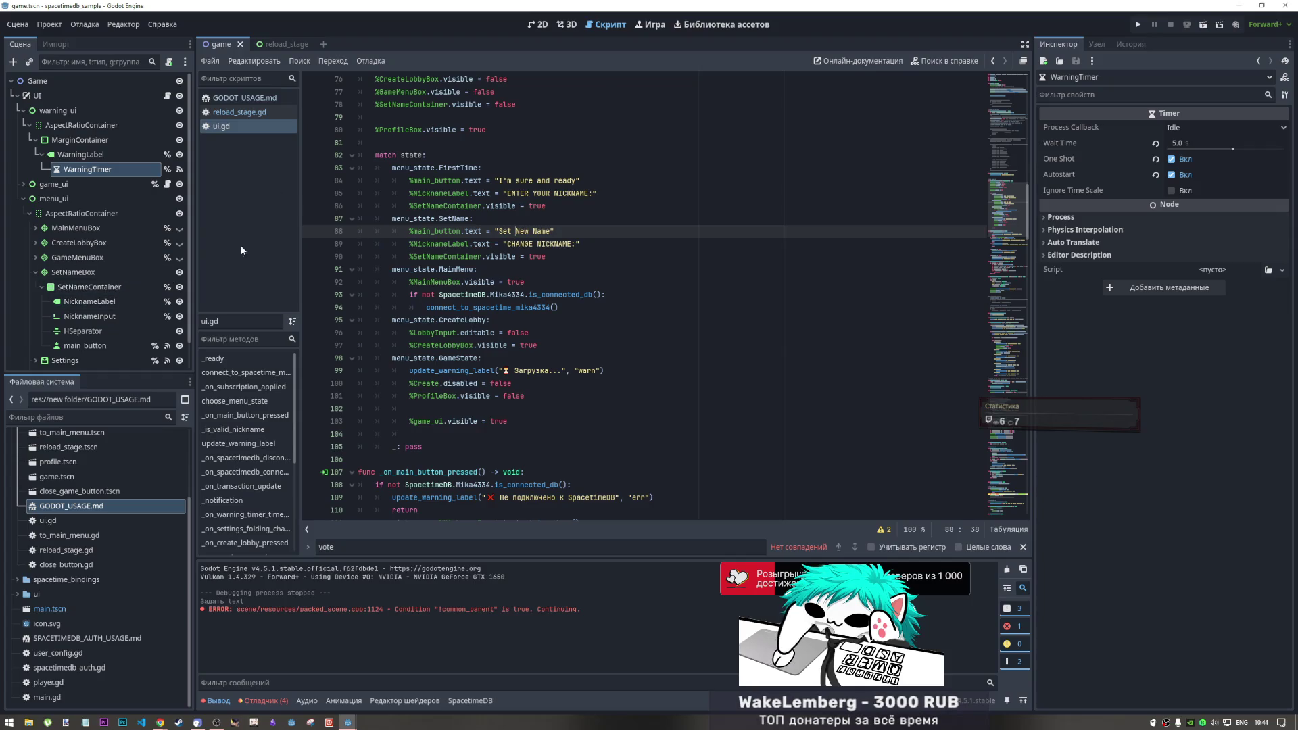
pyautogui.click(537, 25)
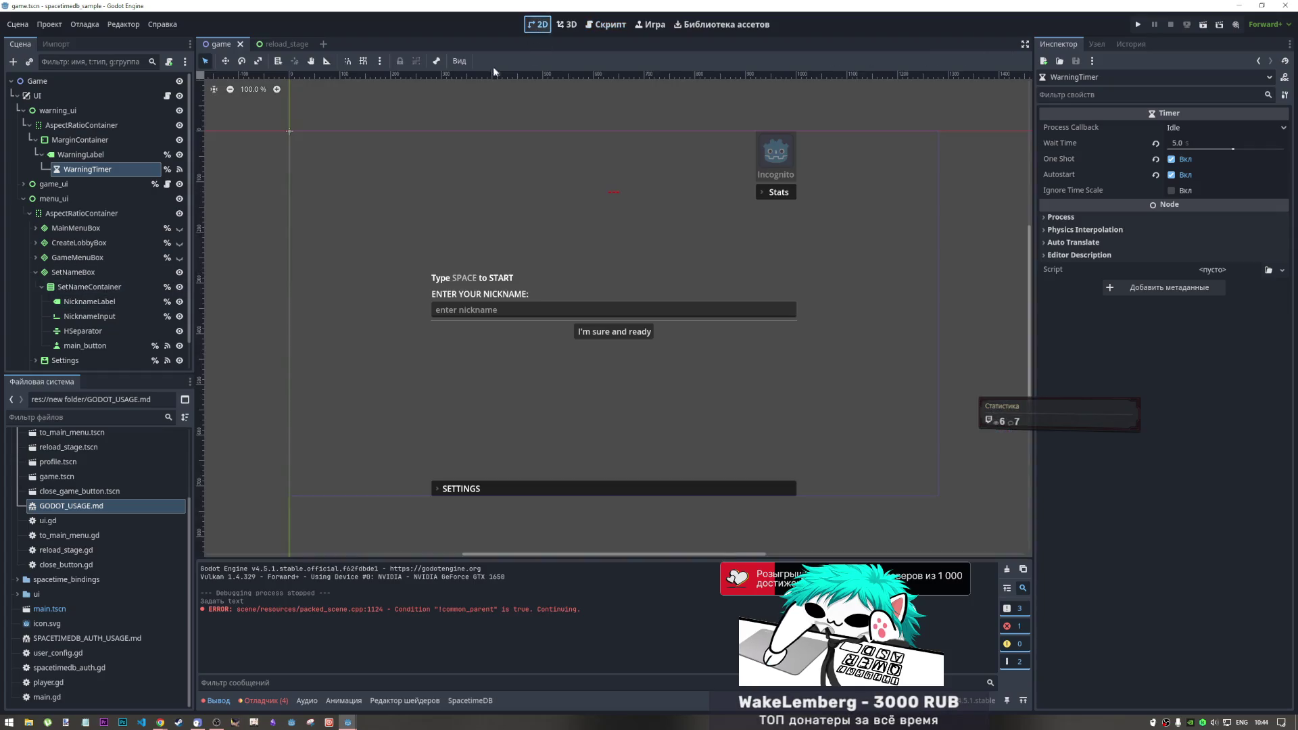
pyautogui.click(180, 275)
pyautogui.click(180, 274)
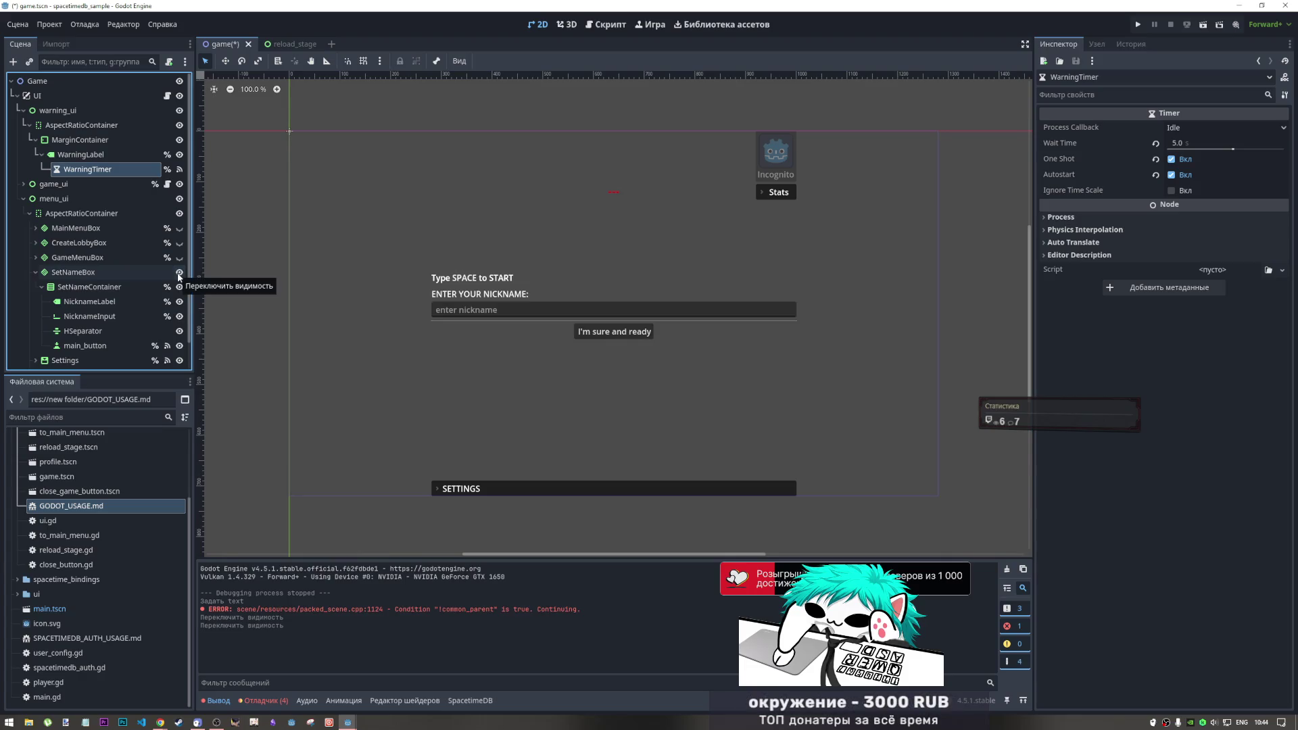
pyautogui.click(181, 274)
pyautogui.click(180, 275)
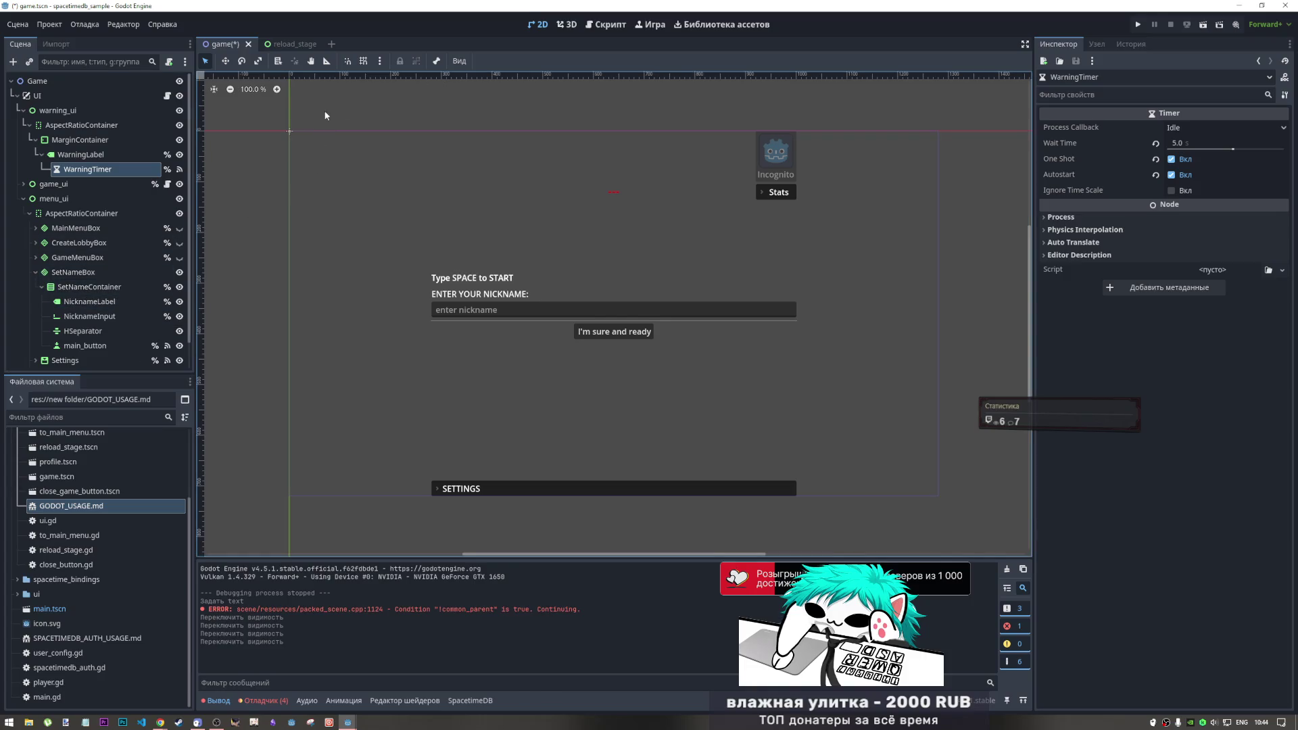
pyautogui.click(101, 287)
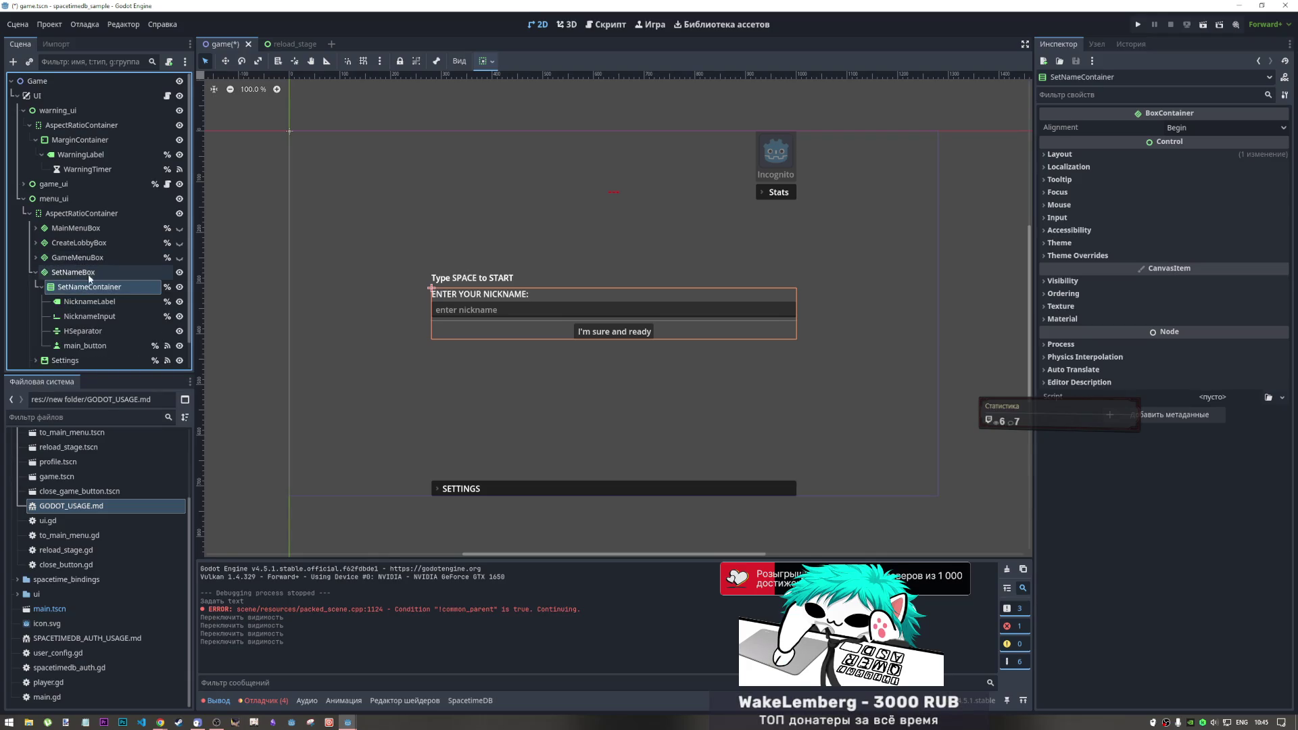
pyautogui.click(122, 274)
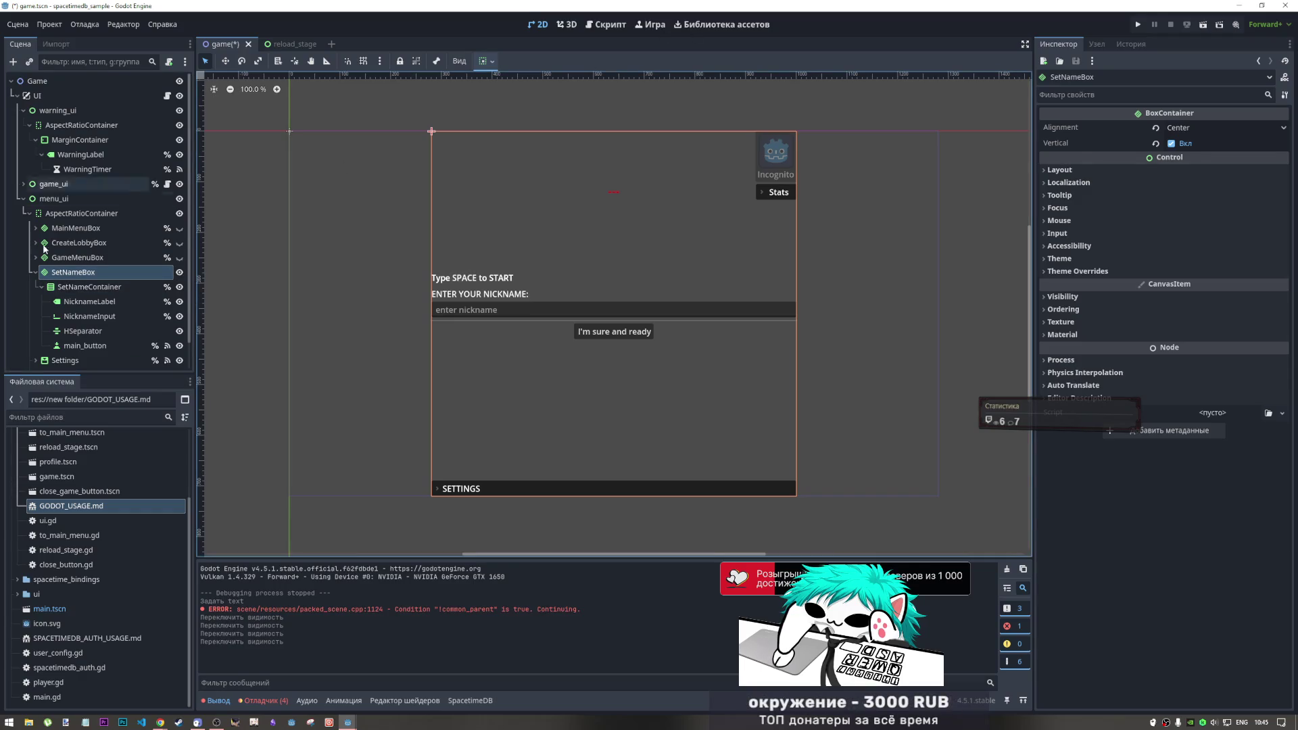
pyautogui.click(606, 24)
pyautogui.click(521, 333)
pyautogui.click(521, 384)
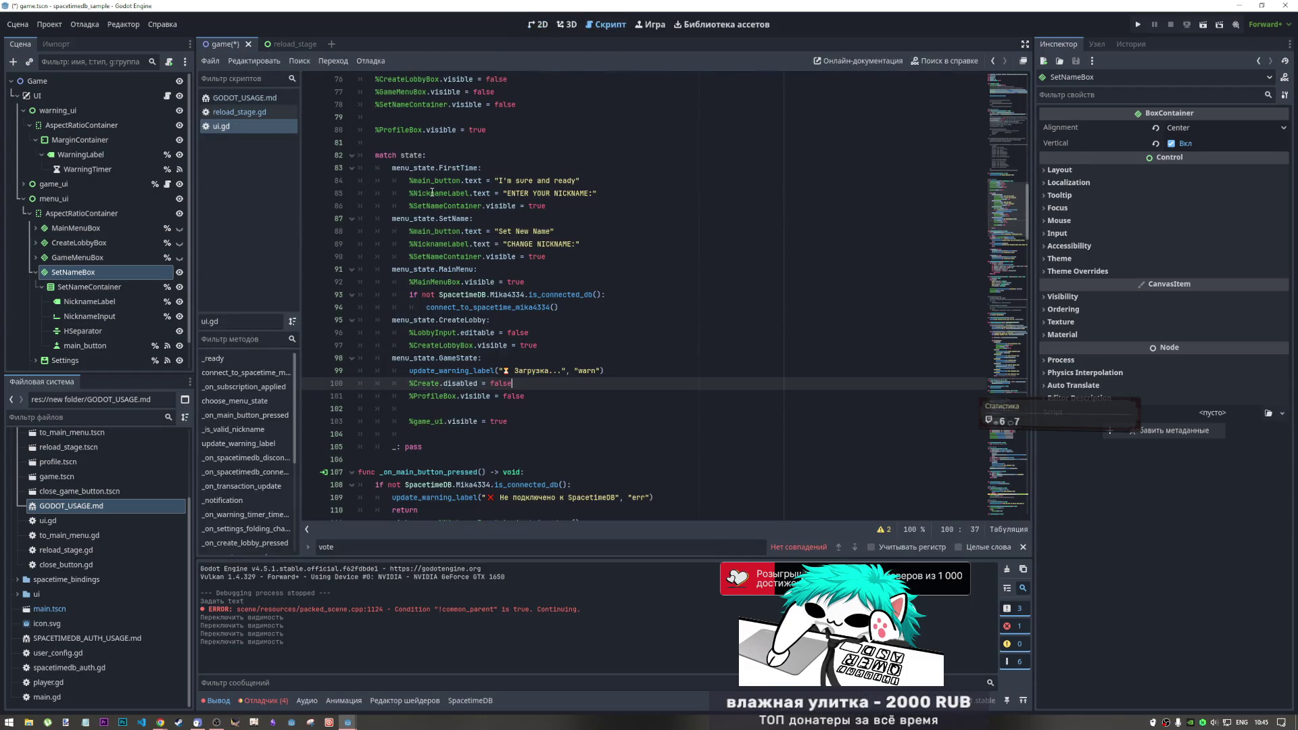
# Multi-select the three %SetNameContainer references on lines 78, 86 and 90 and retype them as %SetNameBox
pyautogui.scroll(5, 421, 242)
pyautogui.moveTo(376, 333); pyautogui.dragTo(461, 333)
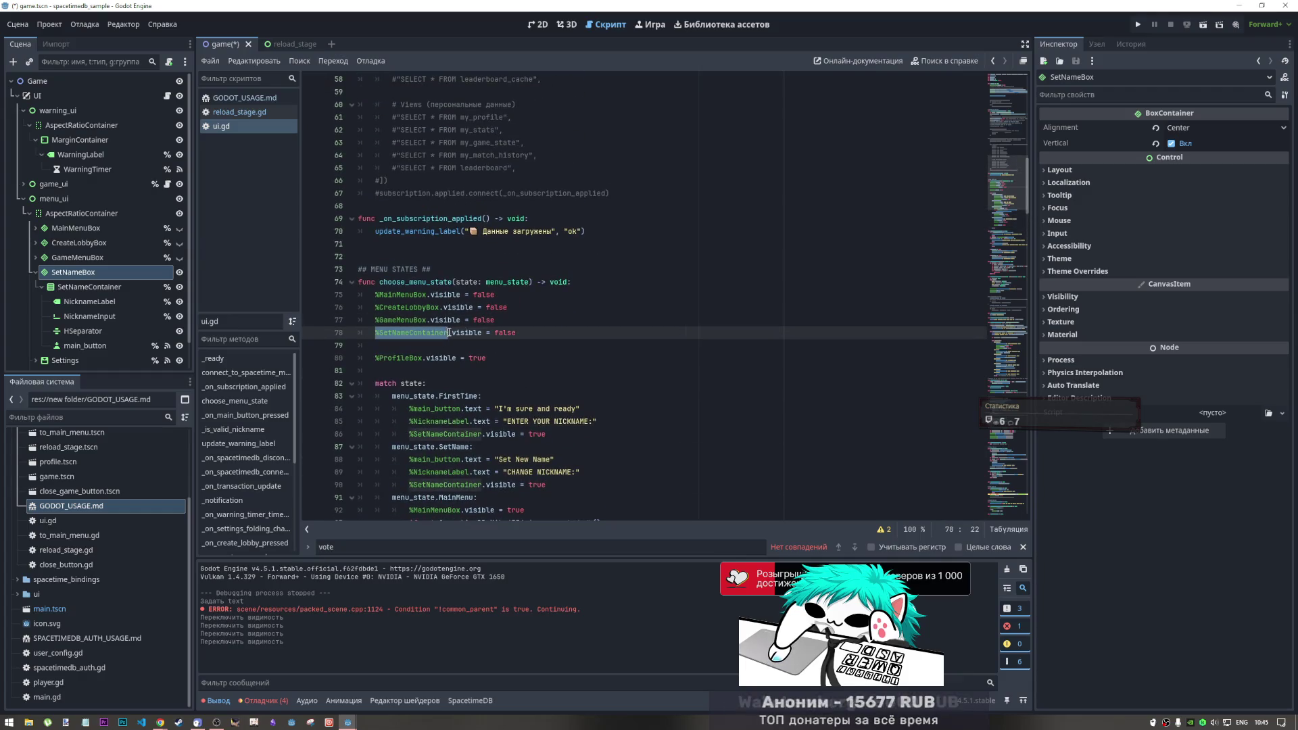
pyautogui.hotkey('ctrl', 'd')
pyautogui.hotkey('ctrl', 'd')
pyautogui.hotkey('ctrl', 'd')
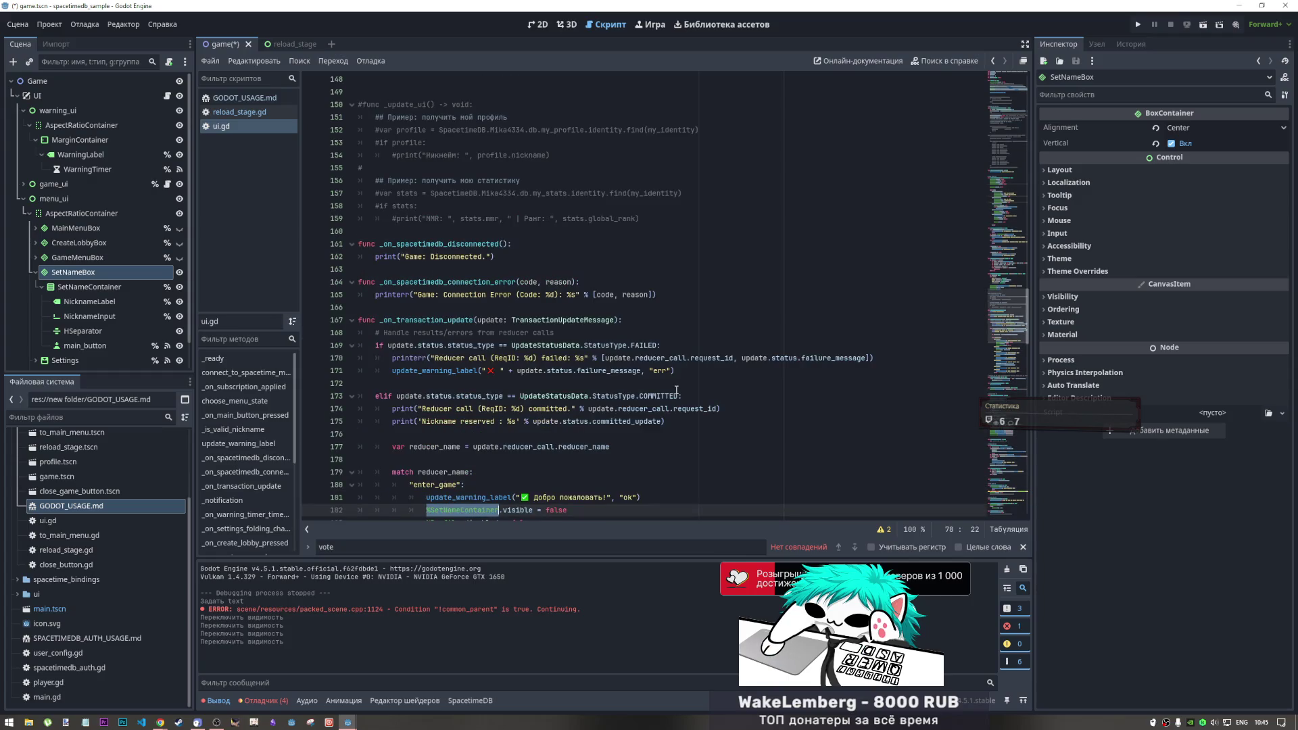
pyautogui.scroll(20, 525, 270)
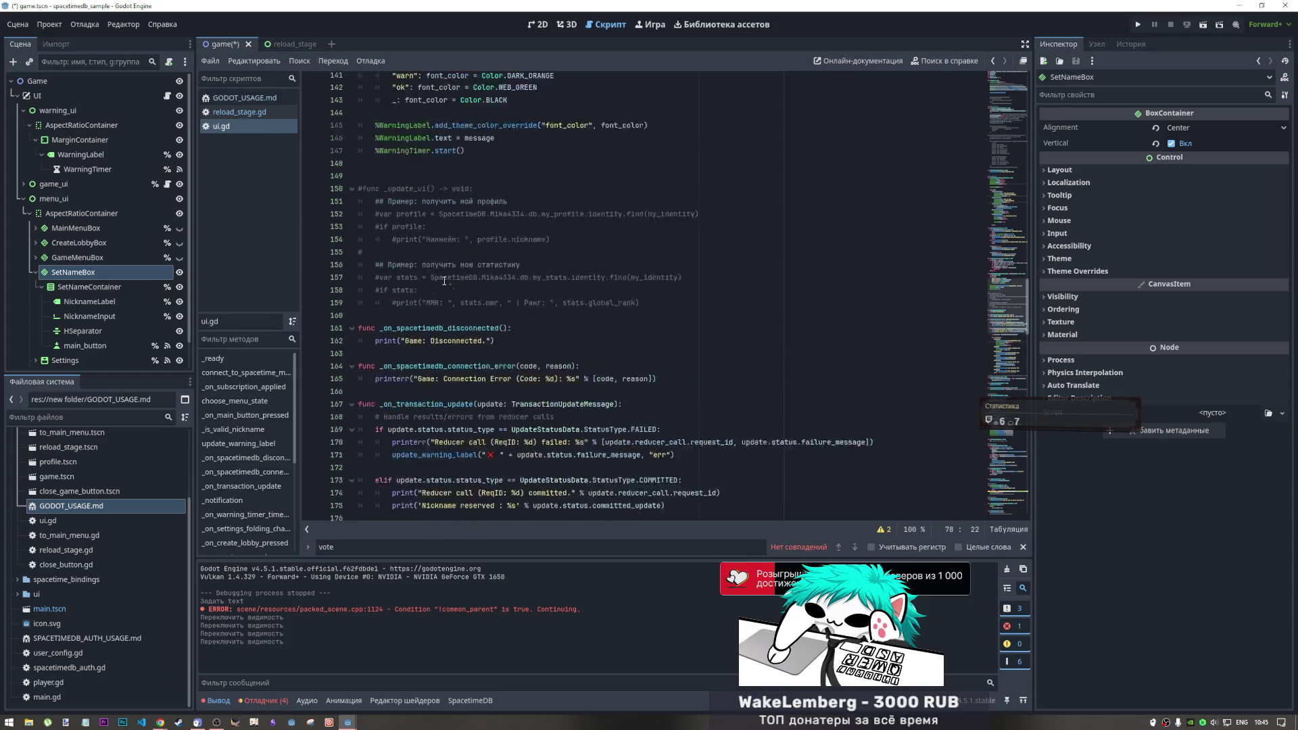
pyautogui.scroll(3, 460, 309)
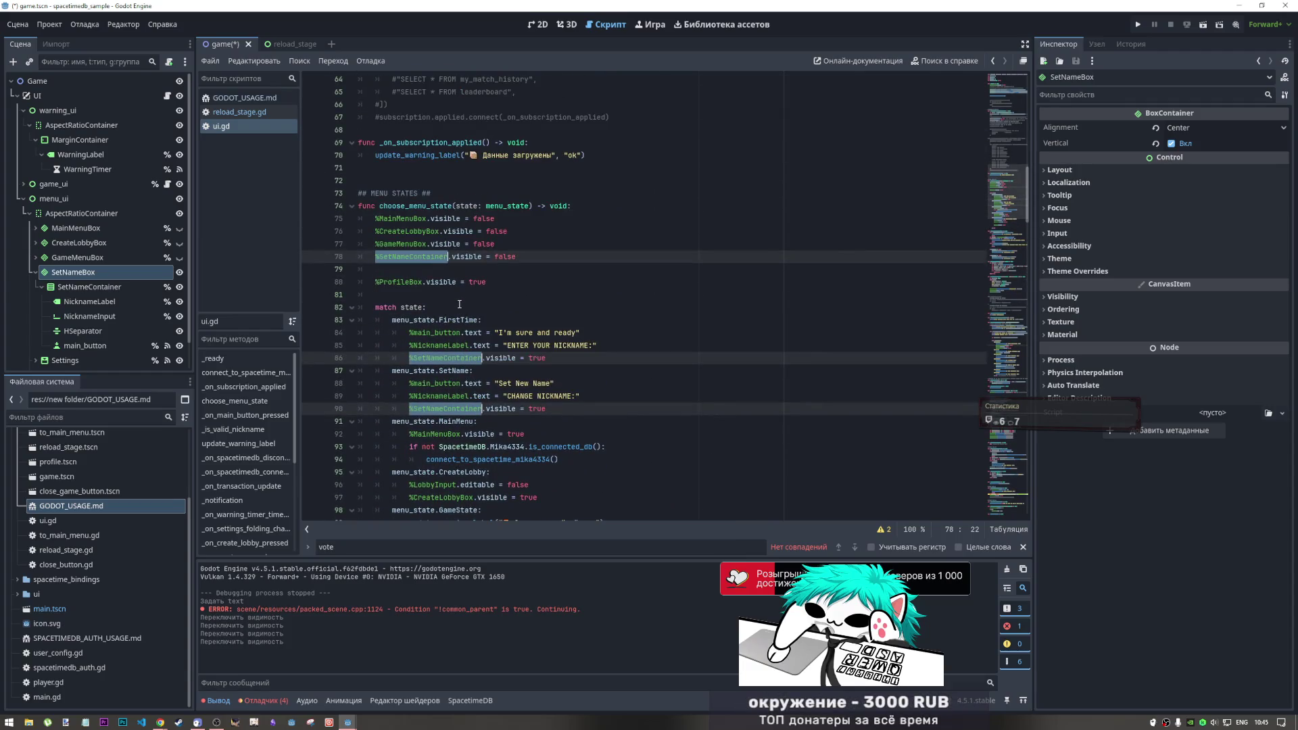
pyautogui.write('$')
pyautogui.press('BackSpace')
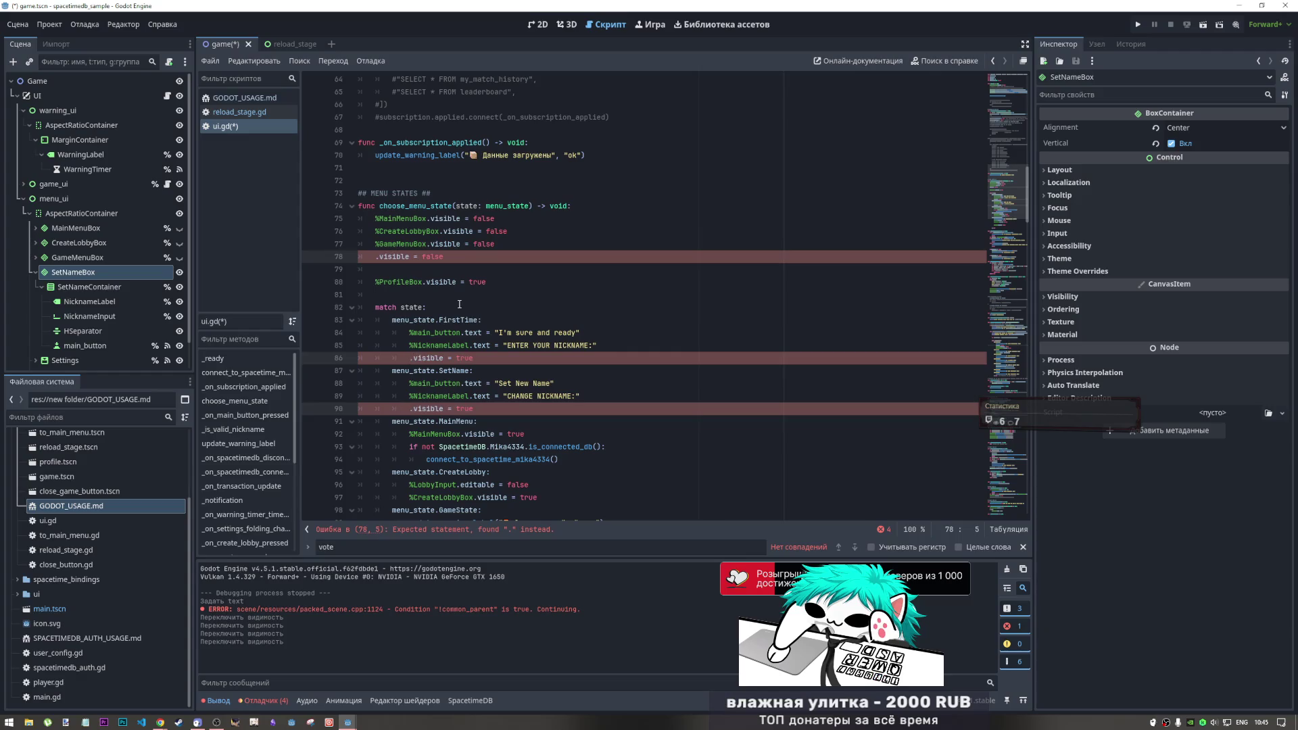
pyautogui.write('%S')
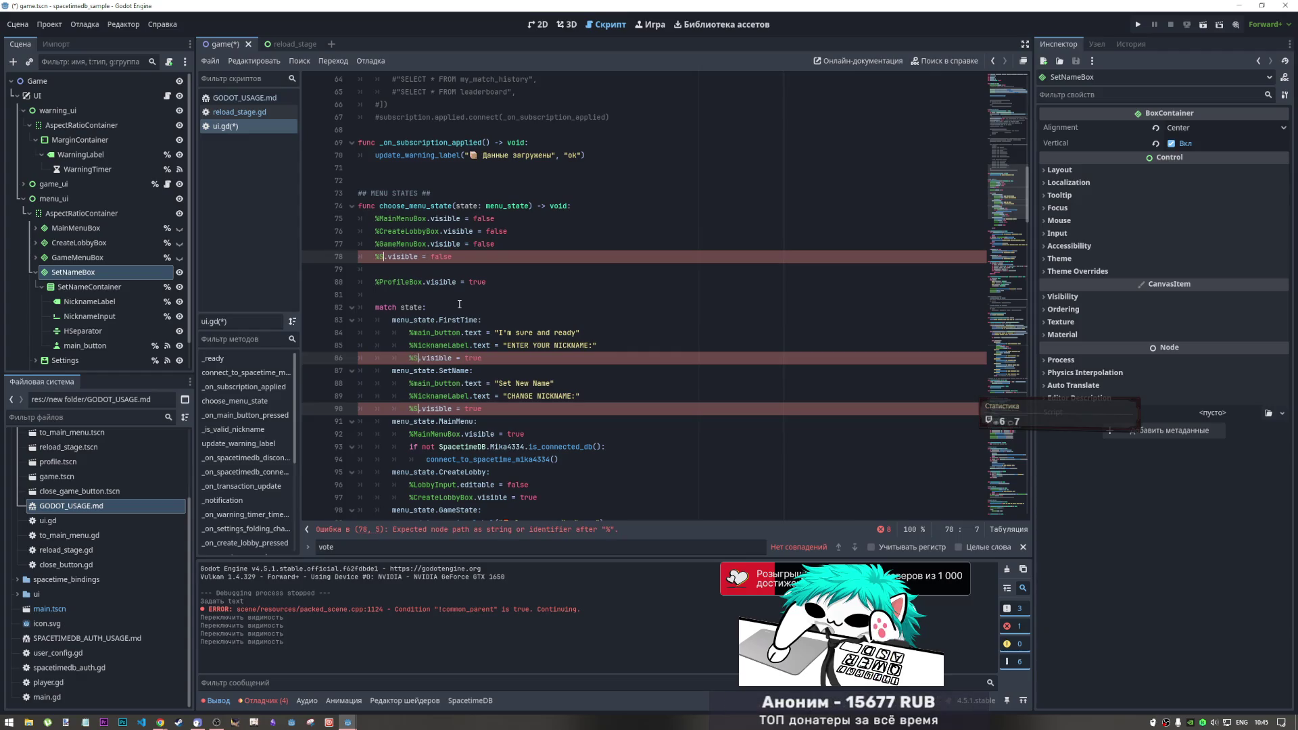
pyautogui.write('e')
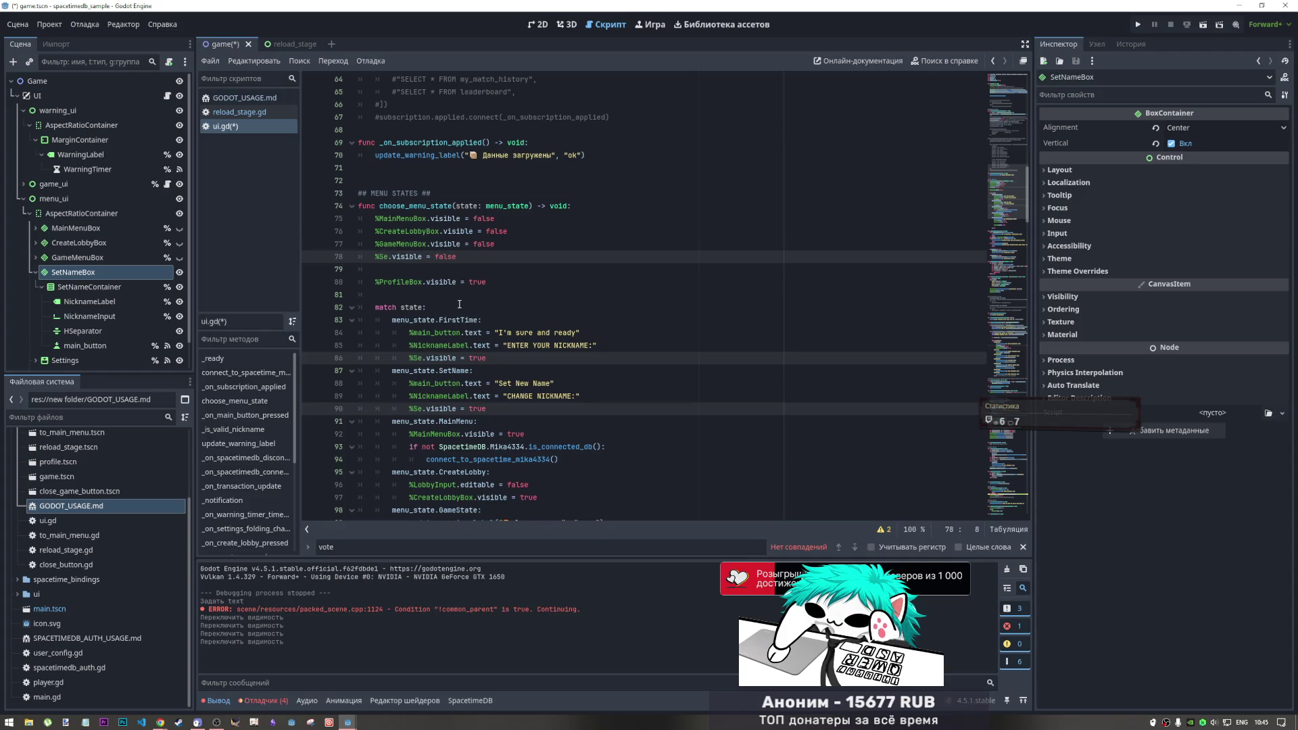
pyautogui.write('tNameBox')
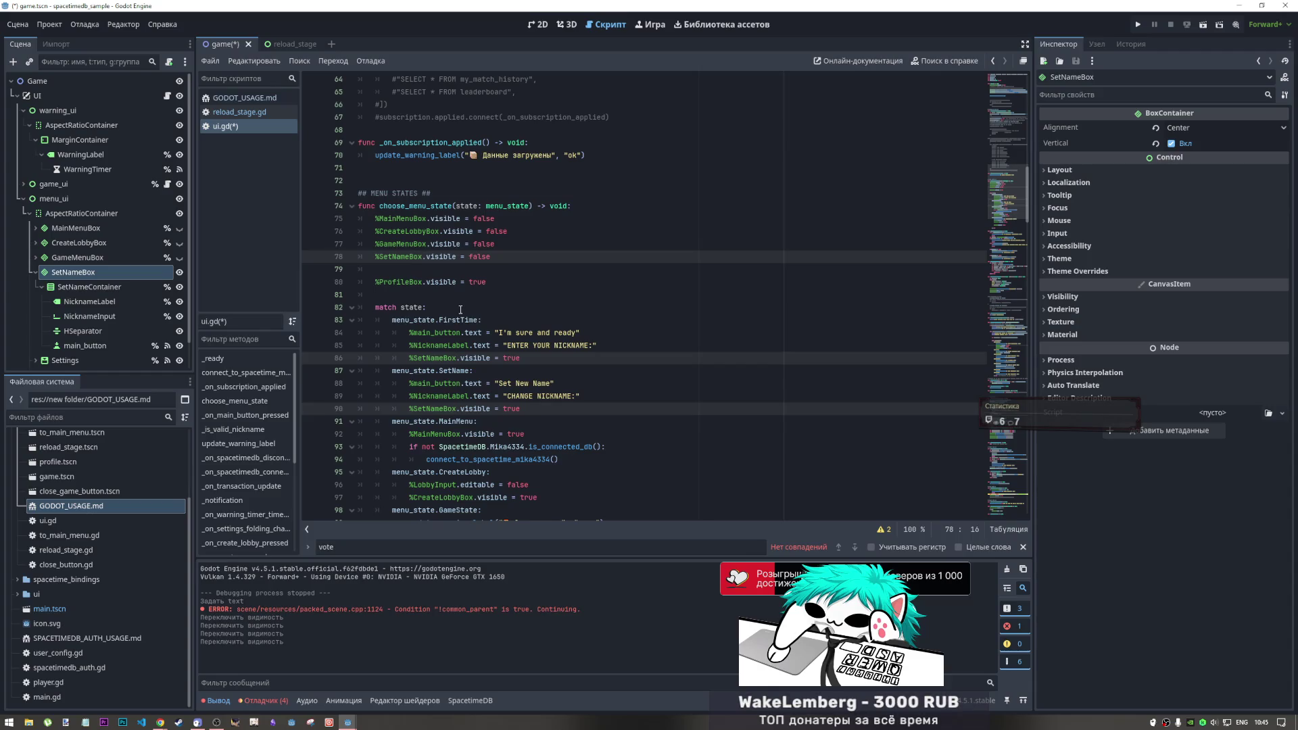
# Turn off Access as Unique Name for SetNameContainer and turn it on for SetNameBox
pyautogui.click(107, 289)
pyautogui.rightClick(88, 285)
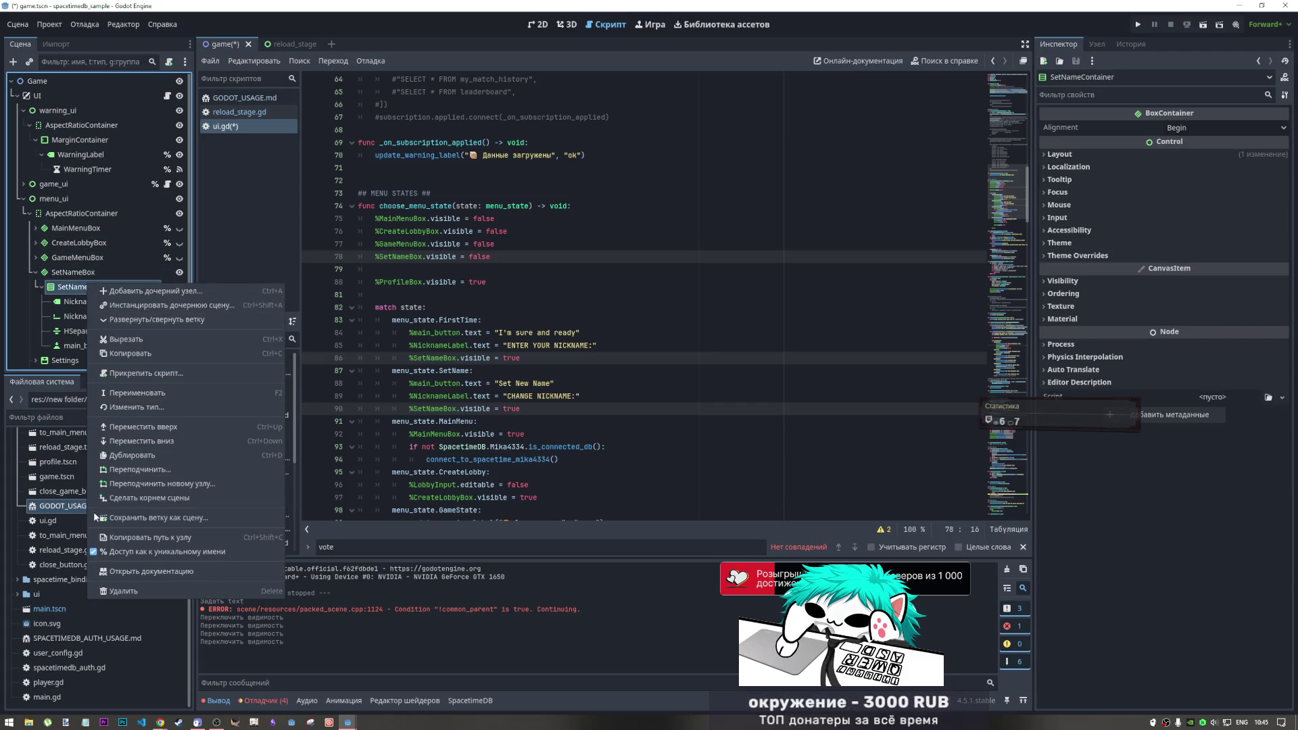
pyautogui.click(120, 556)
pyautogui.rightClick(73, 272)
pyautogui.click(112, 536)
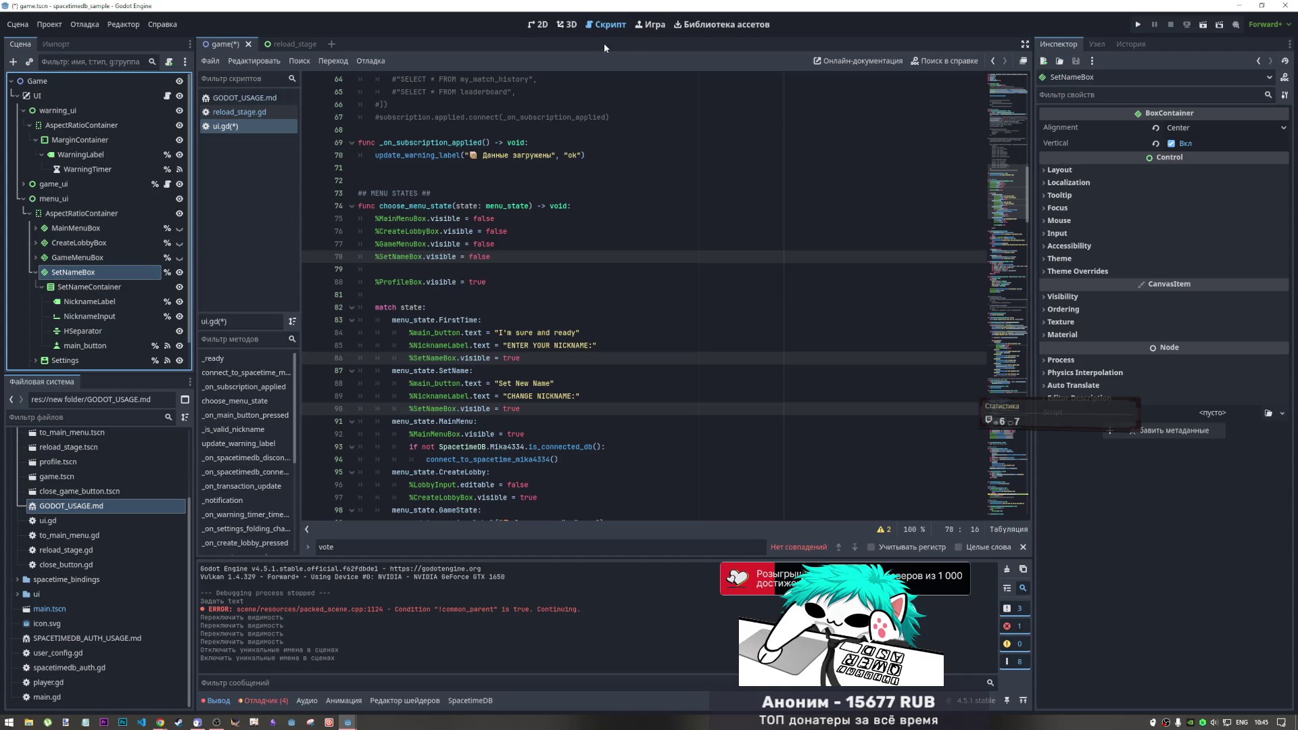
# Save the scene and ui.gd with Ctrl+S
pyautogui.hotkey('ctrl', 's')
pyautogui.scroll(15, 570, 328)
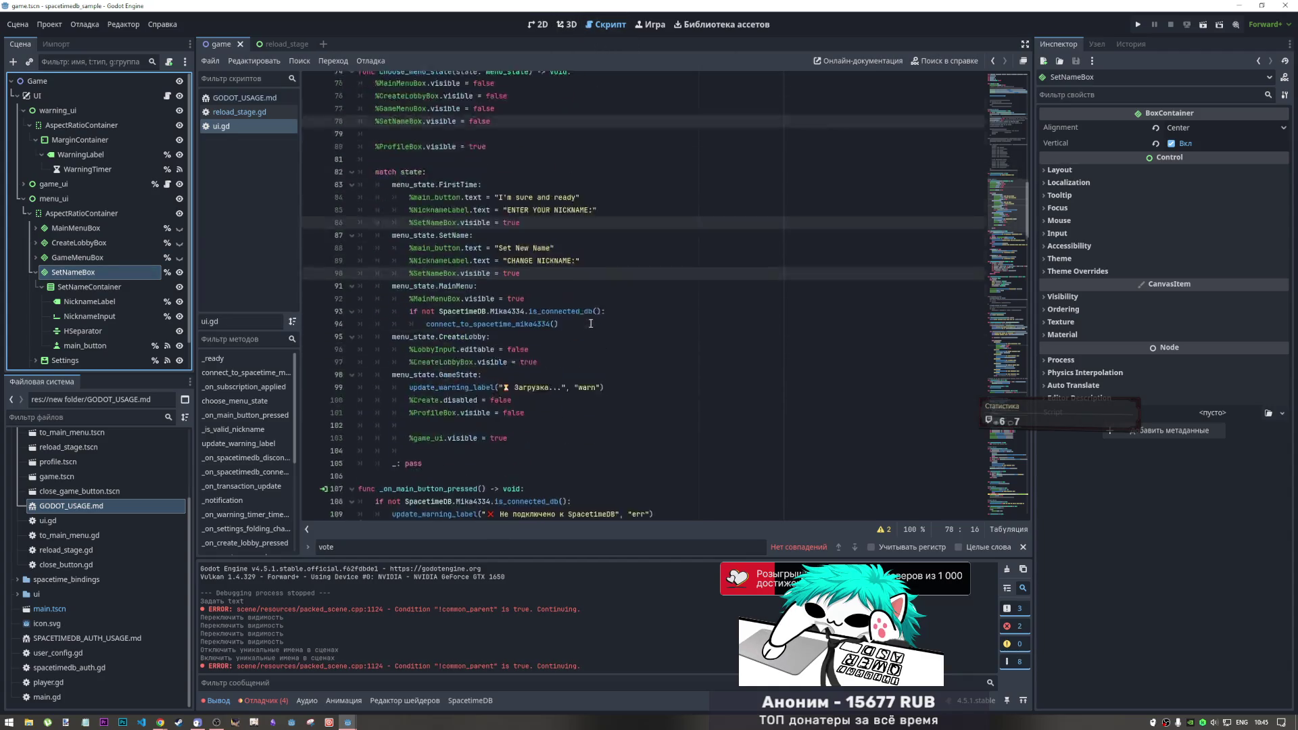
pyautogui.click(571, 328)
pyautogui.scroll(3, 440, 277)
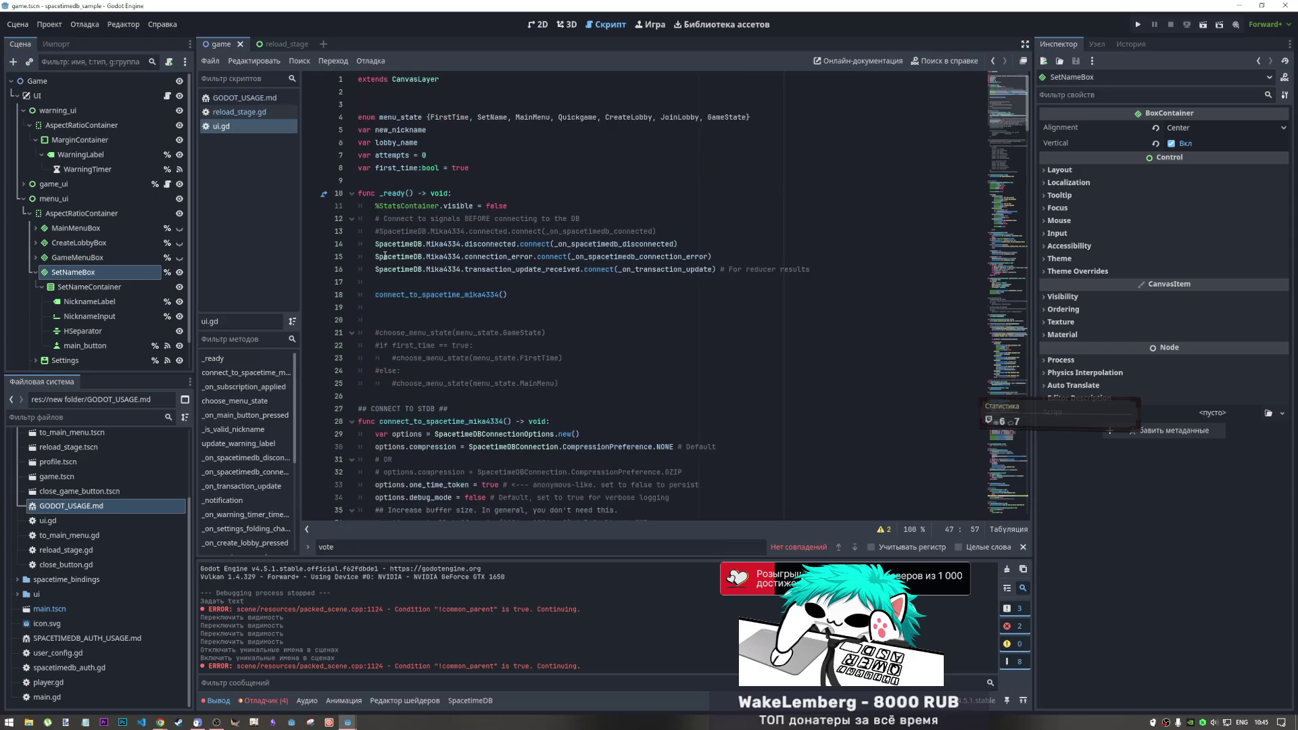
pyautogui.click(538, 24)
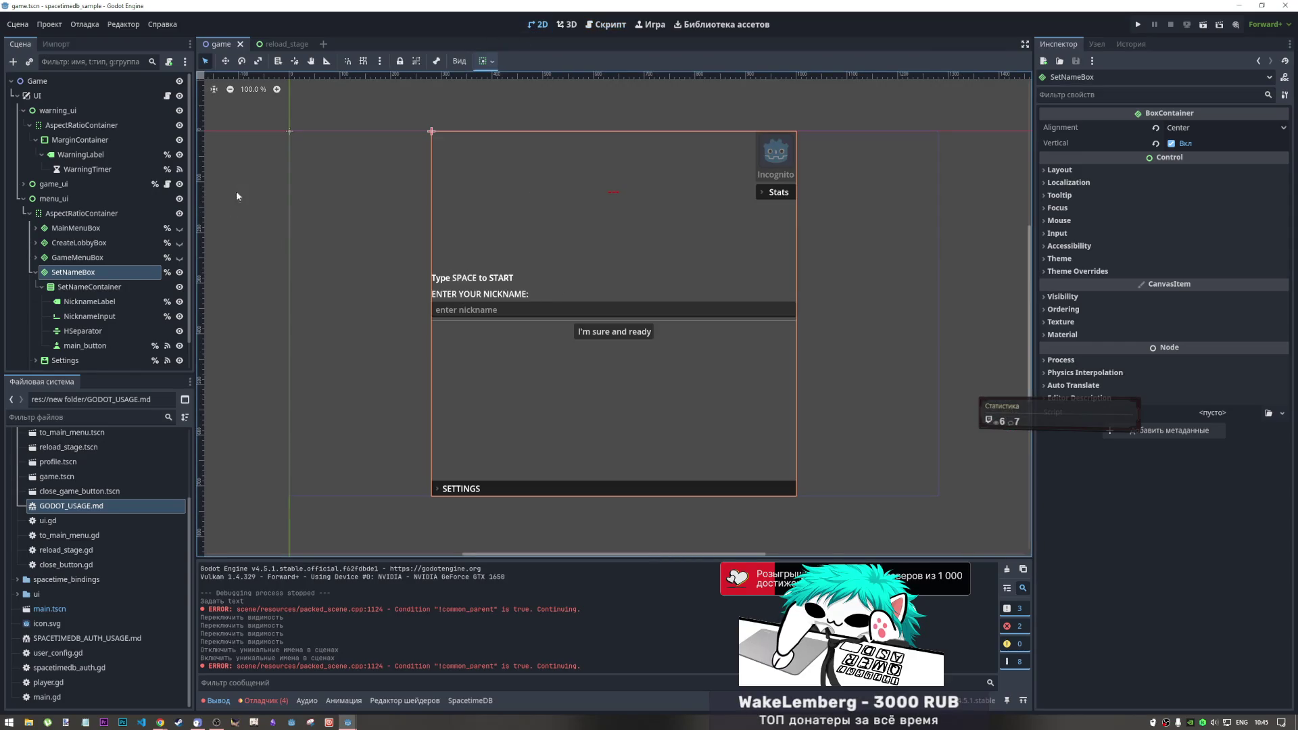
# Hide SetNameBox in the editor, collapse its branch, and save the scene
pyautogui.click(180, 272)
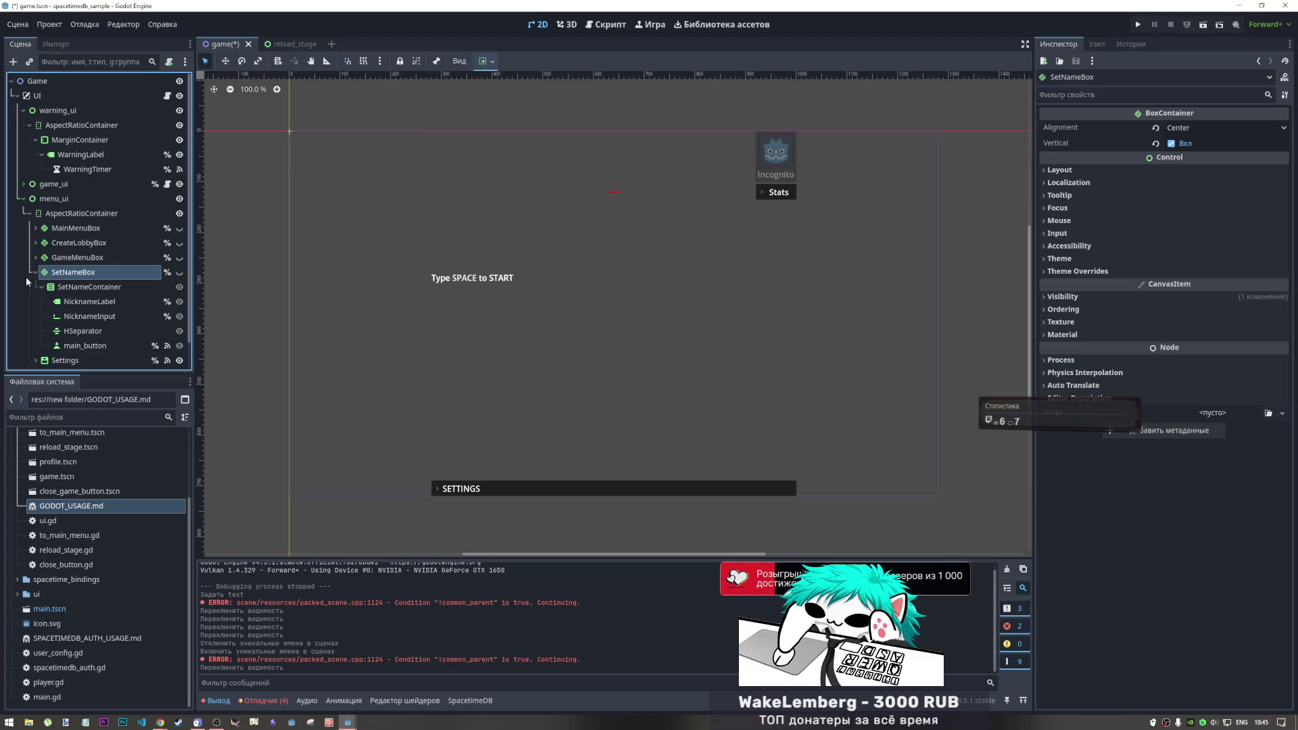
pyautogui.click(36, 272)
pyautogui.click(67, 287)
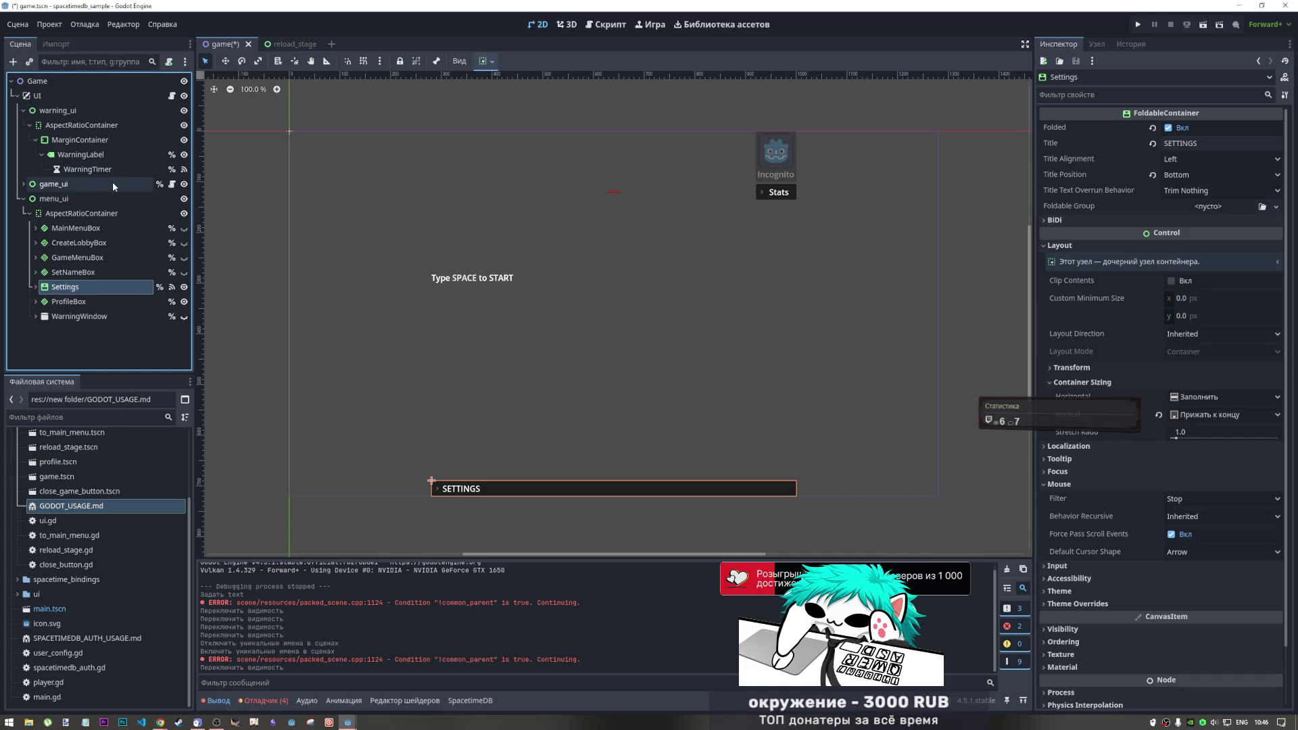
pyautogui.click(101, 198)
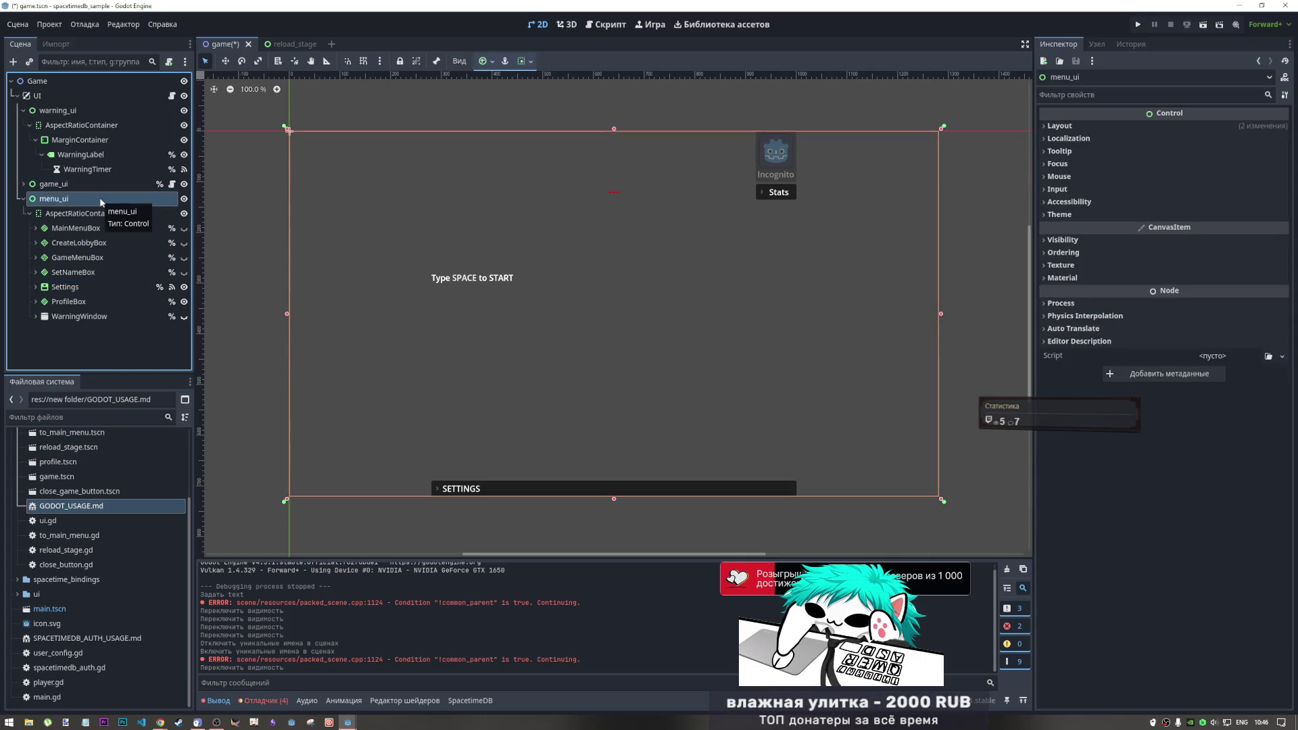
pyautogui.hotkey('ctrl', 's')
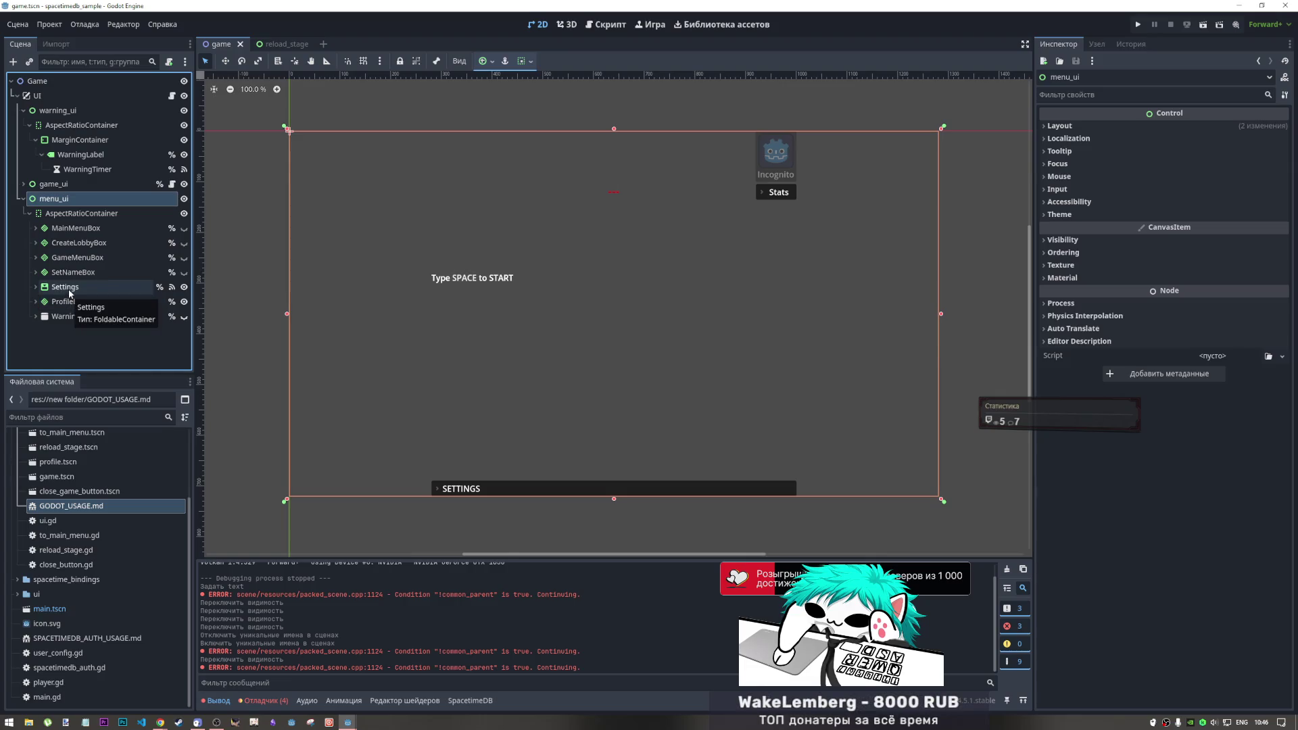
# Move Settings below ProfileBox under menu_ui, save the scene, and run it
pyautogui.click(68, 302)
pyautogui.click(67, 292)
pyautogui.click(67, 304)
pyautogui.click(67, 288)
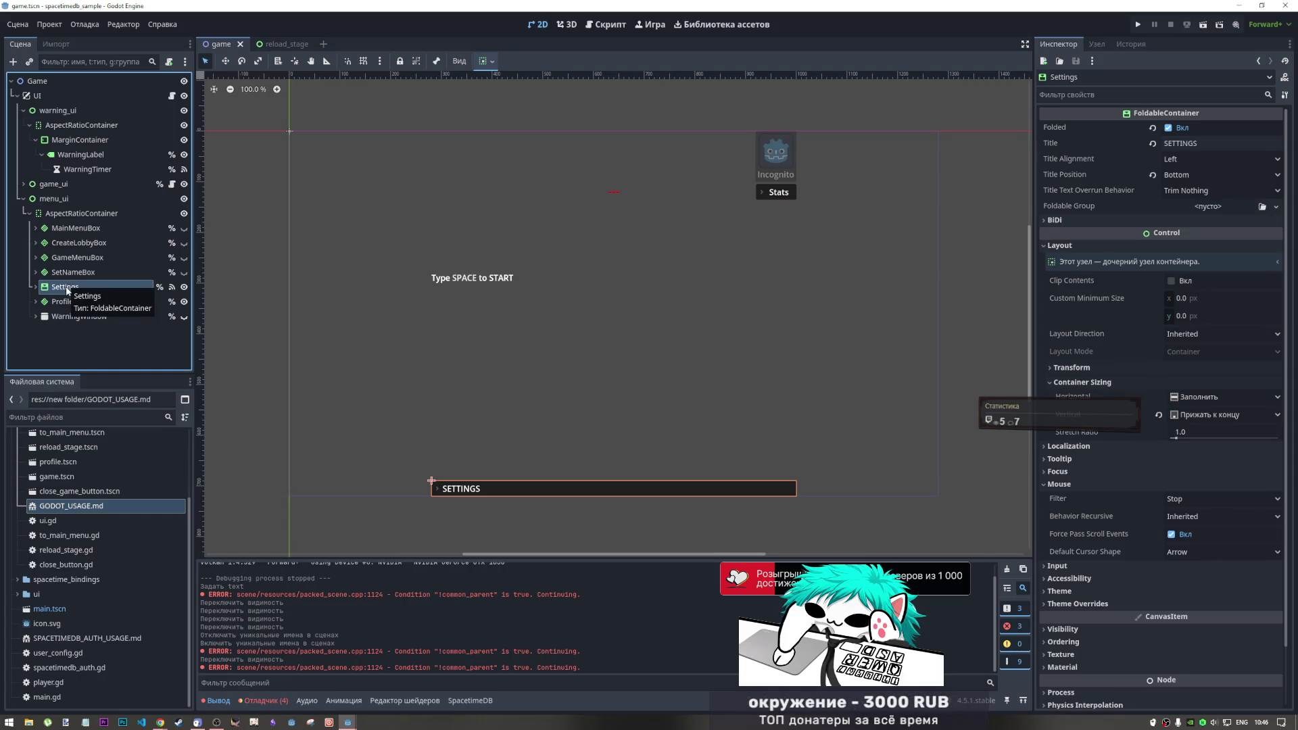
pyautogui.moveTo(68, 315); pyautogui.dragTo(68, 311)
pyautogui.click(68, 287)
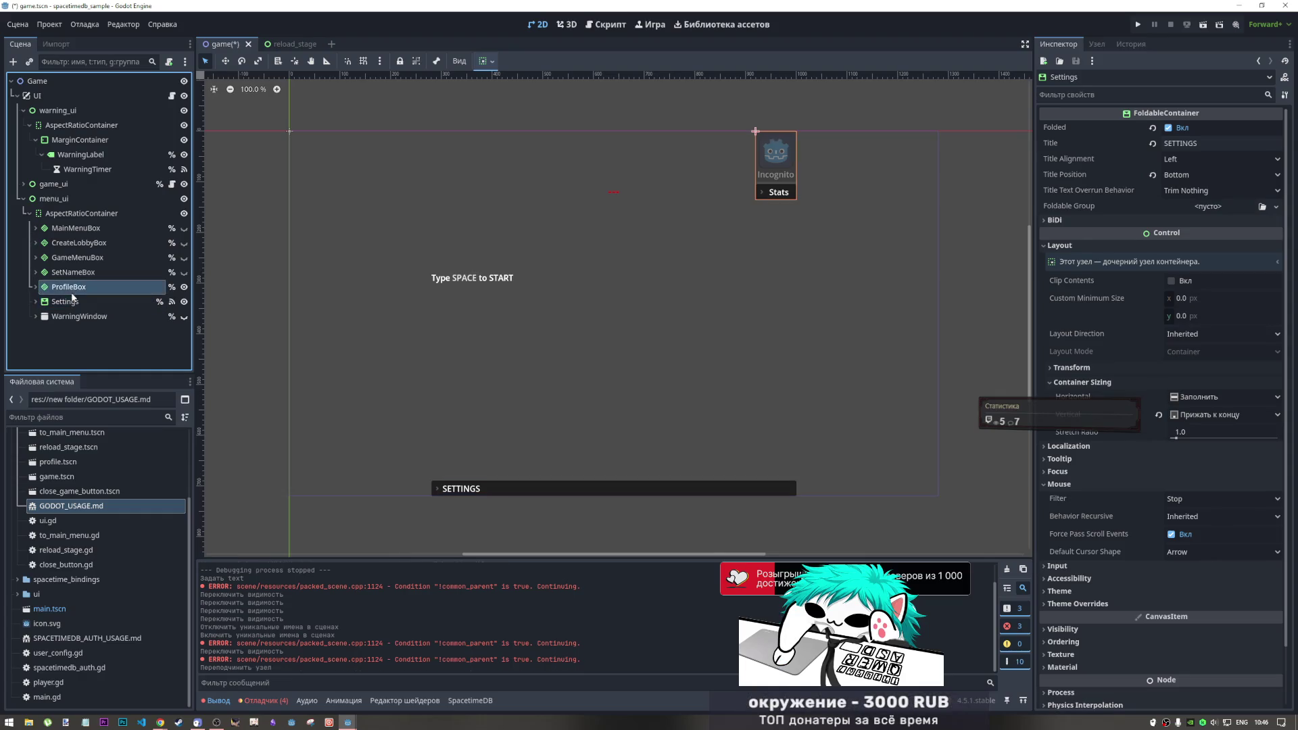
pyautogui.hotkey('ctrl', 's')
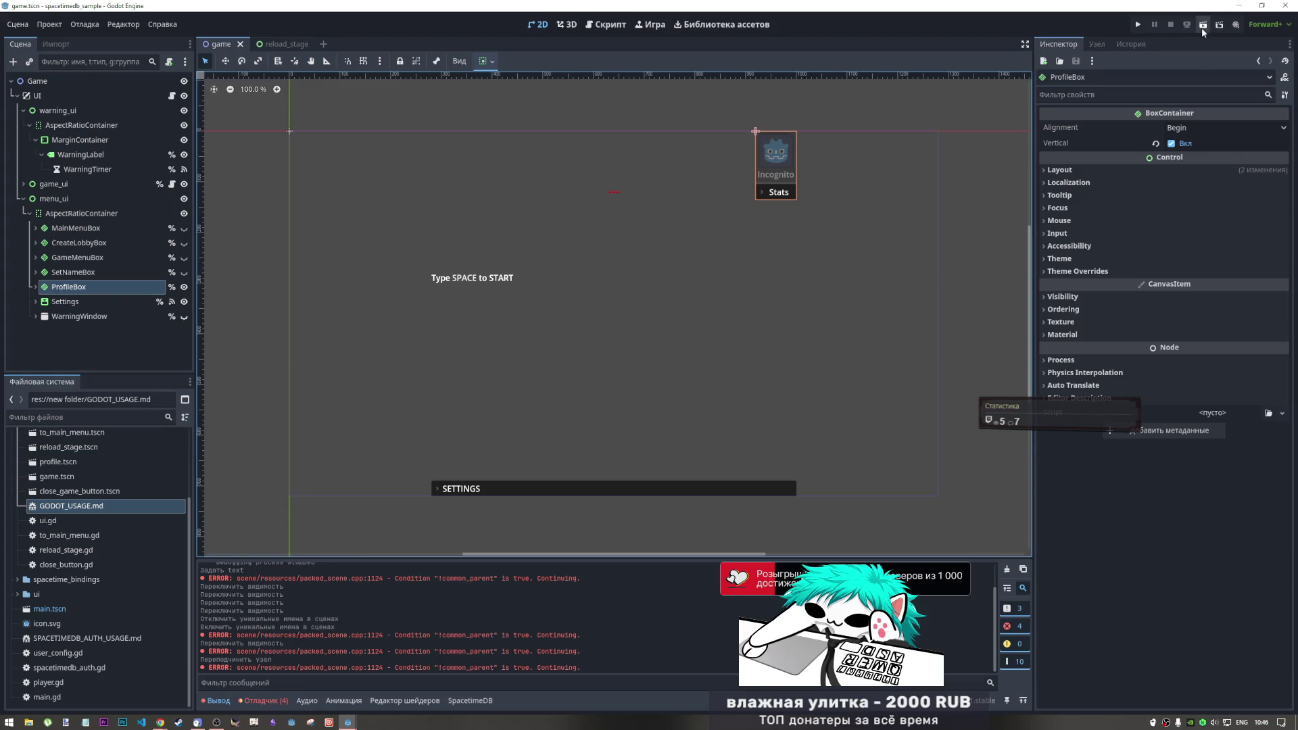
pyautogui.click(1203, 27)
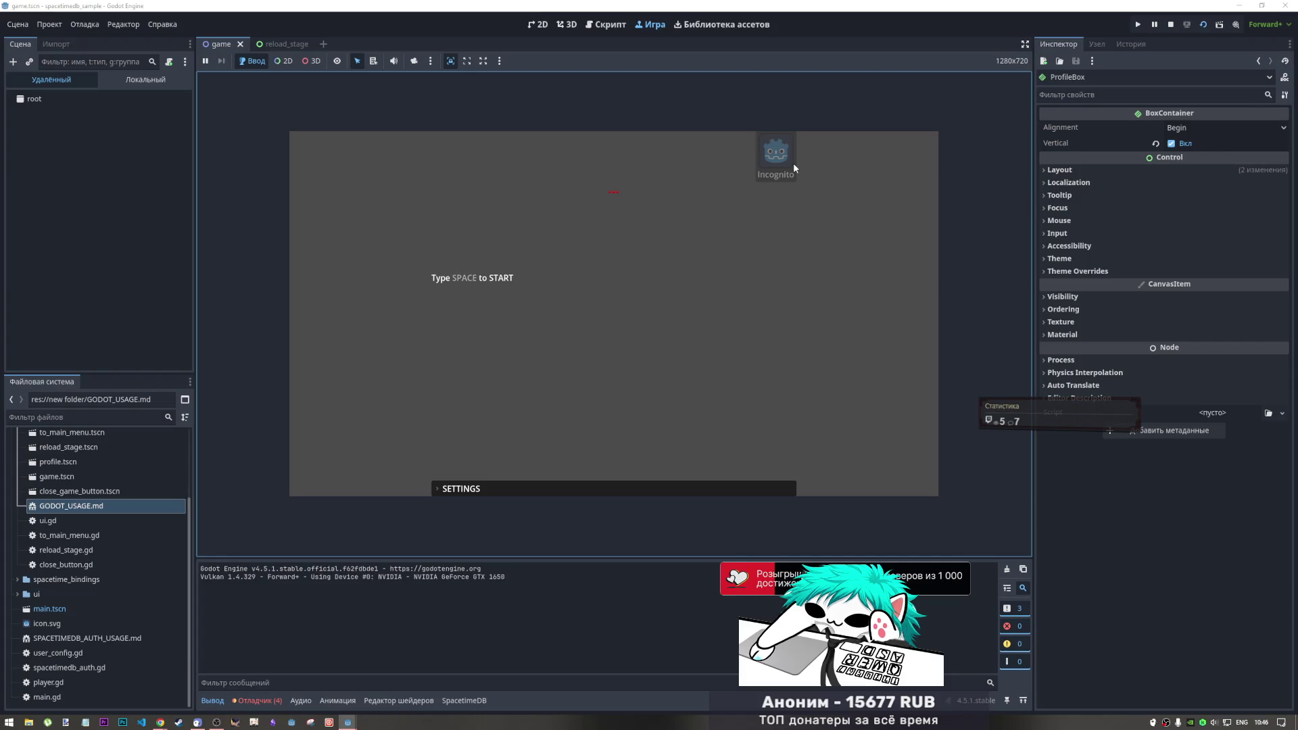
pyautogui.click(629, 489)
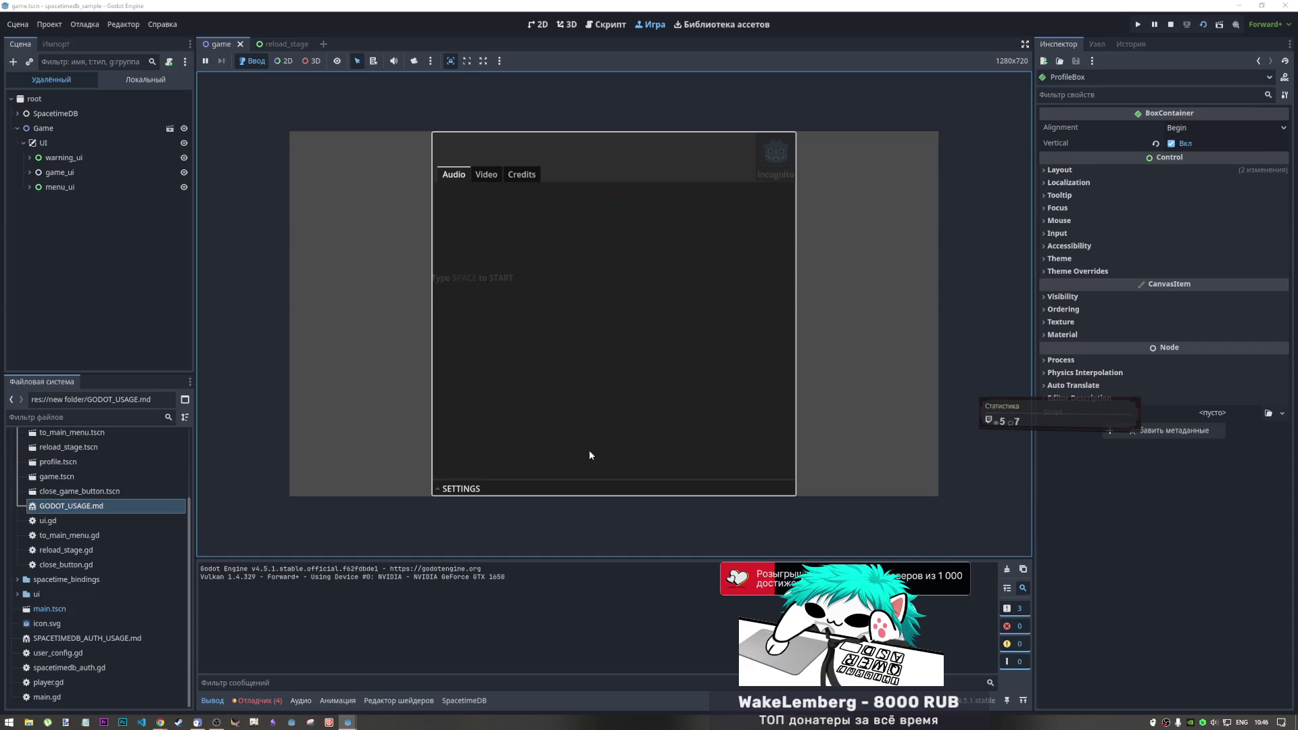
pyautogui.click(556, 488)
pyautogui.click(556, 487)
pyautogui.click(556, 487)
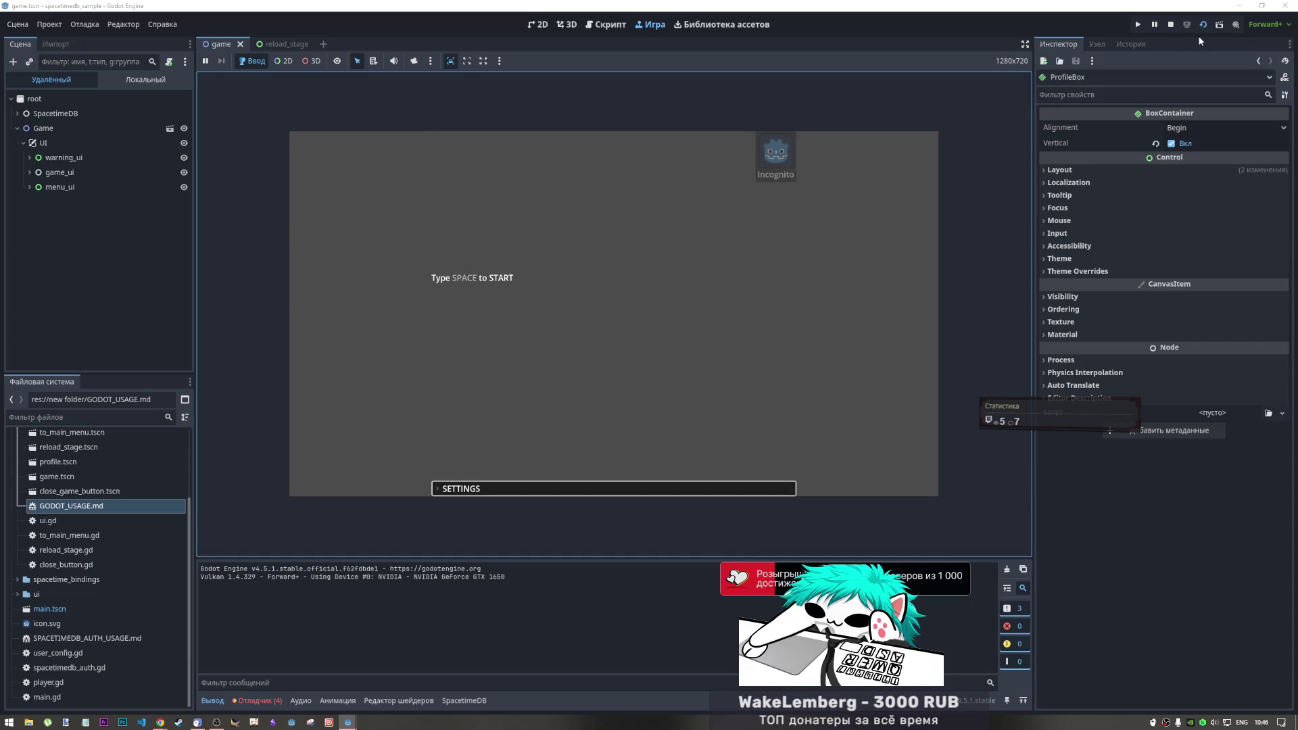
pyautogui.click(1174, 25)
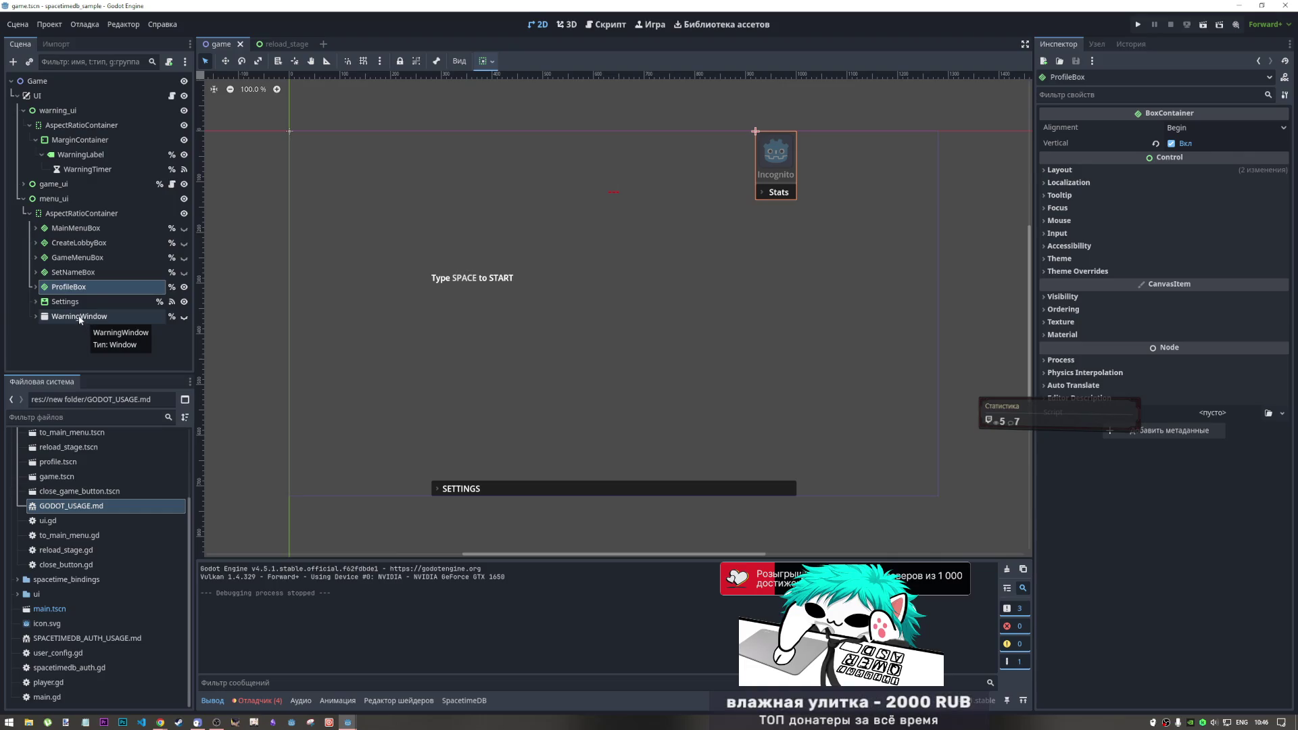
# Collapse the warning_ui branch and expand game_ui in the Scene dock
pyautogui.click(79, 320)
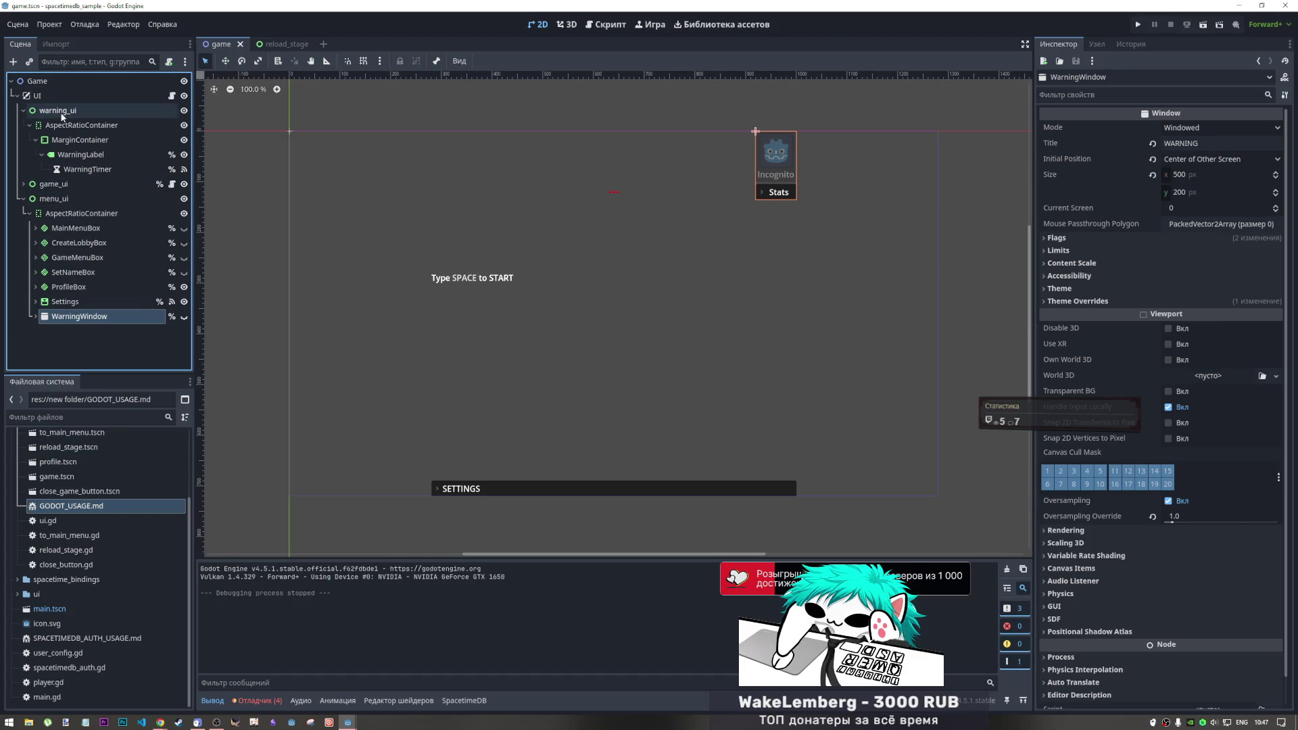
pyautogui.click(24, 111)
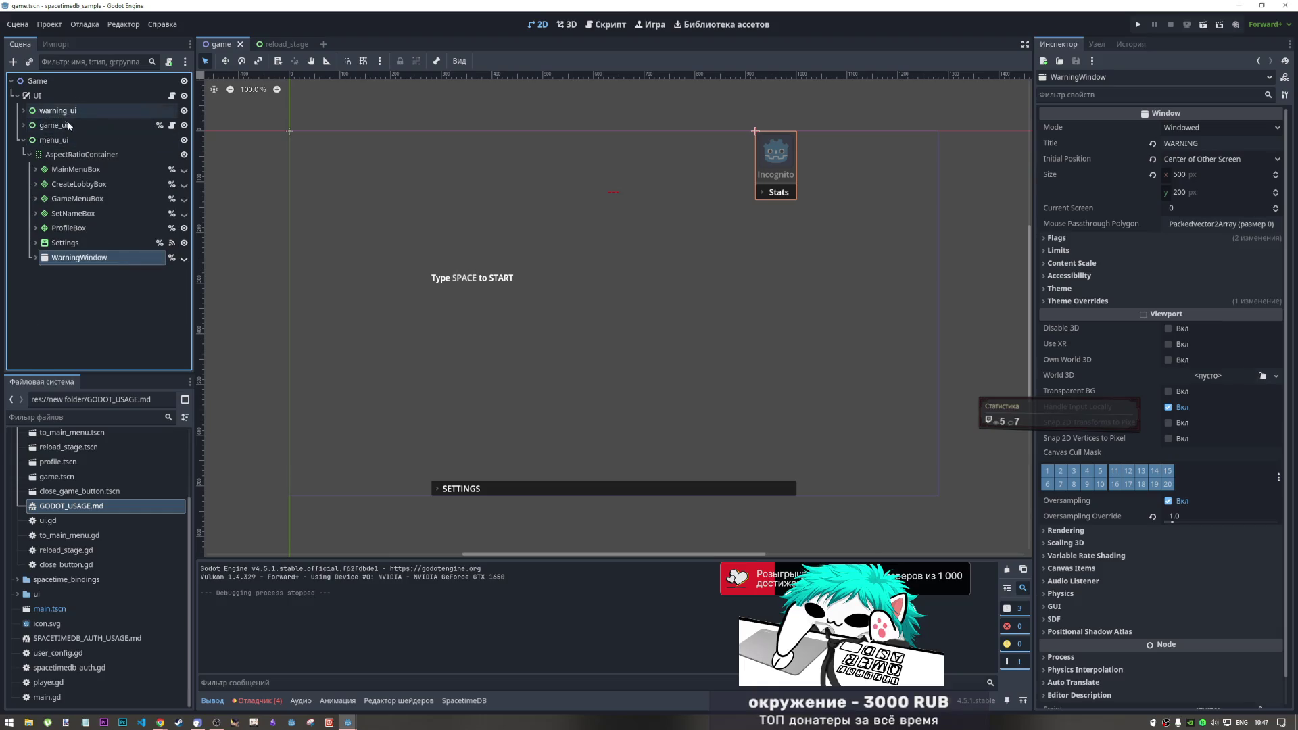
pyautogui.click(25, 126)
pyautogui.click(70, 169)
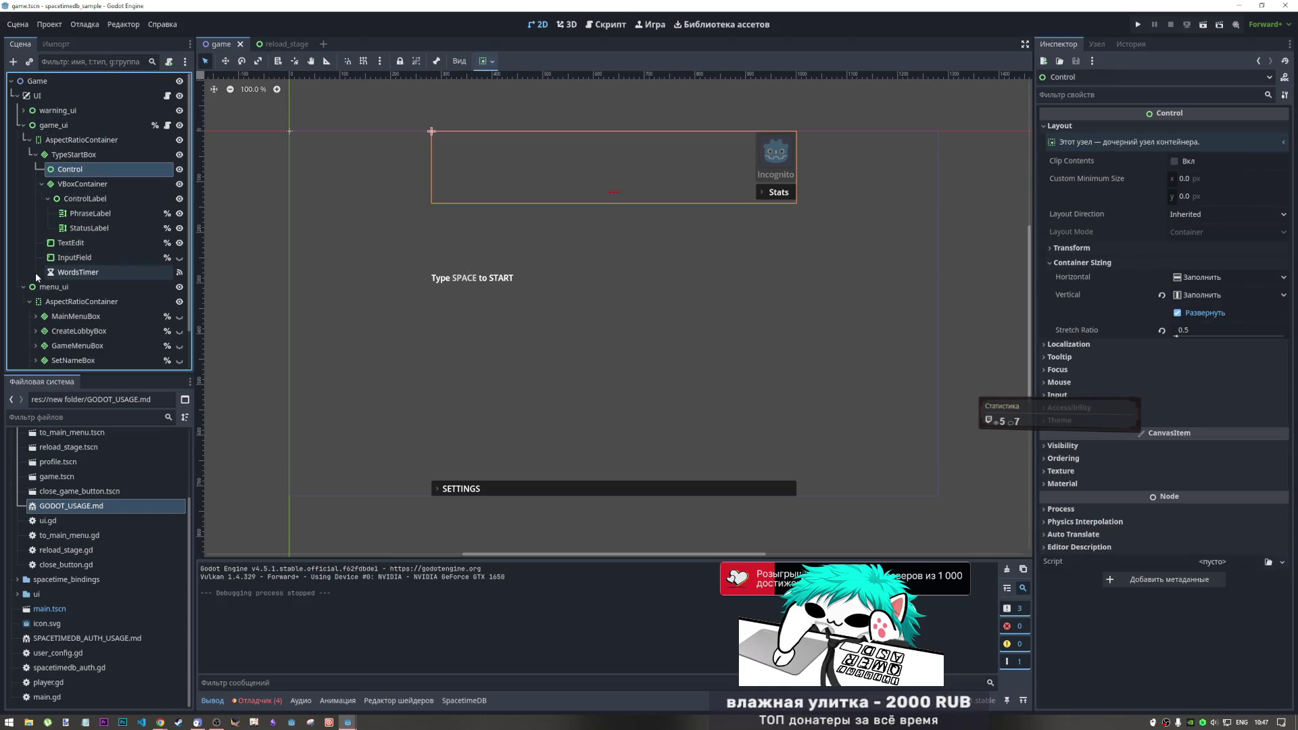
# Toggle ProfileBox's visibility off and on, save, collapse menu_ui, and switch to the browser
pyautogui.scroll(-2, 62, 283)
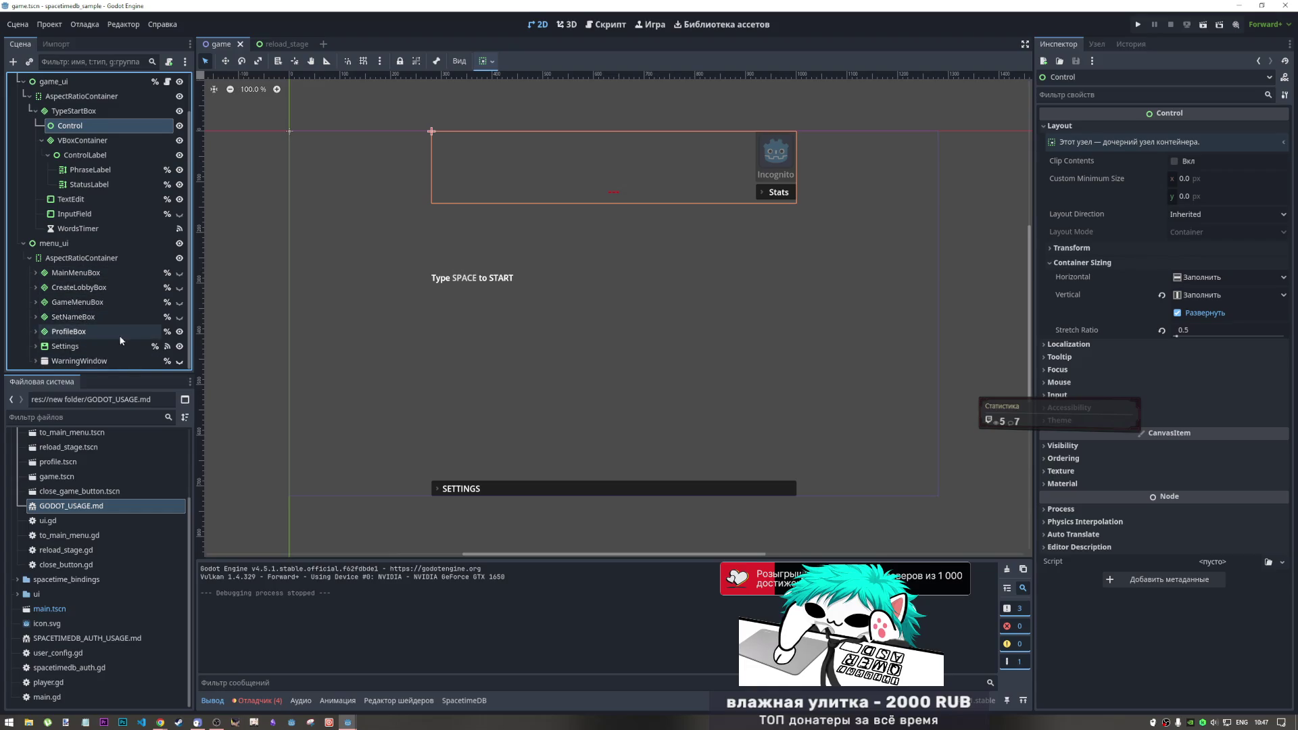
pyautogui.click(180, 331)
pyautogui.click(180, 331)
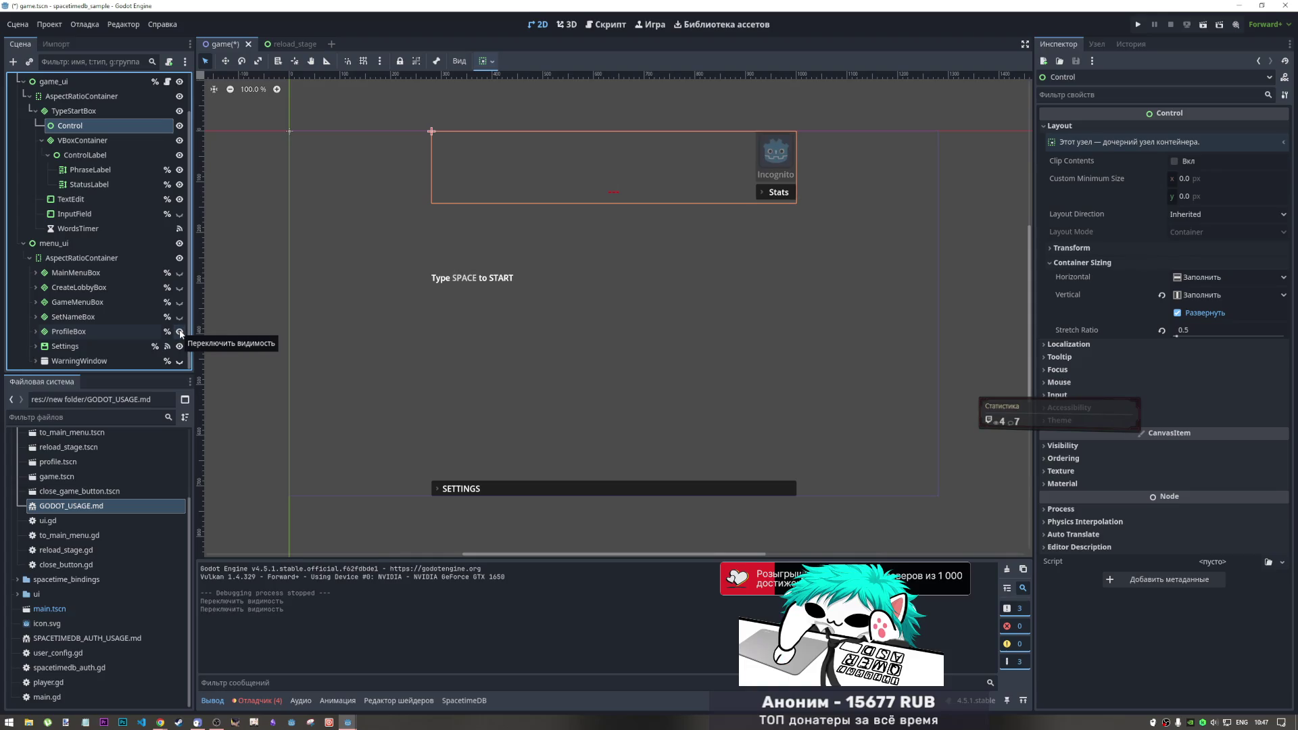
pyautogui.hotkey('ctrl', 's')
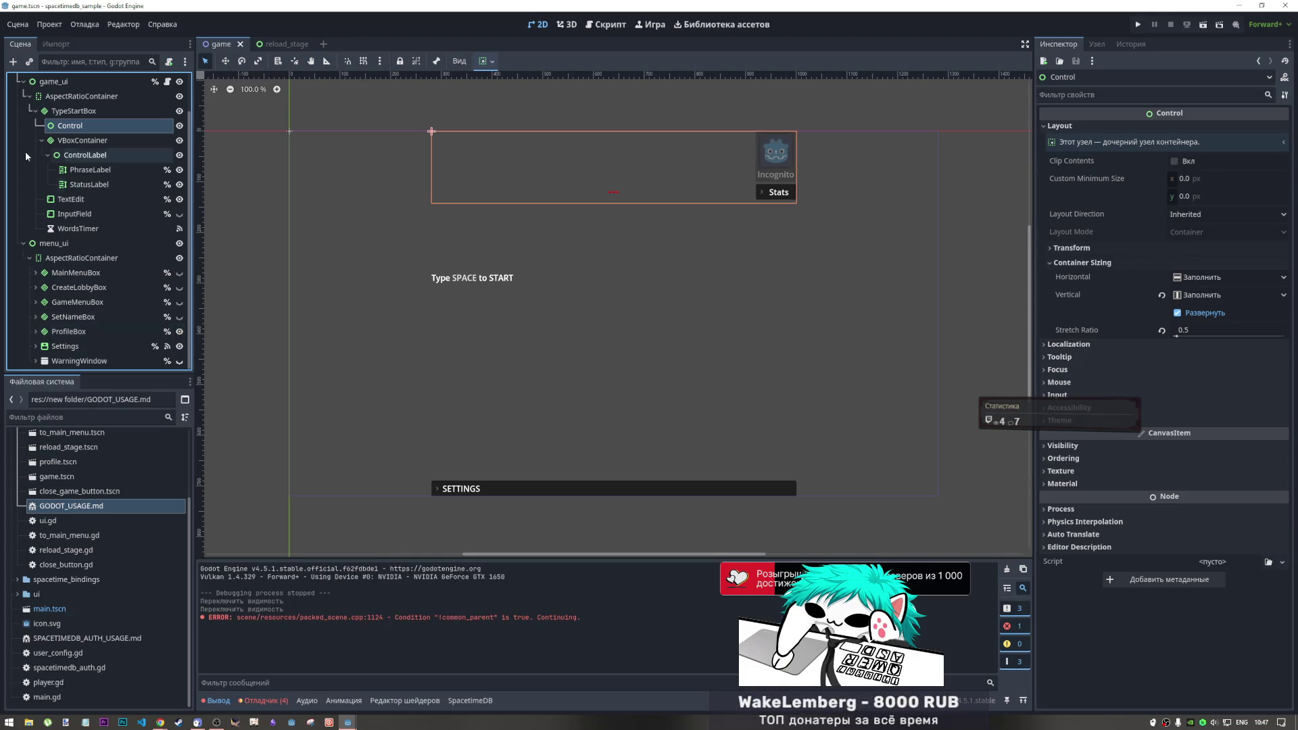
pyautogui.click(24, 243)
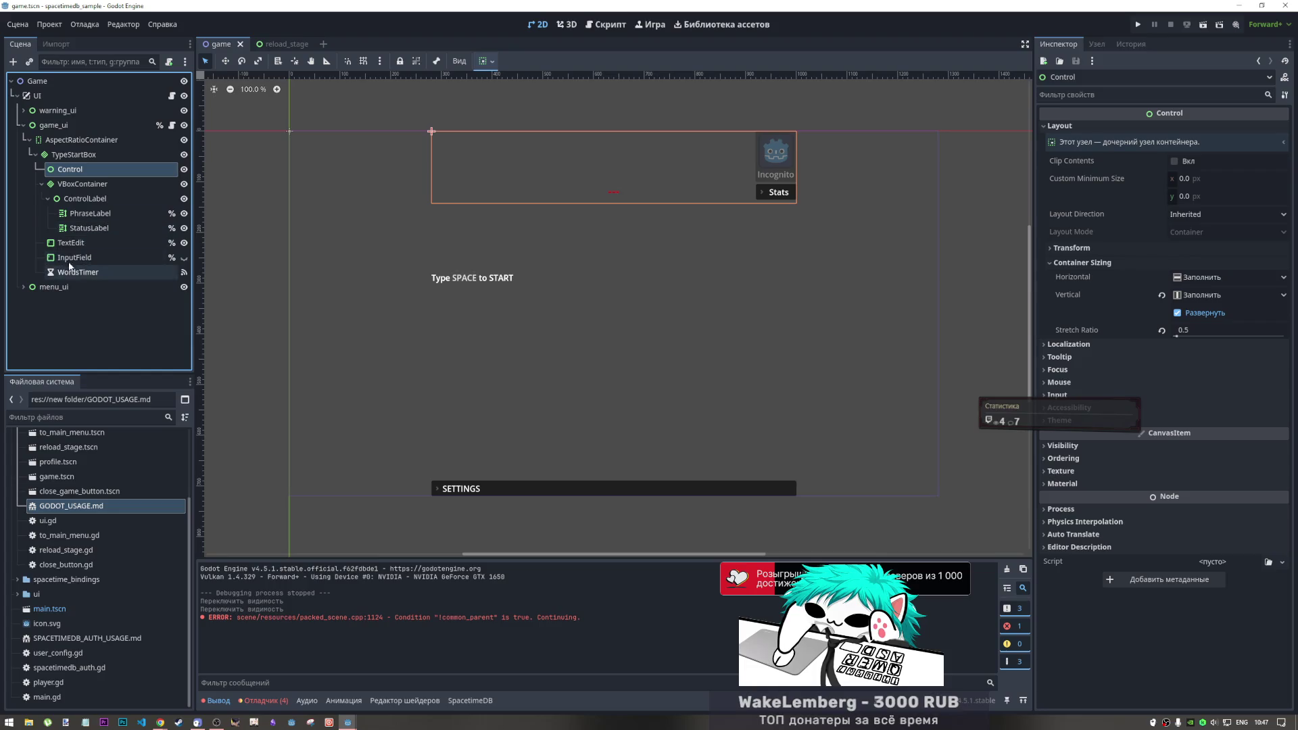
pyautogui.moveTo(160, 722)
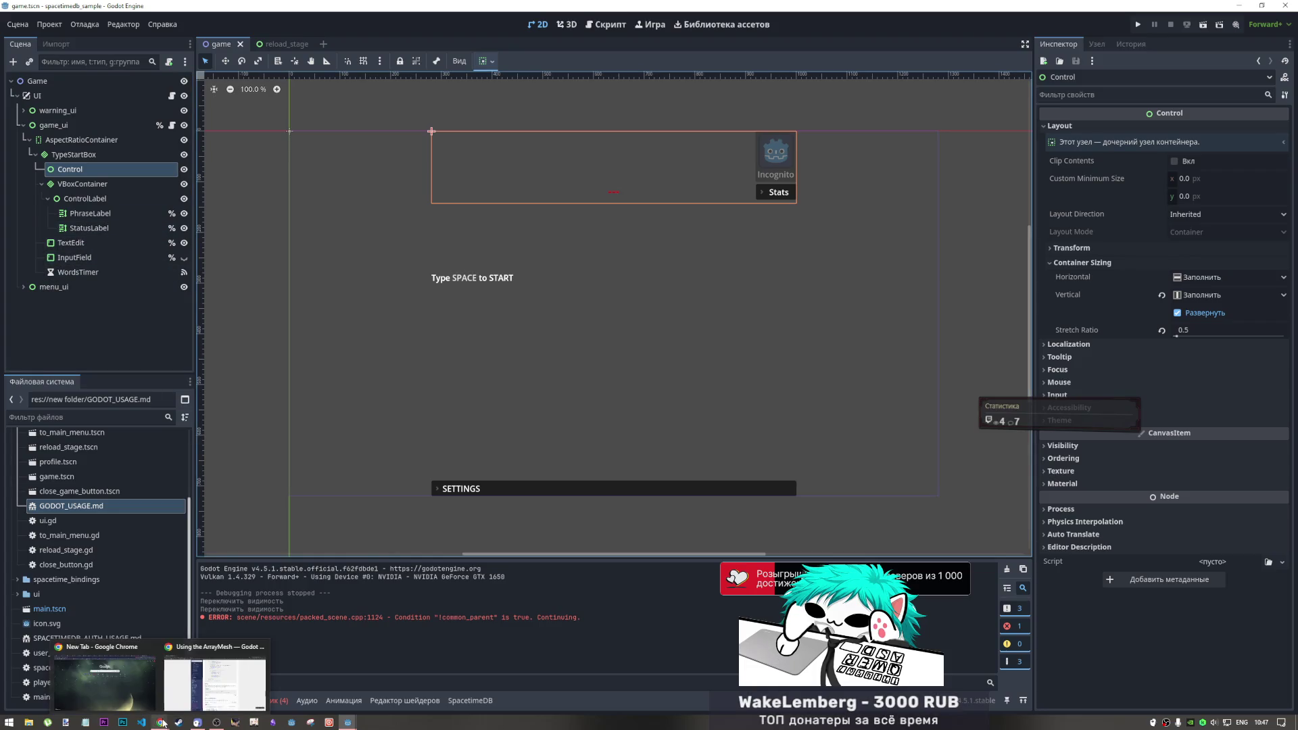
pyautogui.click(106, 676)
# Close the empty tab to reveal the Narvent - Fainted YouTube video
pyautogui.click(1176, 10)
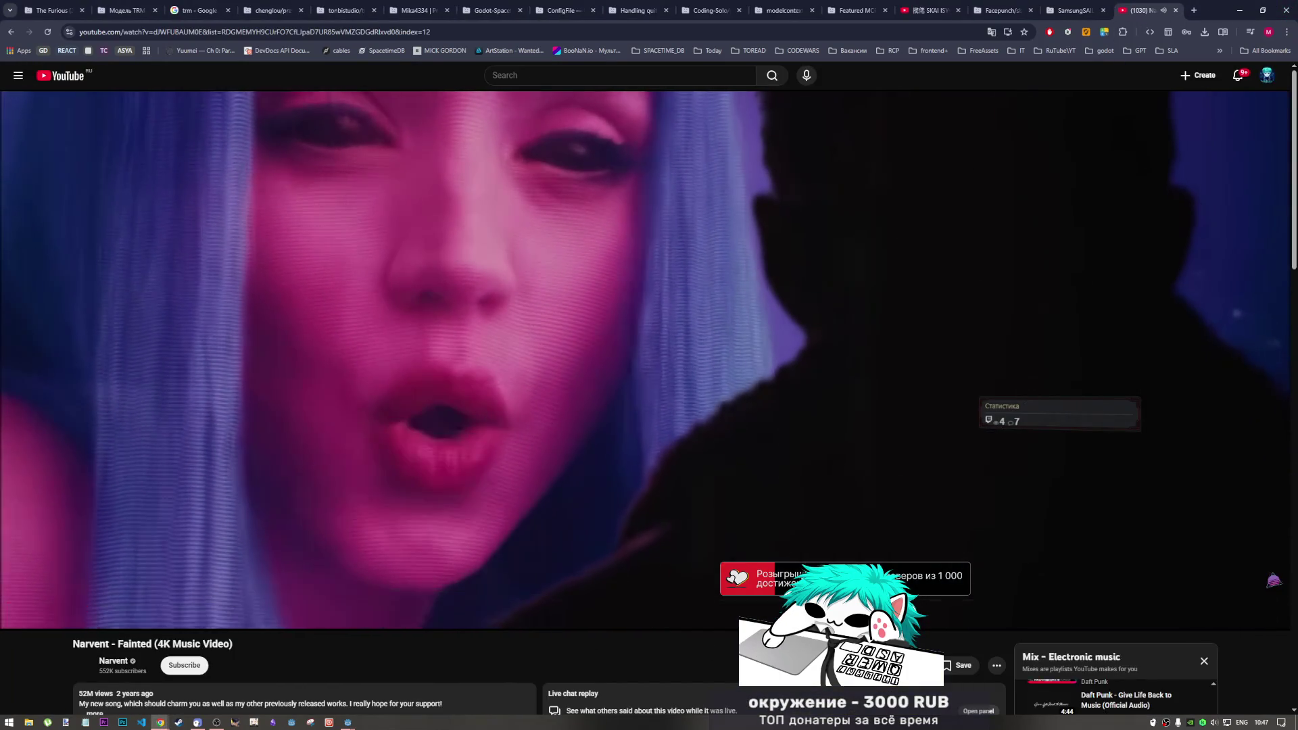
pyautogui.scroll(-5, 744, 474)
pyautogui.scroll(-2, 1143, 507)
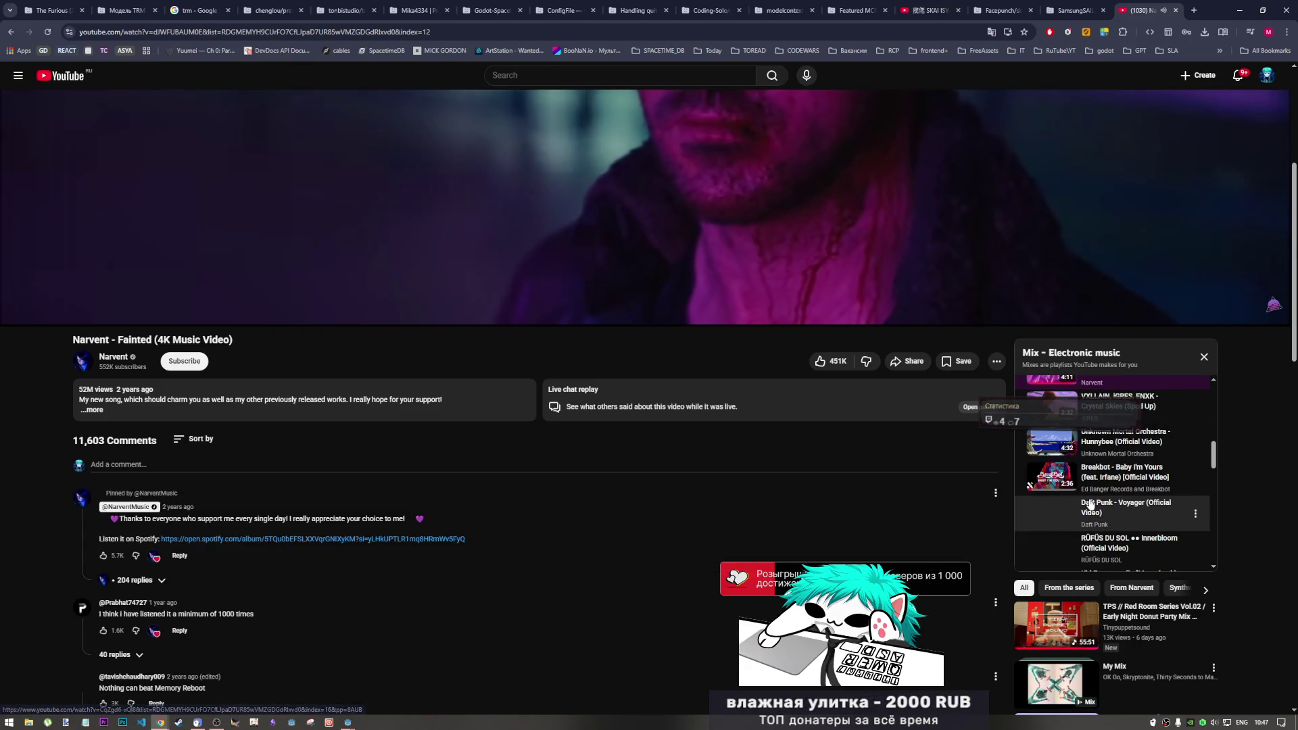
pyautogui.scroll(5, 585, 484)
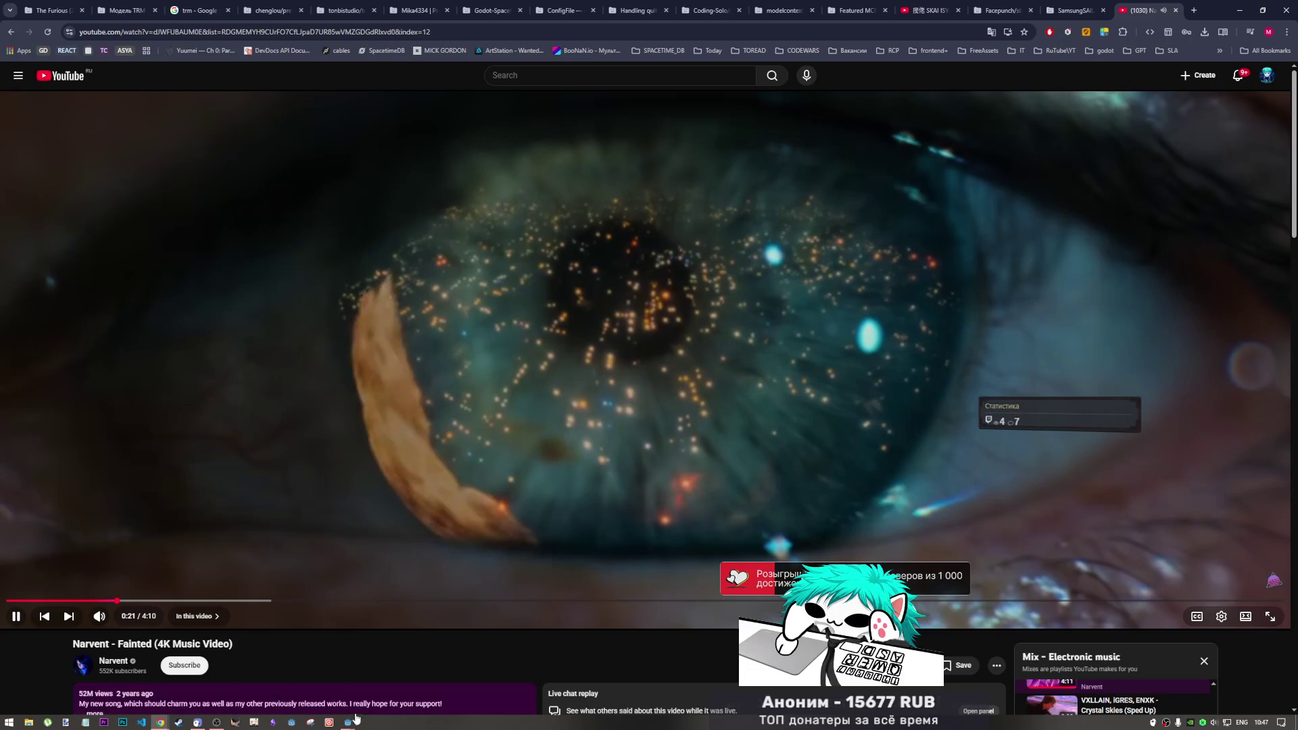
# Return to the Godot game scene and select the ControlLabel node
pyautogui.moveTo(349, 721)
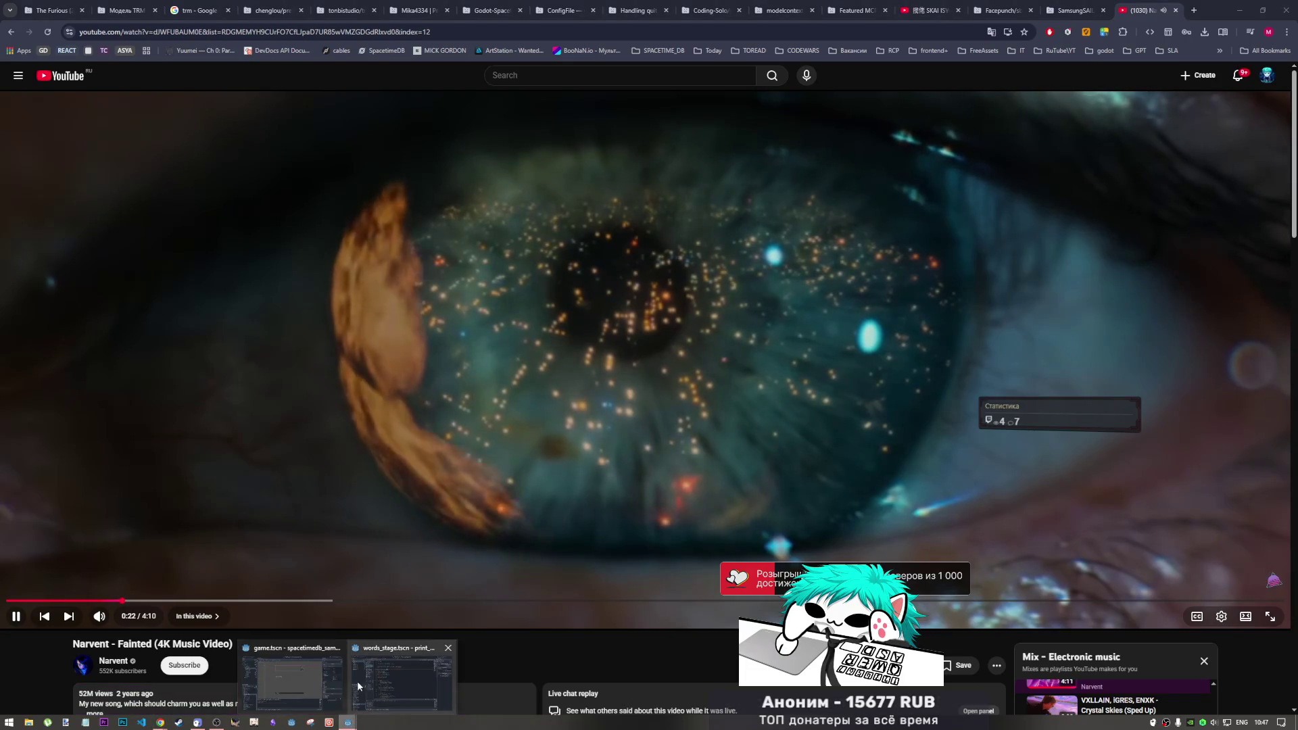
pyautogui.click(356, 683)
pyautogui.moveTo(349, 721)
pyautogui.click(336, 677)
pyautogui.click(82, 197)
pyautogui.click(108, 185)
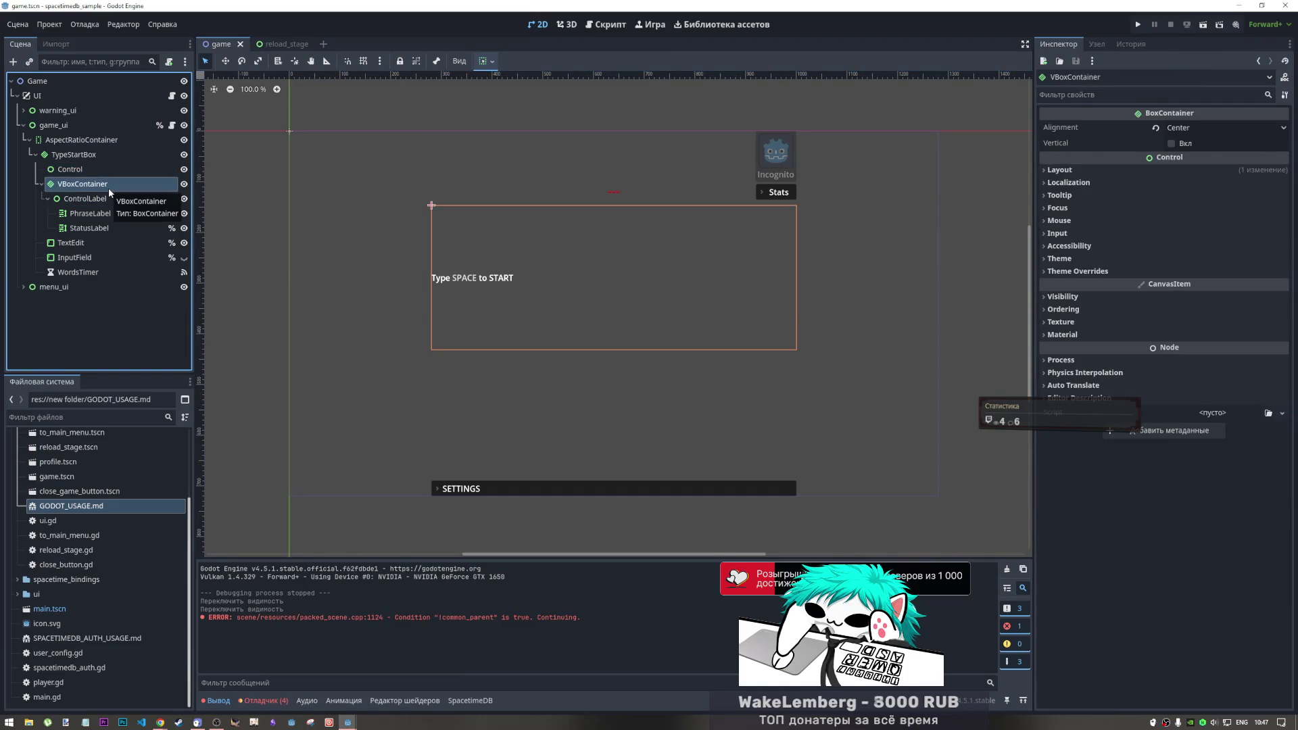
pyautogui.click(116, 171)
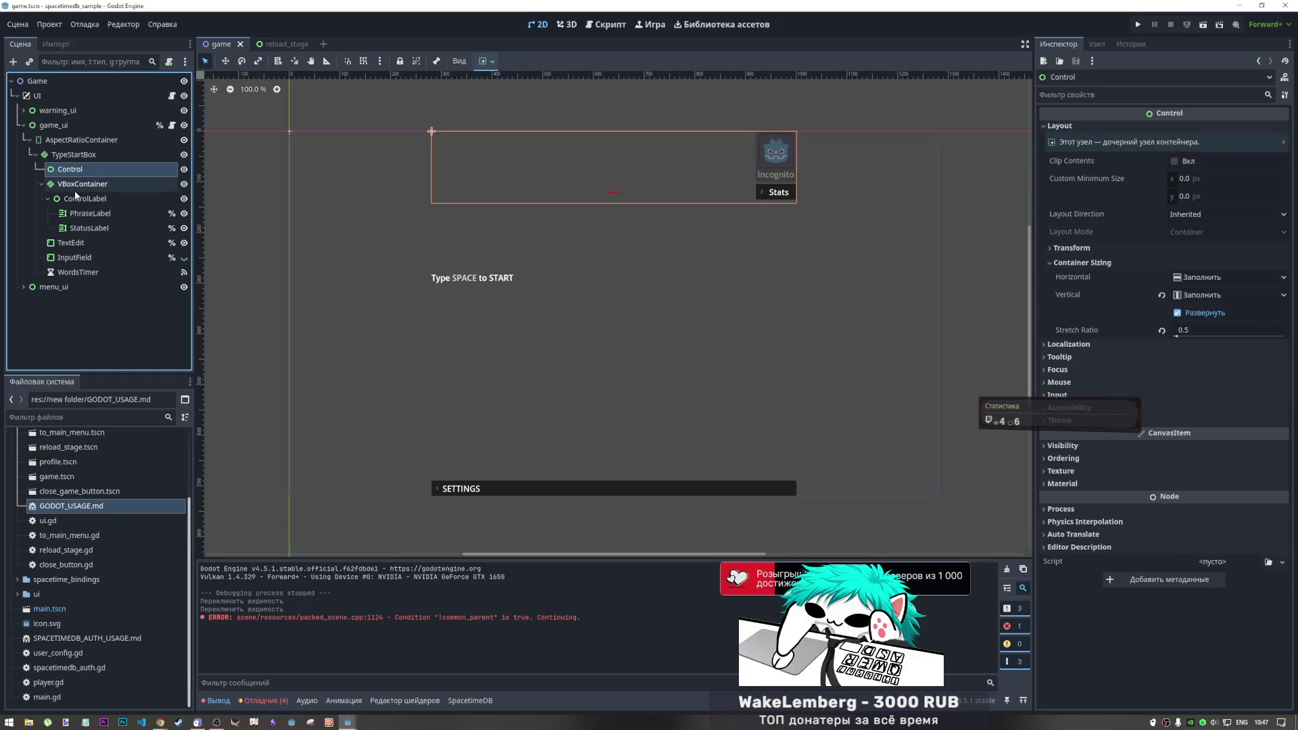
pyautogui.click(75, 155)
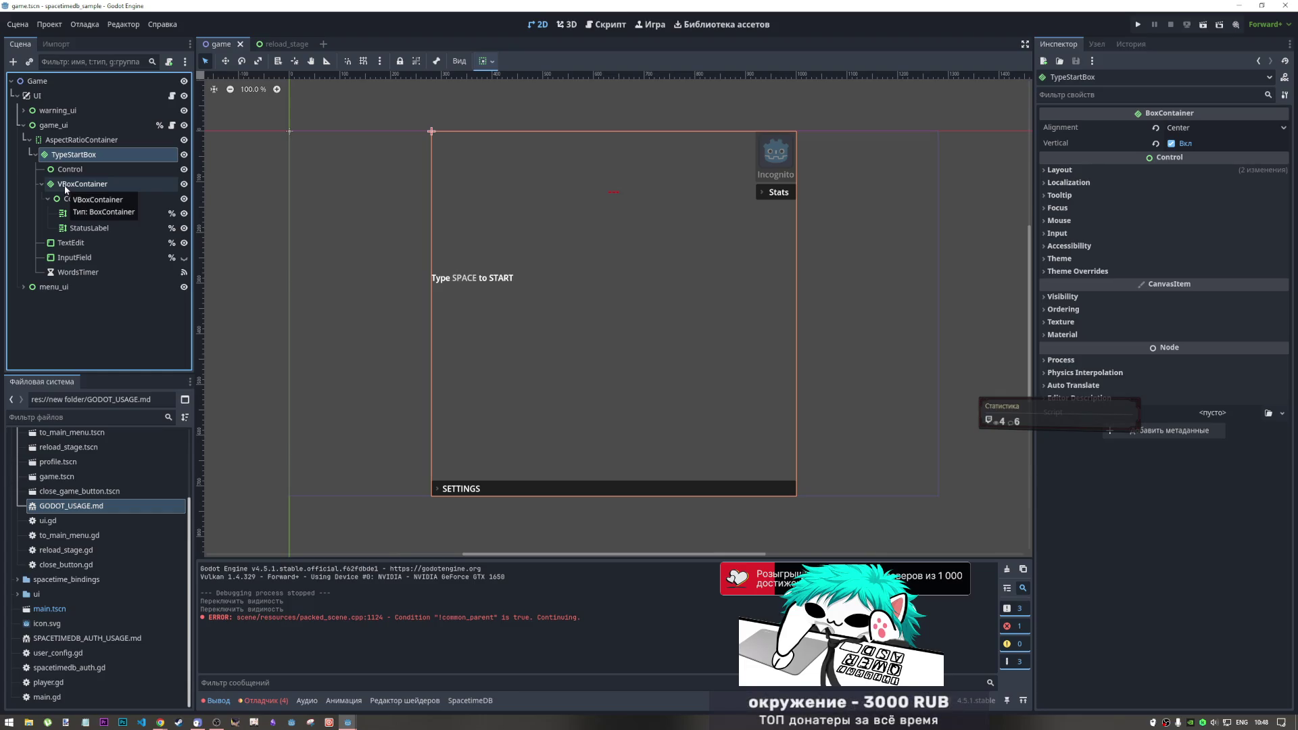
pyautogui.click(59, 184)
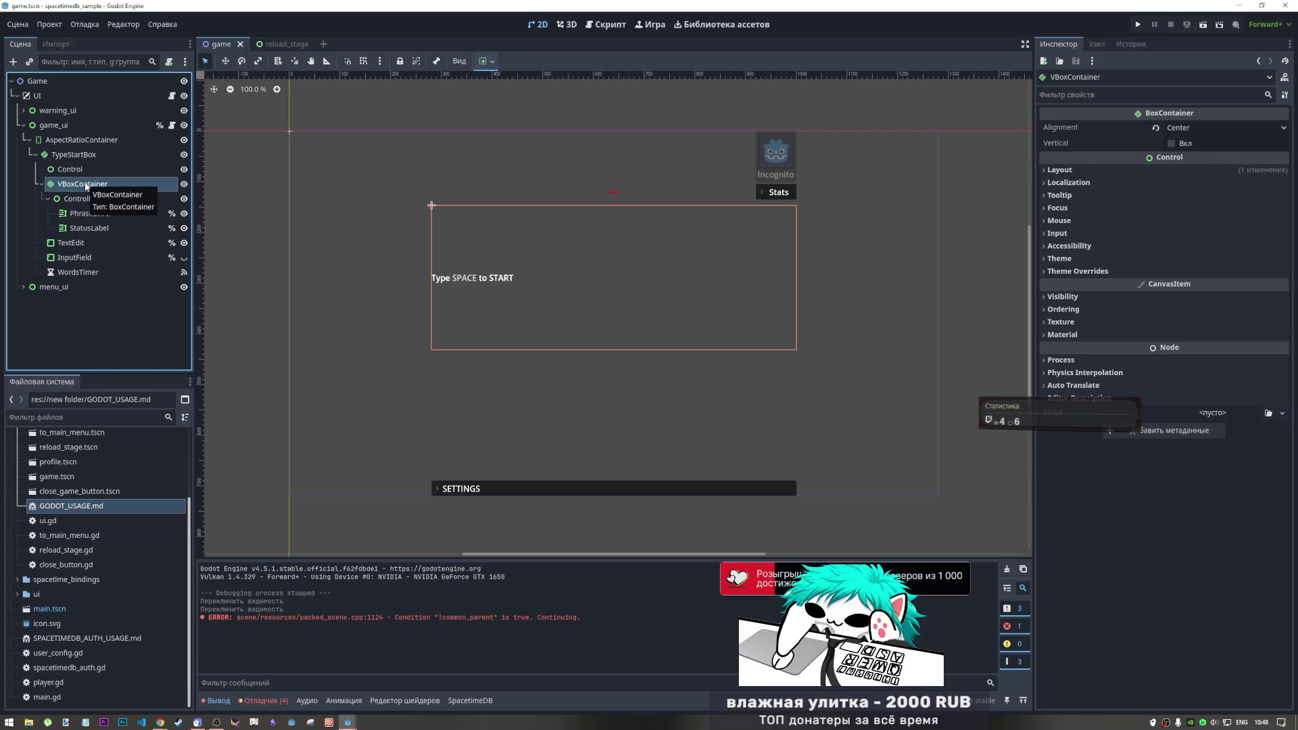
pyautogui.click(48, 126)
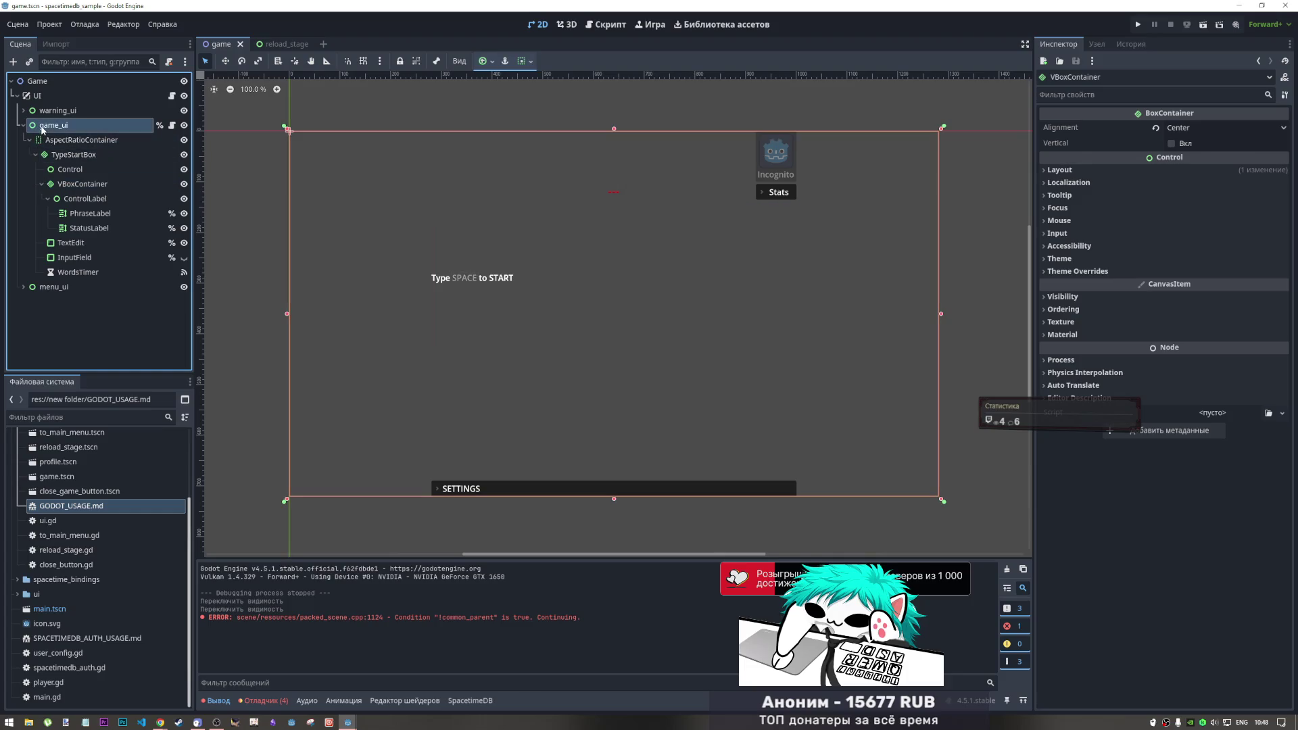
pyautogui.click(80, 139)
pyautogui.click(36, 155)
pyautogui.click(67, 140)
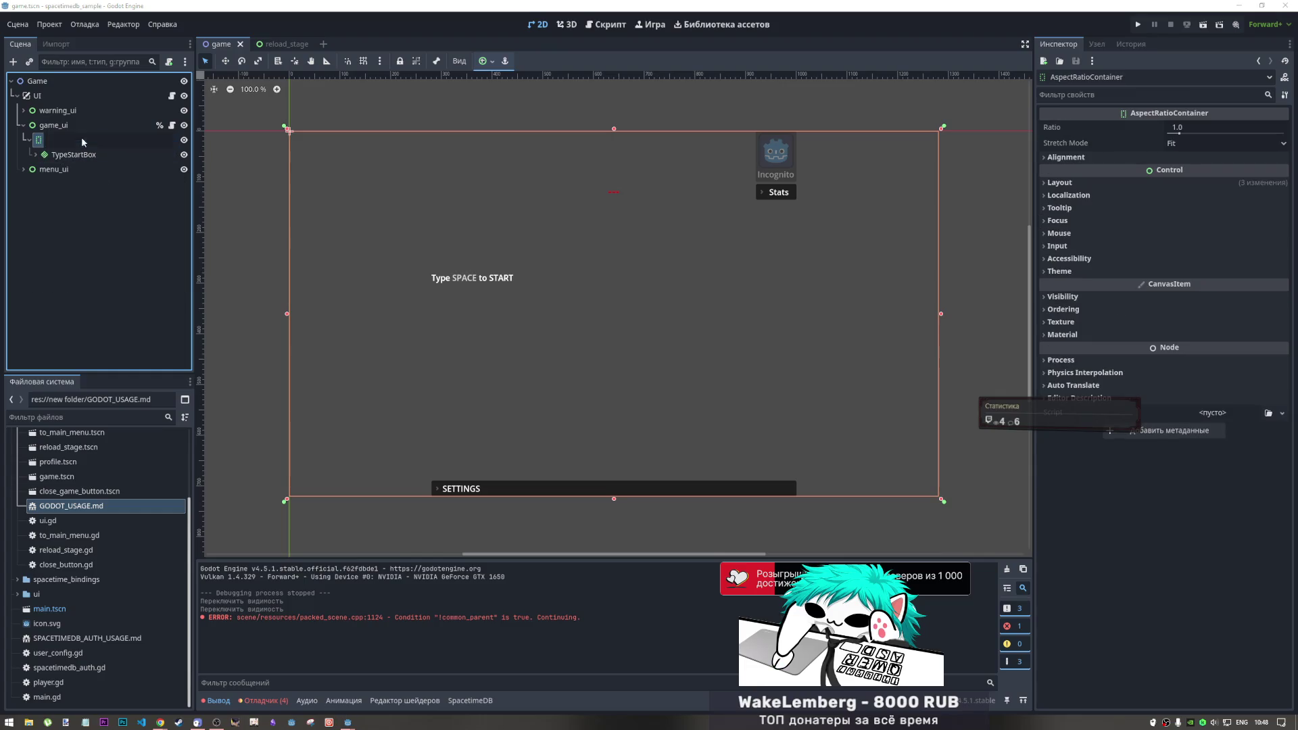
# Add a BoxContainer child under AspectRatioContainer beside TypeStartBox
pyautogui.rightClick(42, 143)
pyautogui.click(68, 149)
pyautogui.write('box')
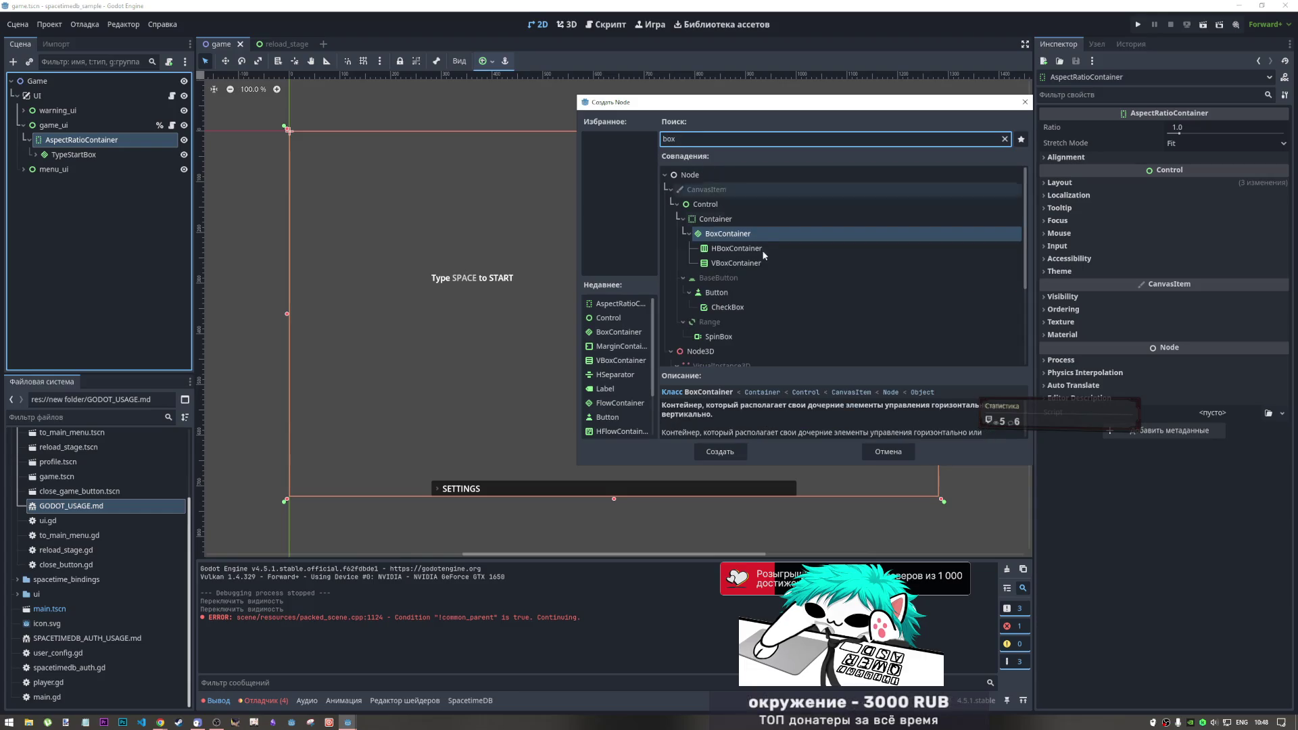
pyautogui.click(720, 452)
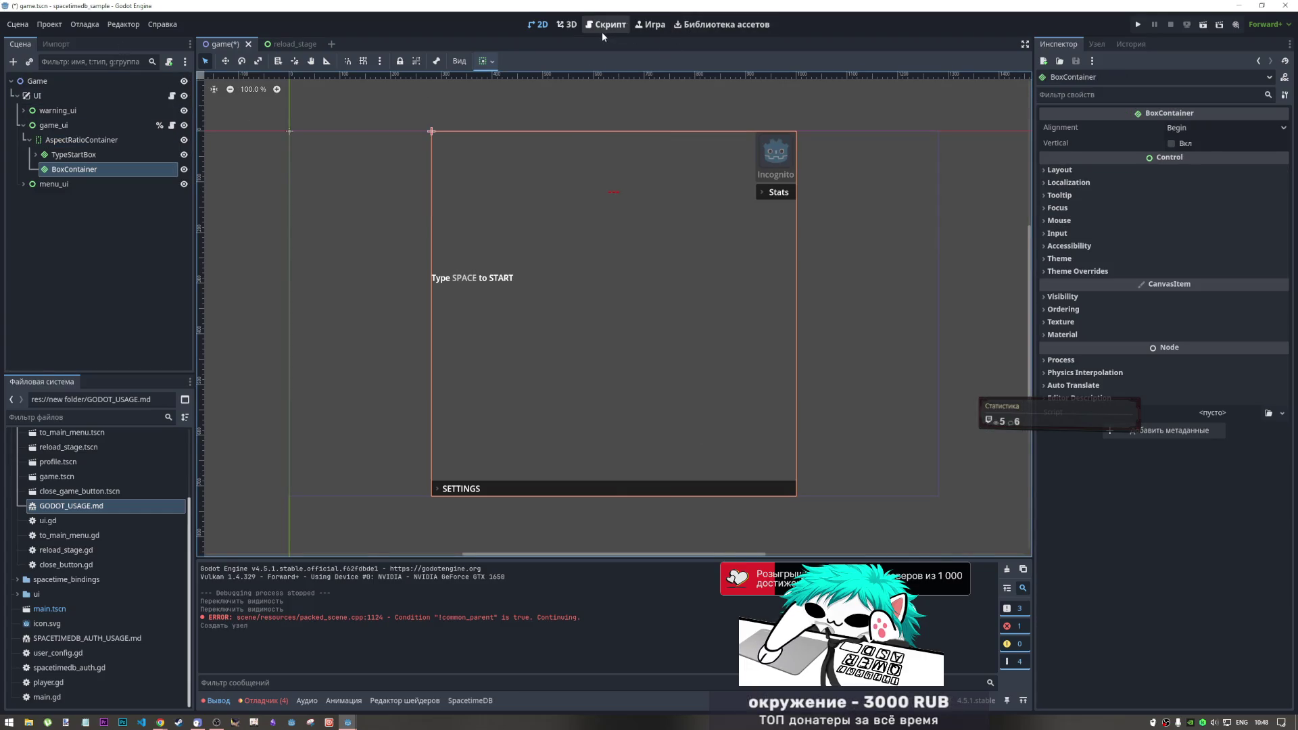
# Open reload_stage.gd in the script editor and close the reload_stage scene tab
pyautogui.click(604, 27)
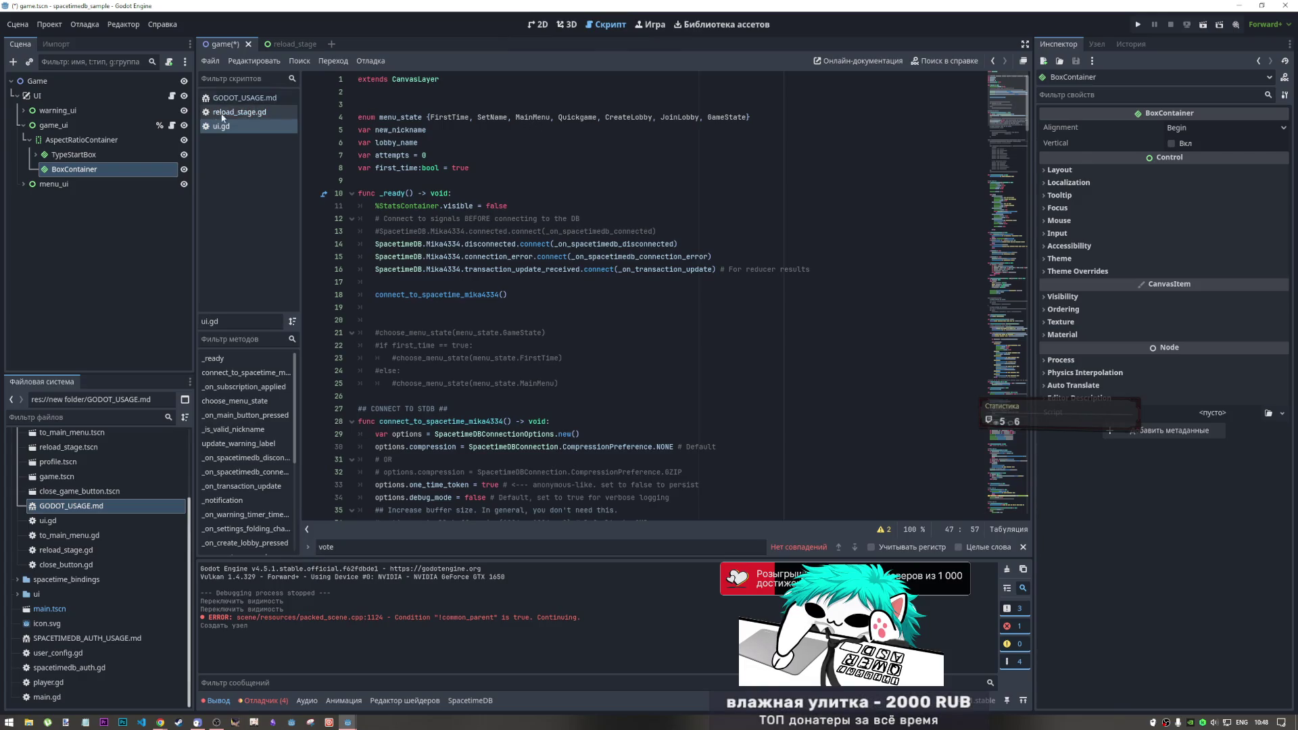
pyautogui.click(257, 112)
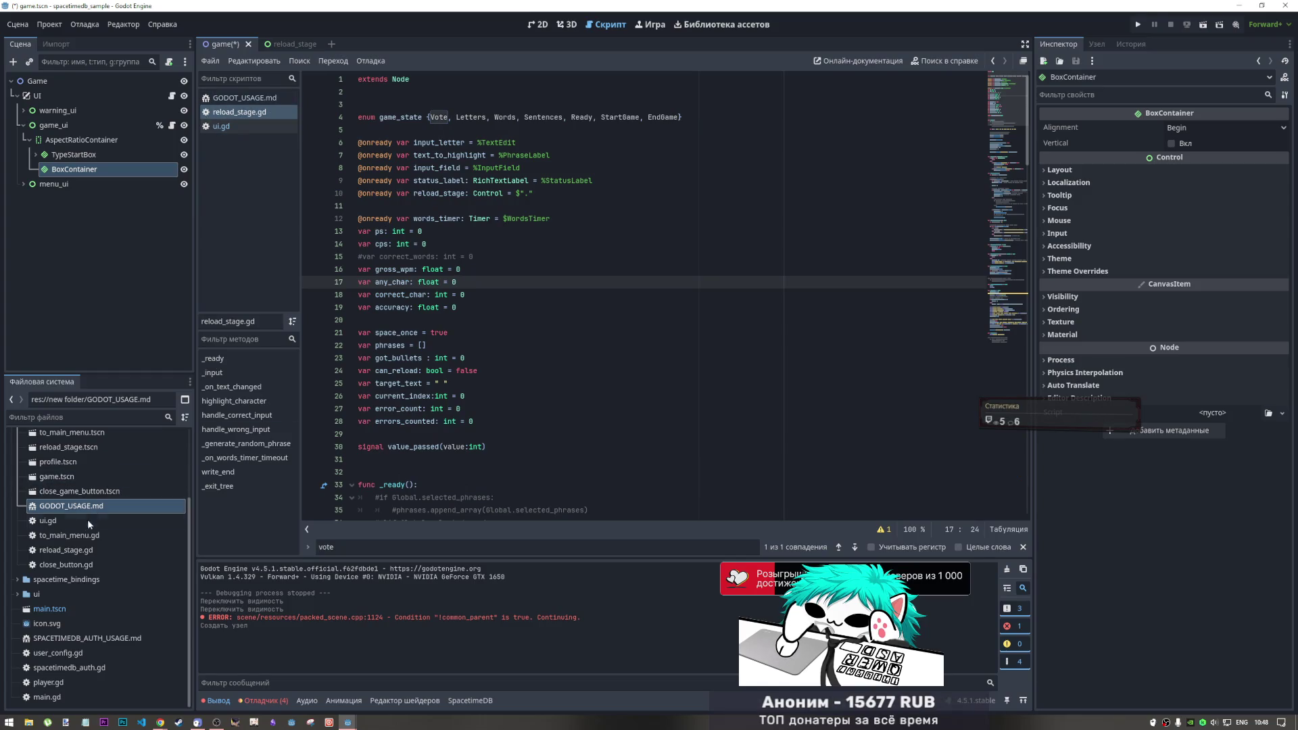
pyautogui.middleClick(279, 45)
pyautogui.scroll(3, 75, 516)
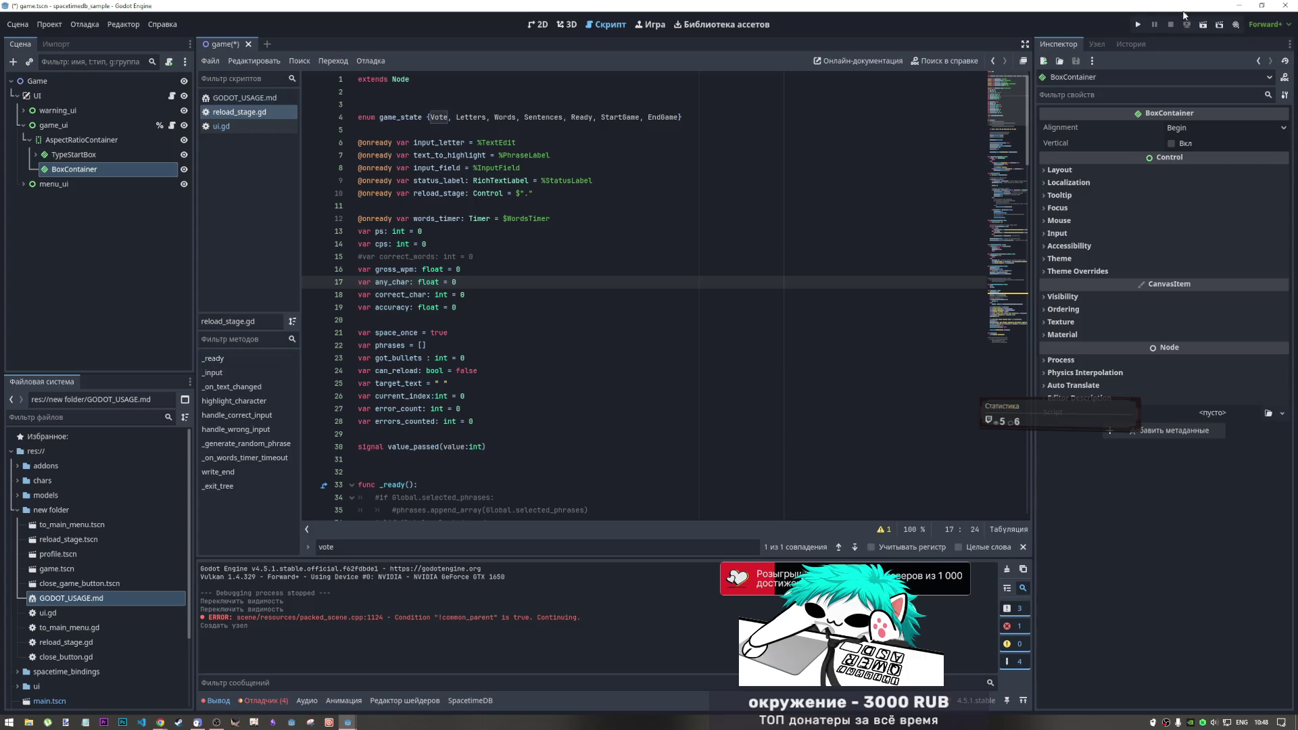
pyautogui.click(1204, 27)
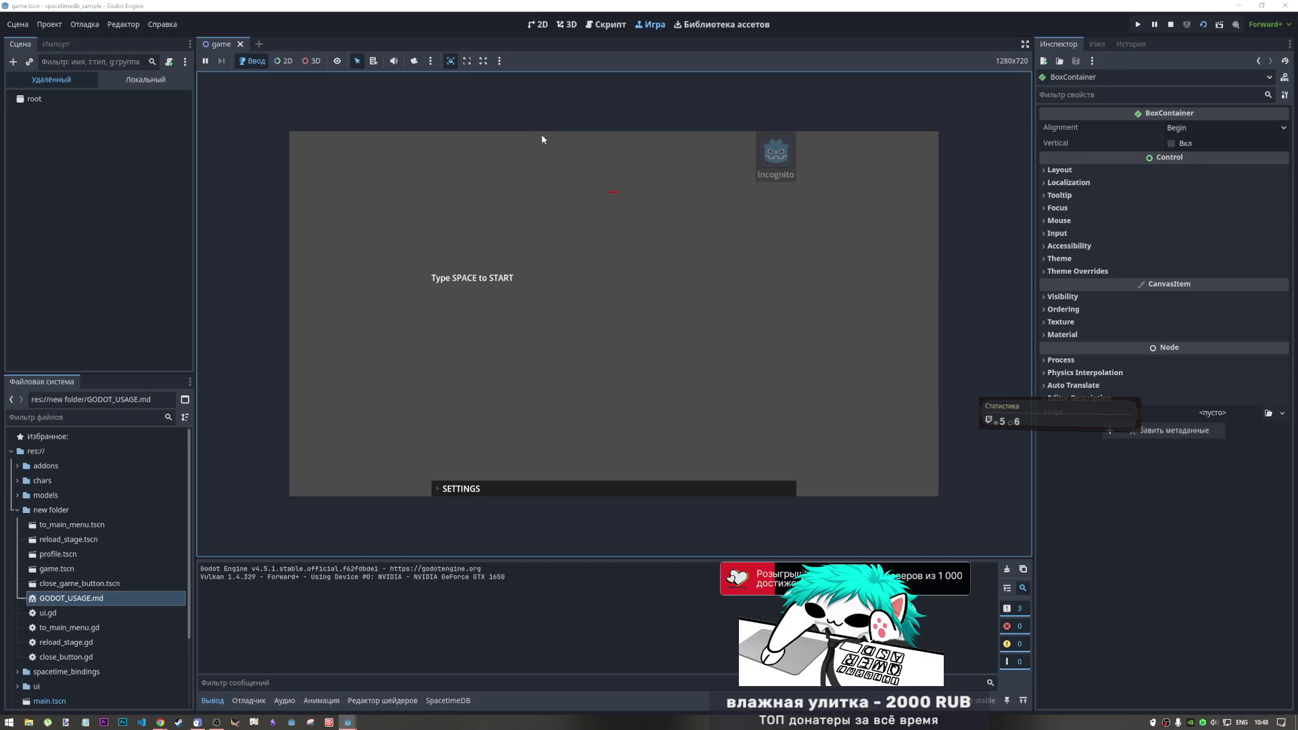
pyautogui.hotkey('ctrl', 'shift', 'Escape')
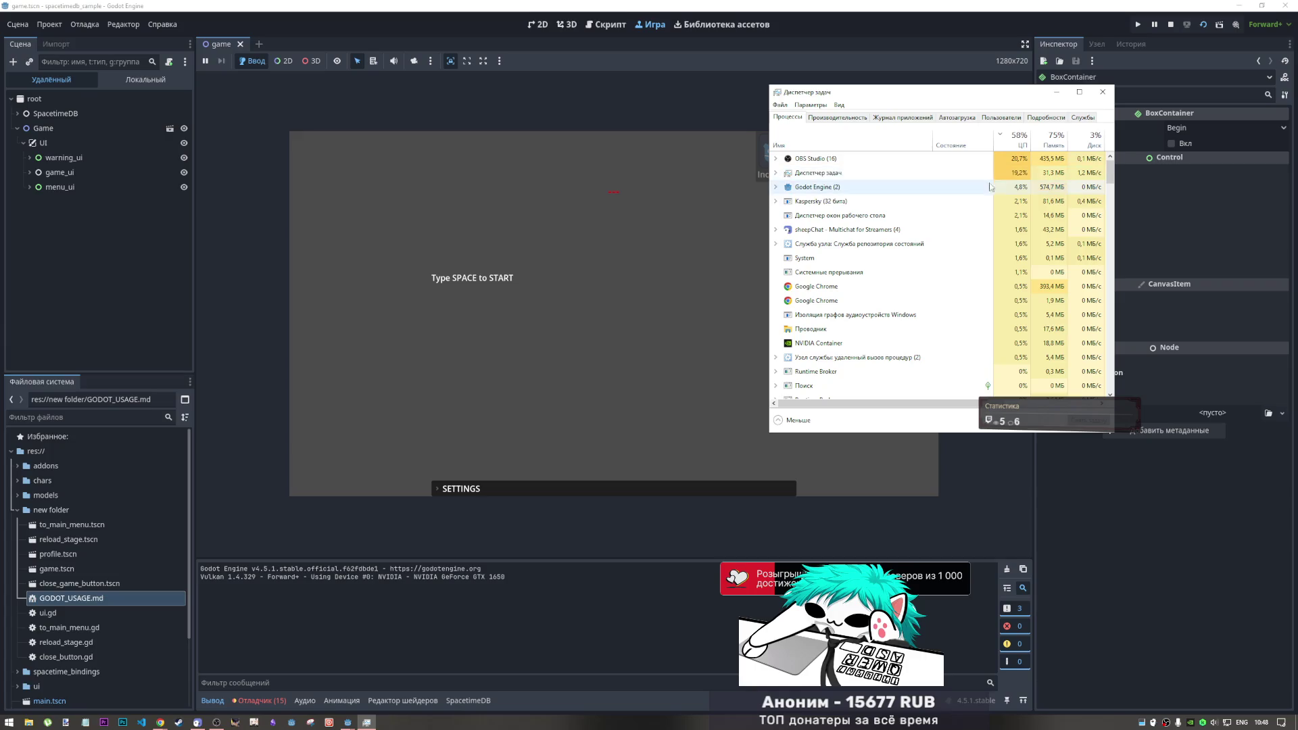
pyautogui.click(1043, 190)
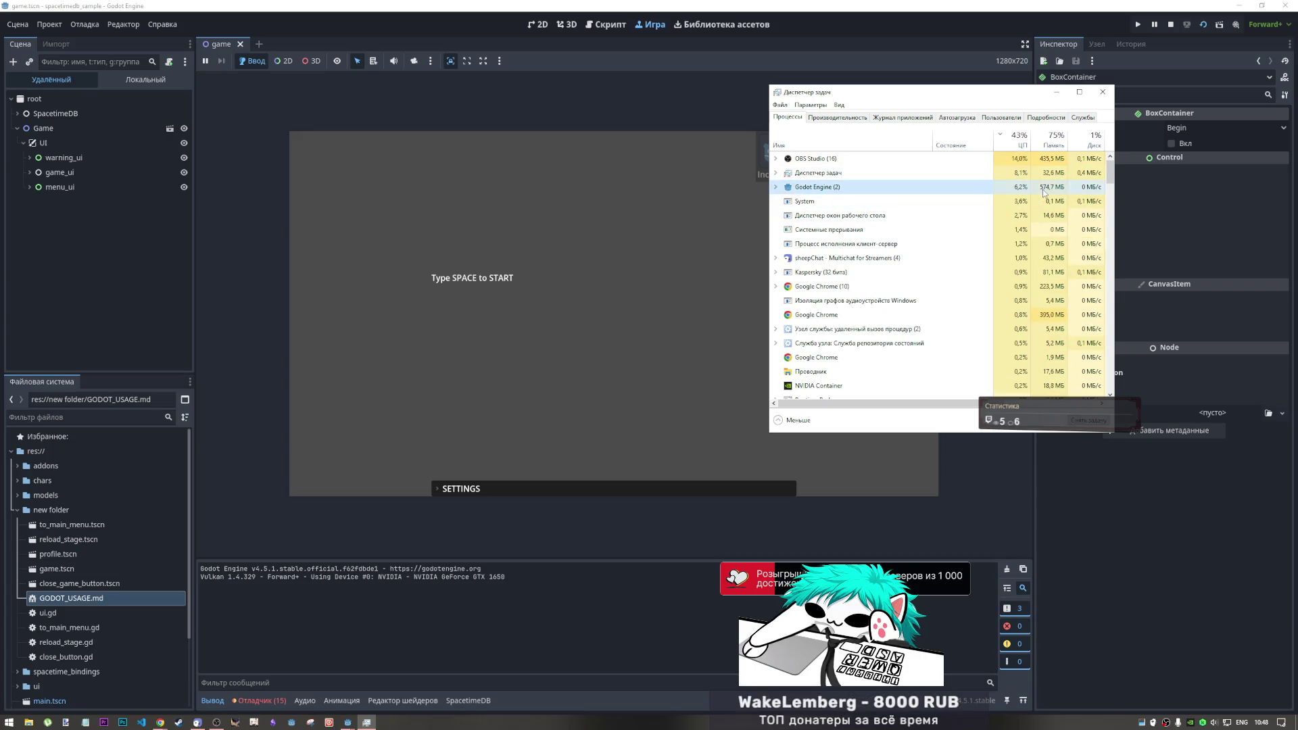
pyautogui.click(778, 174)
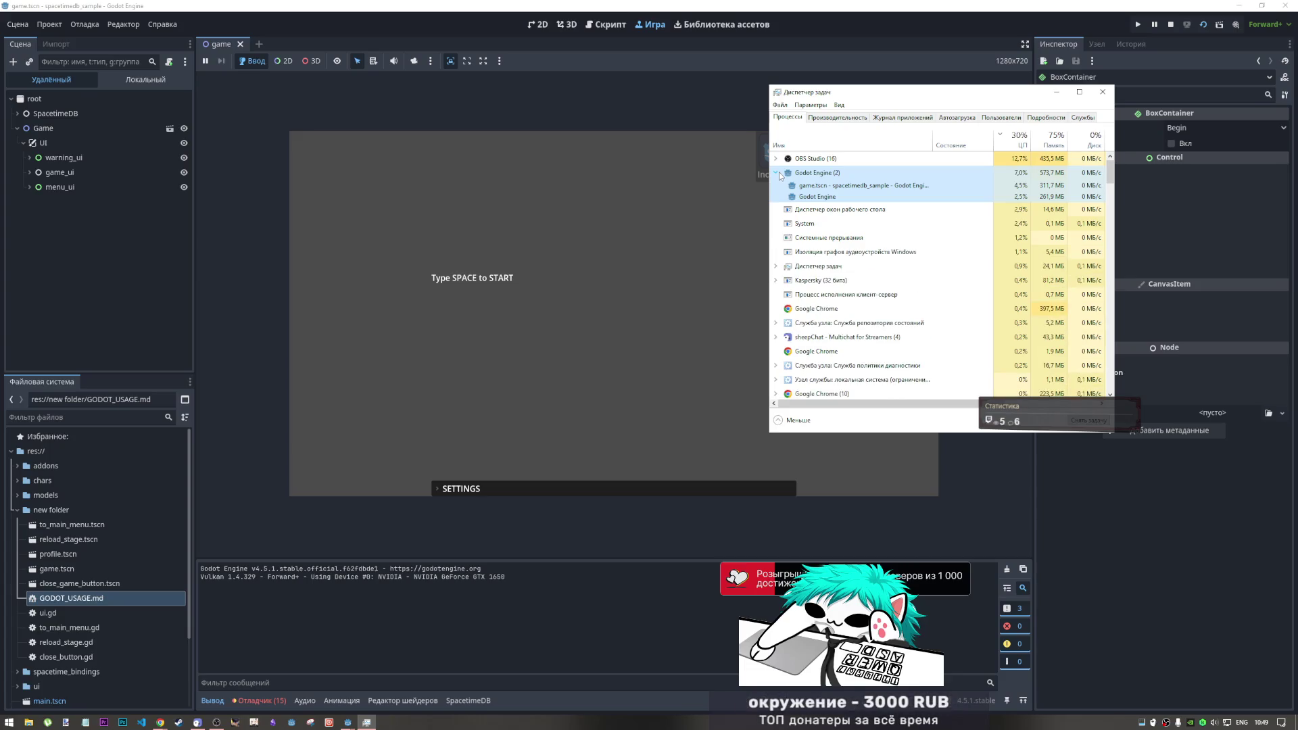
pyautogui.click(778, 173)
pyautogui.click(778, 174)
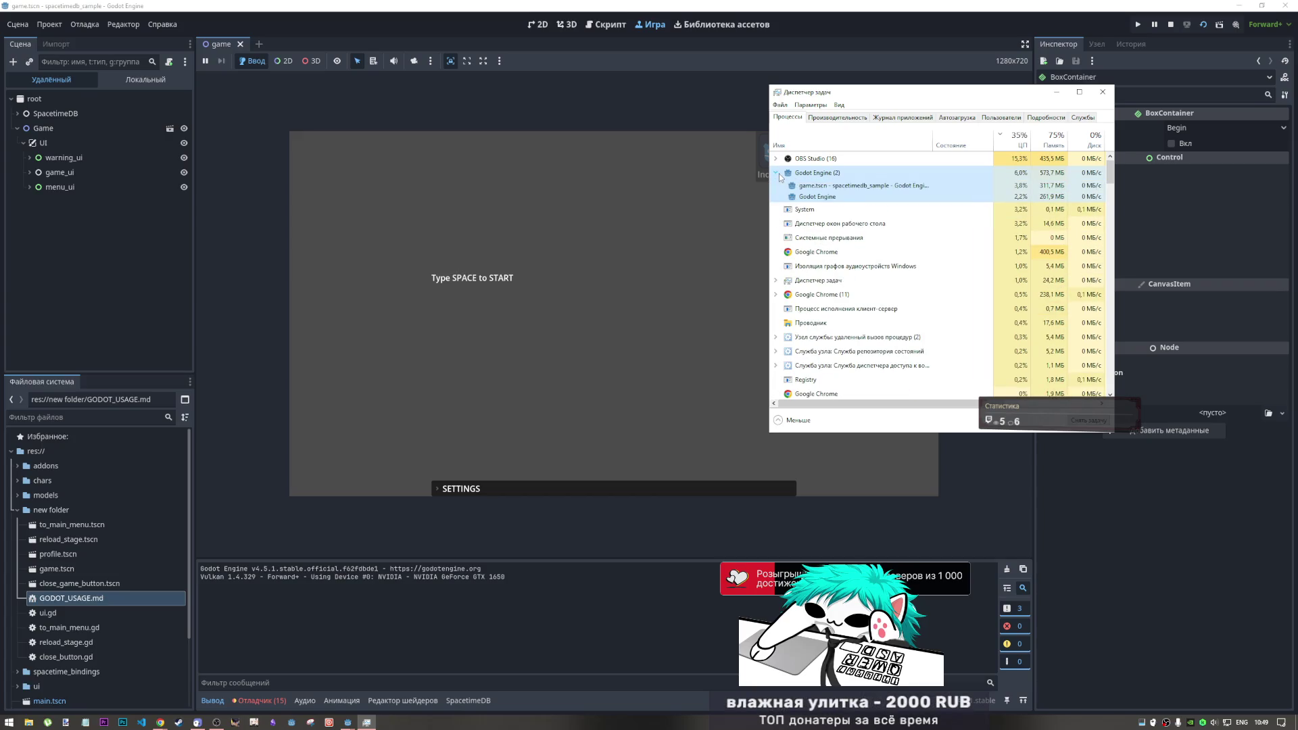
pyautogui.click(929, 186)
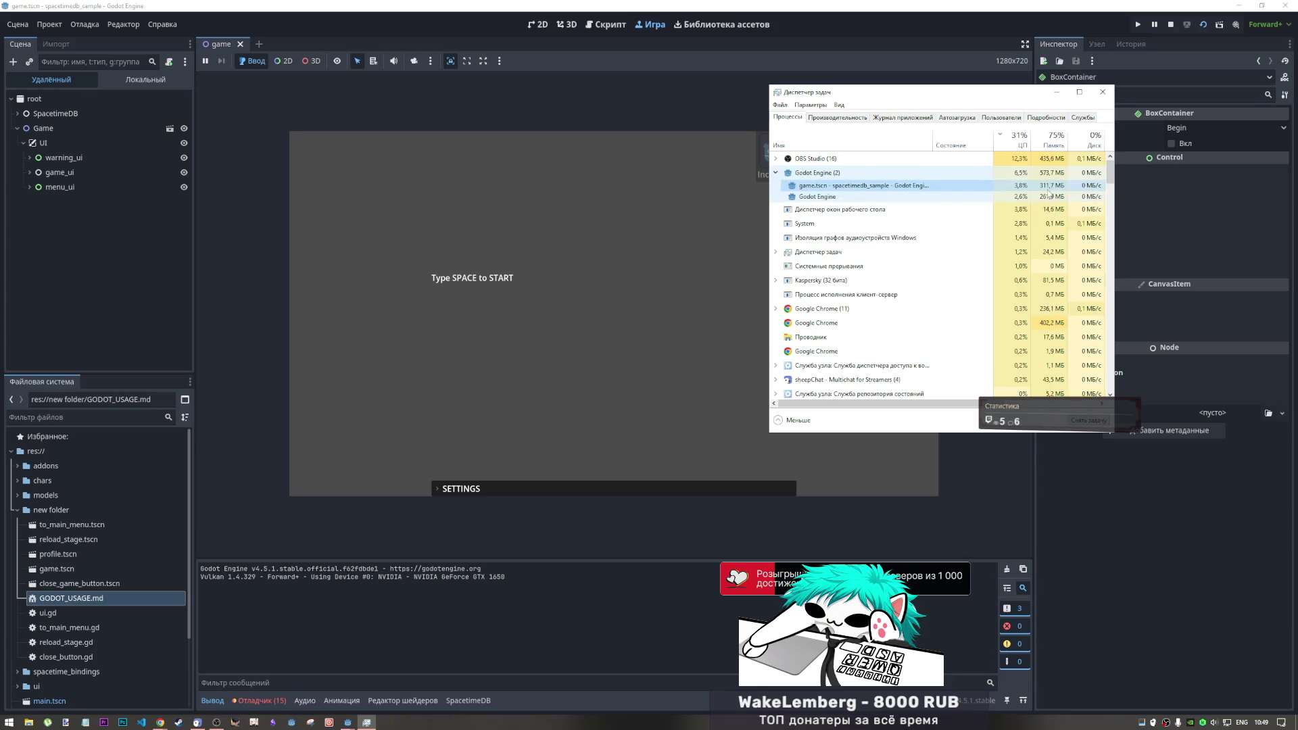
pyautogui.click(1104, 92)
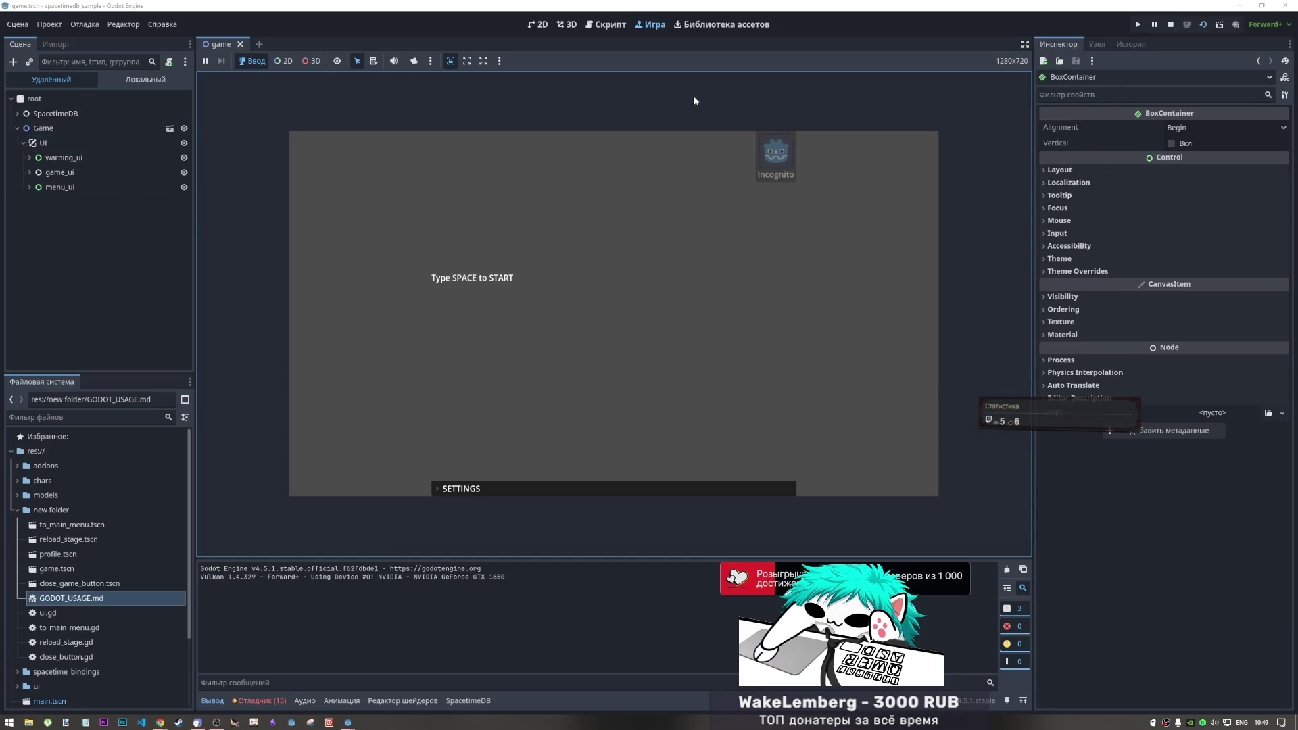
pyautogui.click(1171, 24)
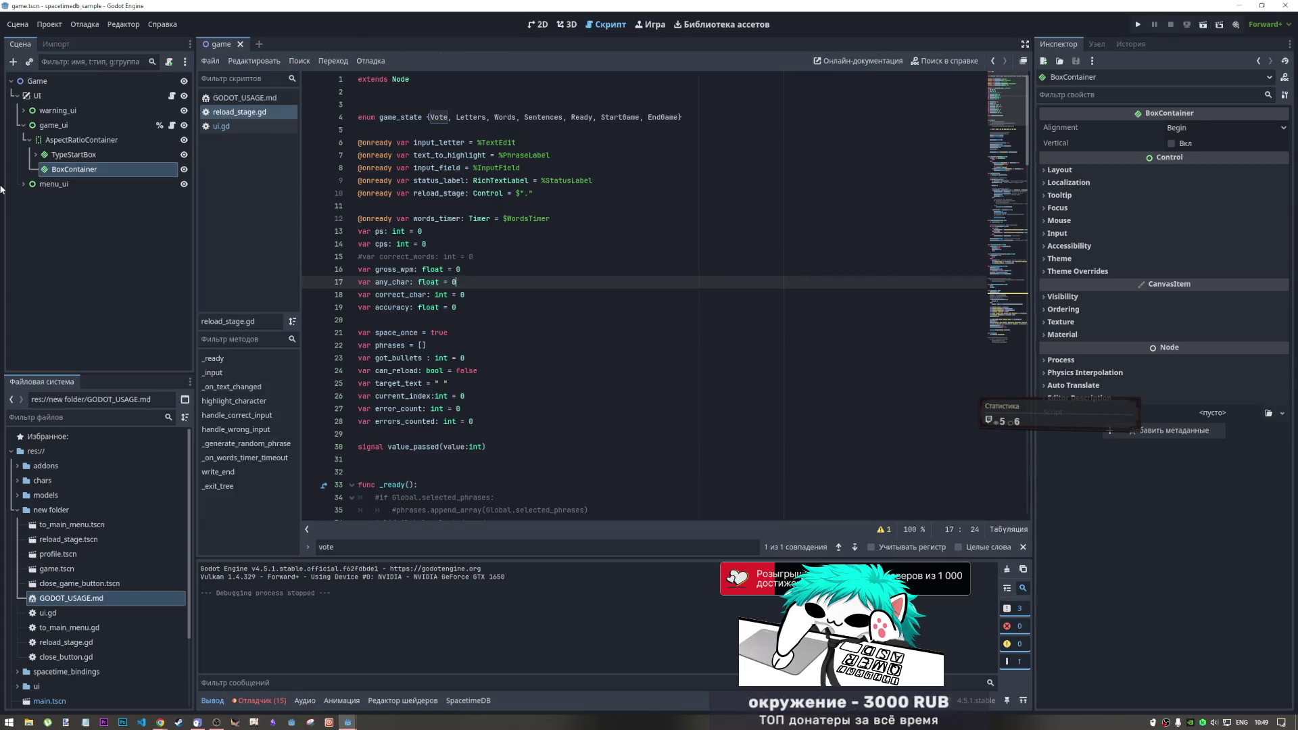
pyautogui.click(73, 170)
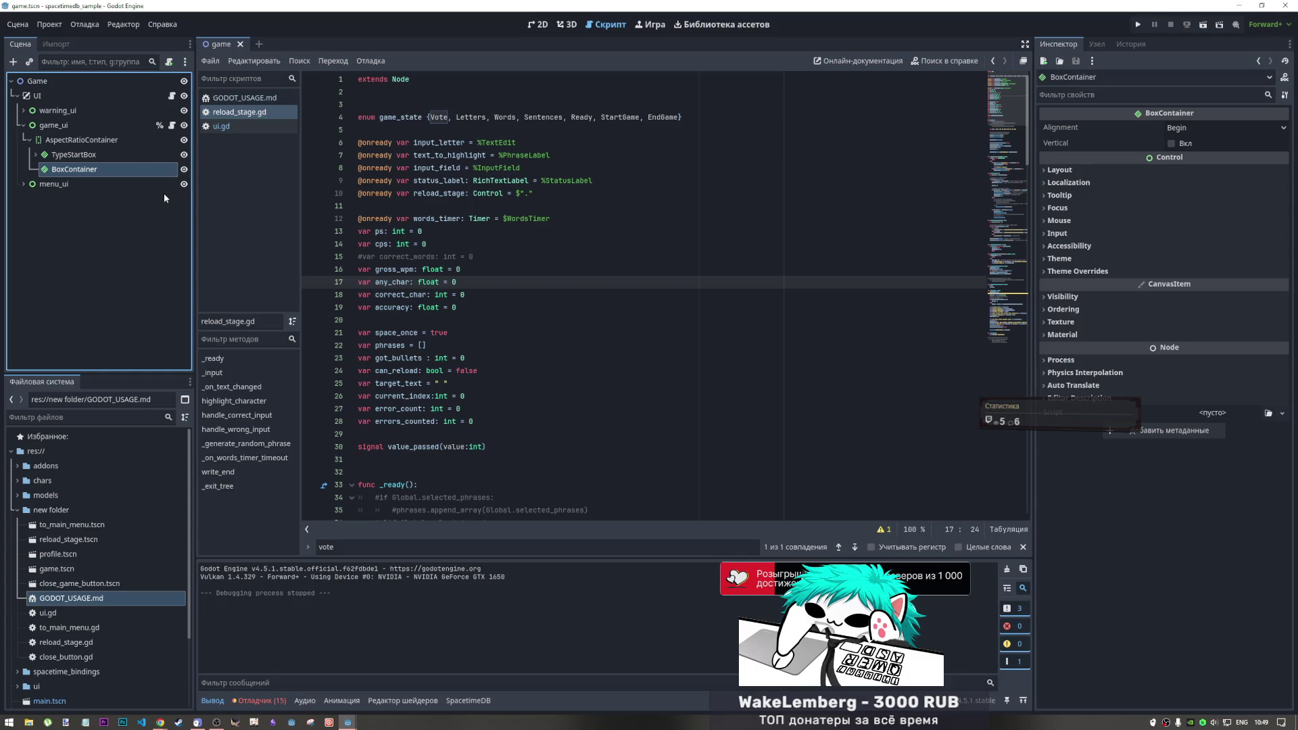
pyautogui.click(664, 117)
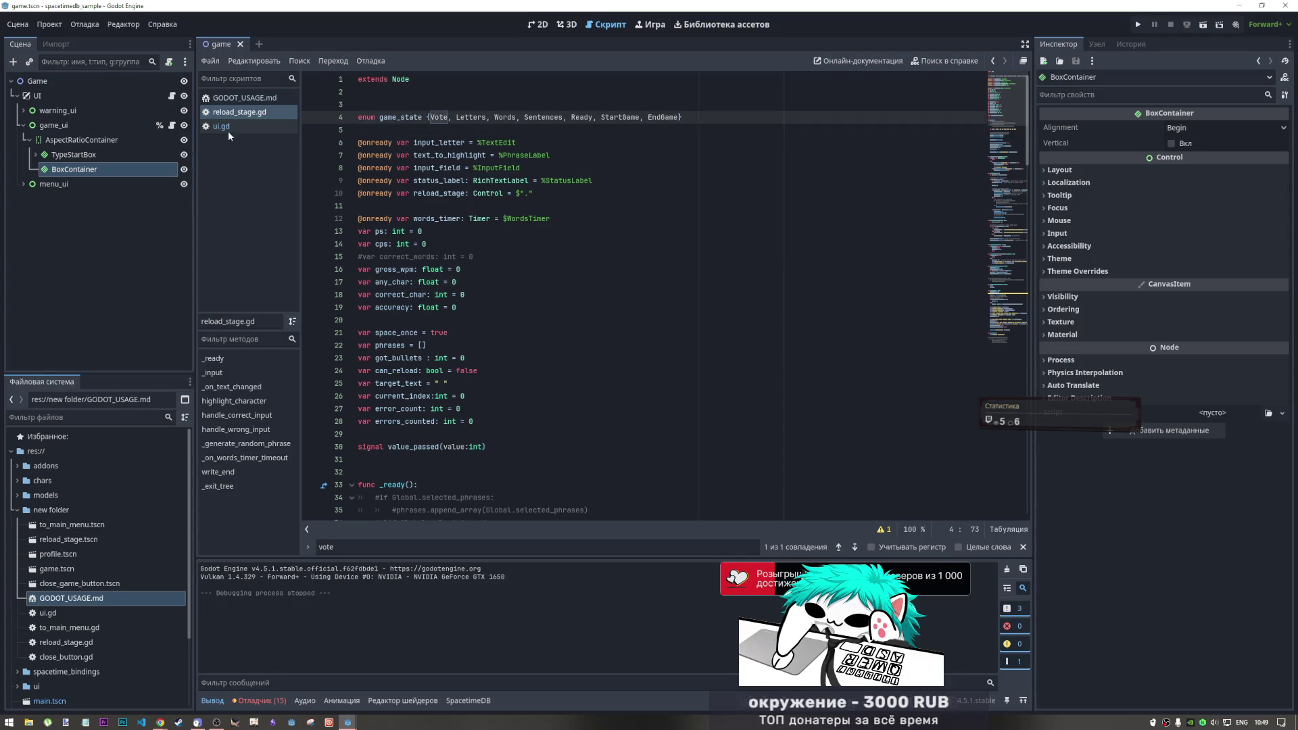
pyautogui.press('Down')
pyautogui.press('Down')
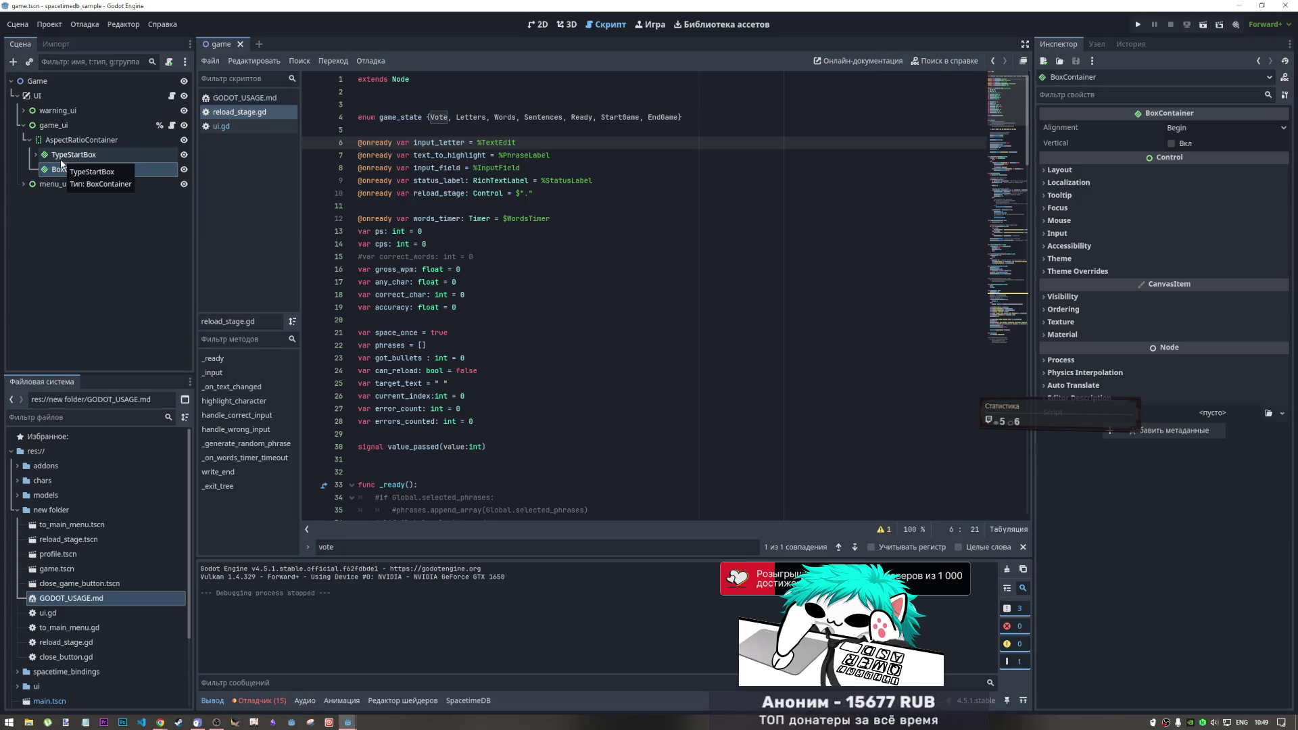
pyautogui.click(395, 143)
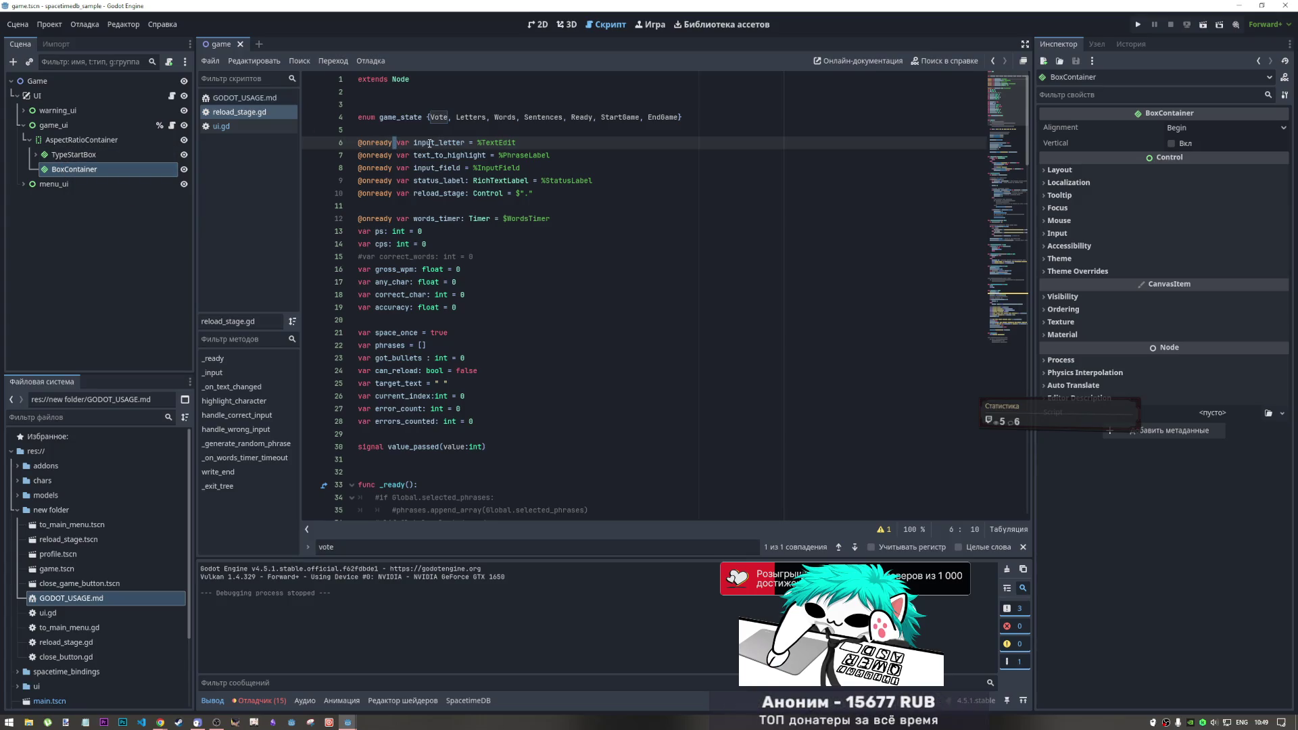
pyautogui.click(463, 118)
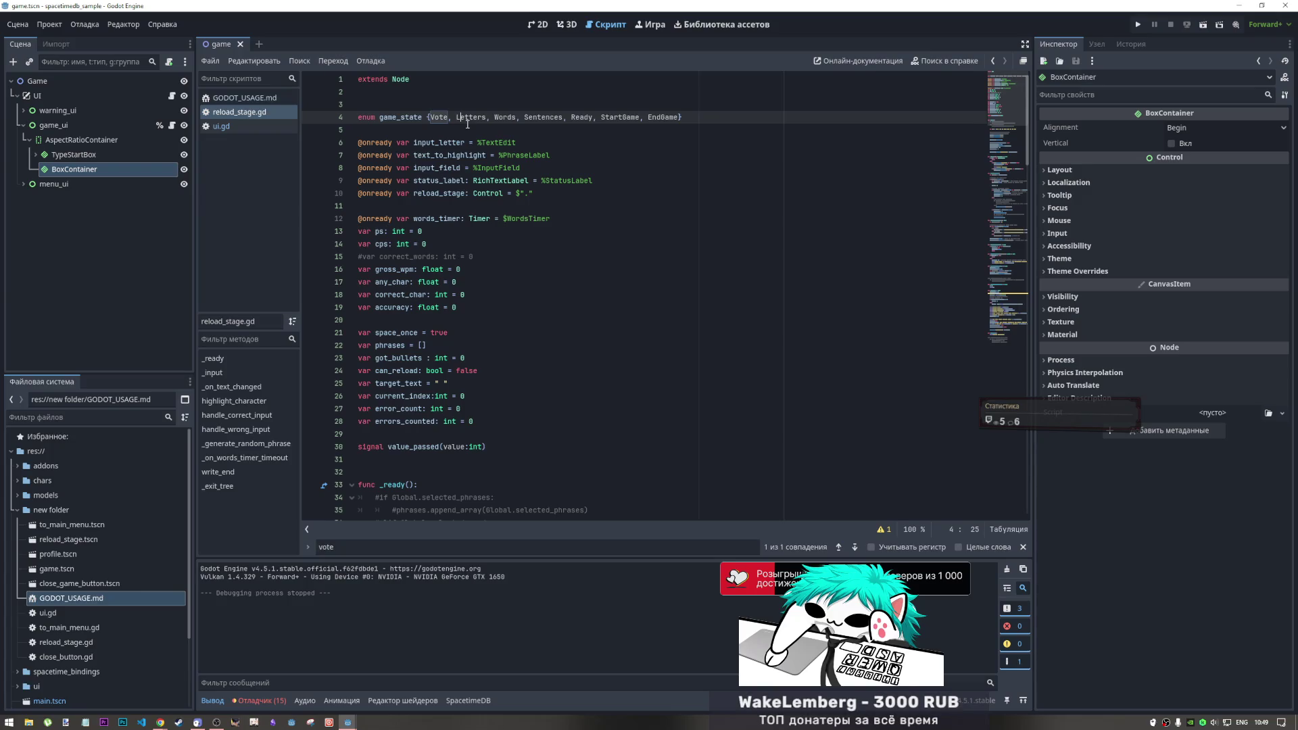
pyautogui.press('Left')
pyautogui.press('Left')
pyautogui.press('Left')
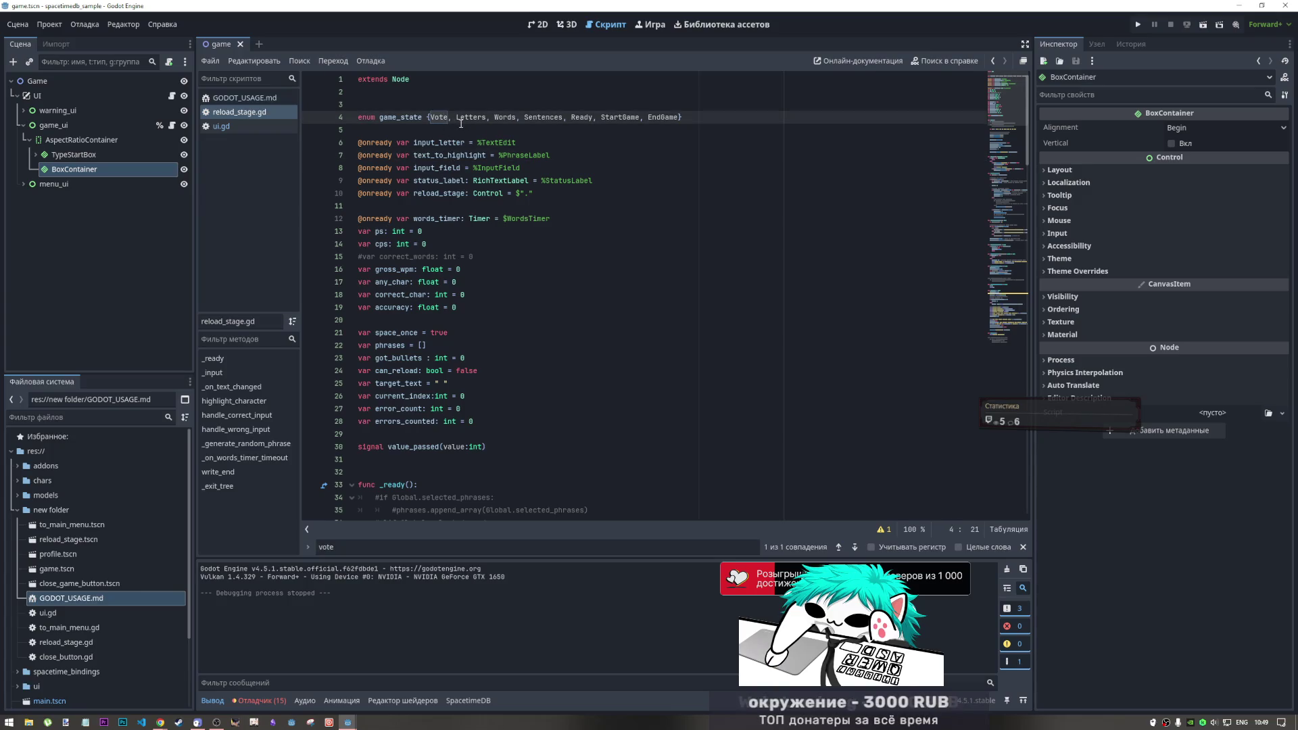
pyautogui.click(461, 125)
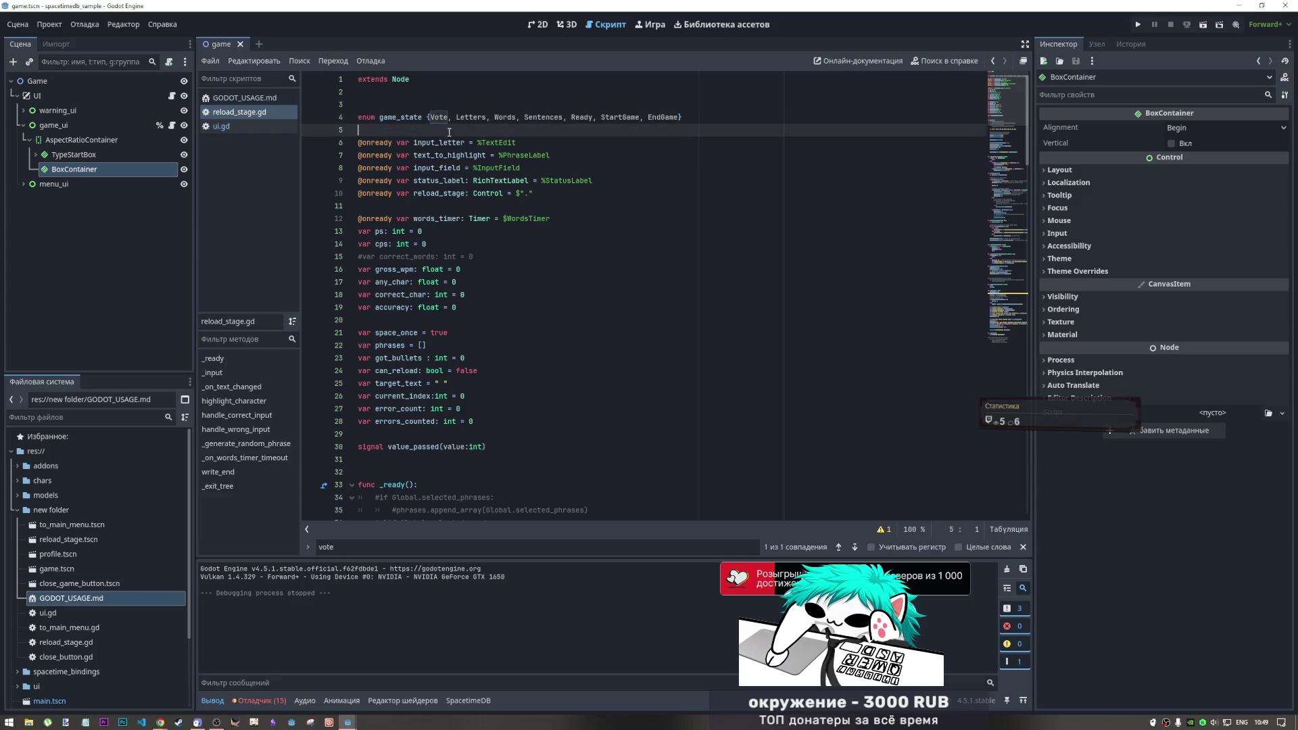
# Cancel a Change Type on BoxContainer, then rename the node to TypeVoteBox
pyautogui.rightClick(79, 172)
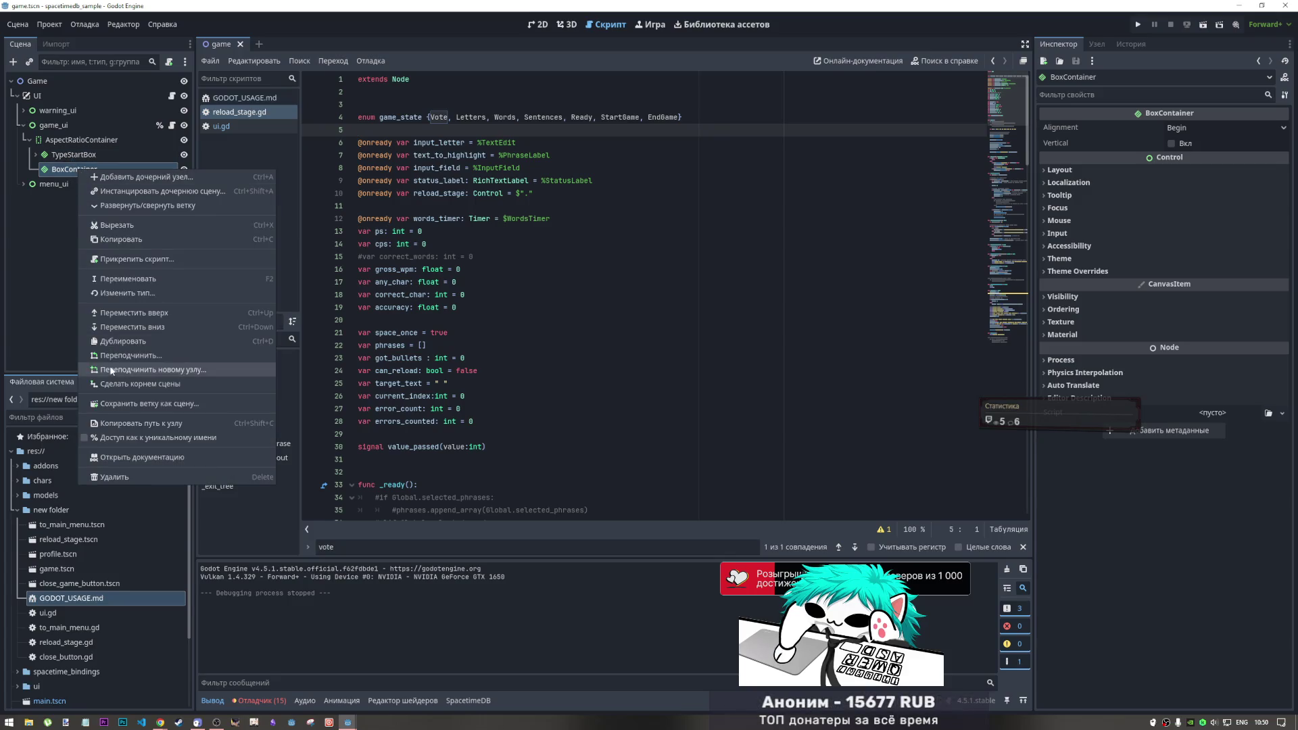
pyautogui.click(141, 293)
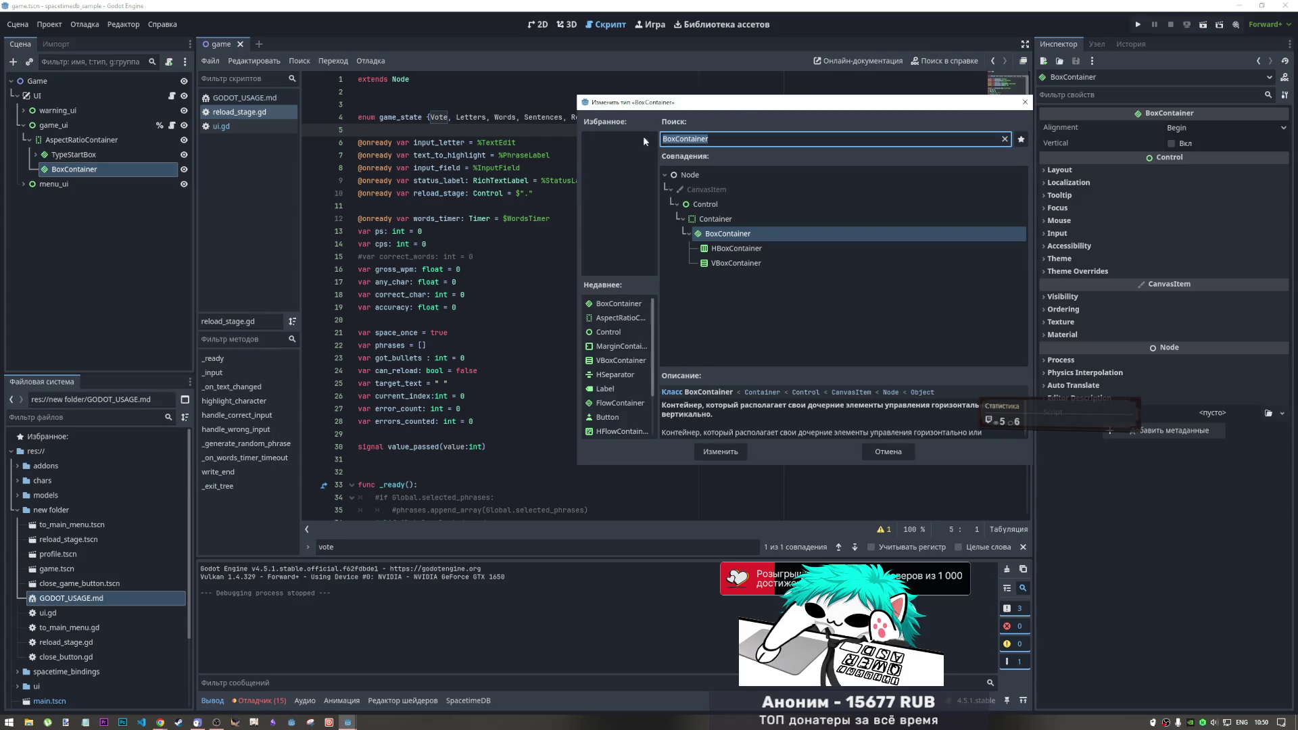
pyautogui.press('Escape')
pyautogui.click(85, 169)
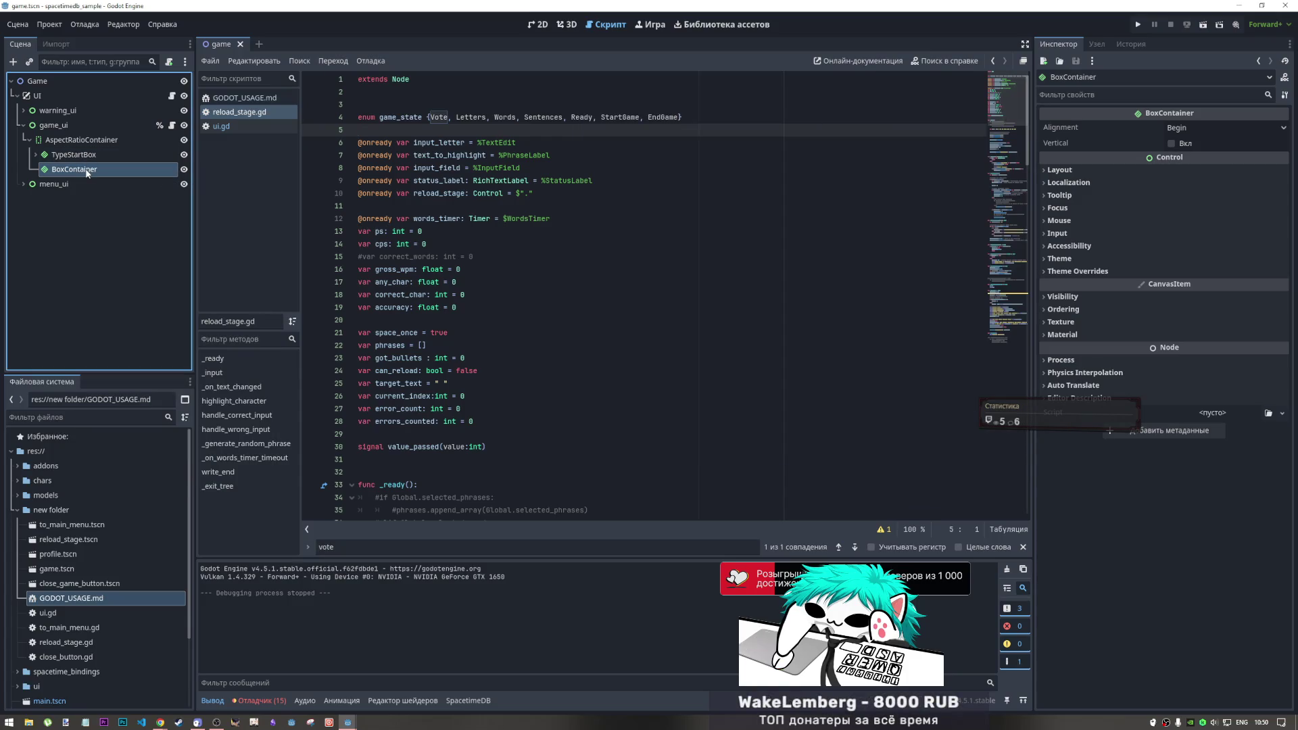
pyautogui.doubleClick(177, 171)
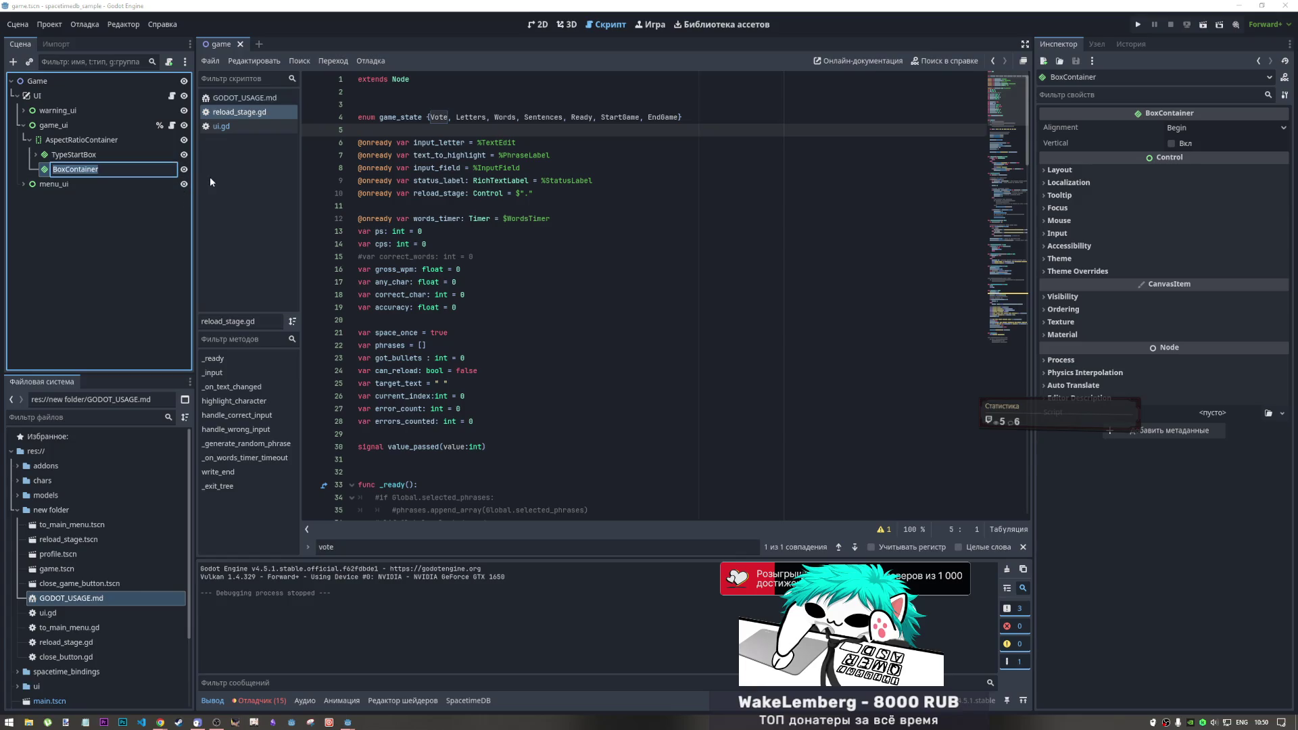
pyautogui.write('Type')
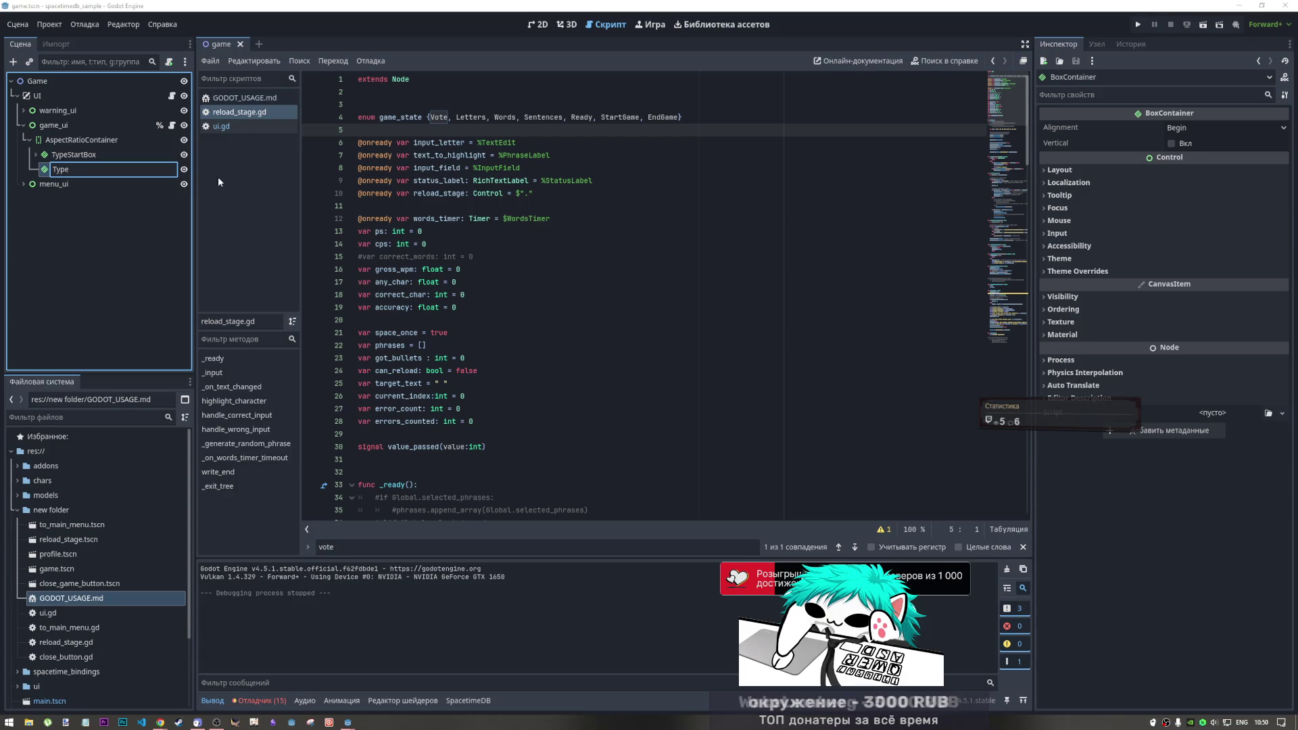
pyautogui.write('Vote')
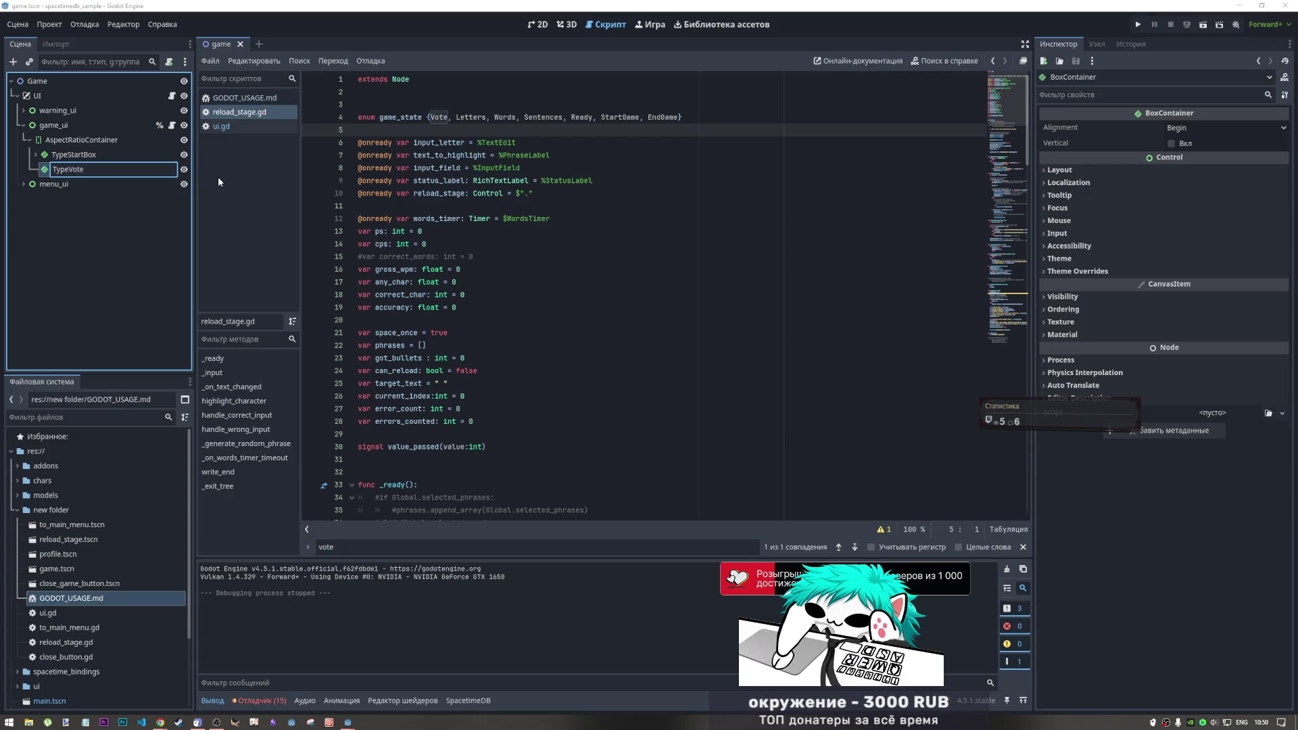
pyautogui.write('Box')
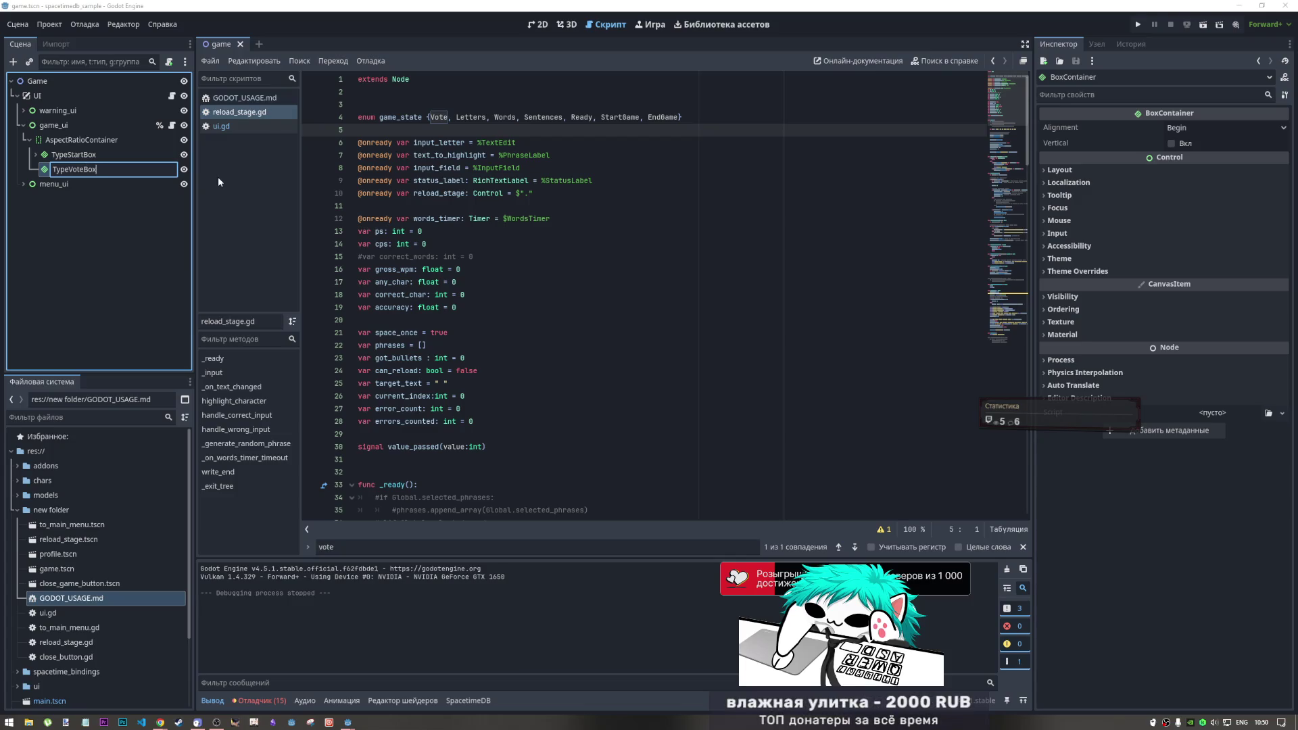
pyautogui.press('Return')
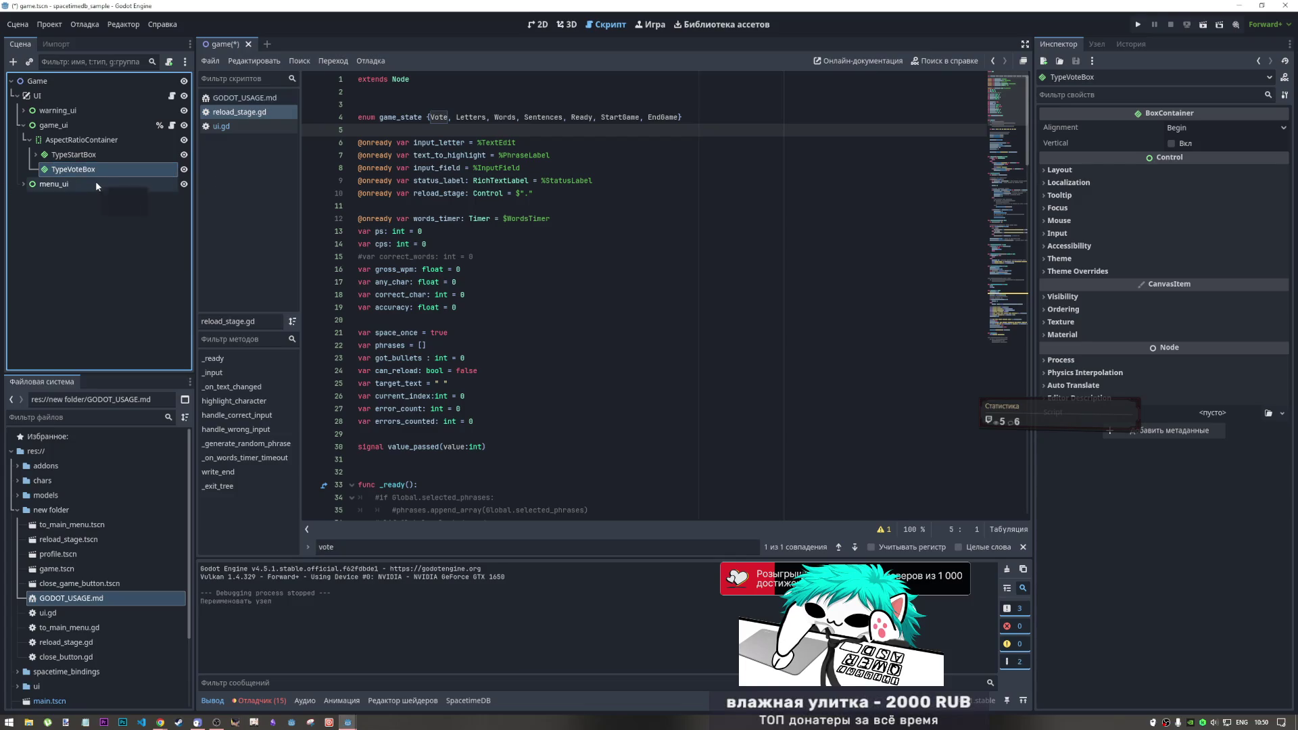
# Correct the node's name from TypeVoteBox to VoteBox
pyautogui.doubleClick(70, 170)
pyautogui.rightClick(69, 171)
pyautogui.press('Escape')
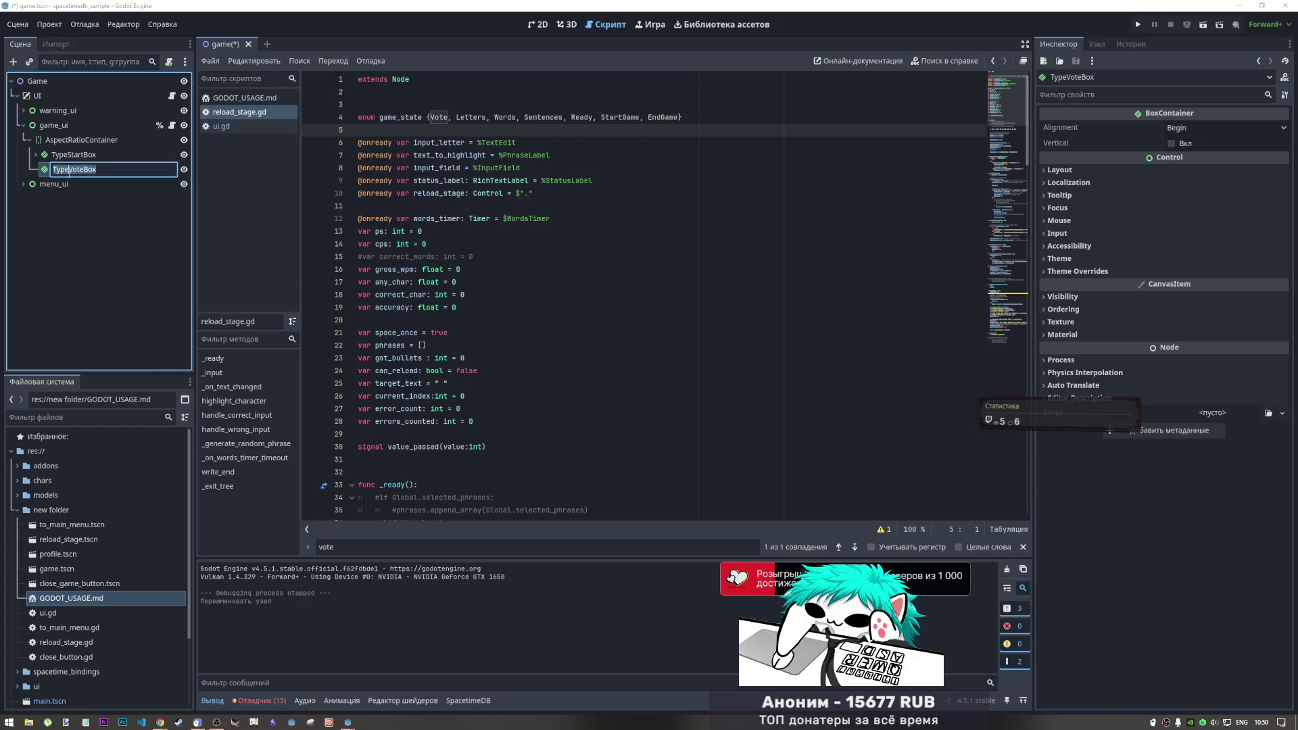
pyautogui.press('BackSpace')
pyautogui.press('BackSpace')
pyautogui.press('BackSpace')
pyautogui.press('Return')
pyautogui.press('F2')
pyautogui.click(54, 173)
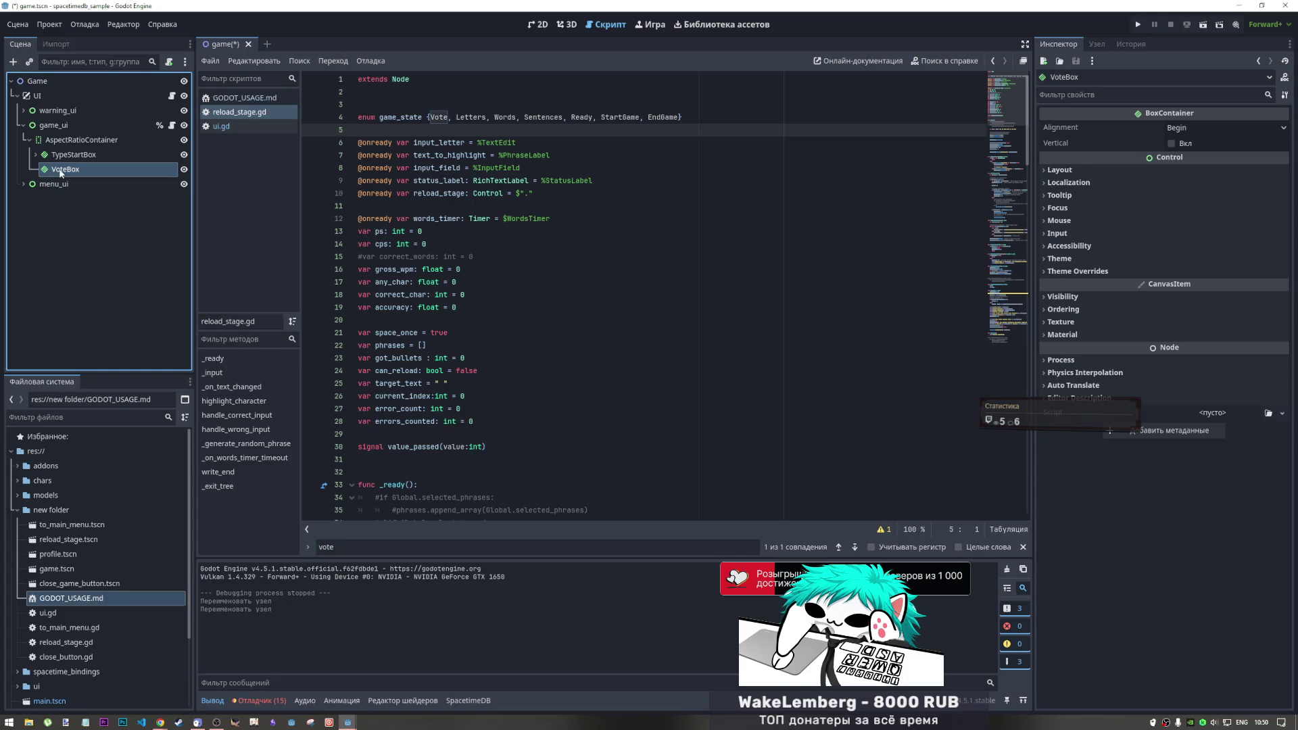
pyautogui.rightClick(61, 171)
pyautogui.click(71, 176)
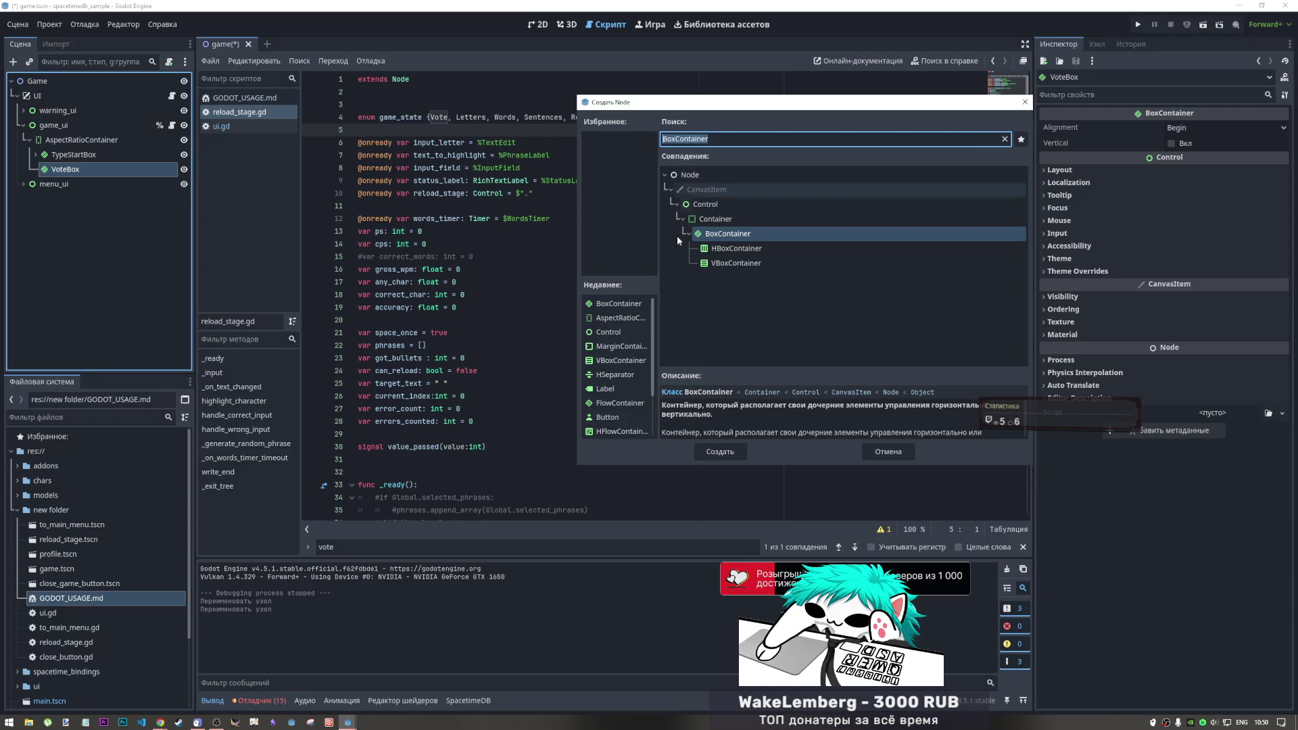
# Add a VBoxContainer child under VoteBox and hide menu_ui and TypeStartBox in the 2D canvas
pyautogui.click(734, 263)
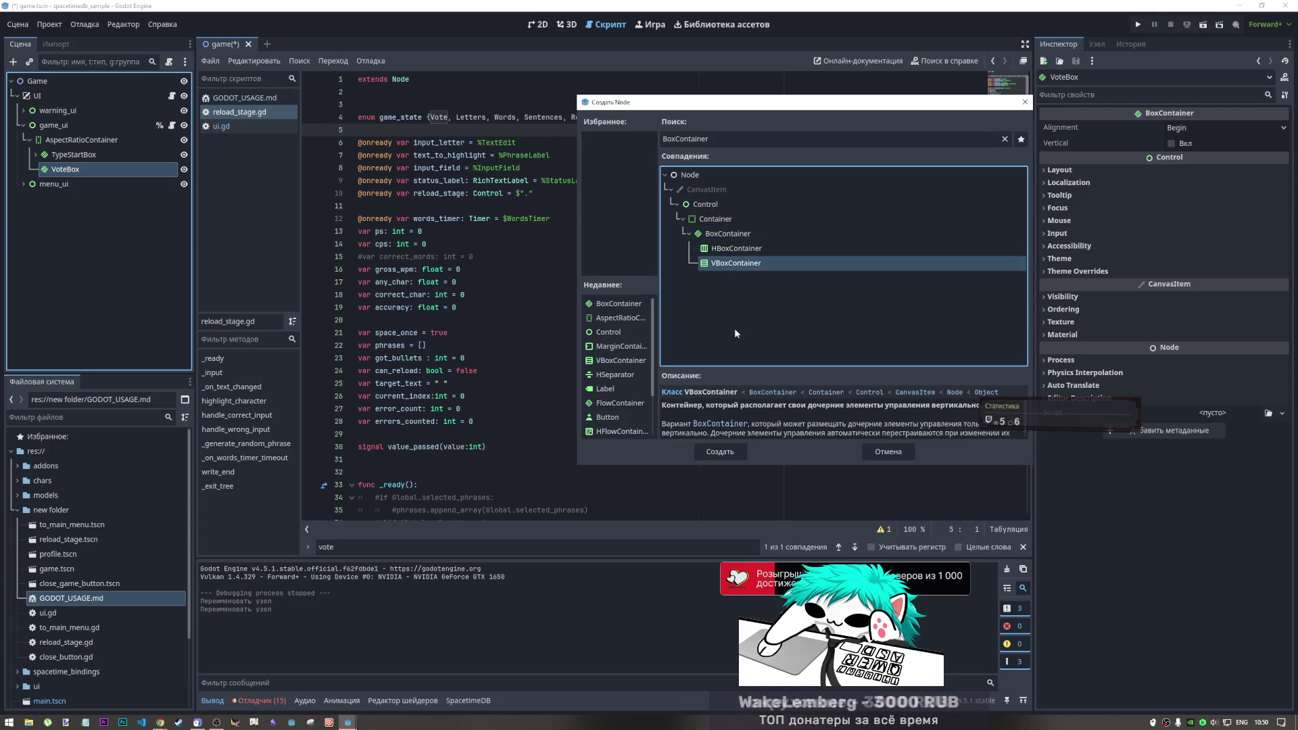
pyautogui.click(720, 452)
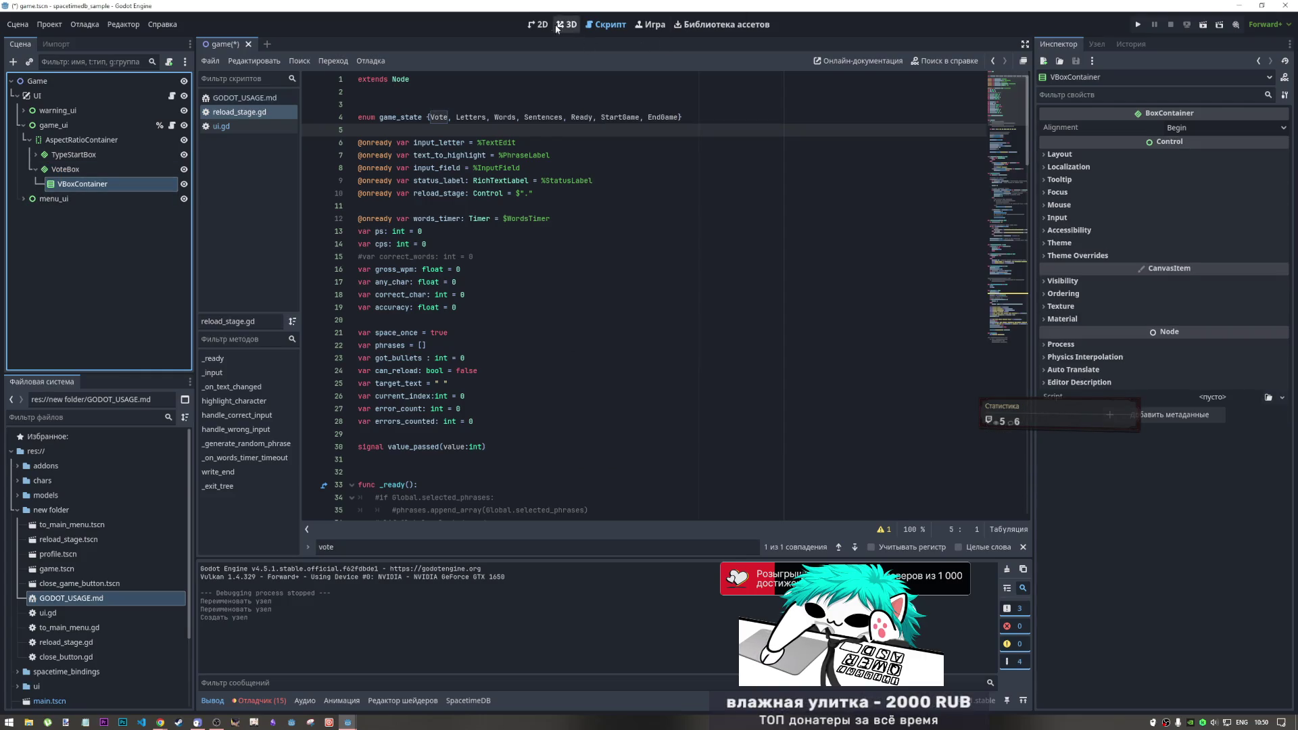
pyautogui.hotkey('ctrl', 'F1')
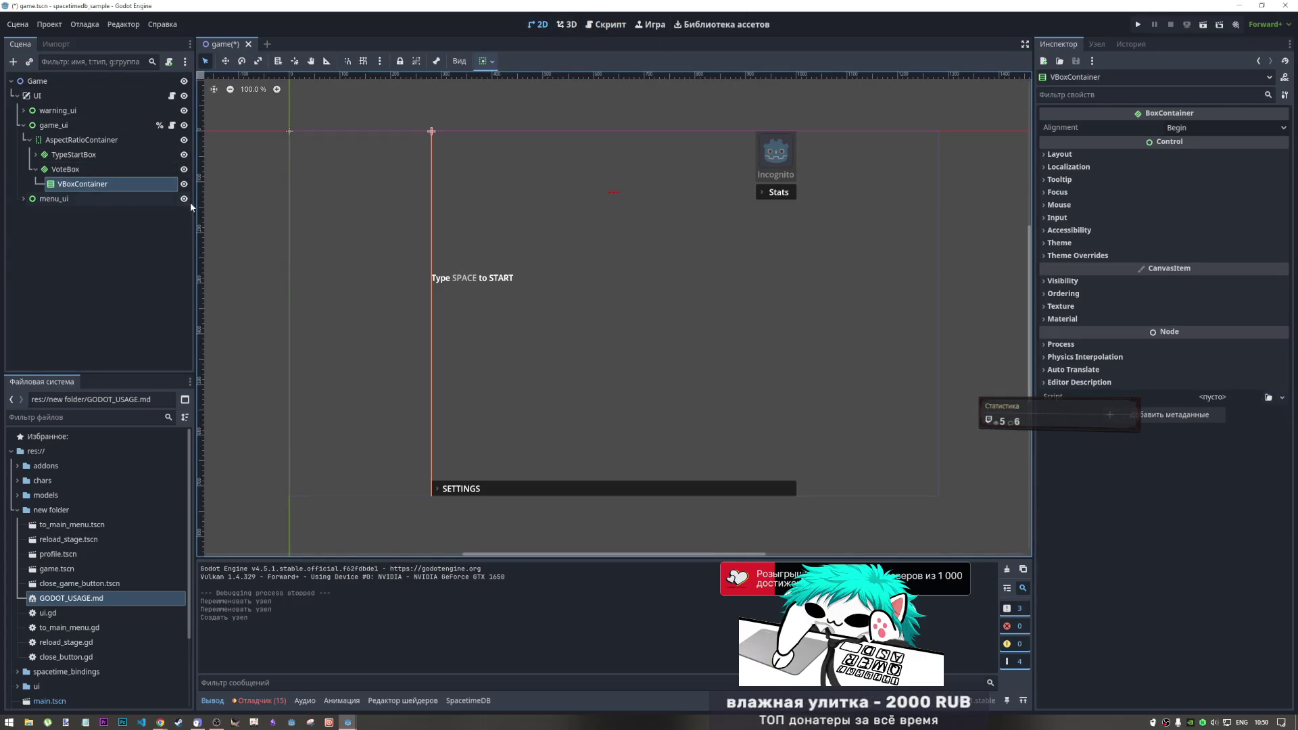
pyautogui.click(184, 199)
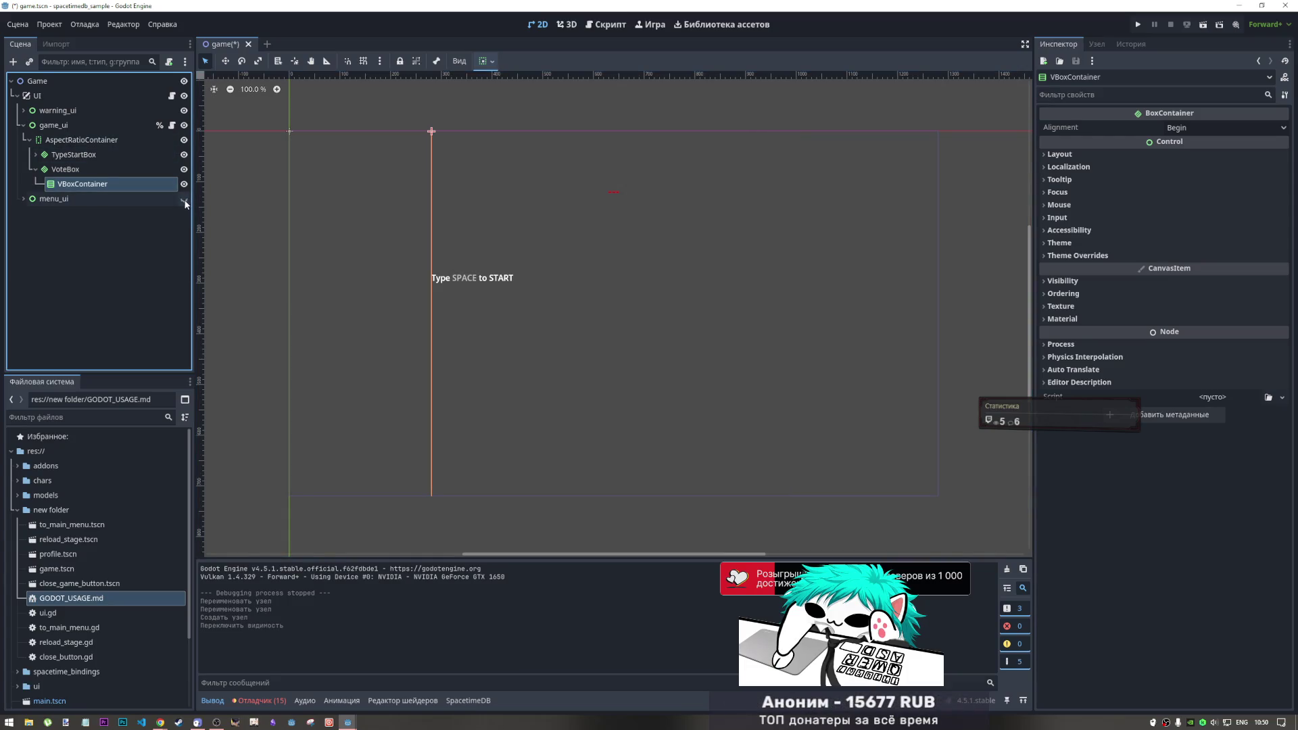
pyautogui.click(184, 155)
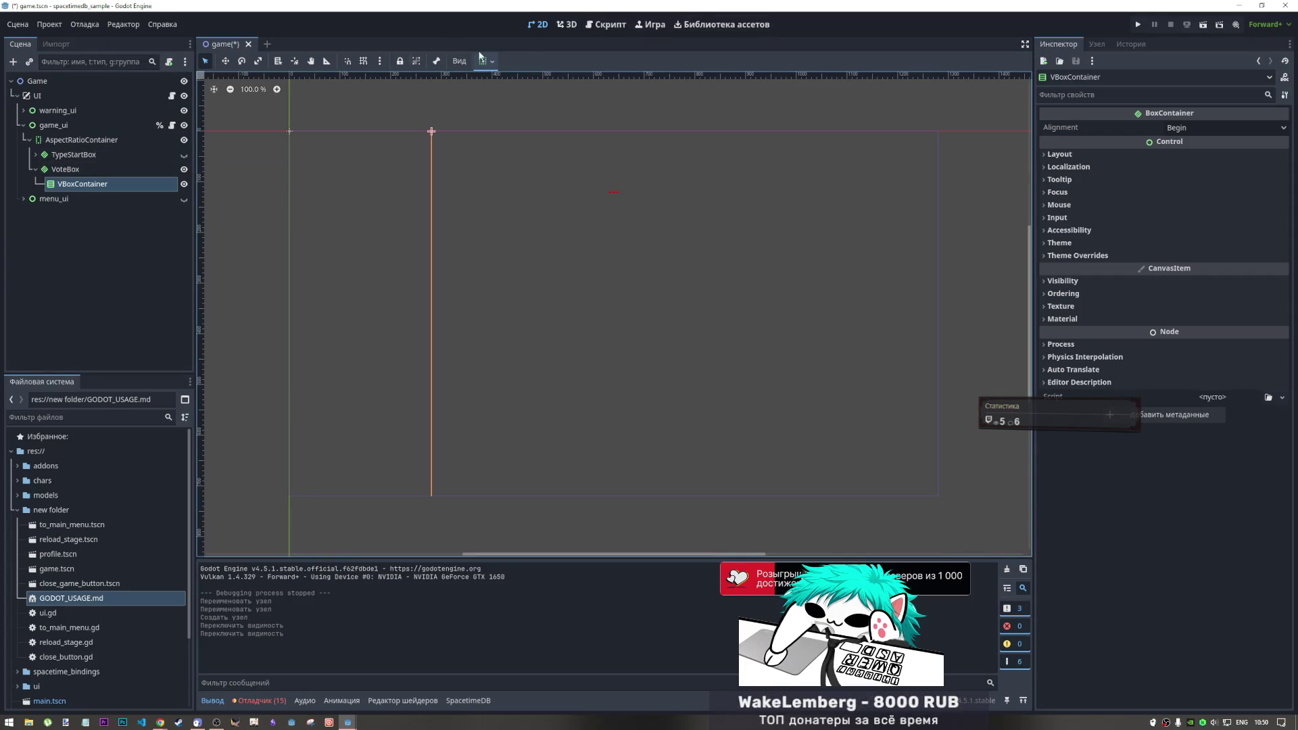
# Flip between the script and 2D views, ending on the canvas with VBoxContainer's actions open
pyautogui.click(606, 24)
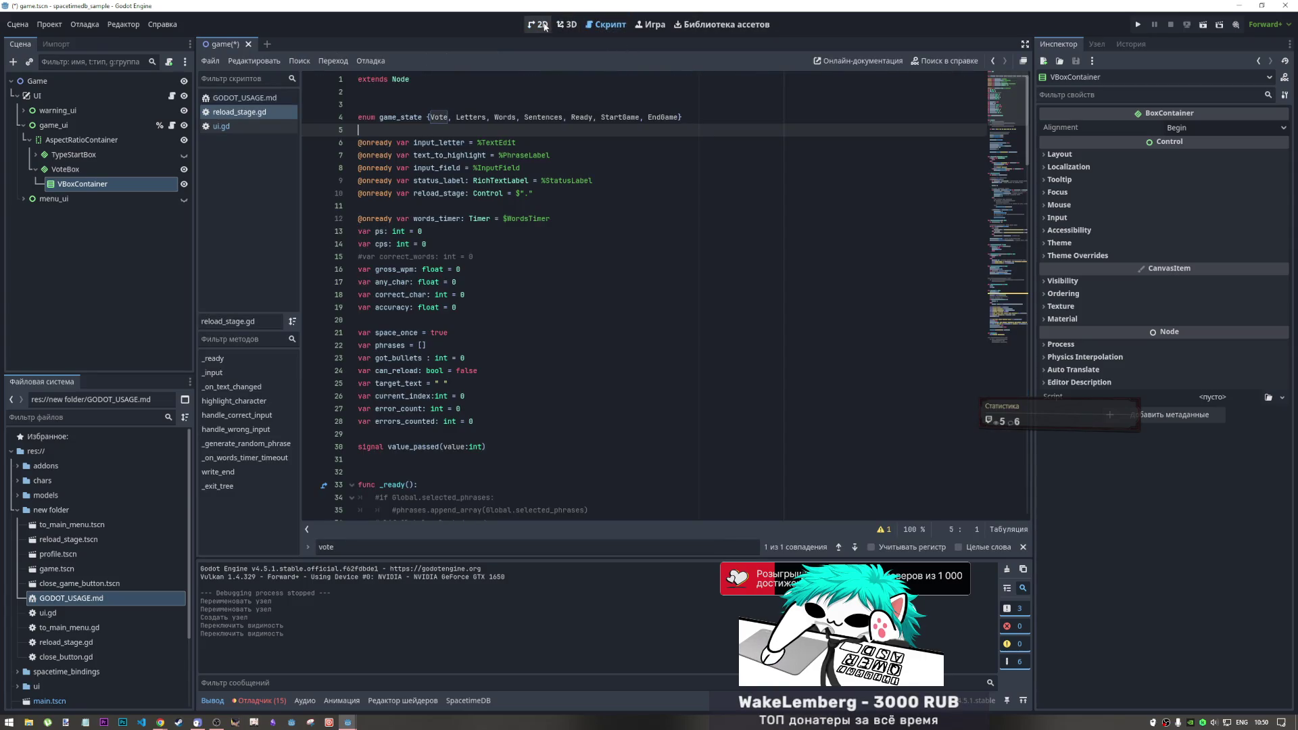
pyautogui.click(544, 26)
pyautogui.click(587, 27)
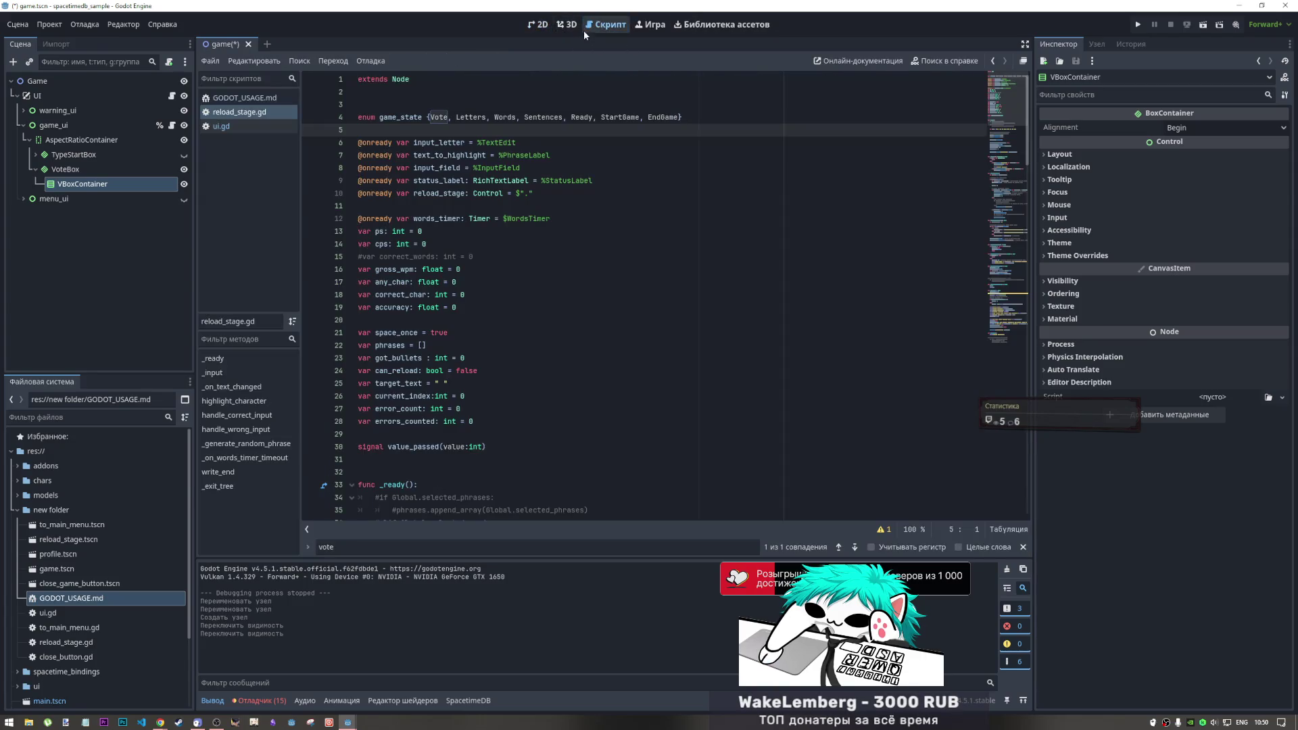
pyautogui.click(538, 24)
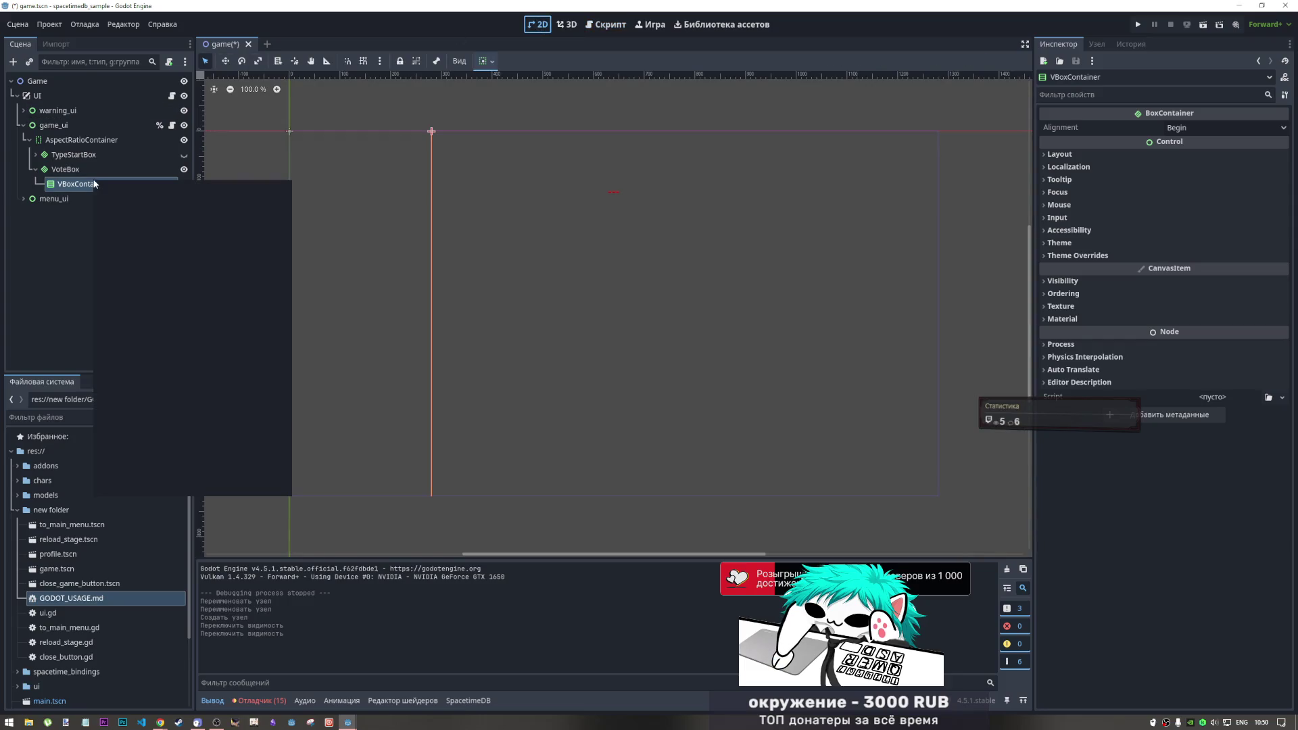
pyautogui.rightClick(71, 188)
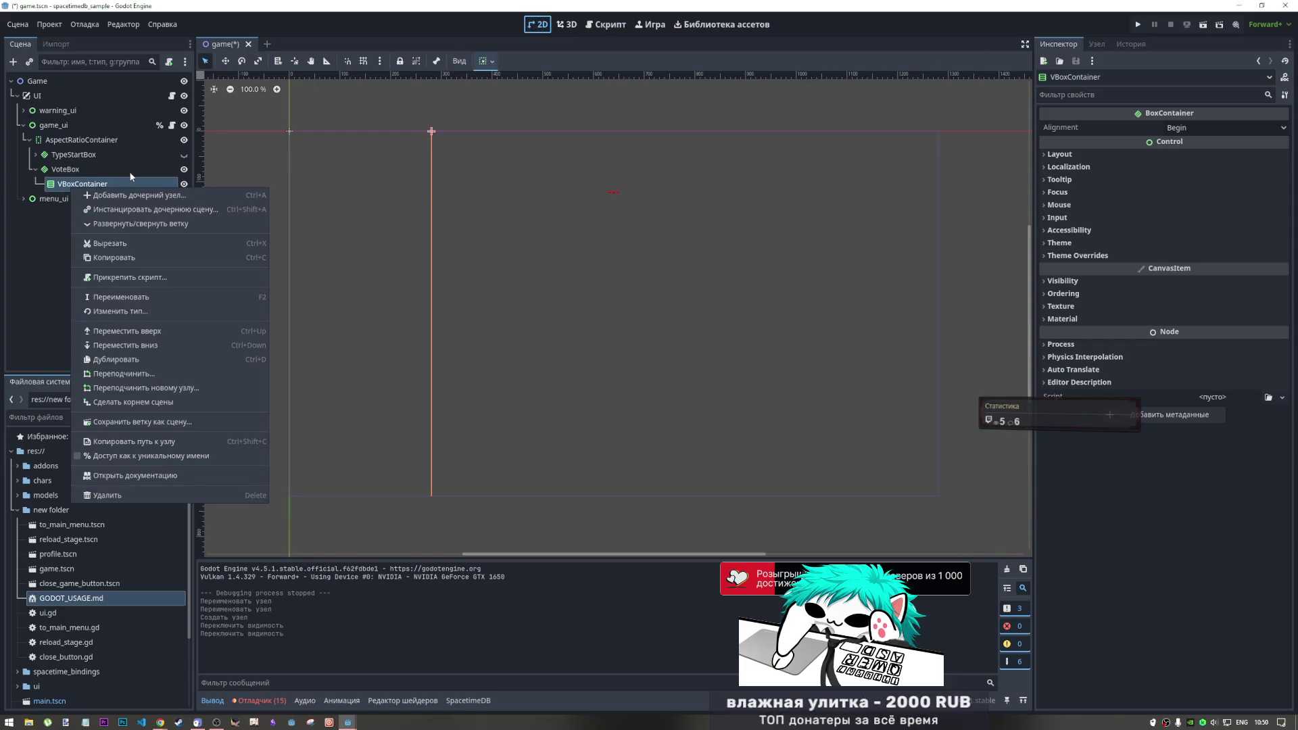
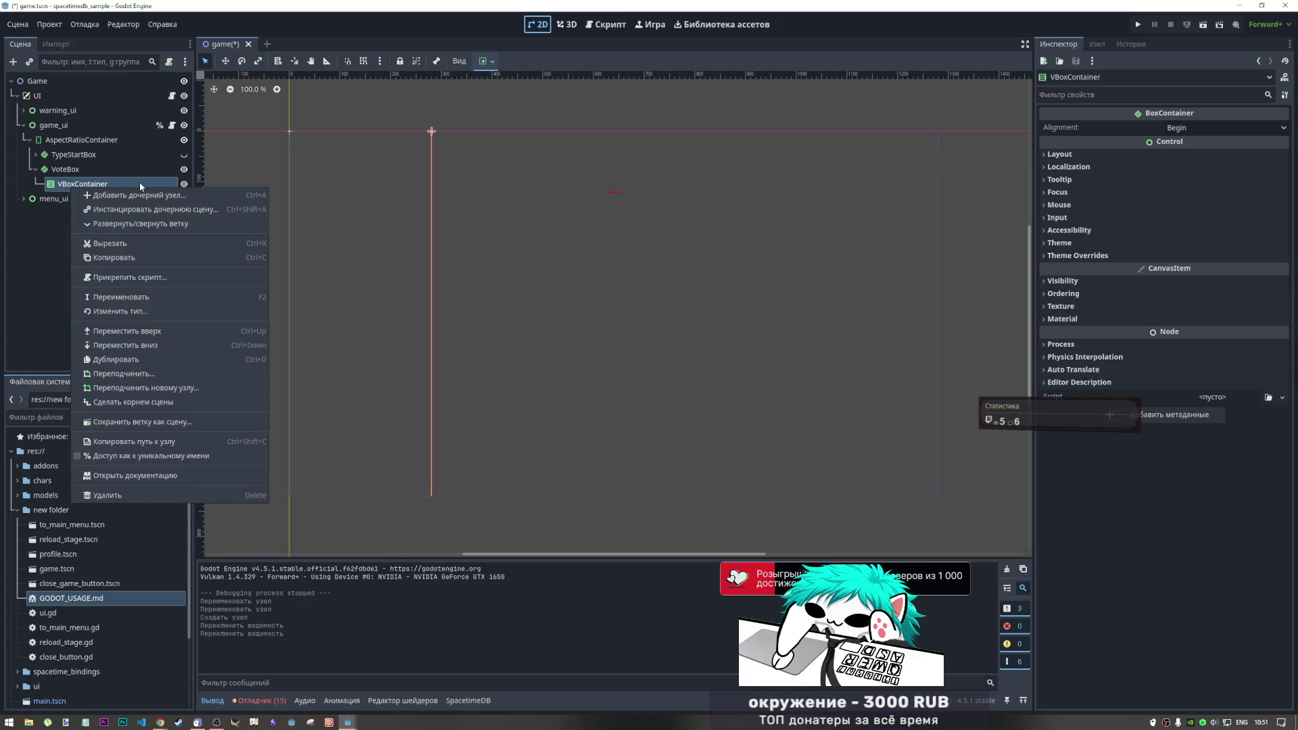
# Add a GridContainer child under VoteBox's VBoxContainer, found by searching 'grid'
pyautogui.click(62, 182)
pyautogui.rightClick(65, 186)
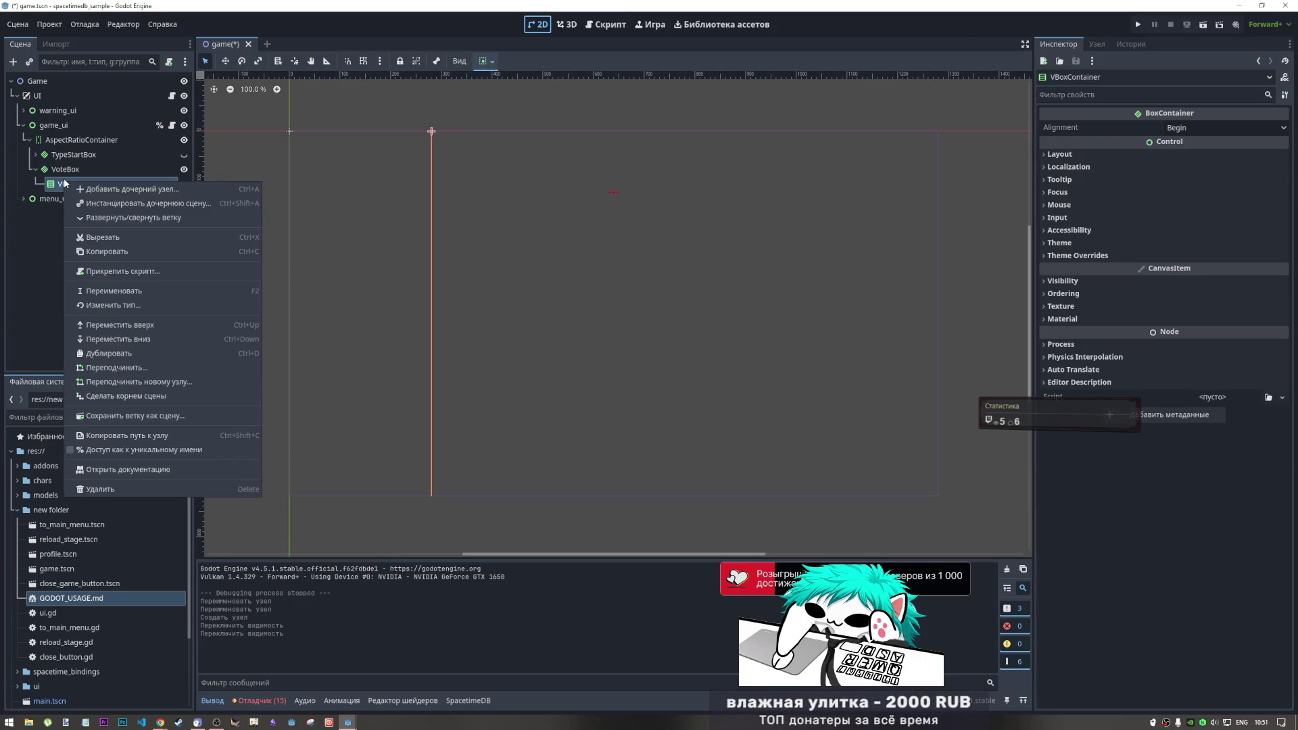
pyautogui.click(113, 190)
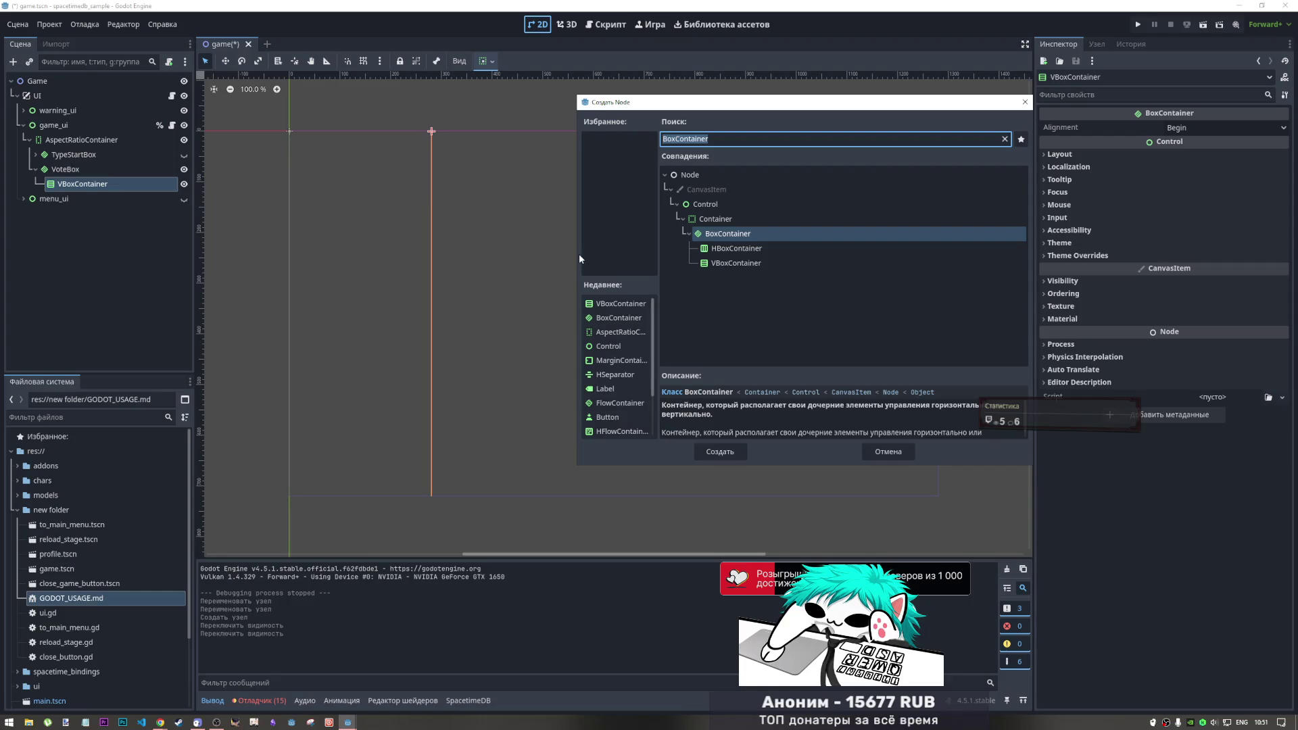
pyautogui.write('grid')
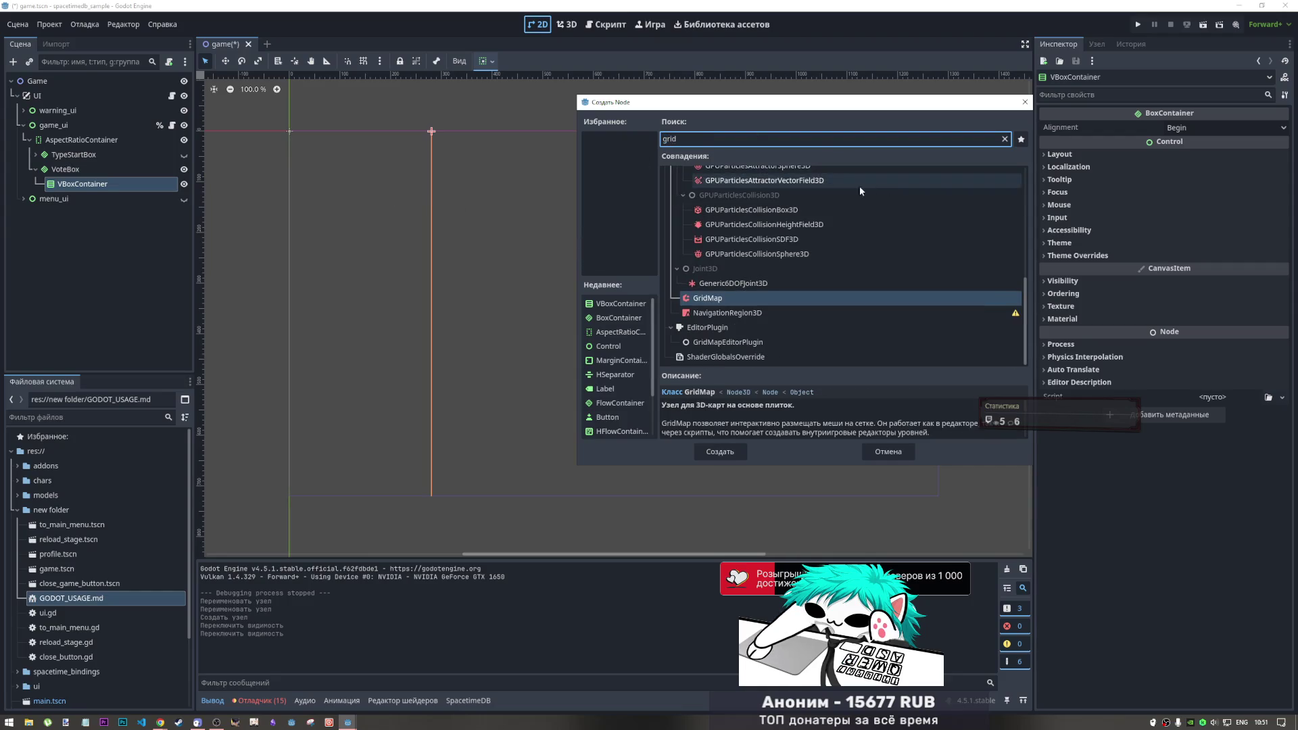
pyautogui.scroll(3, 724, 310)
pyautogui.scroll(1, 724, 310)
pyautogui.click(729, 315)
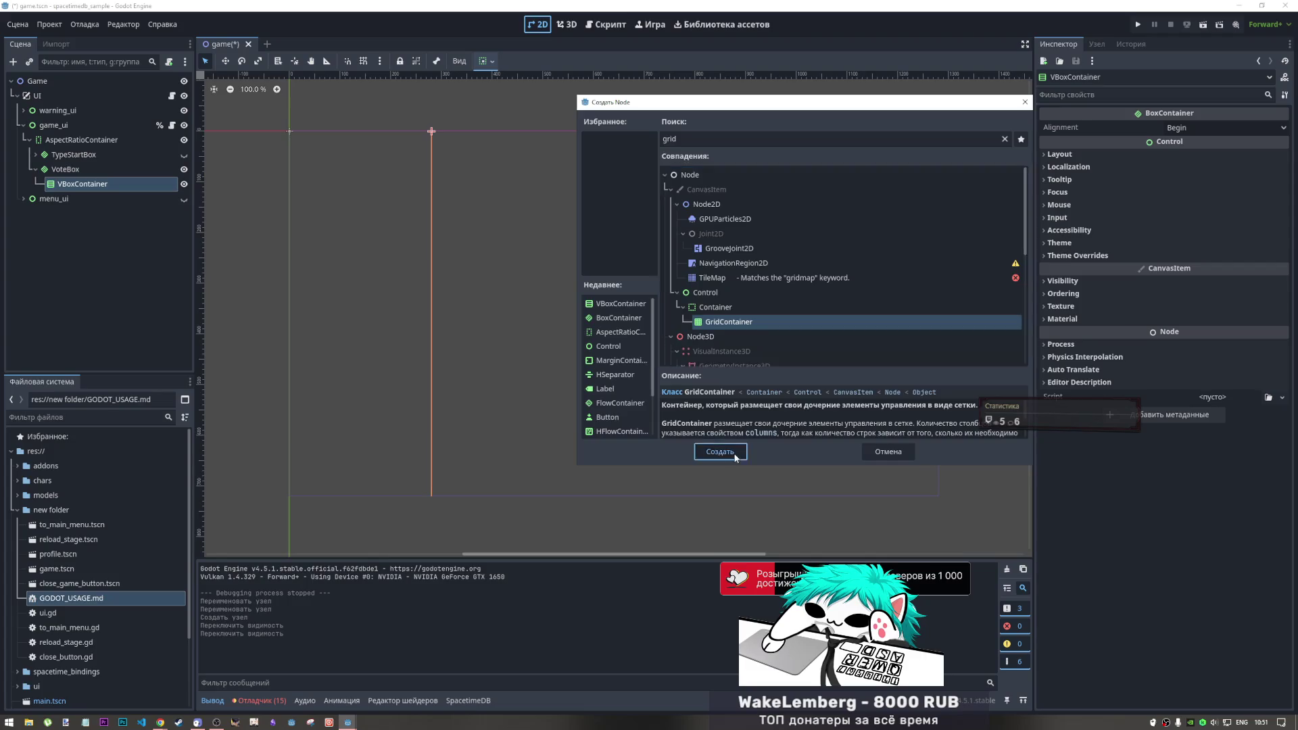
pyautogui.click(720, 452)
pyautogui.click(95, 199)
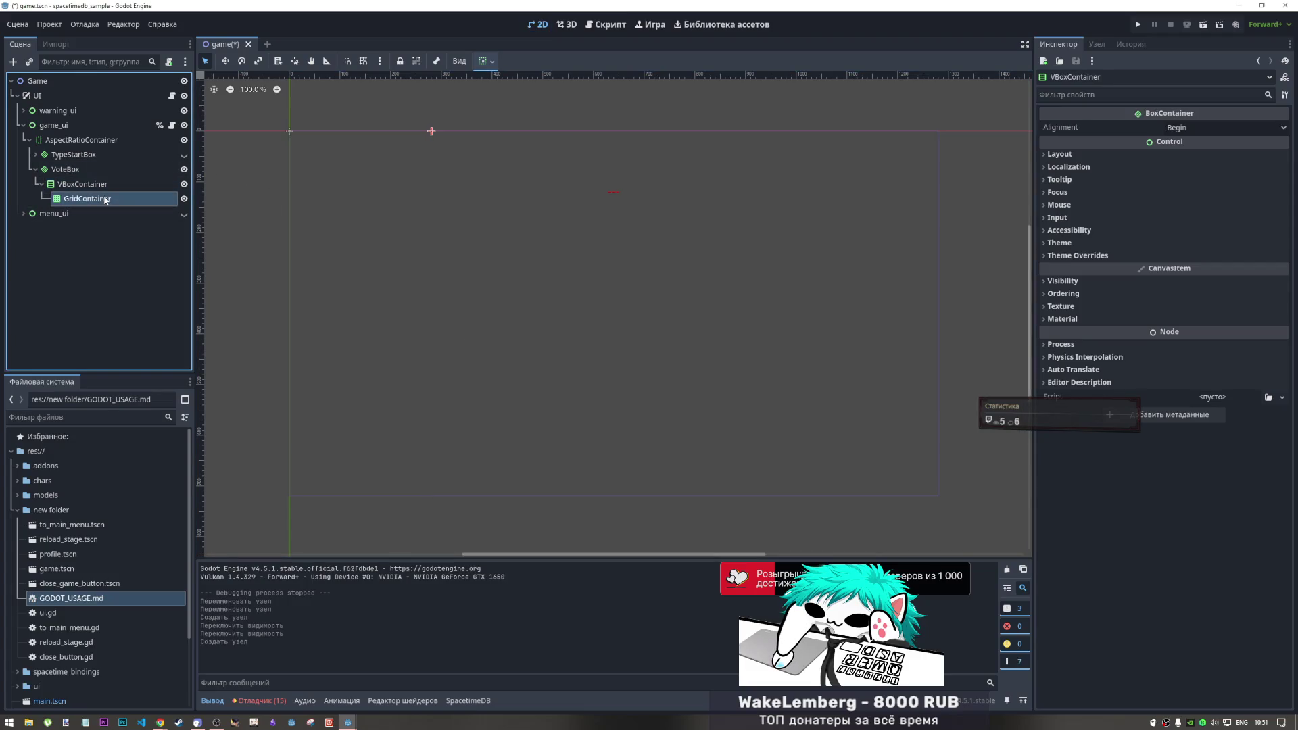
pyautogui.click(105, 190)
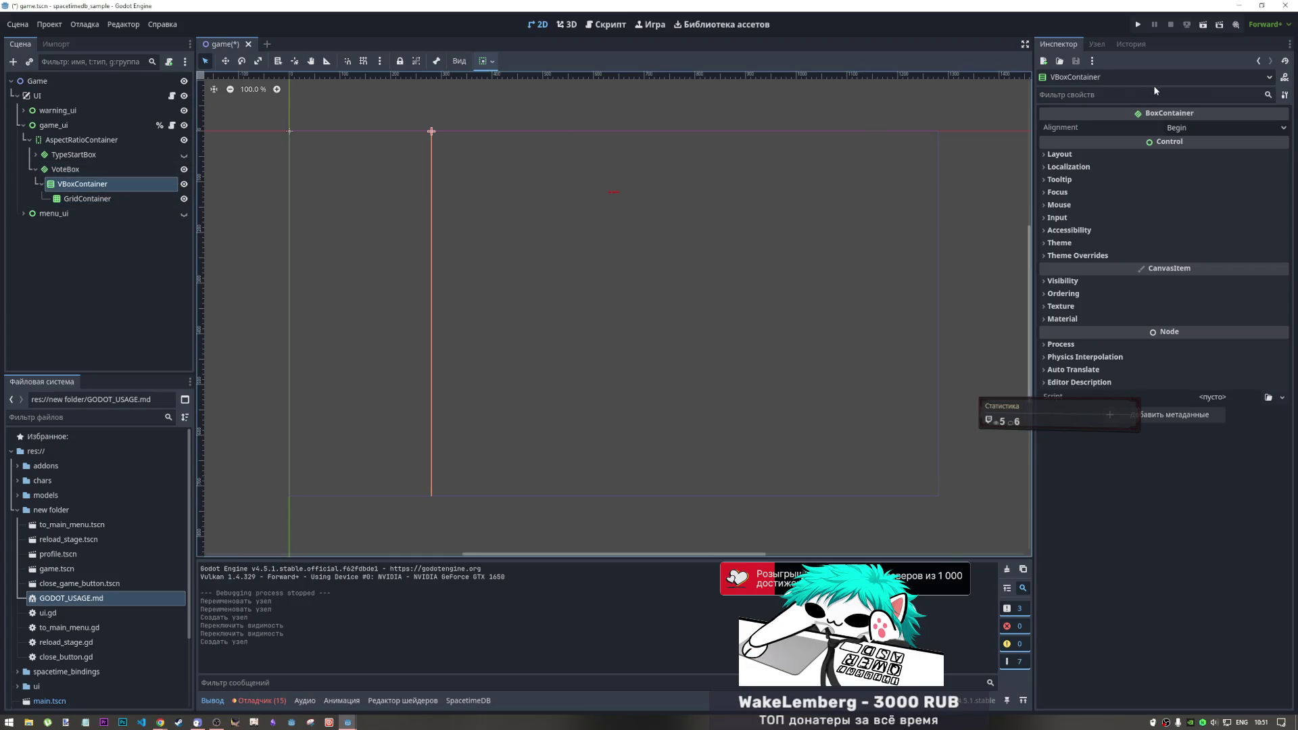
# Set VoteBox's alignment to Center and enable Vertical
pyautogui.click(74, 169)
pyautogui.click(1241, 130)
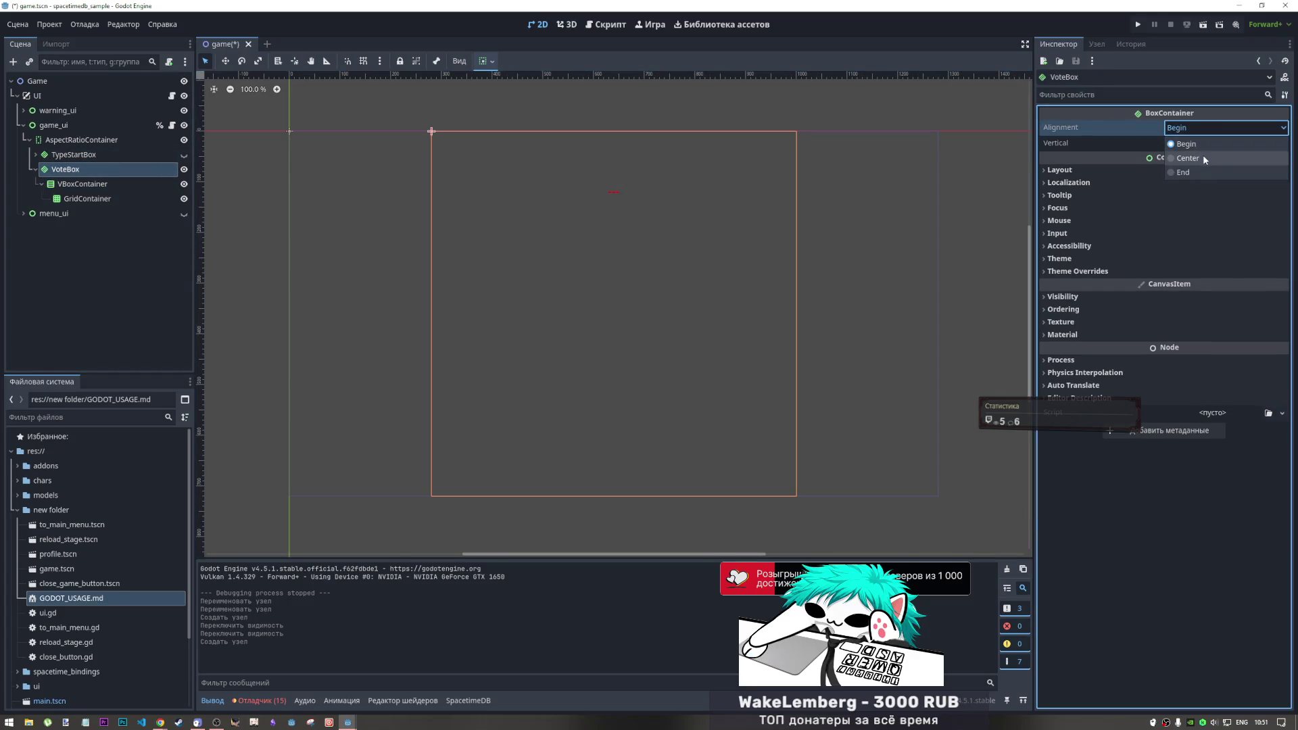
pyautogui.click(1203, 157)
pyautogui.click(1172, 143)
# Inspect the GridContainer node and start renaming it
pyautogui.click(99, 199)
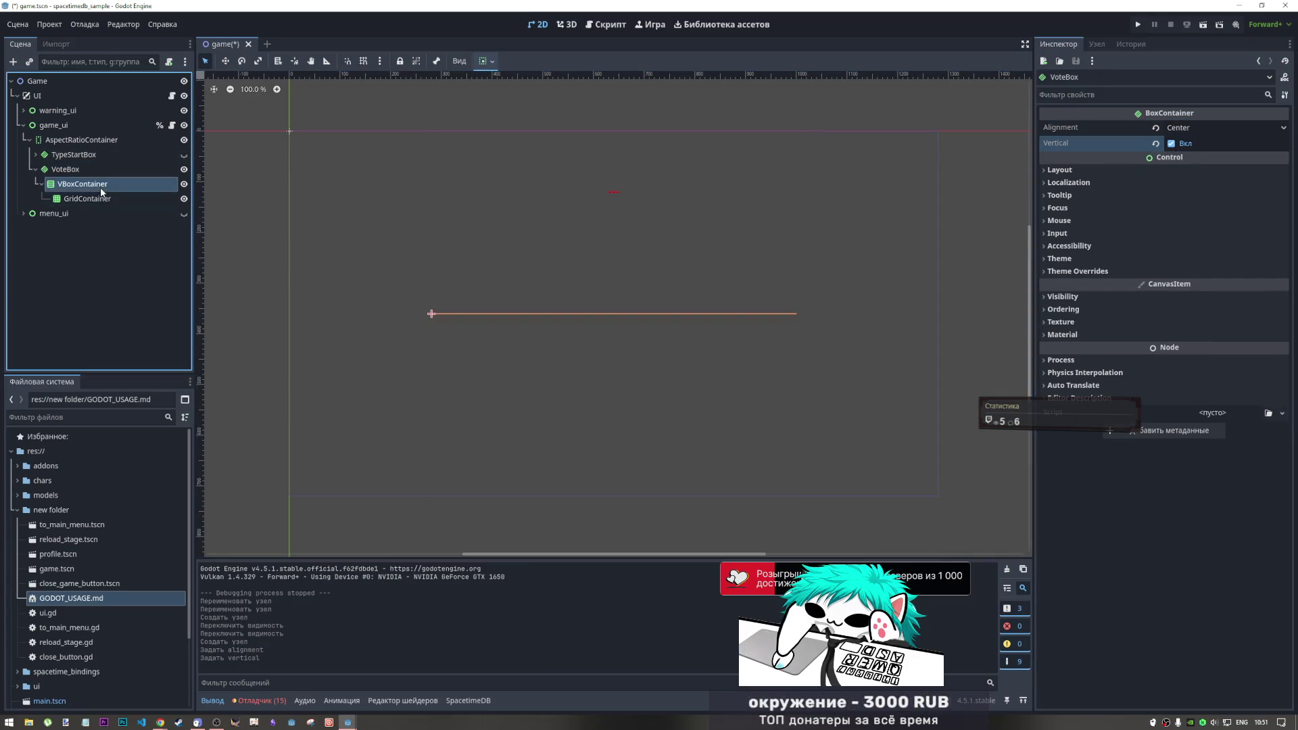
pyautogui.click(98, 184)
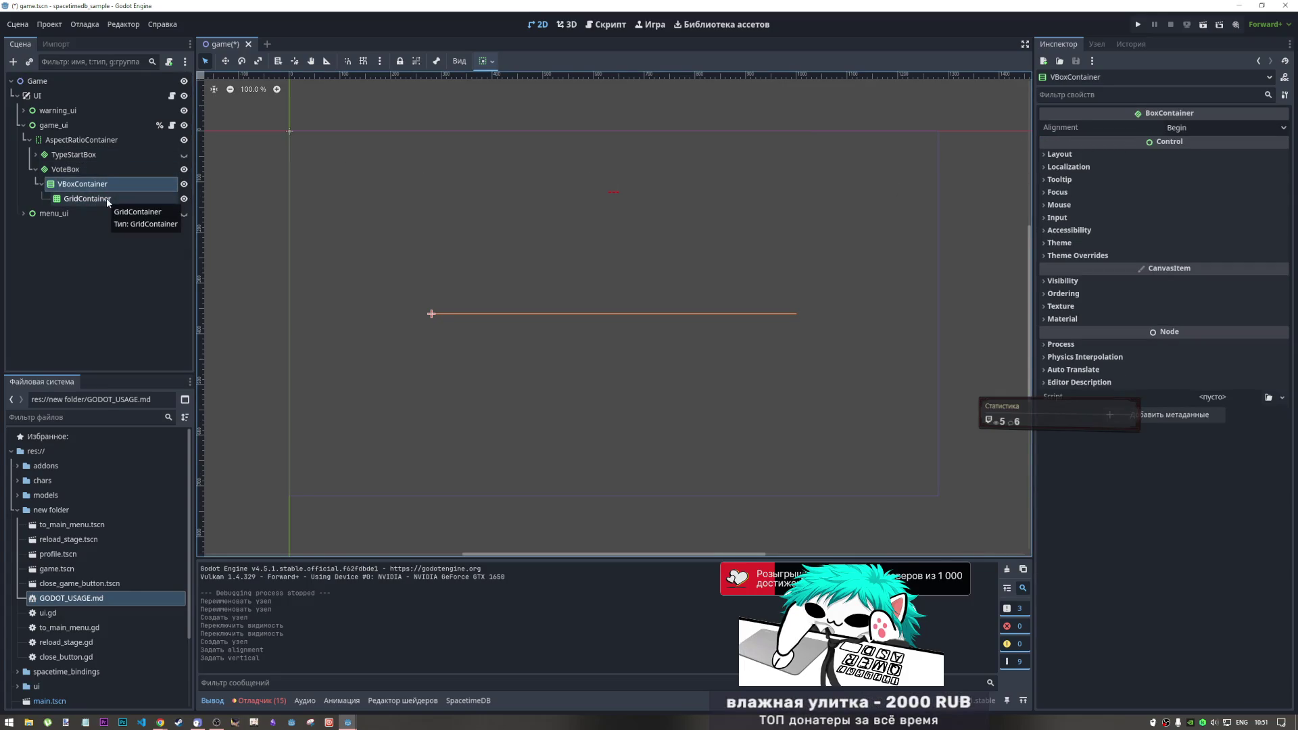
pyautogui.click(91, 199)
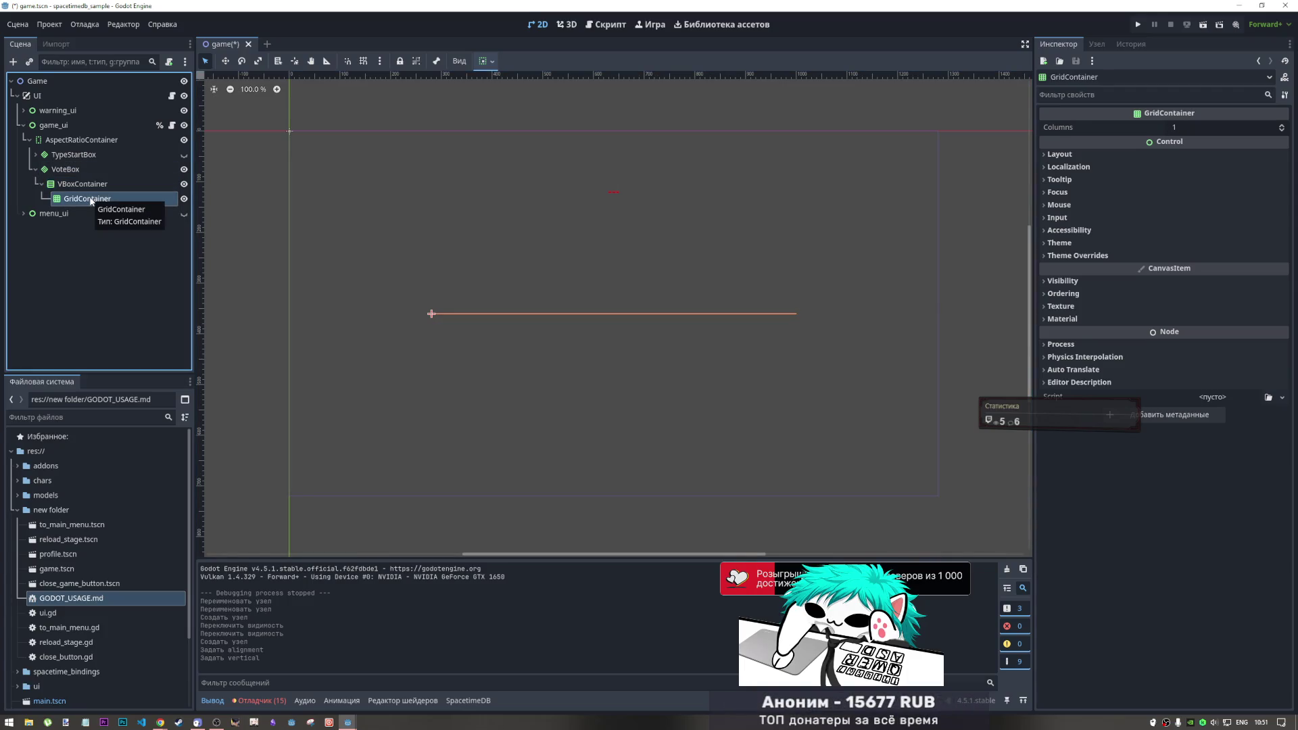
pyautogui.doubleClick(91, 199)
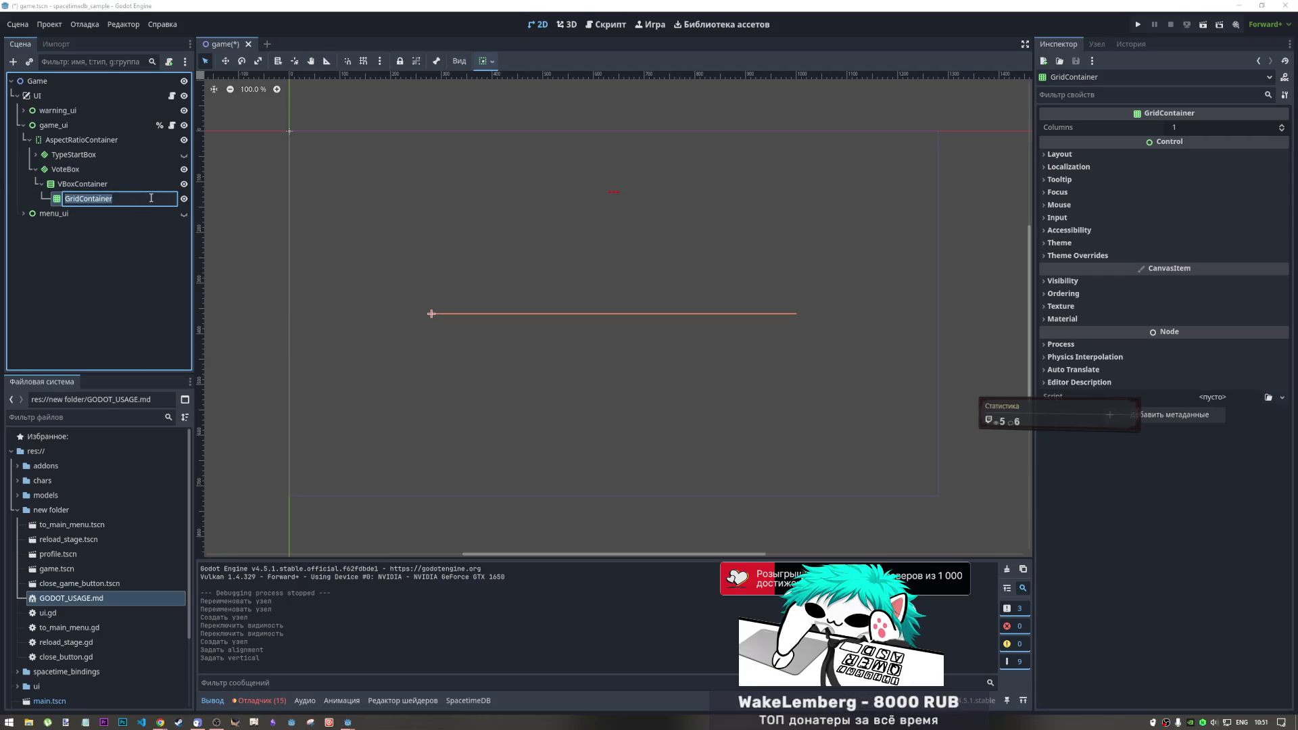
# Add a CheckBox child under VBoxContainer, found by searching 'check'
pyautogui.rightClick(103, 183)
pyautogui.click(122, 192)
pyautogui.write('check')
pyautogui.click(720, 263)
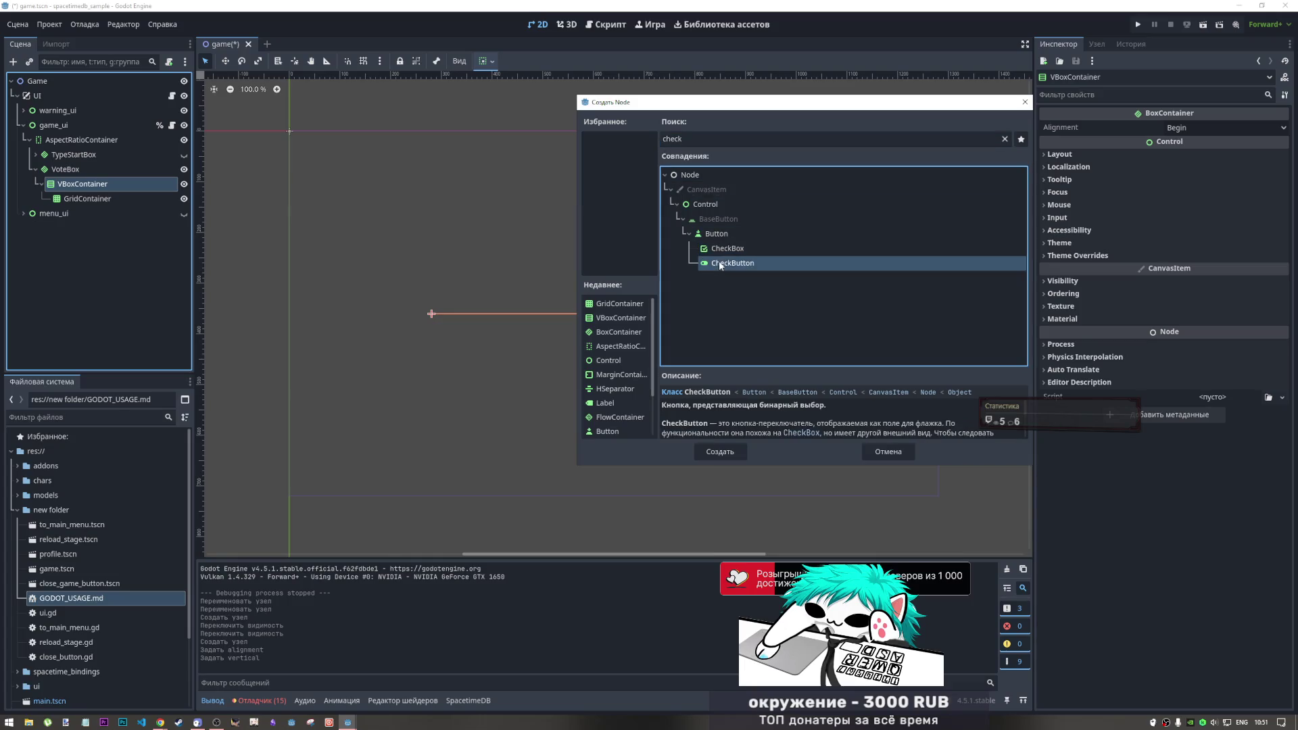
pyautogui.click(728, 249)
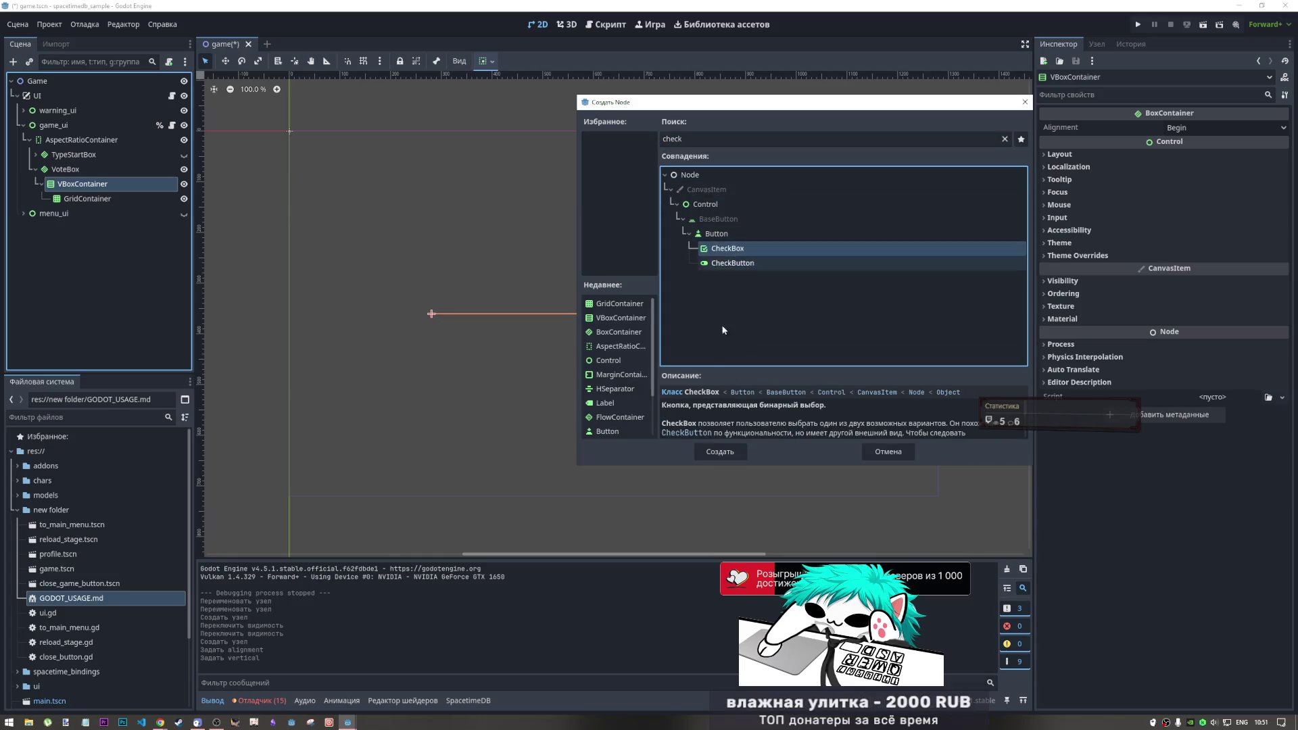
pyautogui.click(720, 452)
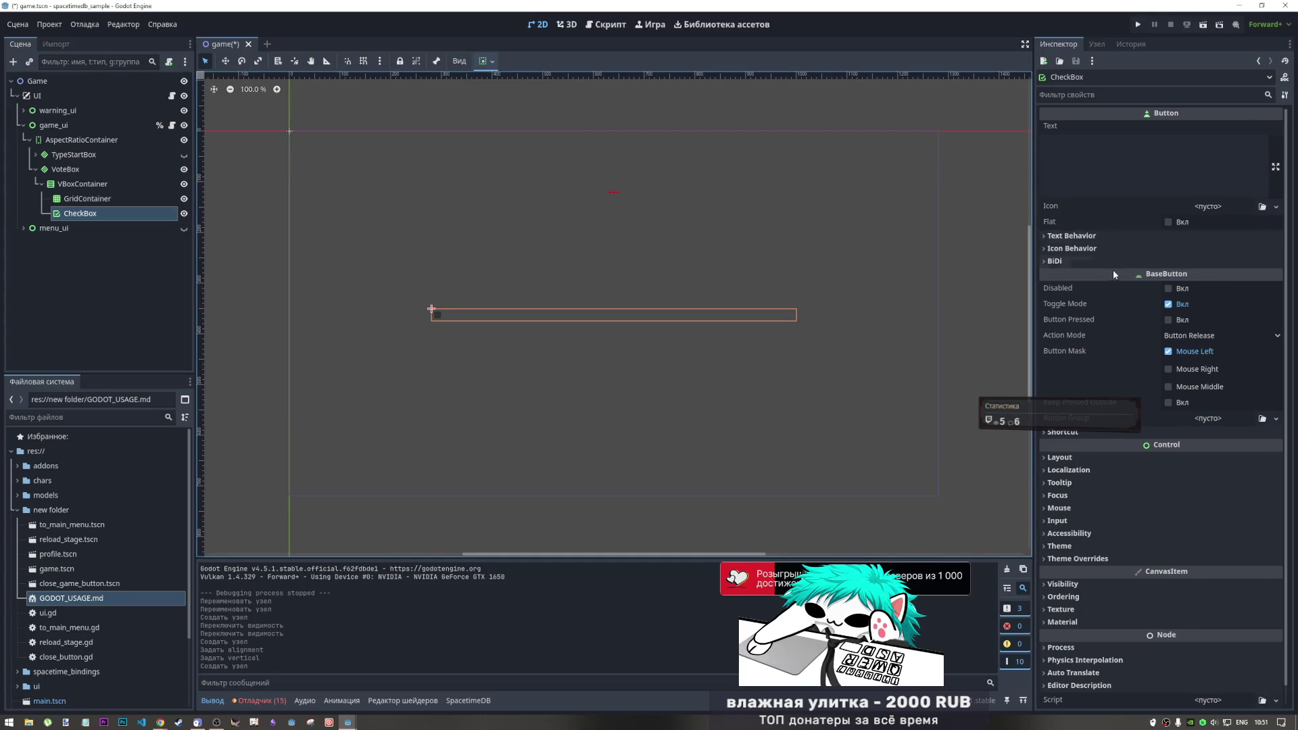
# Type 1231 as the CheckBox's label, then erase it to leave the text empty
pyautogui.click(1109, 180)
pyautogui.write('1231')
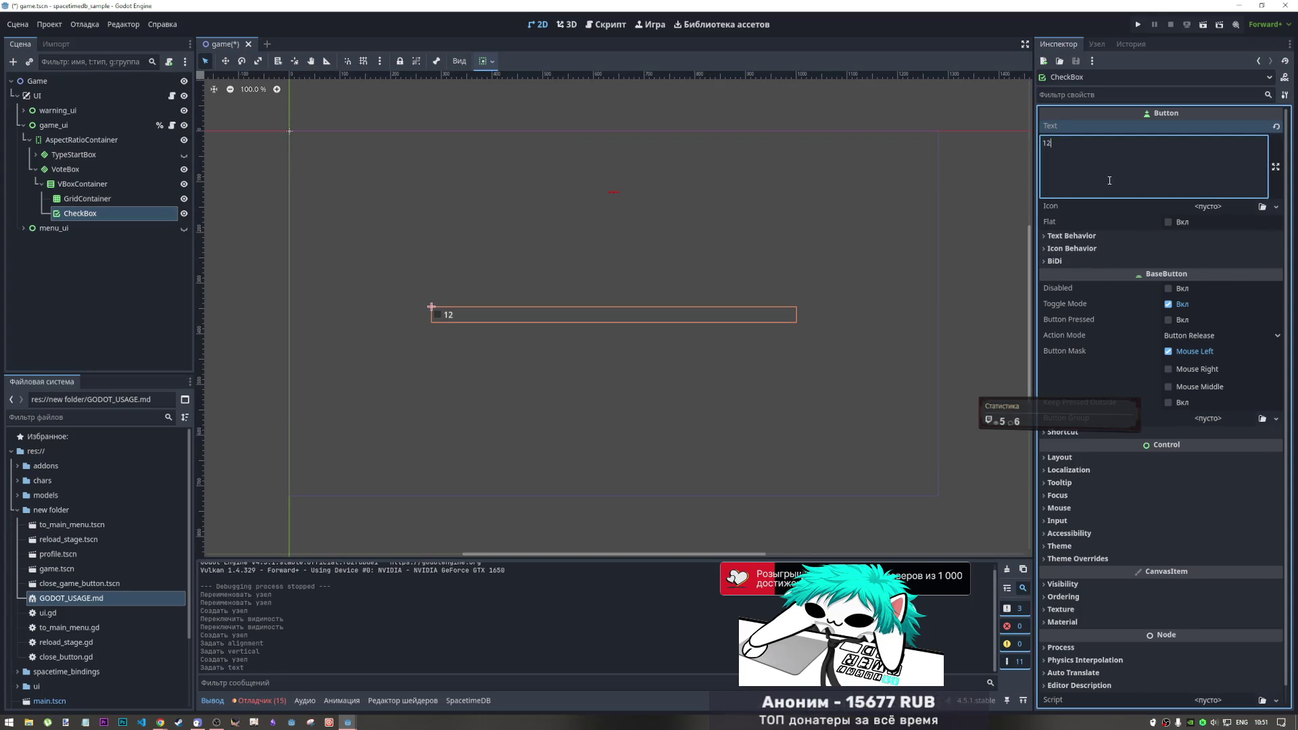
pyautogui.press('BackSpace')
pyautogui.press('BackSpace')
pyautogui.press('BackSpace')
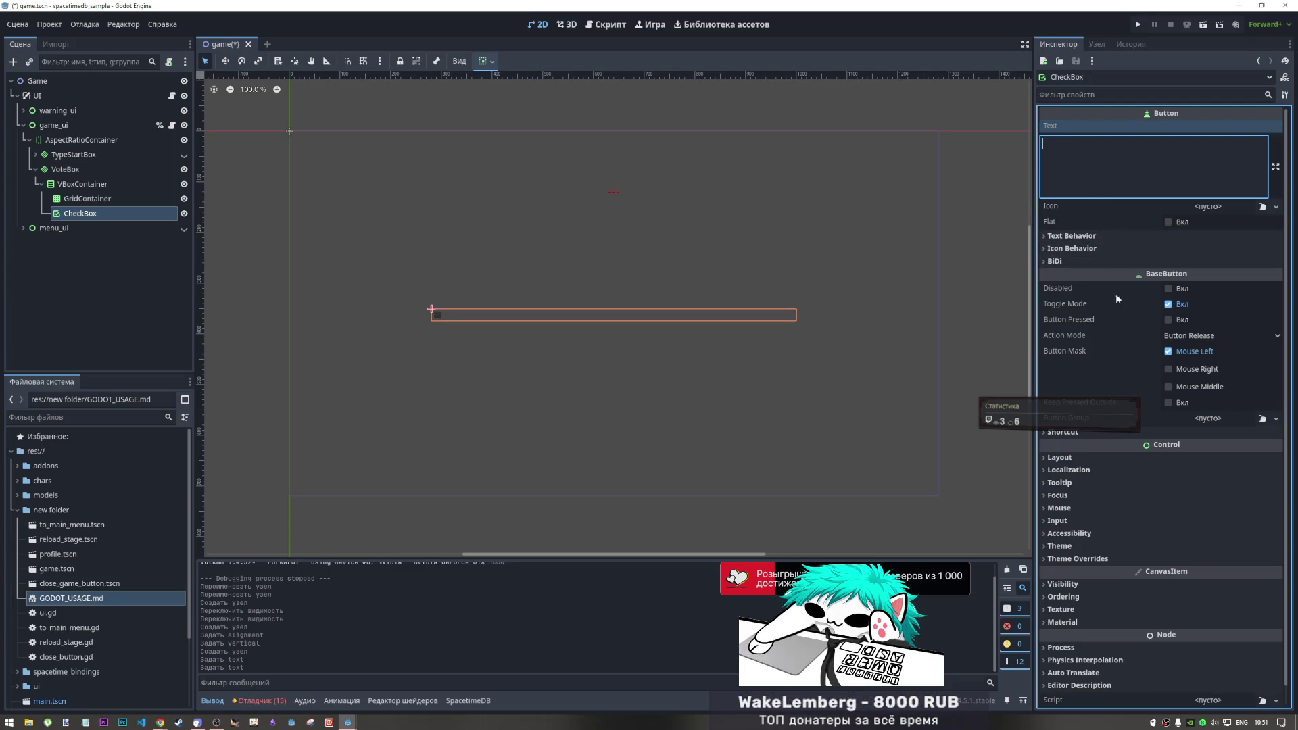
pyautogui.rightClick(81, 184)
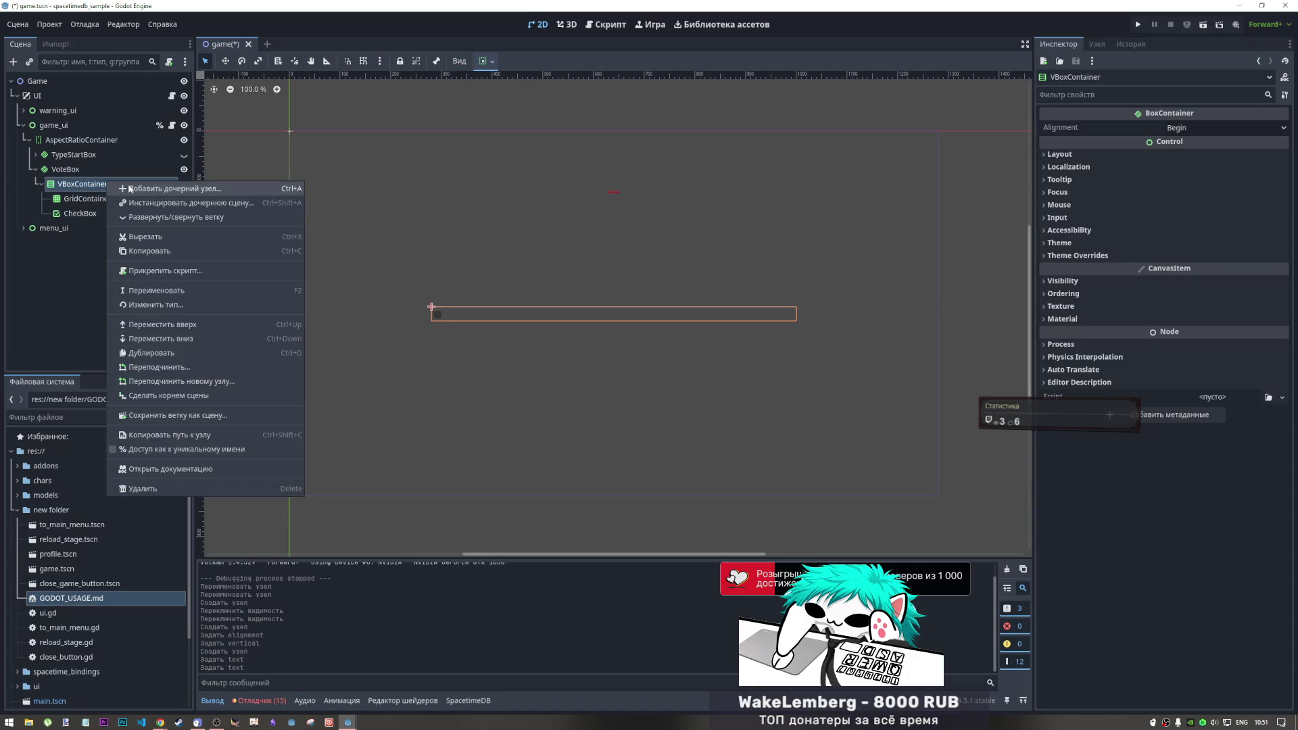
# Add a CheckButton under VBoxContainer and set its text to 123123
pyautogui.click(203, 190)
pyautogui.click(743, 263)
pyautogui.click(720, 452)
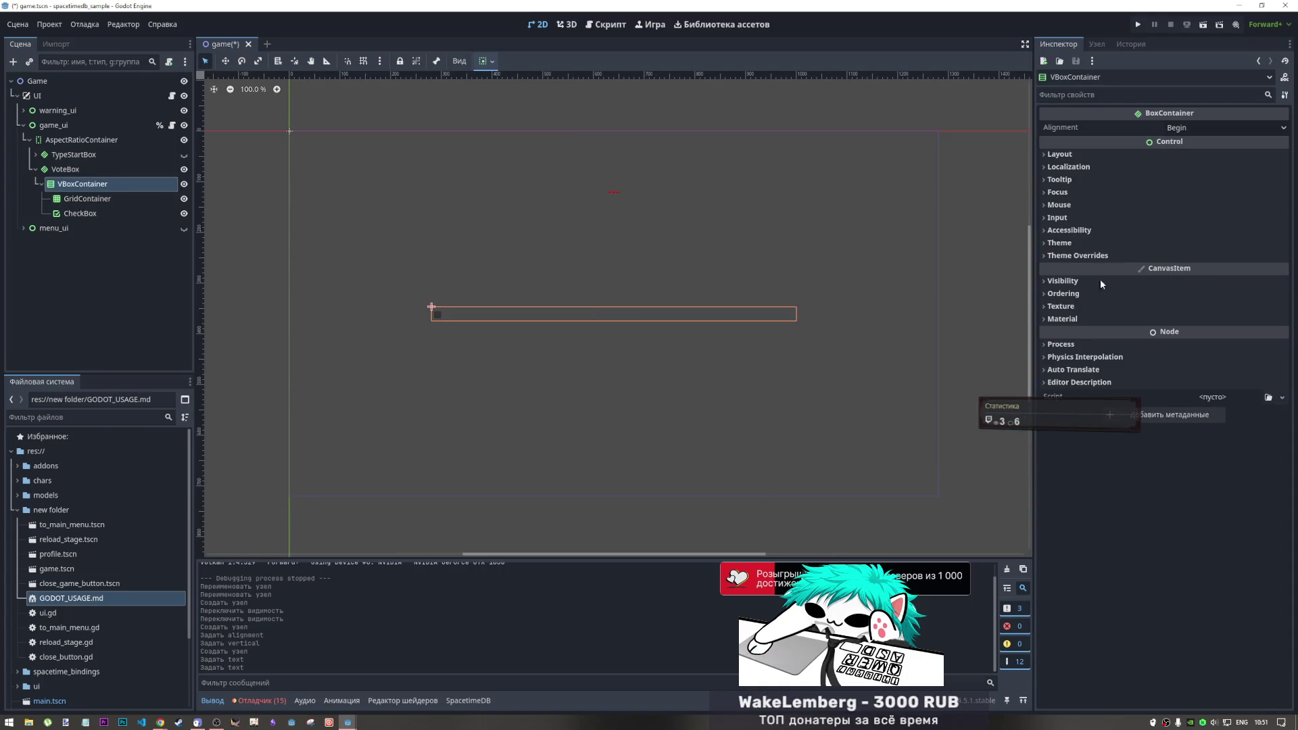
pyautogui.click(1088, 152)
pyautogui.write('123123')
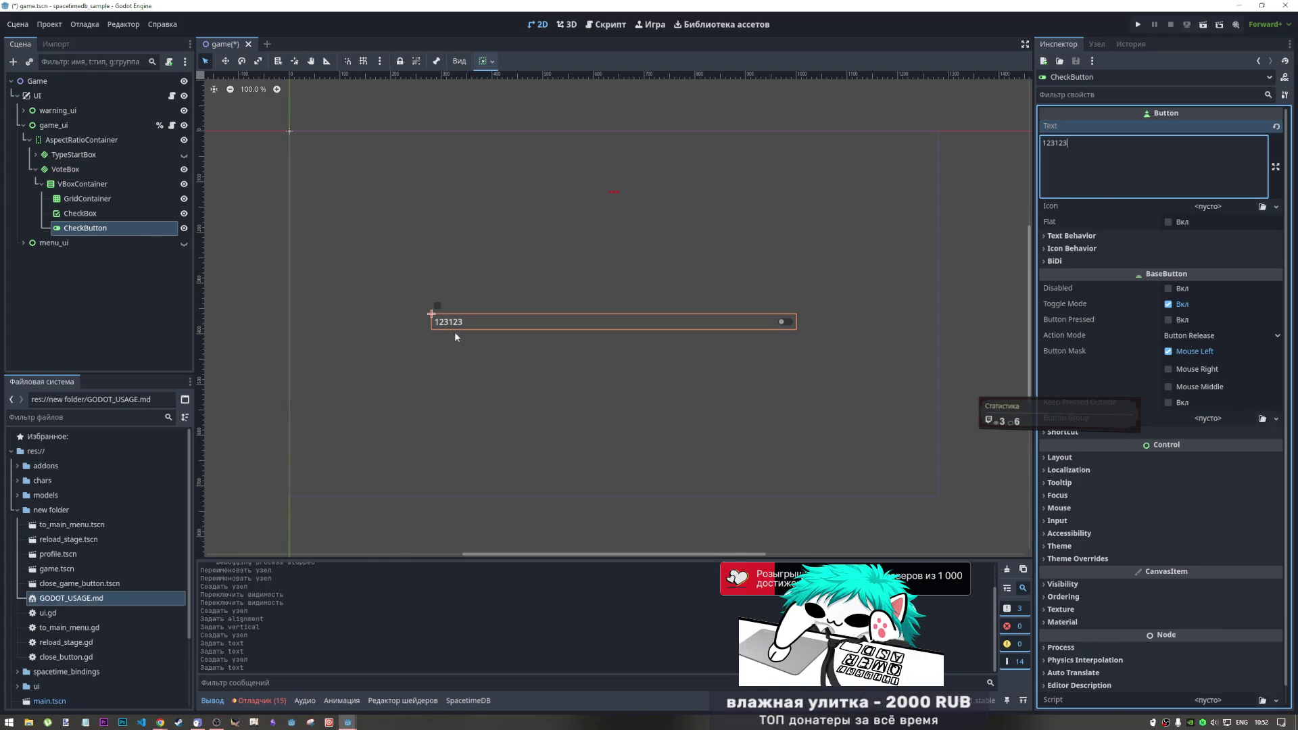
pyautogui.click(446, 305)
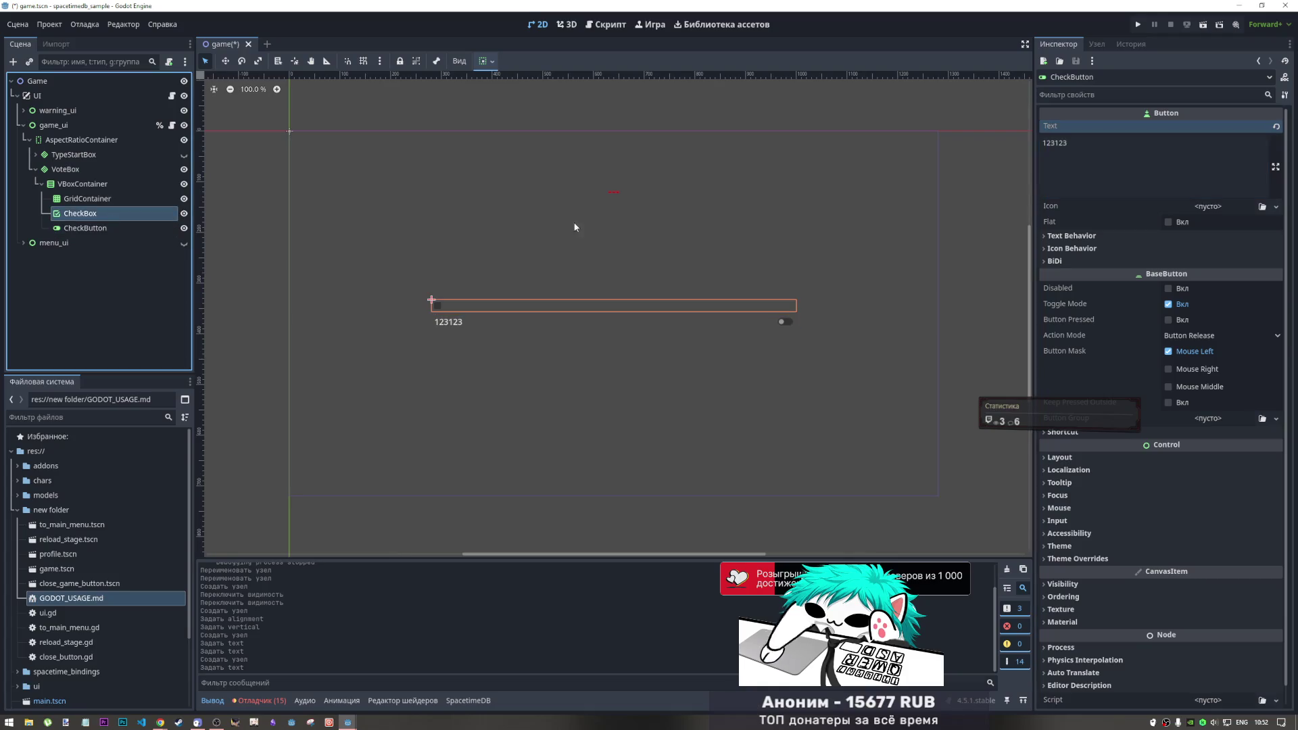
# Set the CheckBox's label text to 123
pyautogui.click(1138, 246)
pyautogui.click(1137, 236)
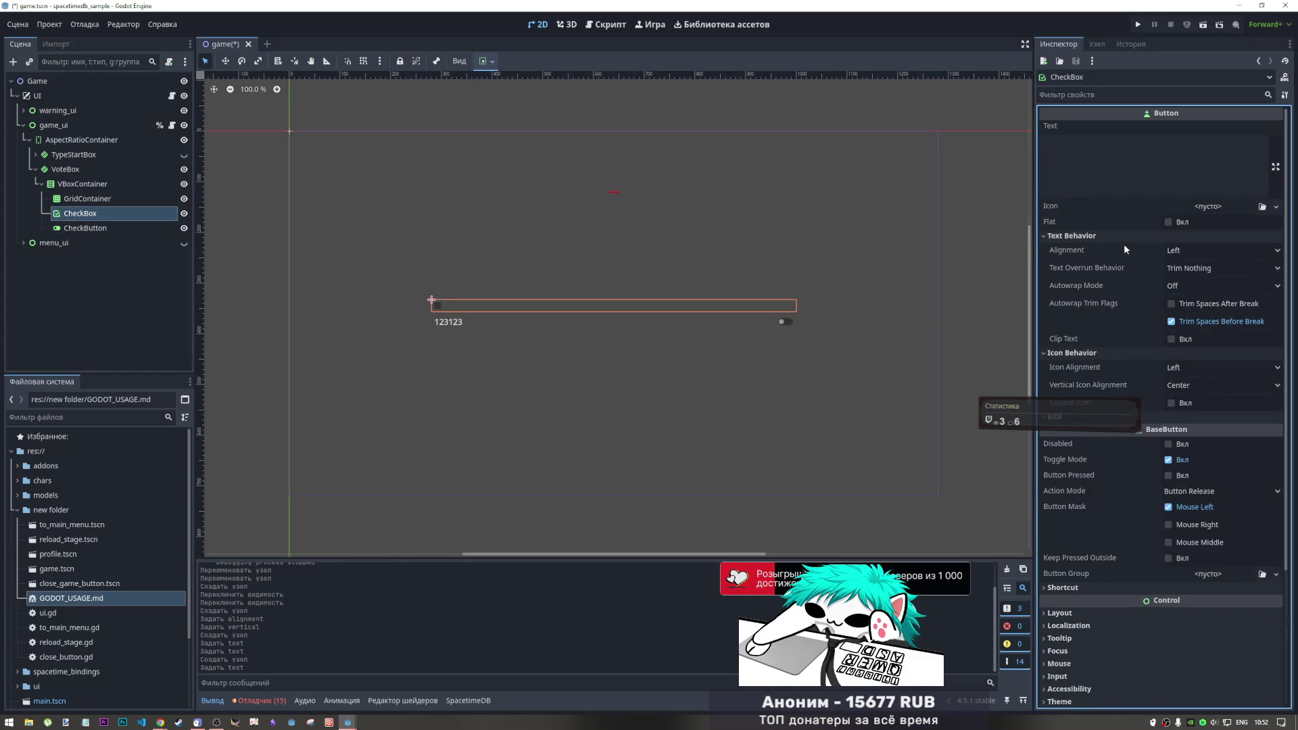
pyautogui.click(1090, 353)
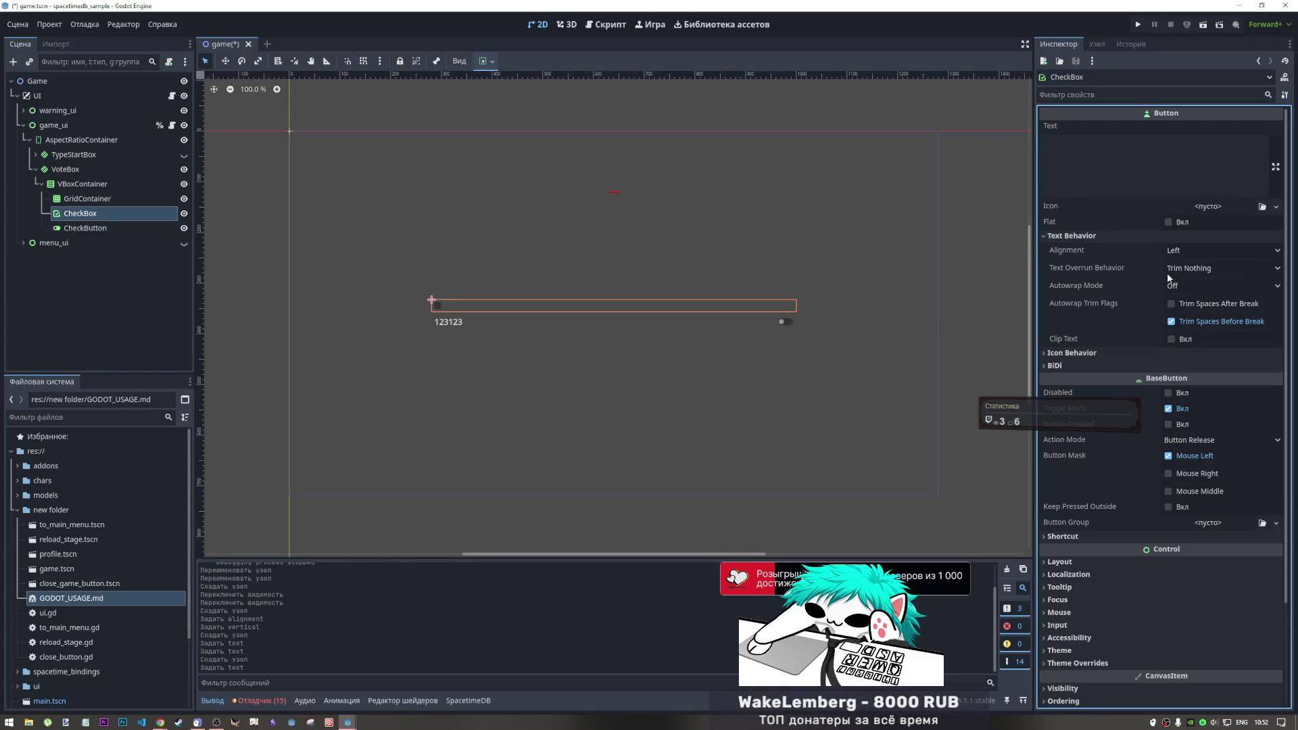
pyautogui.click(1145, 177)
pyautogui.write('123')
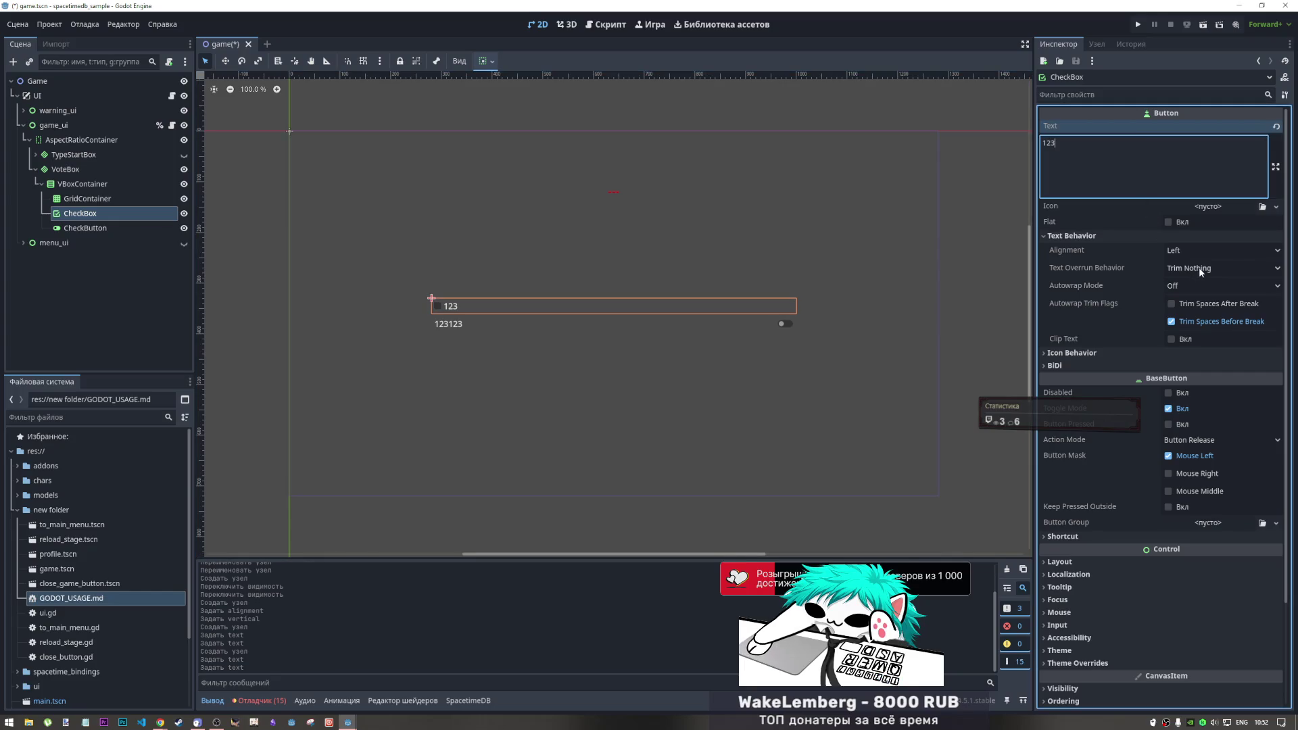
# Try the CheckBox's overrun, Arbitrary/Word autowrap and Center alignment options, then revert to defaults and Left
pyautogui.click(1199, 266)
pyautogui.click(1194, 283)
pyautogui.click(1194, 286)
pyautogui.click(1184, 318)
pyautogui.click(1188, 287)
pyautogui.click(1183, 331)
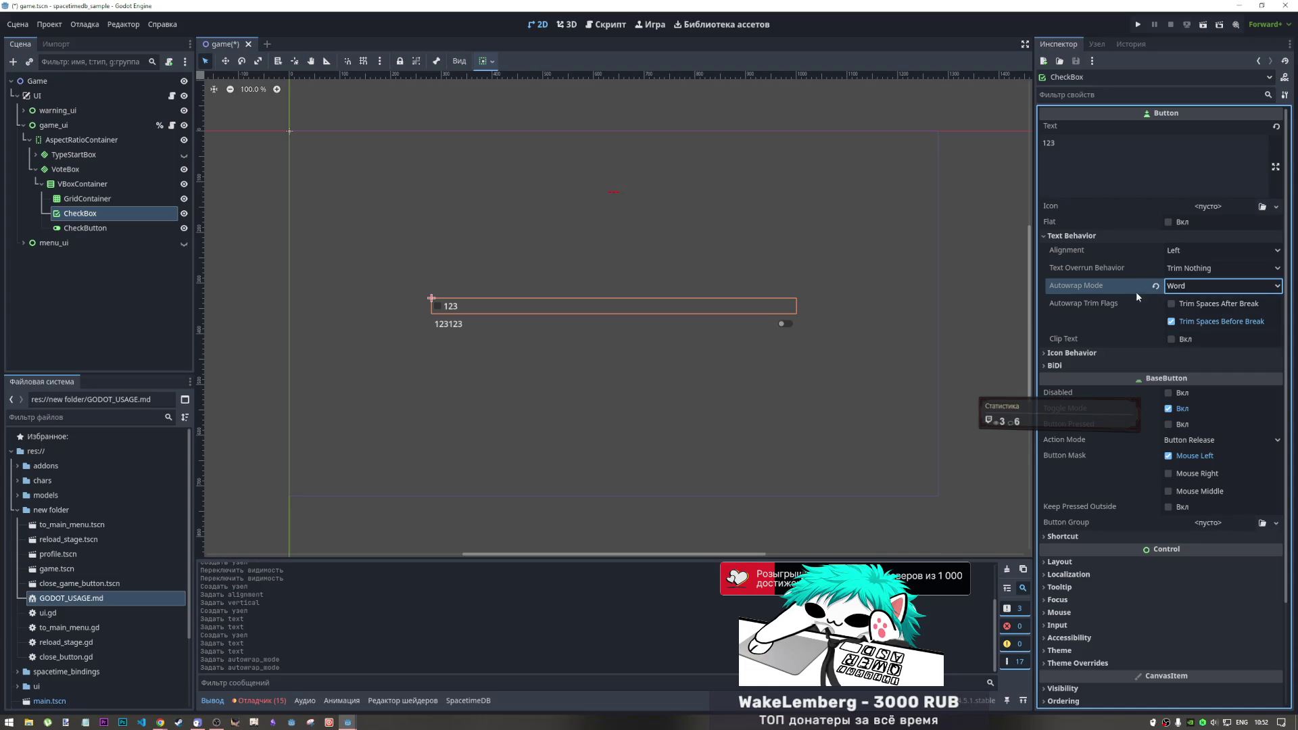
pyautogui.click(1156, 287)
pyautogui.click(1170, 268)
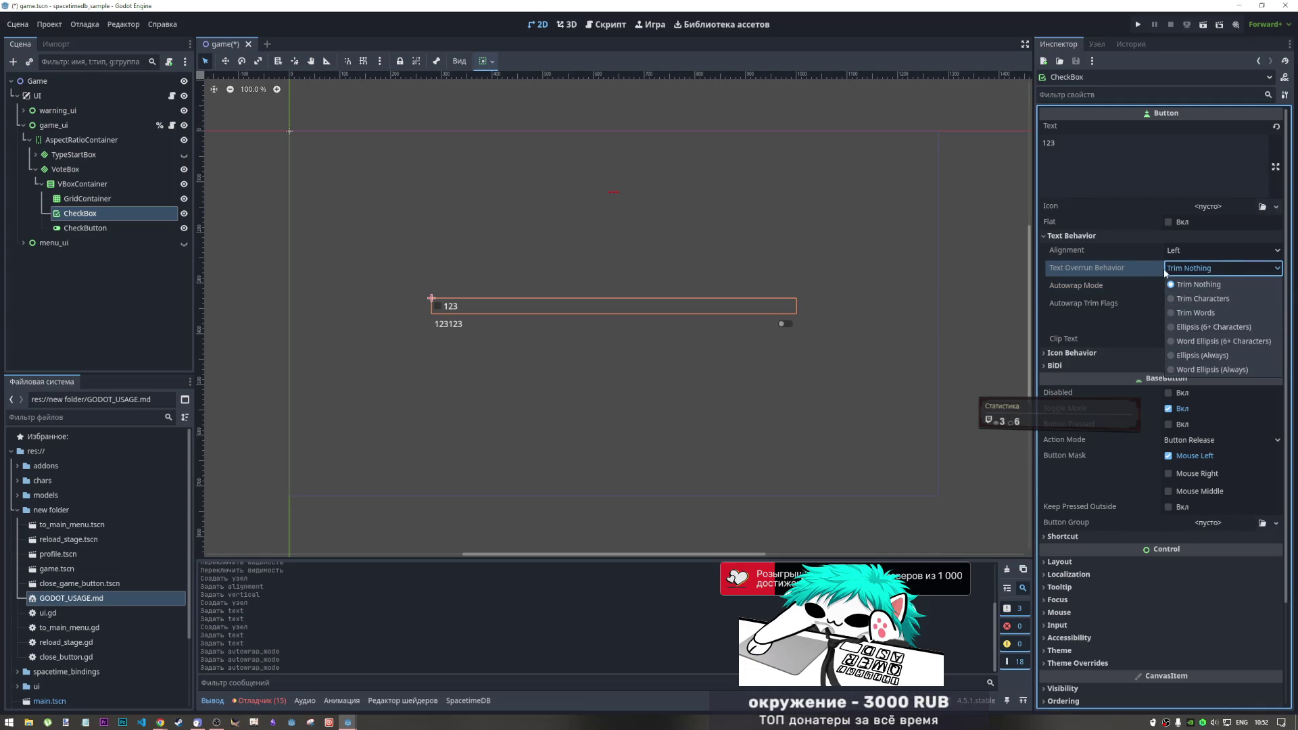
pyautogui.click(1169, 270)
pyautogui.click(1190, 251)
pyautogui.click(1190, 281)
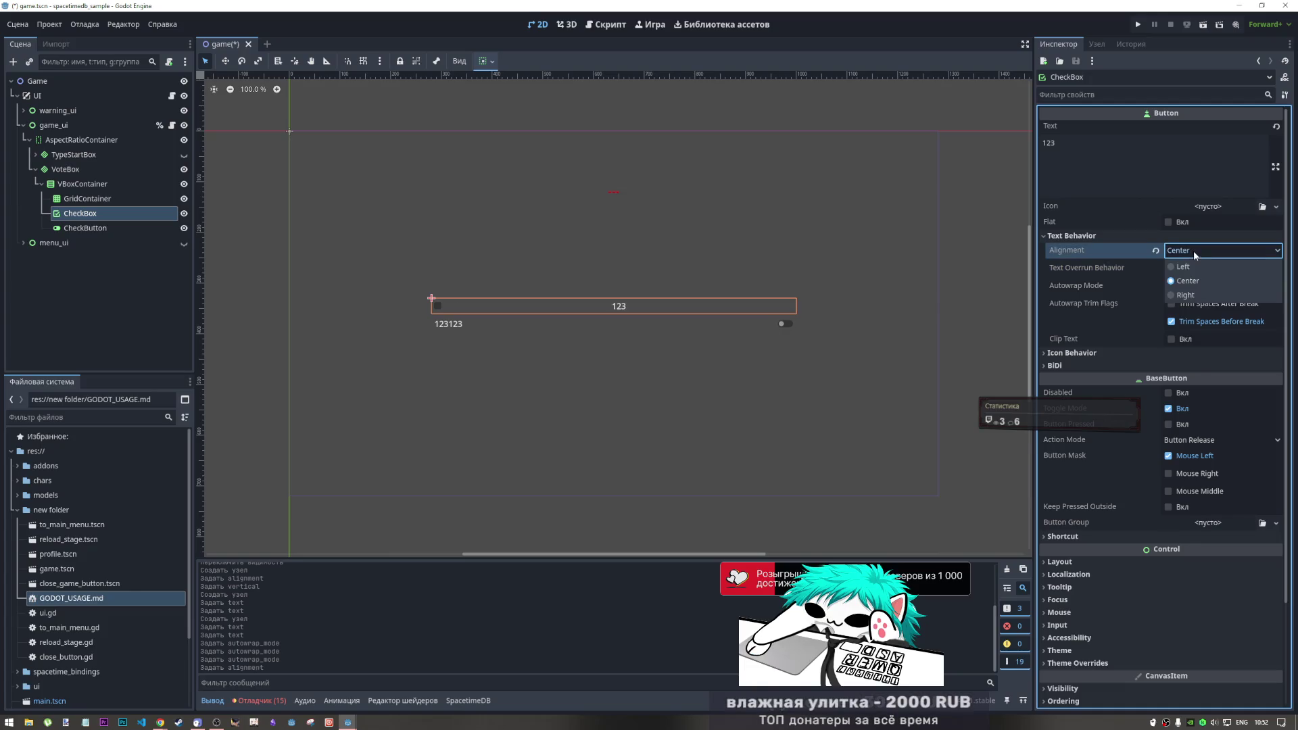
pyautogui.click(1157, 250)
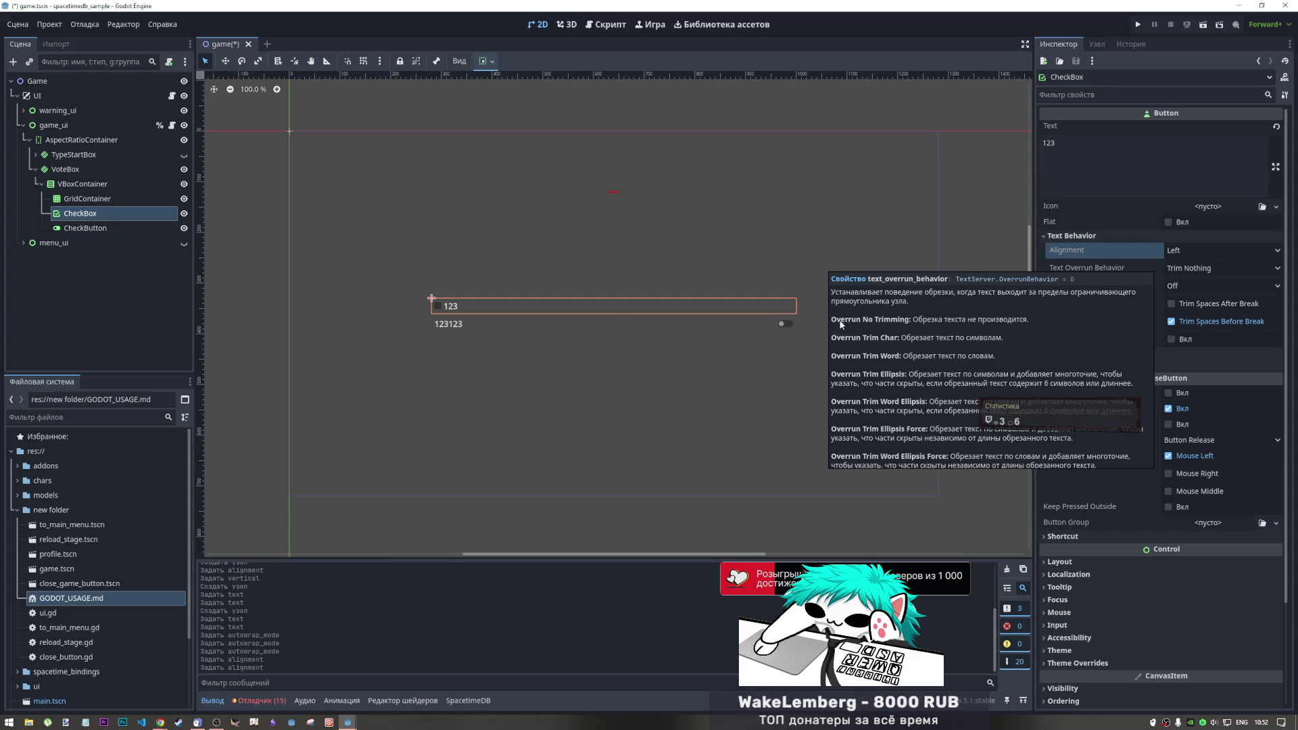
# Delete the CheckButton labelled 123123 from the scene tree
pyautogui.click(490, 327)
pyautogui.click(85, 230)
pyautogui.press('Delete')
pyautogui.press('Return')
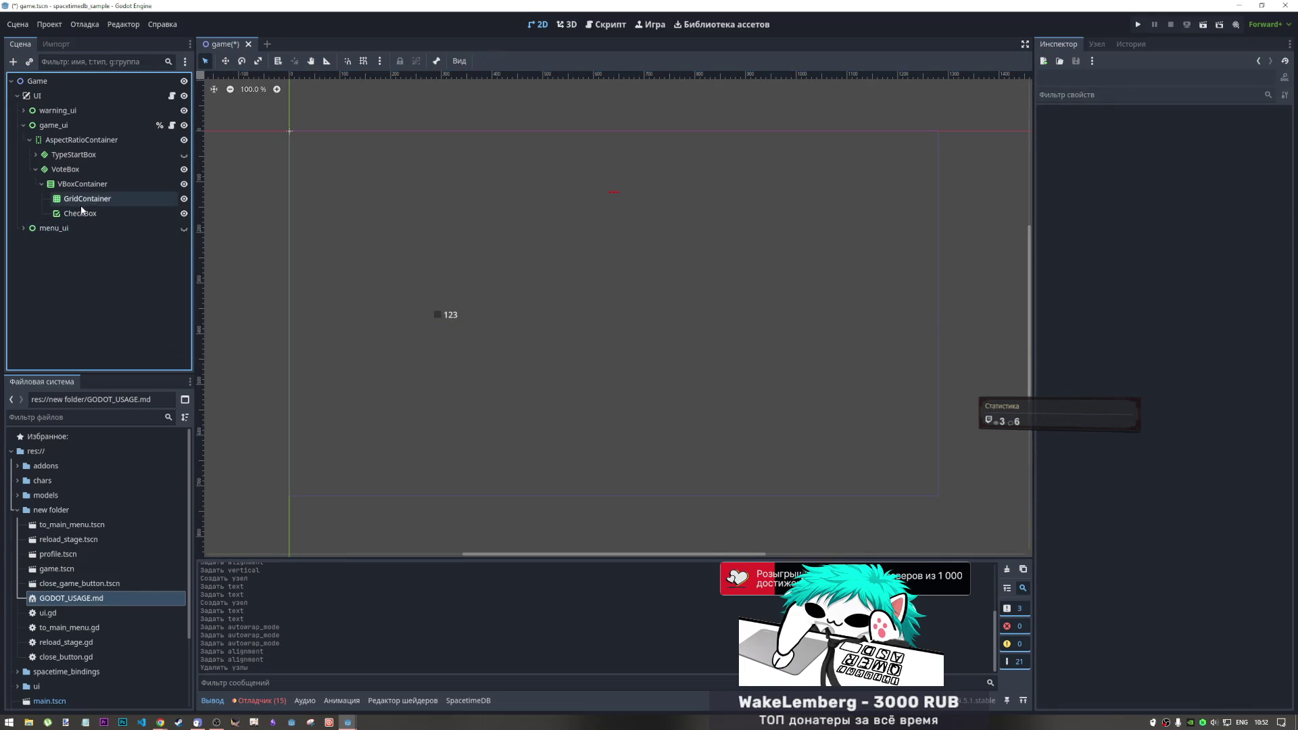
# Browse the CheckBox's signals, pick toggled(toggled_on: bool), and switch to the reload_stage.gd script
pyautogui.click(80, 213)
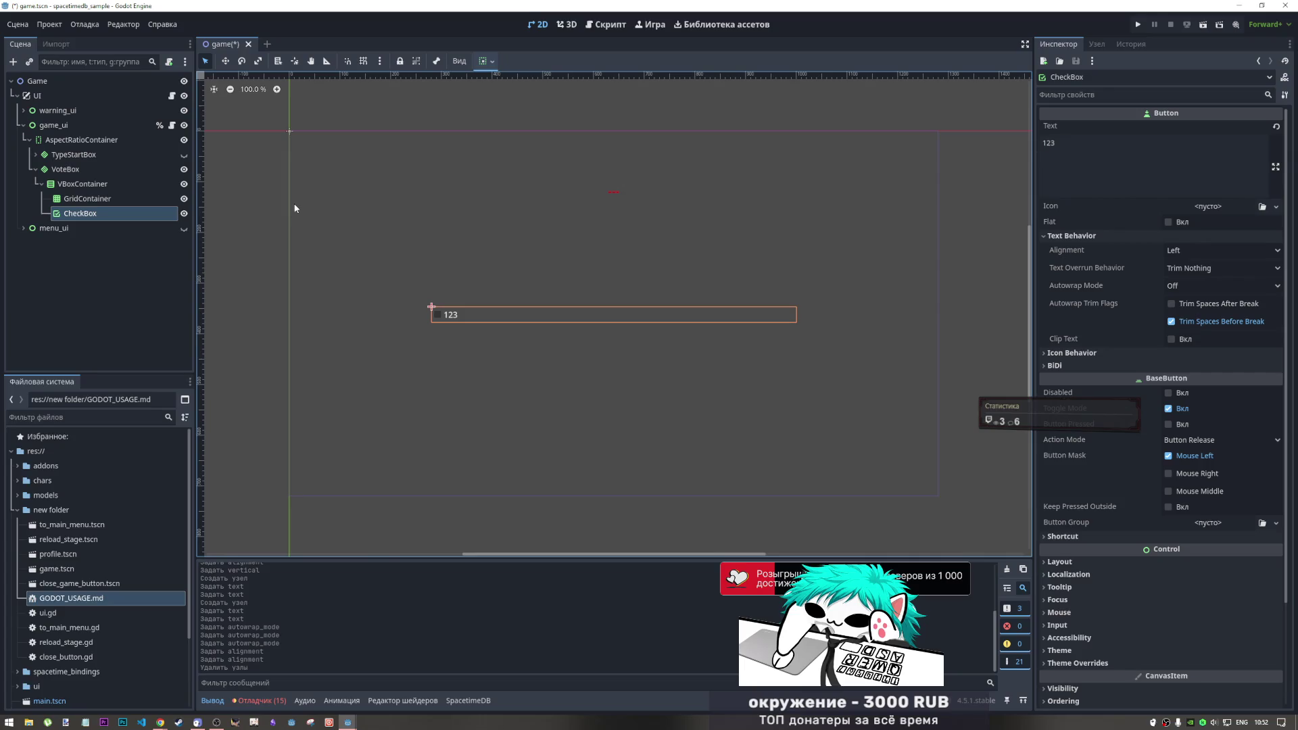
pyautogui.click(1097, 45)
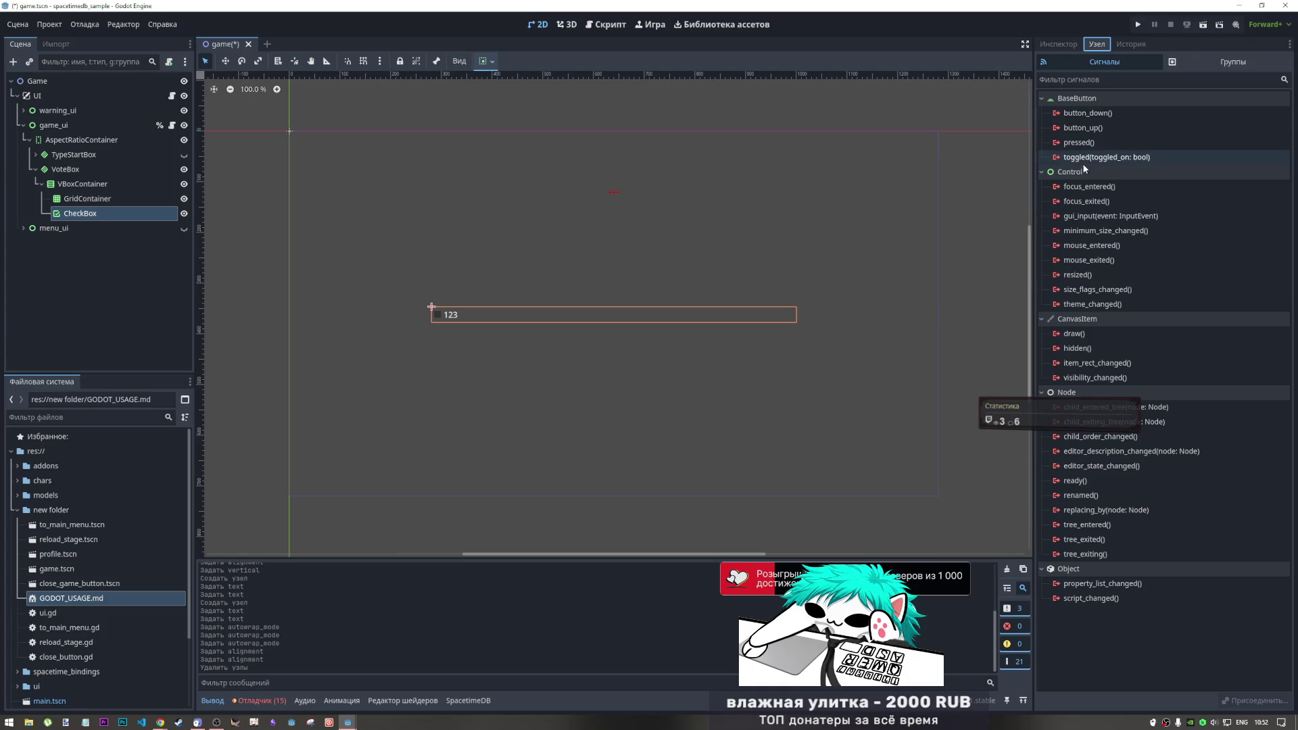
pyautogui.click(1067, 45)
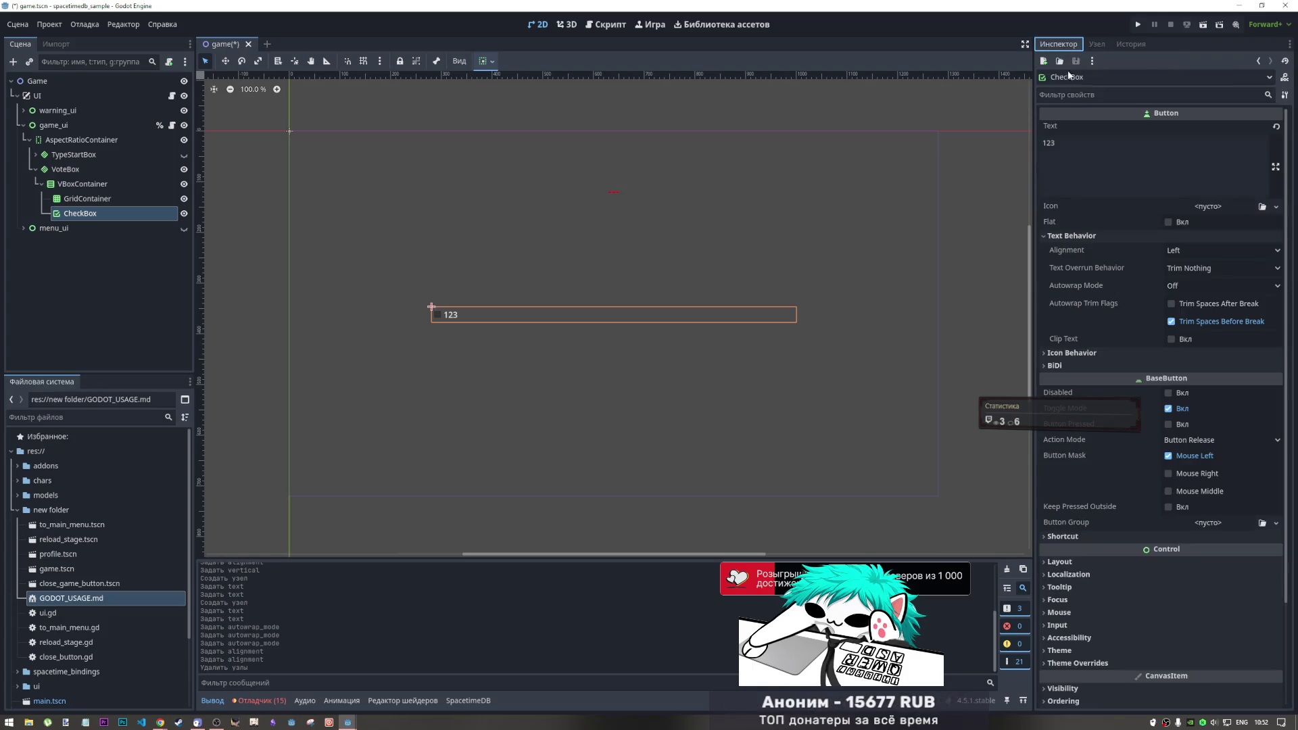
pyautogui.scroll(-1, 1079, 325)
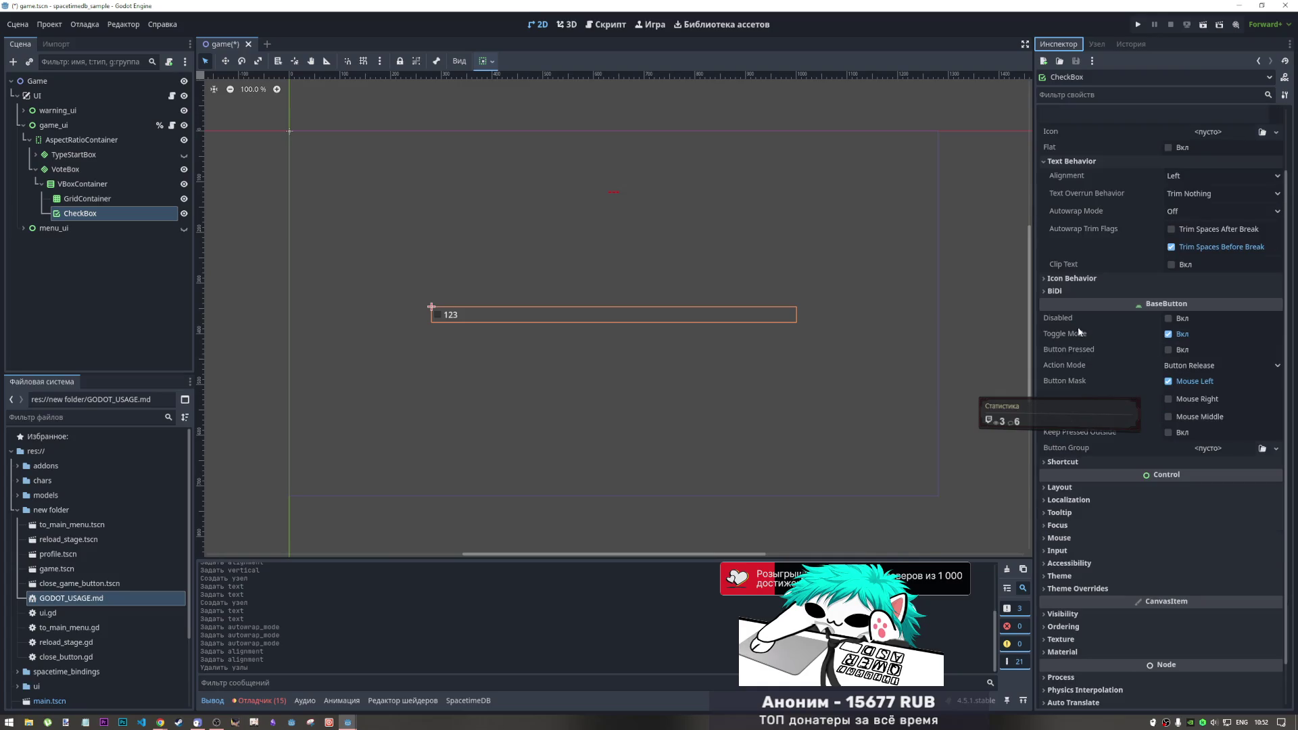
pyautogui.click(1097, 45)
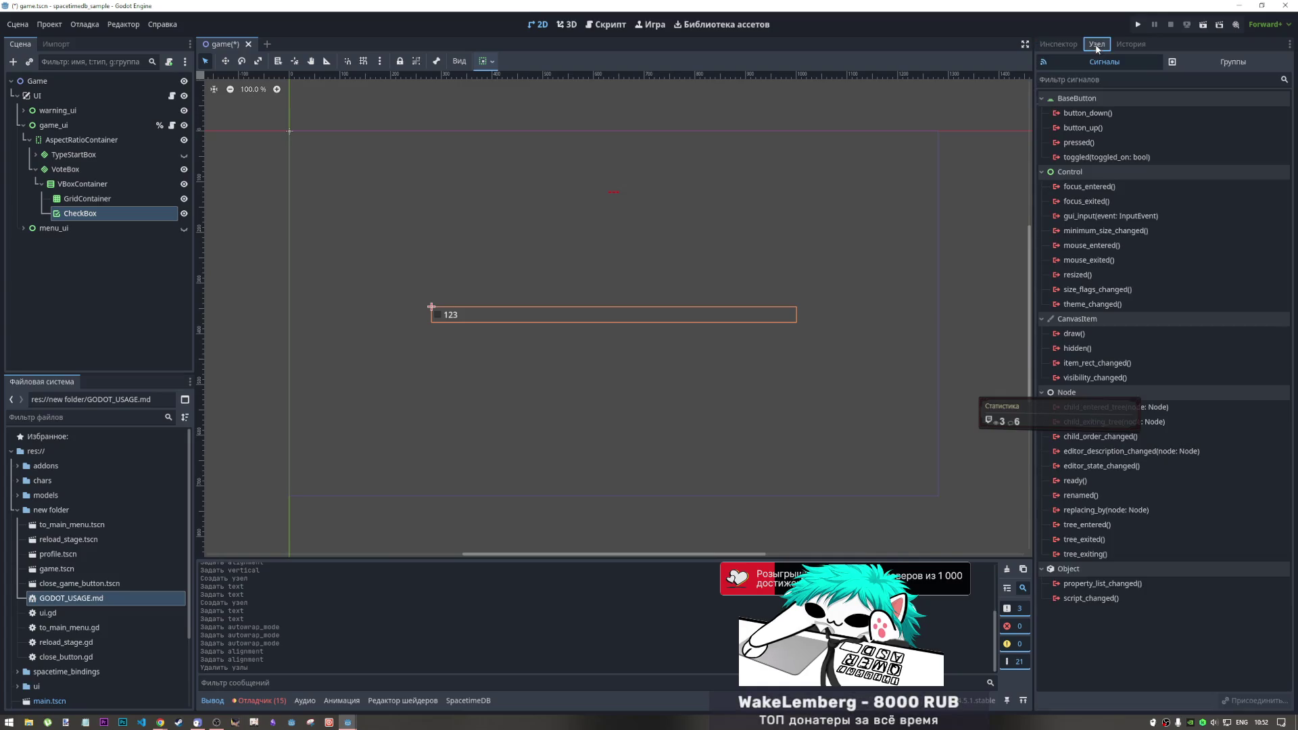
pyautogui.moveTo(1069, 161)
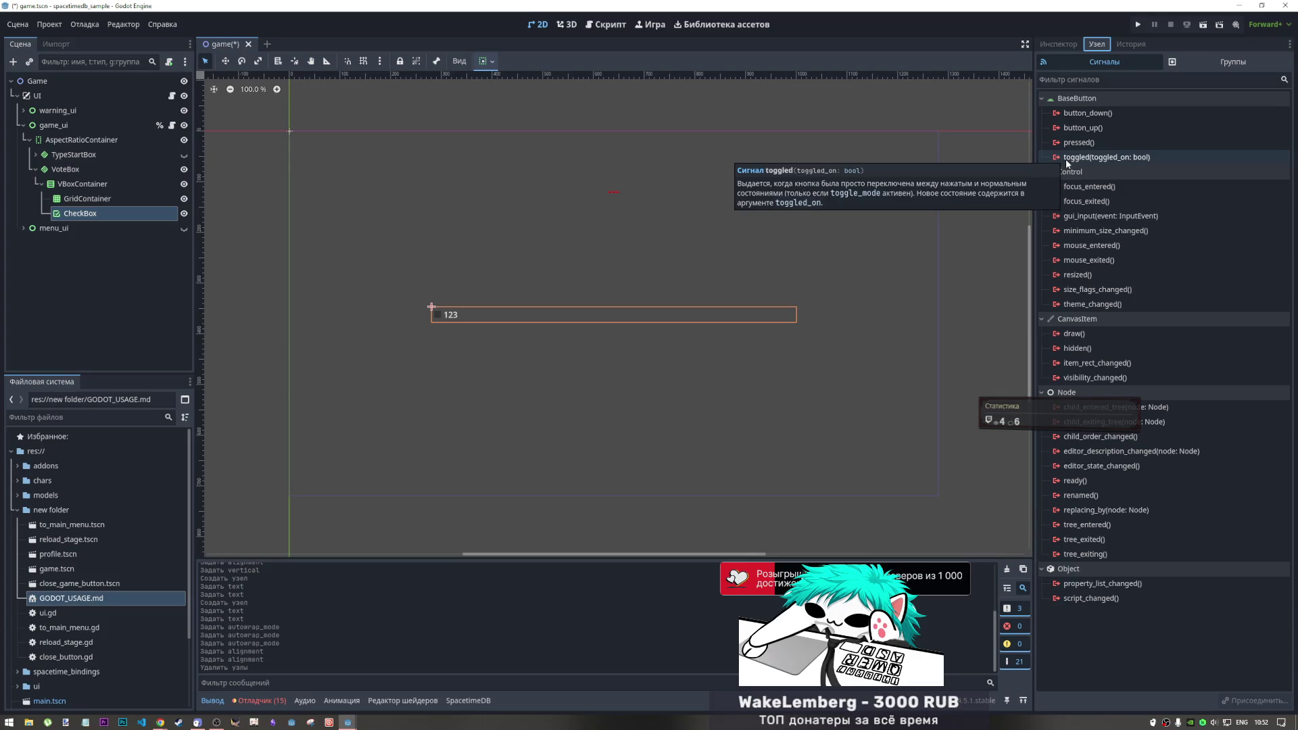
pyautogui.click(1080, 161)
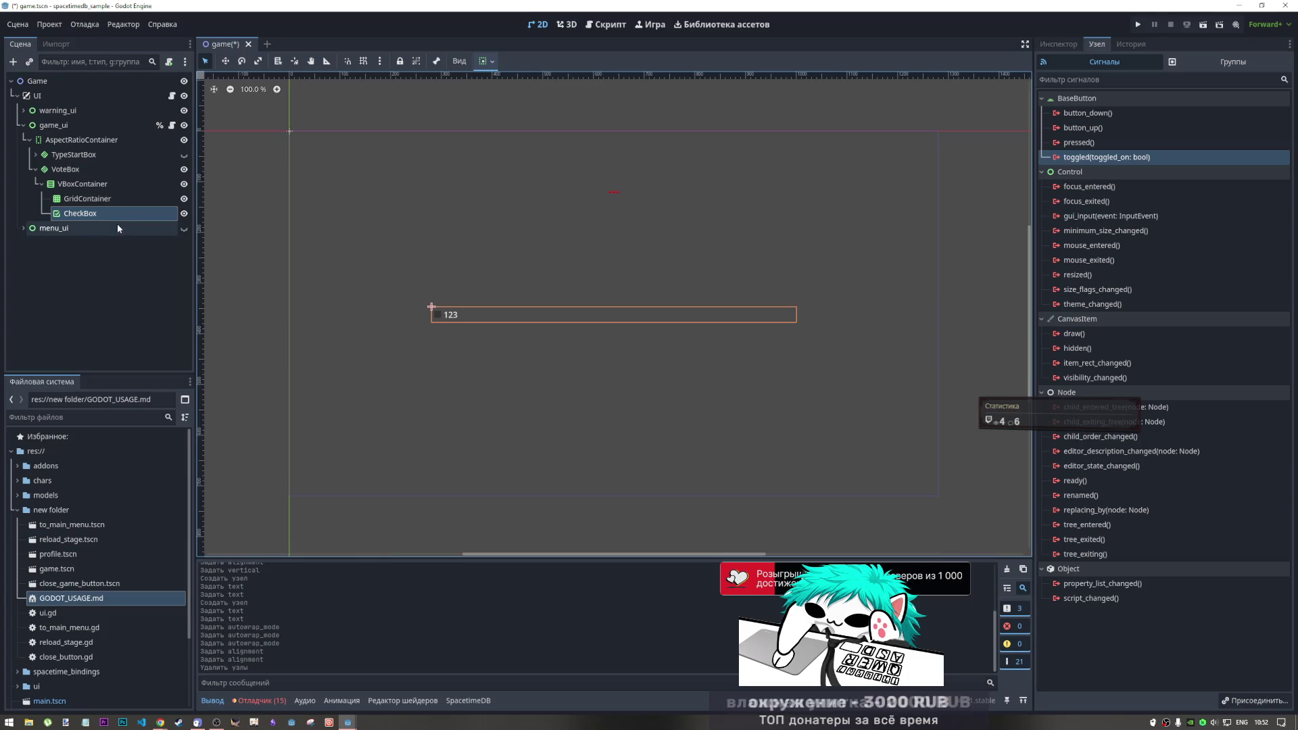
pyautogui.click(591, 27)
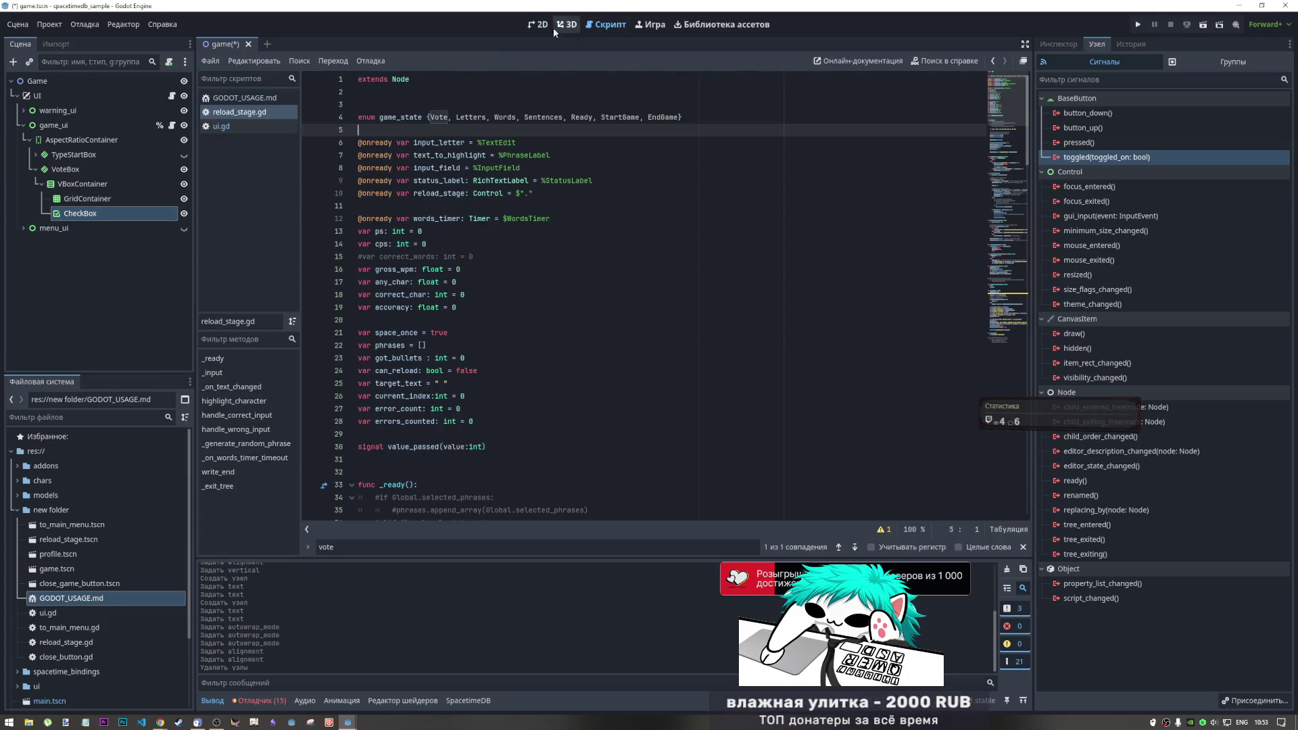
# Back in the 2D view, duplicate the CheckBox, then undo the duplication with Ctrl+Z
pyautogui.click(539, 25)
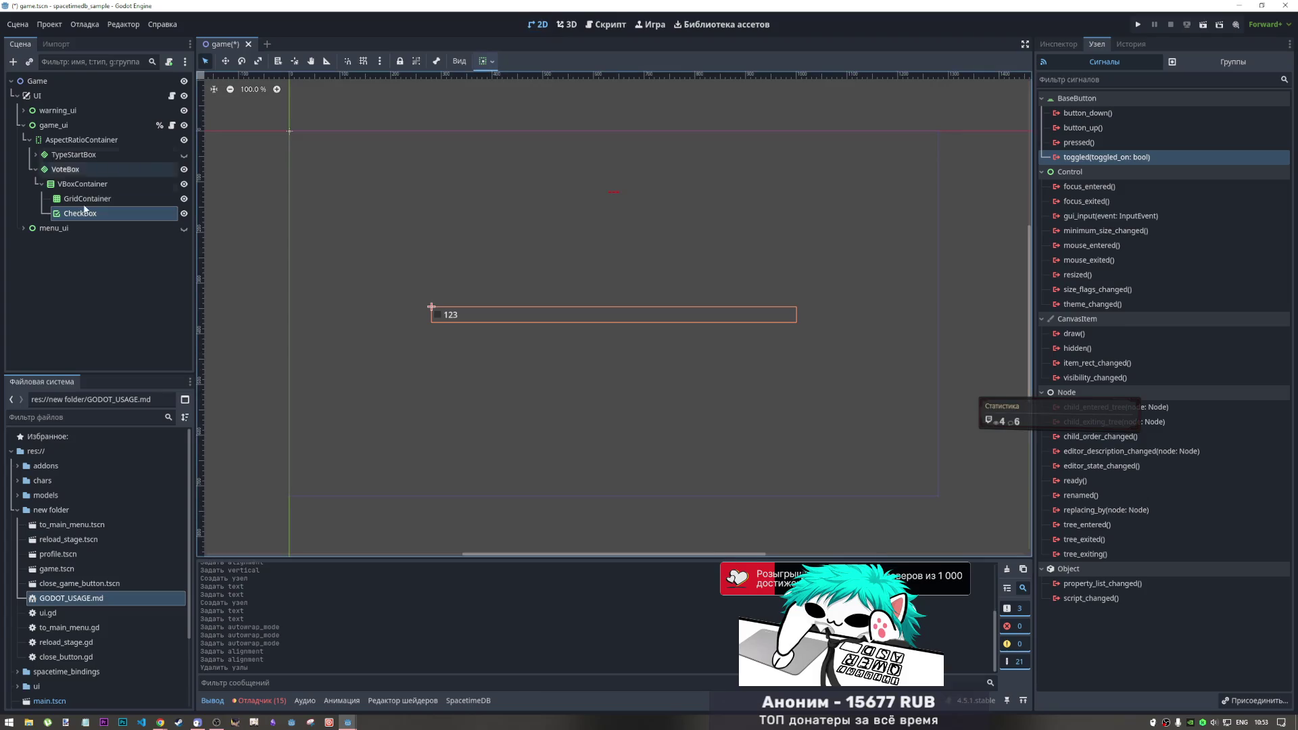
pyautogui.hotkey('ctrl', 'd')
pyautogui.hotkey('ctrl', 'd')
pyautogui.doubleClick(101, 213)
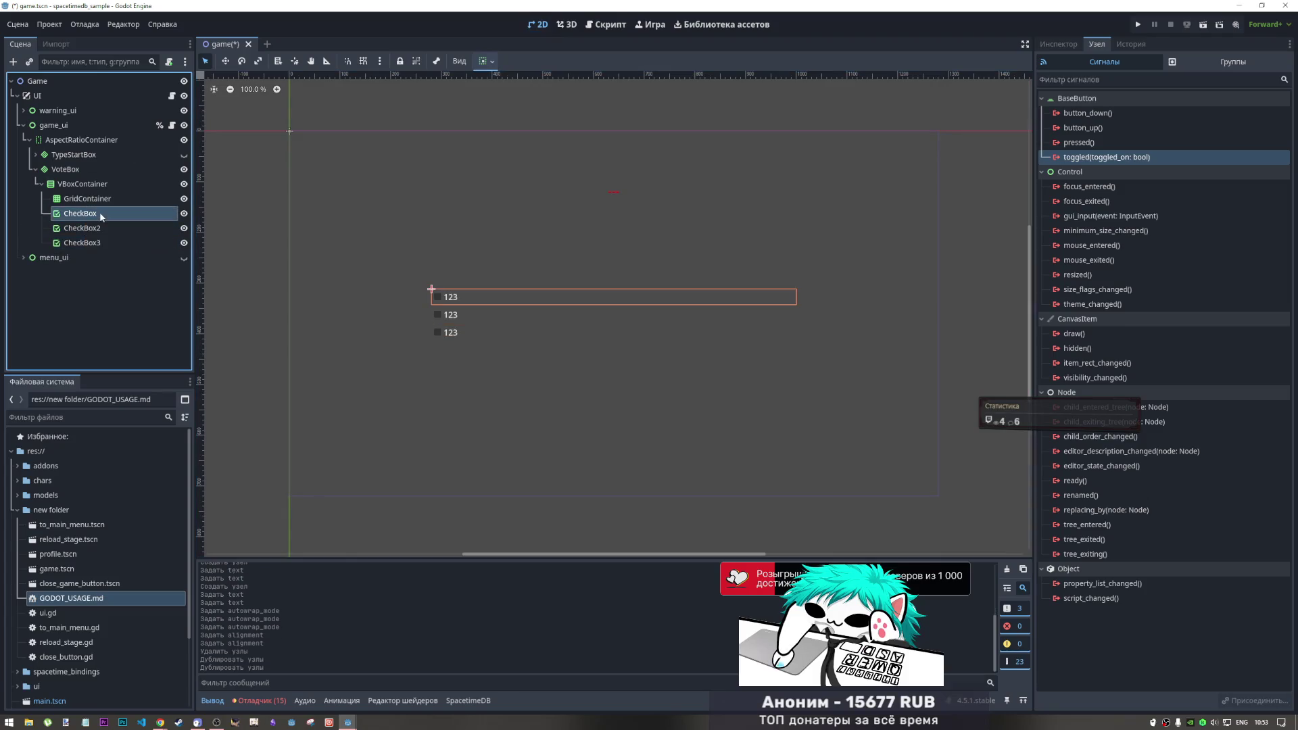
pyautogui.press('End')
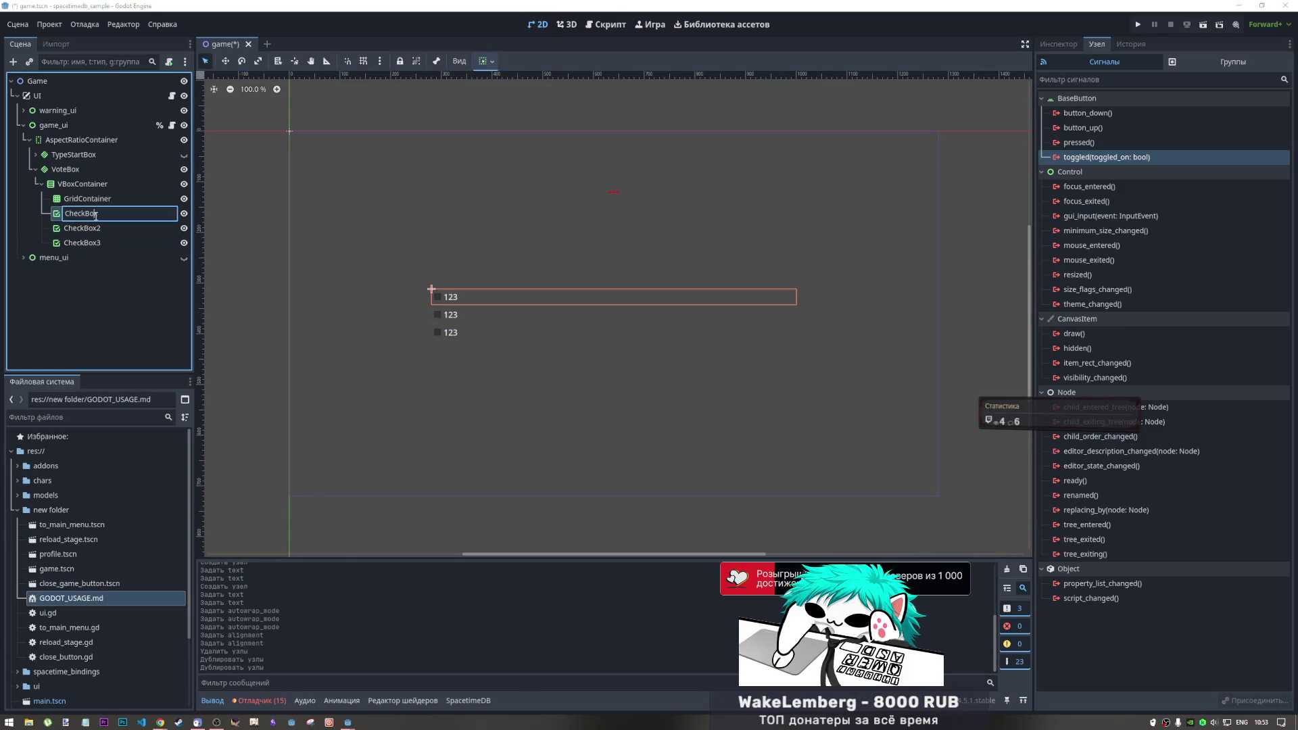
pyautogui.press('Escape')
pyautogui.hotkey('ctrl', 'z')
pyautogui.hotkey('ctrl', 'z')
# Add CheckBox2 under VBoxContainer, then reopen the Add Child Node dialog
pyautogui.click(100, 184)
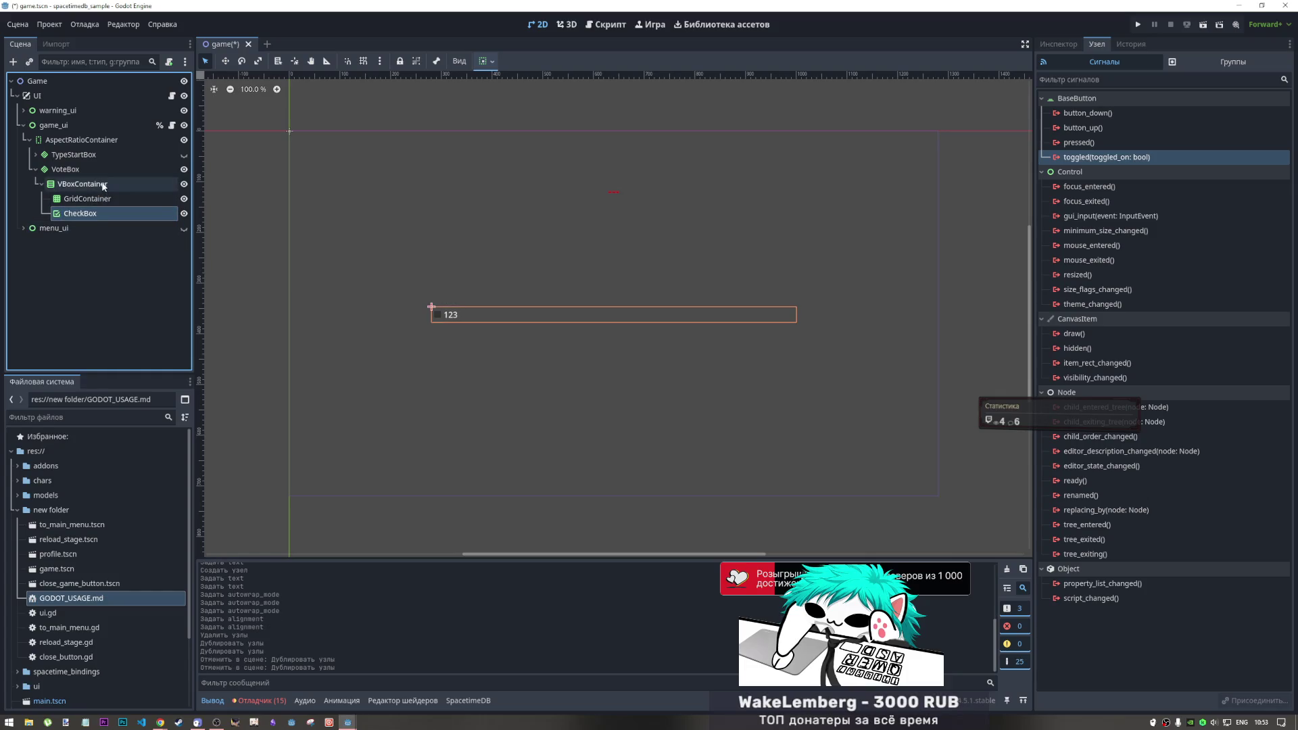
pyautogui.rightClick(102, 183)
pyautogui.click(135, 190)
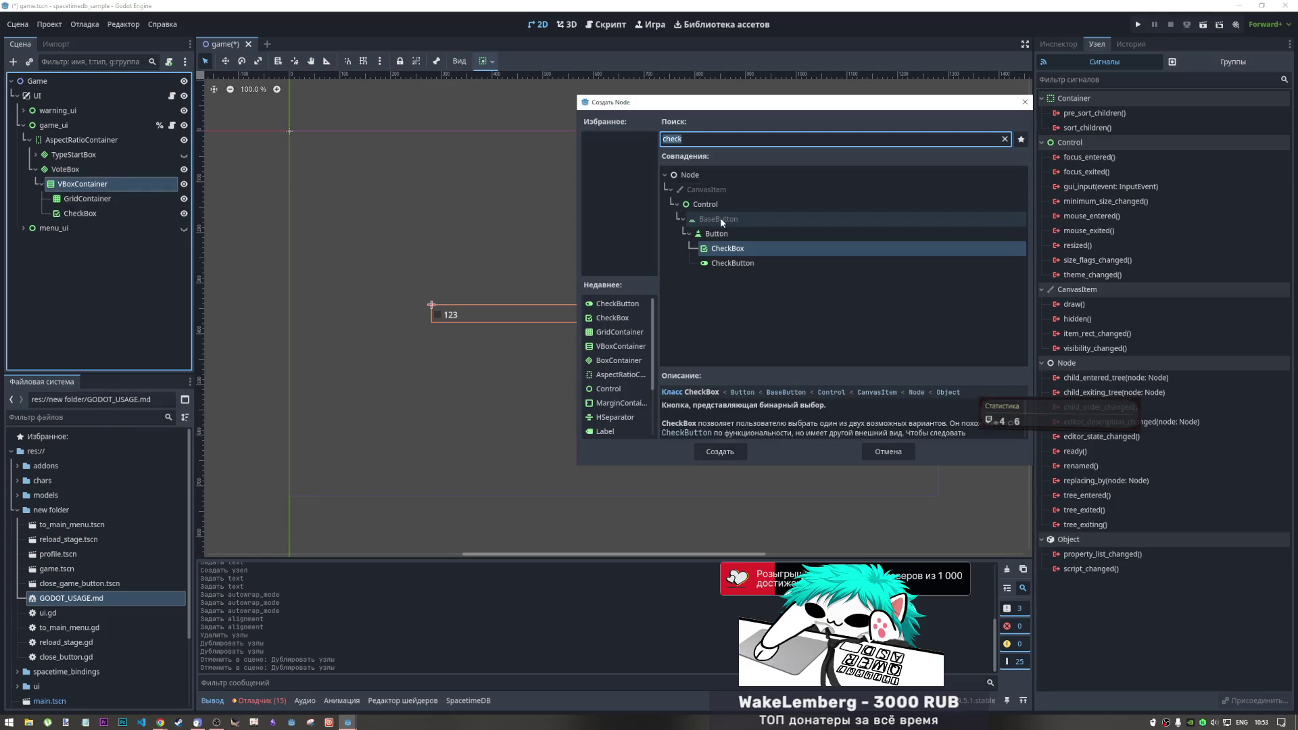
pyautogui.click(721, 452)
pyautogui.click(75, 184)
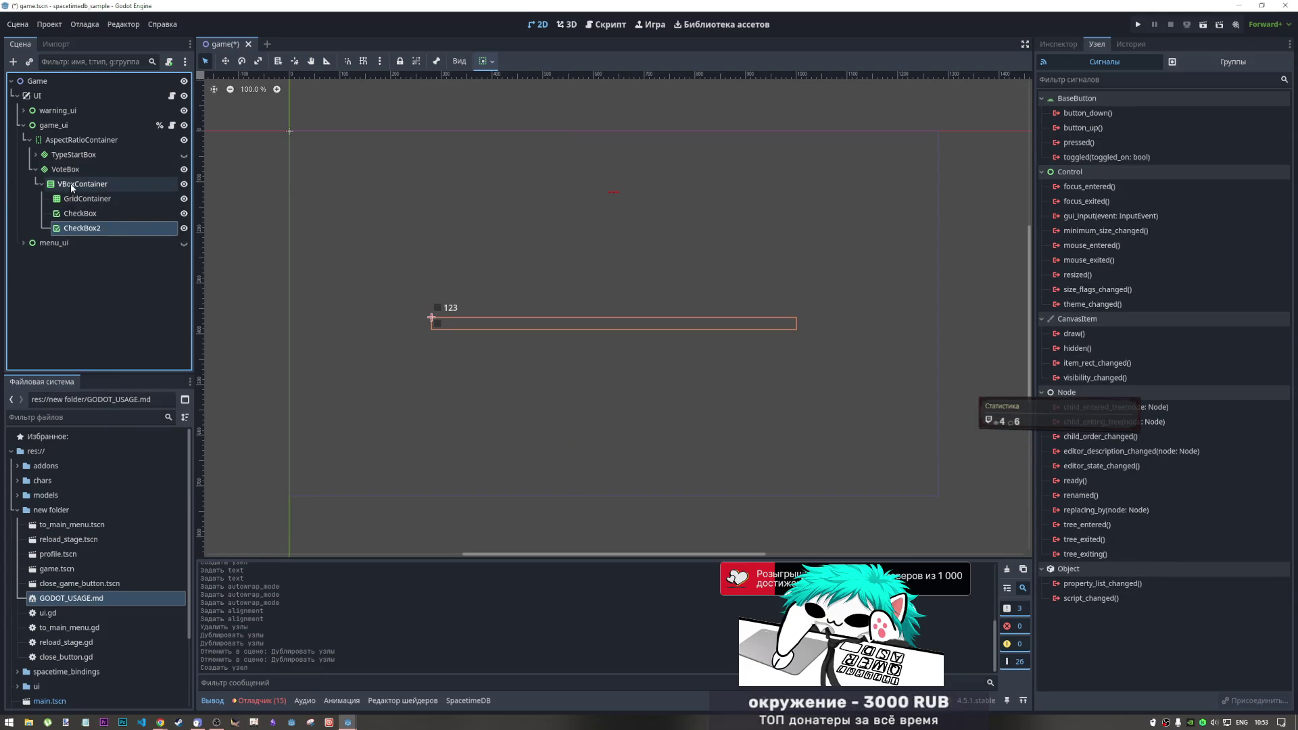
pyautogui.rightClick(71, 179)
pyautogui.click(127, 193)
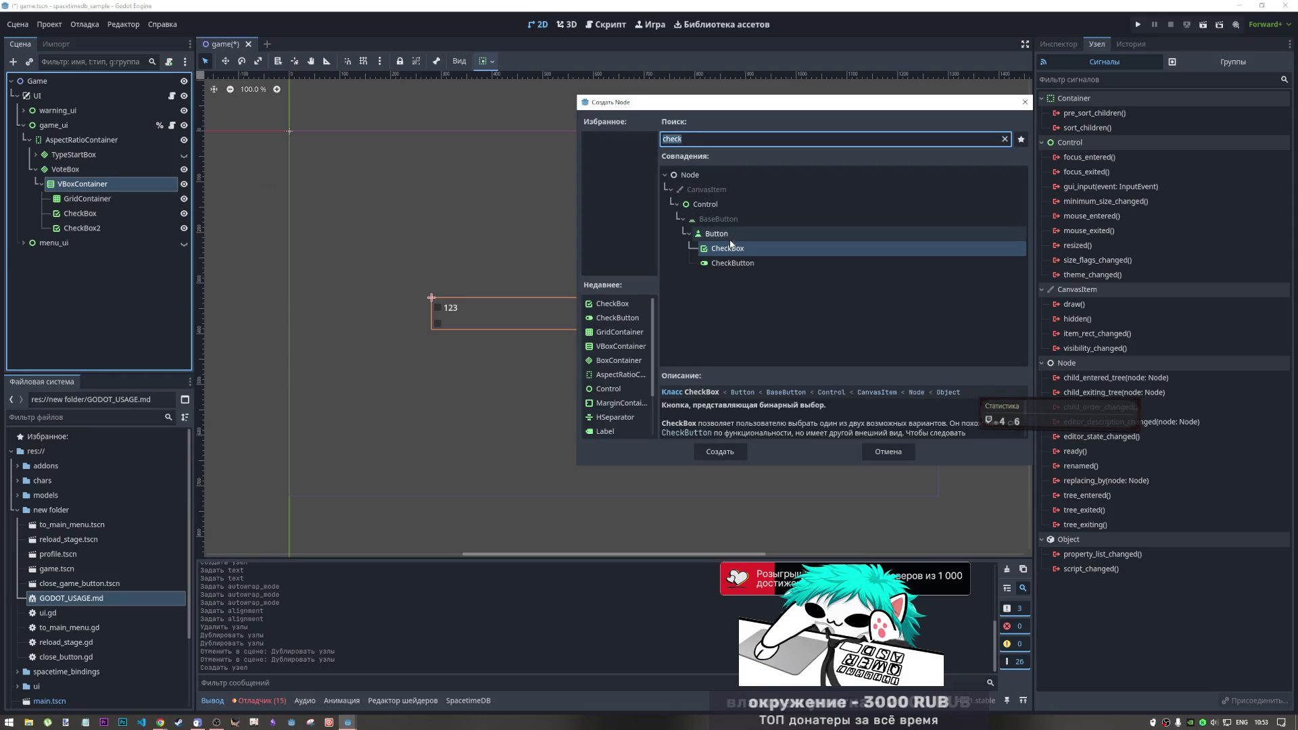
# Create CheckBox3 and delete the GridContainer node
pyautogui.click(724, 452)
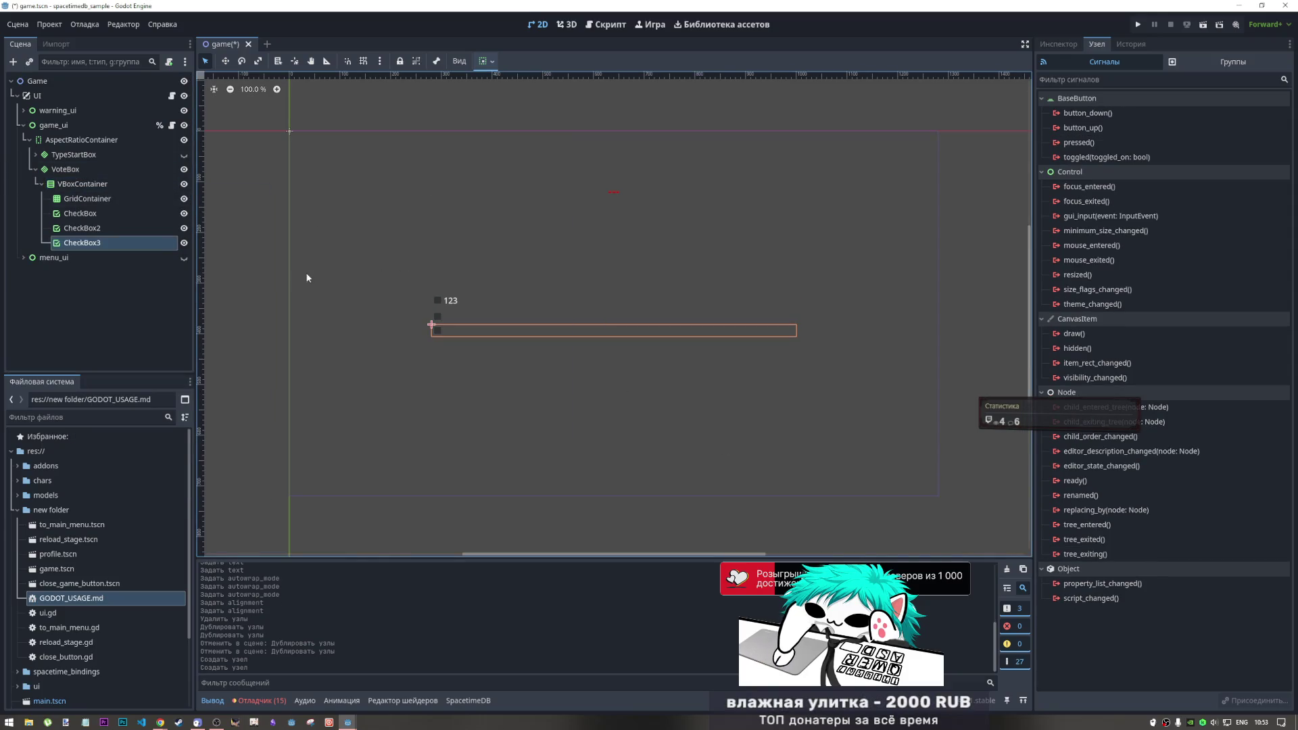
pyautogui.click(112, 196)
pyautogui.press('Delete')
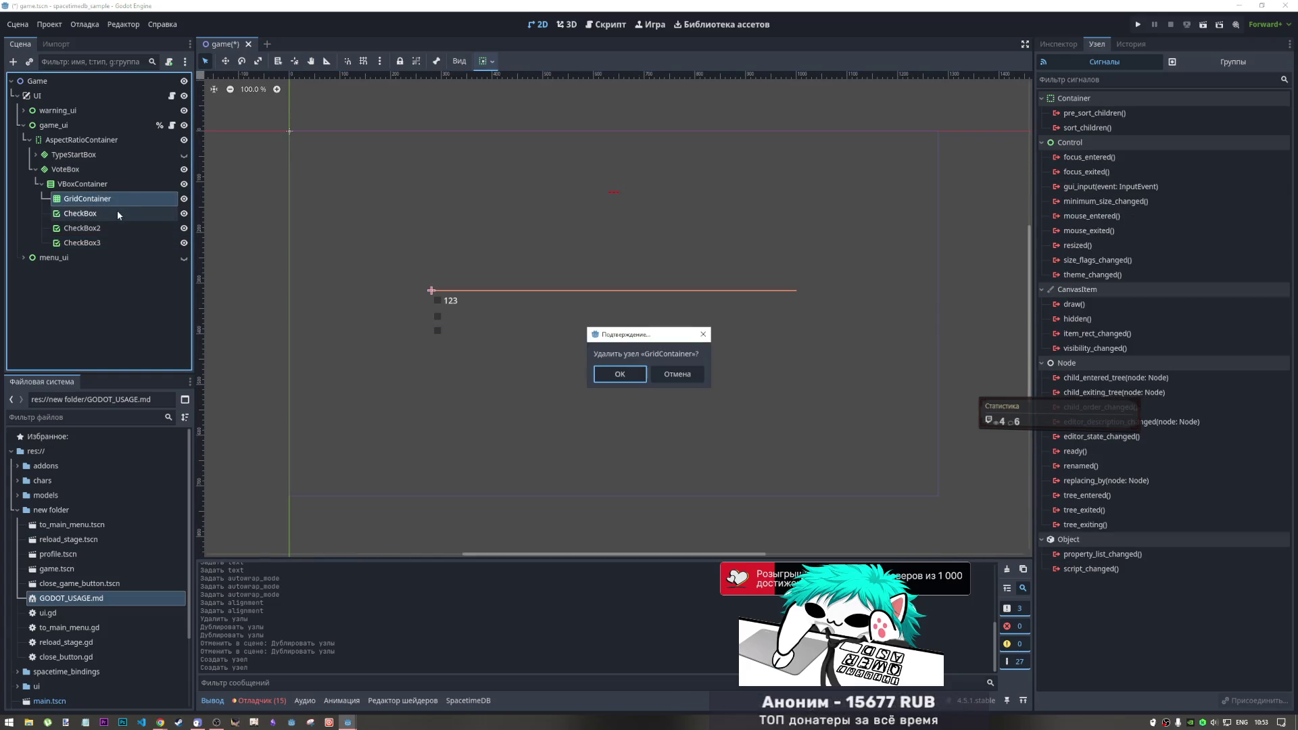
pyautogui.press('Return')
# Add a Label under VBoxContainer and drag it above CheckBox
pyautogui.click(111, 186)
pyautogui.rightClick(111, 188)
pyautogui.click(142, 195)
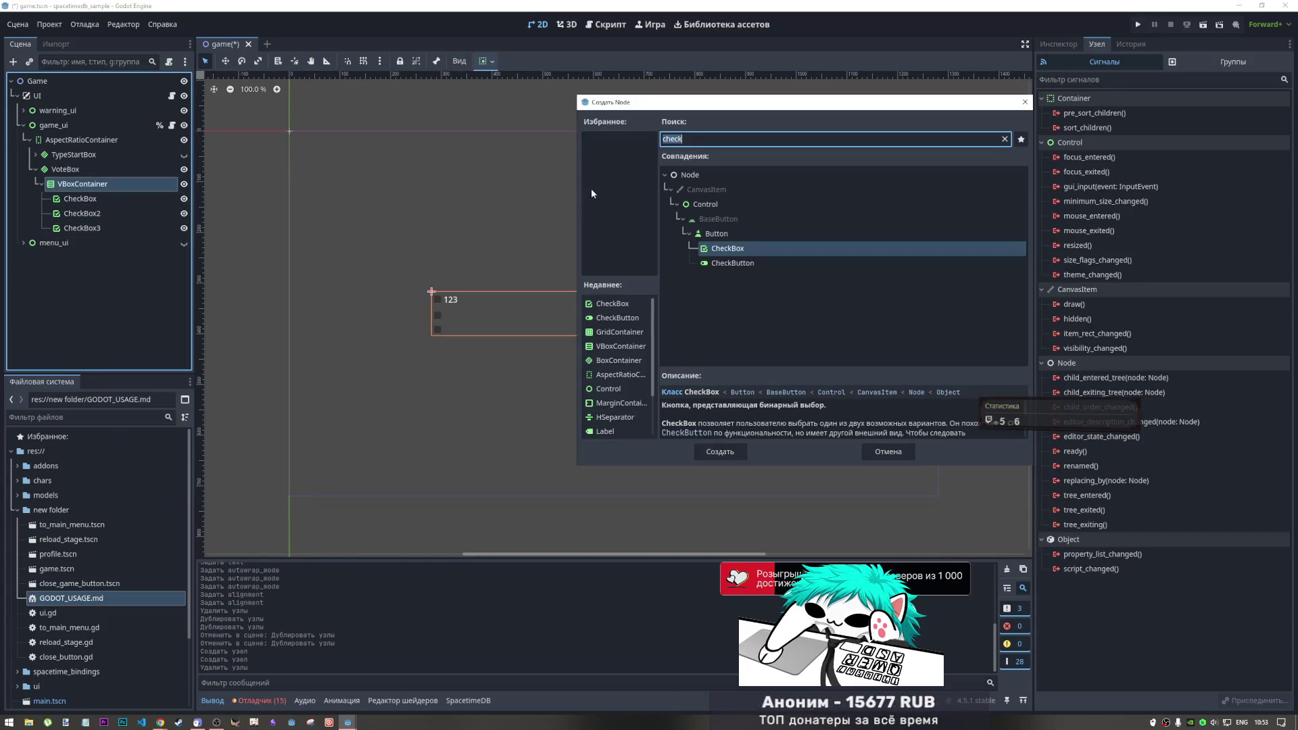
pyautogui.write('label')
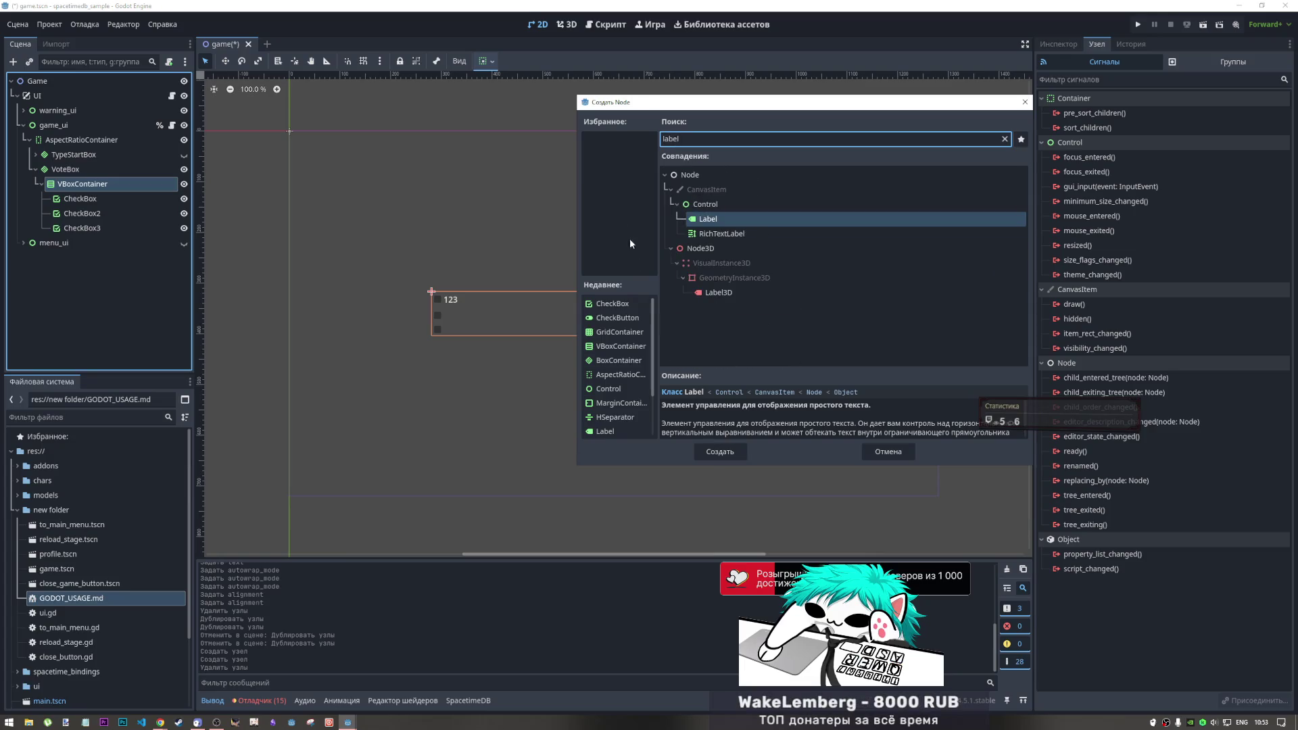
pyautogui.click(725, 447)
pyautogui.moveTo(96, 242); pyautogui.dragTo(102, 193)
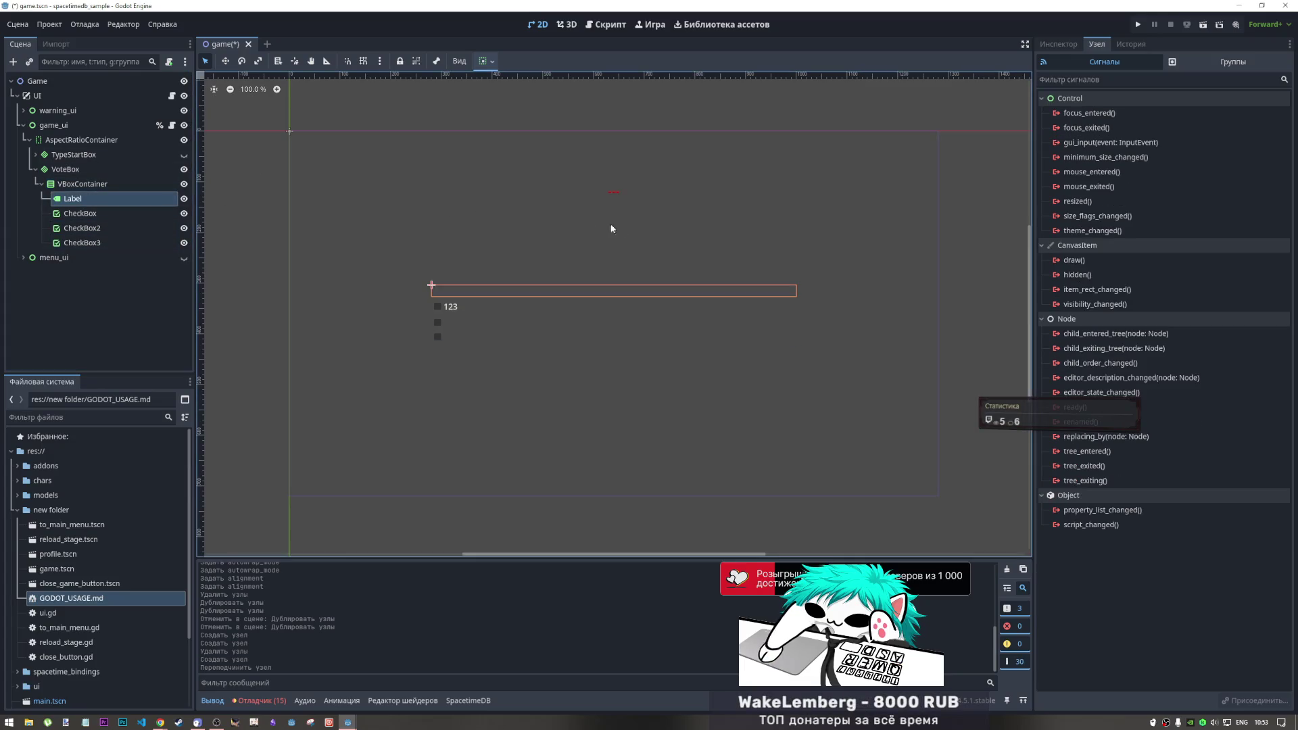
pyautogui.click(1068, 45)
pyautogui.click(1126, 147)
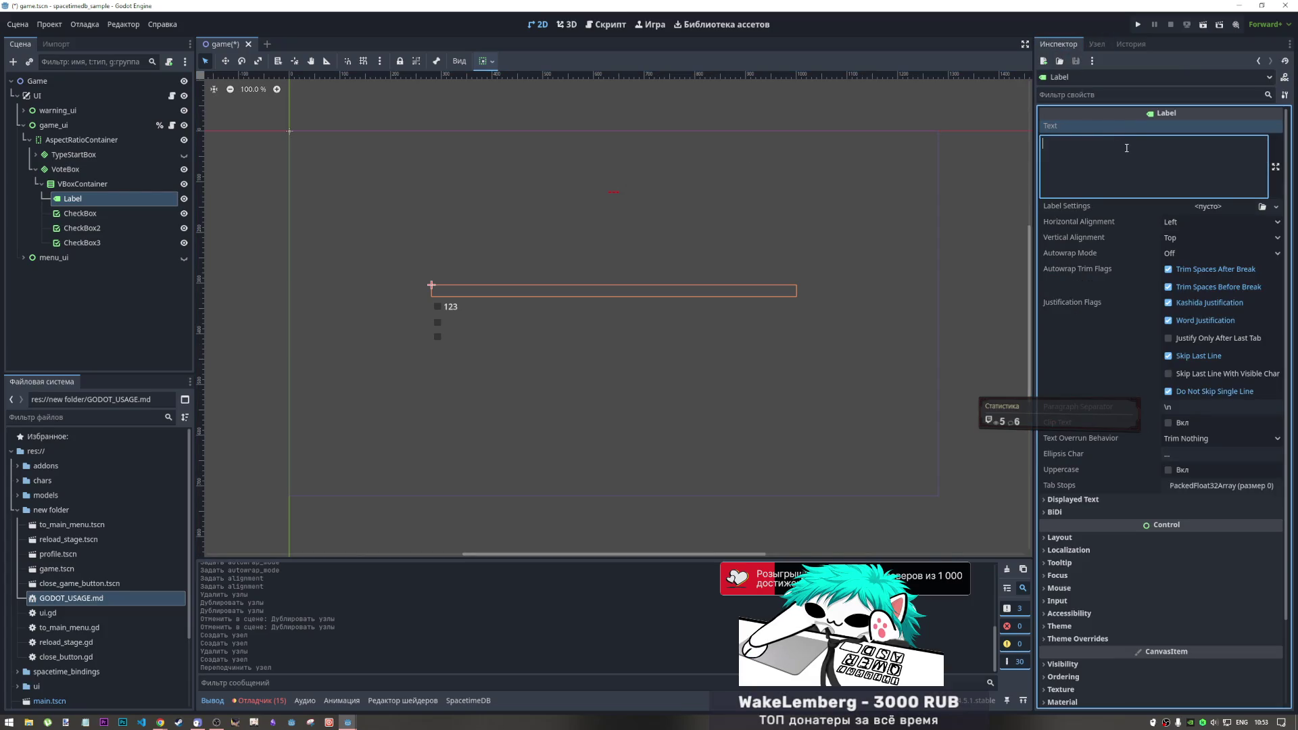
# Set the Label's text to 'Choose Category', correcting the spelling
pyautogui.write('Choo')
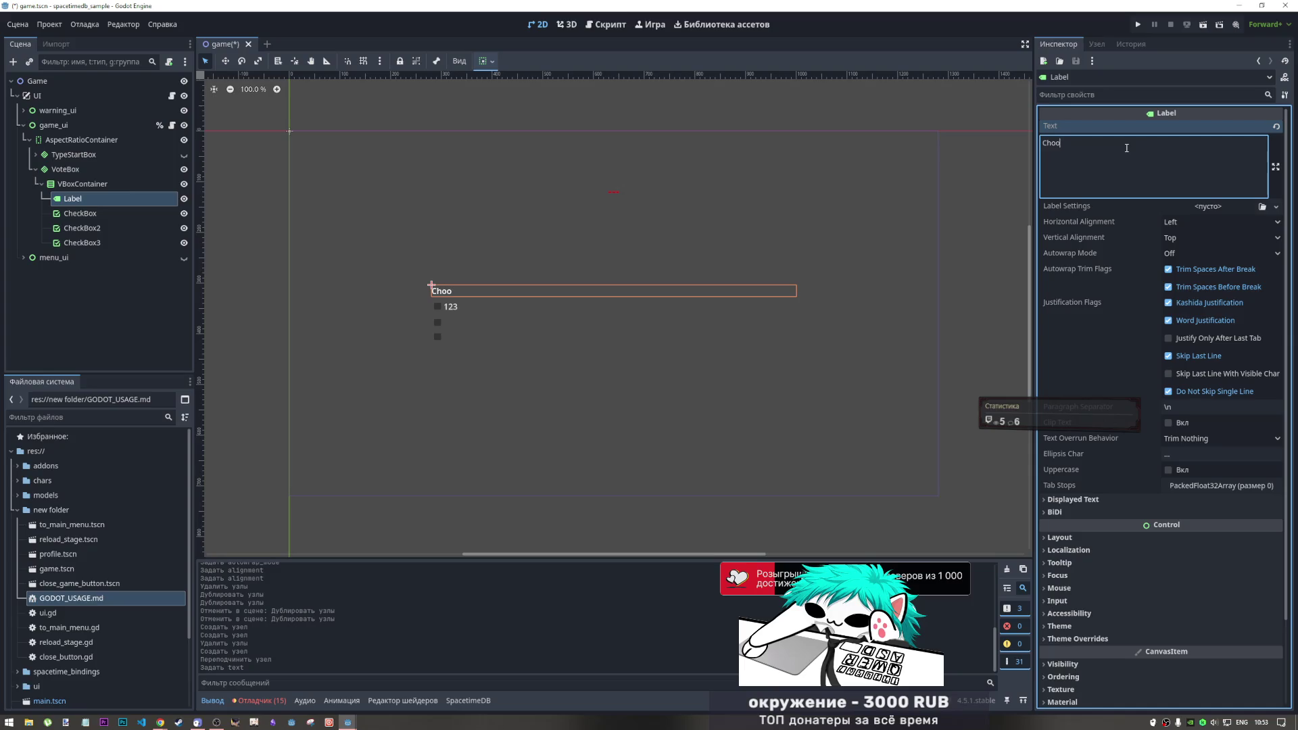
pyautogui.write('se Cate')
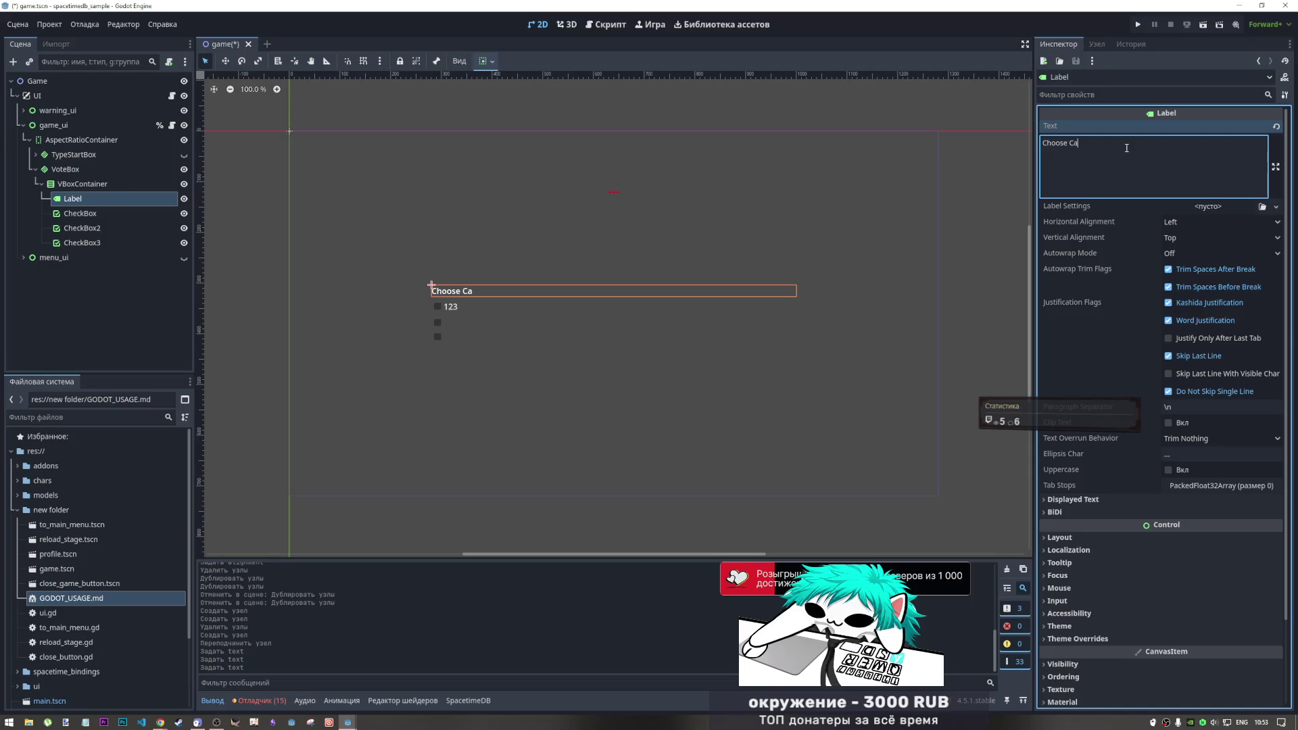
pyautogui.press('BackSpace')
pyautogui.write('gory')
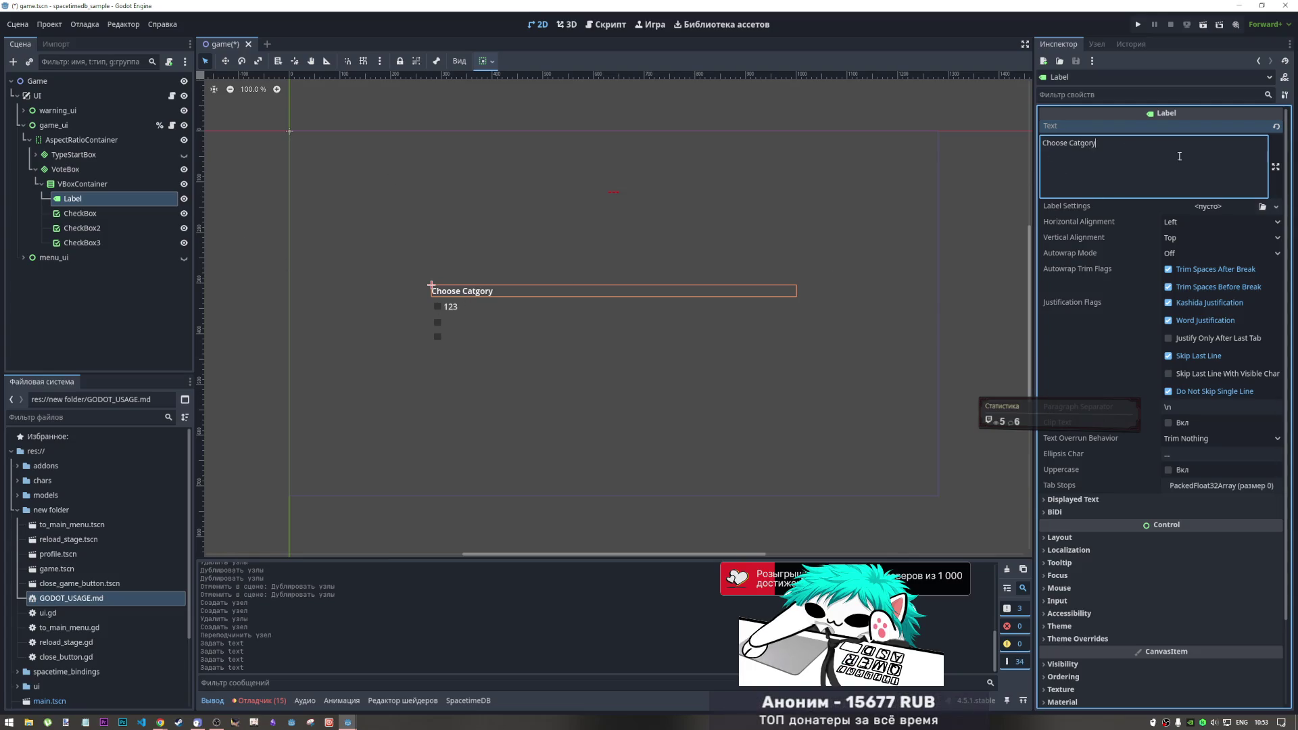
pyautogui.click(1086, 144)
pyautogui.write('e')
pyautogui.press('BackSpace')
pyautogui.press('Left')
pyautogui.write('e')
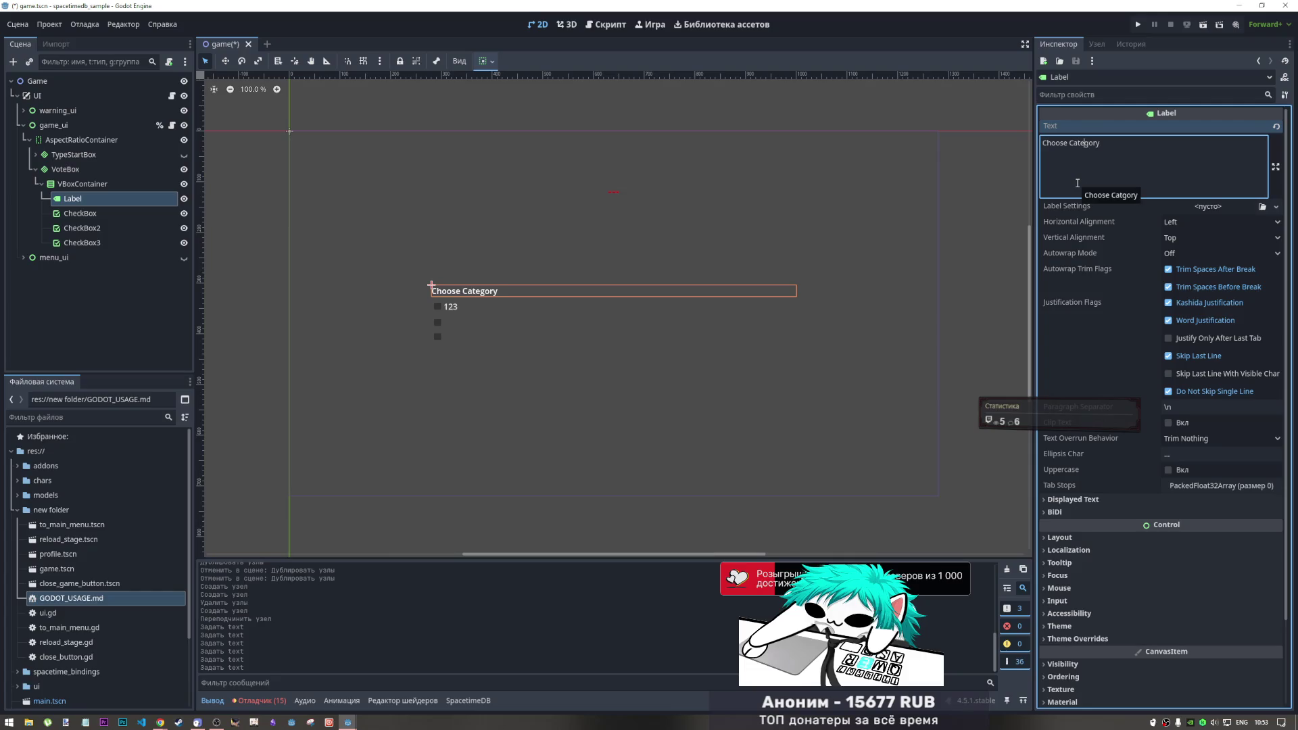
pyautogui.click(1132, 169)
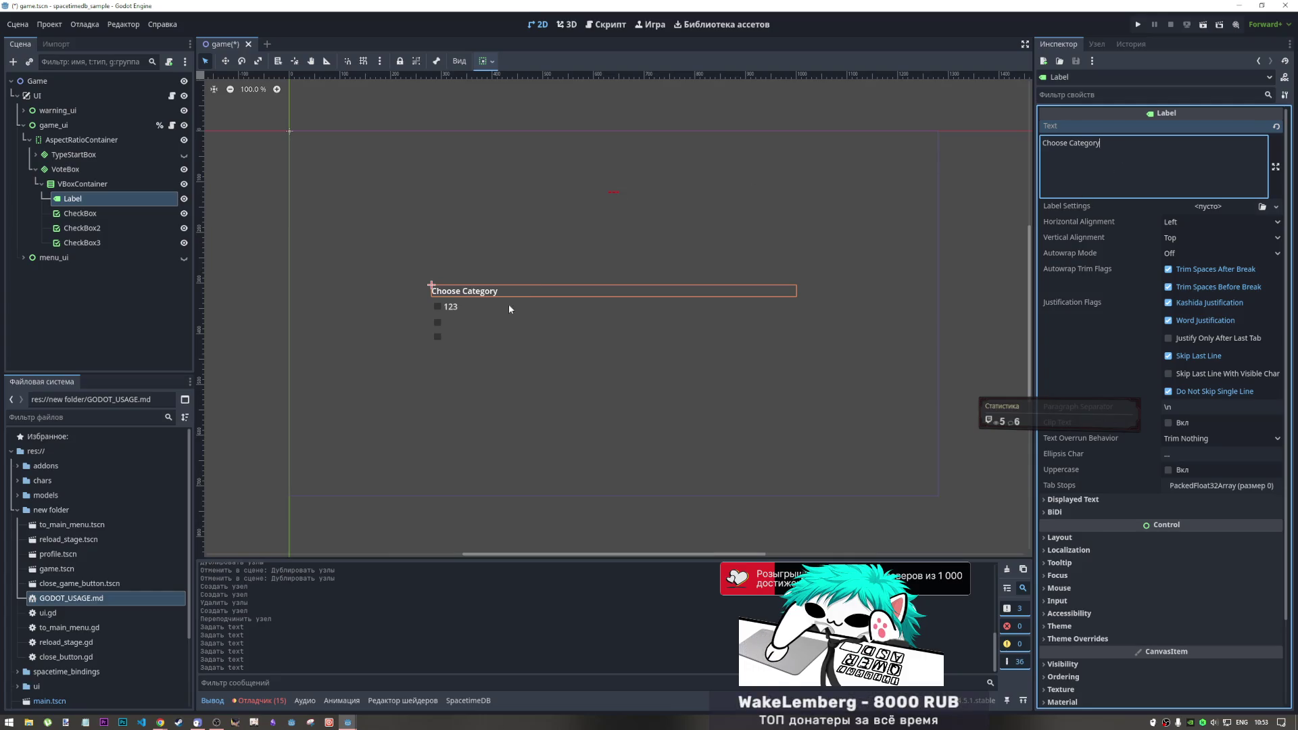
# Center the Label both horizontally and vertically
pyautogui.click(1208, 217)
pyautogui.click(1207, 246)
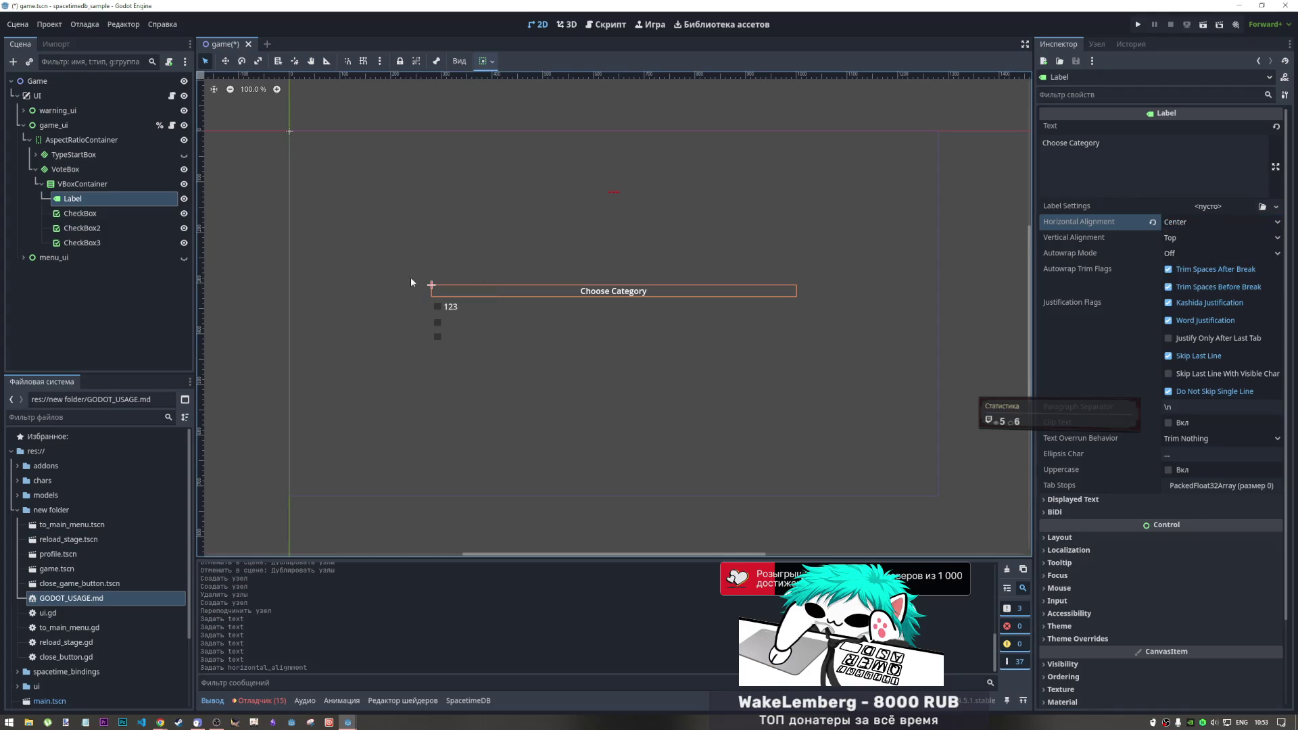
pyautogui.click(1208, 238)
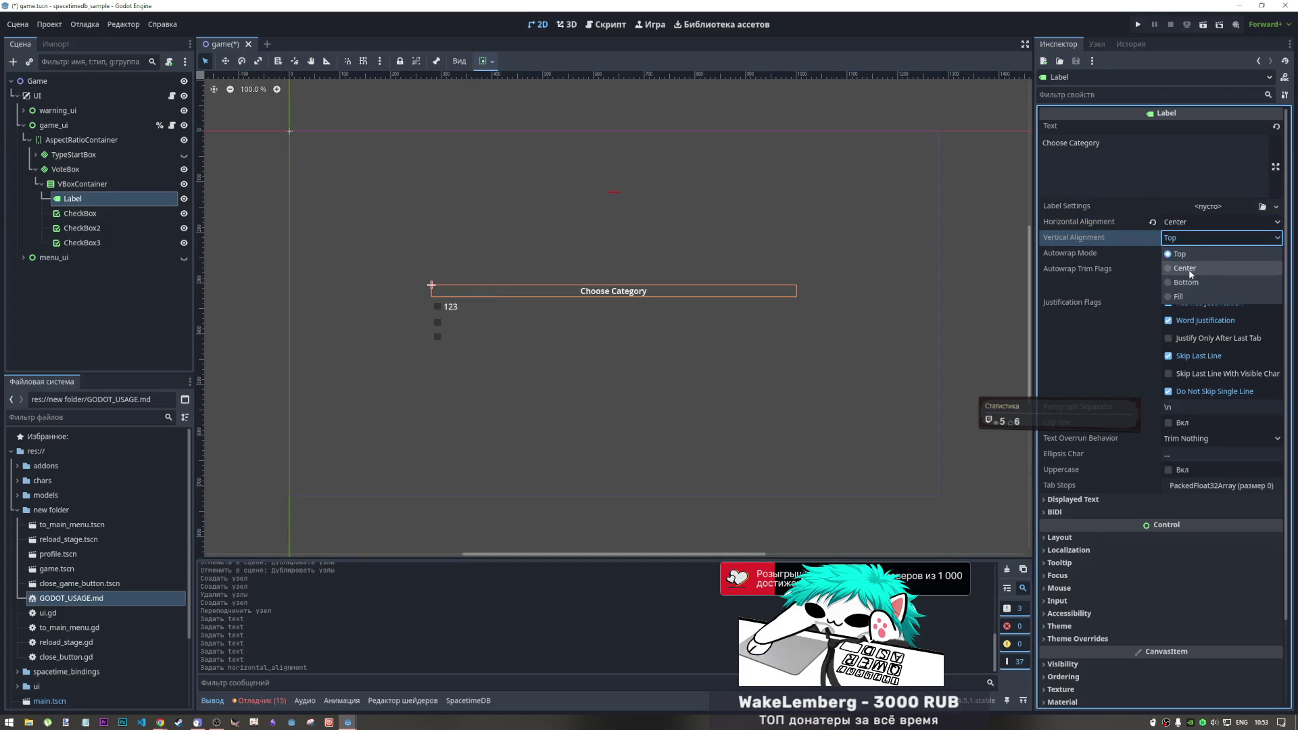
pyautogui.click(1184, 267)
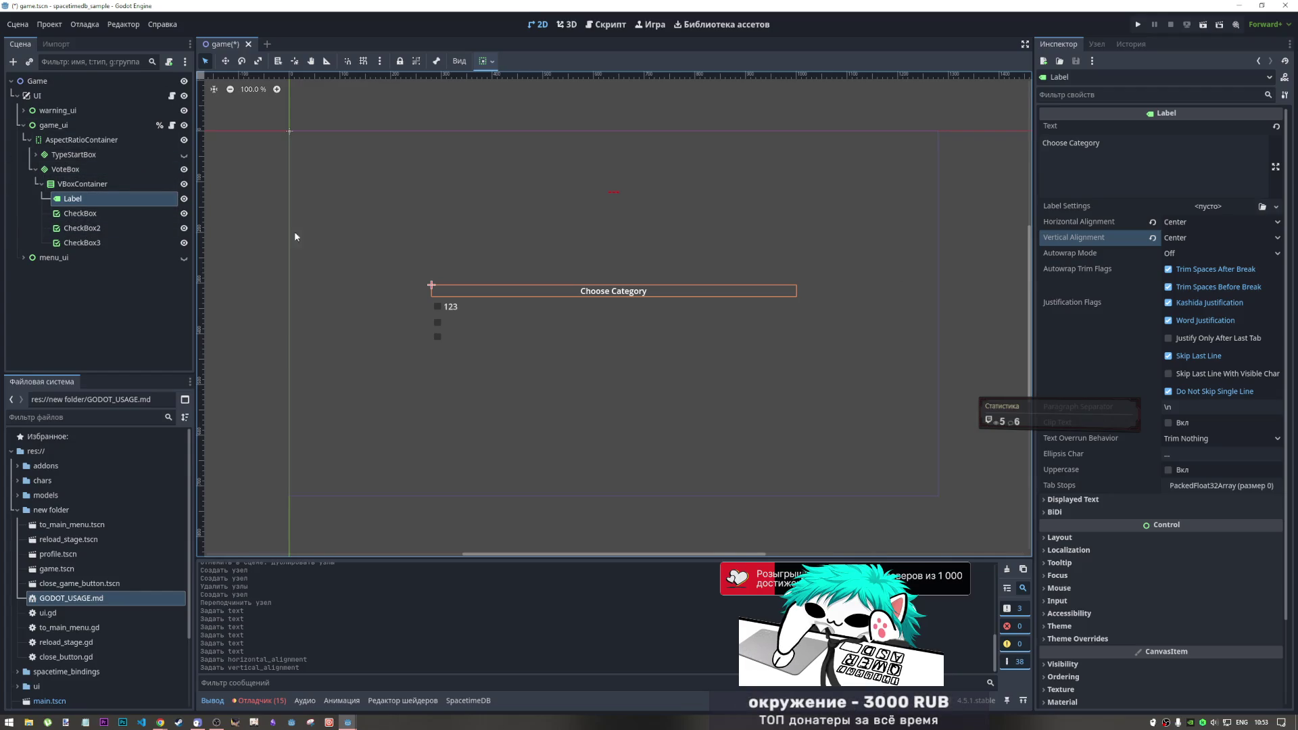
pyautogui.click(127, 212)
pyautogui.doubleClick(1116, 156)
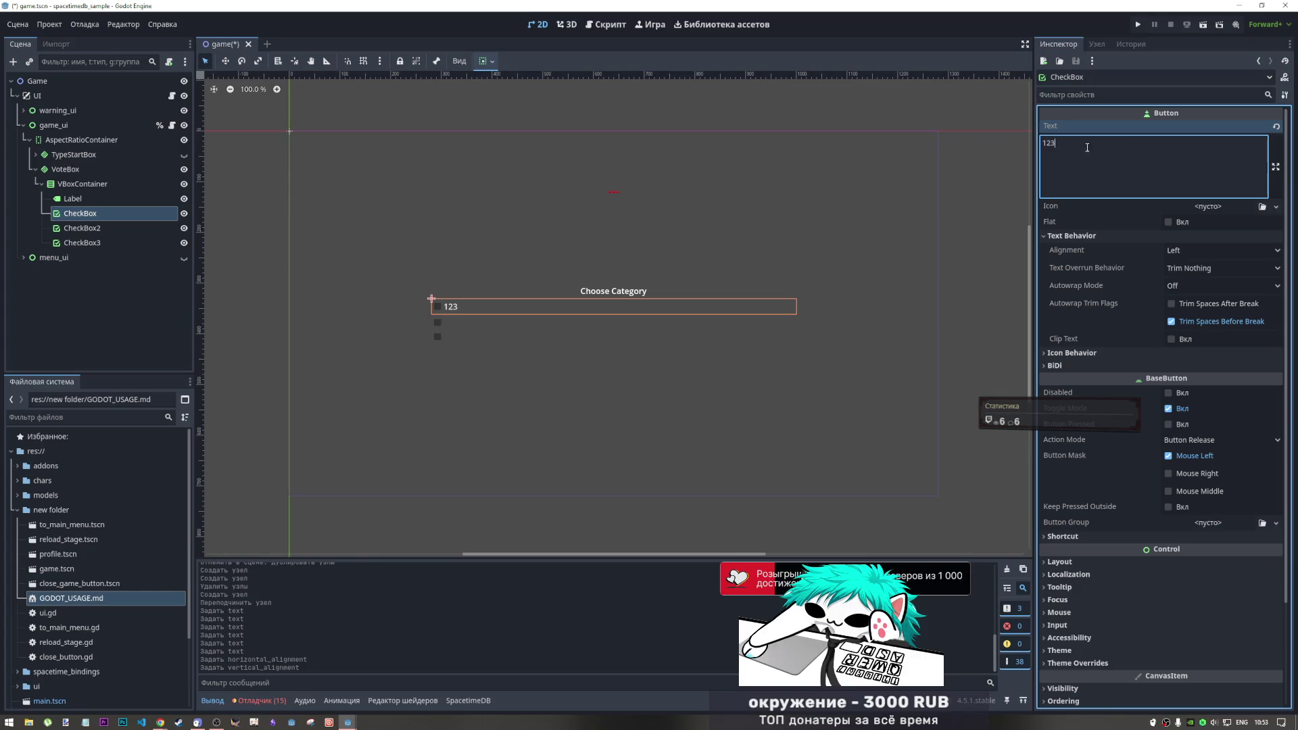
# Copy the Letters, Words, Sentences enum names from the script
pyautogui.click(607, 24)
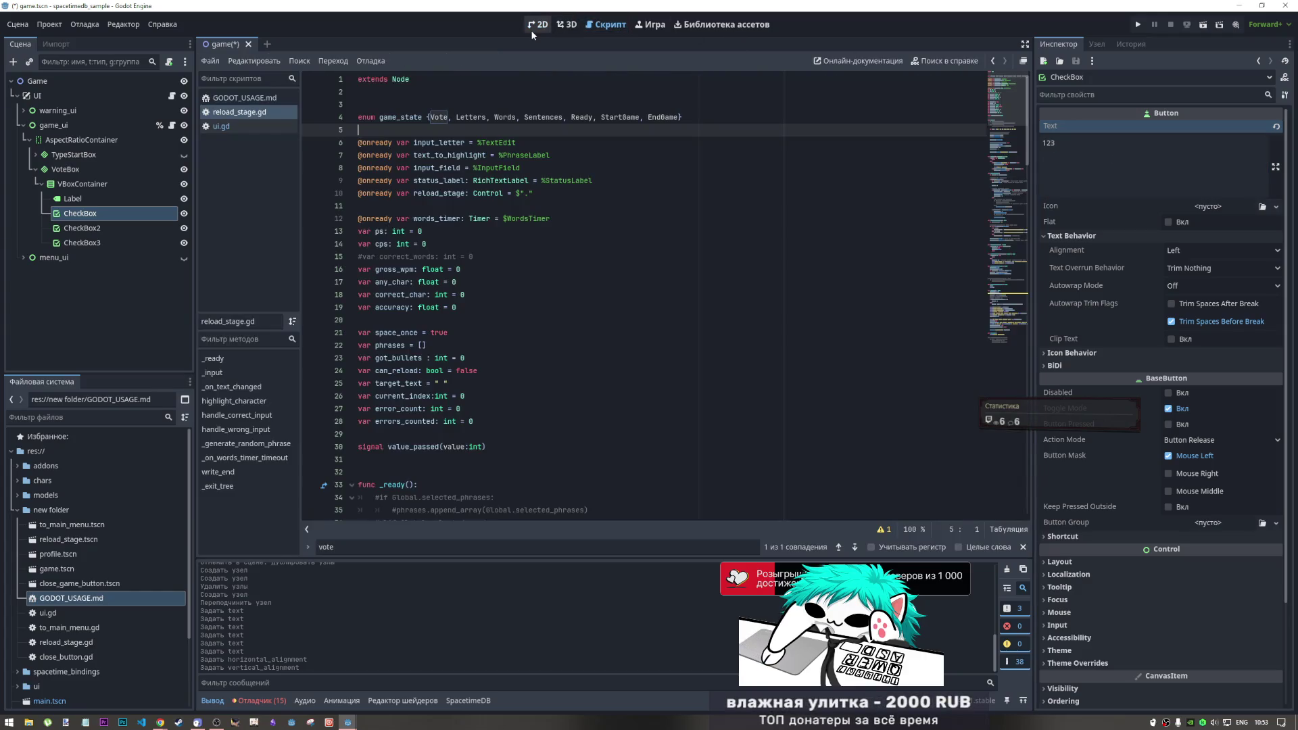
pyautogui.click(536, 25)
pyautogui.click(567, 24)
pyautogui.click(598, 24)
pyautogui.moveTo(456, 117); pyautogui.dragTo(567, 117)
pyautogui.hotkey('ctrl', 'c')
# Set the first CheckBox's text to Letters
pyautogui.click(538, 25)
pyautogui.click(1096, 152)
pyautogui.hotkey('ctrl', 'a')
pyautogui.hotkey('ctrl', 'v')
pyautogui.moveTo(1067, 144); pyautogui.dragTo(1143, 144)
pyautogui.press('BackSpace')
# Set the second CheckBox's text to Words
pyautogui.click(131, 228)
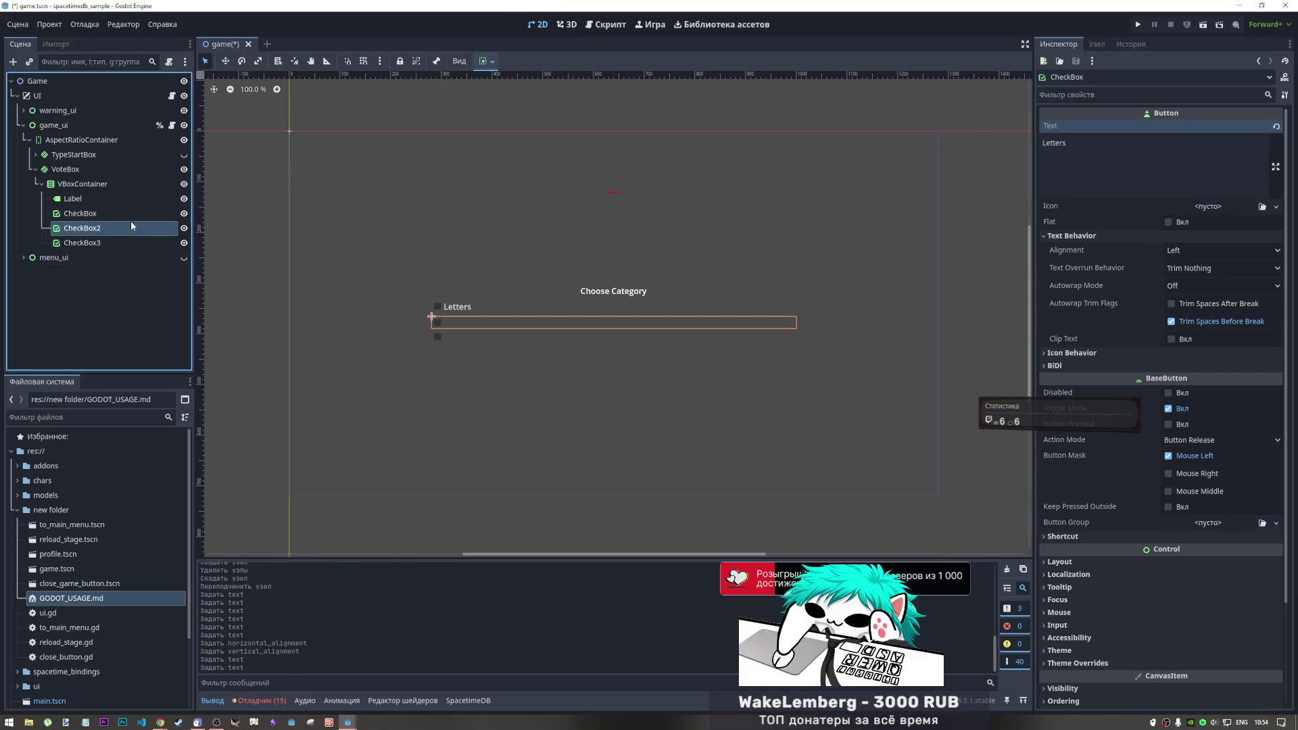
pyautogui.click(1096, 163)
pyautogui.hotkey('ctrl', 'v')
pyautogui.press('Delete')
pyautogui.press('Delete')
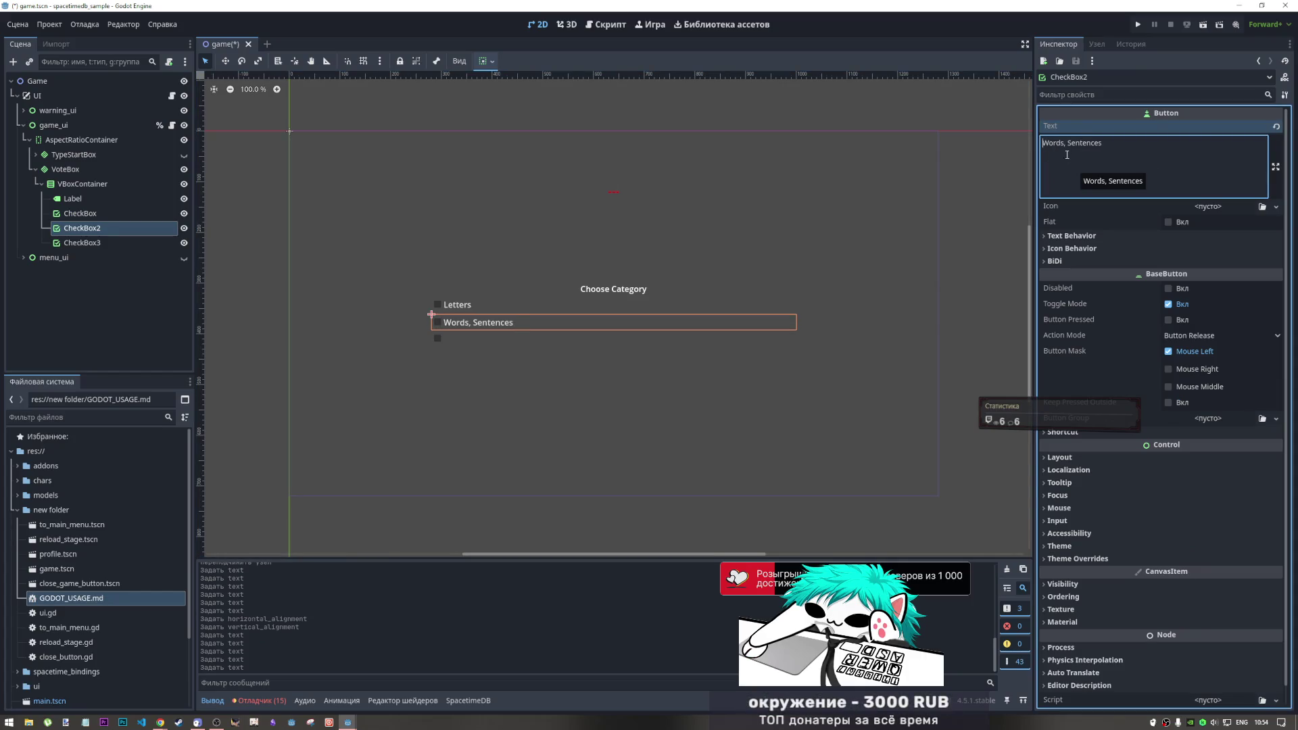
pyautogui.doubleClick(1069, 143)
pyautogui.click(1069, 143)
pyautogui.doubleClick(1069, 143)
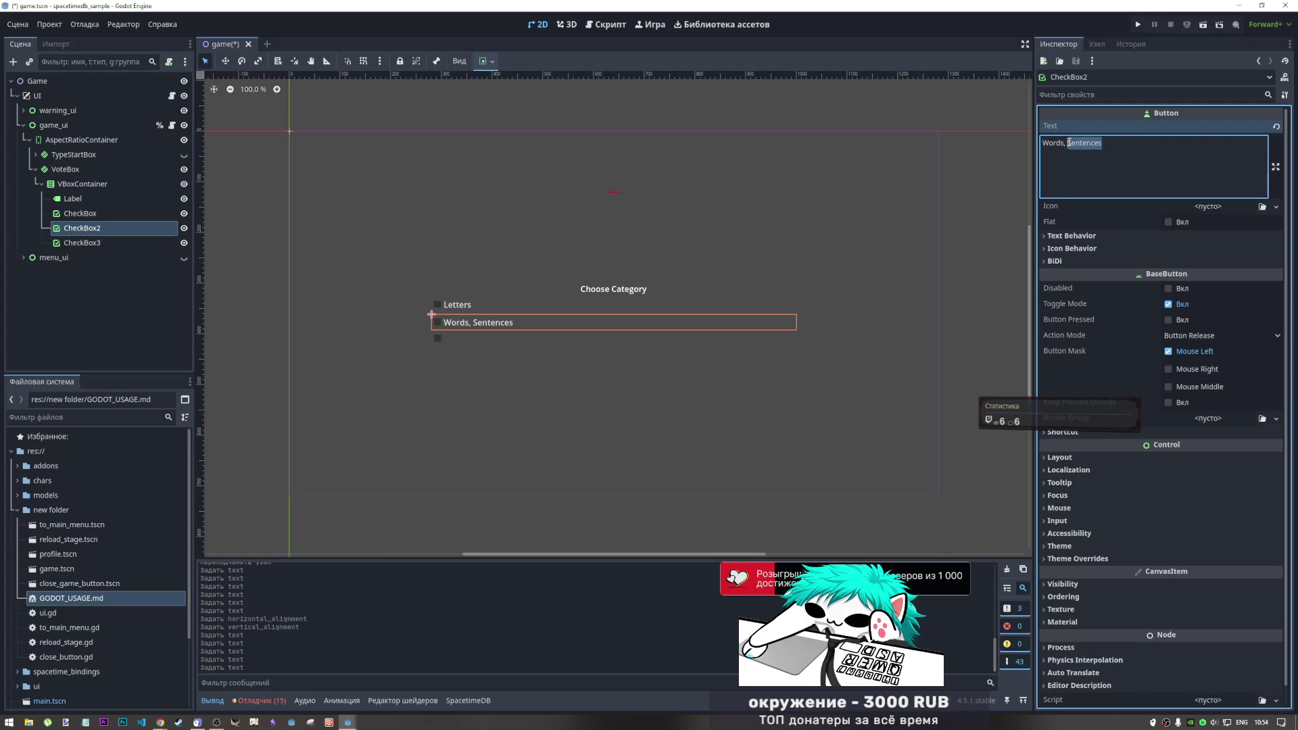
pyautogui.press('Delete')
pyautogui.press('BackSpace')
pyautogui.press('BackSpace')
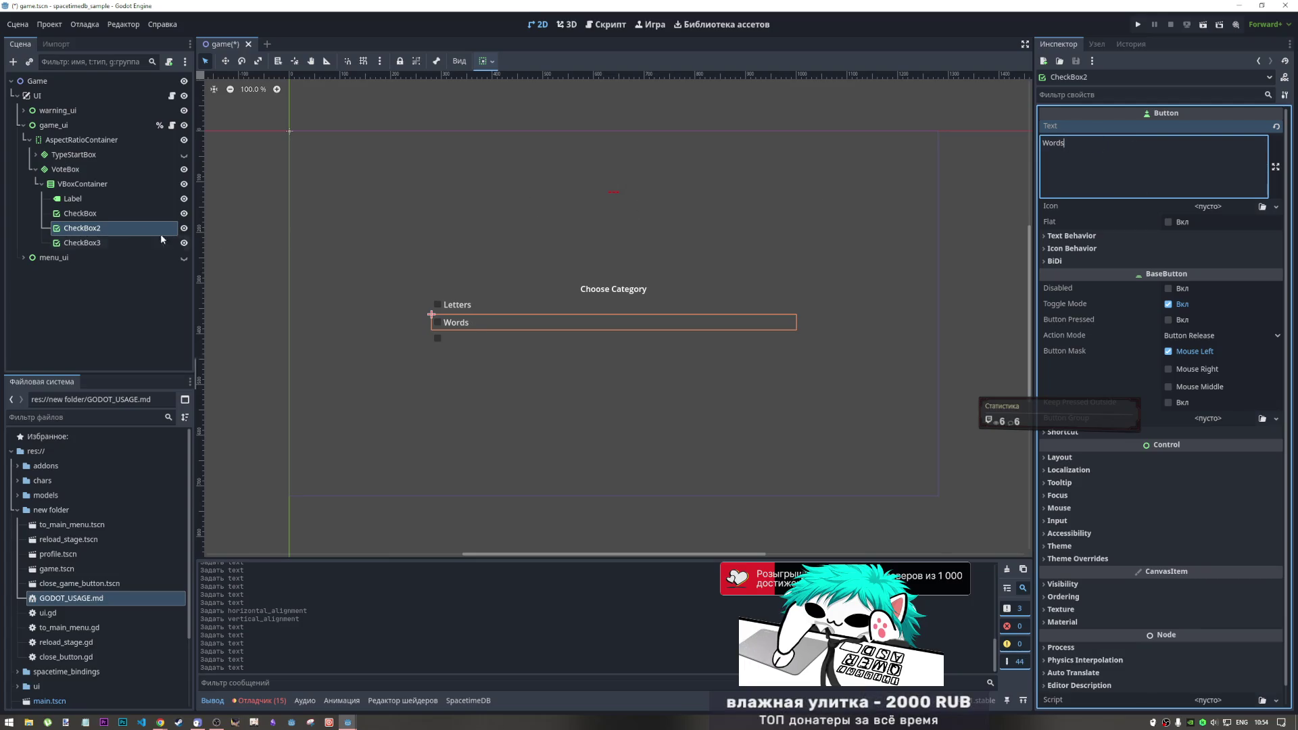
# Set the third CheckBox's text to Sentences and save the scene with Ctrl+S
pyautogui.click(81, 243)
pyautogui.click(1142, 166)
pyautogui.hotkey('ctrl', 'v')
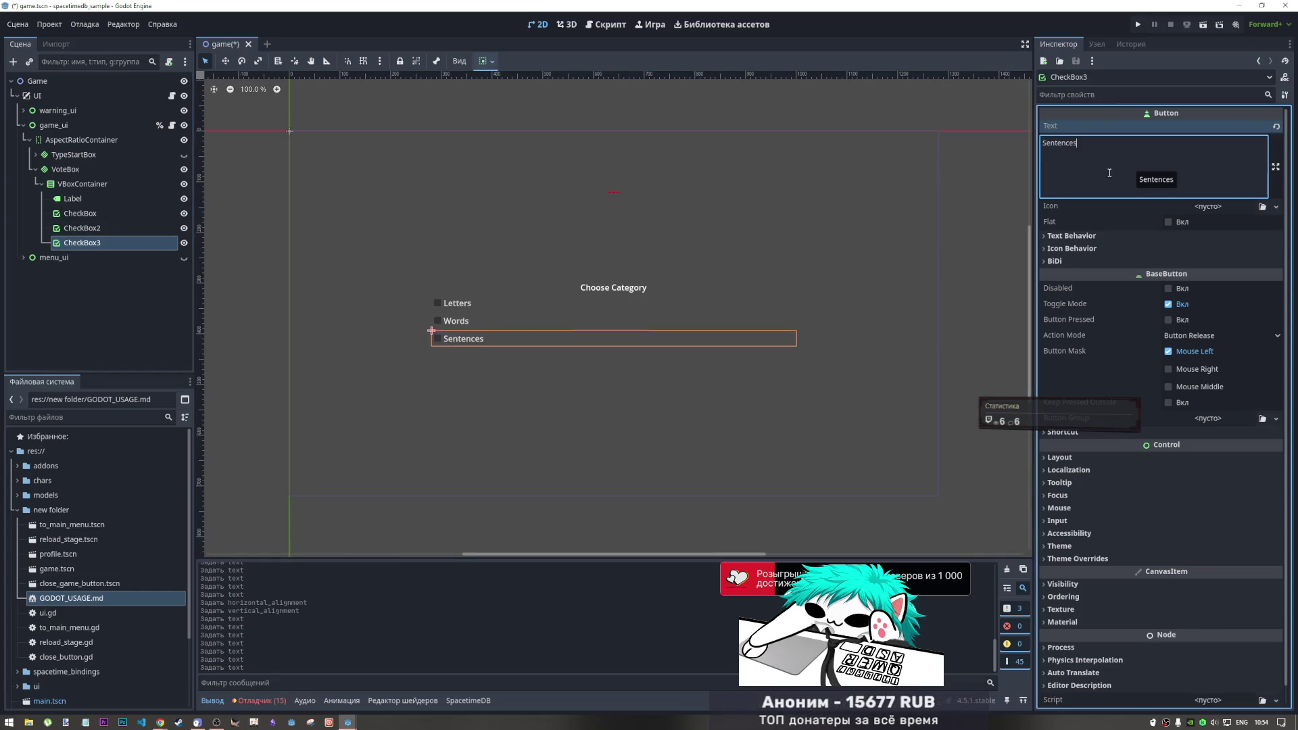
pyautogui.click(130, 212)
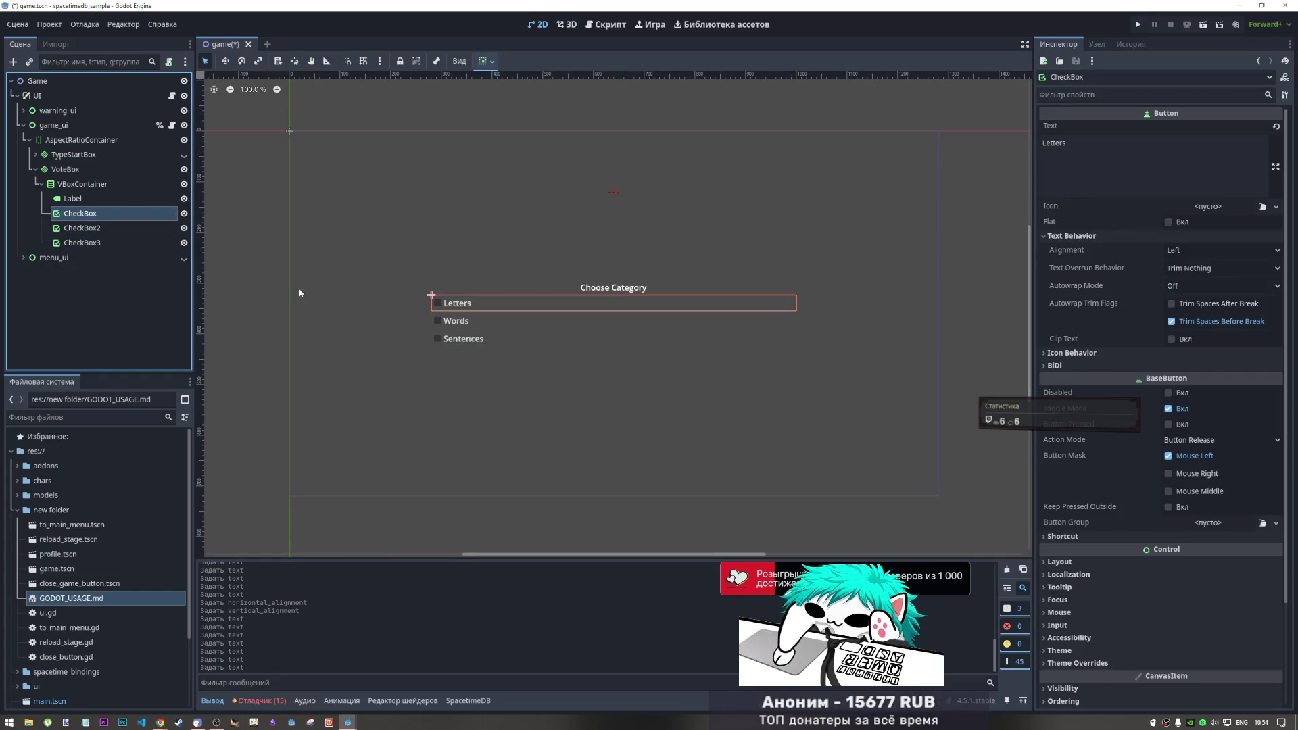
pyautogui.click(62, 277)
pyautogui.hotkey('ctrl', 's')
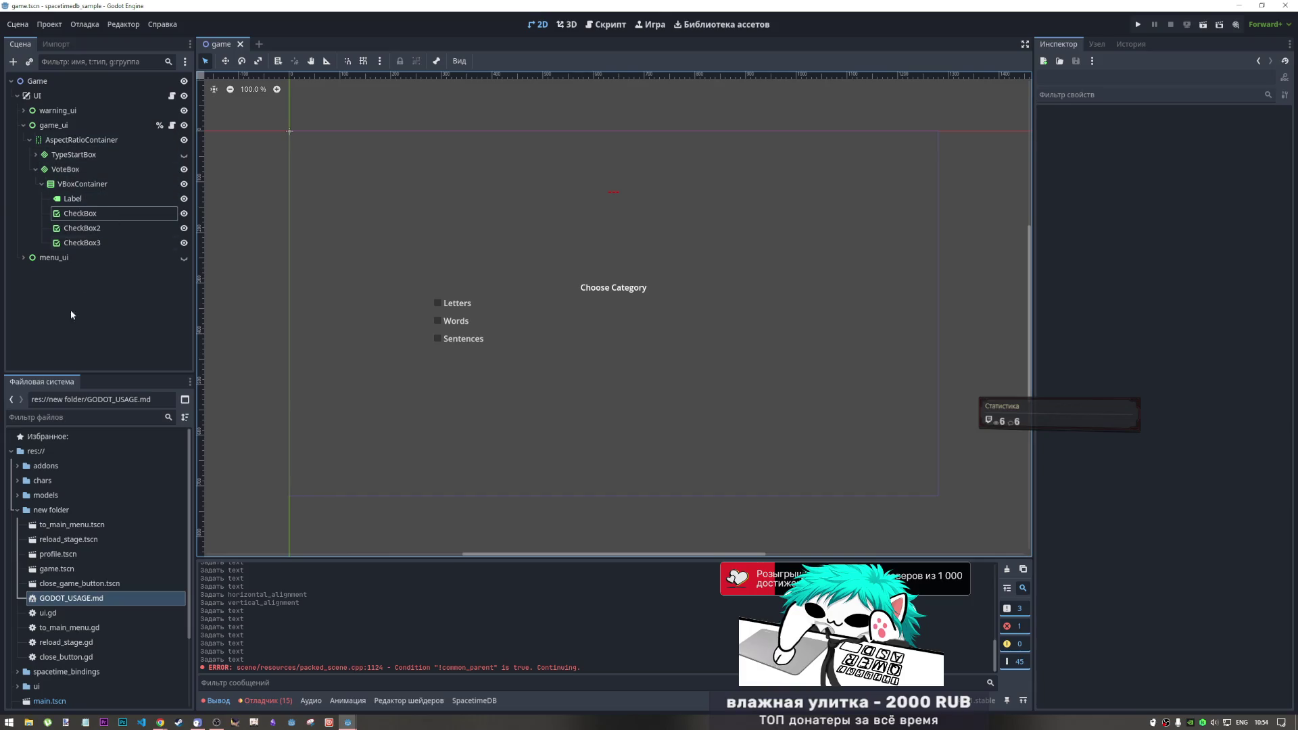
# Briefly open the reload_stage.tscn scene, then close its tab
pyautogui.click(88, 566)
pyautogui.doubleClick(88, 539)
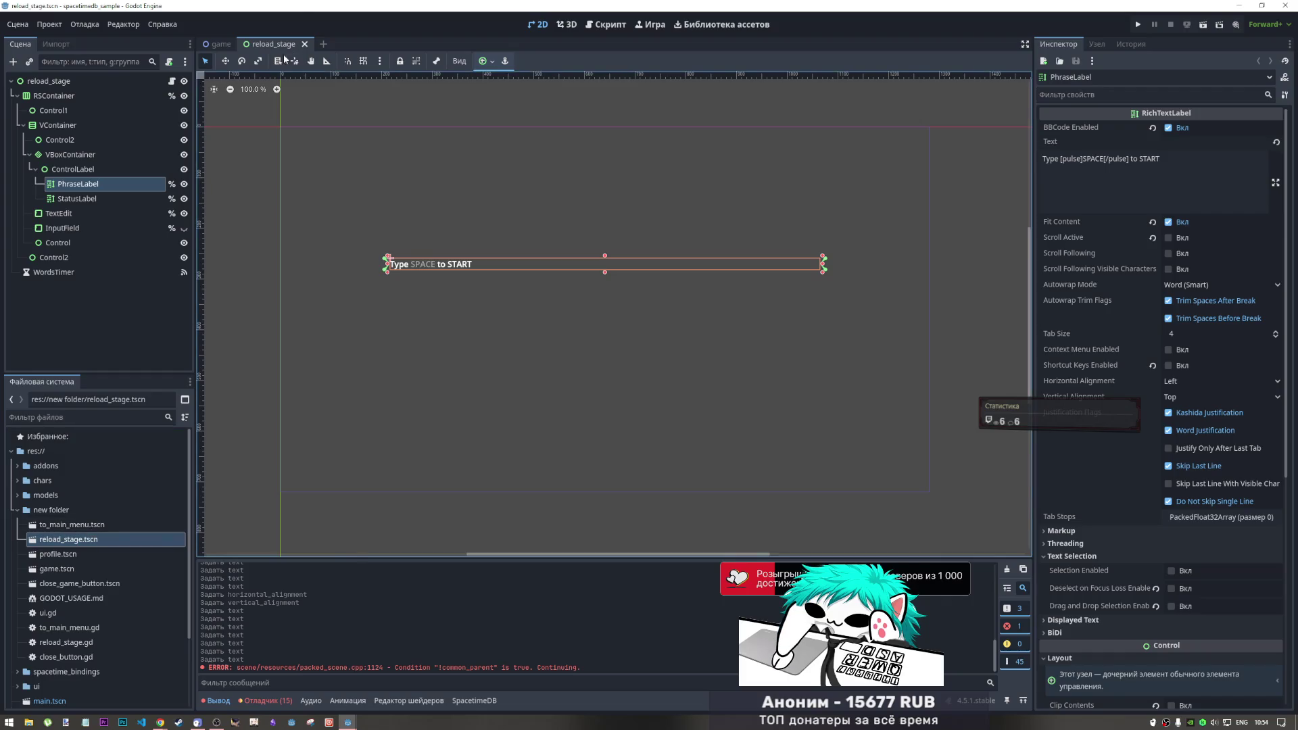
pyautogui.middleClick(284, 44)
# Delete reload_stage.tscn from the FileSystem dock, confirming with Удалить
pyautogui.click(70, 540)
pyautogui.press('Delete')
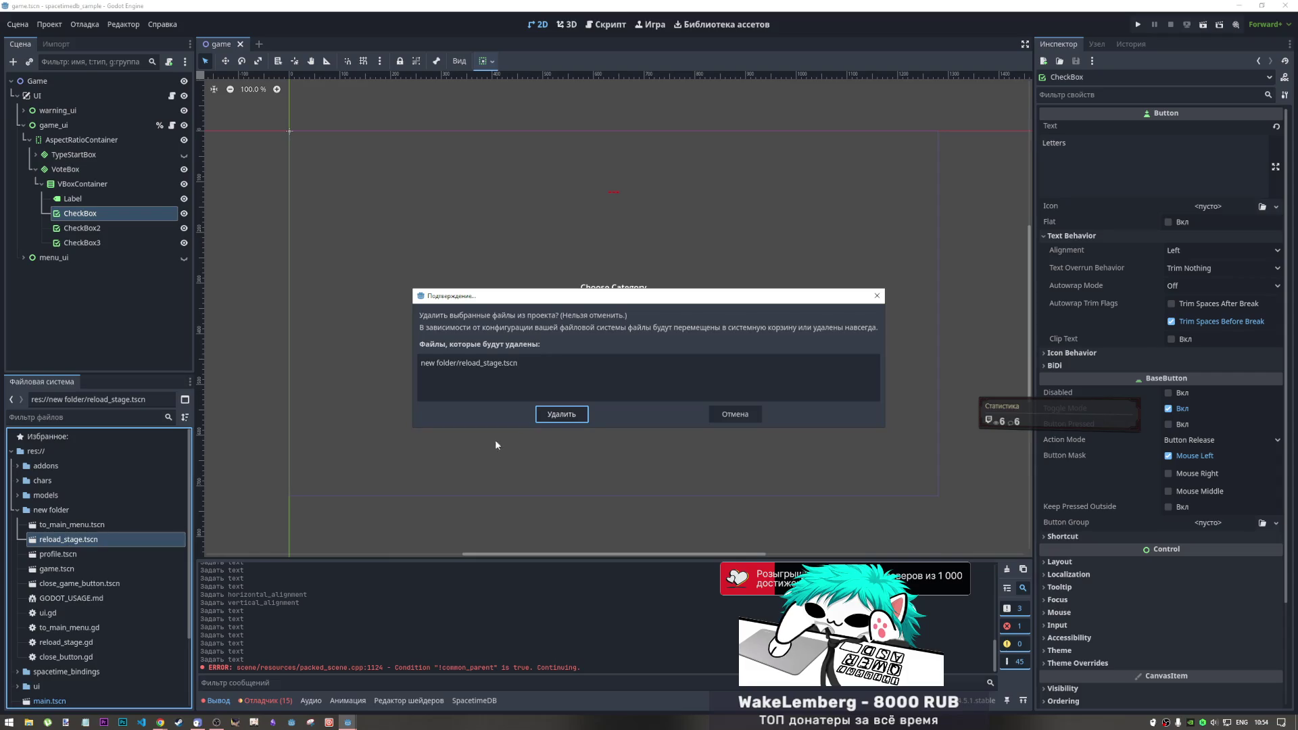
pyautogui.click(561, 414)
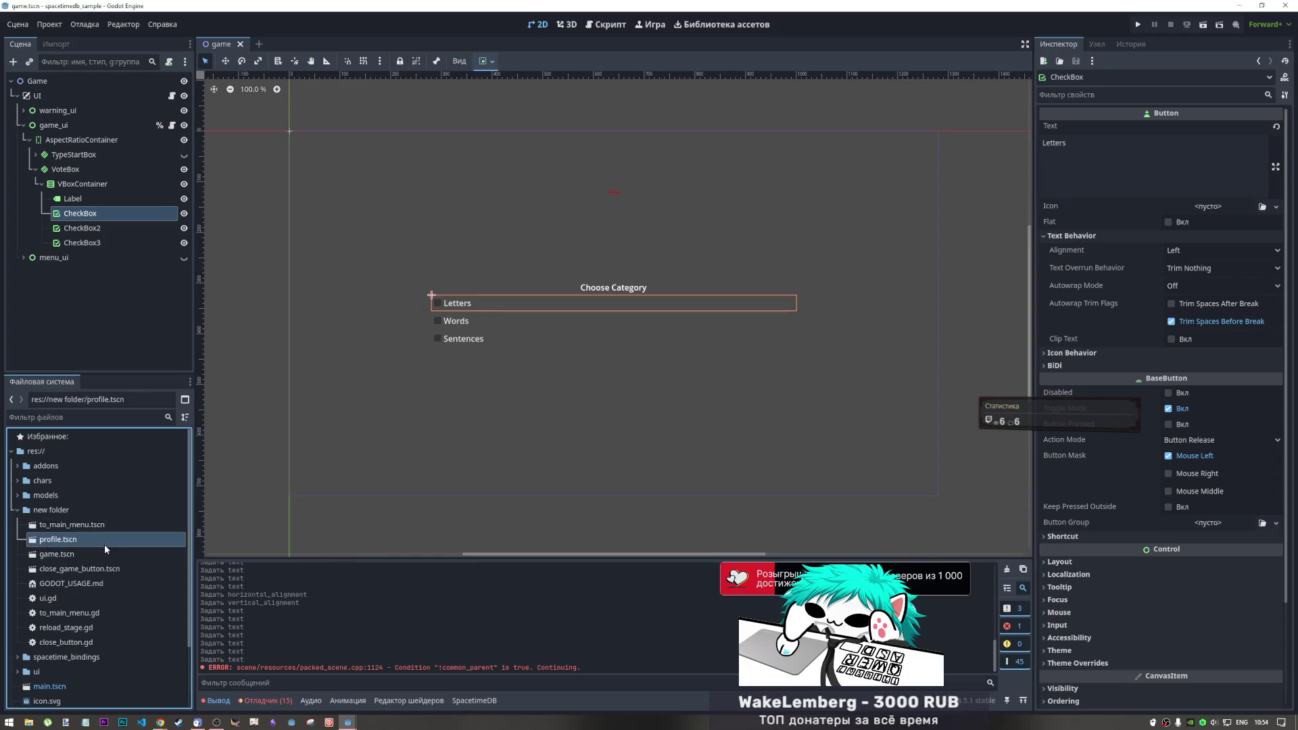
pyautogui.scroll(-3, 103, 574)
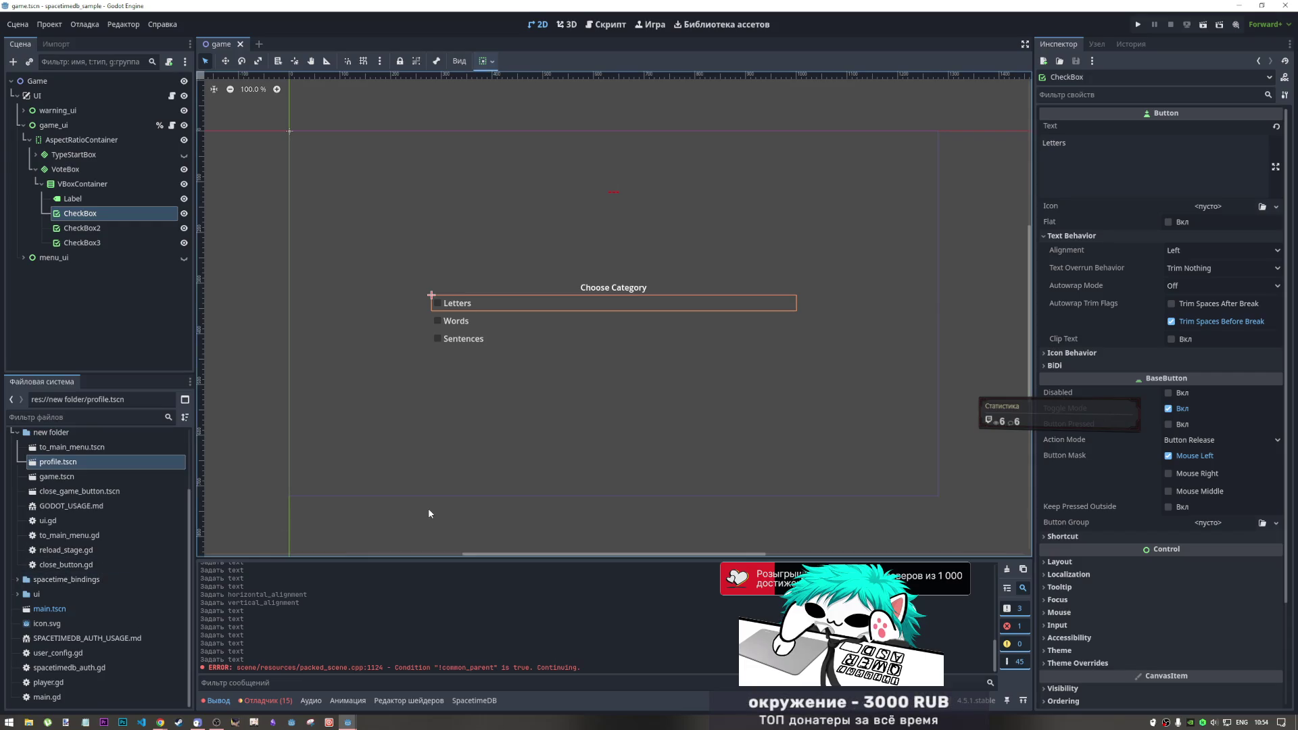
pyautogui.click(99, 551)
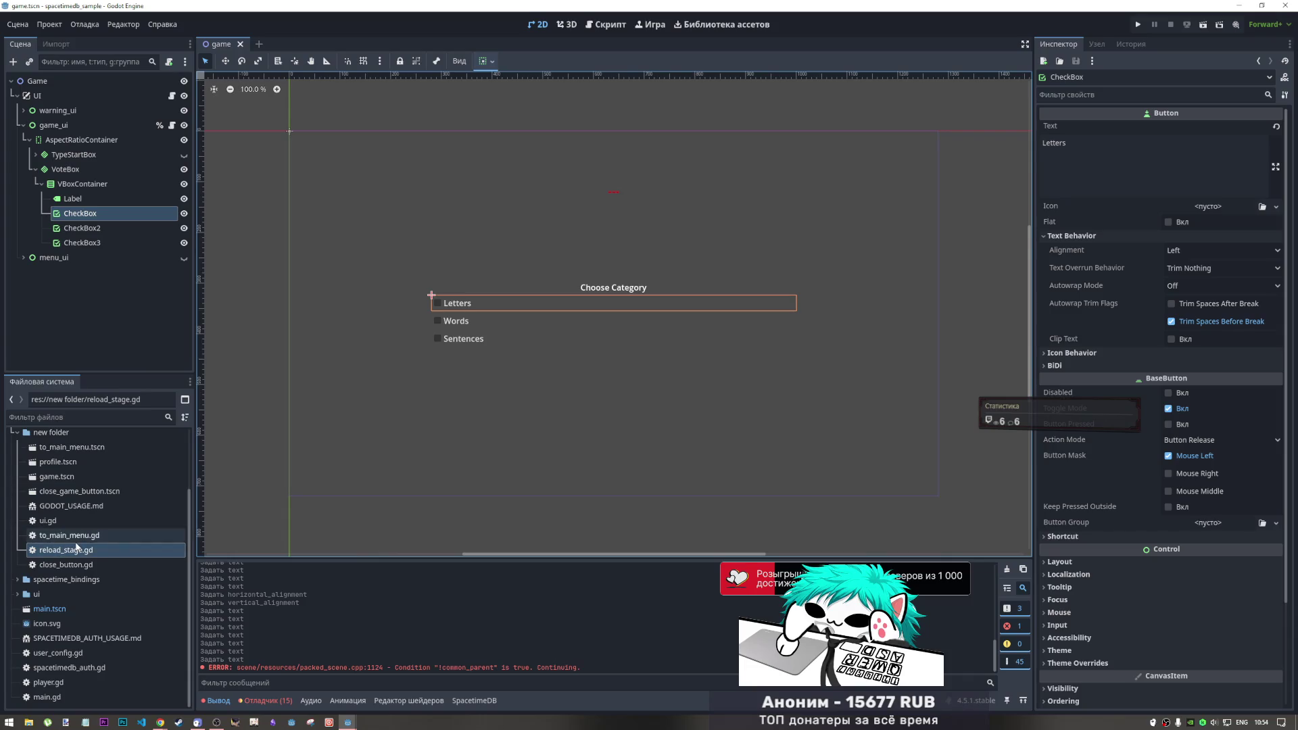
pyautogui.moveTo(78, 541)
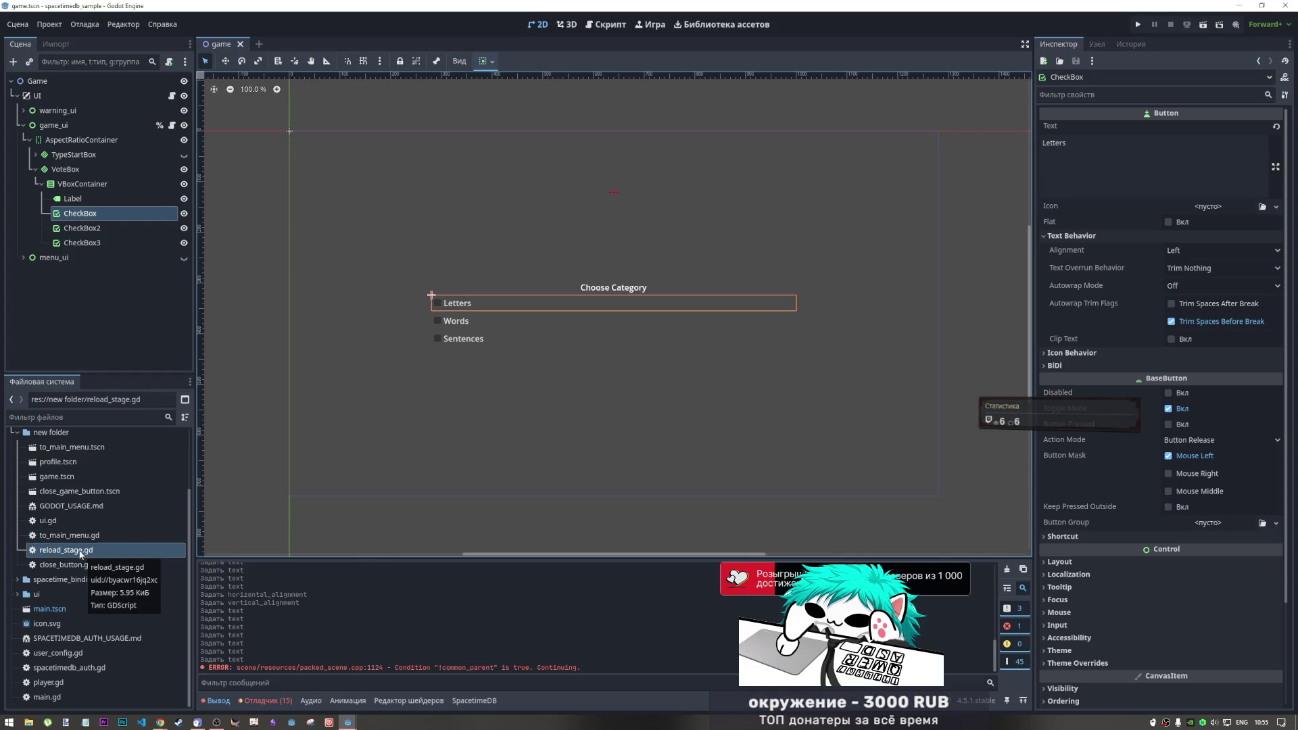
pyautogui.click(81, 171)
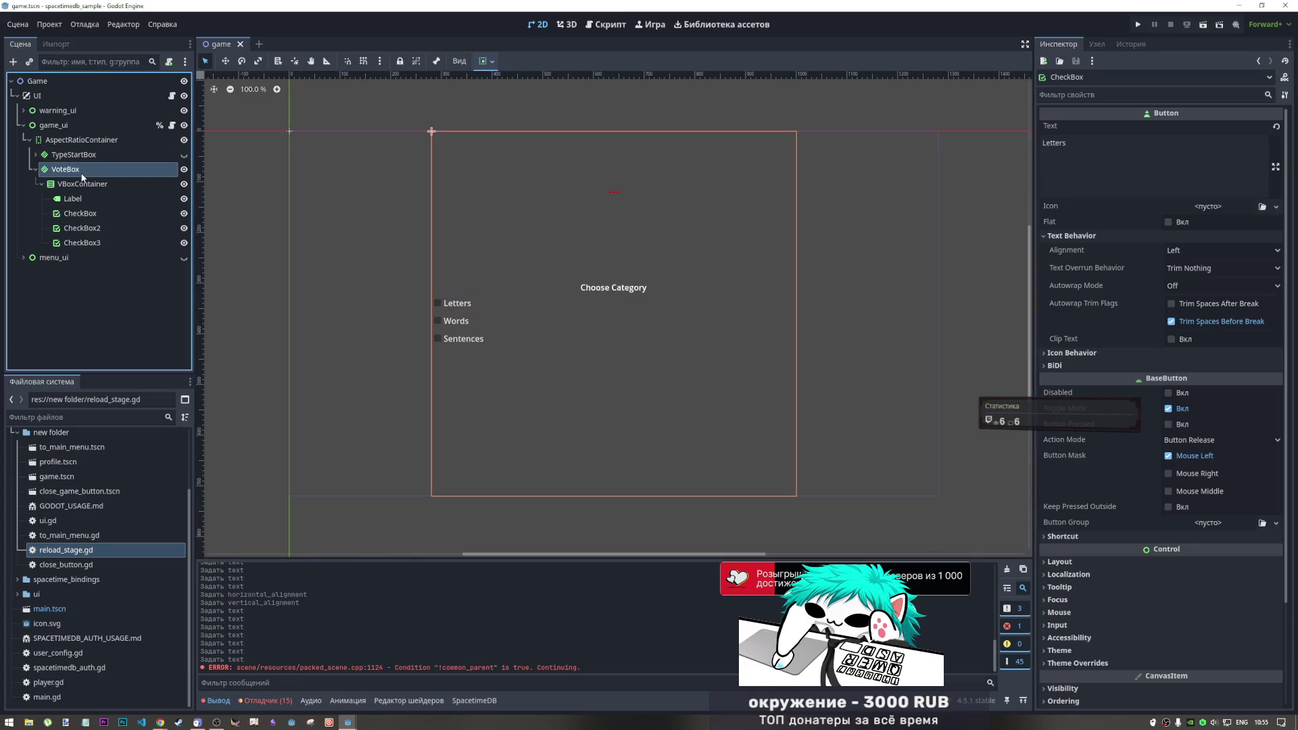
# Add a Button child node to VoteBox by searching 'butt'
pyautogui.rightClick(81, 172)
pyautogui.click(132, 179)
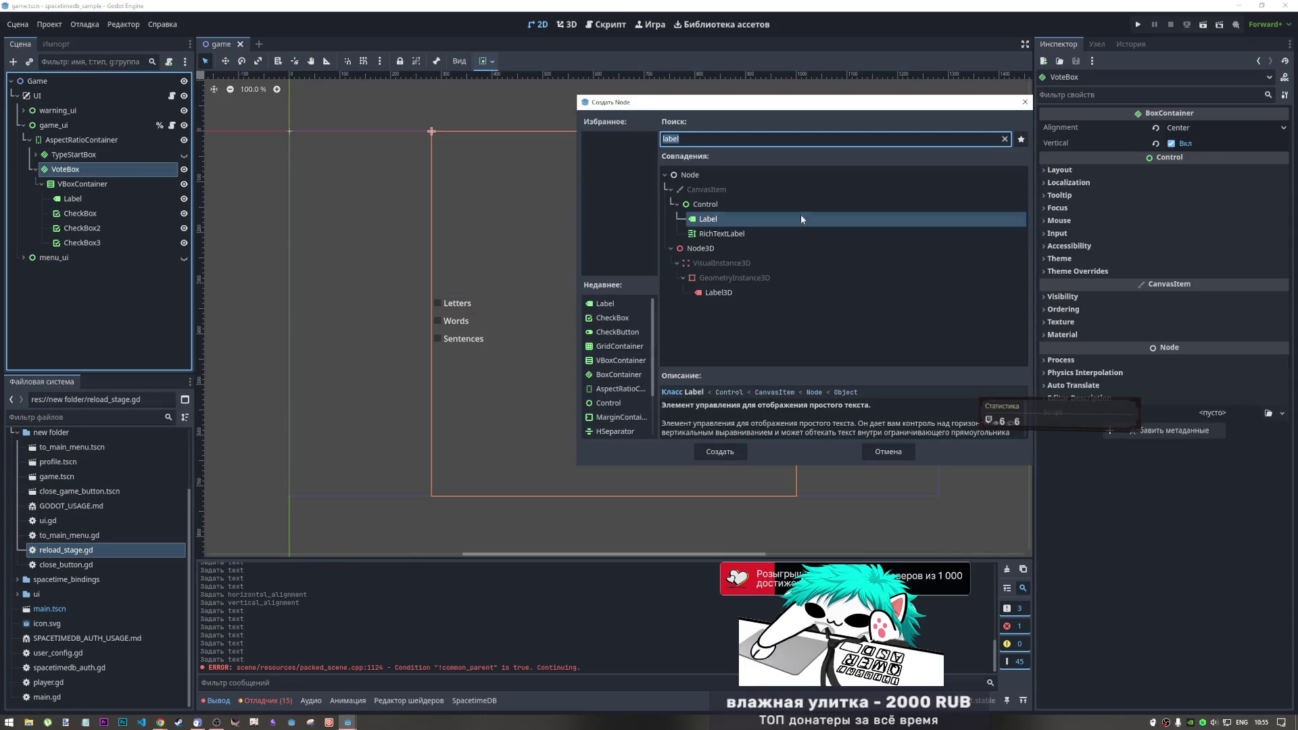
pyautogui.press('Escape')
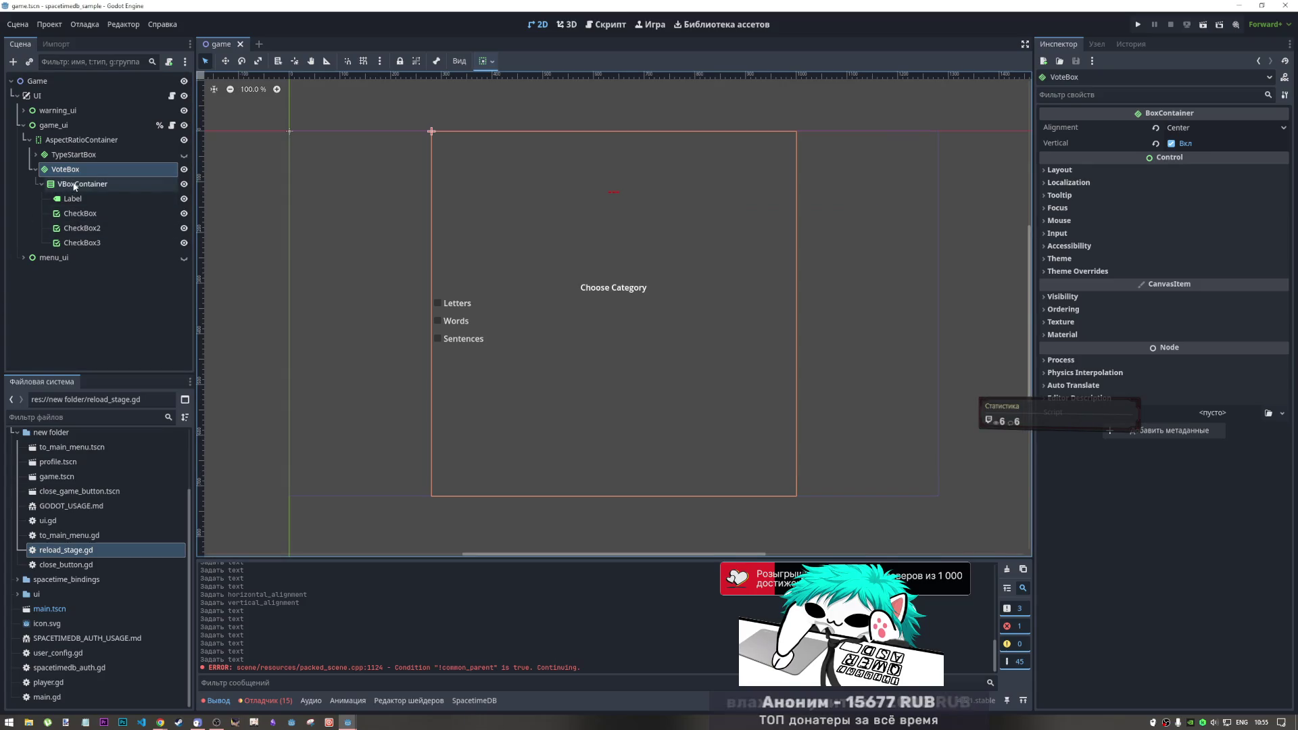
pyautogui.rightClick(78, 175)
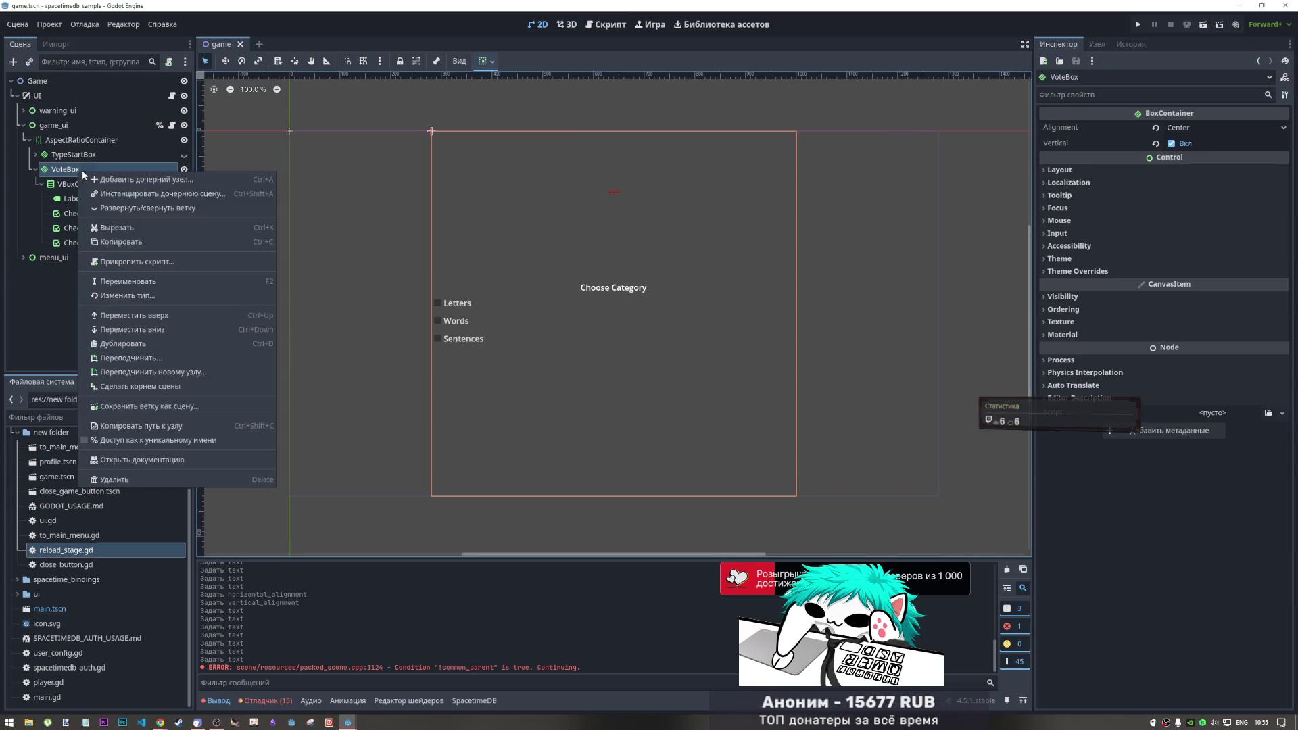
pyautogui.click(167, 177)
pyautogui.write('lock')
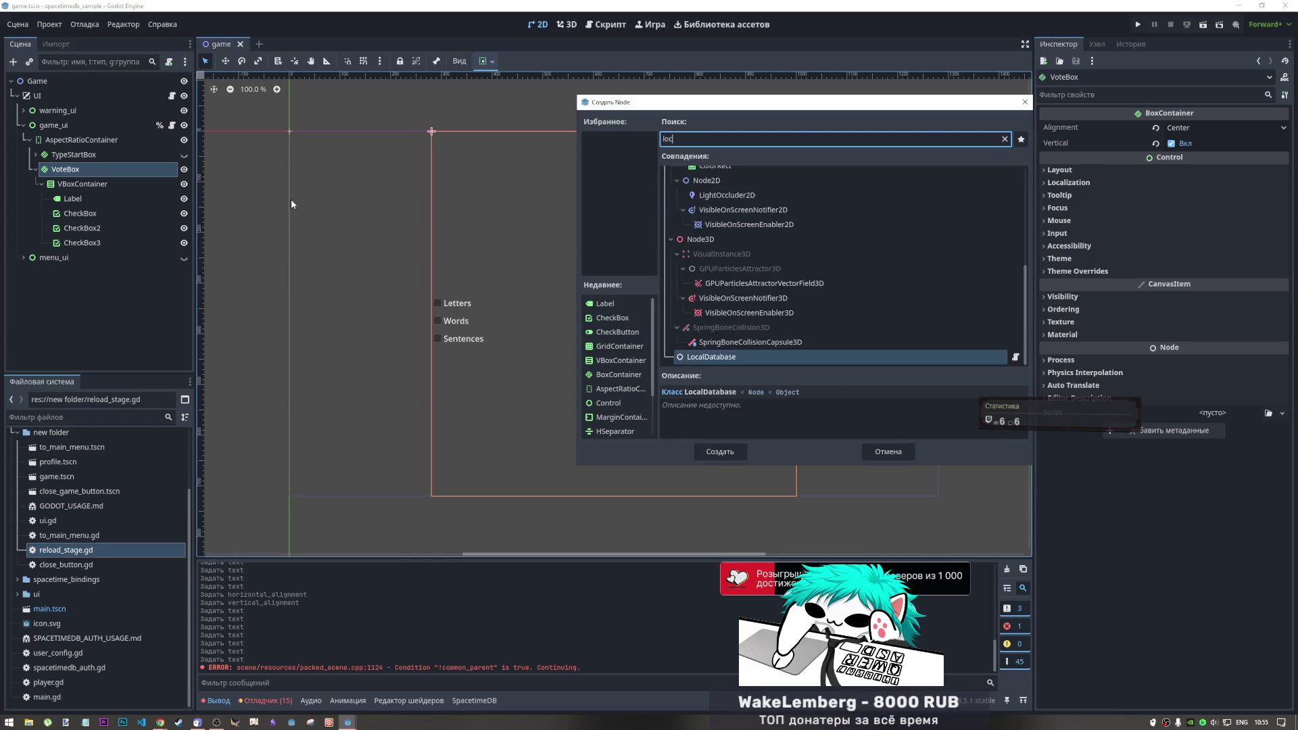
pyautogui.press('BackSpace')
pyautogui.press('BackSpace')
pyautogui.press('BackSpace')
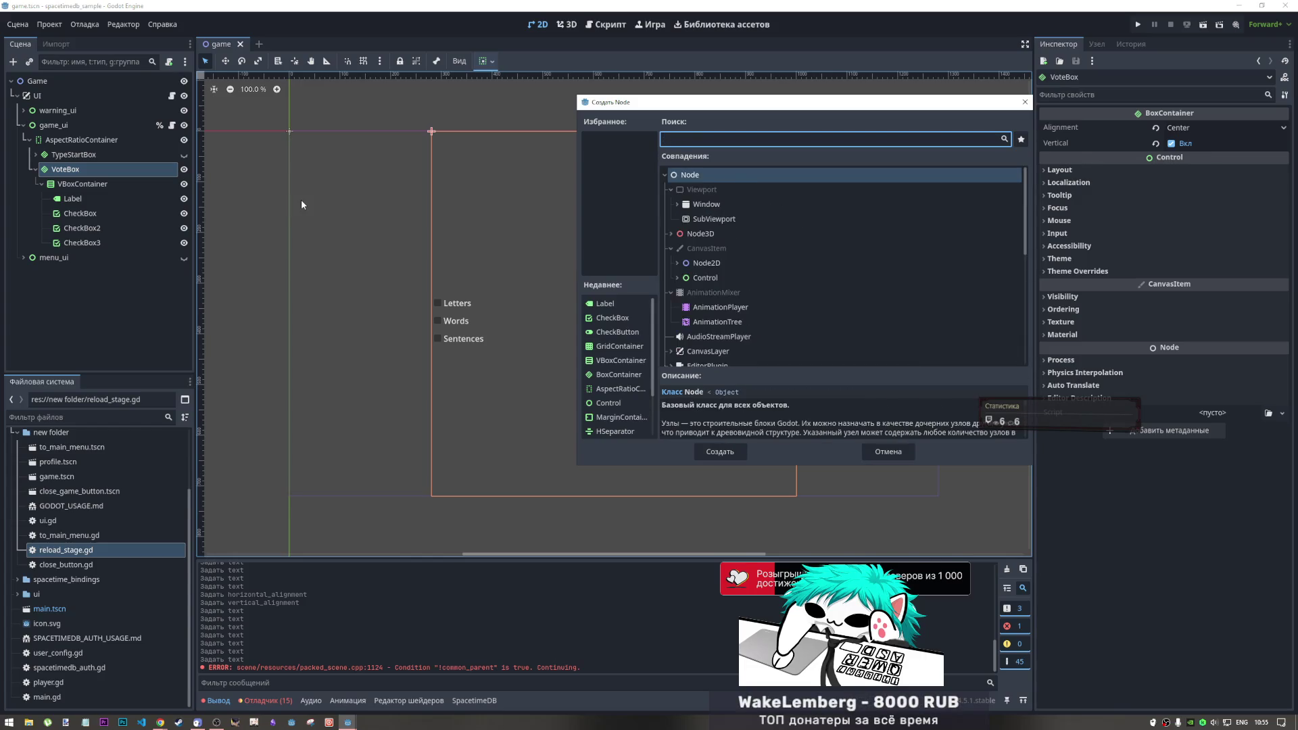
pyautogui.write('butt')
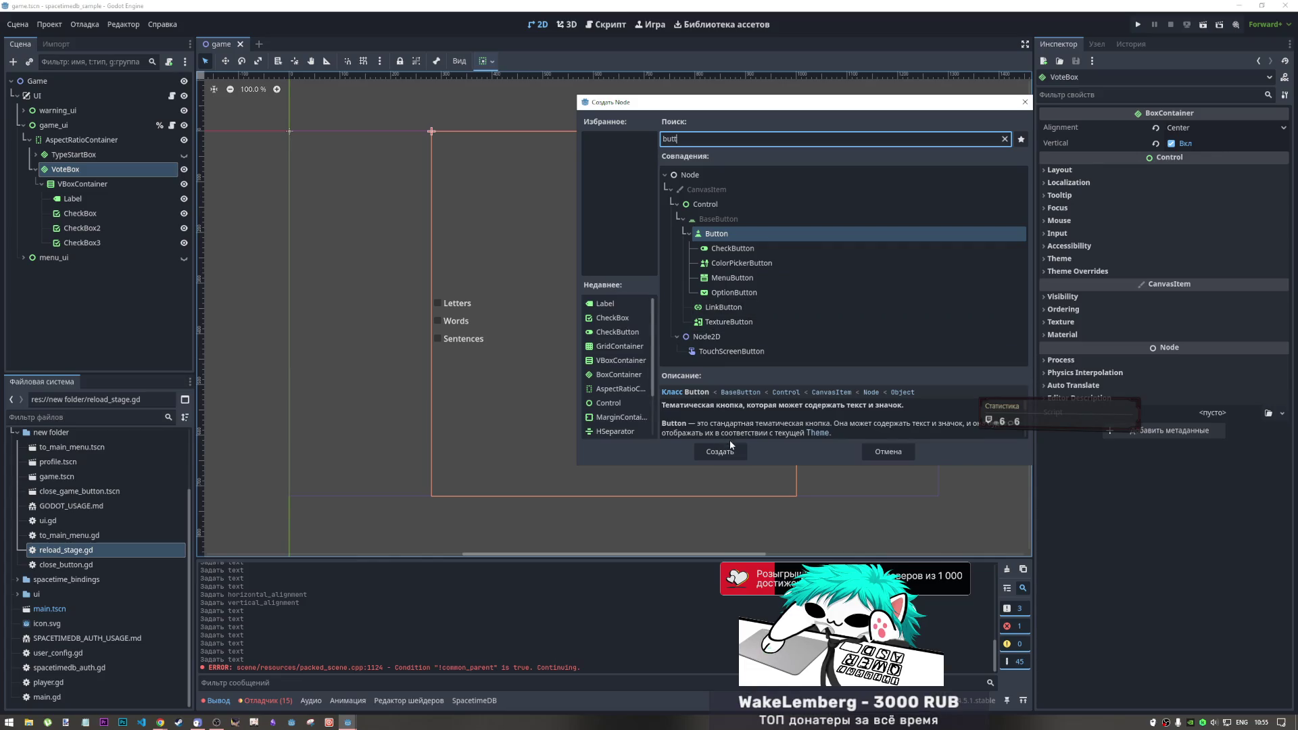
pyautogui.press('Escape')
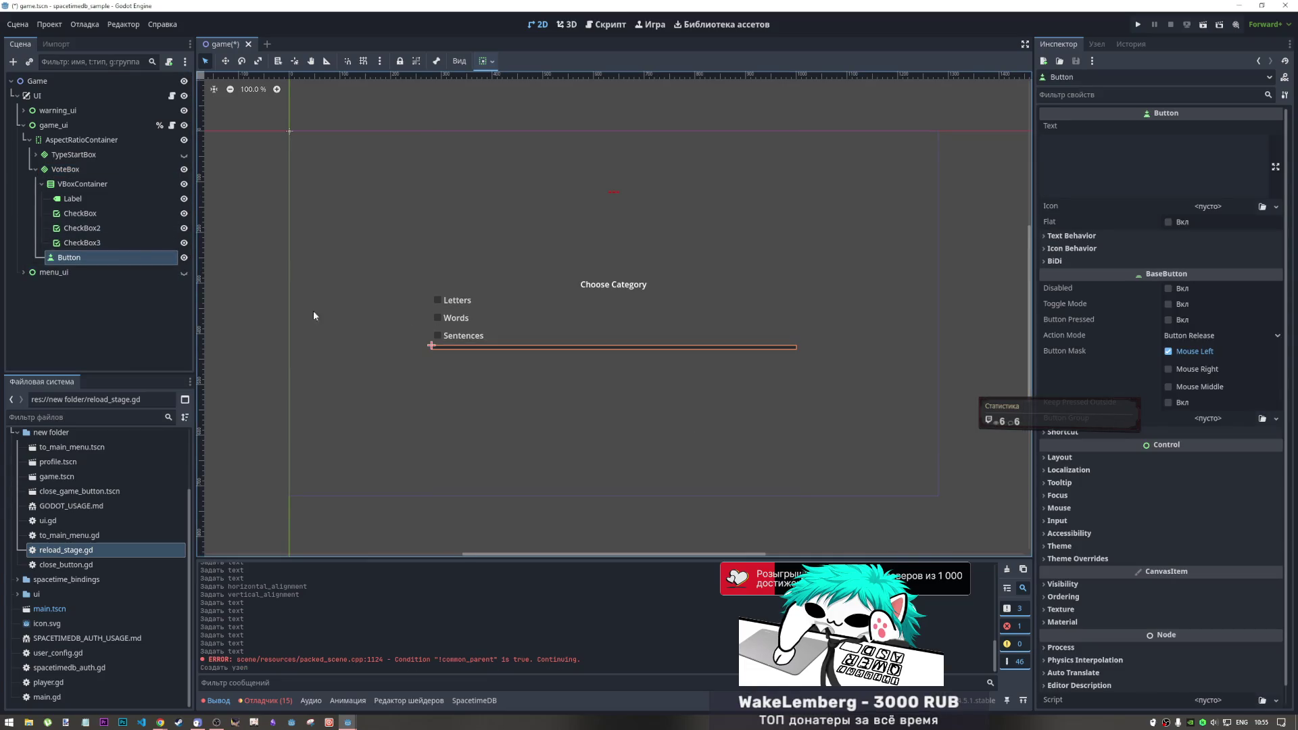
# Set the new button's Text property to LOCK
pyautogui.click(1204, 155)
pyautogui.write('LOCK')
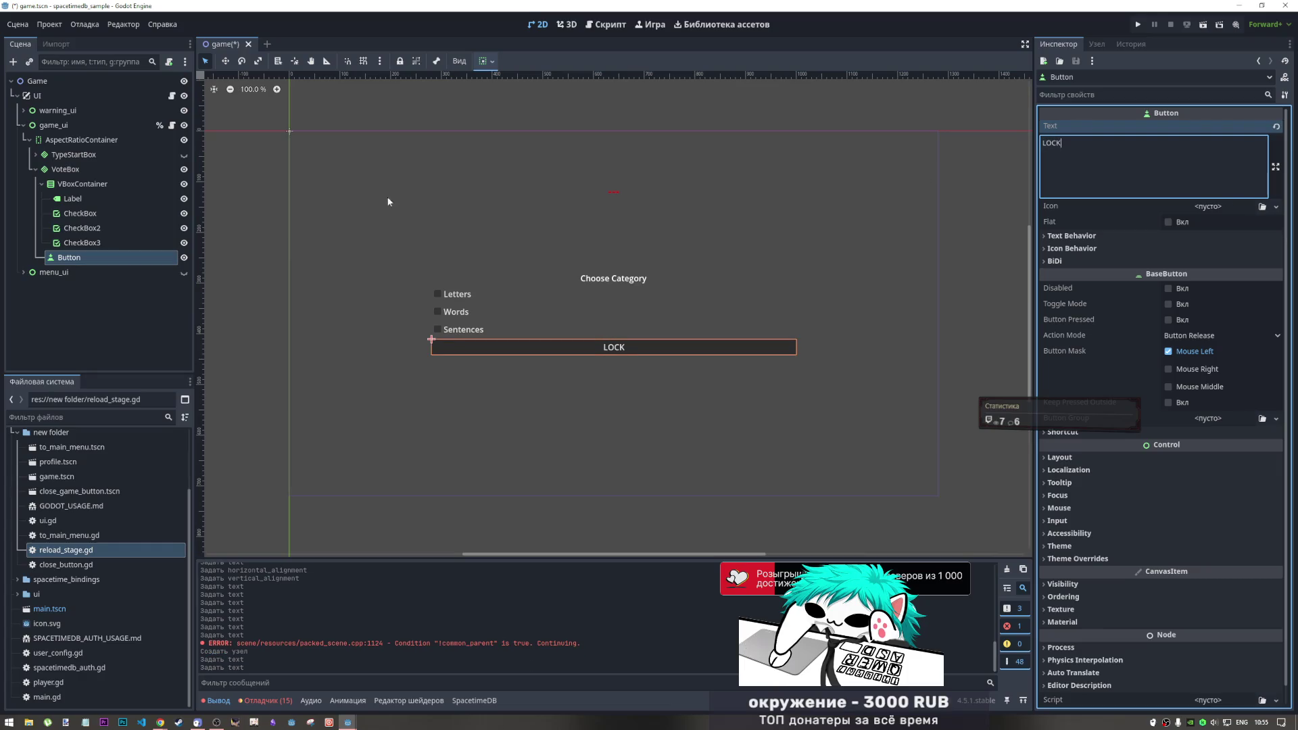
pyautogui.click(102, 247)
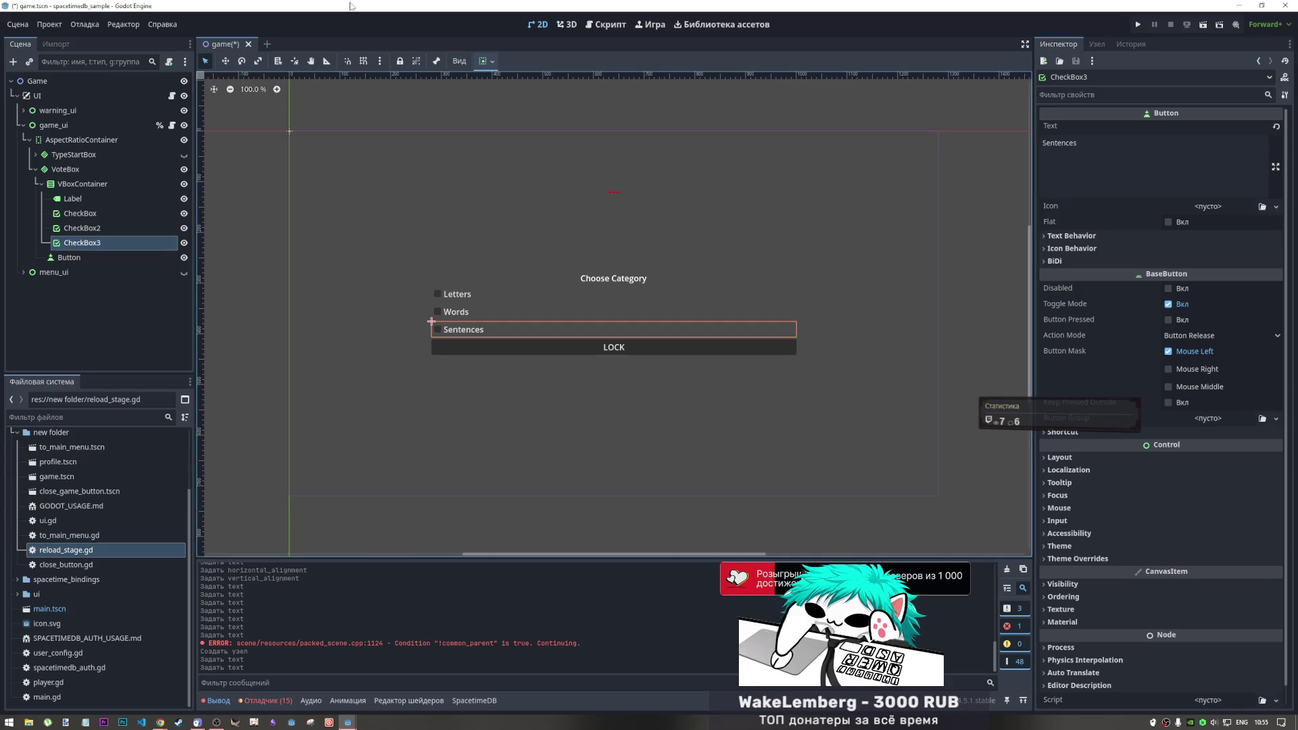
# Try alignment and expand options on the Sentences checkbox, then undo them
pyautogui.click(486, 61)
pyautogui.click(528, 158)
pyautogui.click(546, 159)
pyautogui.click(582, 178)
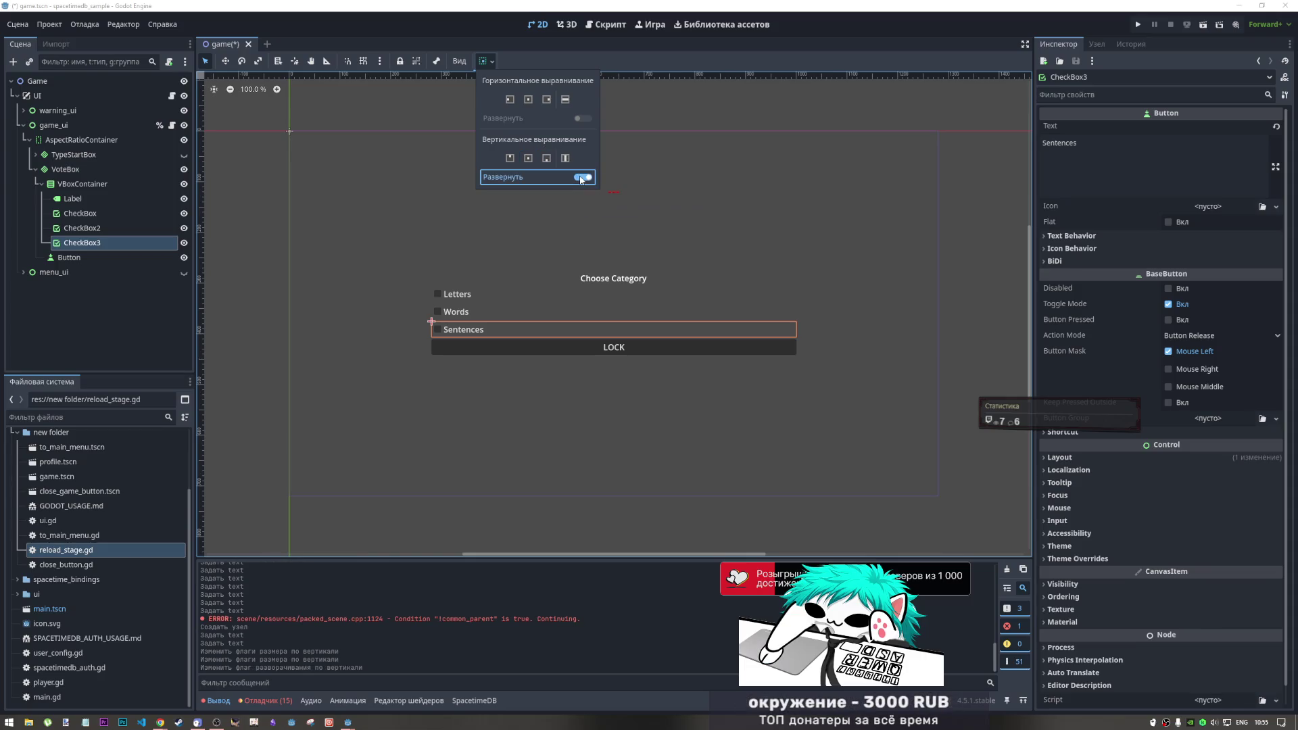
pyautogui.click(579, 177)
pyautogui.click(528, 158)
pyautogui.click(547, 100)
pyautogui.click(528, 99)
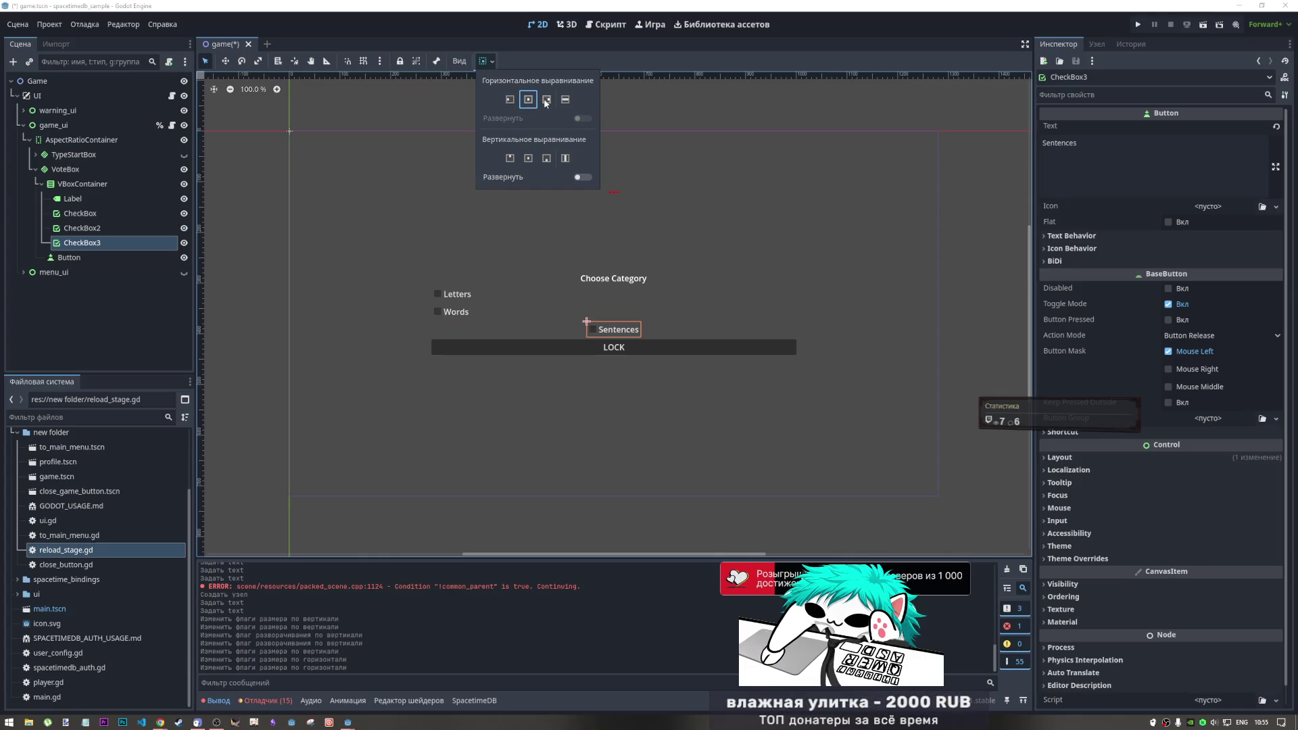
pyautogui.click(448, 219)
pyautogui.hotkey('ctrl', 'z')
pyautogui.hotkey('ctrl', 'z')
pyautogui.hotkey('ctrl', 'z')
pyautogui.hotkey('ctrl', 'z')
pyautogui.hotkey('ctrl', 'z')
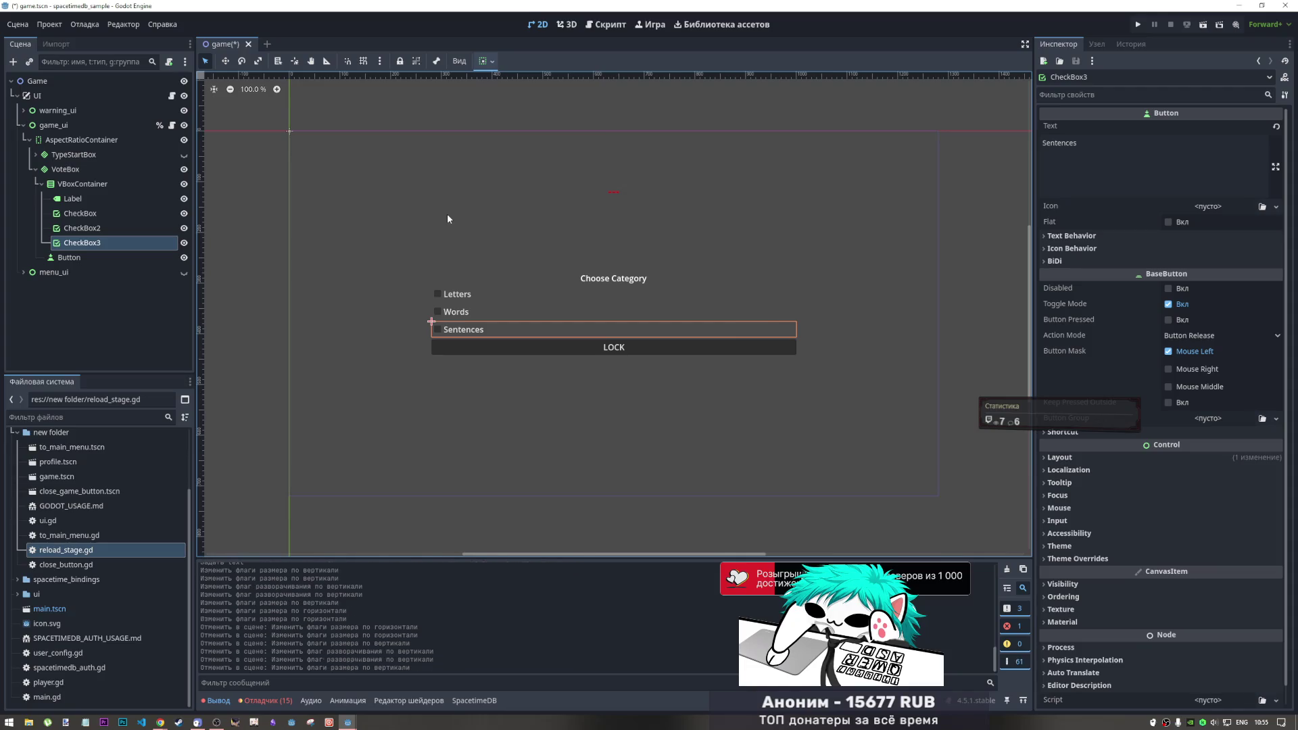
pyautogui.hotkey('ctrl', 'shift', 'z')
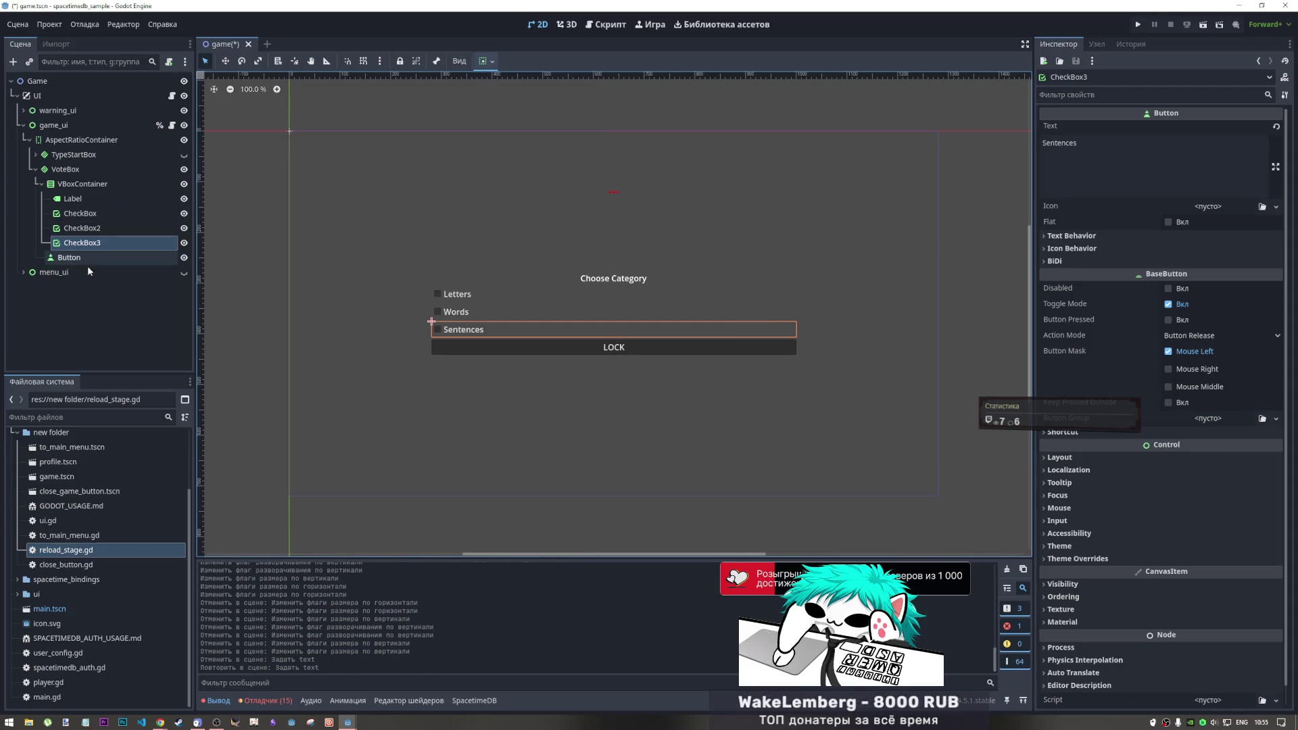
# Set the LOCK button's container sizing to shrink-center horizontally and vertically
pyautogui.click(104, 257)
pyautogui.click(493, 62)
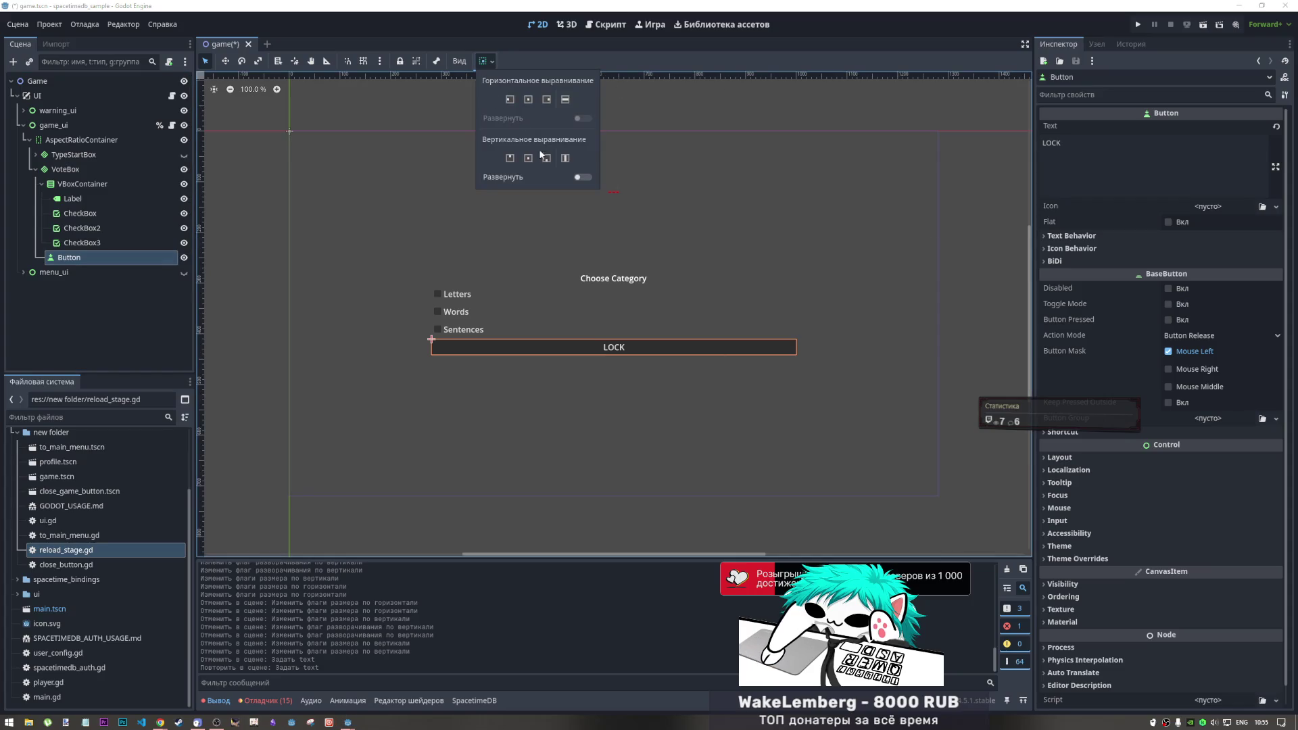
pyautogui.click(528, 158)
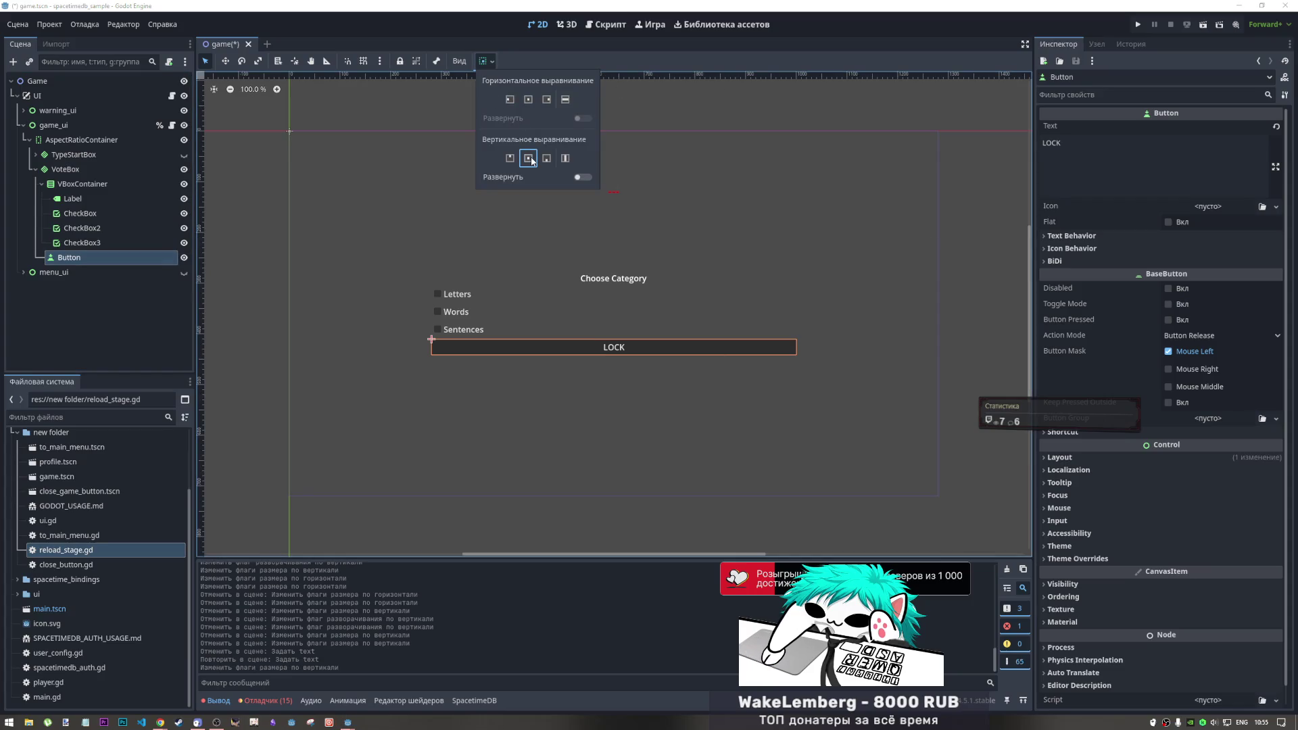
pyautogui.click(529, 99)
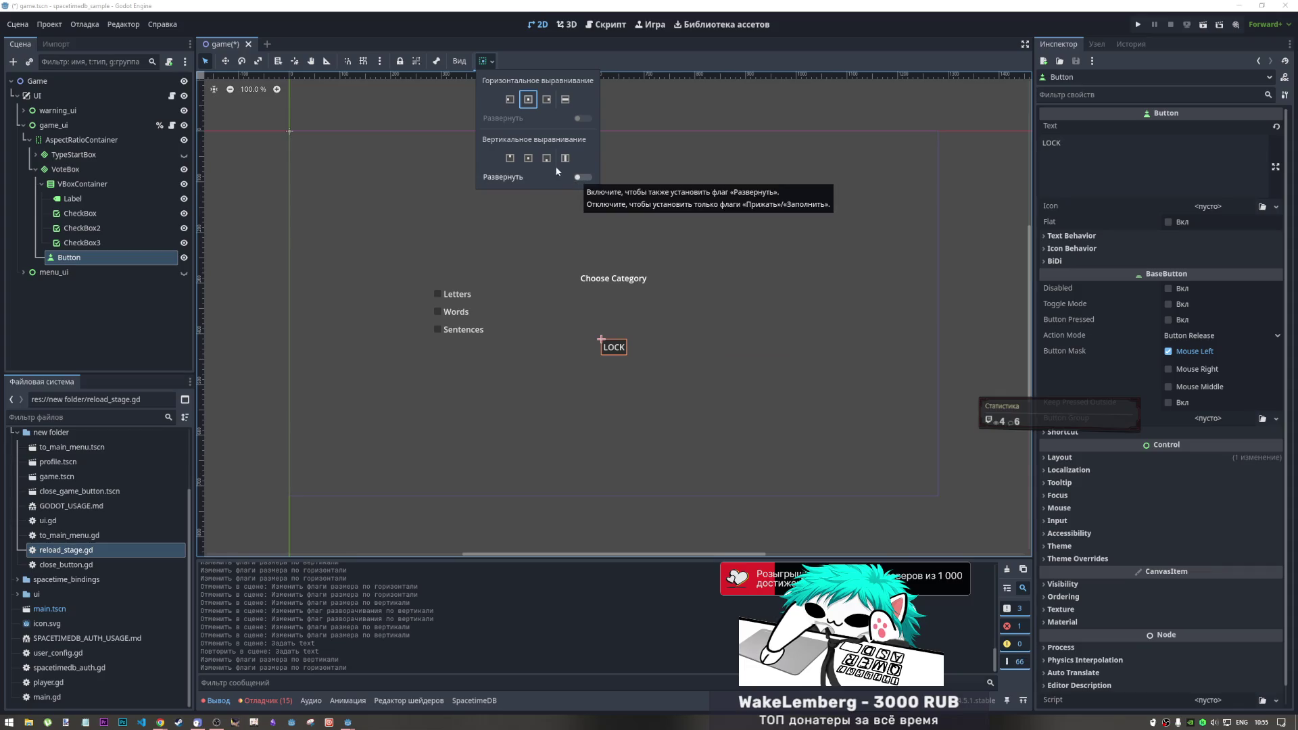
pyautogui.click(529, 158)
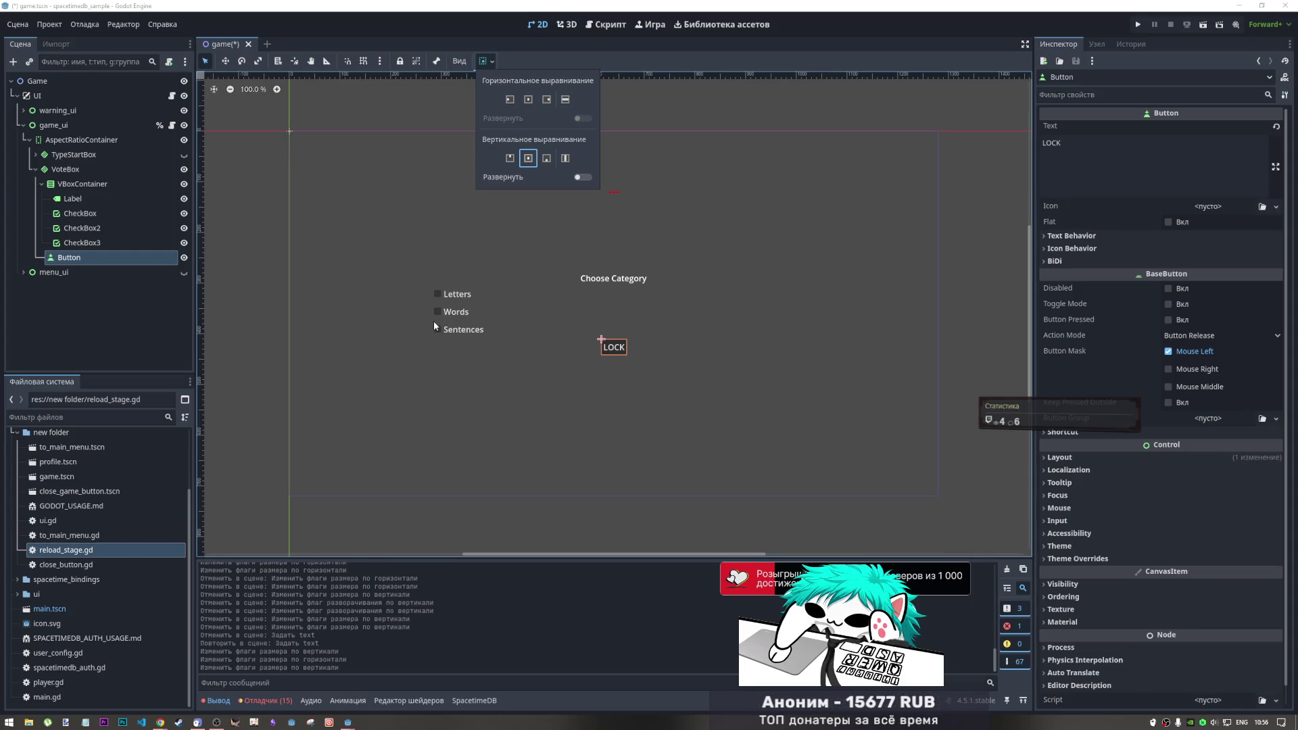
pyautogui.click(86, 214)
# Inspect the CheckBox, CheckBox3 and VBoxContainer nodes, then reselect the LOCK button
pyautogui.click(86, 214)
pyautogui.click(79, 243)
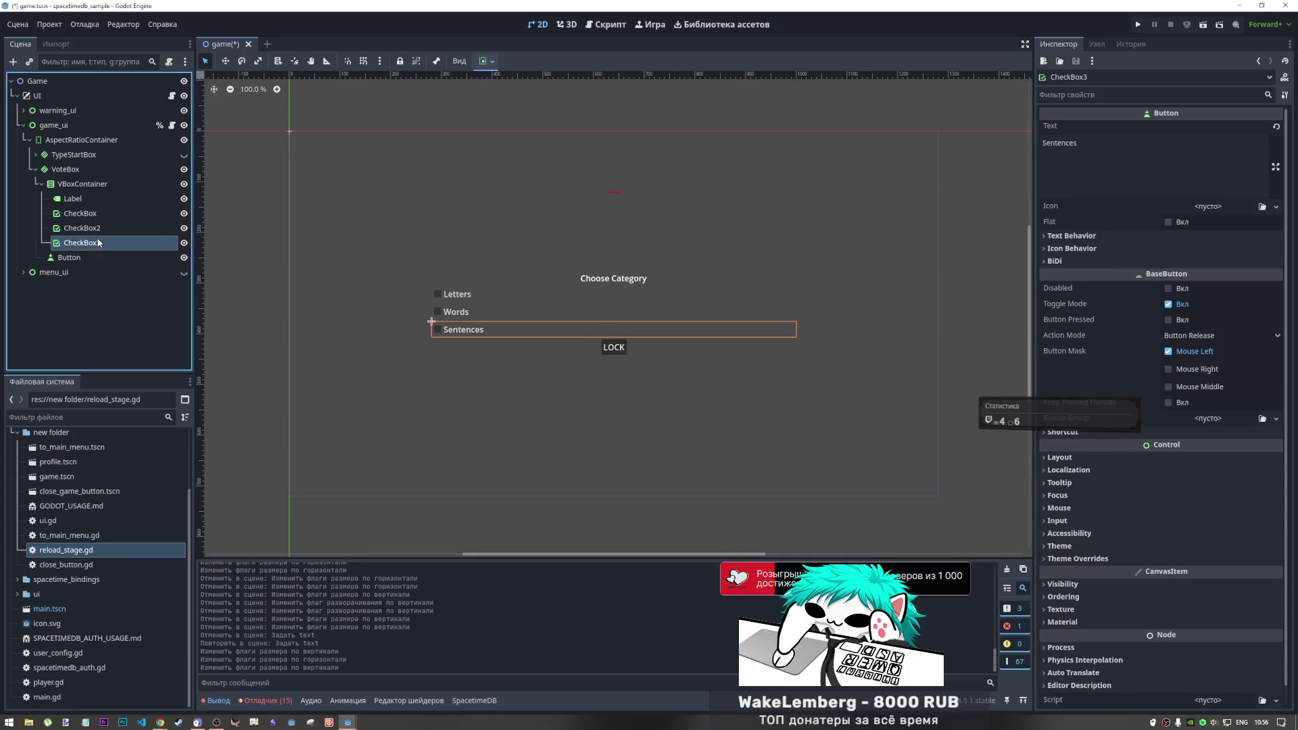
pyautogui.click(92, 189)
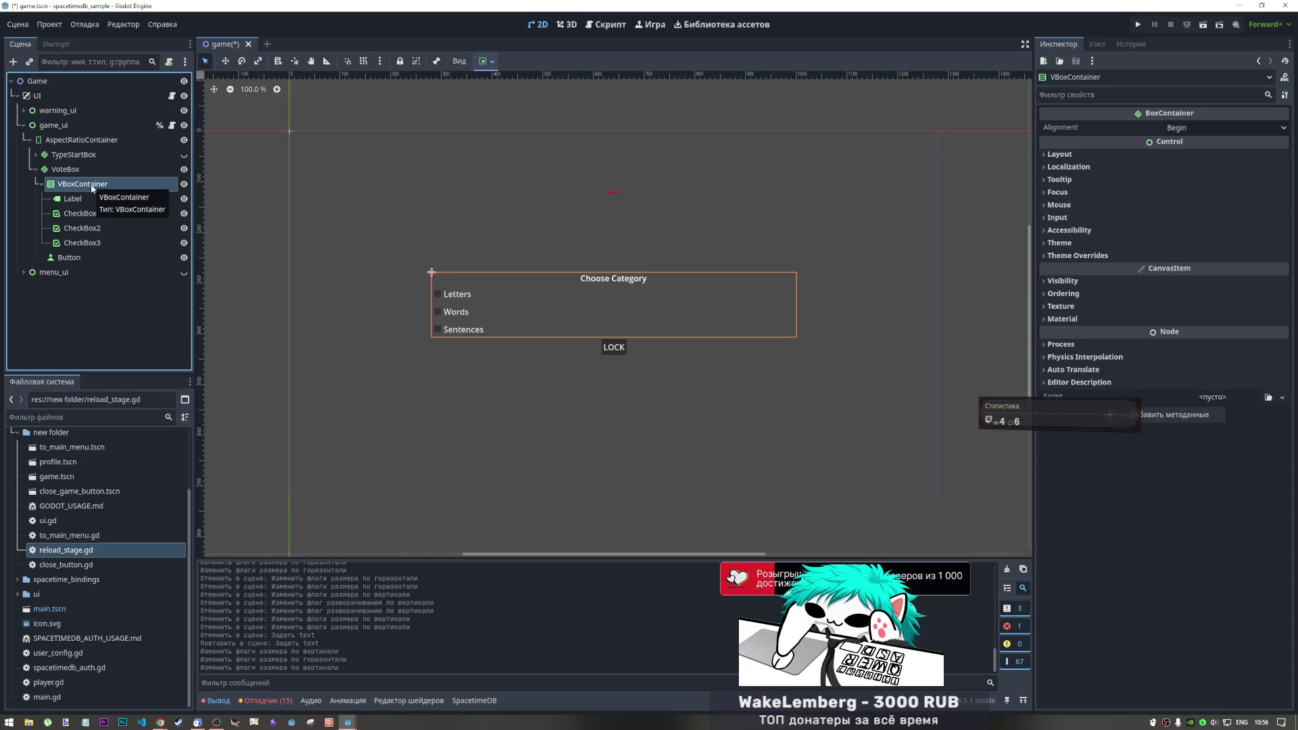
pyautogui.click(265, 281)
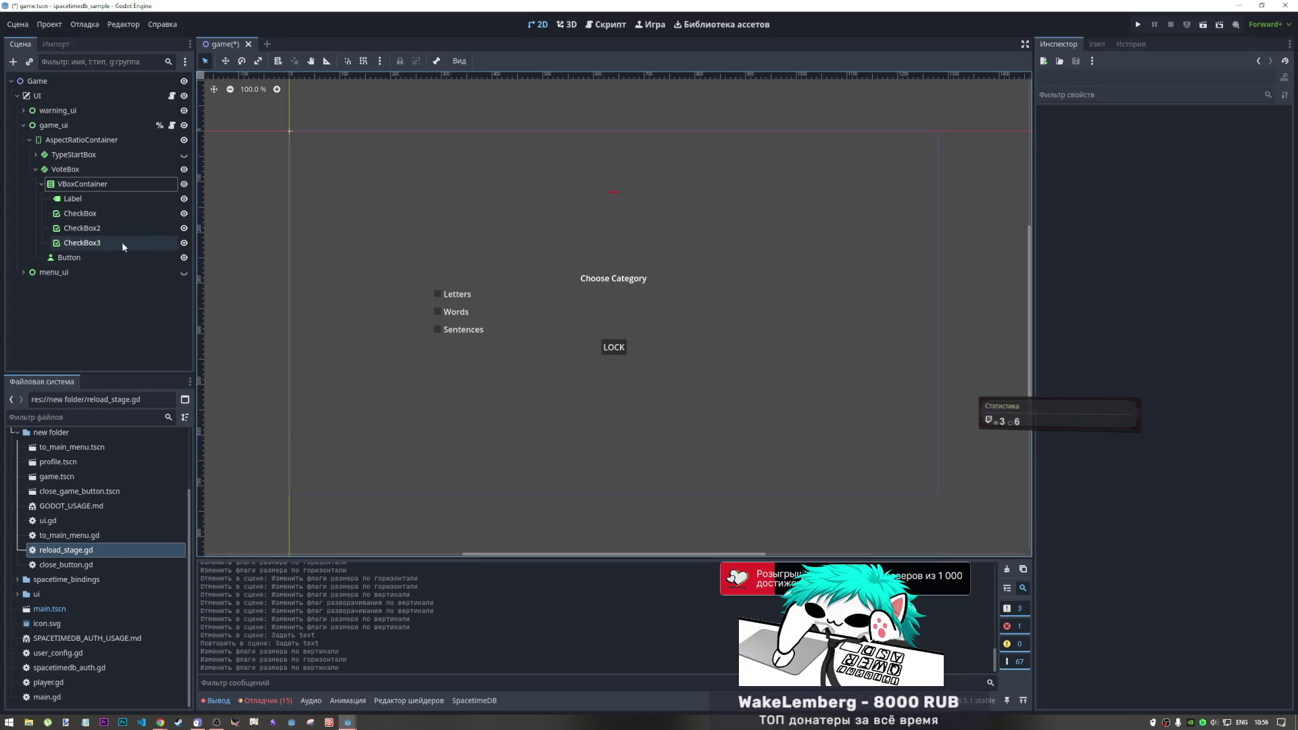
pyautogui.click(108, 258)
pyautogui.click(1128, 155)
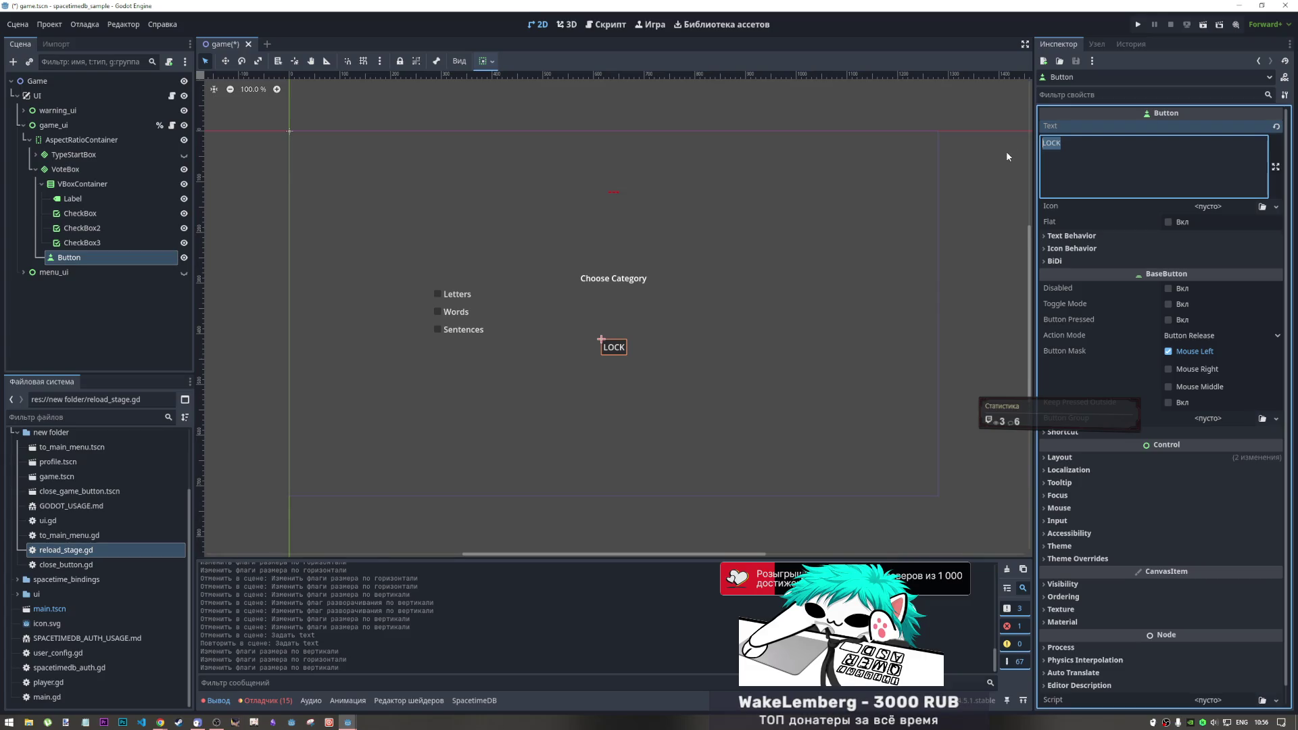
# Change the button text from LOCK to SET READY and save the game scene
pyautogui.write('SET ')
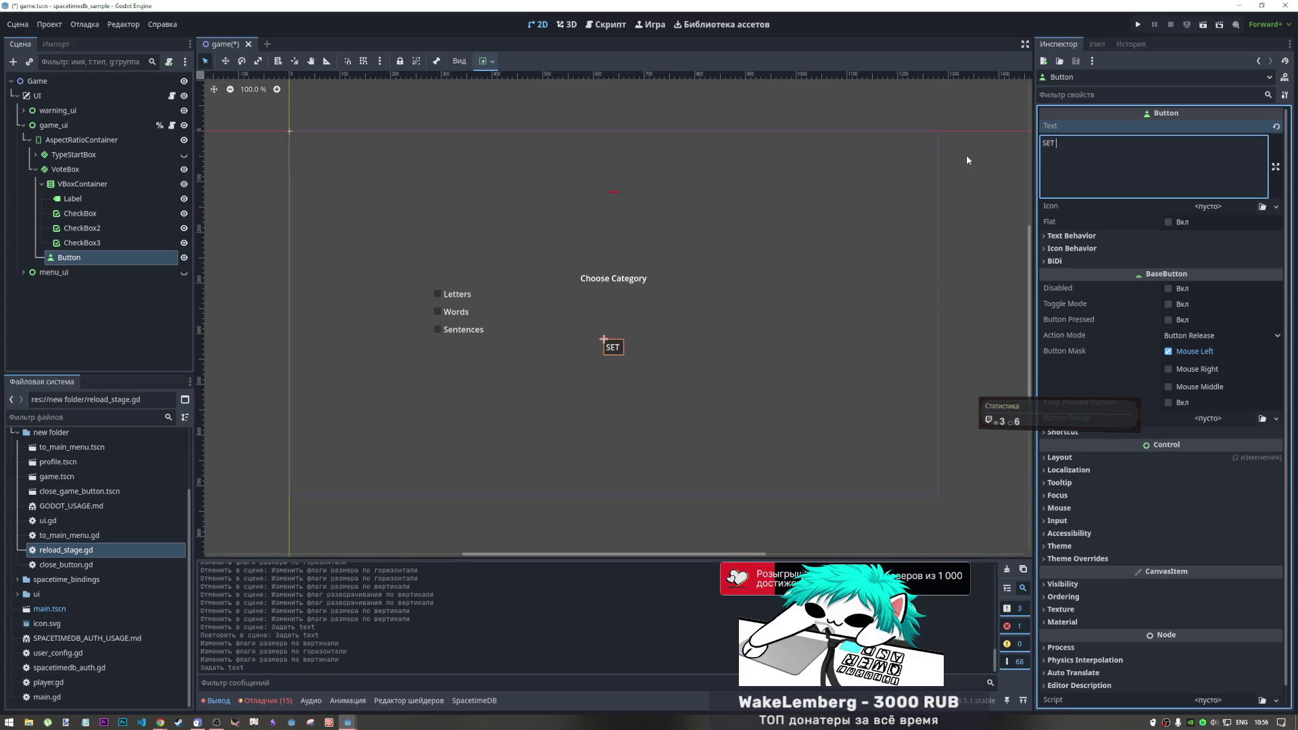
pyautogui.write('READY')
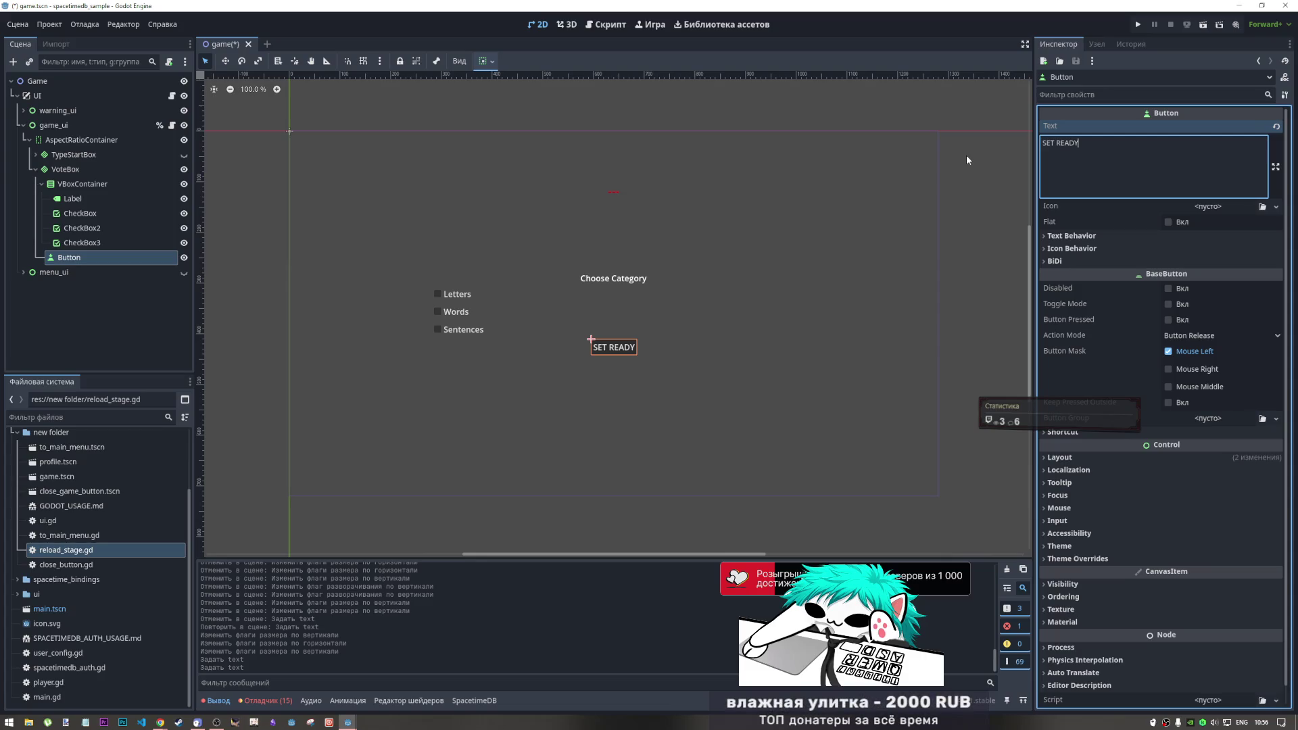
pyautogui.click(108, 258)
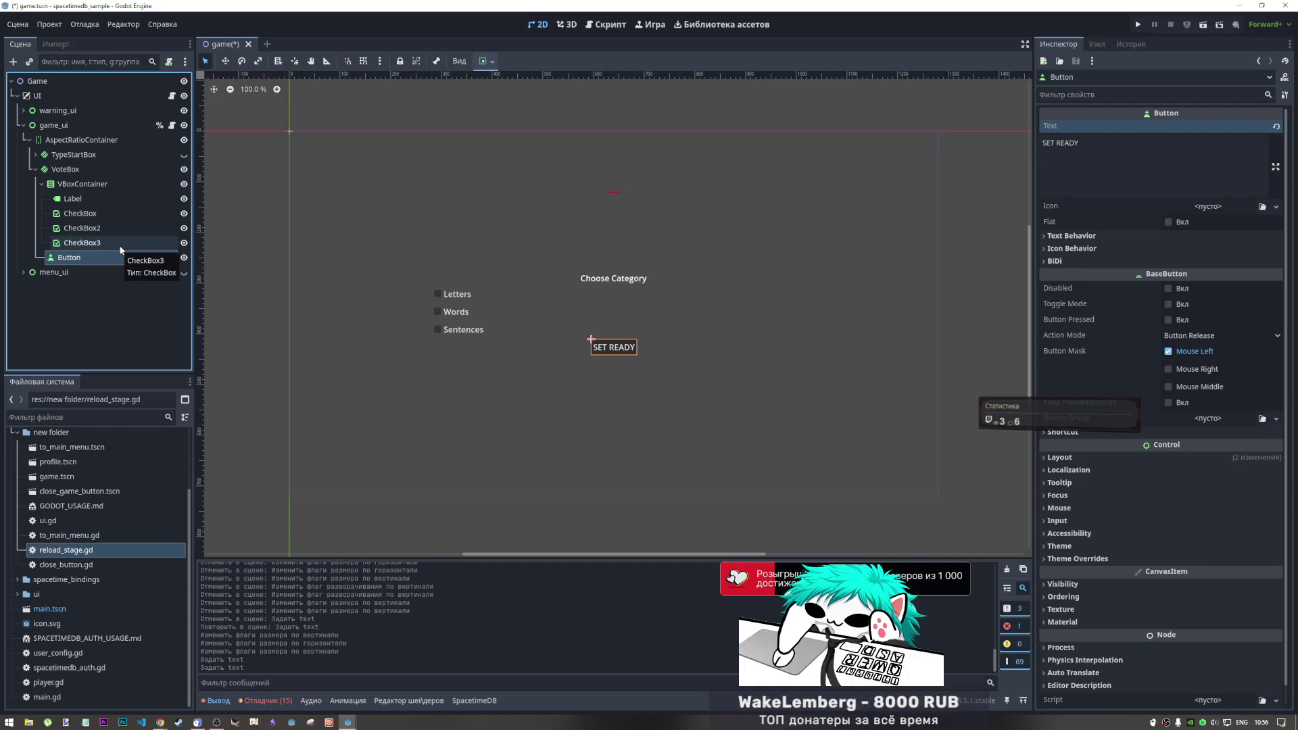
pyautogui.hotkey('ctrl', 's')
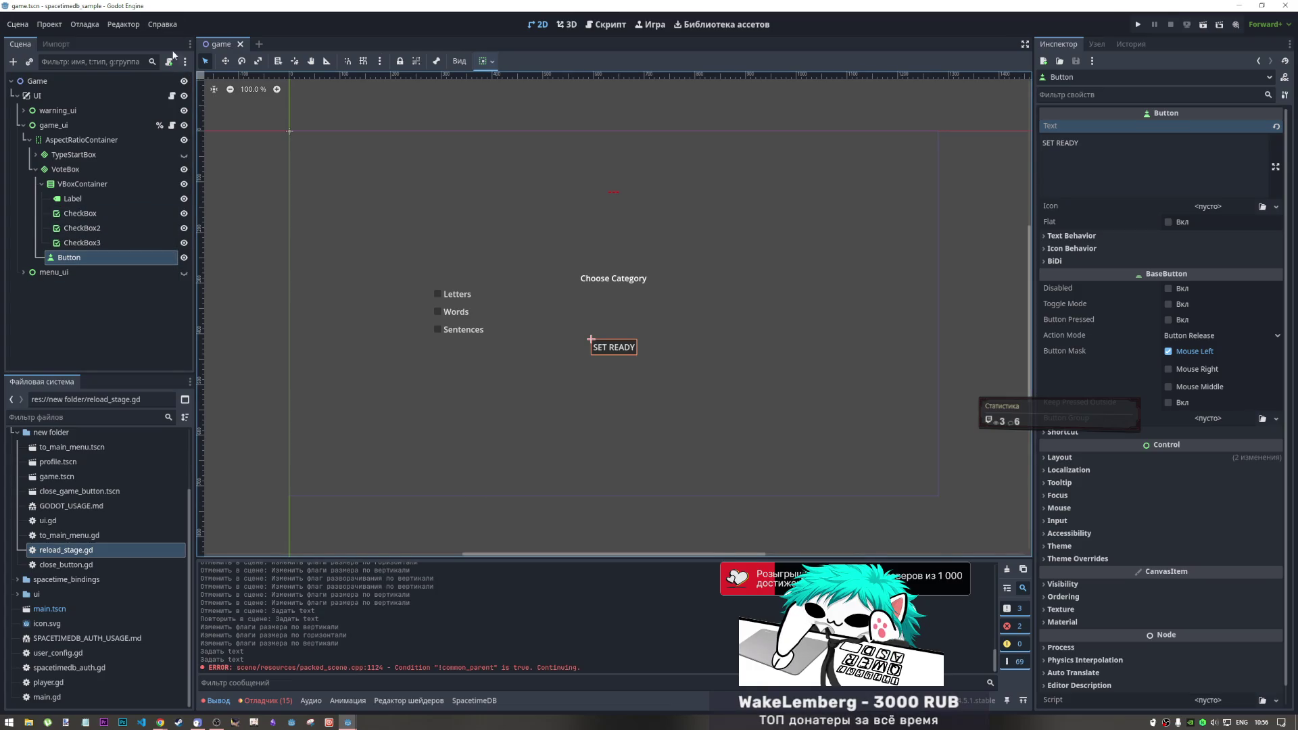
pyautogui.click(269, 700)
# Rename the reload_stage.gd script to game_ui.gd and run the project with F5
pyautogui.click(218, 701)
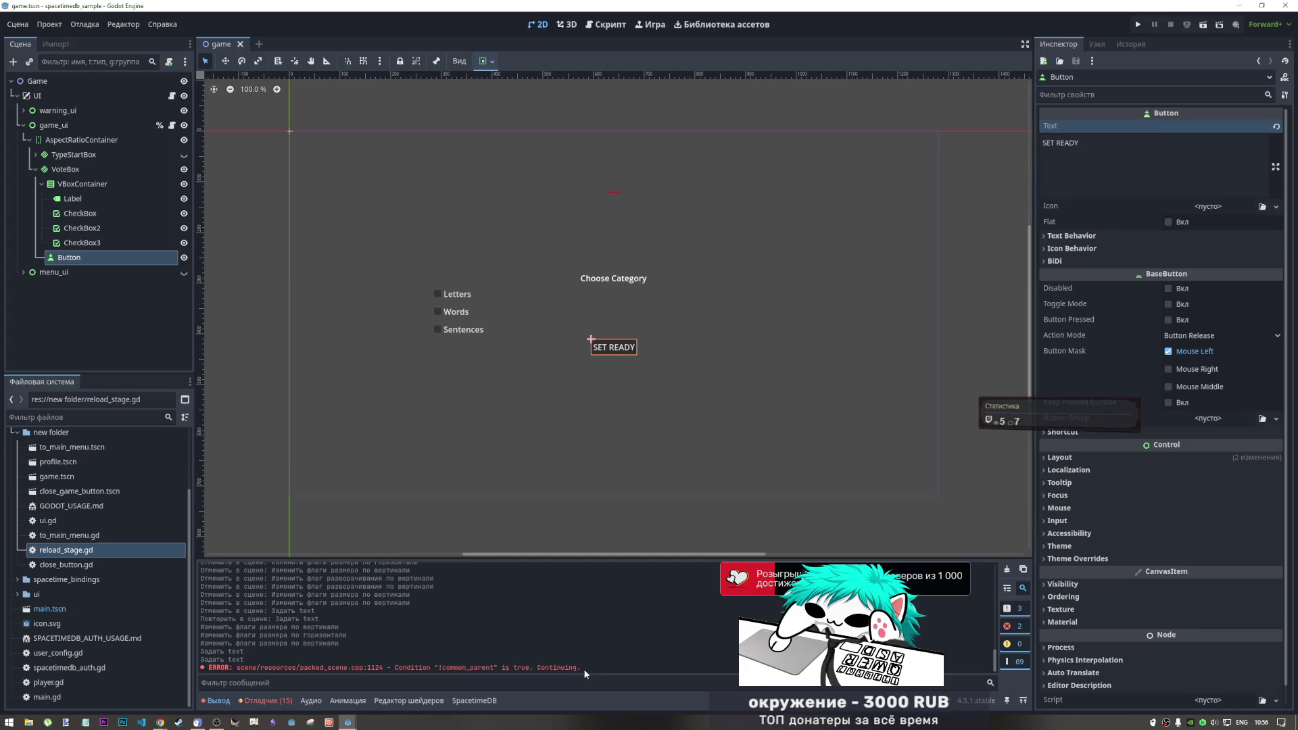
pyautogui.click(50, 24)
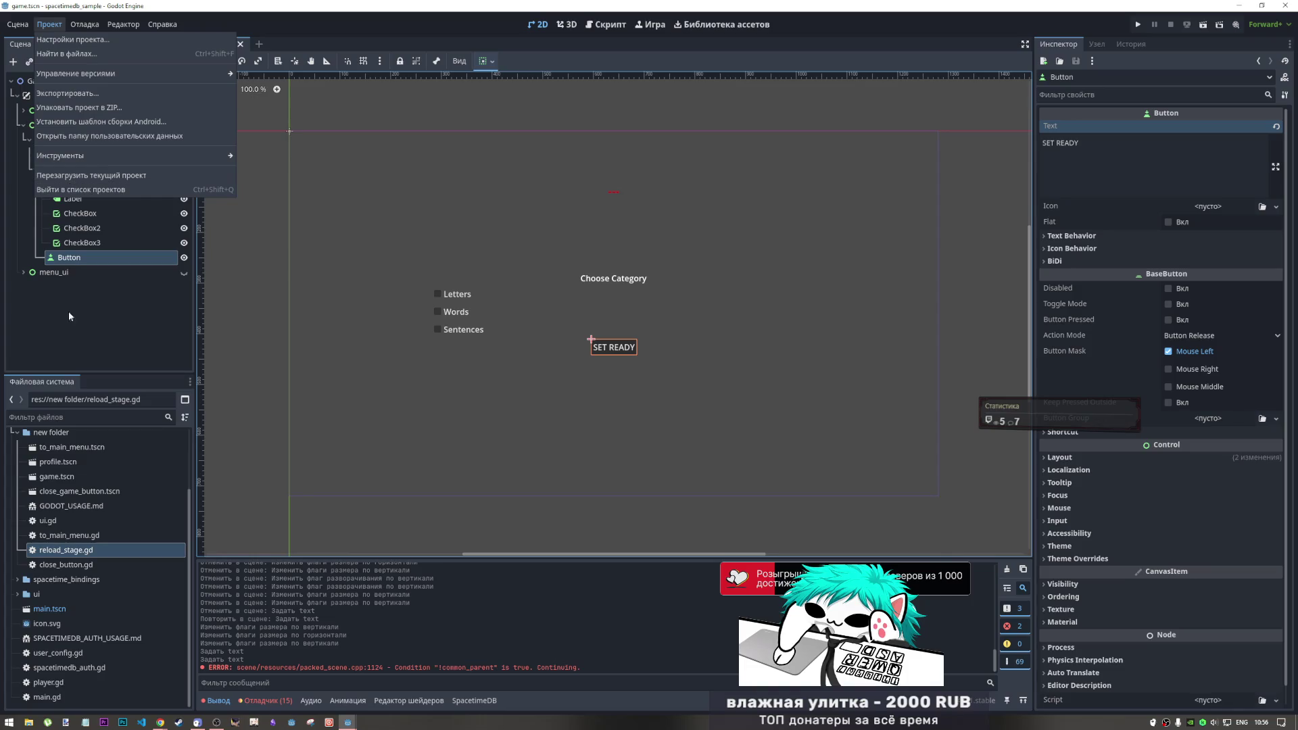
pyautogui.click(78, 553)
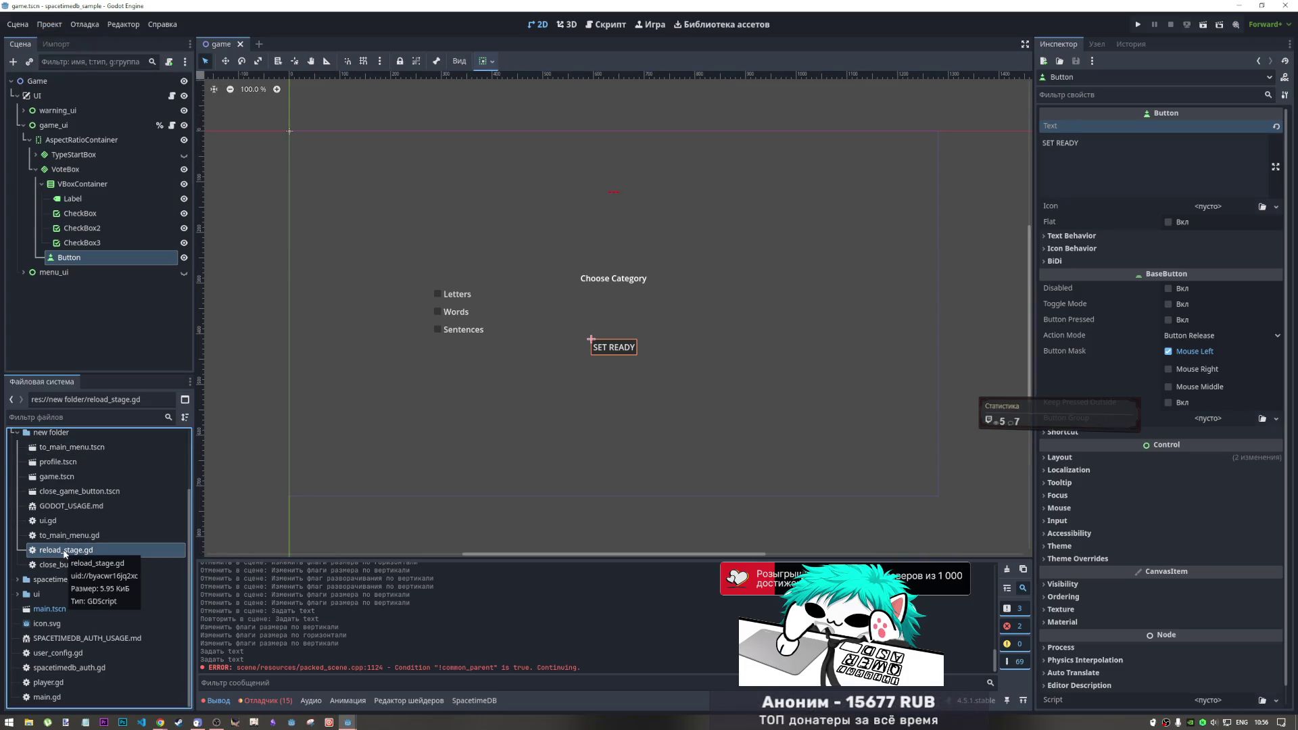
pyautogui.doubleClick(58, 552)
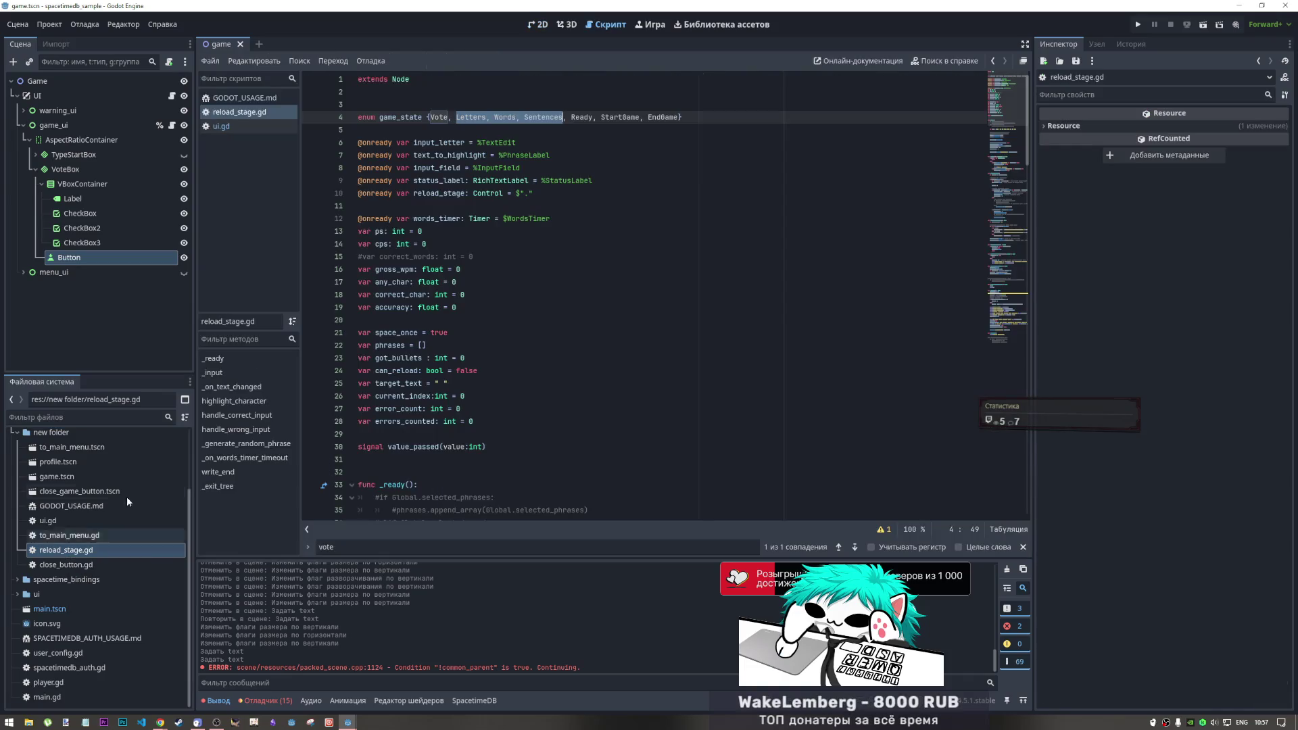
pyautogui.scroll(-5, 545, 309)
pyautogui.scroll(10, 419, 189)
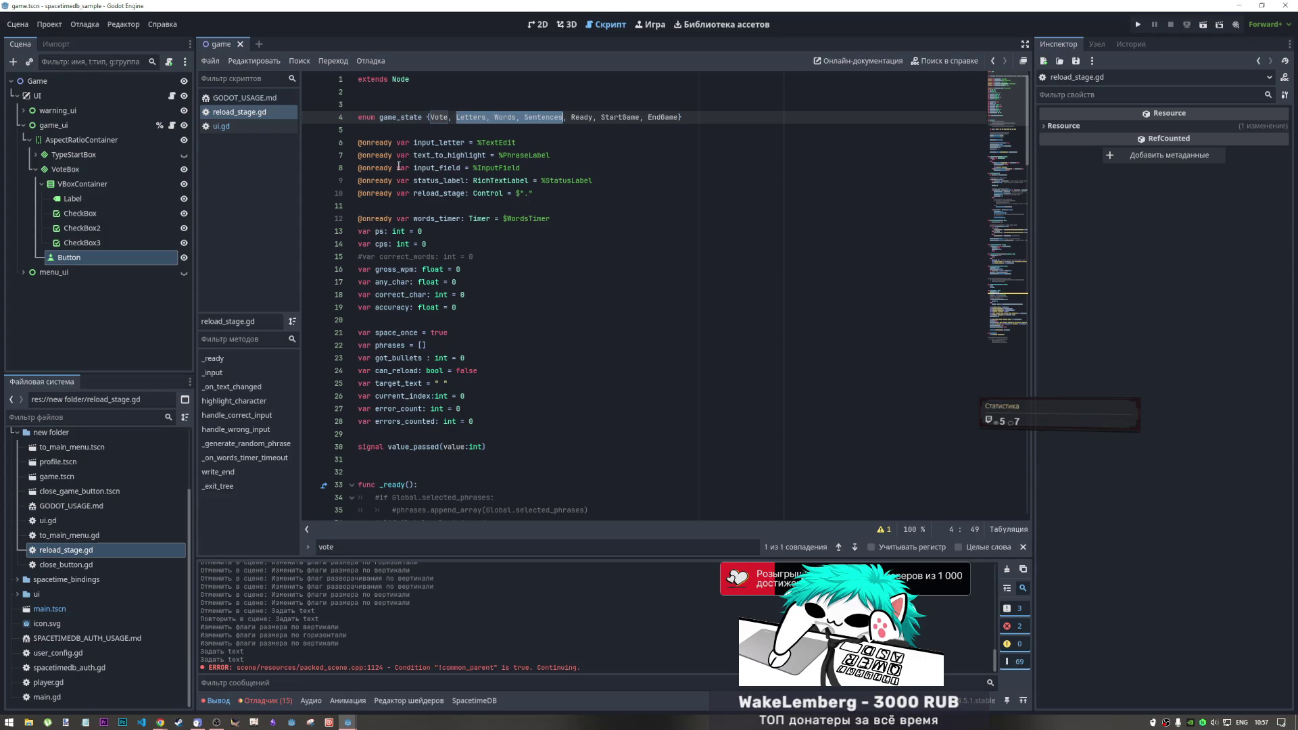
pyautogui.rightClick(73, 554)
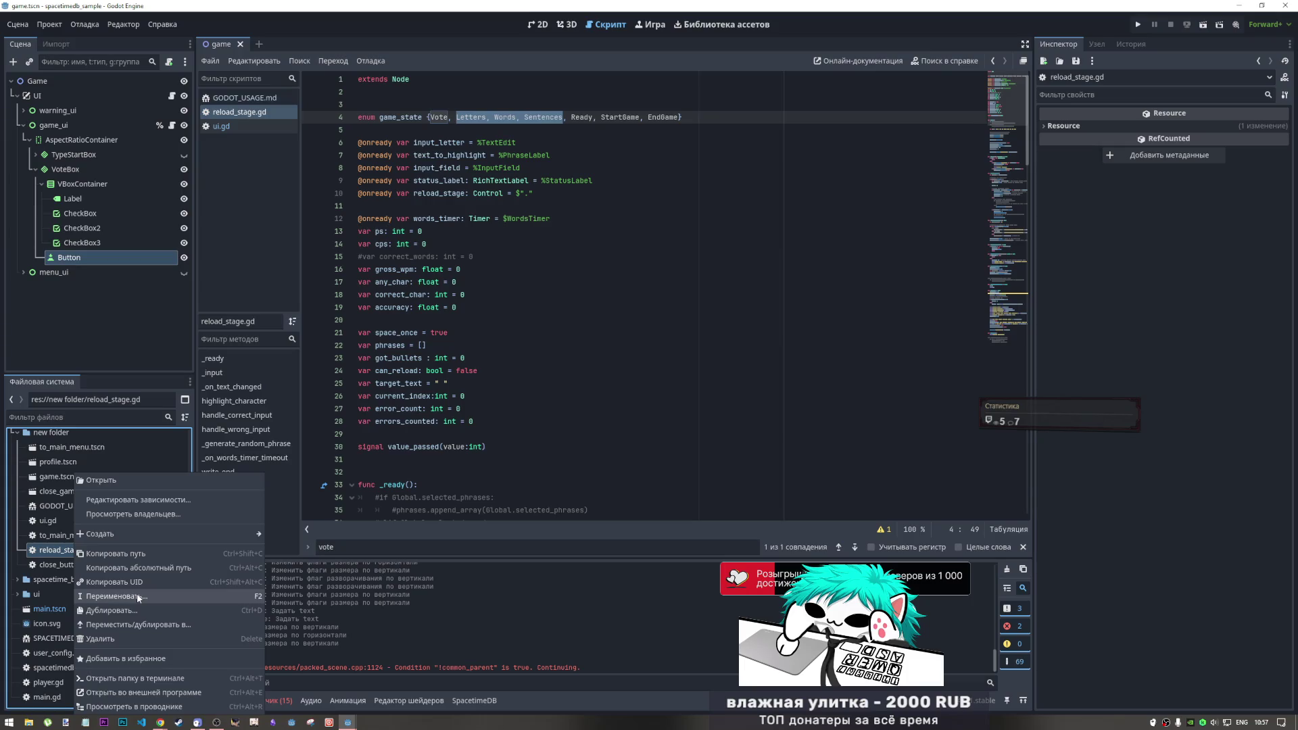
pyautogui.click(136, 594)
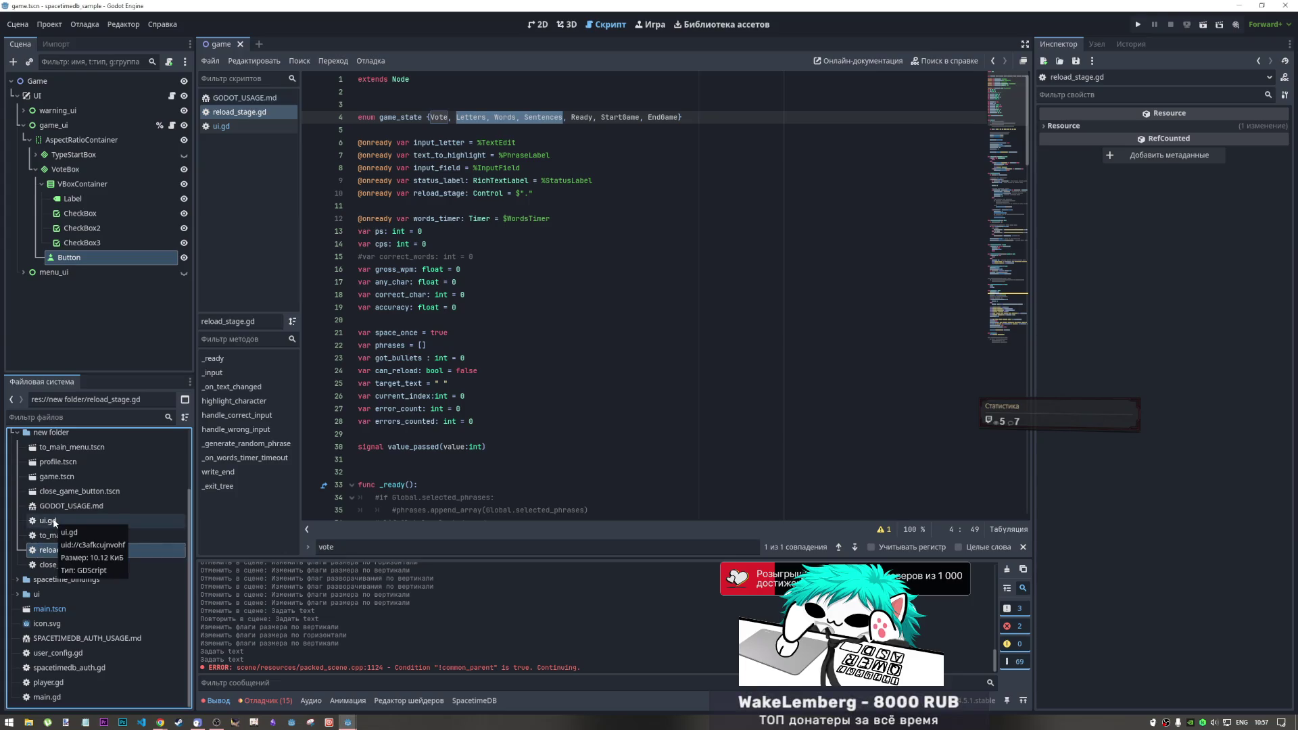
pyautogui.press('F5')
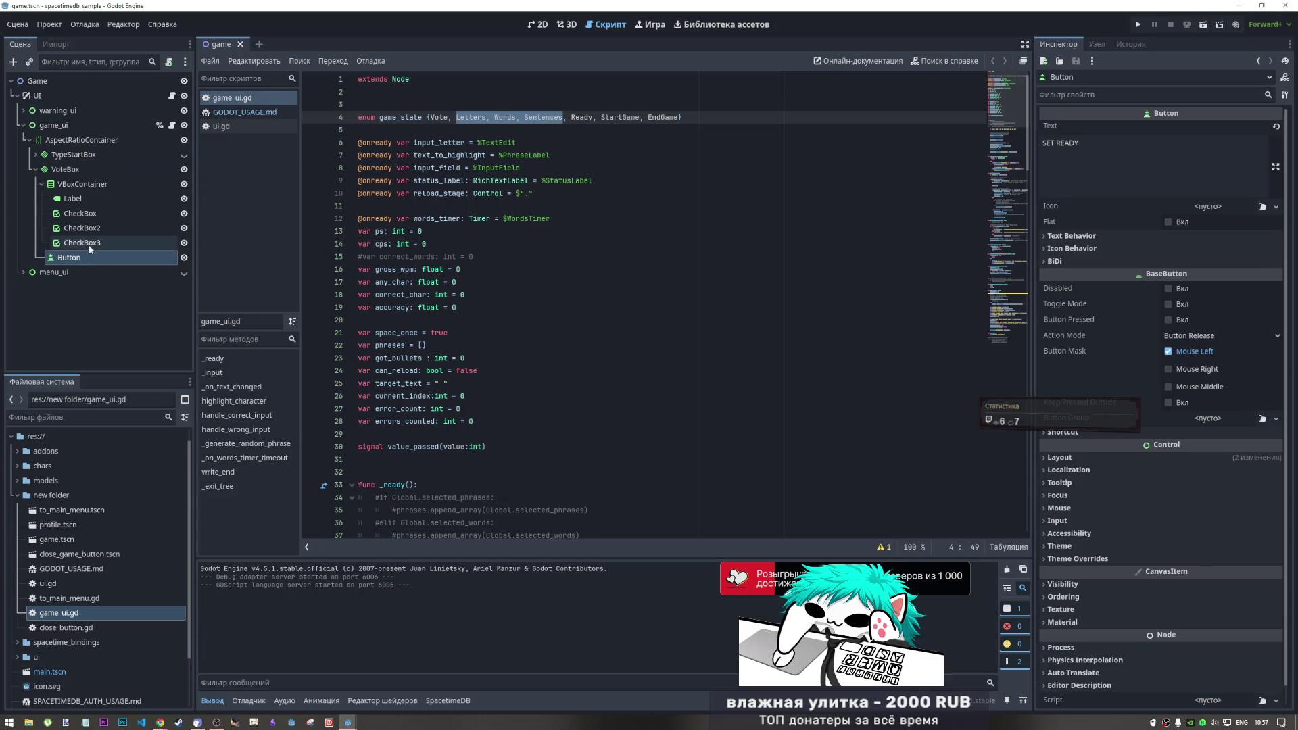
# Switch to the ui.gd script and the 2D view, briefly checking the other project window
pyautogui.click(221, 126)
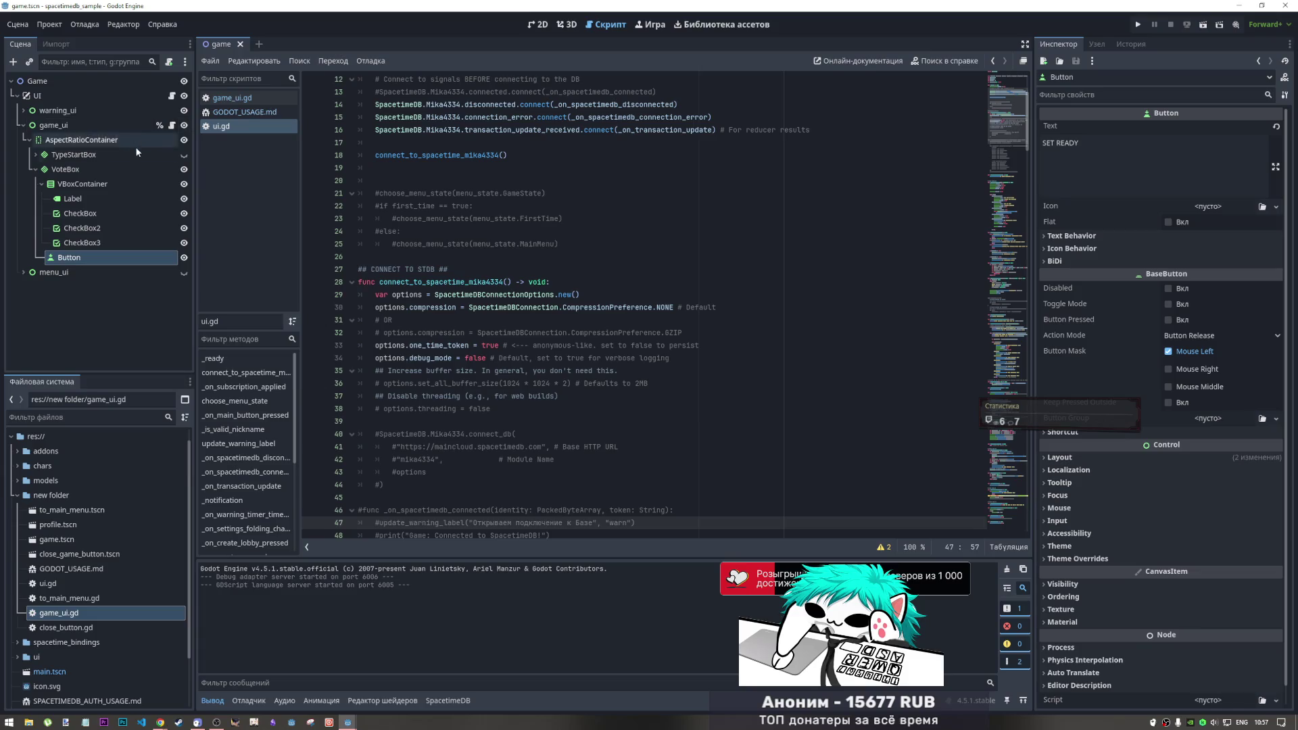
pyautogui.hotkey('ctrl', 'F1')
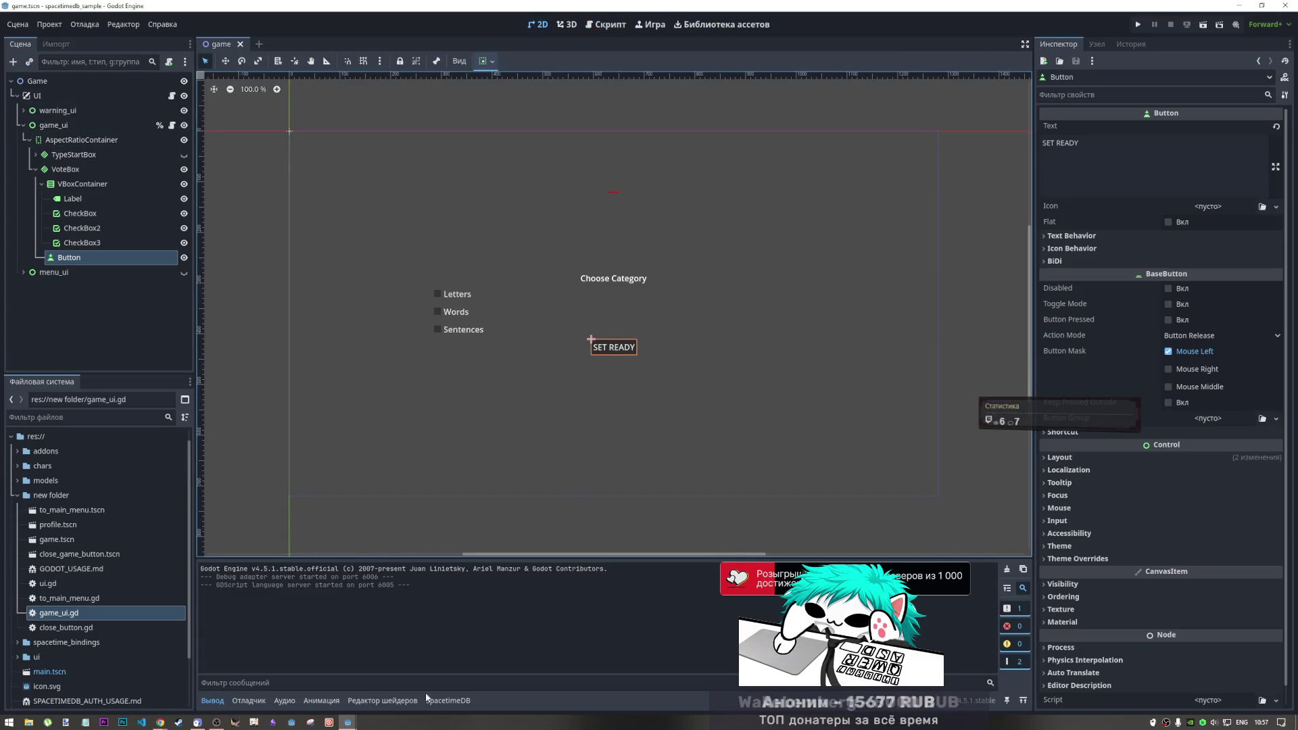
pyautogui.moveTo(347, 722)
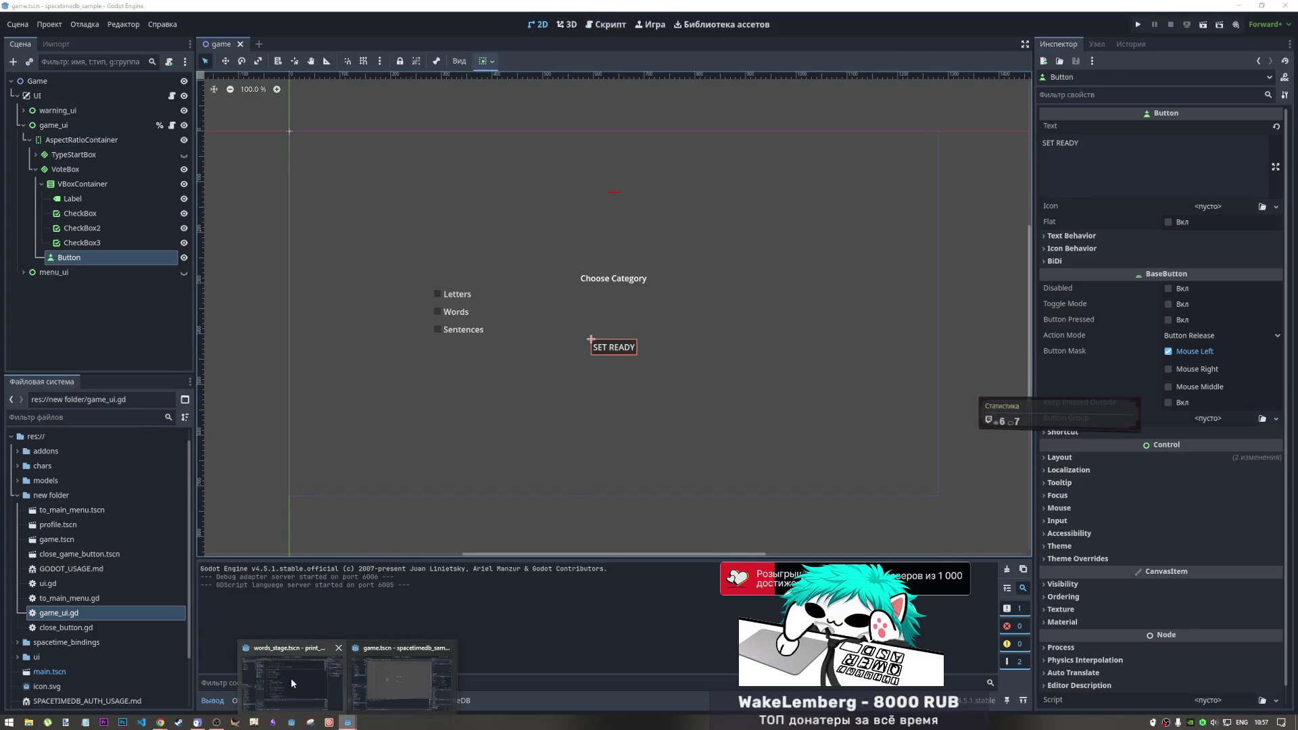
pyautogui.click(290, 679)
pyautogui.click(672, 193)
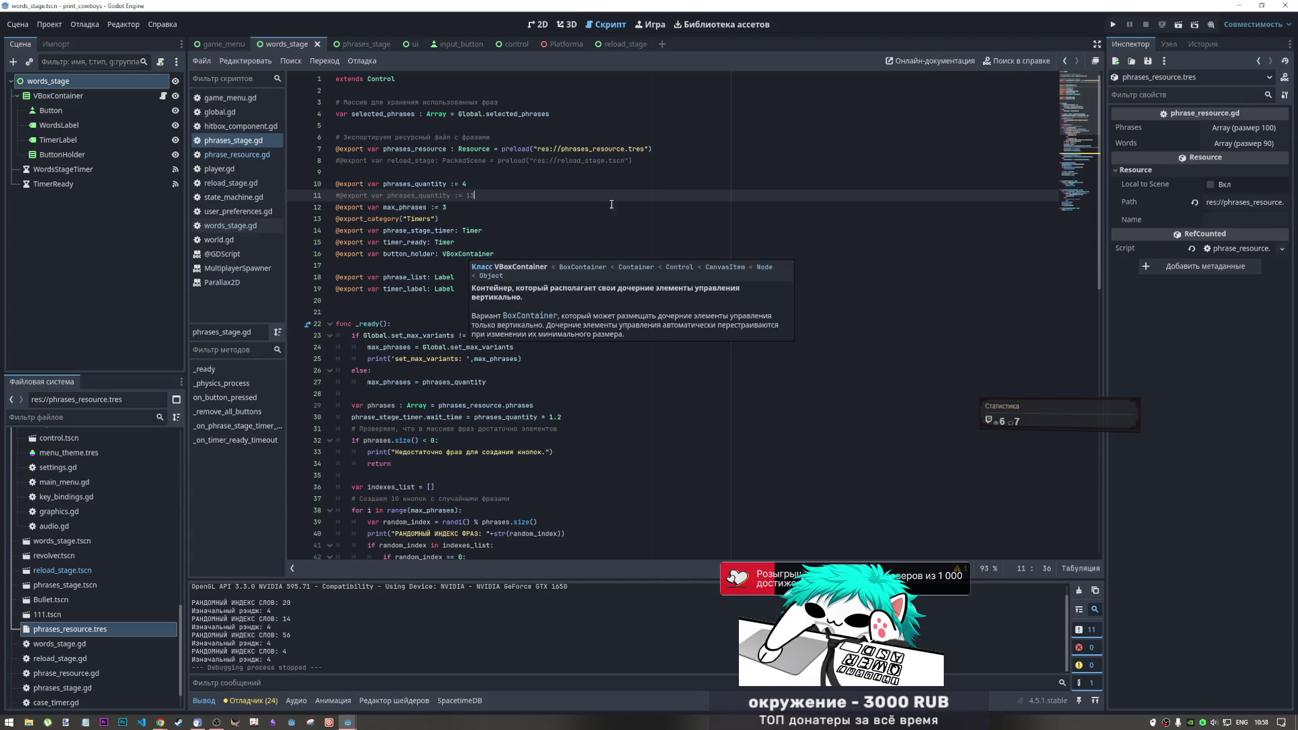
pyautogui.click(1239, 5)
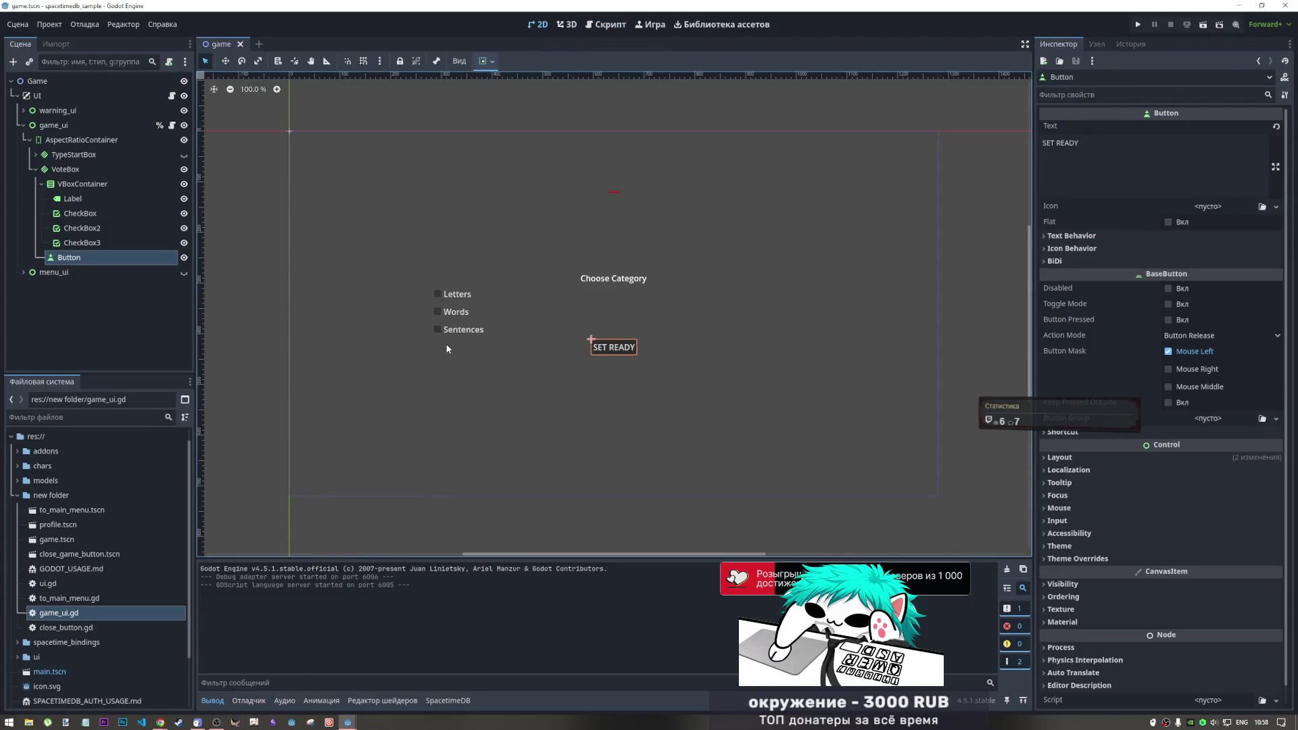
# Select the SET READY button, glance at the Button docs, and show its signal list
pyautogui.click(488, 365)
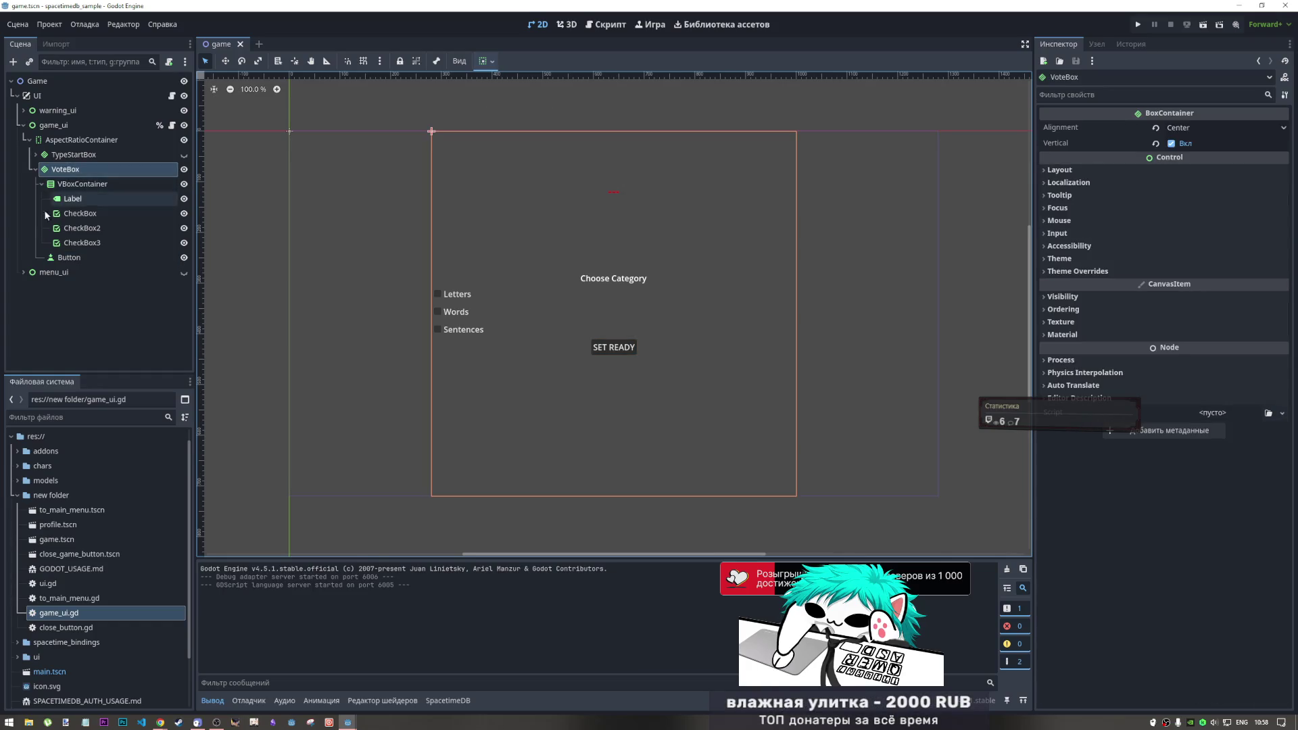
pyautogui.click(69, 258)
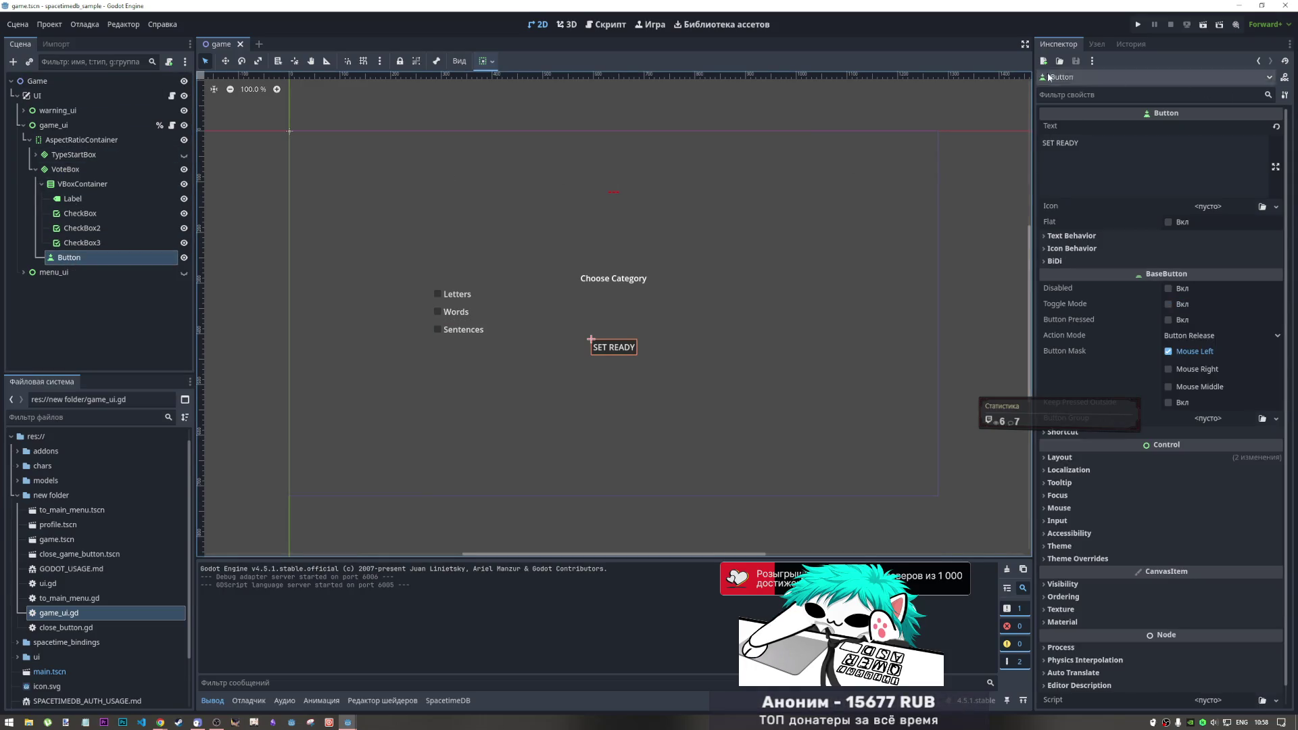
pyautogui.click(1285, 78)
pyautogui.hotkey('ctrl', 'w')
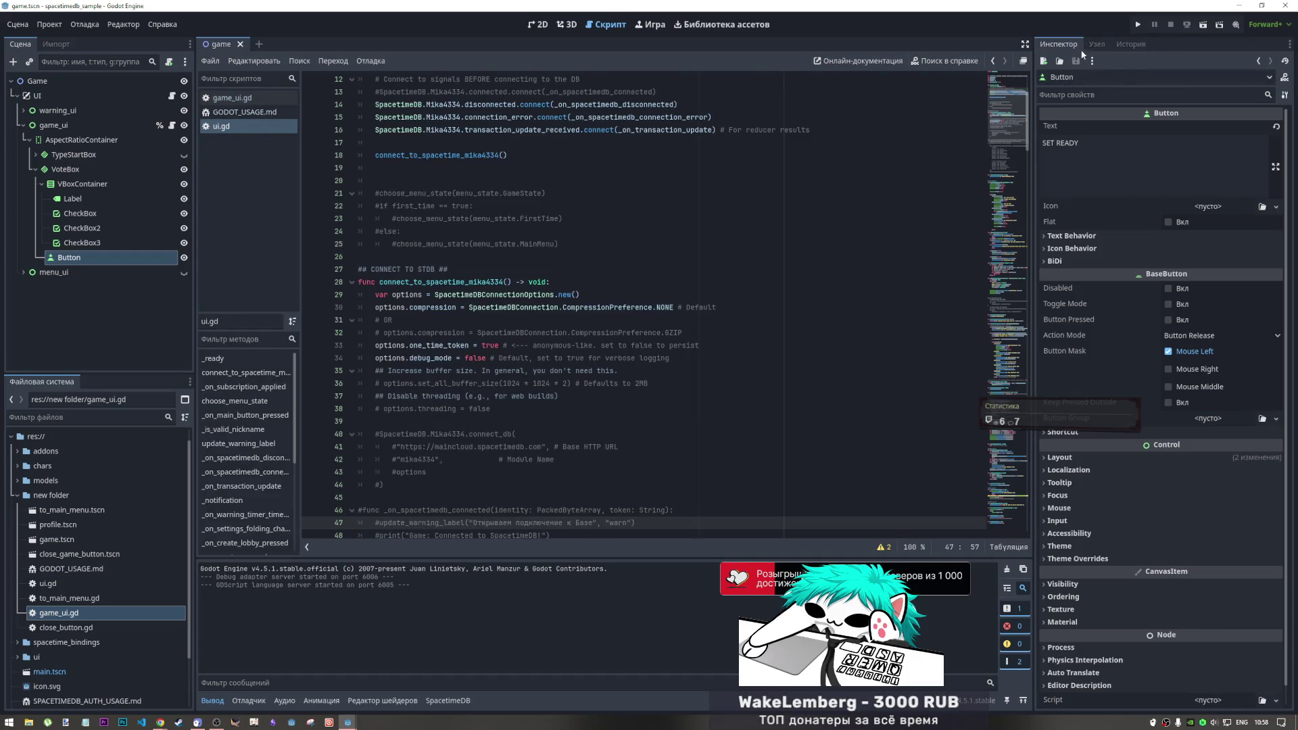
pyautogui.click(1096, 44)
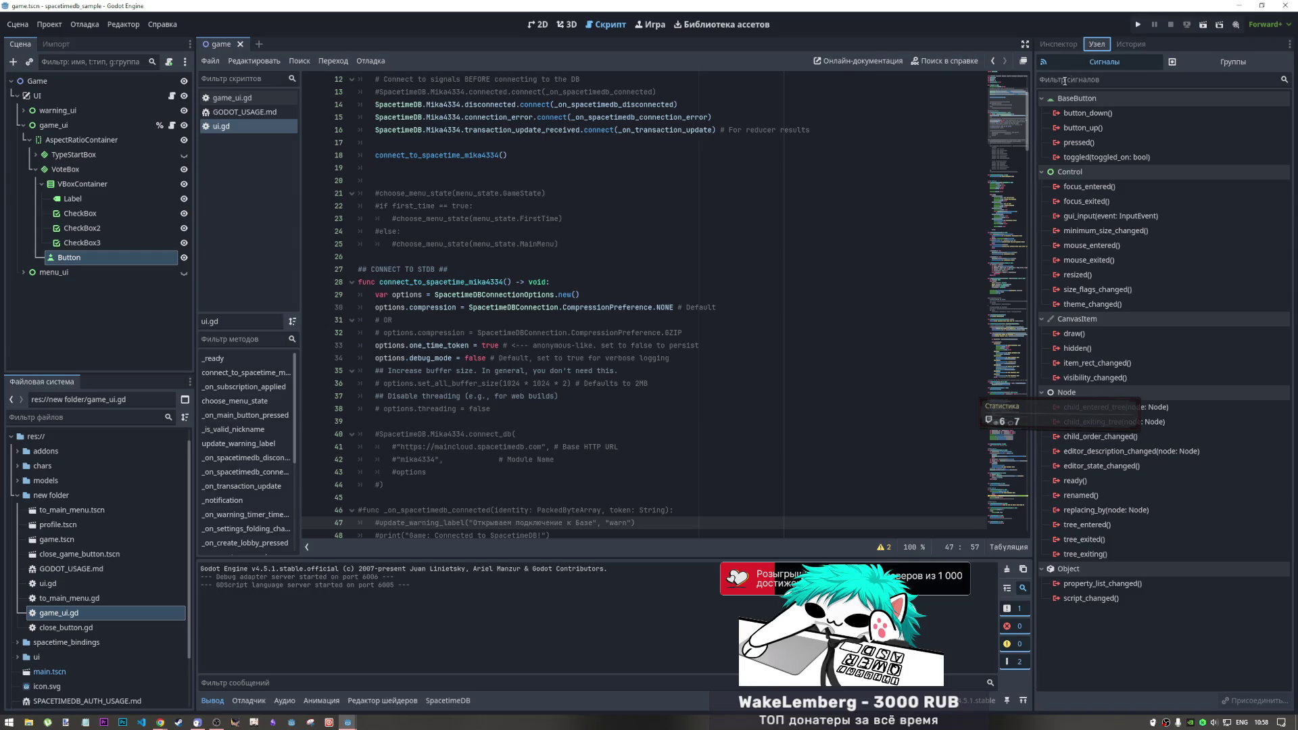
# Connect the button's toggled signal to a new _on_button_toggled function in game_ui
pyautogui.doubleClick(1109, 158)
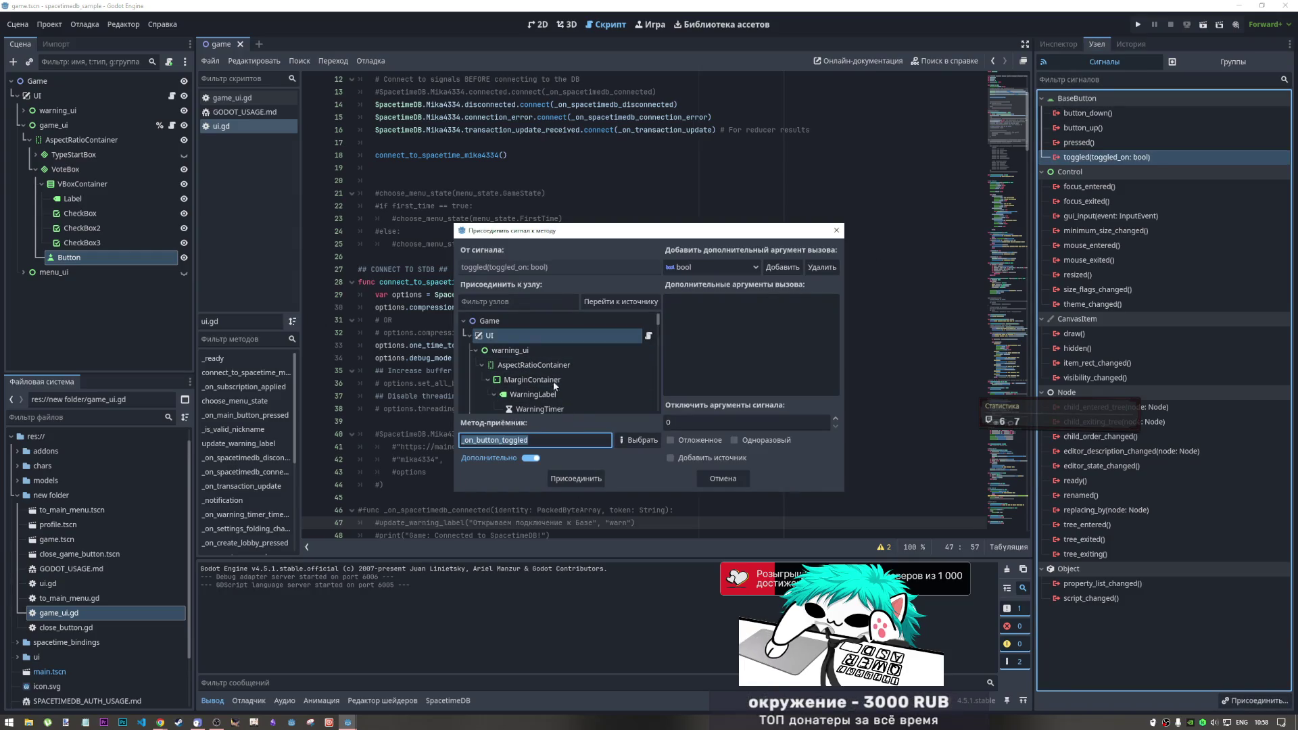
pyautogui.scroll(-2, 549, 380)
pyautogui.click(534, 375)
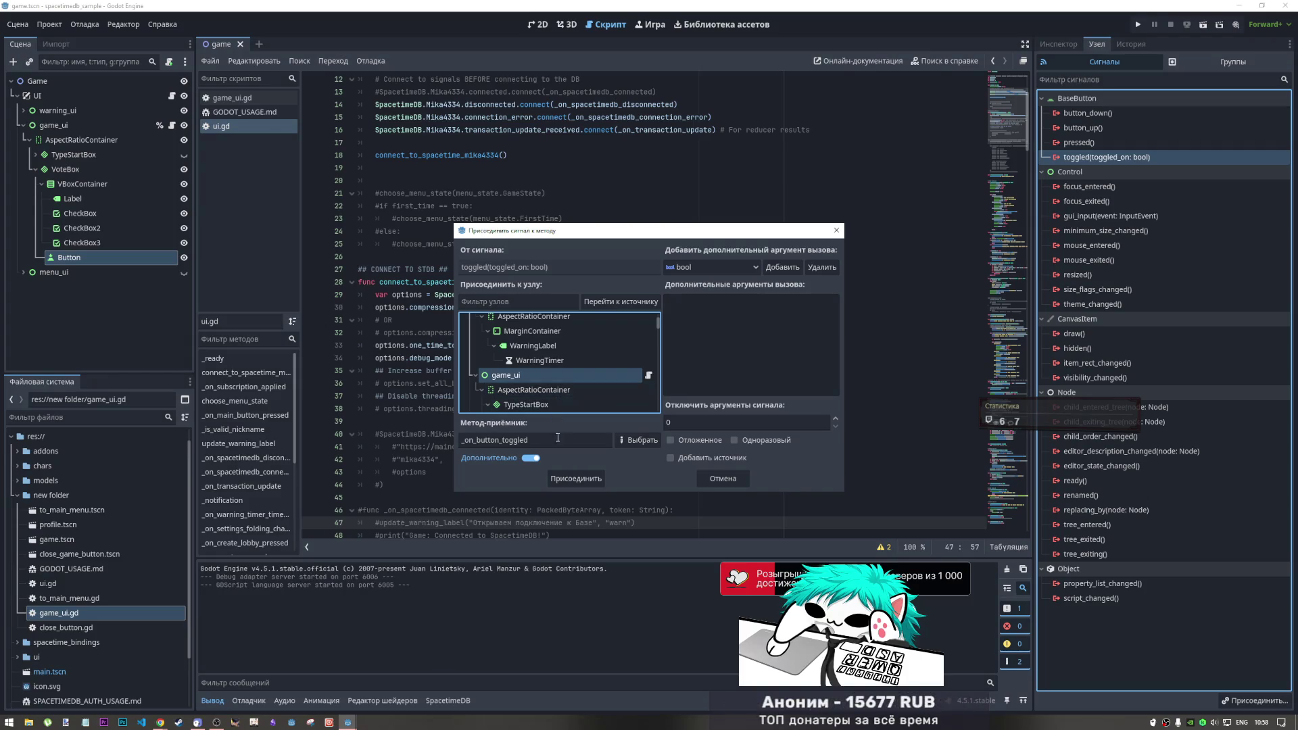
pyautogui.click(577, 478)
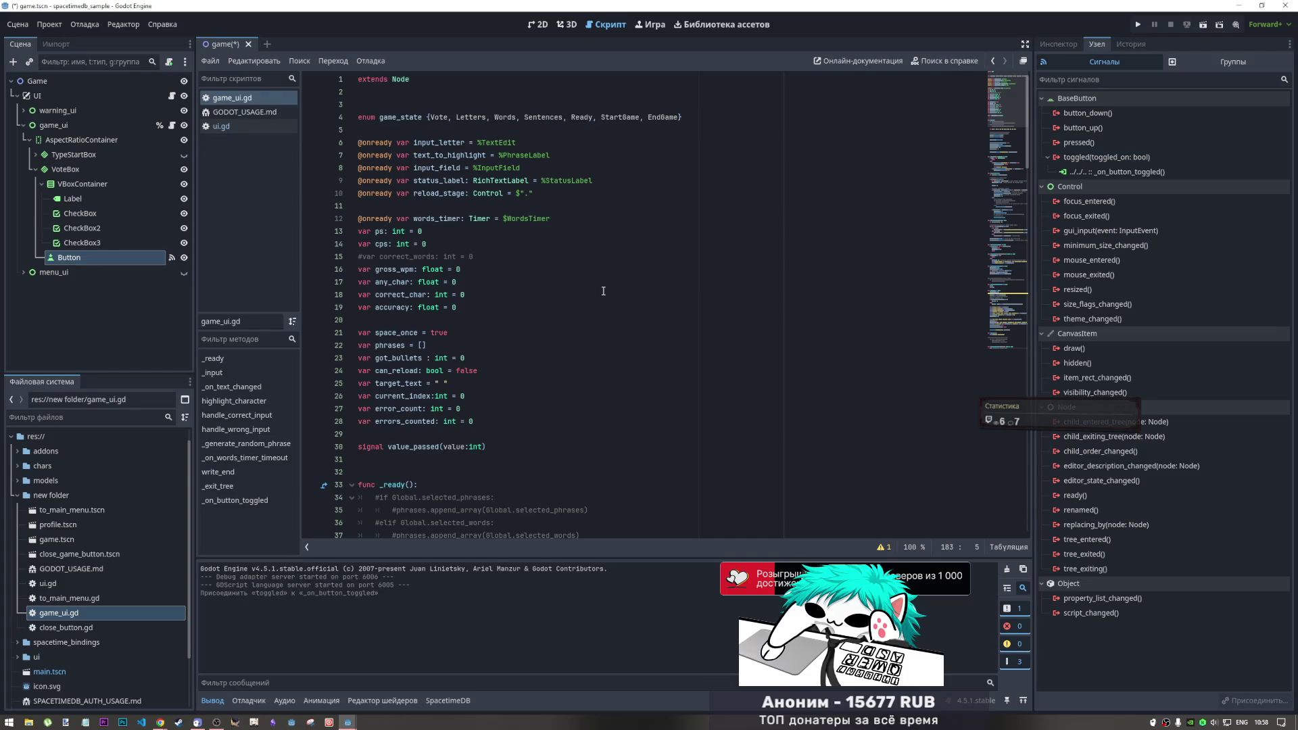
pyautogui.scroll(-15, 603, 291)
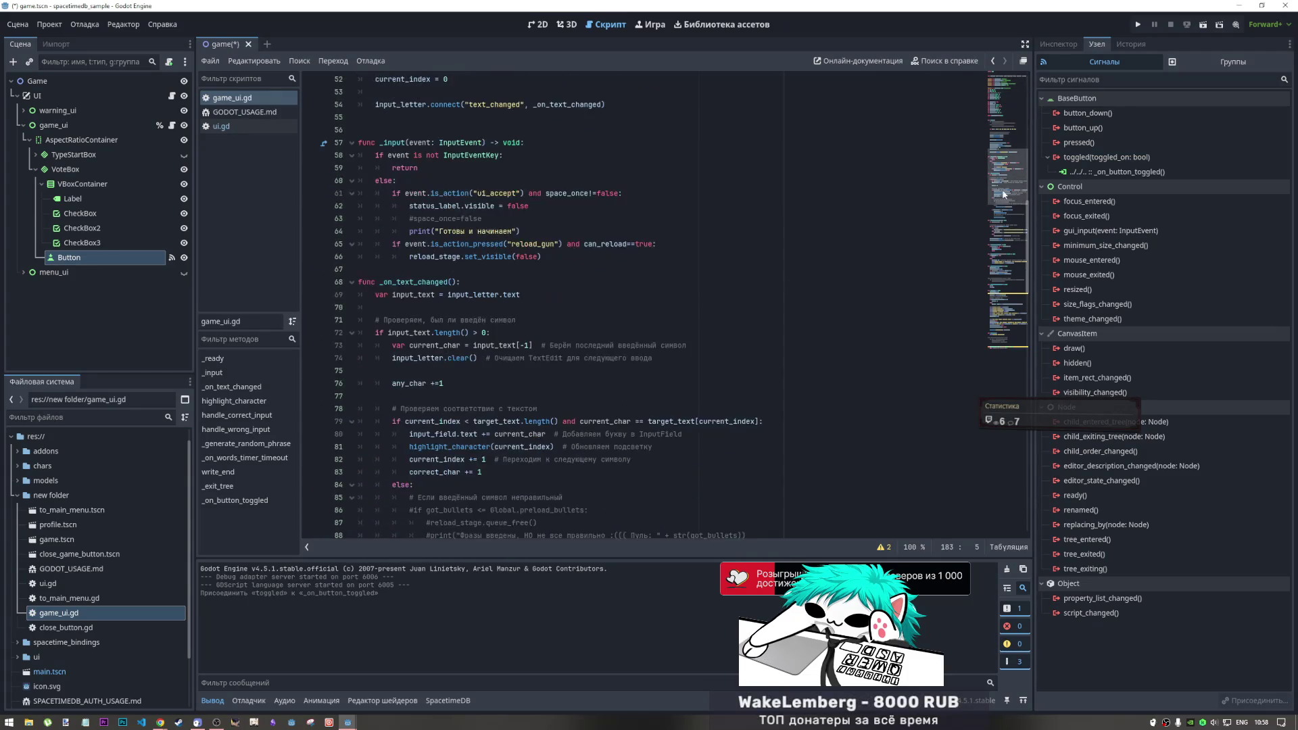
pyautogui.moveTo(1002, 194); pyautogui.dragTo(998, 351)
# Delete the _on_button_toggled placeholder body, then undo the deletion
pyautogui.click(499, 459)
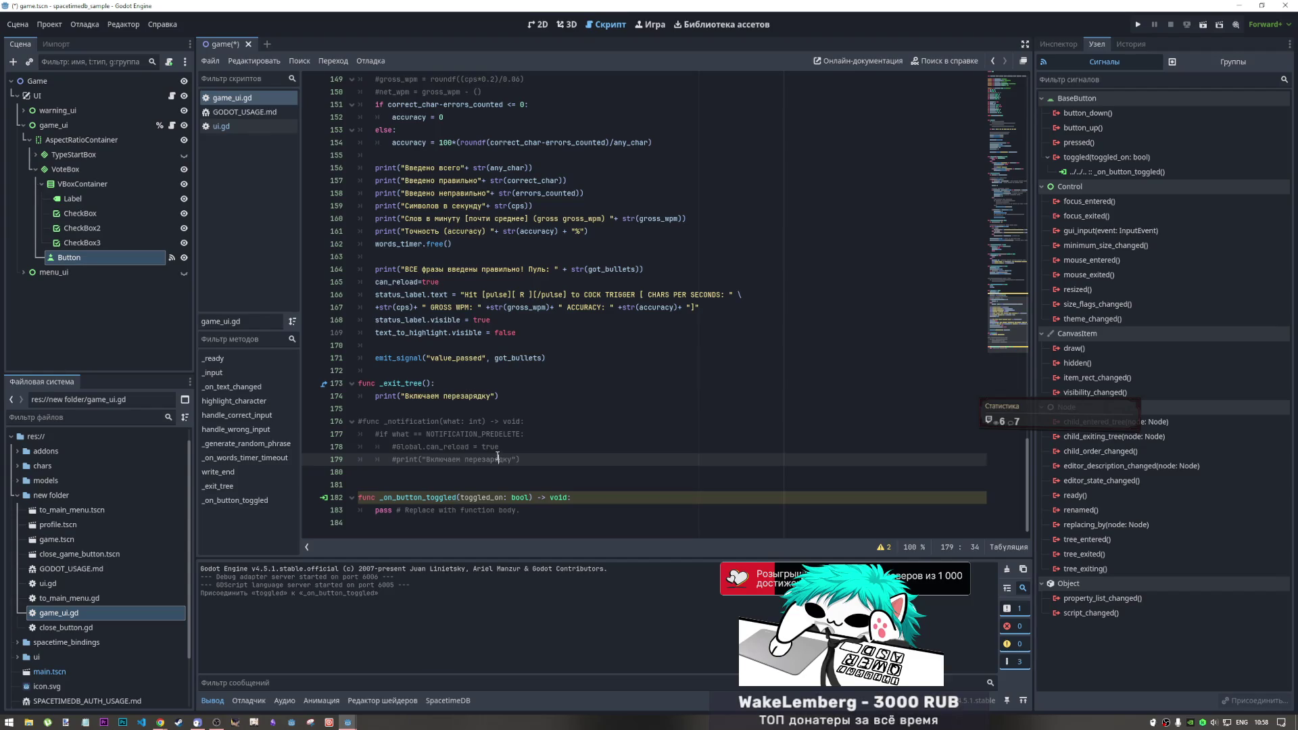
pyautogui.click(559, 511)
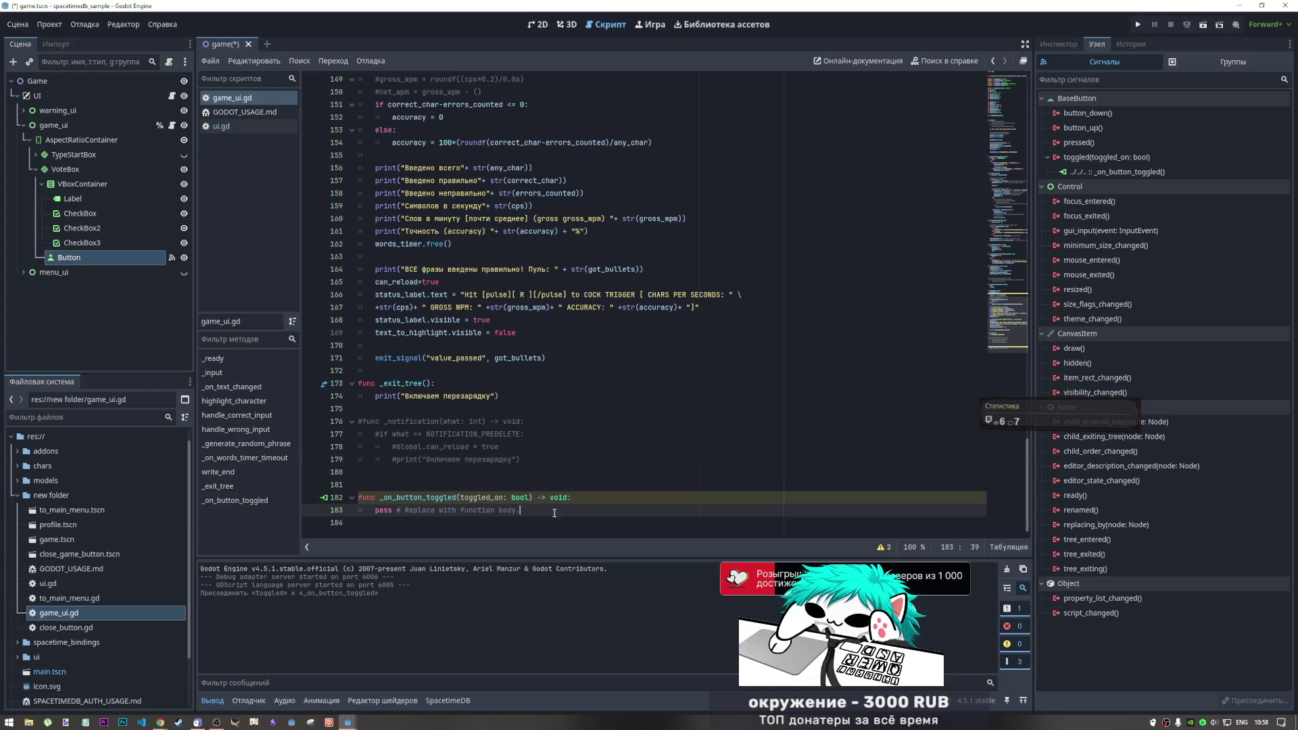
pyautogui.click(435, 521)
pyautogui.press('BackSpace')
pyautogui.hotkey('shift', 'Home')
pyautogui.press('BackSpace')
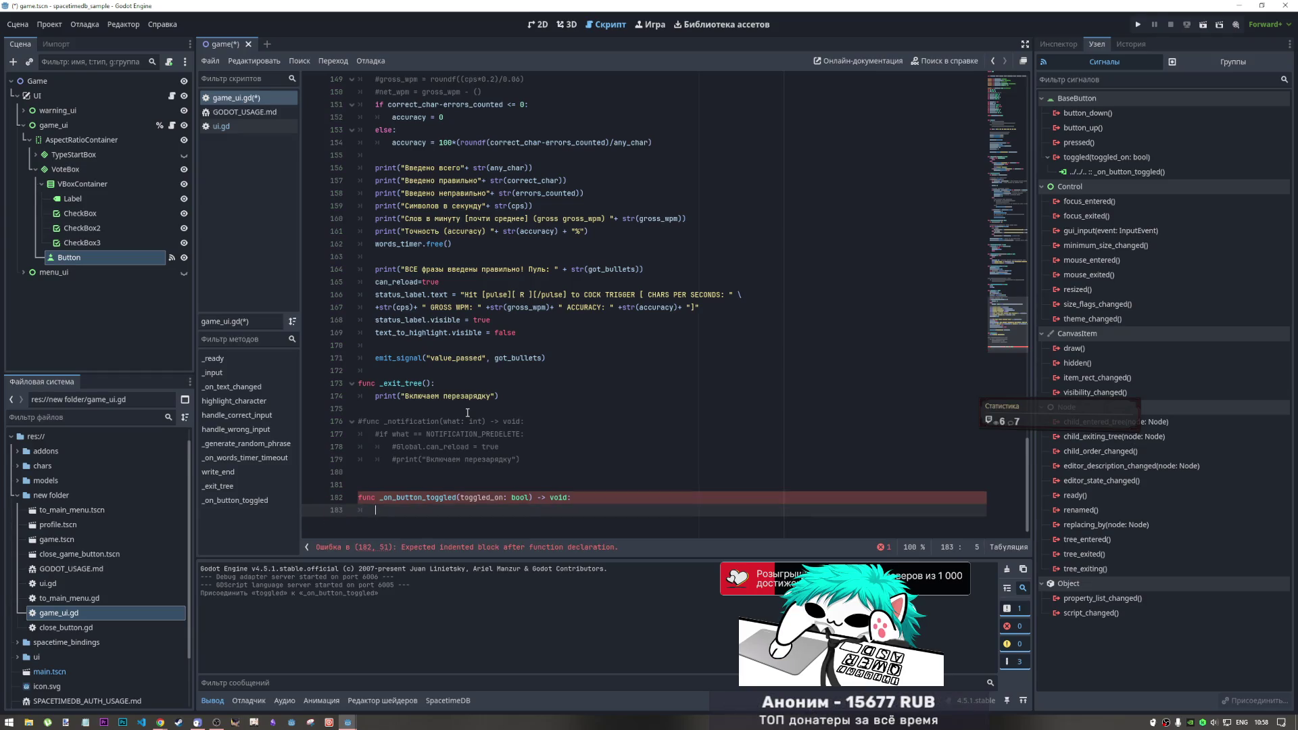
pyautogui.hotkey('ctrl', 'z')
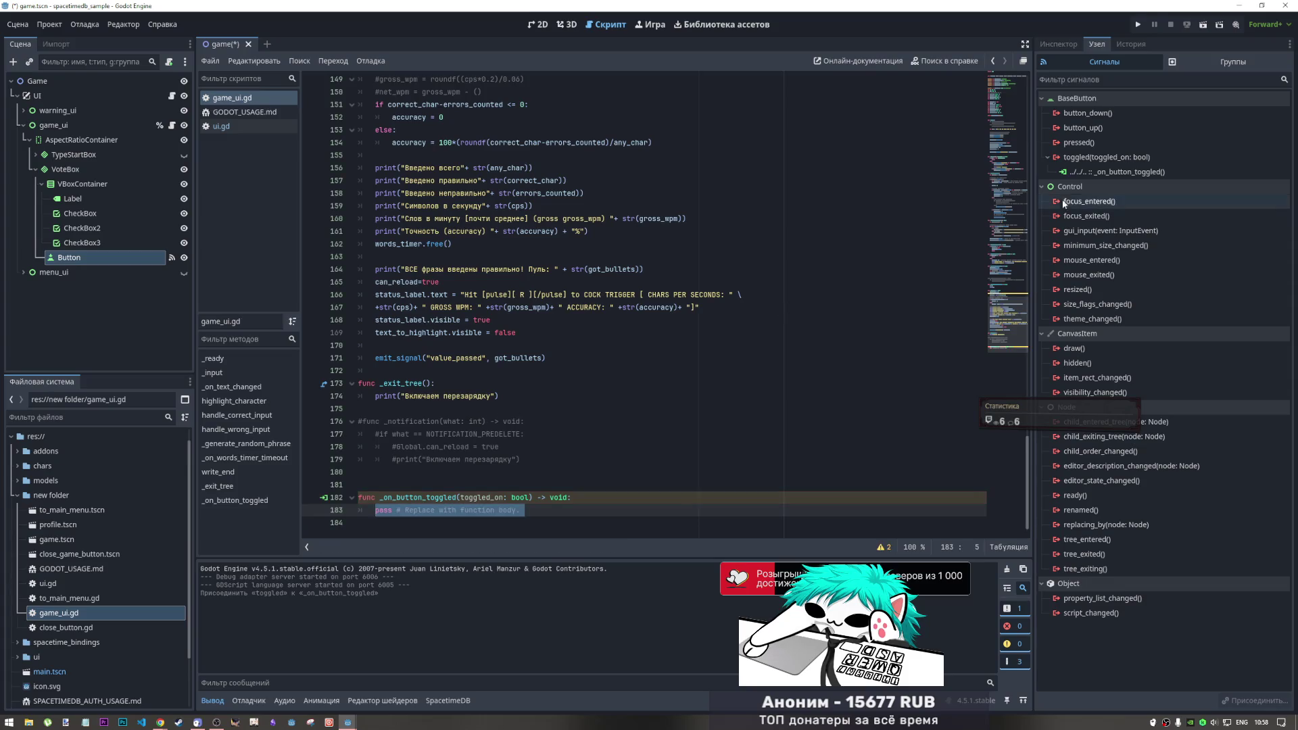
# Disconnect the toggled signal and delete the _on_button_toggled stub from game_ui.gd
pyautogui.rightClick(1089, 172)
pyautogui.click(1123, 208)
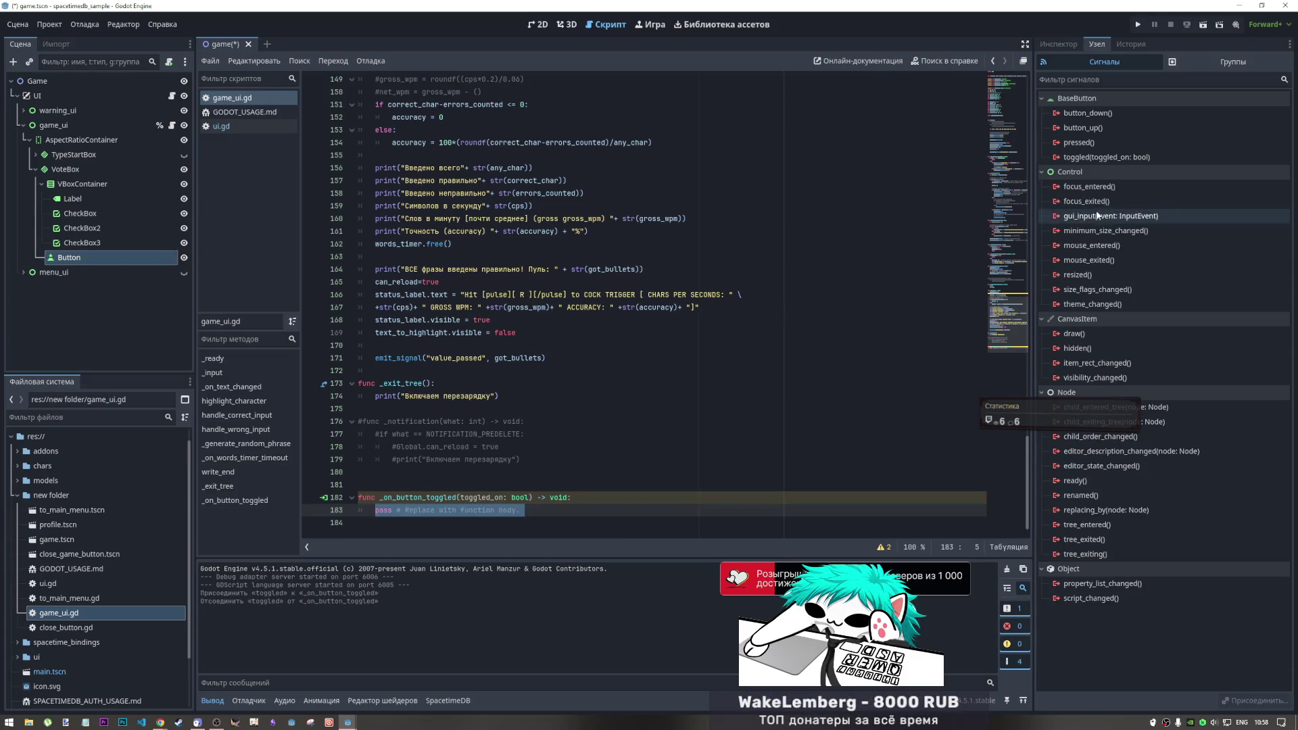
pyautogui.click(531, 521)
pyautogui.moveTo(530, 522); pyautogui.dragTo(358, 485)
pyautogui.press('BackSpace')
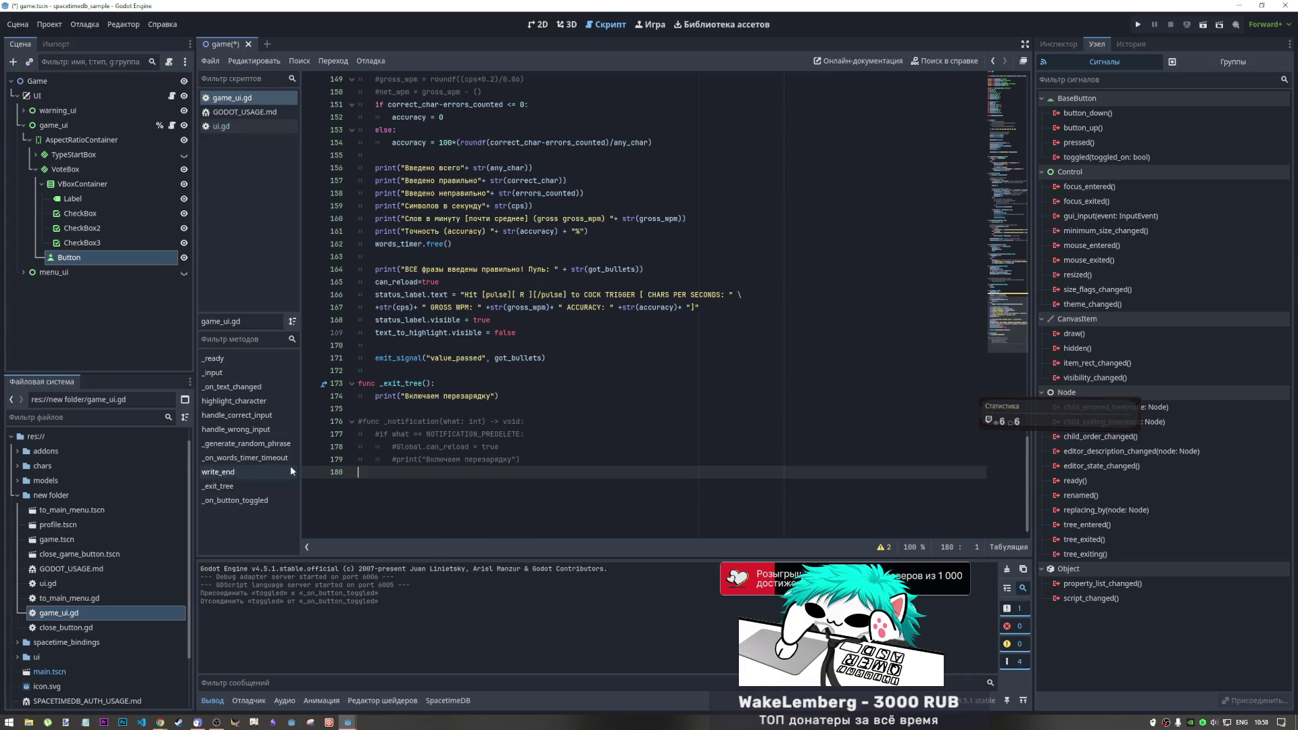
pyautogui.rightClick(80, 259)
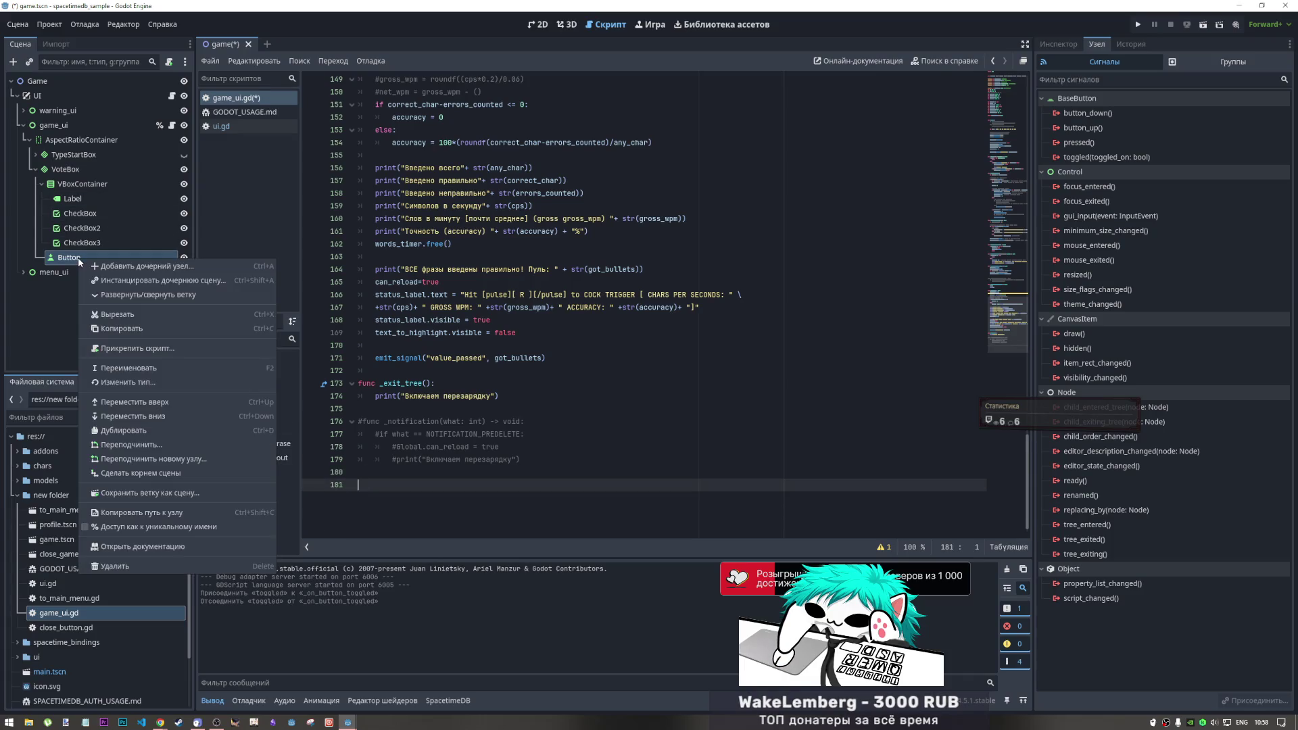
# Rename the Button node to SetReady
pyautogui.click(128, 368)
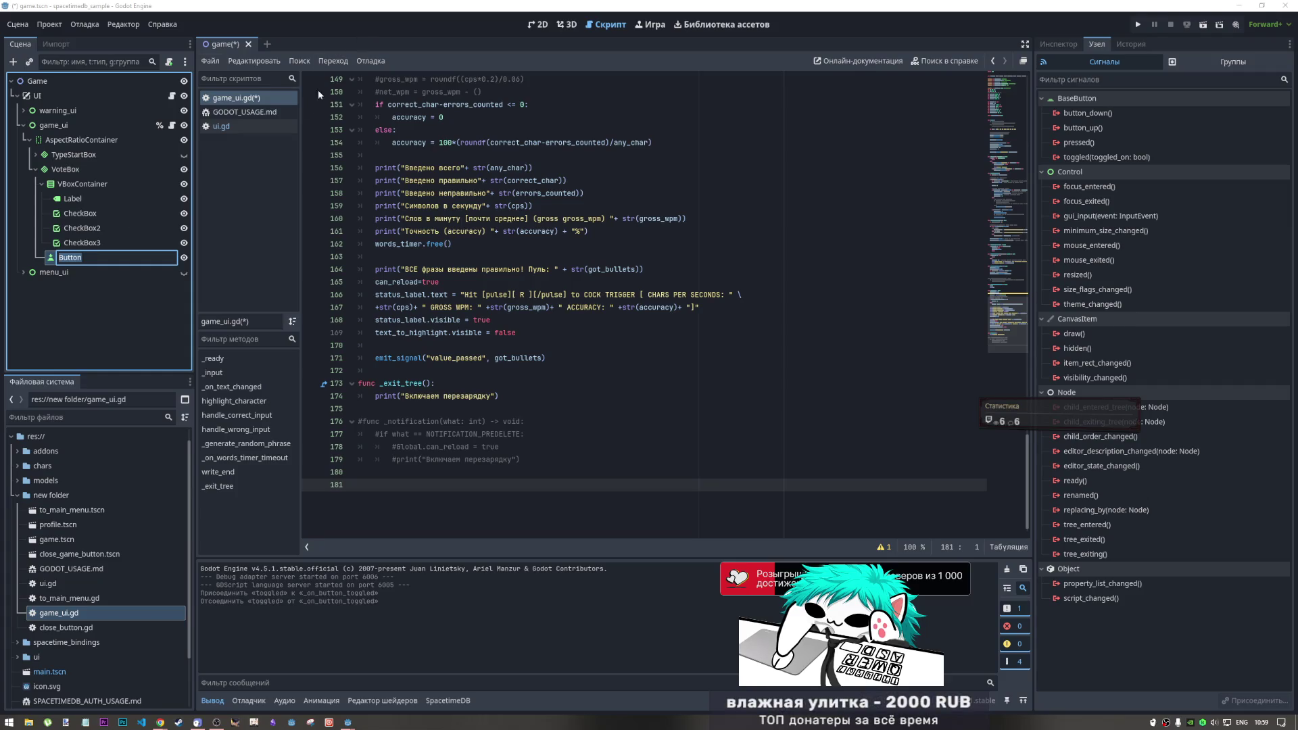
pyautogui.write('SetReady')
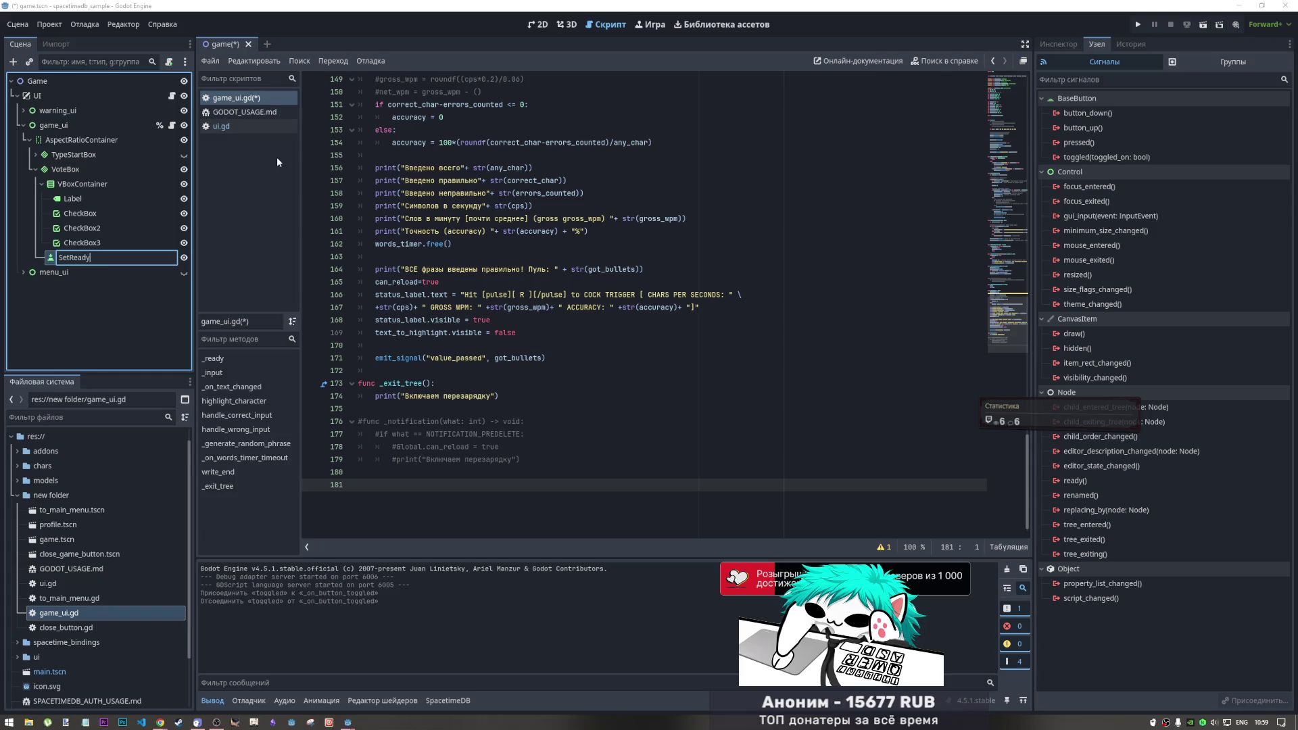
pyautogui.press('Return')
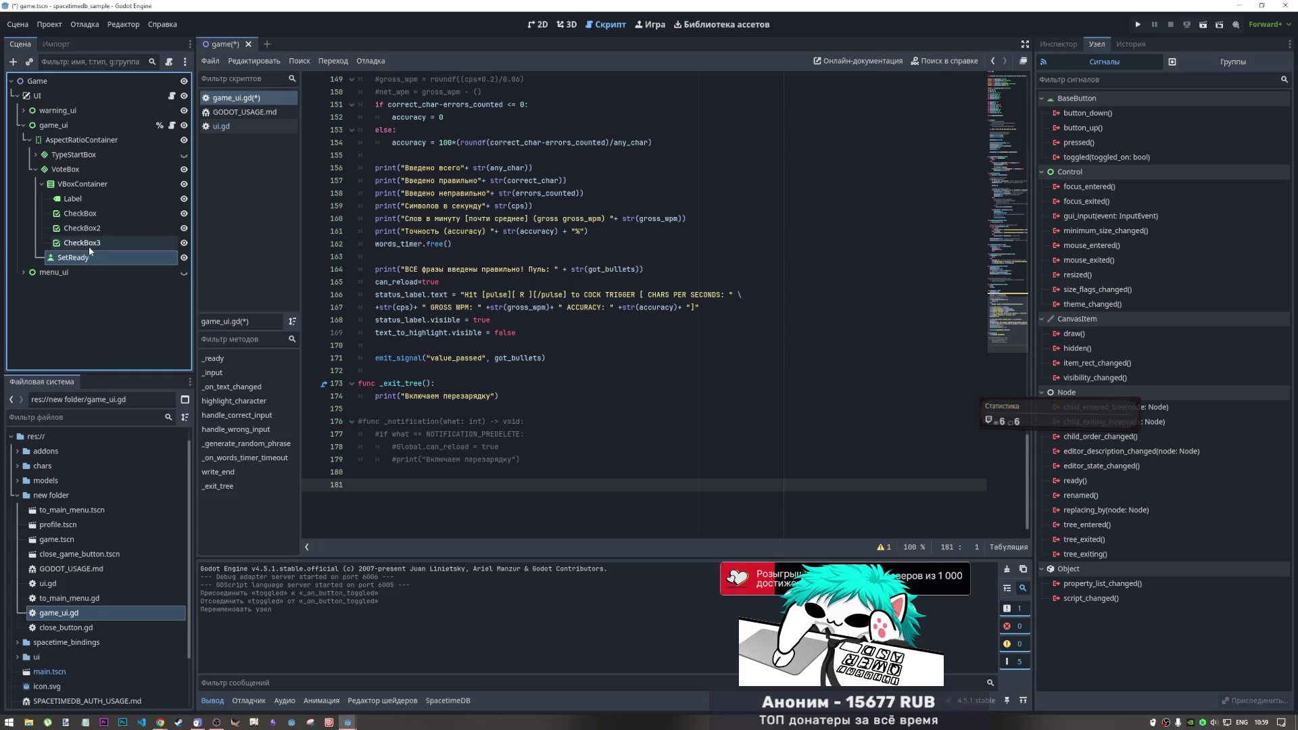
# Connect SetReady's toggled signal to a new _on_set_ready_toggled in game_ui, removing its pass line
pyautogui.doubleClick(91, 258)
pyautogui.click(43, 256)
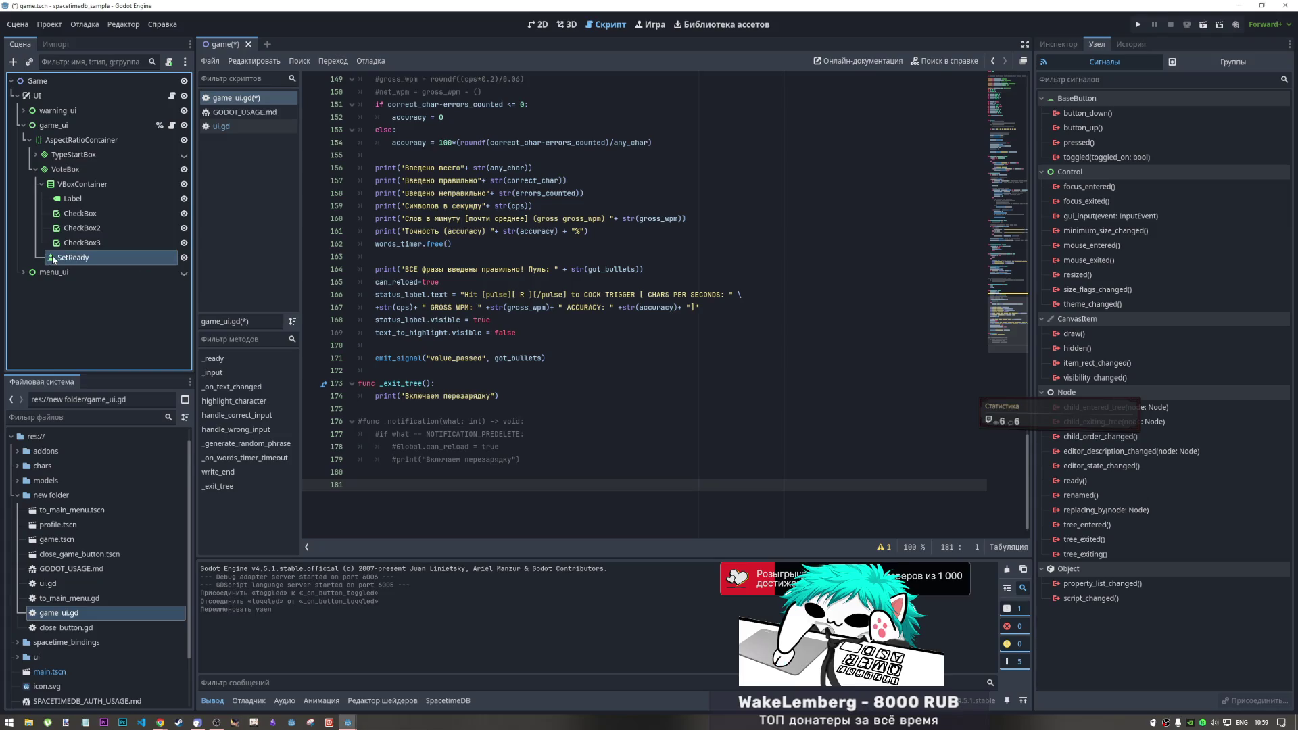
pyautogui.click(1126, 157)
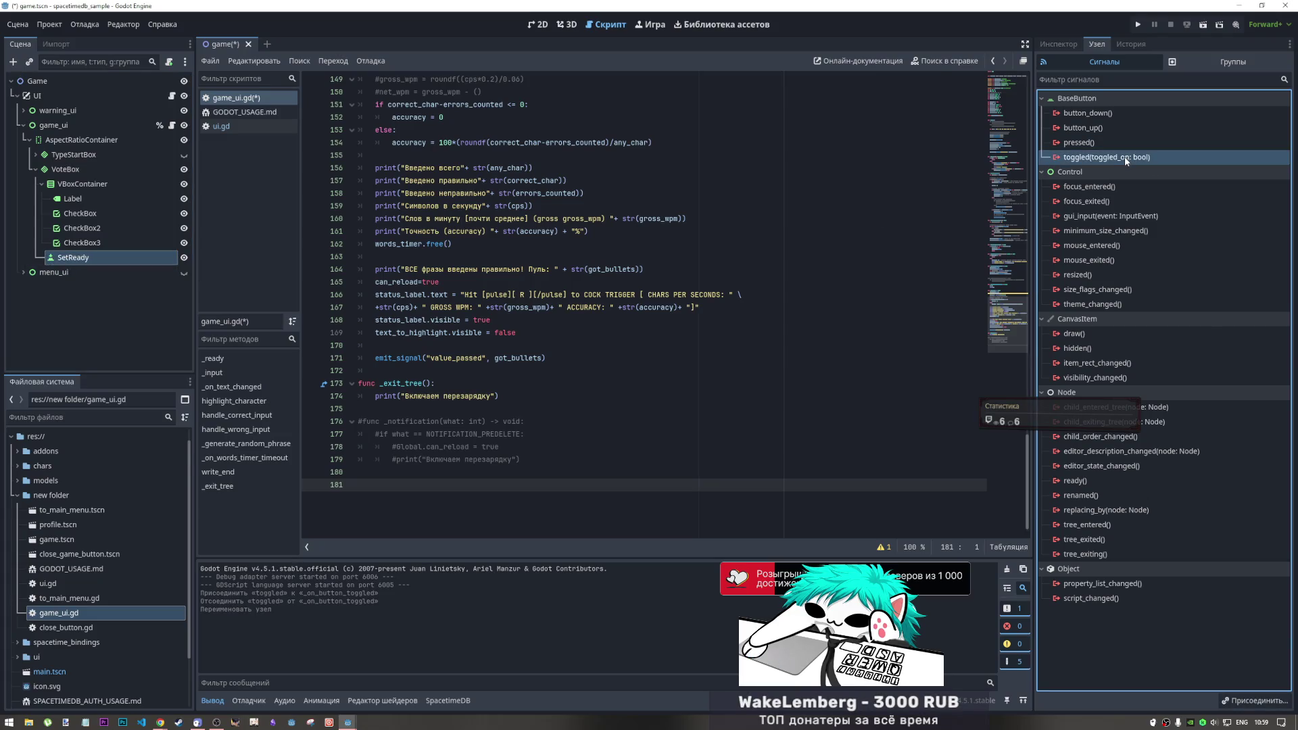
pyautogui.doubleClick(1126, 158)
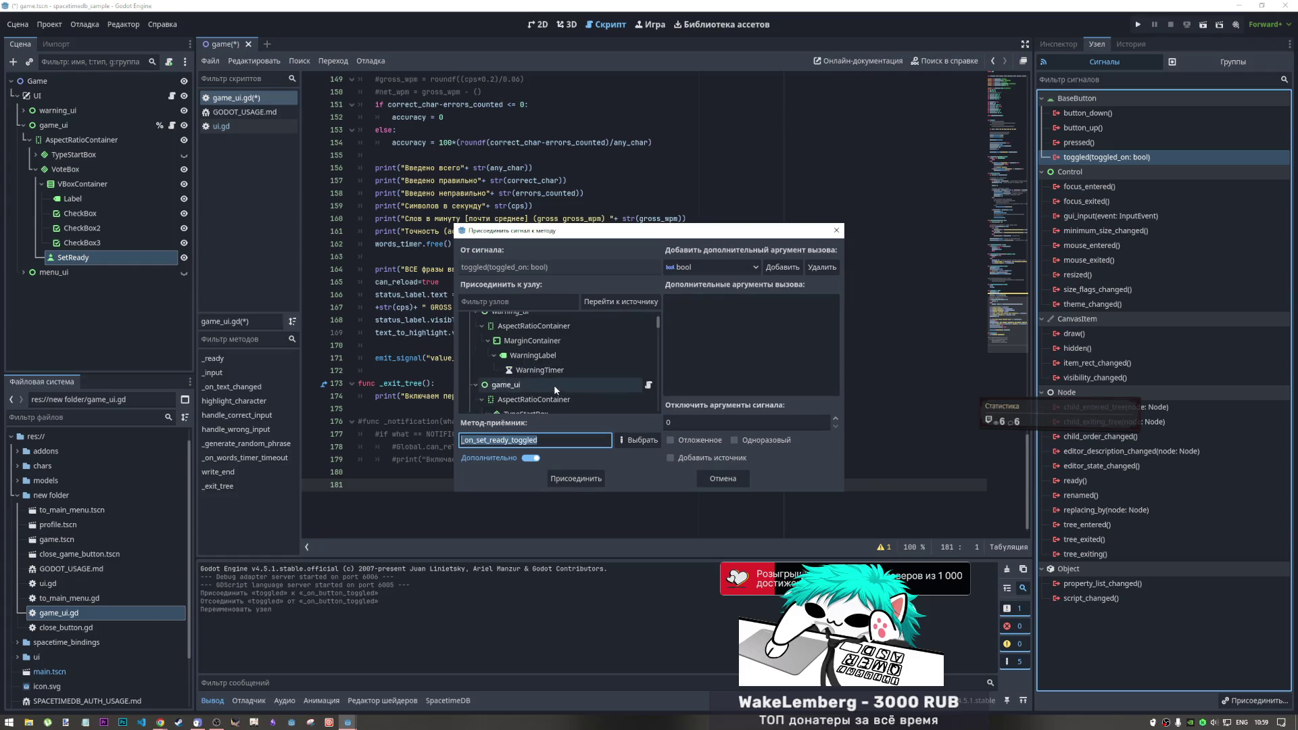
pyautogui.click(582, 478)
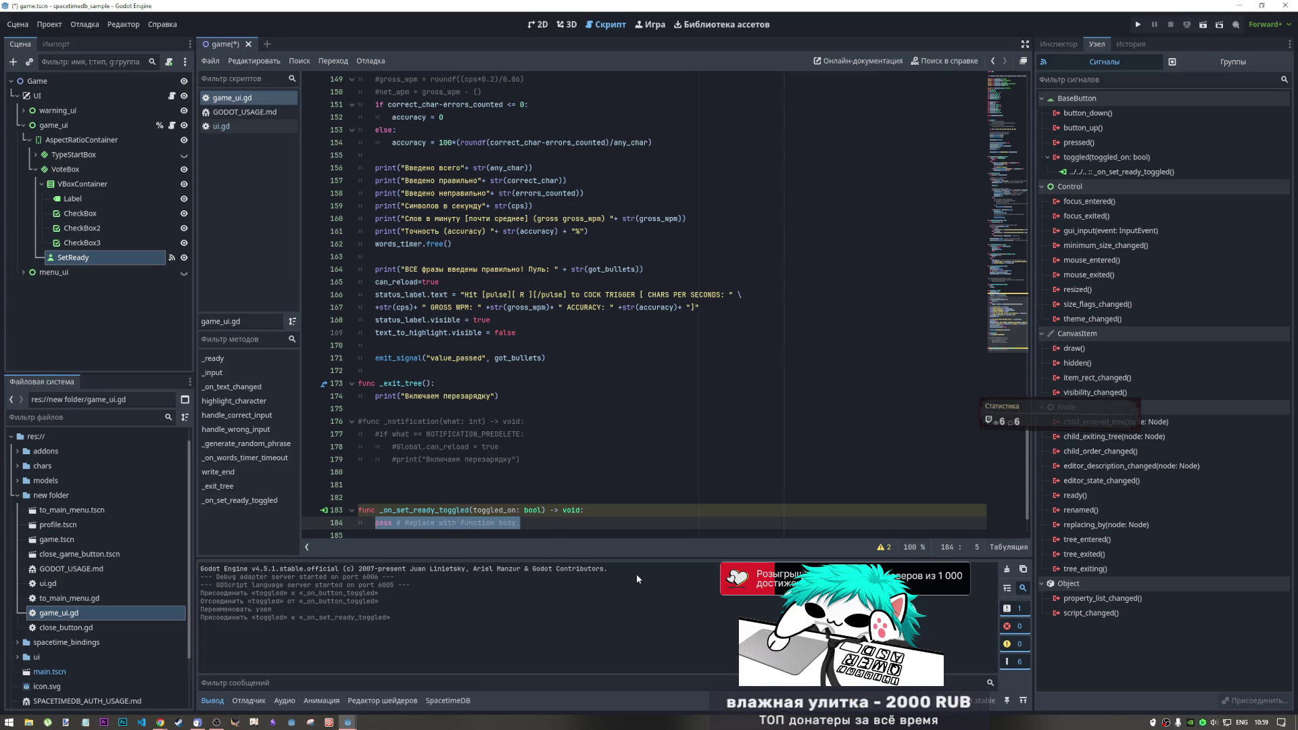
pyautogui.press('BackSpace')
pyautogui.doubleClick(495, 510)
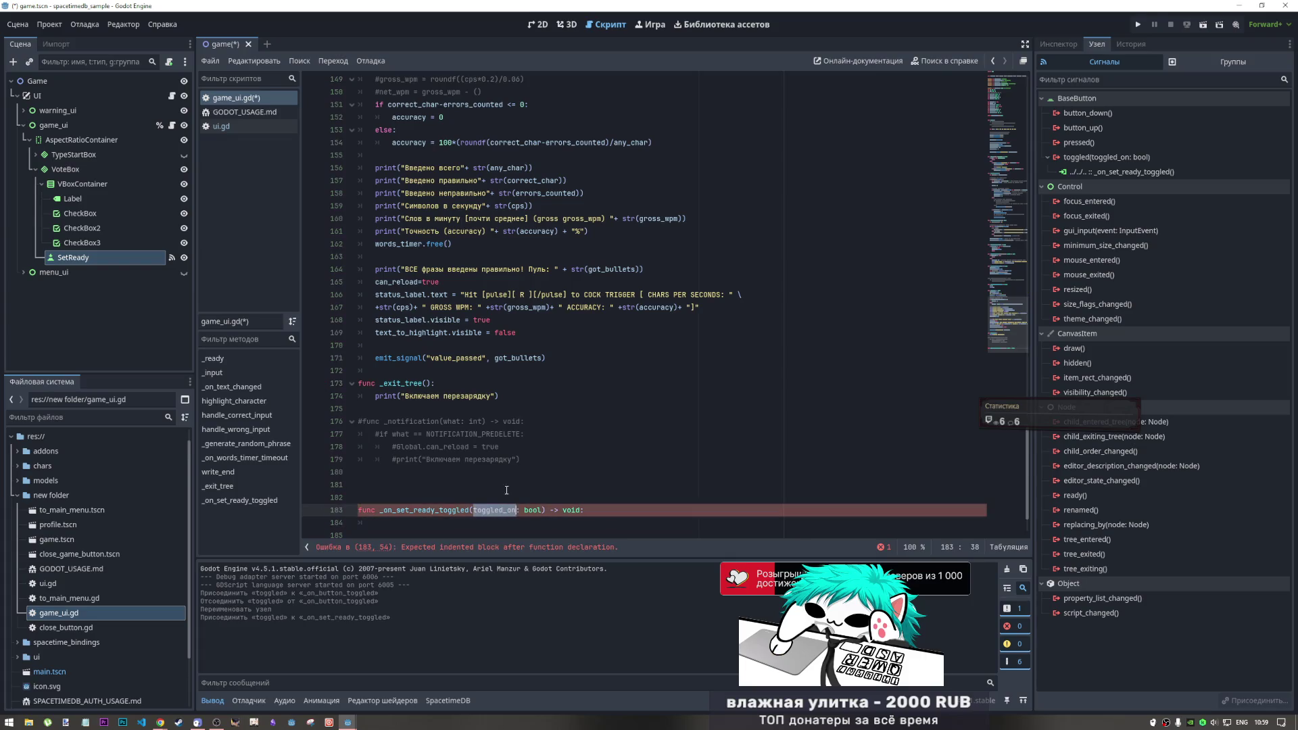
pyautogui.click(471, 524)
pyautogui.write('toggled_on =')
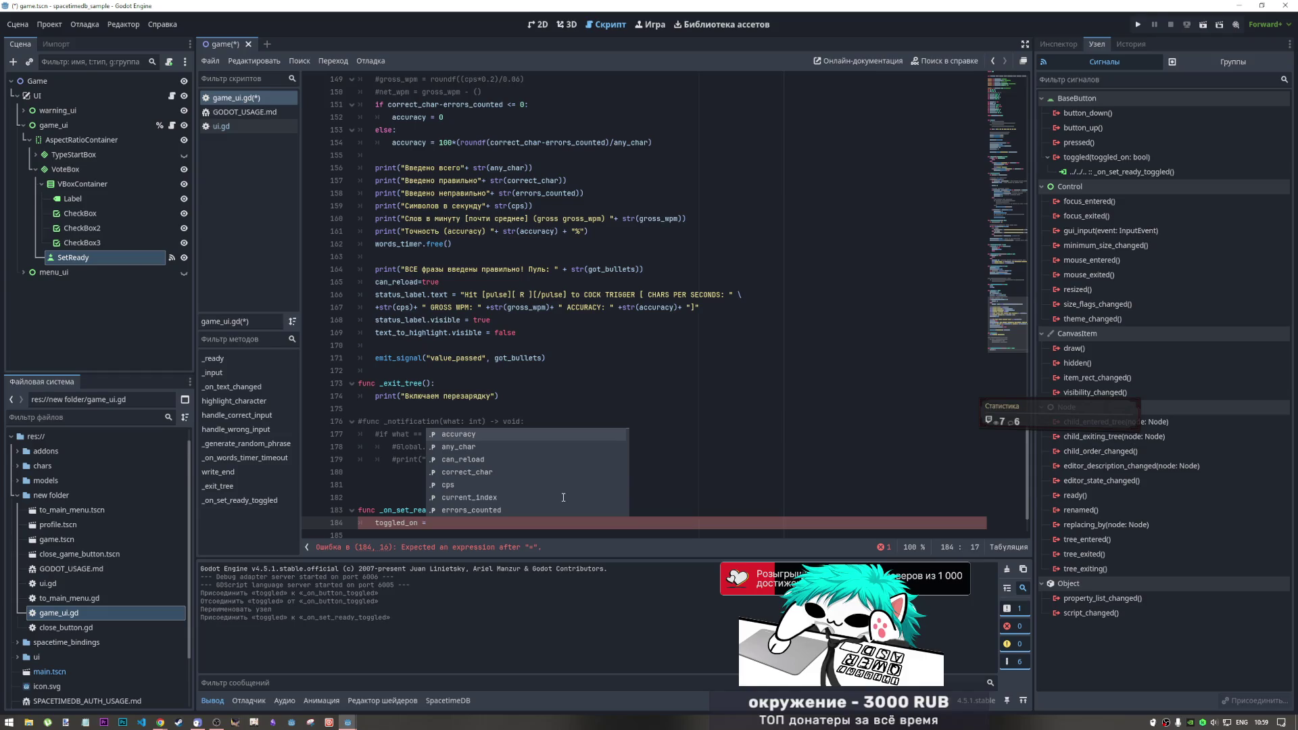
pyautogui.click(539, 25)
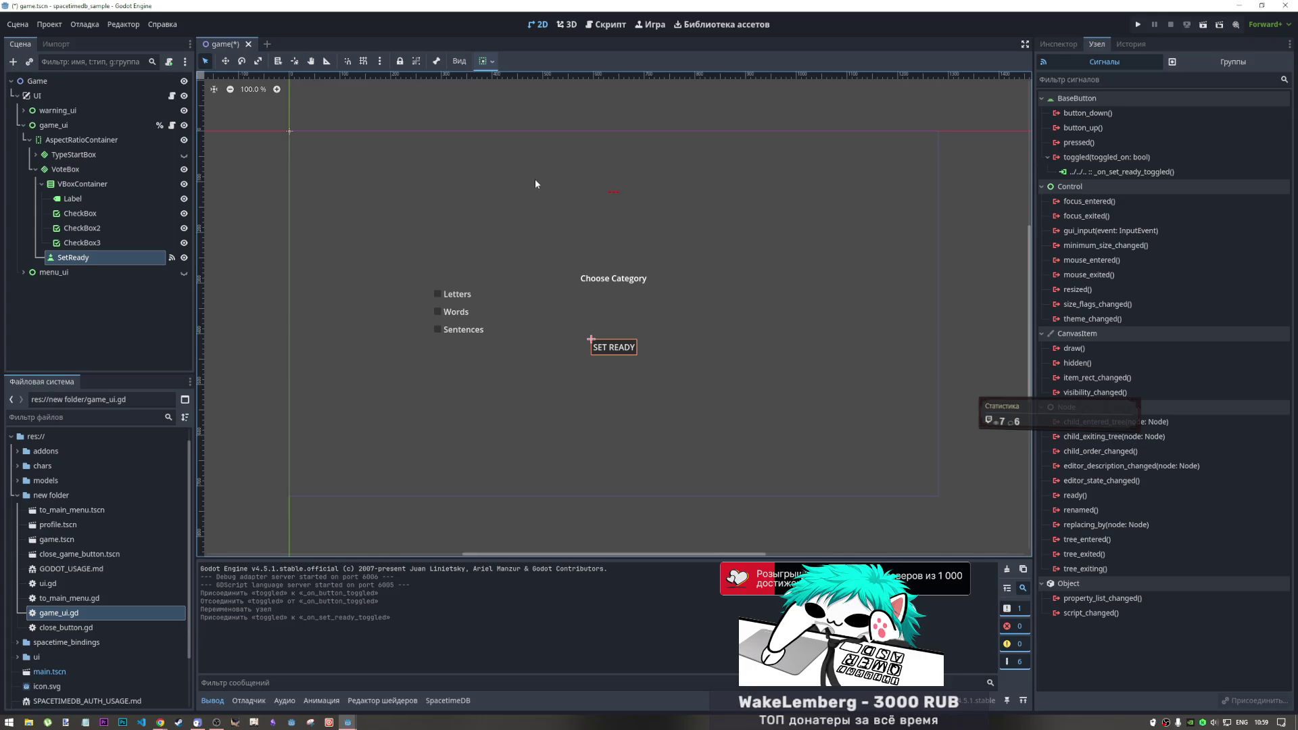
pyautogui.click(595, 24)
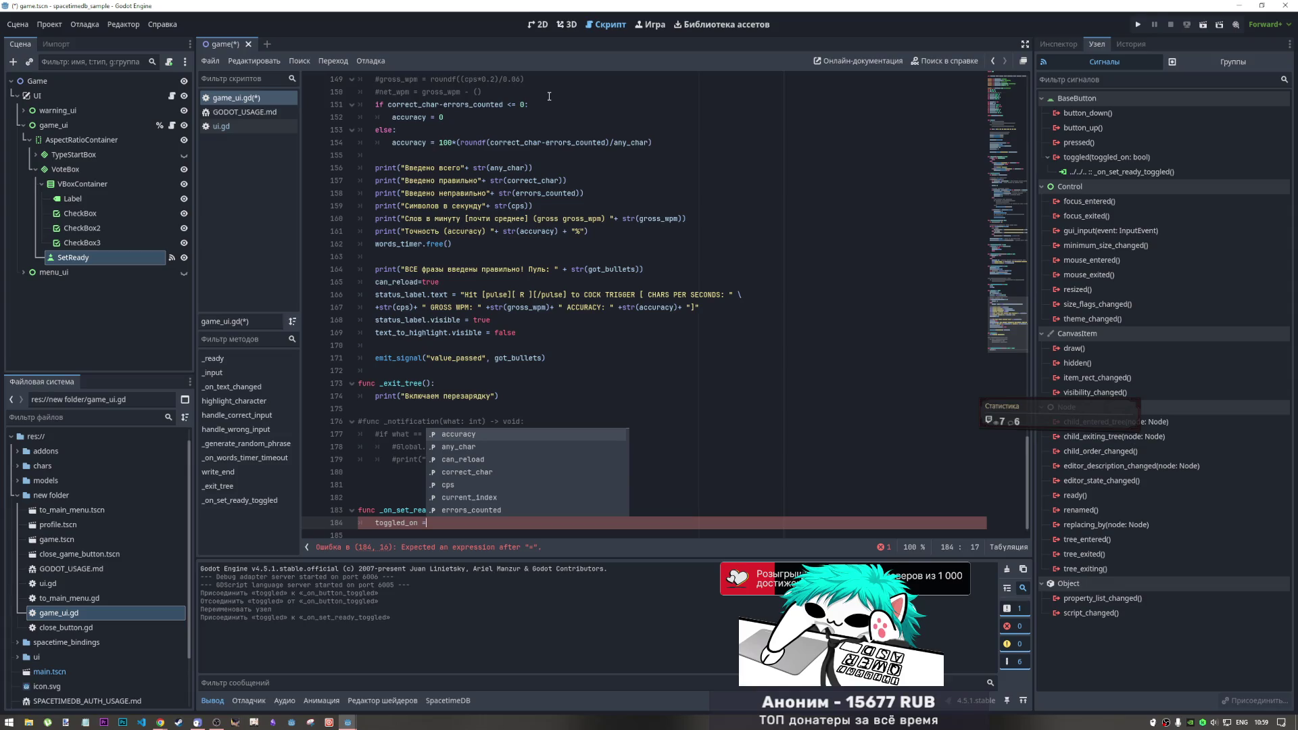
pyautogui.click(539, 25)
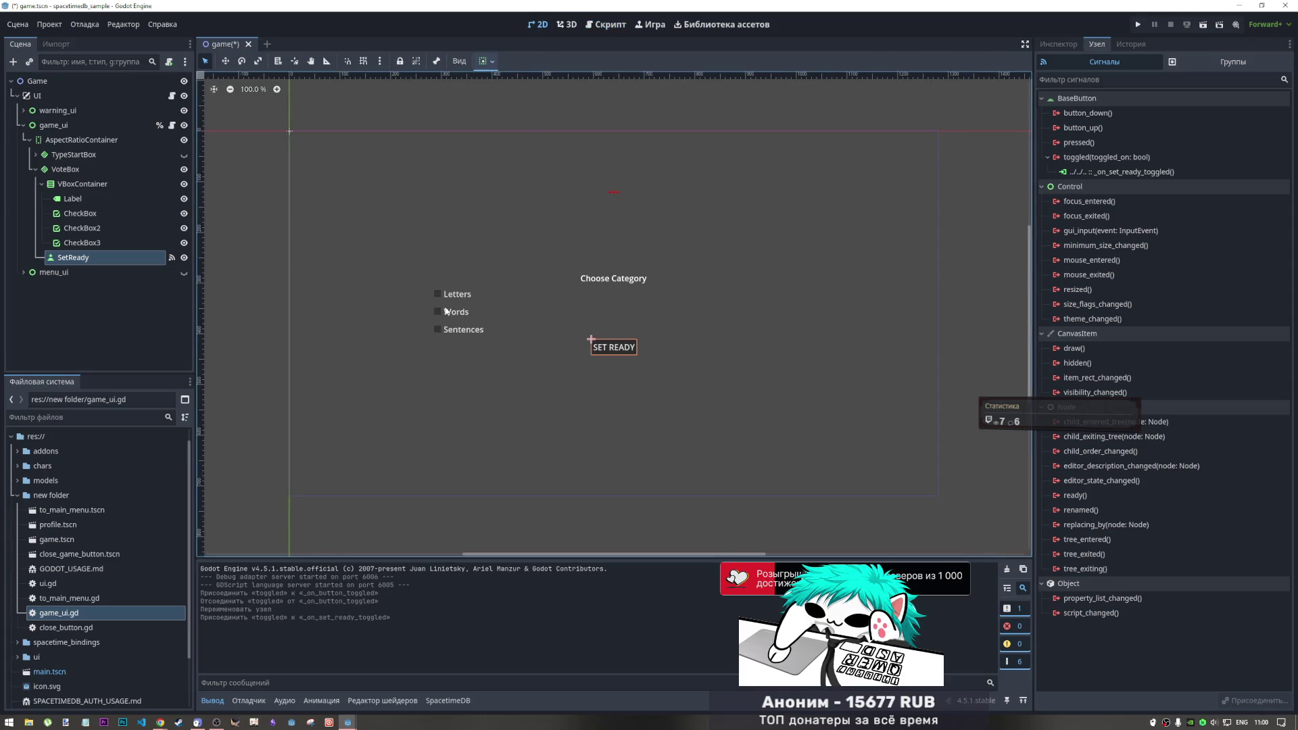
pyautogui.click(606, 24)
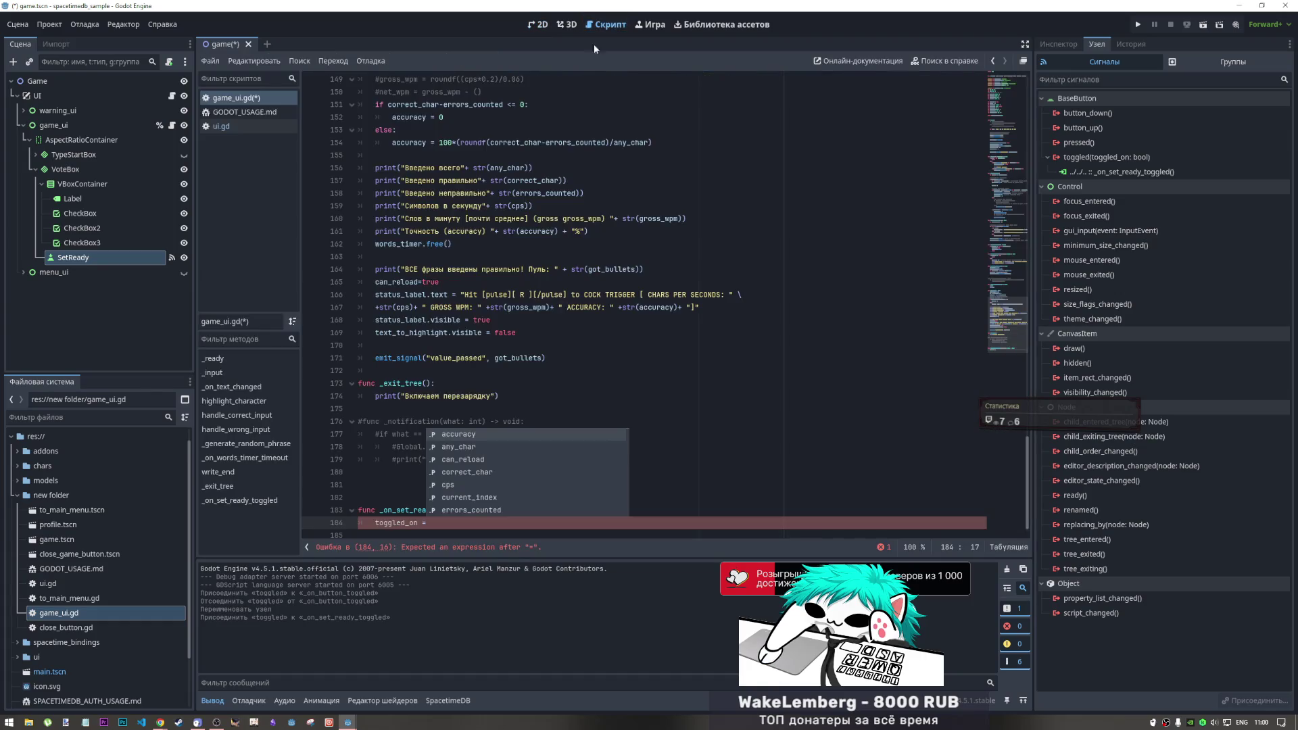
pyautogui.click(351, 512)
pyautogui.click(352, 511)
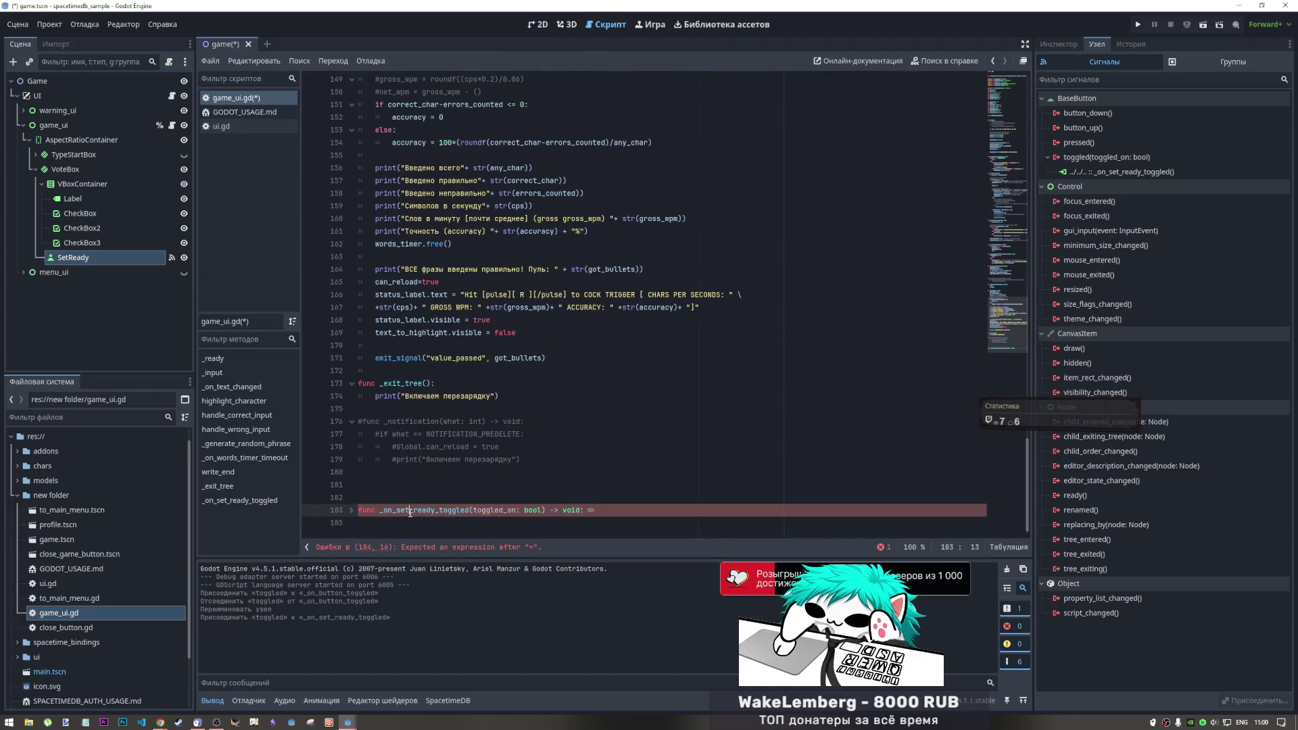
pyautogui.click(351, 512)
pyautogui.click(465, 524)
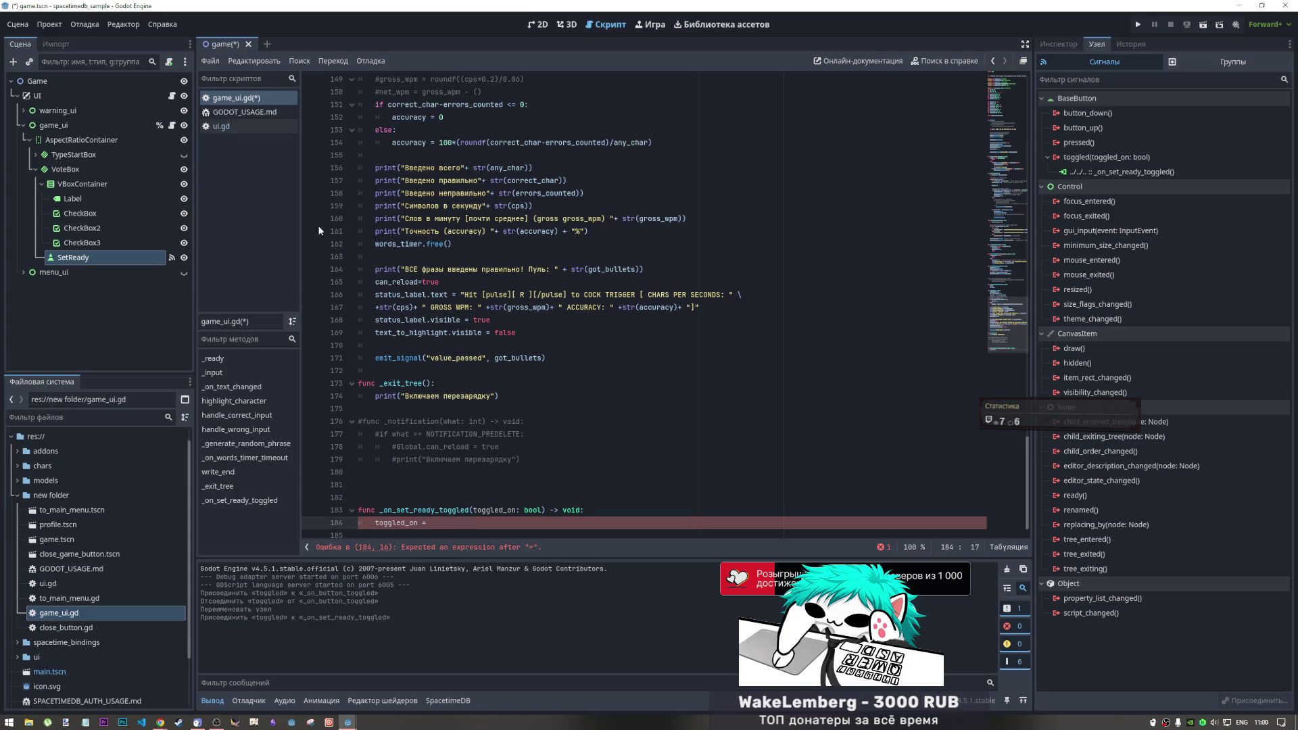
pyautogui.moveTo(428, 523); pyautogui.dragTo(586, 510)
pyautogui.press('BackSpace')
pyautogui.press('Return')
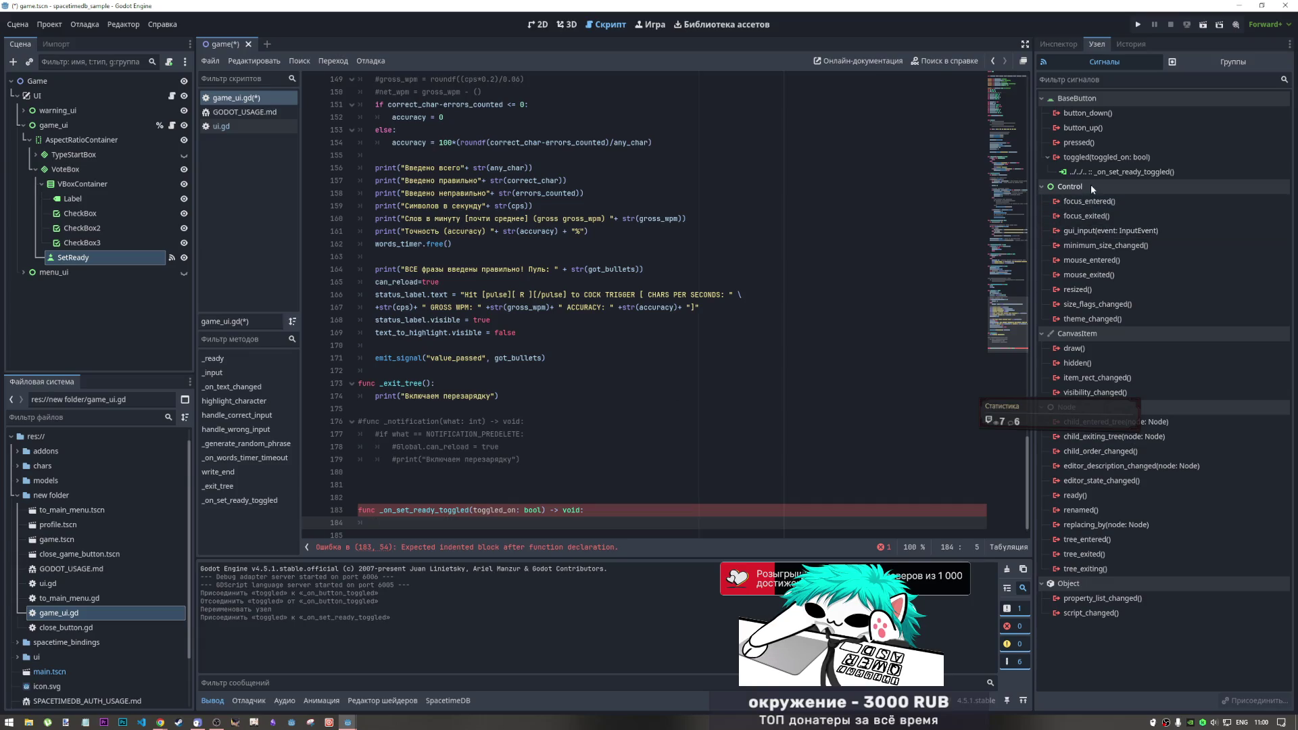
# Disconnect SetReady's toggled signal and connect pressed to _on_set_ready_pressed in game_ui
pyautogui.rightClick(1097, 174)
pyautogui.click(1109, 211)
pyautogui.doubleClick(1092, 144)
pyautogui.click(576, 387)
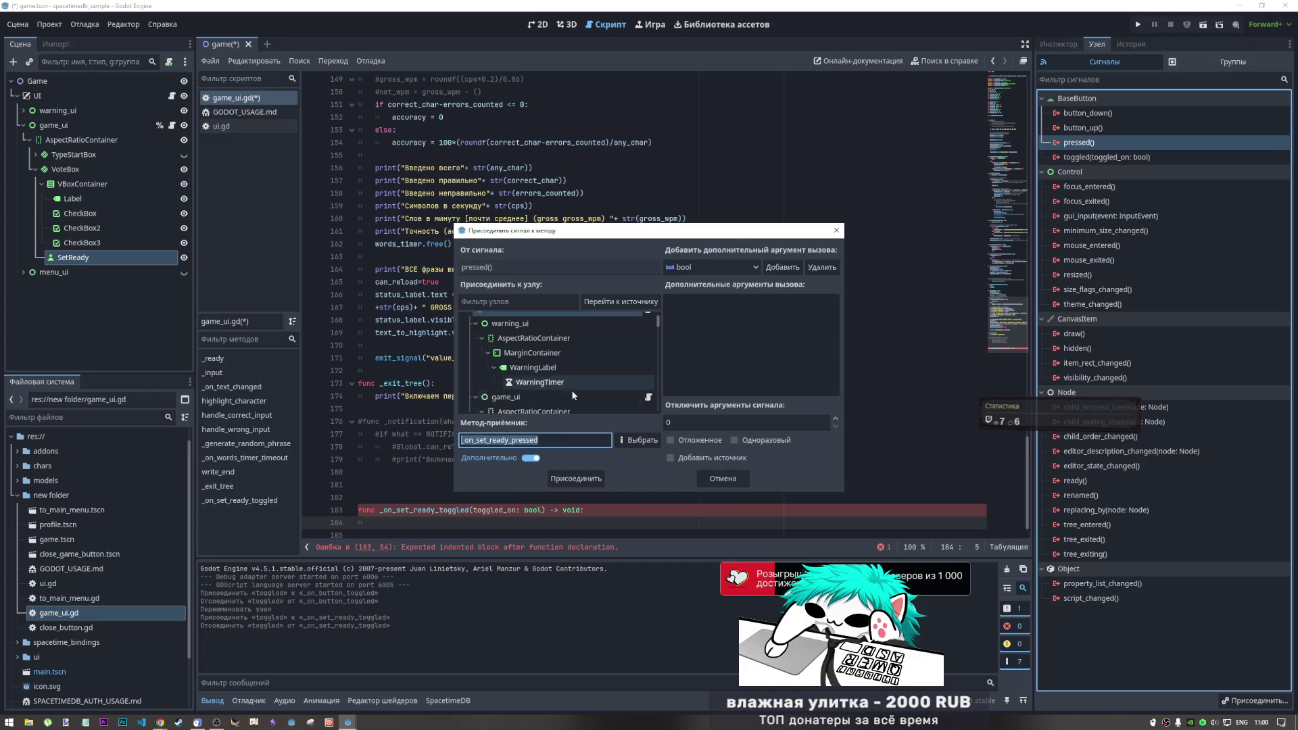
pyautogui.click(567, 476)
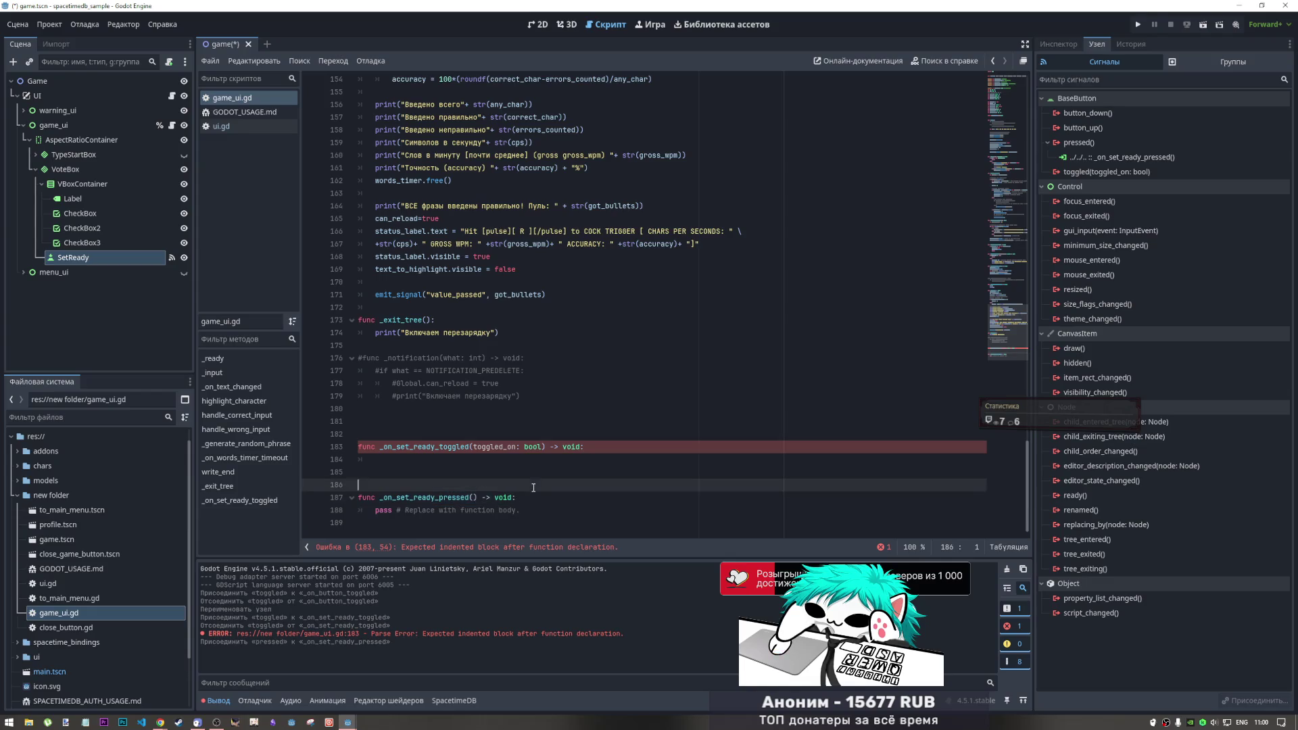
# Delete the old _on_set_ready_toggled function and the pressed handler's pass placeholder
pyautogui.moveTo(406, 485); pyautogui.dragTo(343, 439)
pyautogui.press('BackSpace')
pyautogui.moveTo(520, 447); pyautogui.dragTo(377, 447)
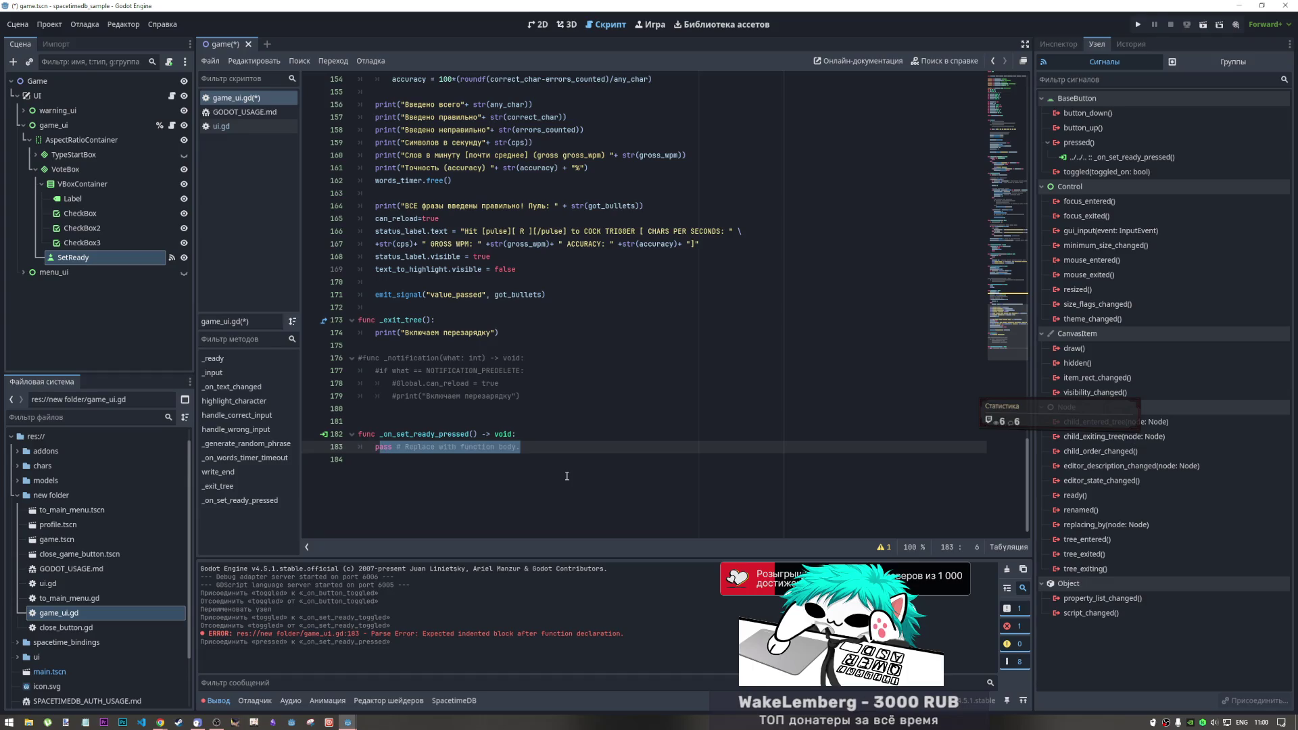
pyautogui.press('BackSpace')
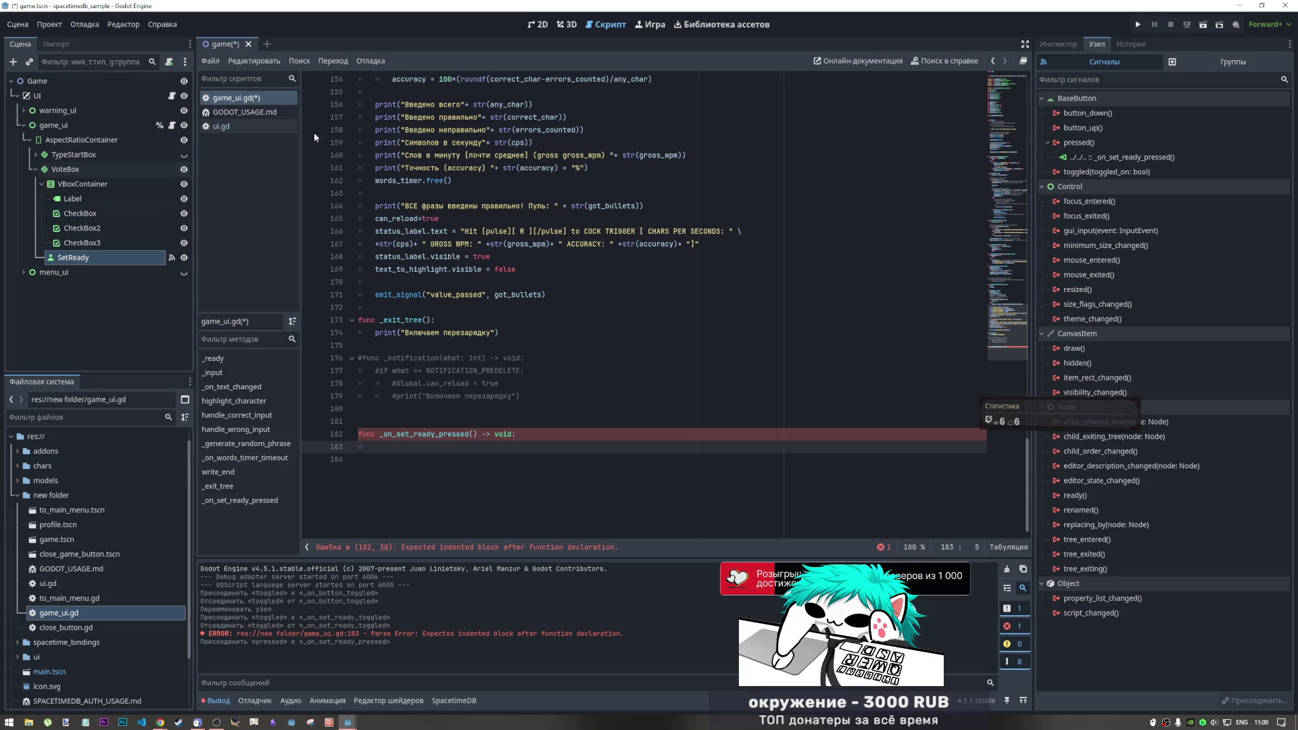
pyautogui.click(549, 24)
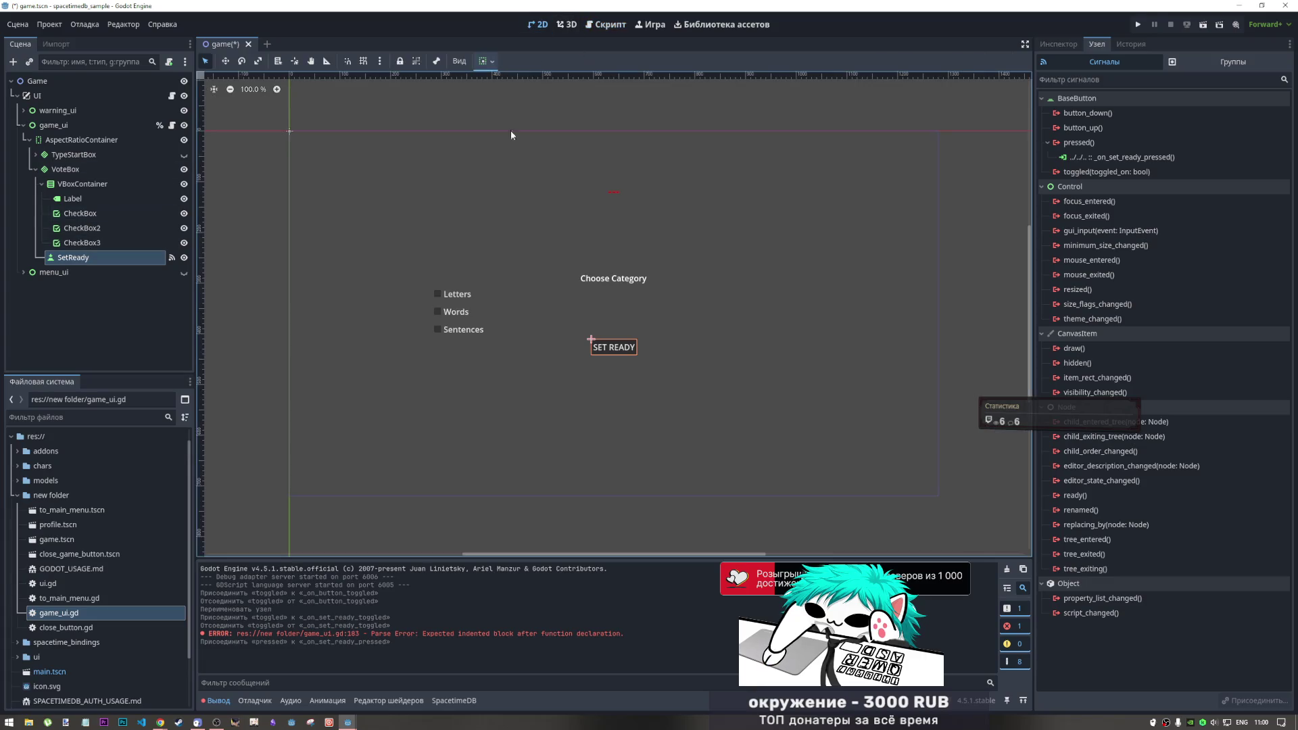
# Rename the first CheckBox node to LettersCheck
pyautogui.rightClick(65, 215)
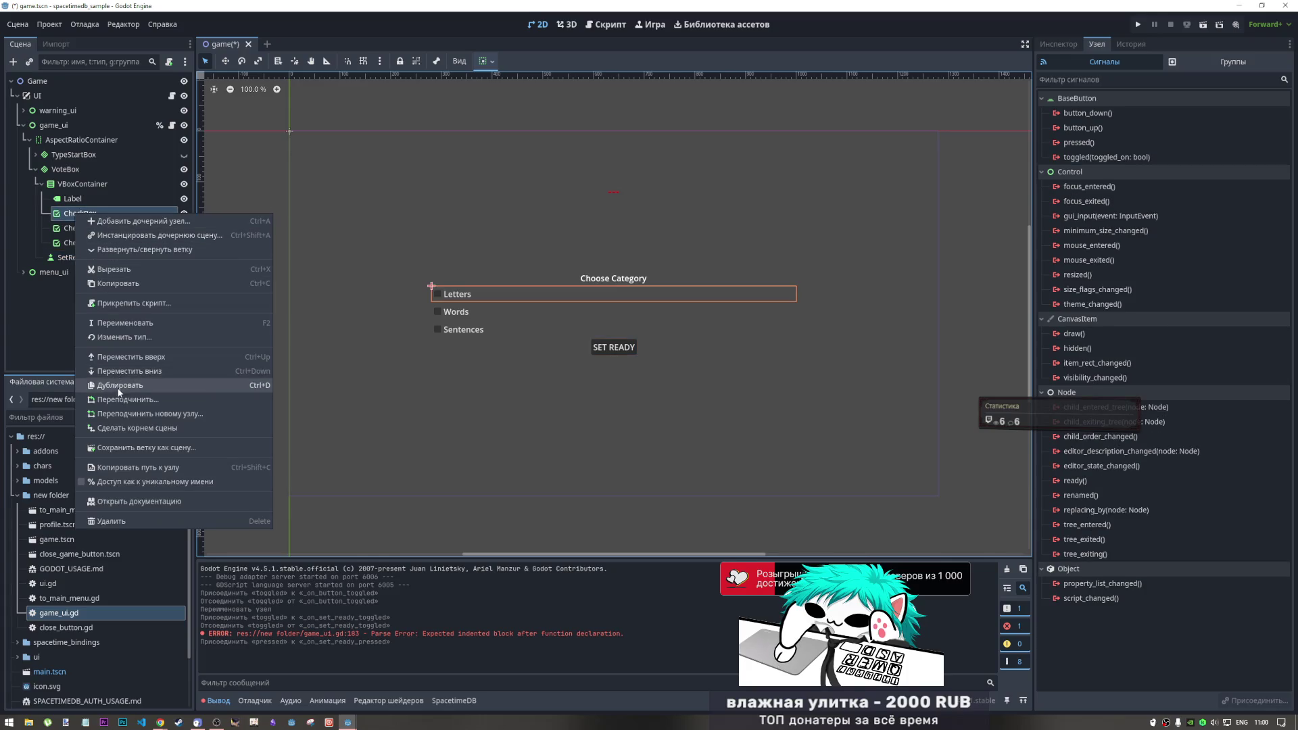
pyautogui.click(136, 324)
pyautogui.write('Lett')
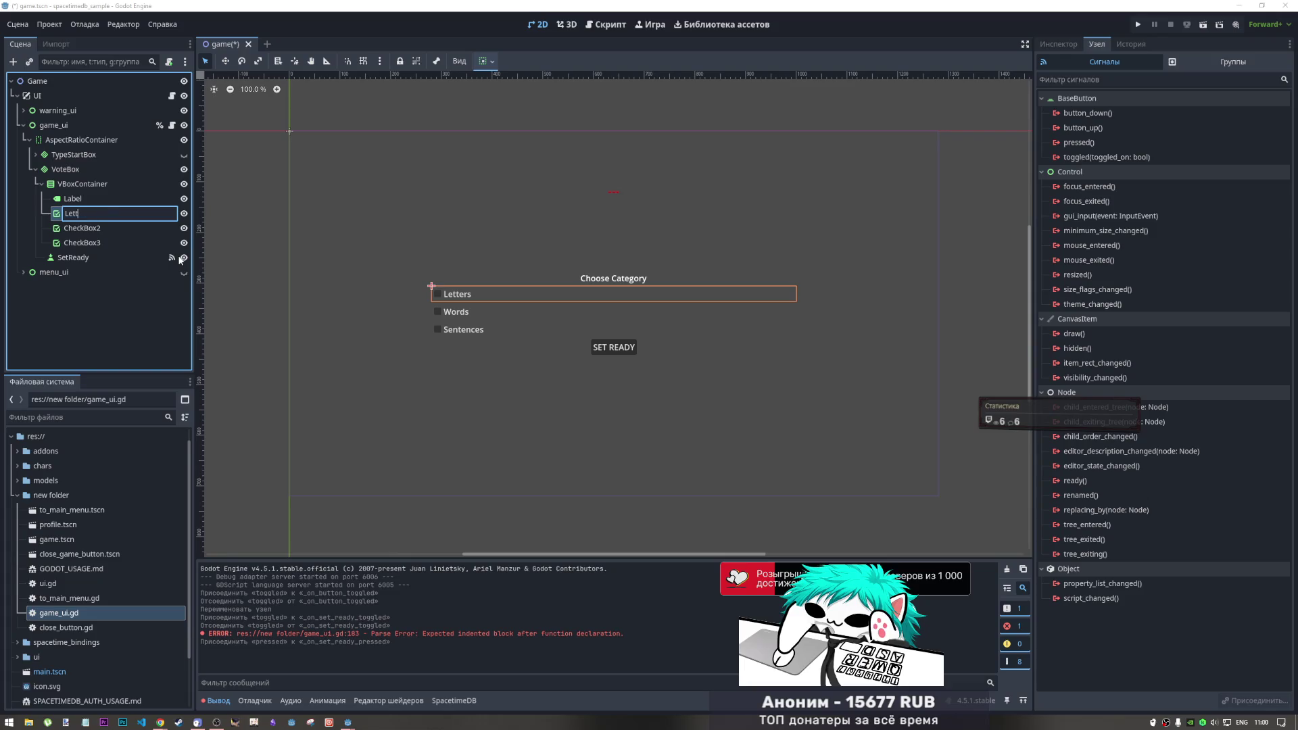
pyautogui.write('er')
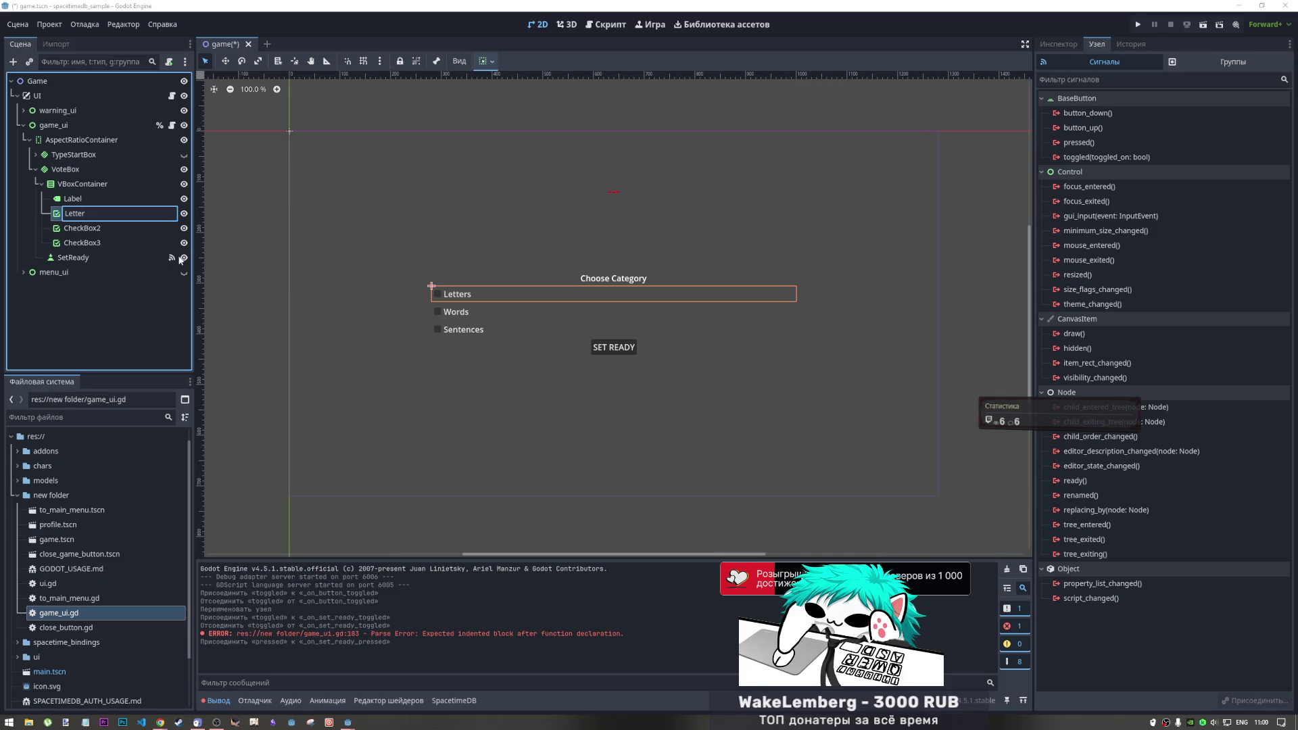
pyautogui.write('Check')
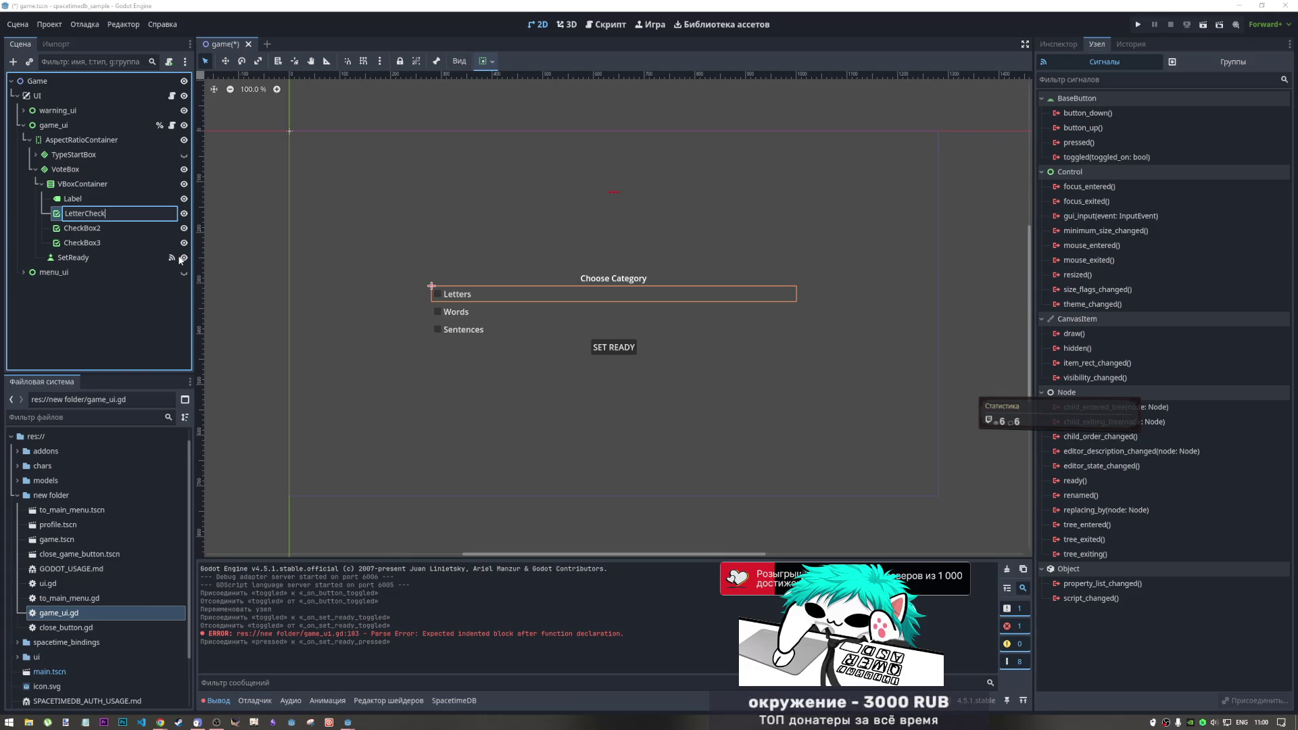
pyautogui.press('Return')
pyautogui.doubleClick(111, 229)
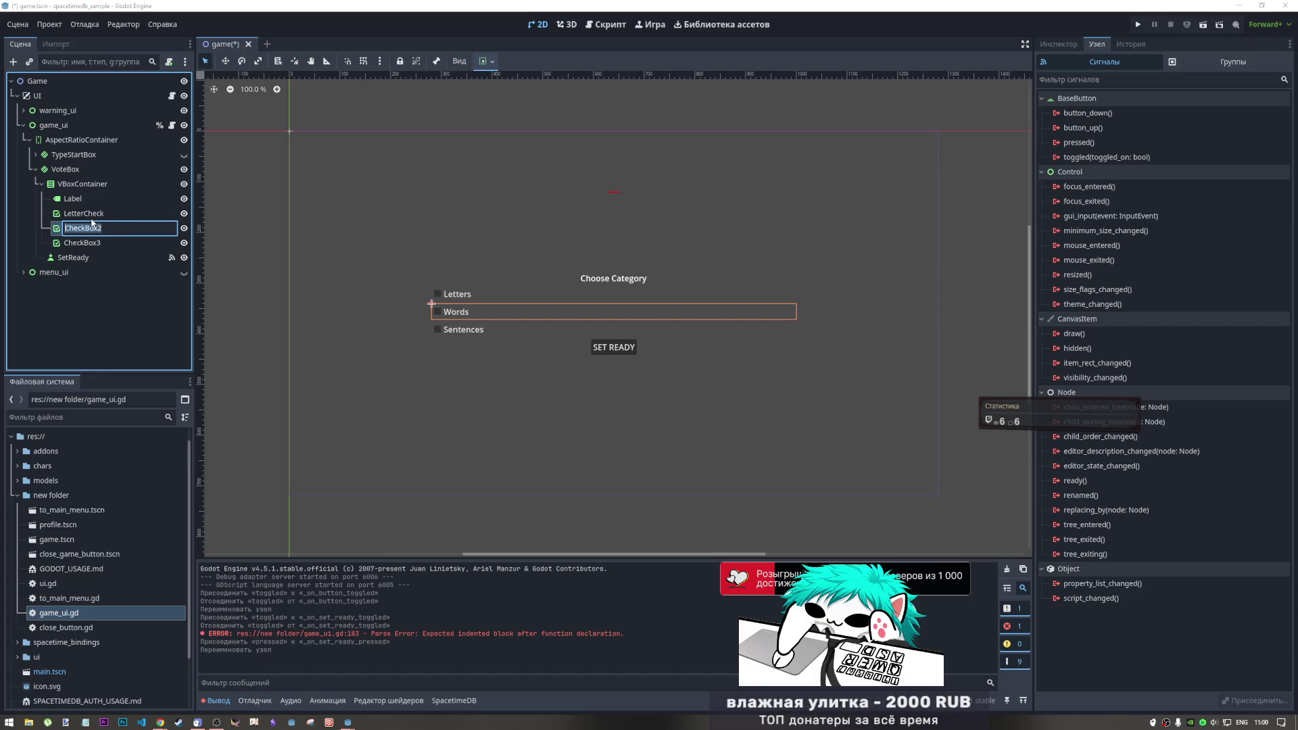
pyautogui.doubleClick(84, 214)
pyautogui.click(85, 215)
pyautogui.write('s')
# Rename the CheckBox2 node to WordsCheck
pyautogui.click(106, 229)
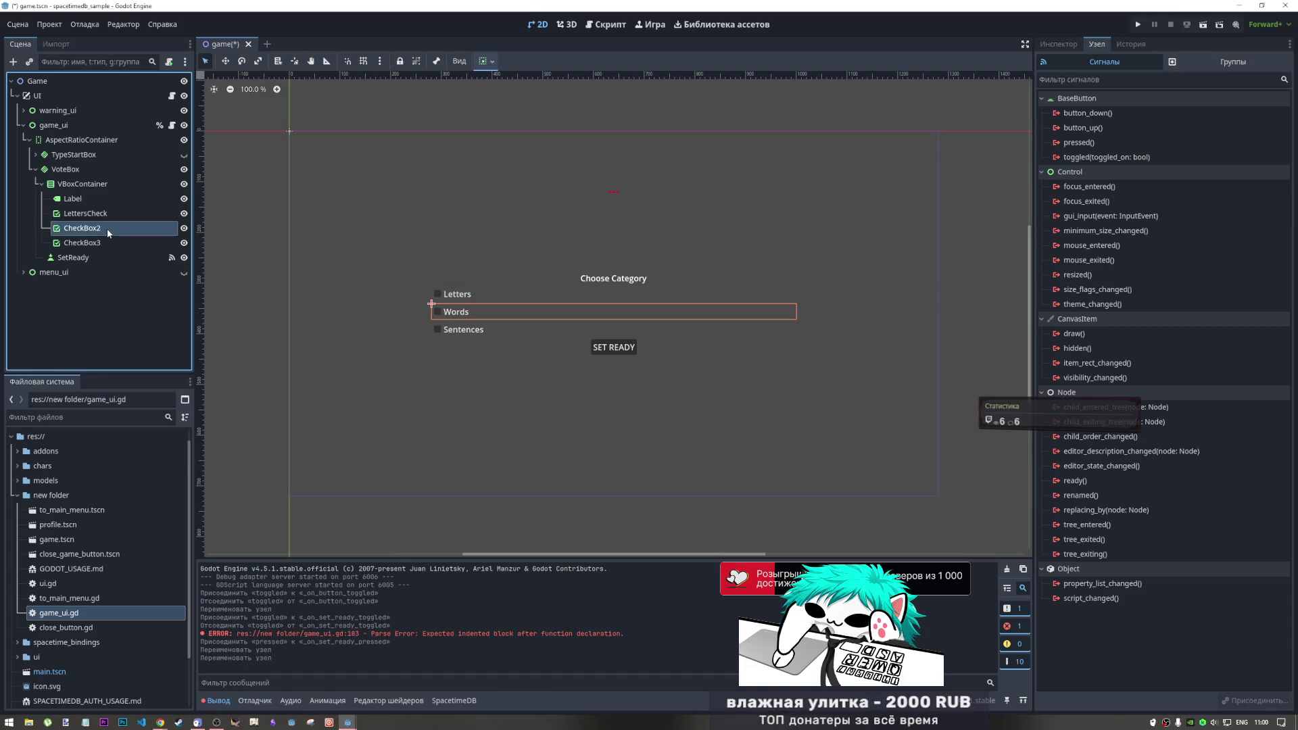
pyautogui.click(107, 229)
pyautogui.hotkey('ctrl', 'a')
pyautogui.write('W')
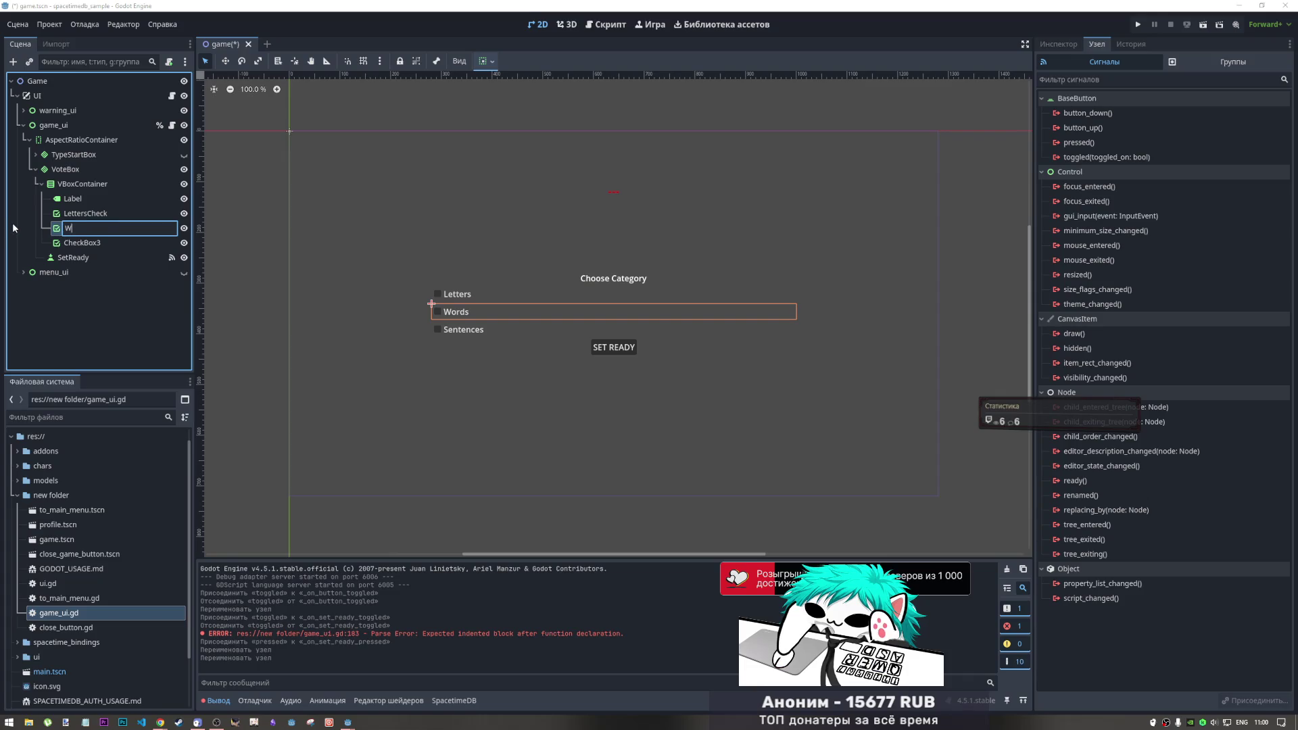
pyautogui.write('ordsCheck')
pyautogui.press('Return')
# Rename the CheckBox3 node to SentensesCheck and save the scene
pyautogui.doubleClick(98, 243)
pyautogui.write('Sen')
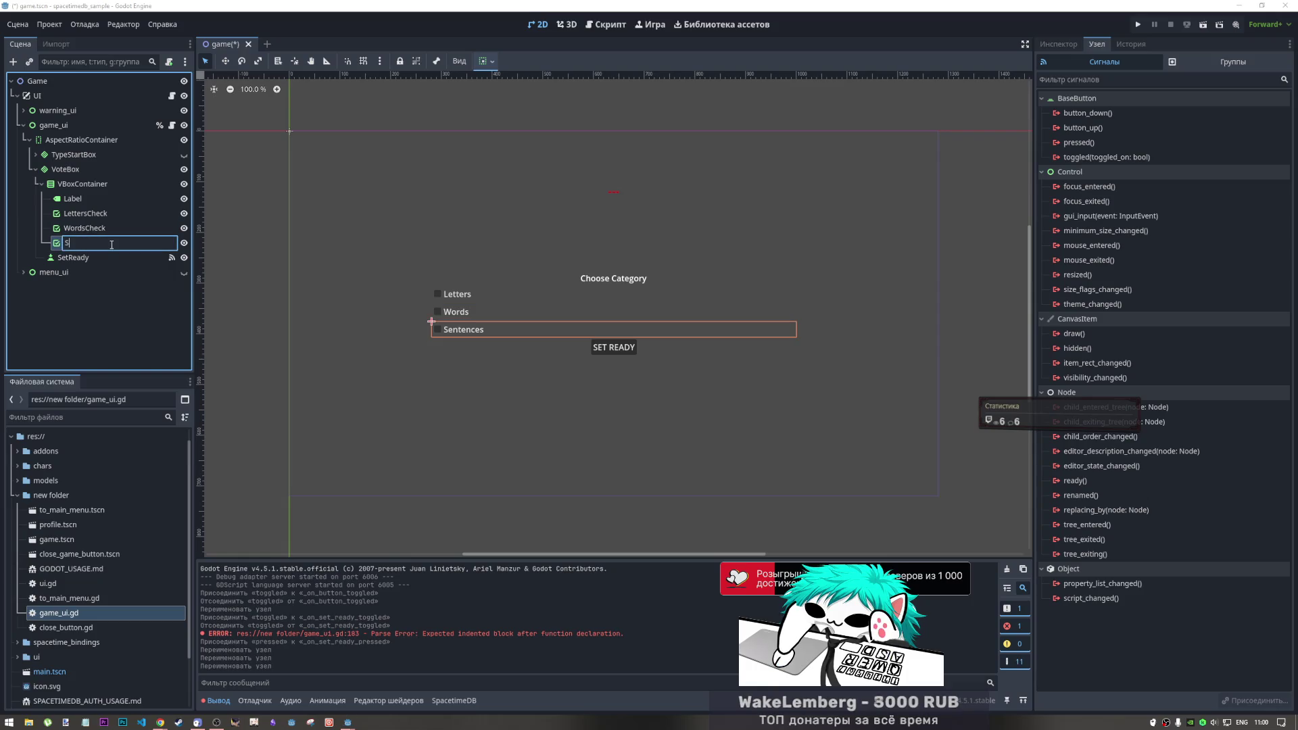
pyautogui.write('tense')
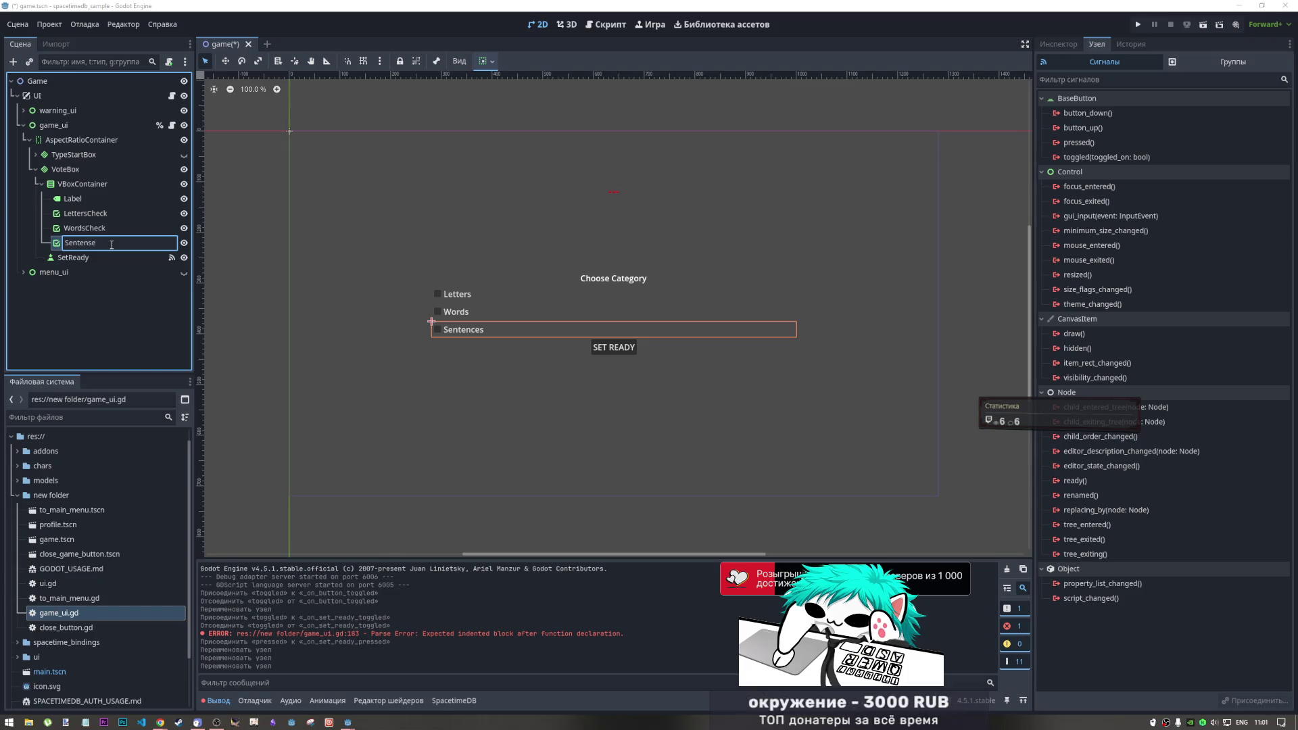
pyautogui.write('s')
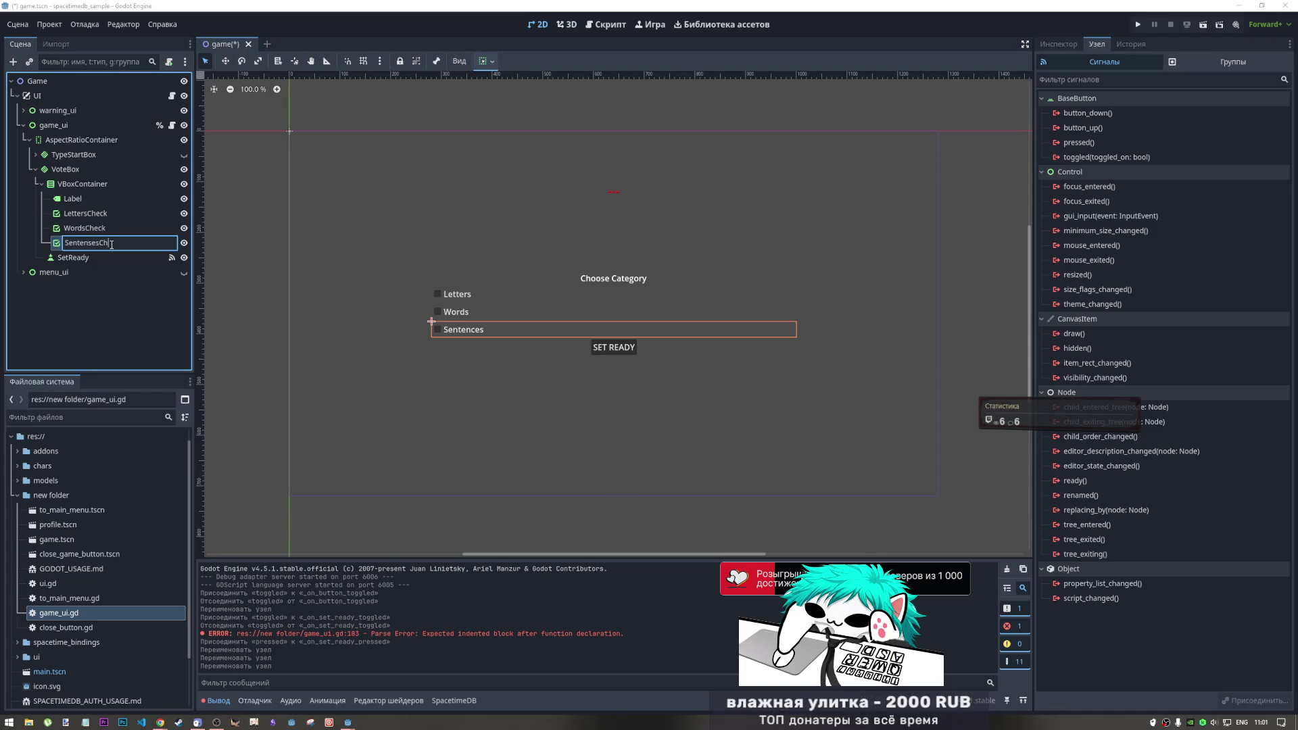
pyautogui.press('Return')
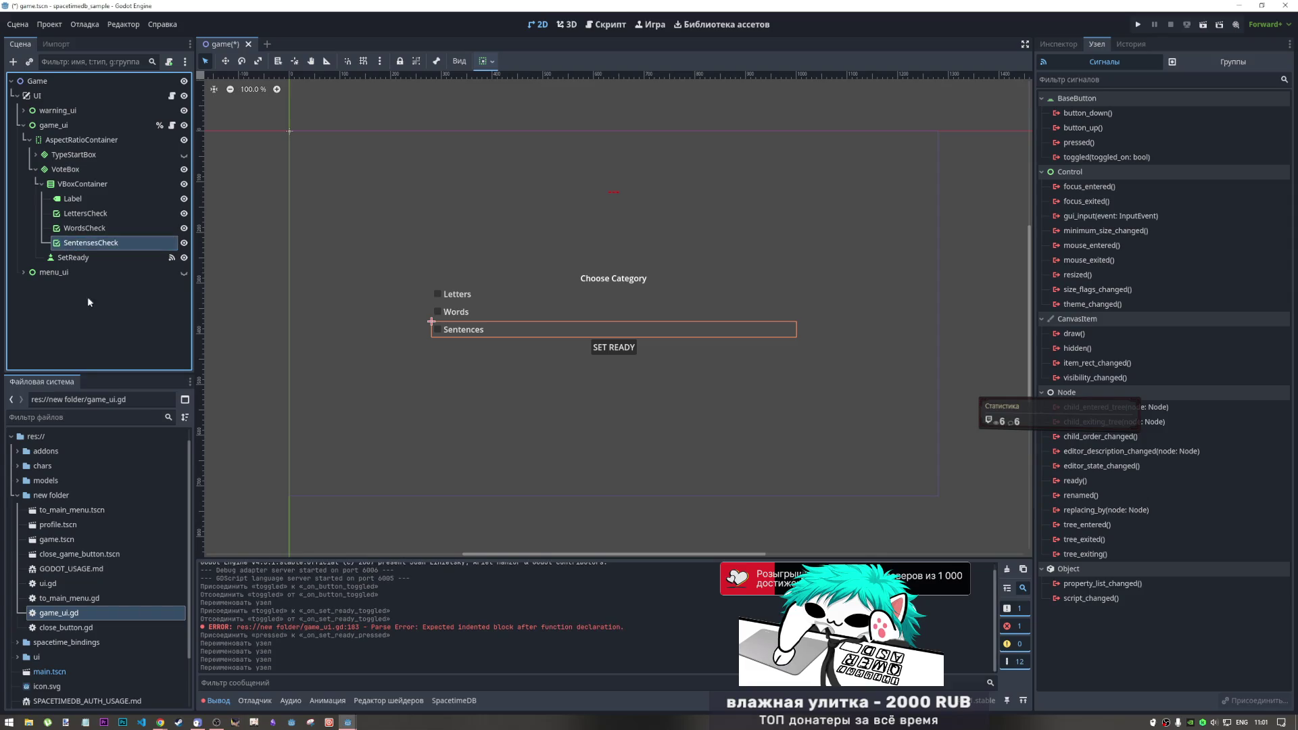
pyautogui.hotkey('ctrl', 's')
pyautogui.click(607, 26)
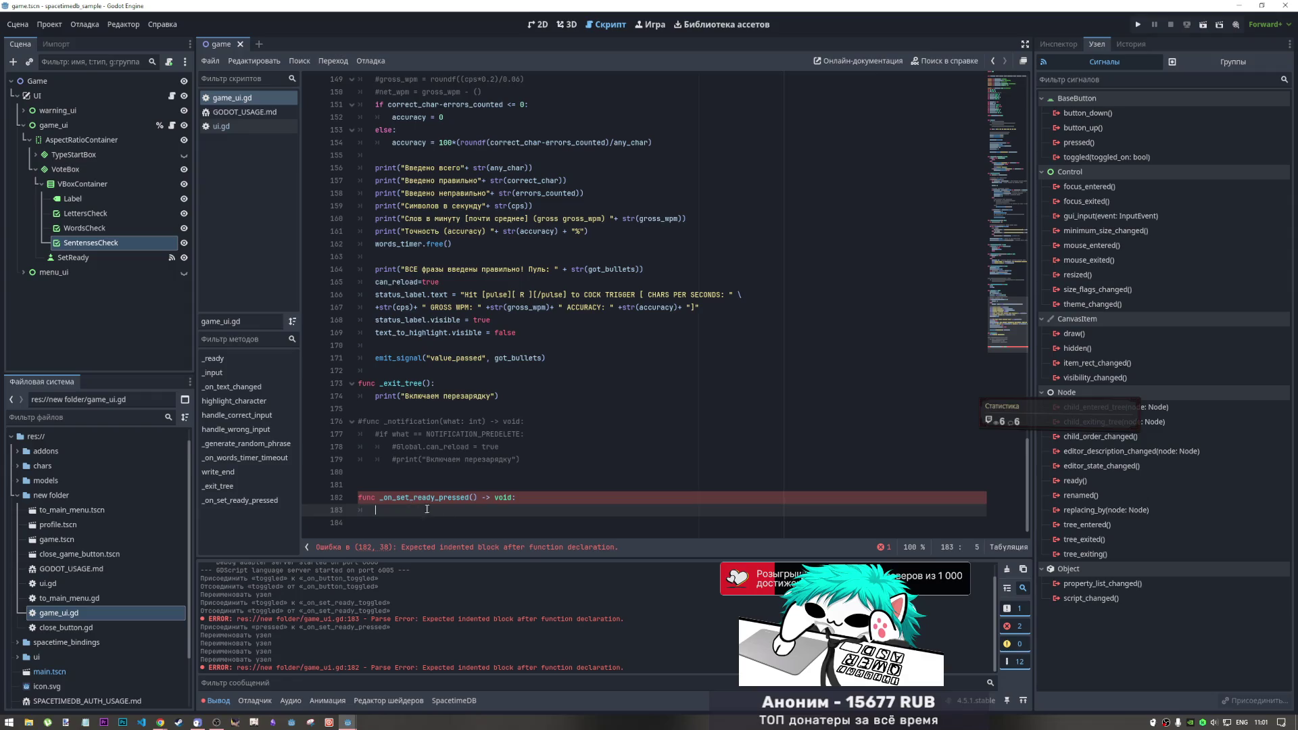
# Make LettersCheck, WordsCheck and SentensesCheck accessible by unique name
pyautogui.rightClick(97, 211)
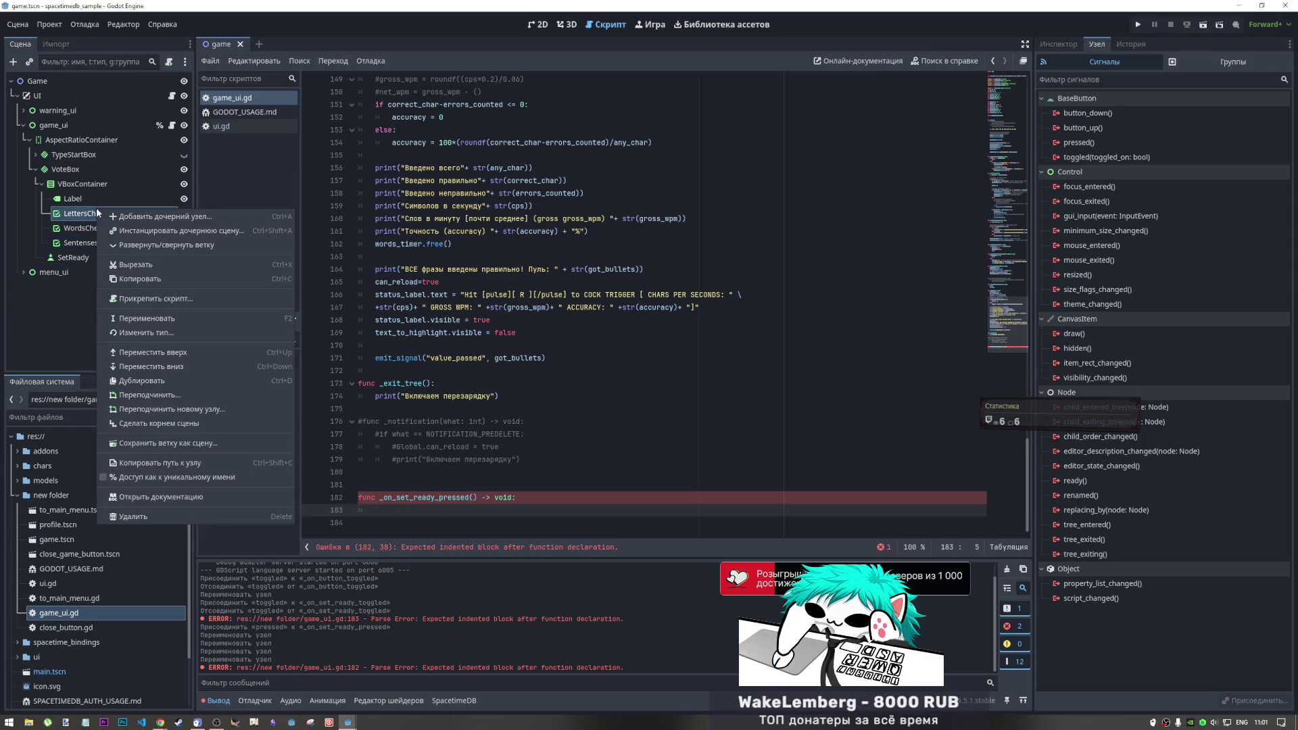
pyautogui.click(200, 479)
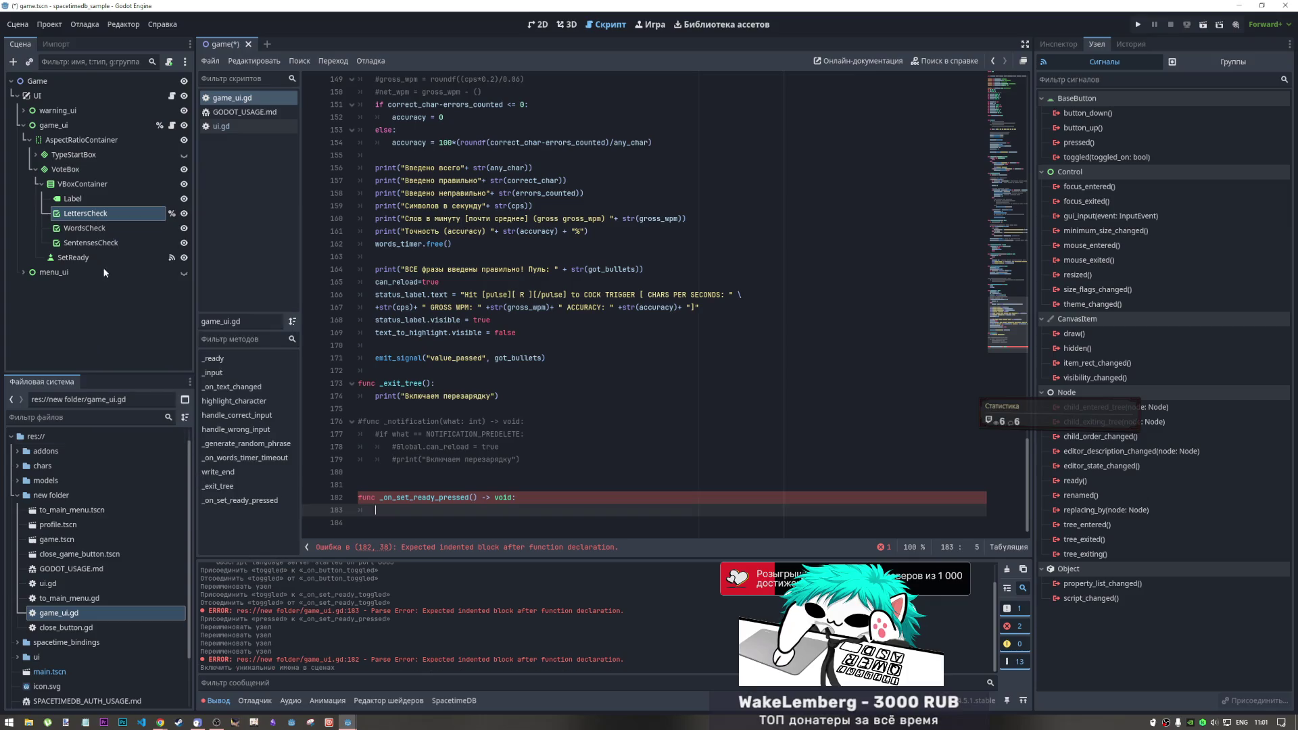
pyautogui.rightClick(91, 230)
pyautogui.click(169, 495)
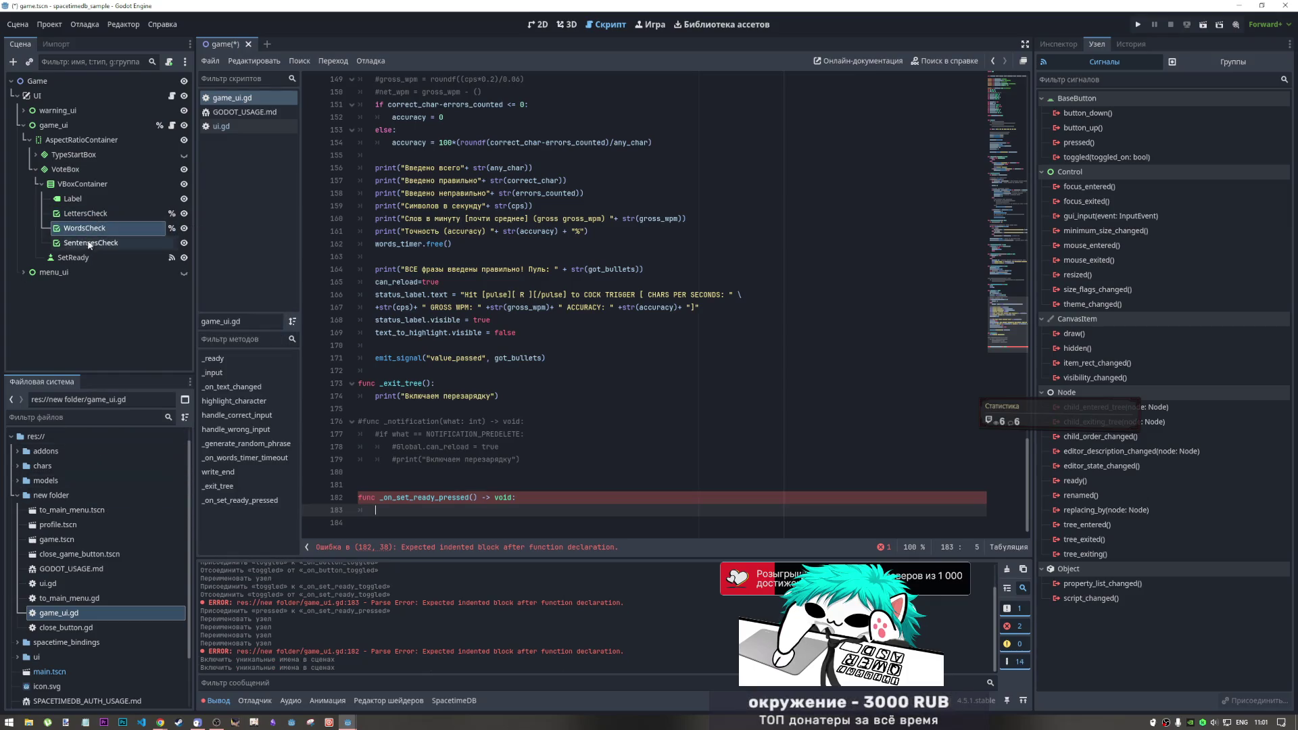
pyautogui.rightClick(90, 243)
pyautogui.click(133, 513)
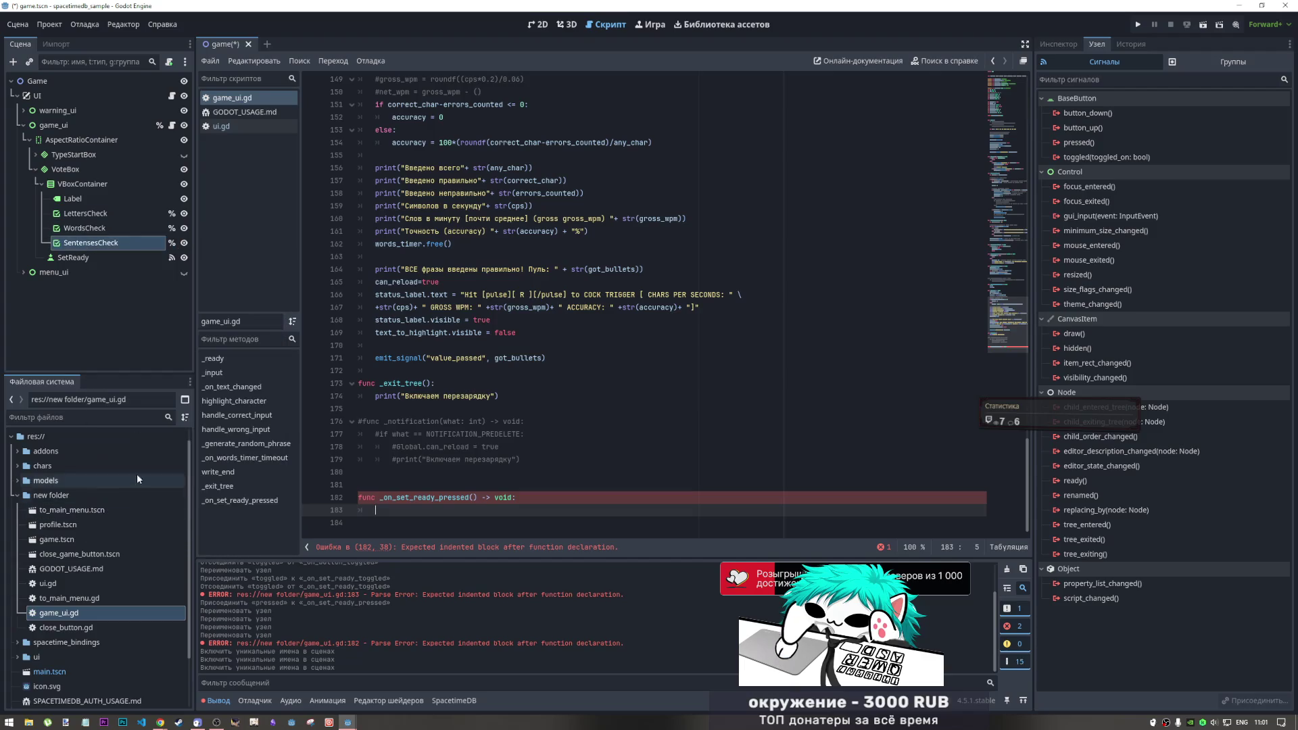
# Drag LettersCheck into _on_set_ready_pressed to insert a %LettersCheck reference
pyautogui.click(103, 213)
pyautogui.keyDown('shift'); pyautogui.click(85, 228); pyautogui.keyUp('shift')
pyautogui.moveTo(84, 228)
pyautogui.mouseDown()
pyautogui.moveTo(489, 480)
pyautogui.moveTo(416, 515)
pyautogui.moveTo(433, 523)
pyautogui.mouseUp()
# Add %WordsCheck and %SentensesCheck reference lines below %LettersCheck in the handler
pyautogui.press('Return')
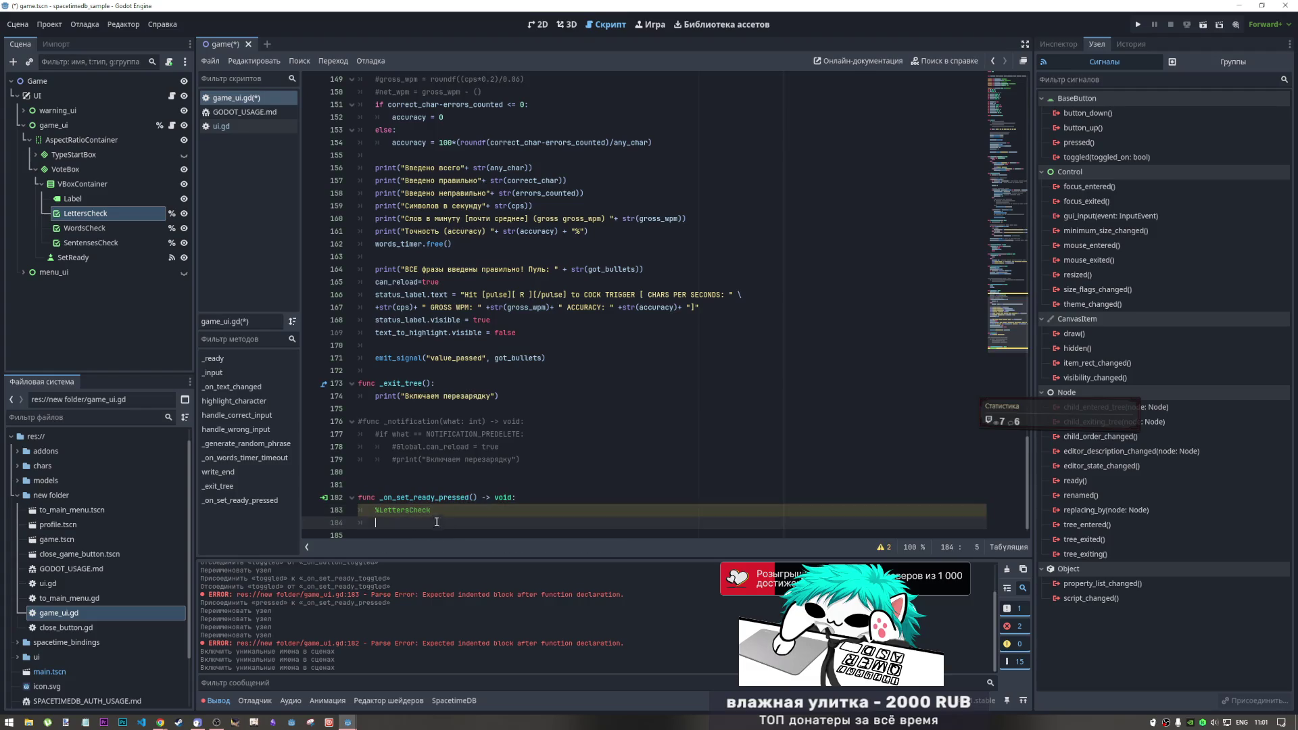
pyautogui.moveTo(84, 228)
pyautogui.mouseDown()
pyautogui.moveTo(379, 474)
pyautogui.moveTo(378, 524)
pyautogui.mouseUp()
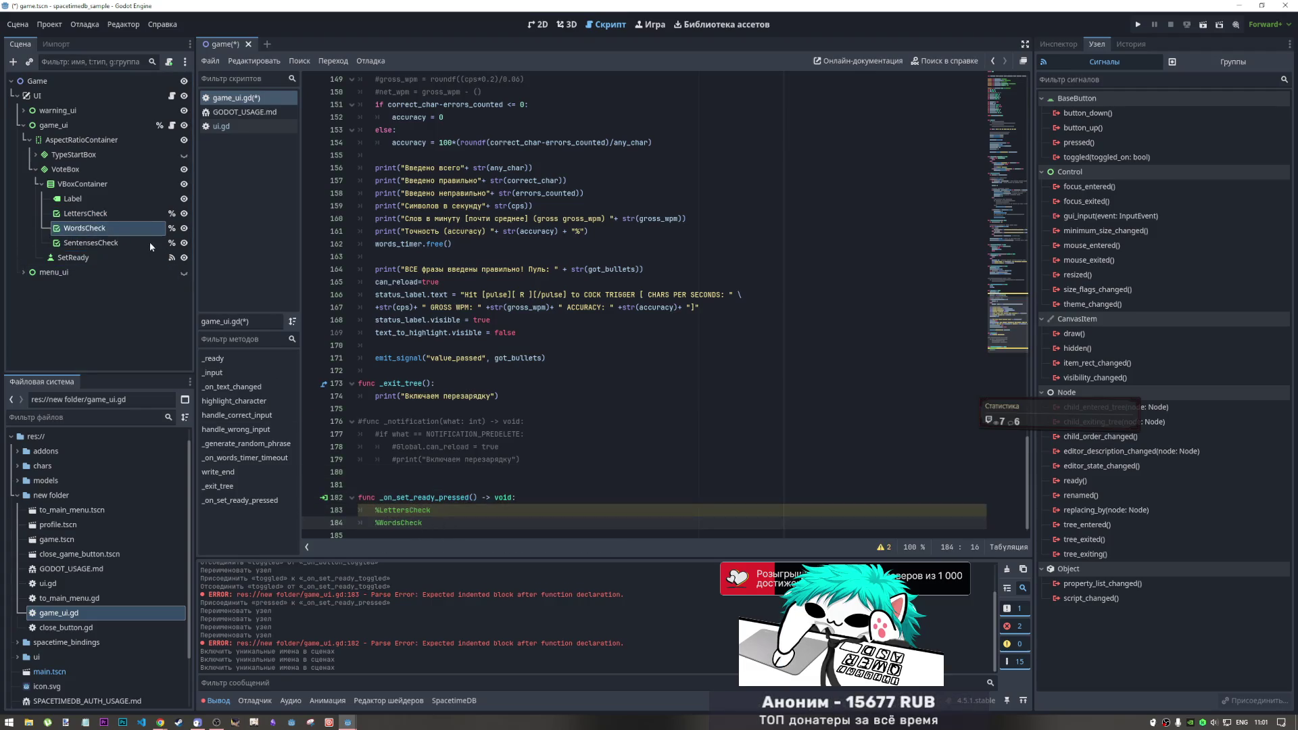
pyautogui.moveTo(92, 242)
pyautogui.mouseDown()
pyautogui.moveTo(441, 505)
pyautogui.moveTo(407, 534)
pyautogui.mouseUp()
pyautogui.press('Tab')
# Append .disabled = true to the %LettersCheck, %WordsCheck and %SentensesCheck lines
pyautogui.click(439, 499)
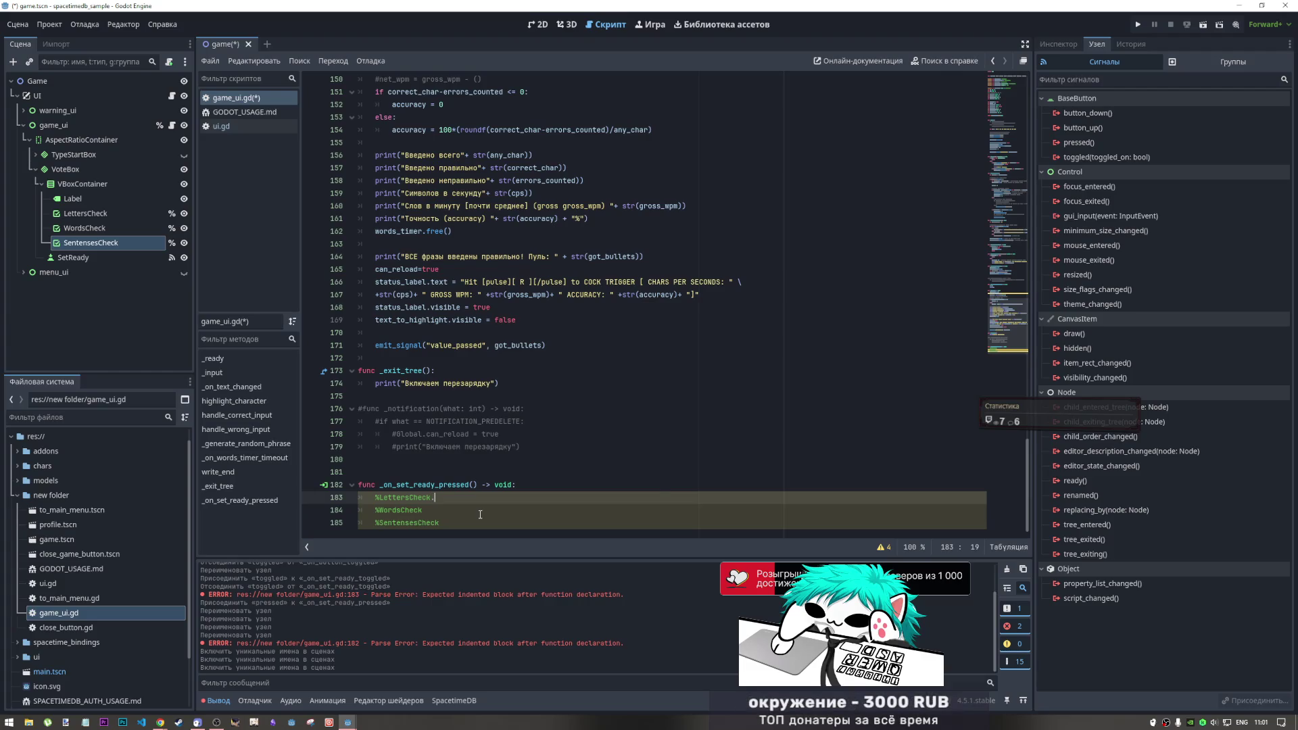
pyautogui.write('.dis')
pyautogui.press('Return')
pyautogui.write('= true')
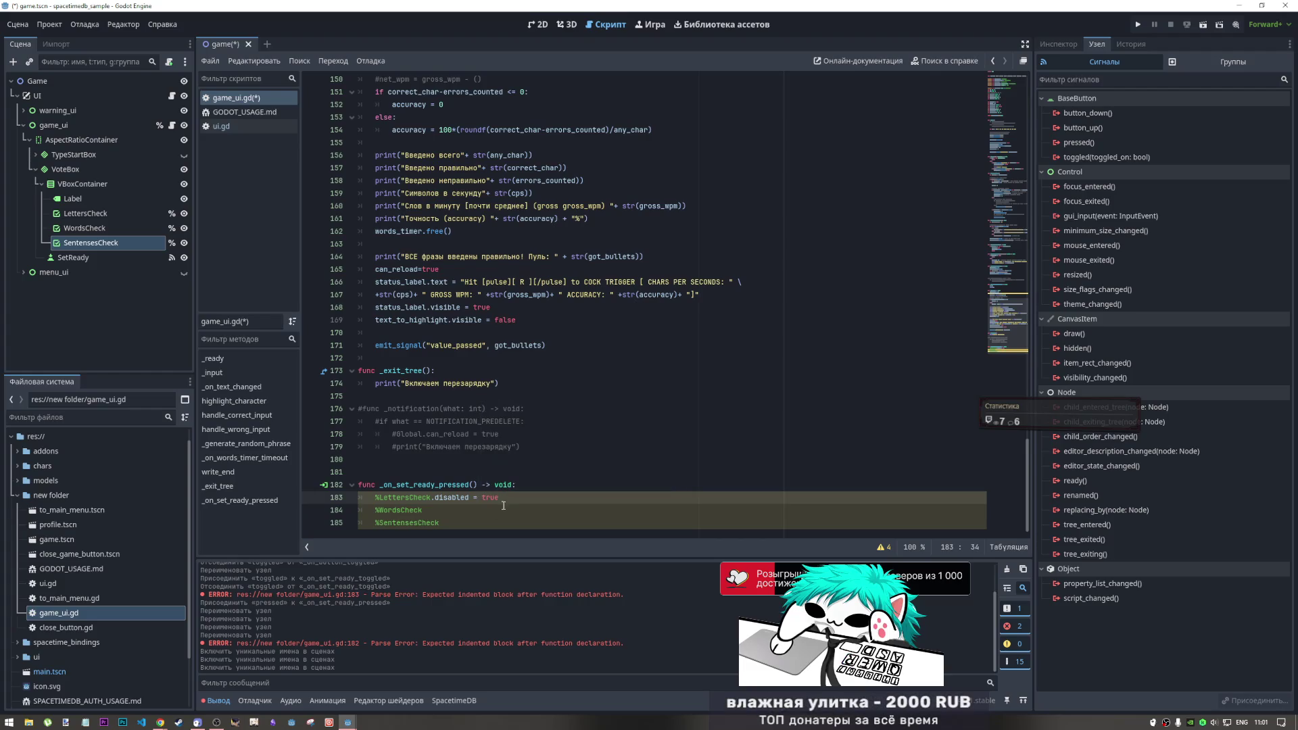
pyautogui.click(511, 475)
pyautogui.moveTo(499, 497); pyautogui.dragTo(433, 501)
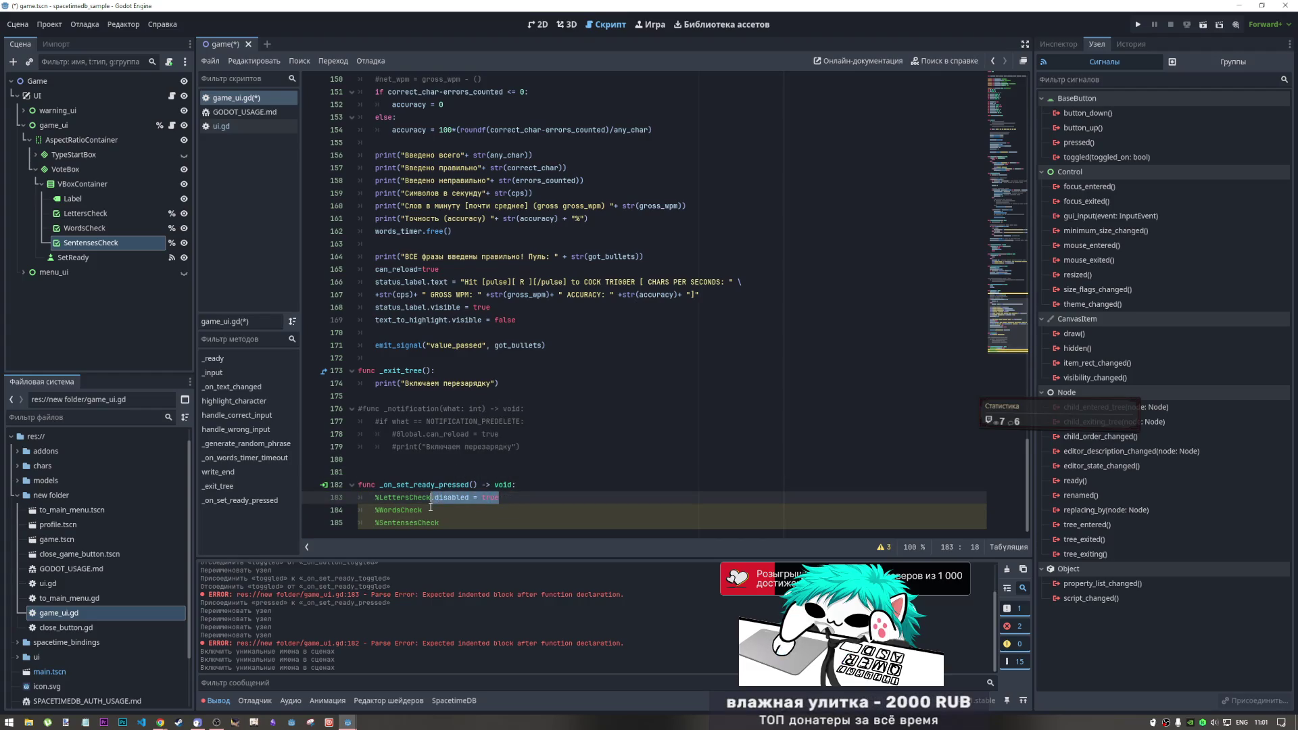
pyautogui.hotkey('ctrl', 'c')
pyautogui.click(431, 510)
pyautogui.hotkey('ctrl', 'v')
pyautogui.click(443, 523)
pyautogui.hotkey('ctrl', 'v')
# Save the script and return to the 2D scene canvas
pyautogui.hotkey('ctrl', 's')
pyautogui.click(516, 485)
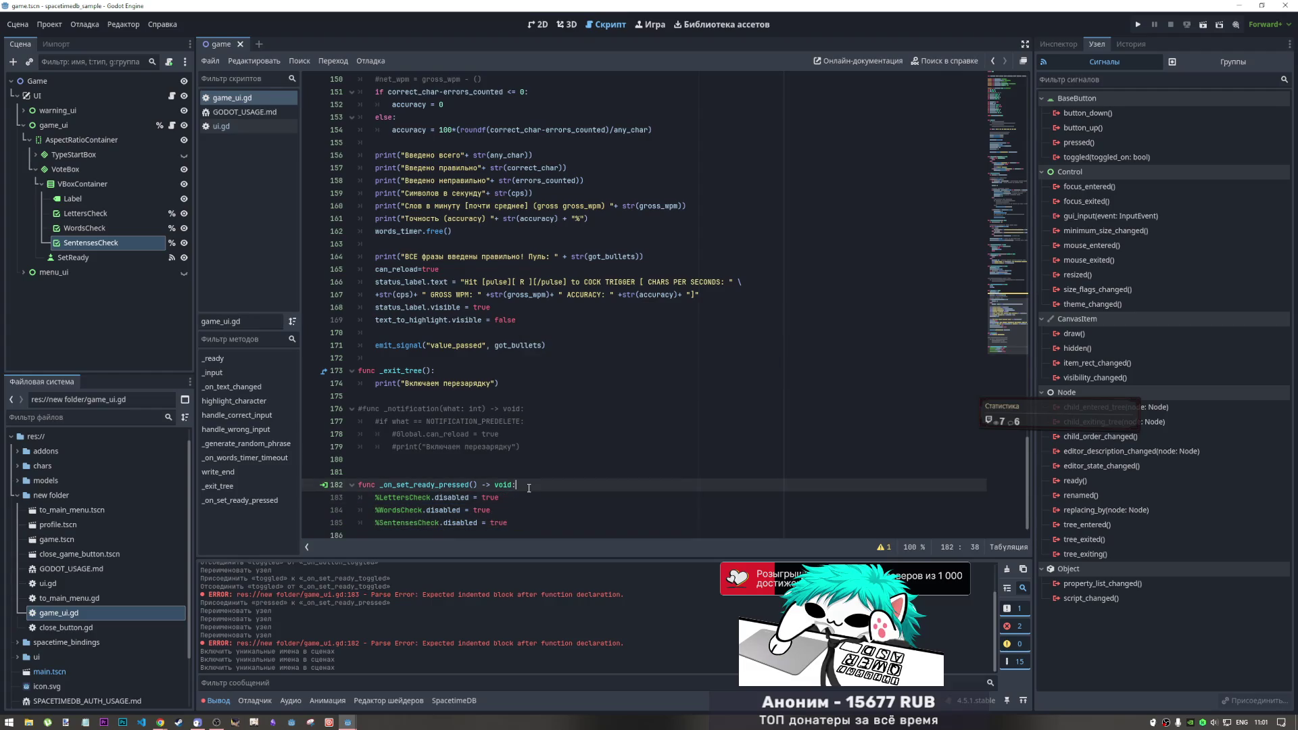
pyautogui.scroll(-1, 487, 472)
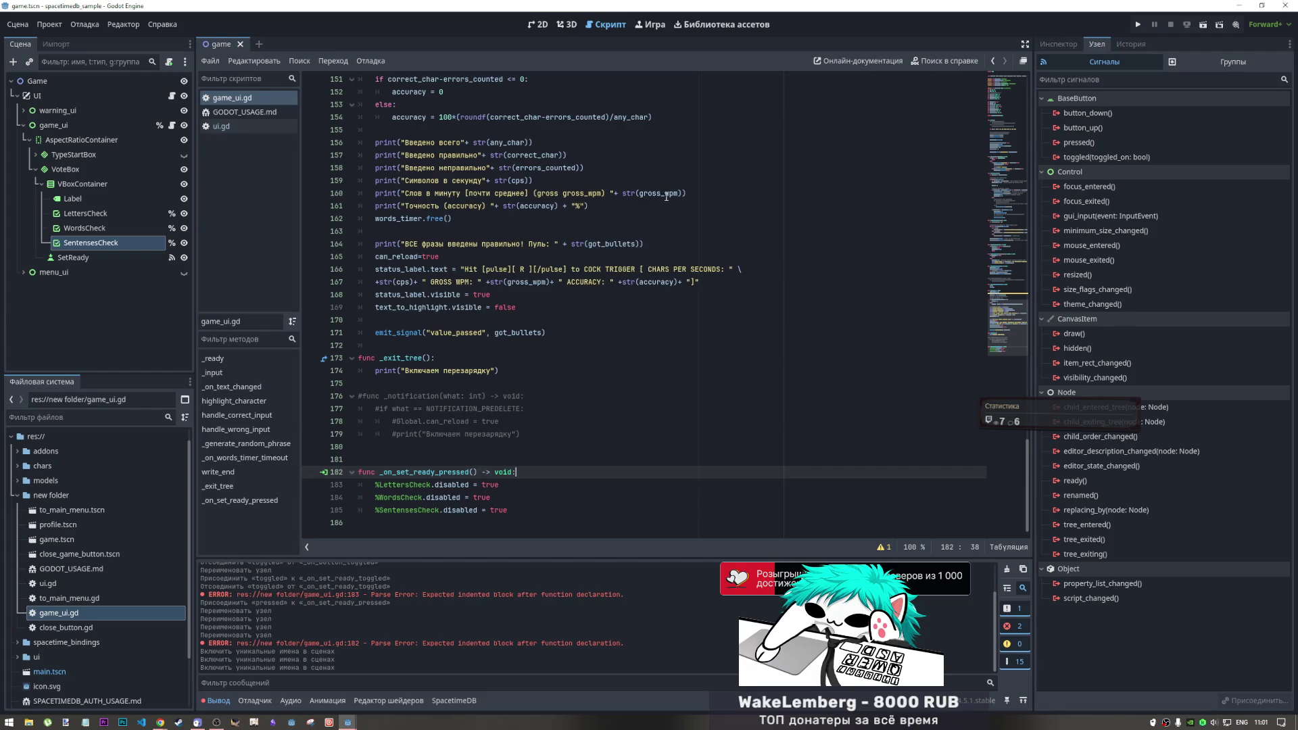
pyautogui.click(567, 24)
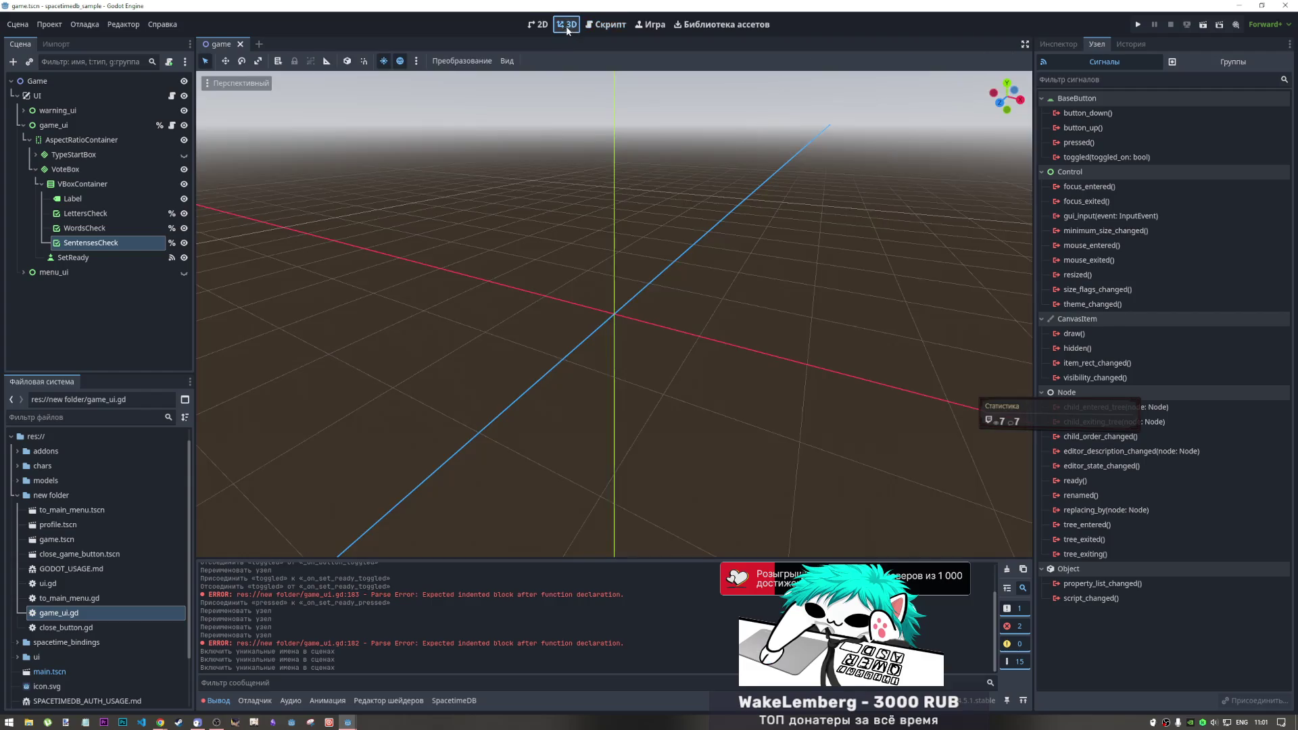
pyautogui.click(539, 24)
pyautogui.doubleClick(87, 199)
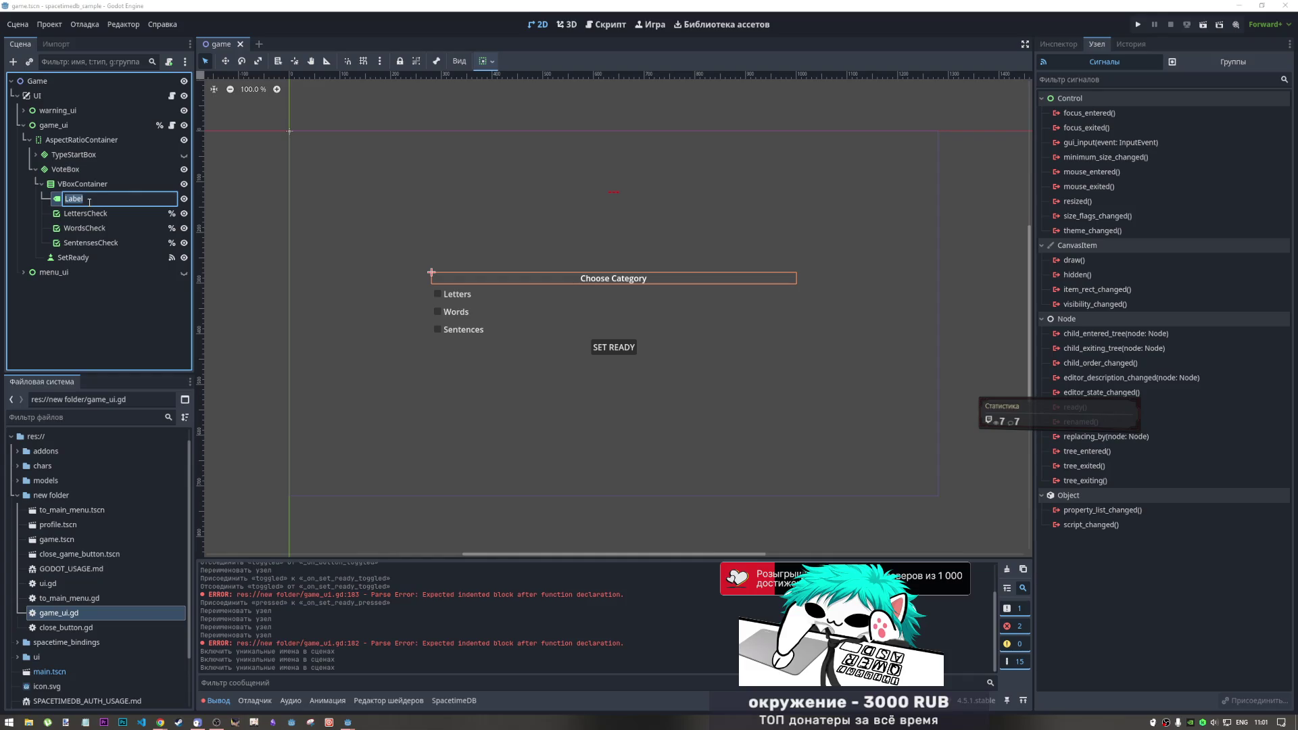
pyautogui.press('Escape')
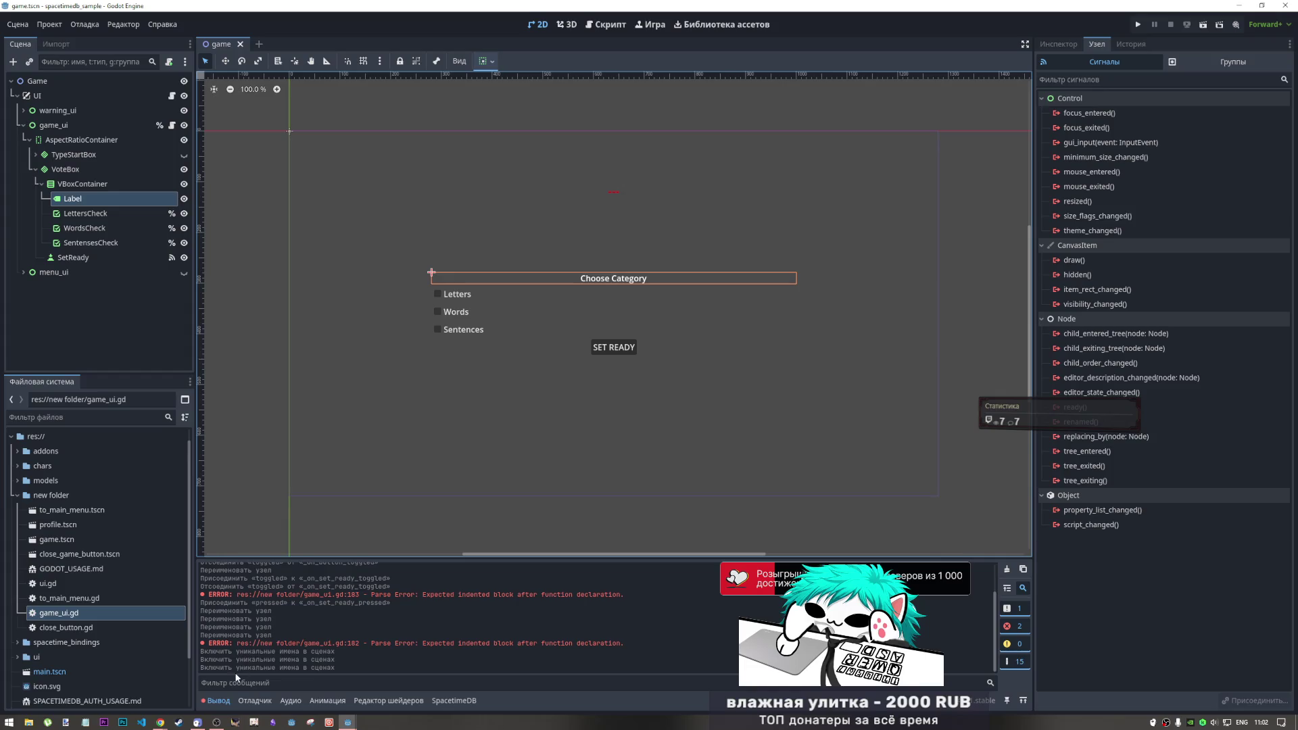
pyautogui.moveTo(163, 720)
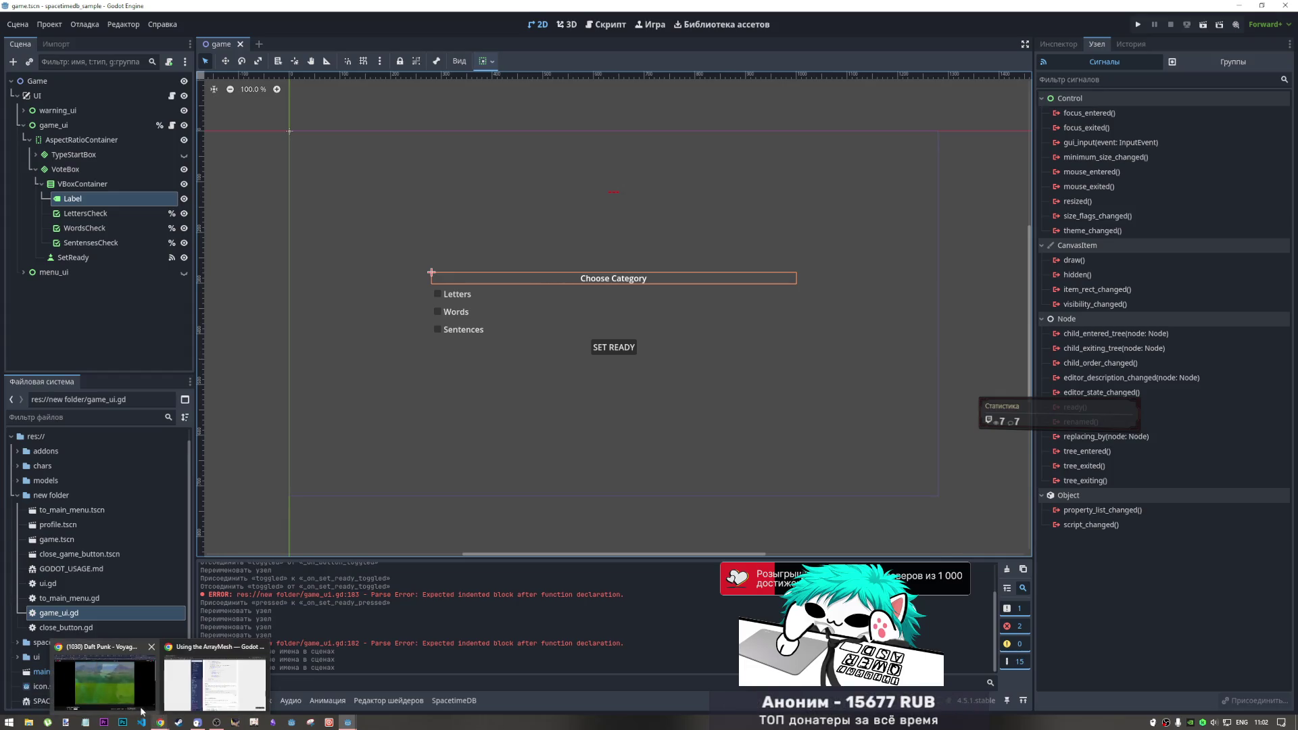
# Play Innerbloom from the YouTube Mix playlist, then bring the Godot game.tscn window back
pyautogui.click(146, 694)
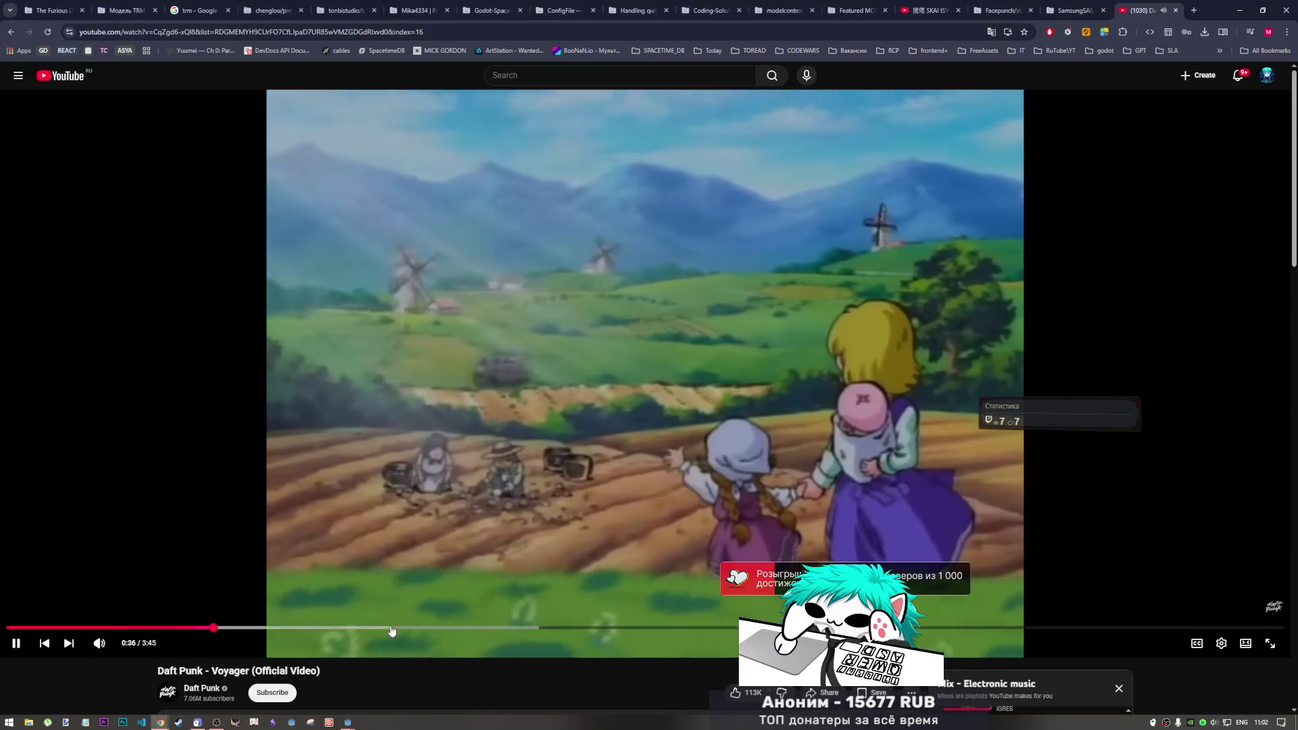
pyautogui.scroll(-3, 429, 616)
pyautogui.scroll(-2, 1032, 551)
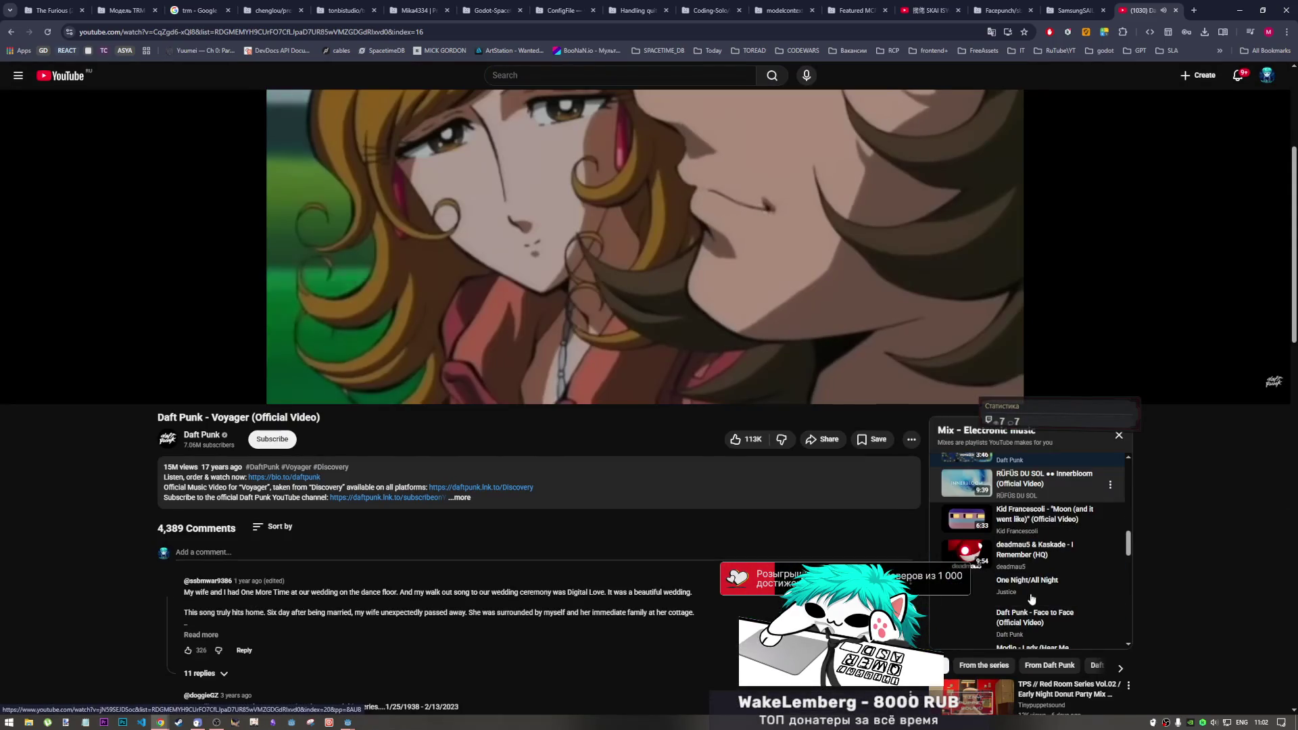
pyautogui.scroll(1, 1031, 552)
pyautogui.click(1032, 551)
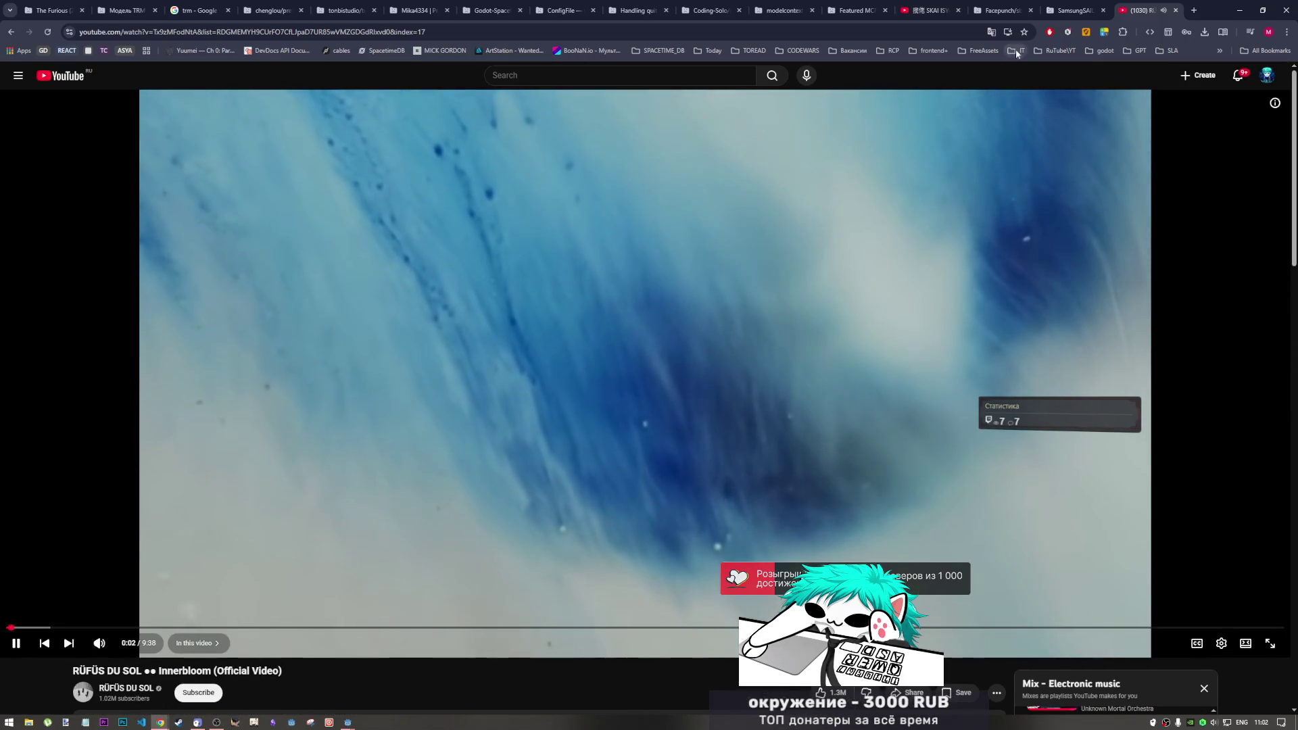
pyautogui.click(348, 723)
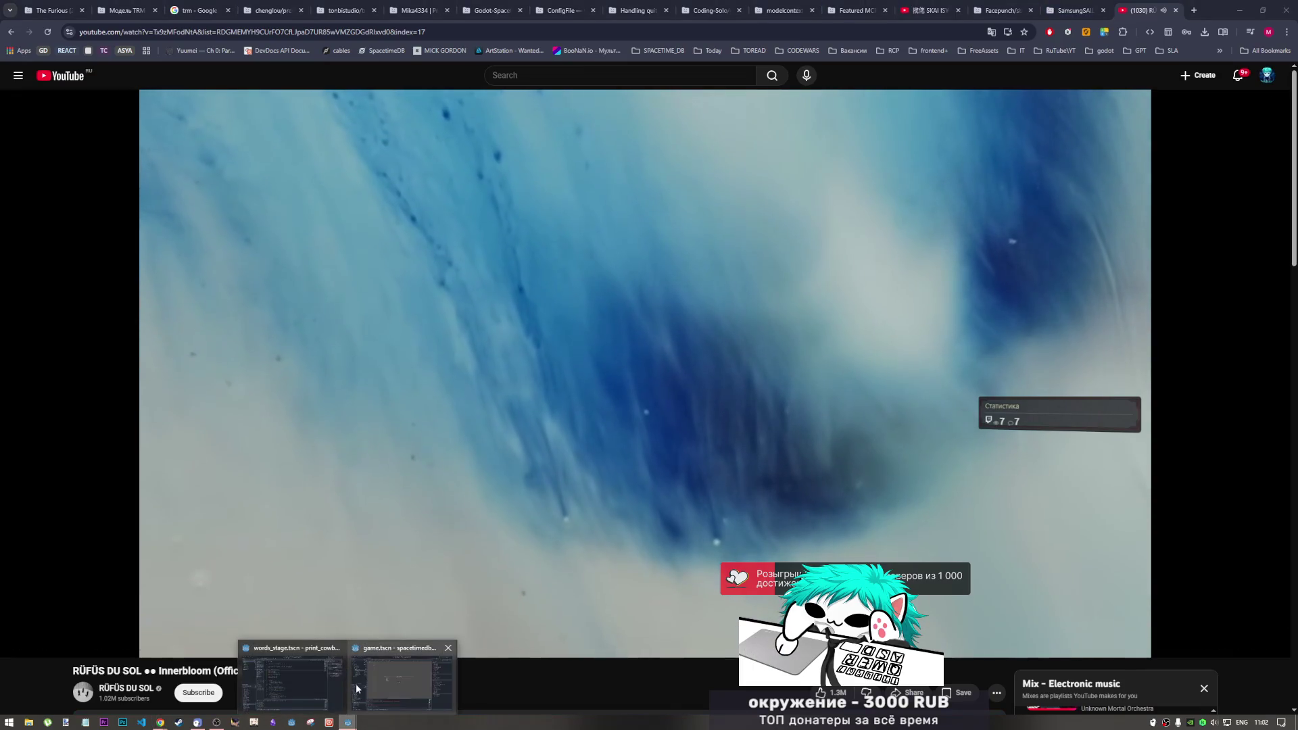
pyautogui.click(385, 682)
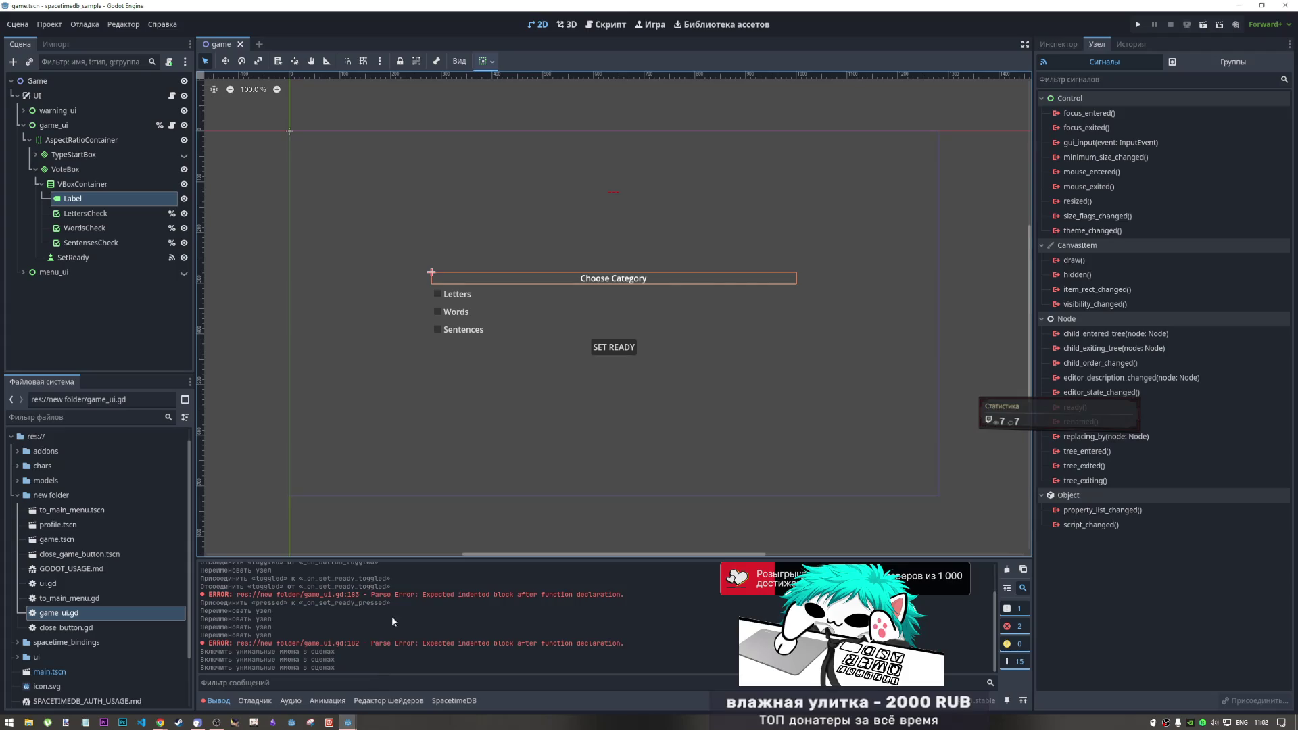
pyautogui.click(87, 213)
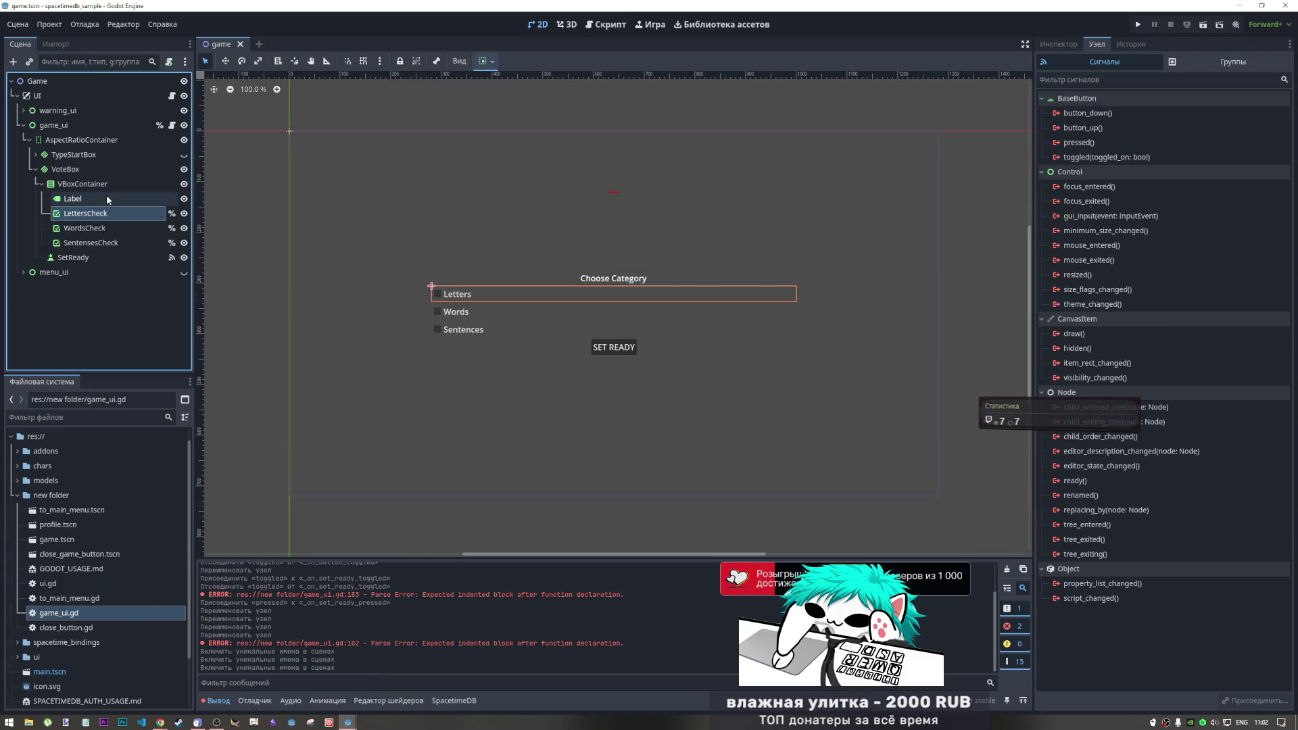
pyautogui.click(105, 184)
pyautogui.click(106, 170)
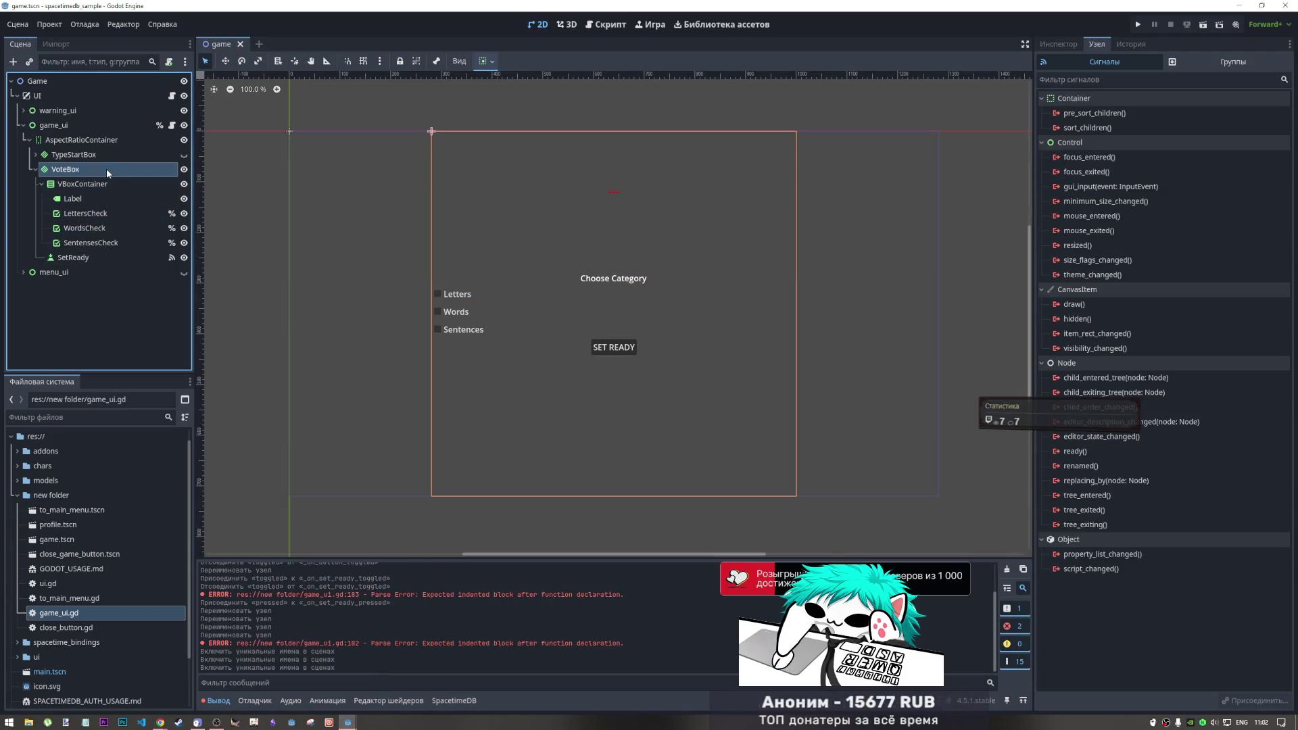
pyautogui.click(107, 213)
pyautogui.click(109, 230)
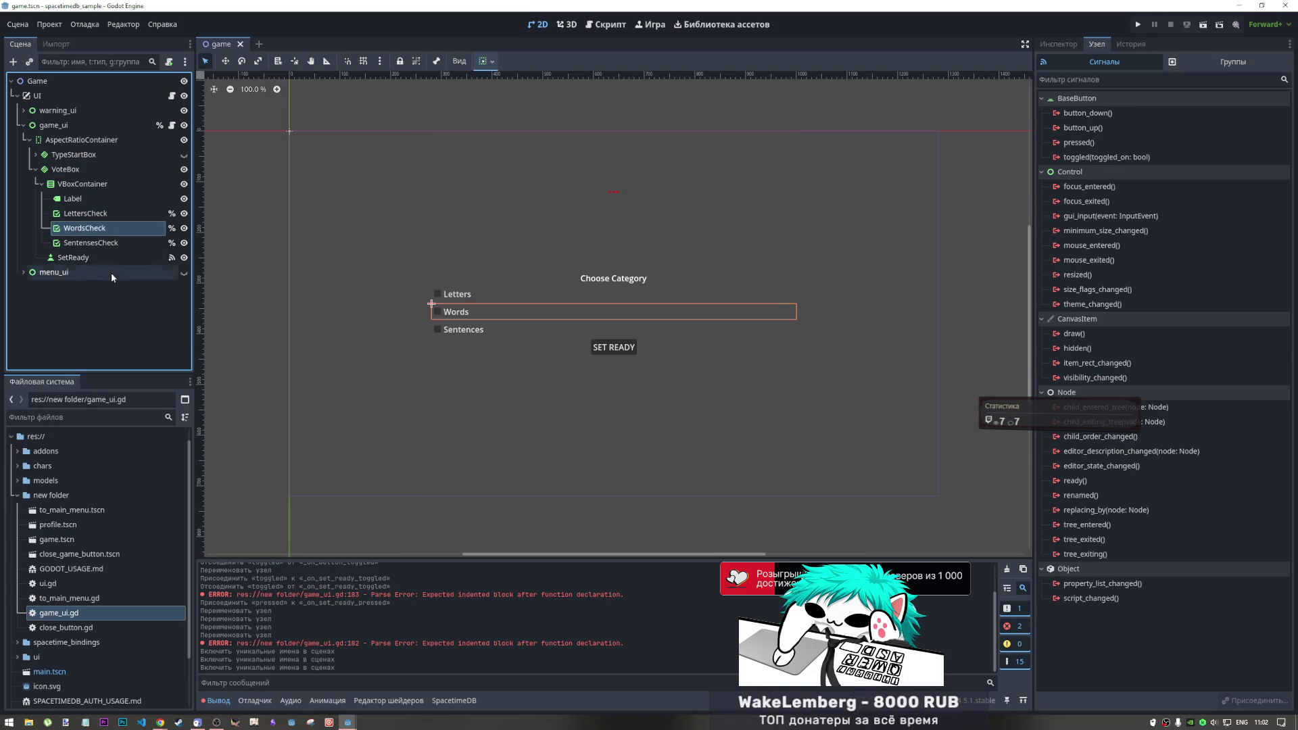
pyautogui.click(108, 258)
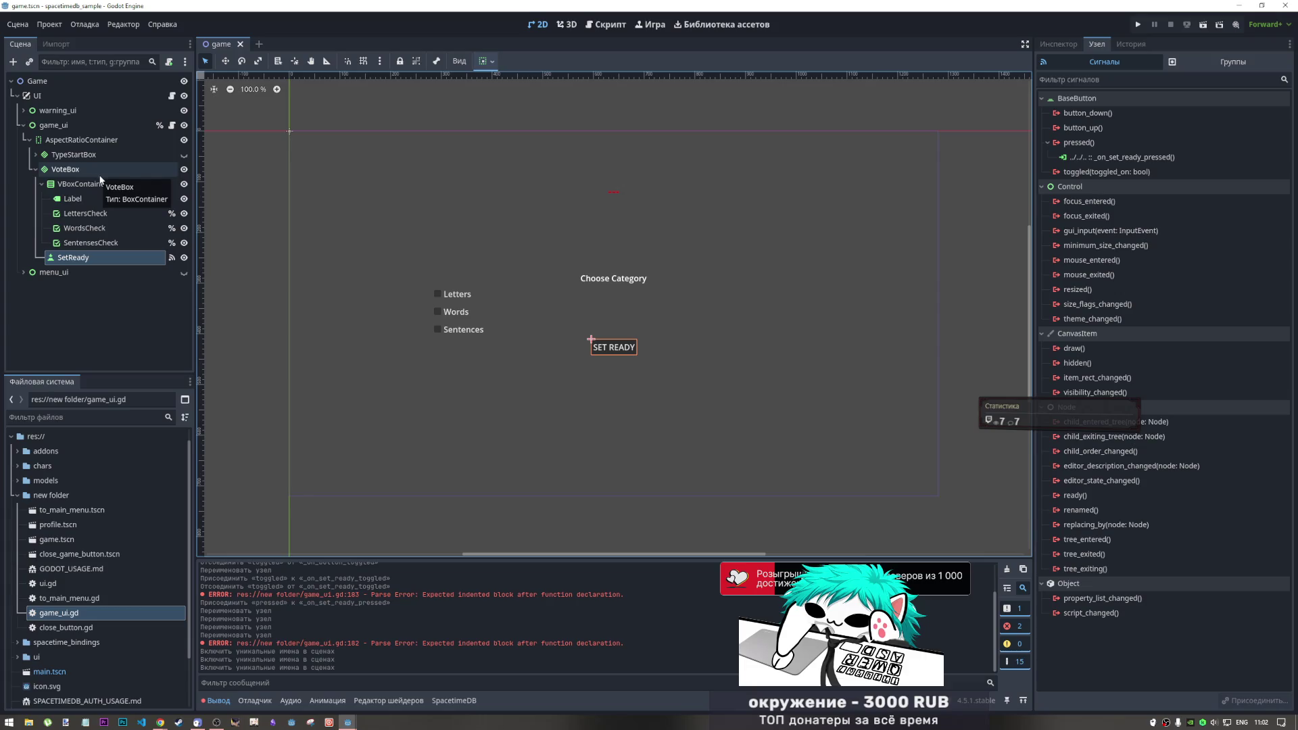
pyautogui.click(88, 213)
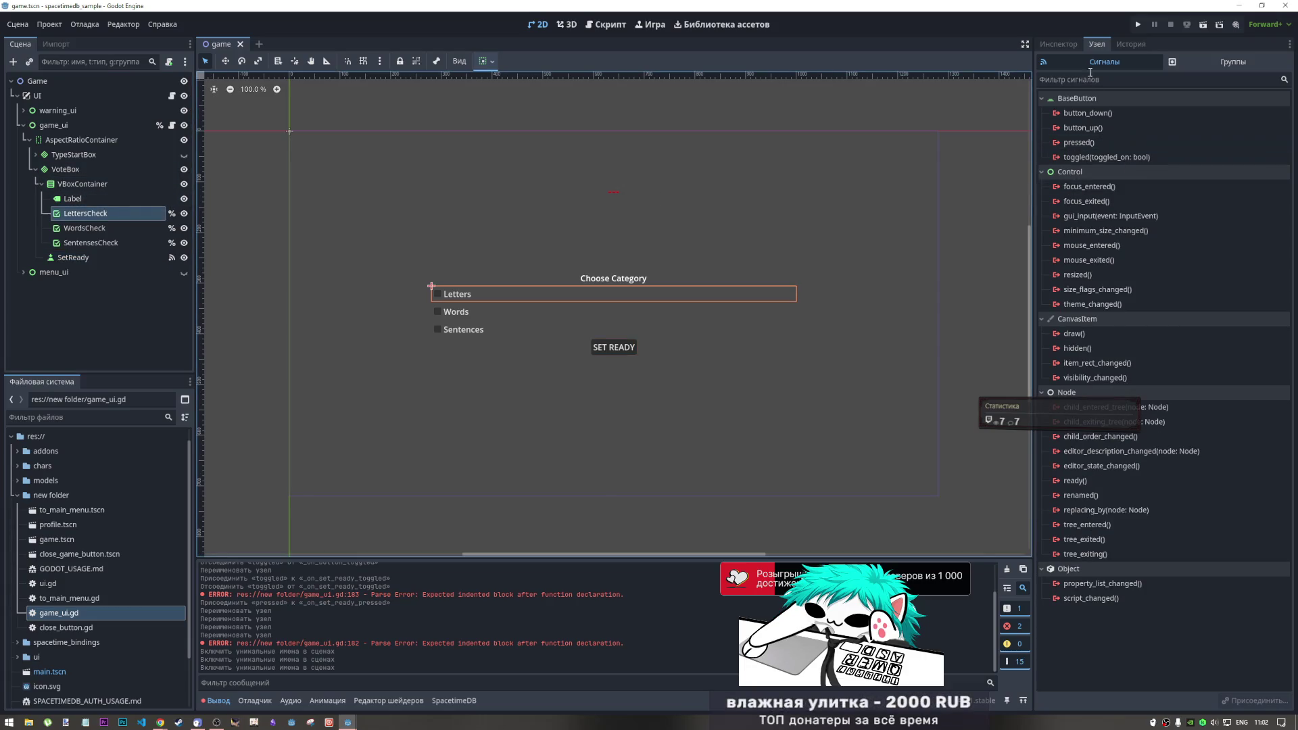
pyautogui.click(1059, 44)
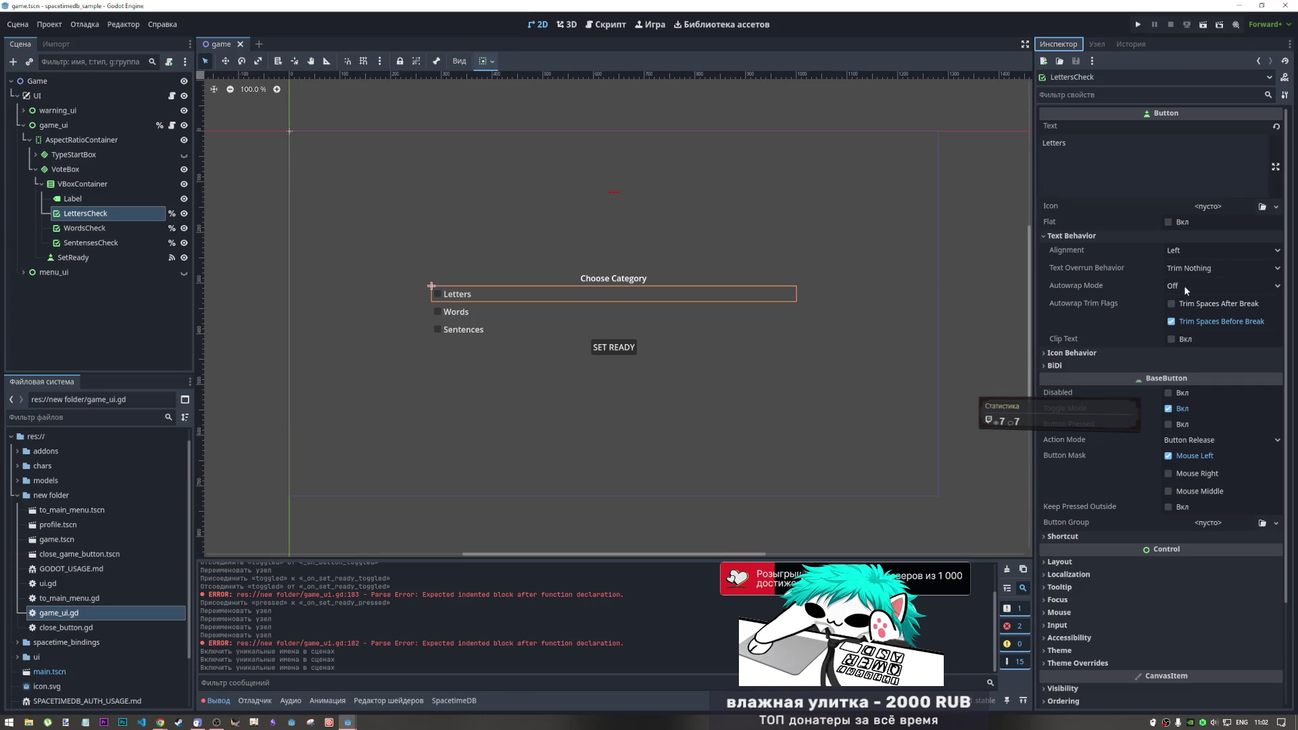
pyautogui.click(1169, 350)
pyautogui.click(1134, 355)
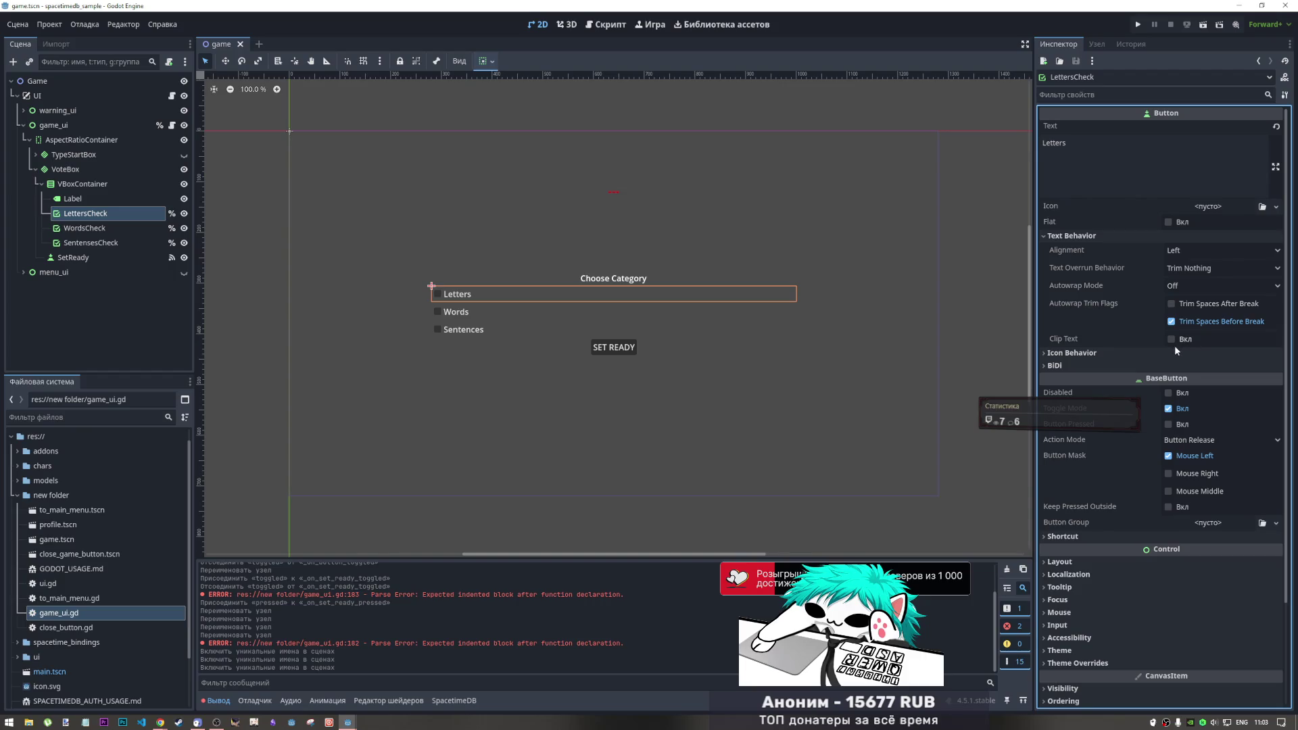
pyautogui.click(1177, 340)
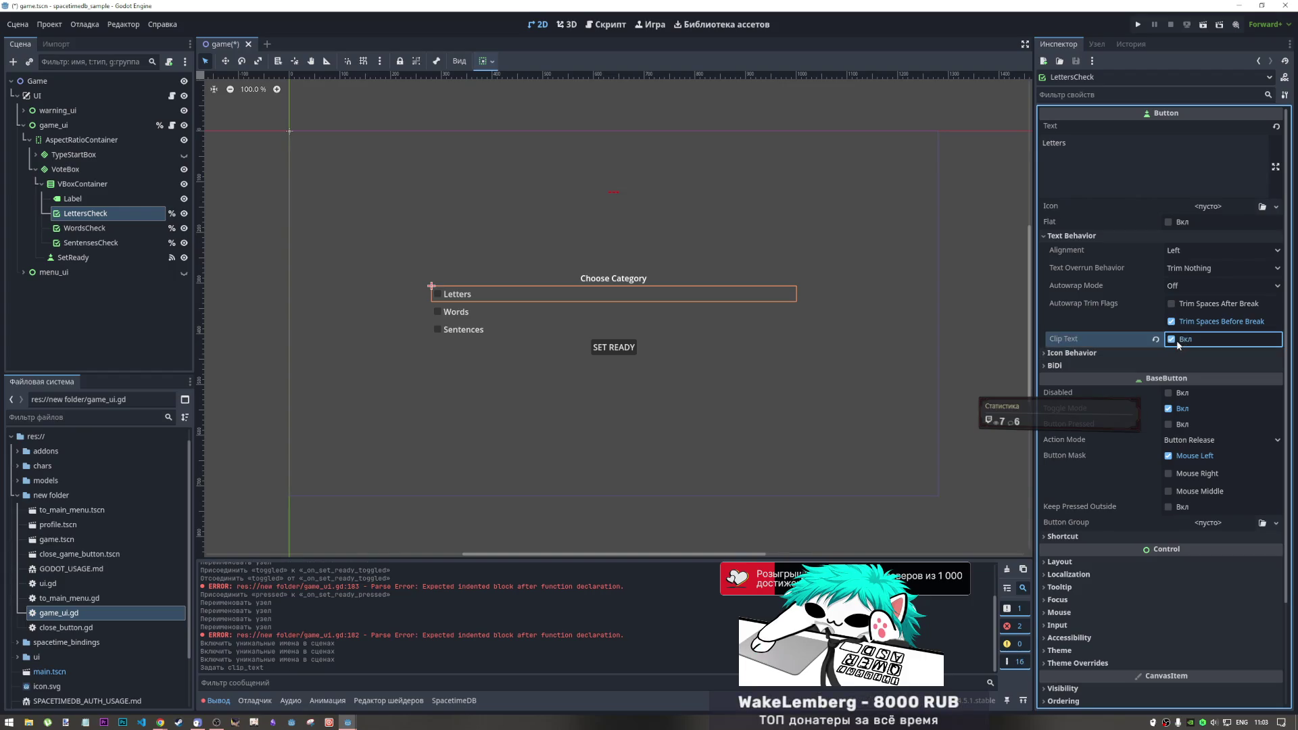
pyautogui.click(1161, 354)
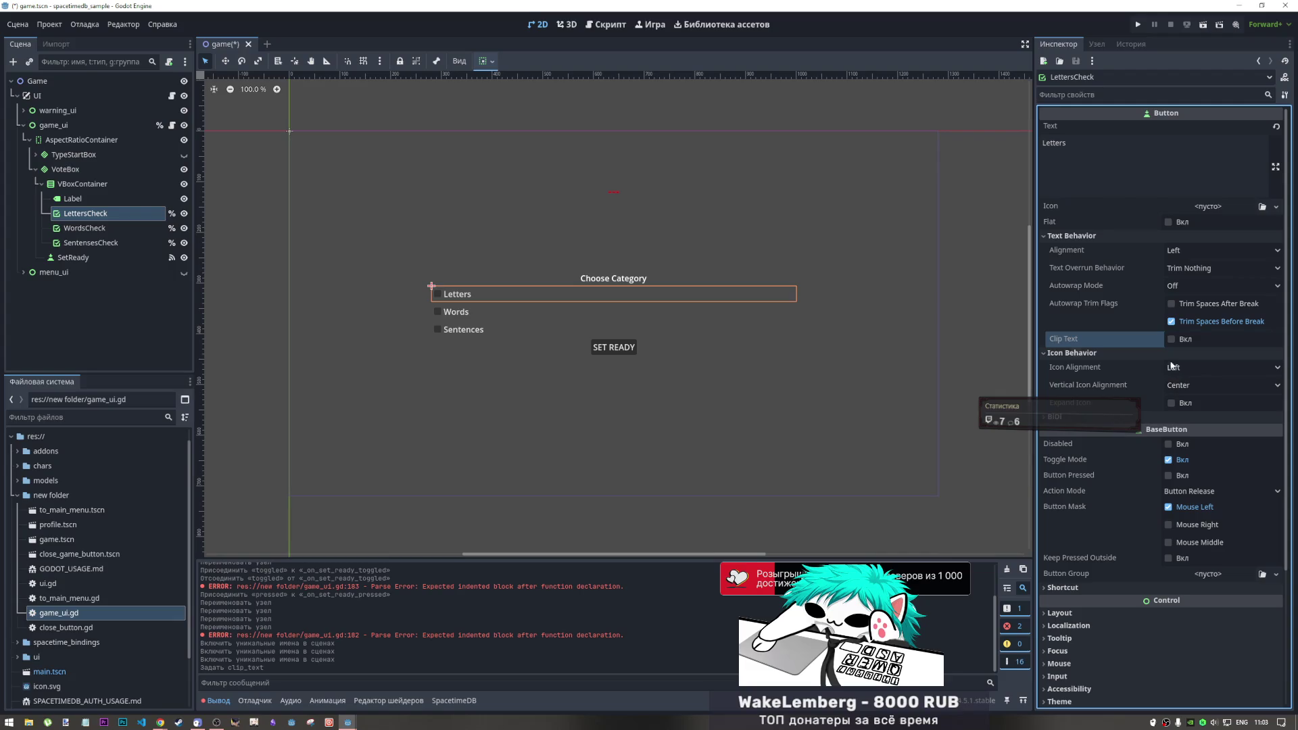
pyautogui.click(1161, 354)
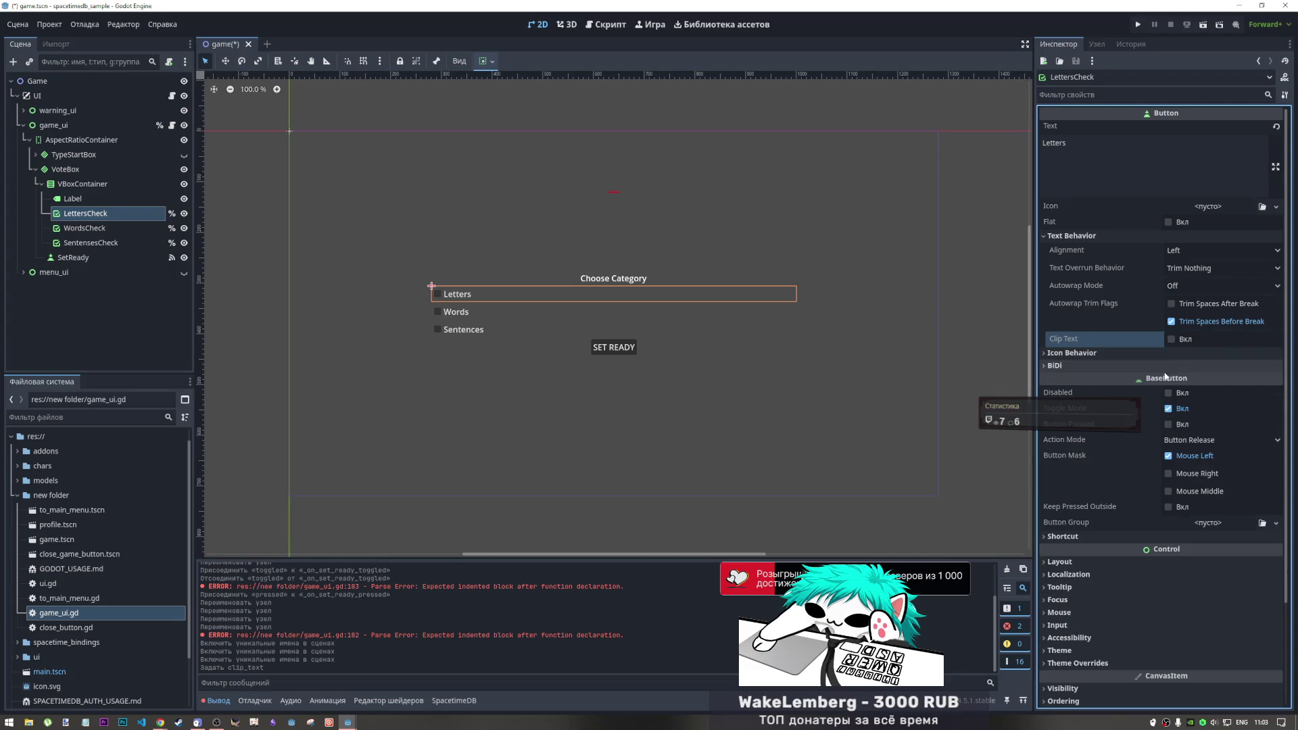
pyautogui.click(1183, 291)
pyautogui.click(1183, 280)
pyautogui.click(1185, 270)
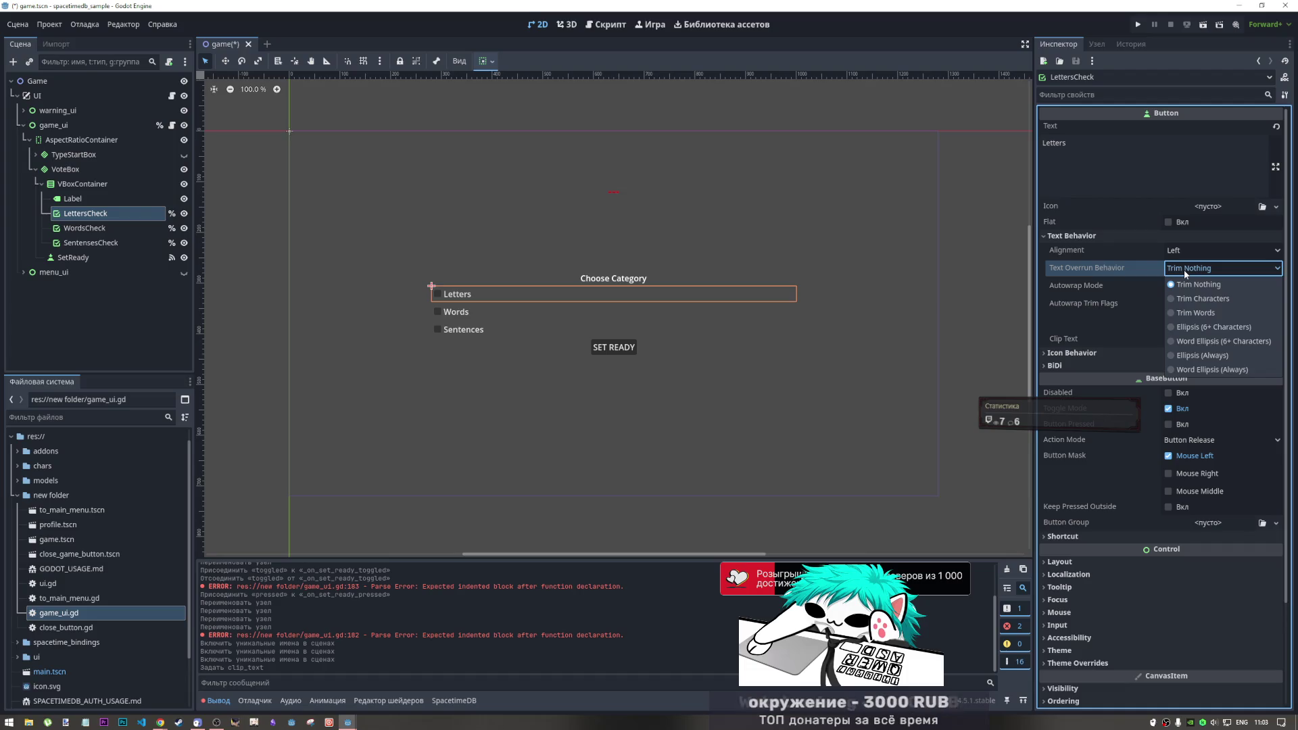
pyautogui.click(1185, 271)
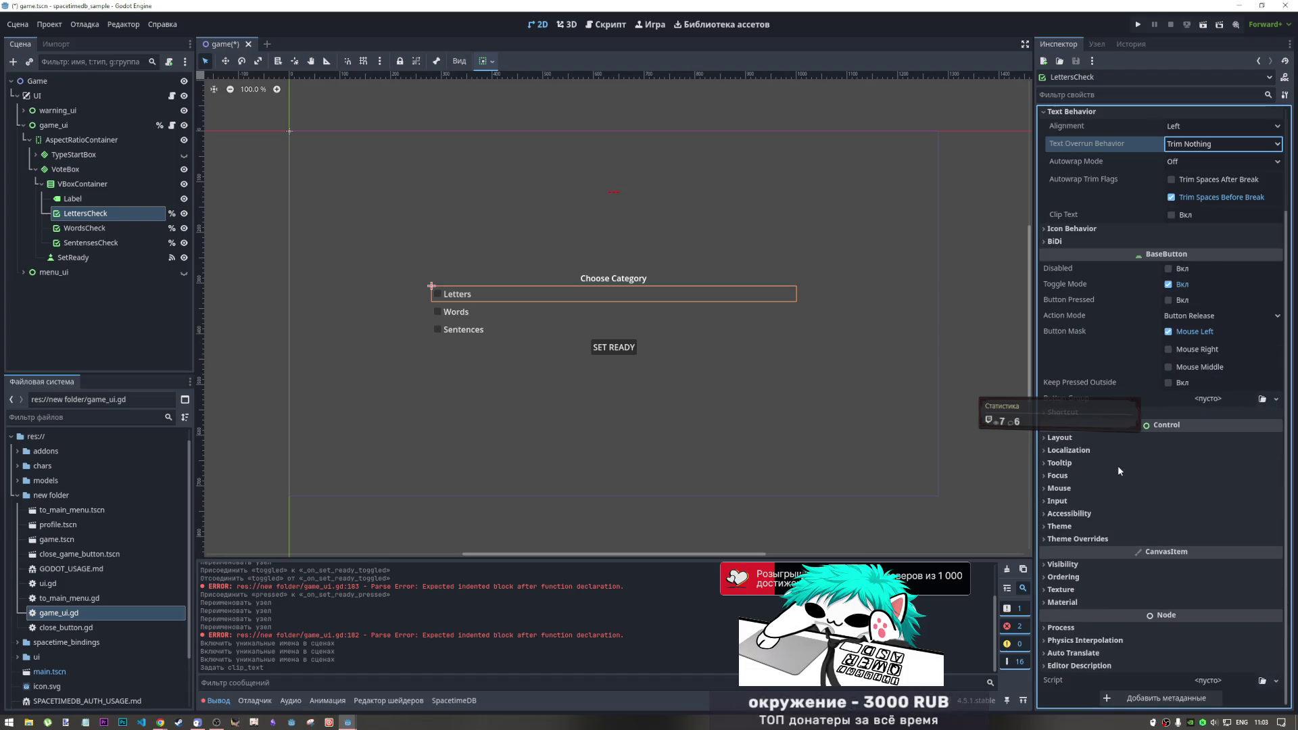
pyautogui.moveTo(1119, 468)
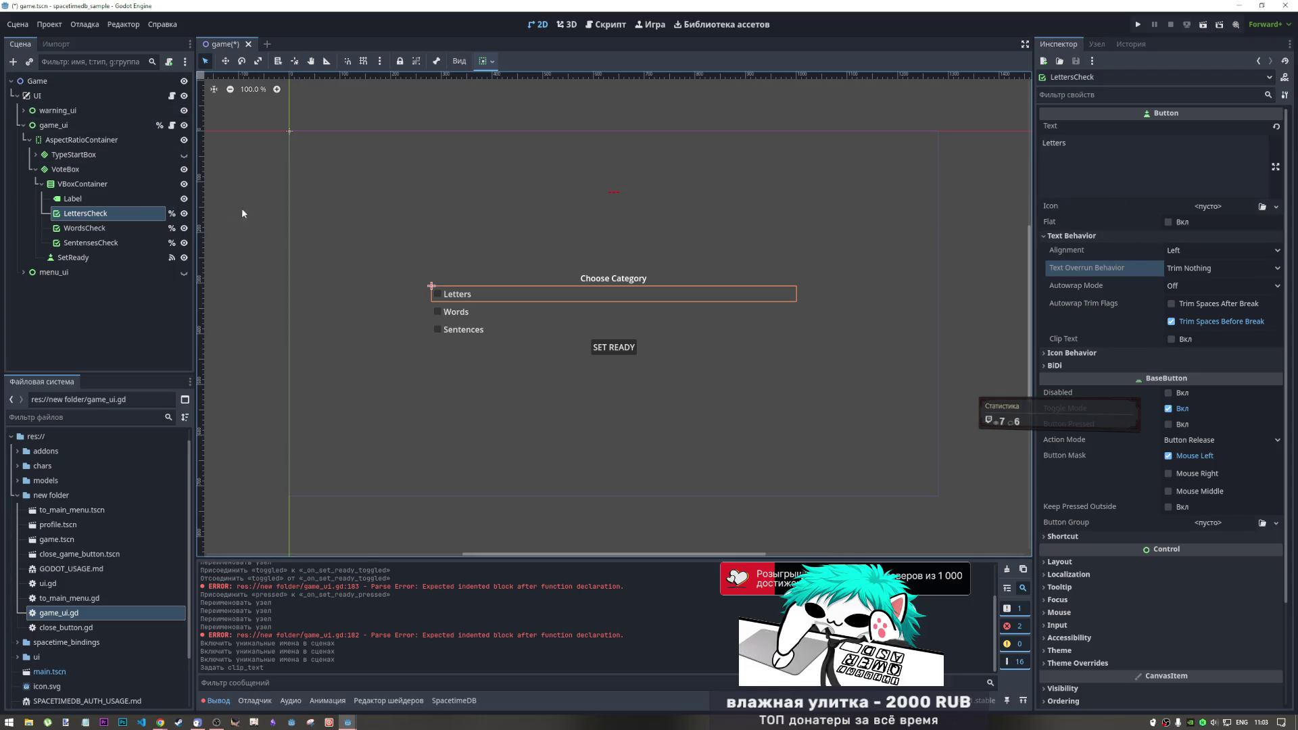
pyautogui.click(87, 227)
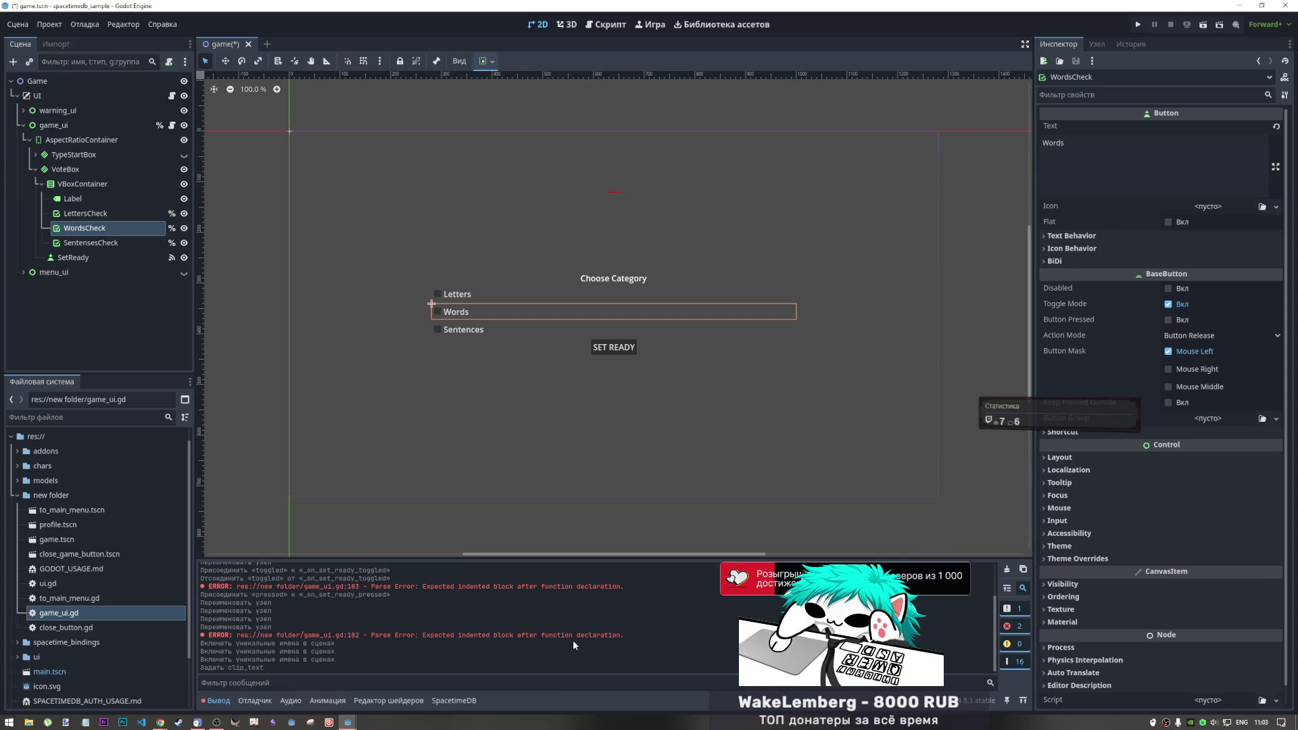
pyautogui.click(91, 243)
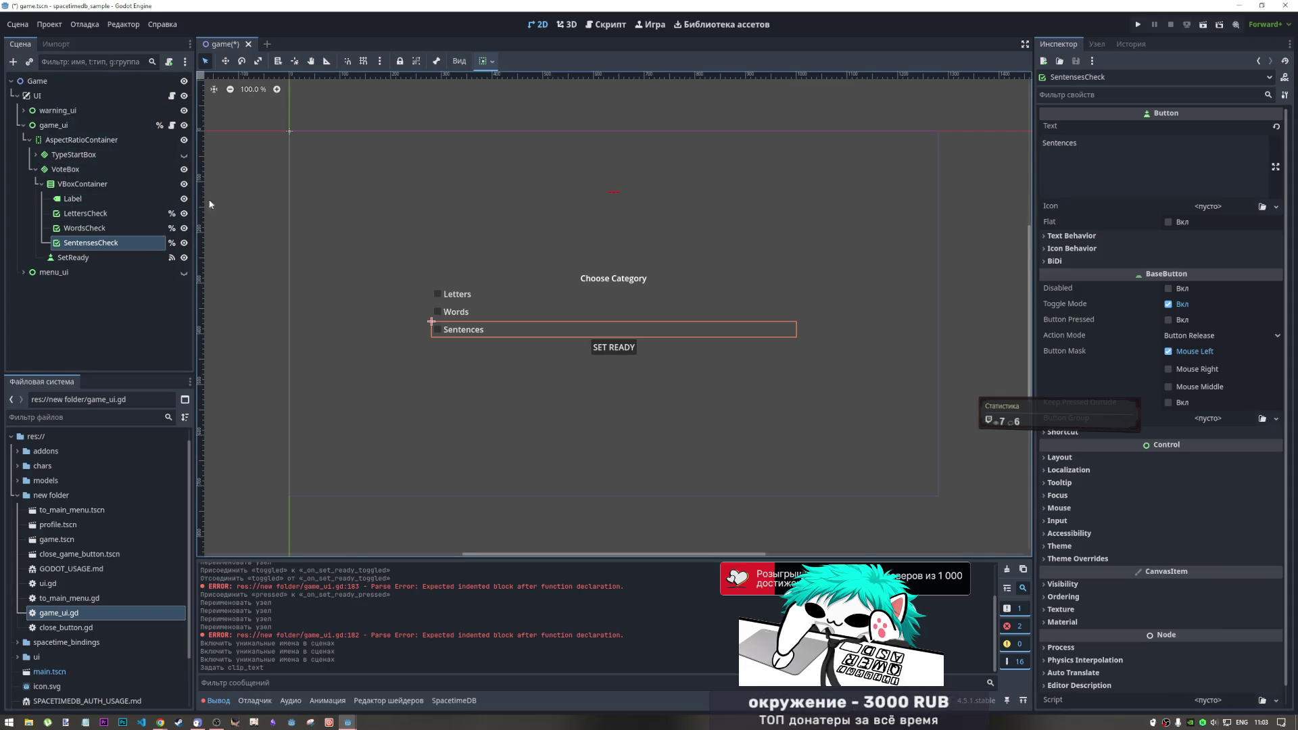
# Give VoteBox a unique name and insert a %VoteBox reference on a new handler line
pyautogui.click(613, 26)
pyautogui.click(538, 510)
pyautogui.press('Return')
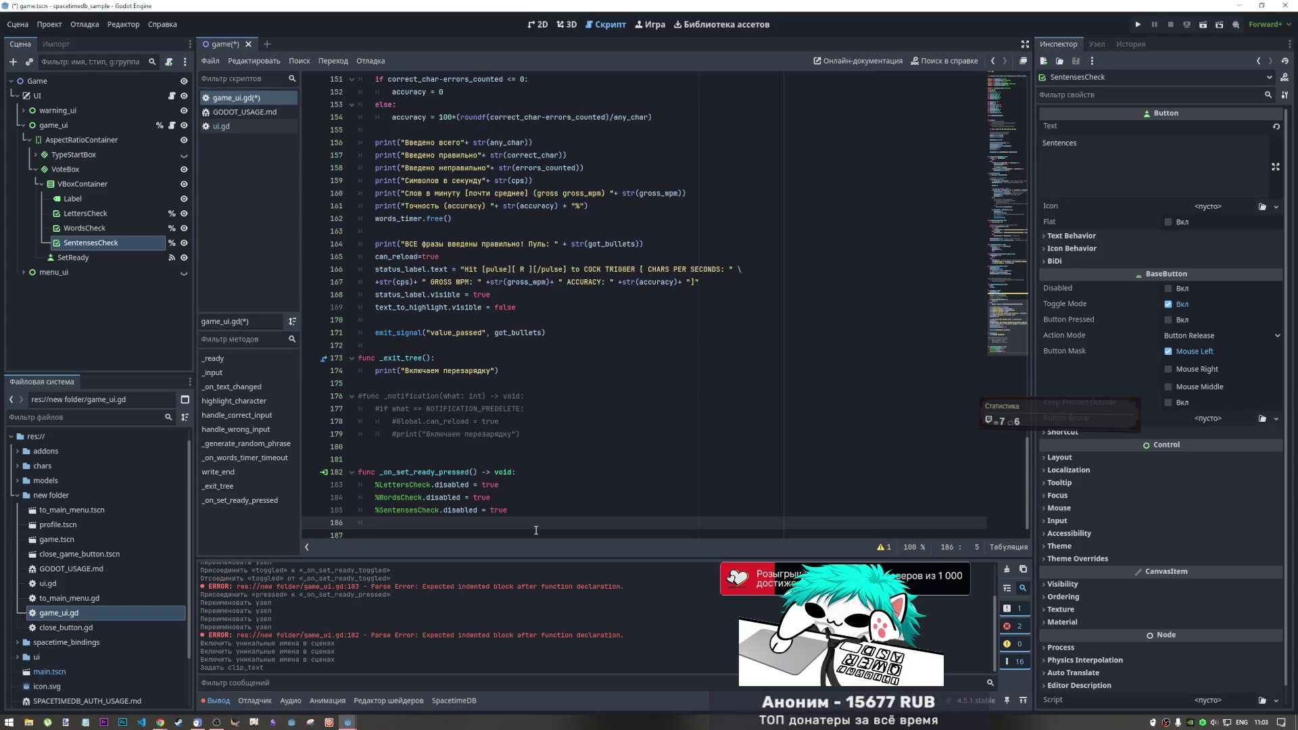
pyautogui.rightClick(62, 170)
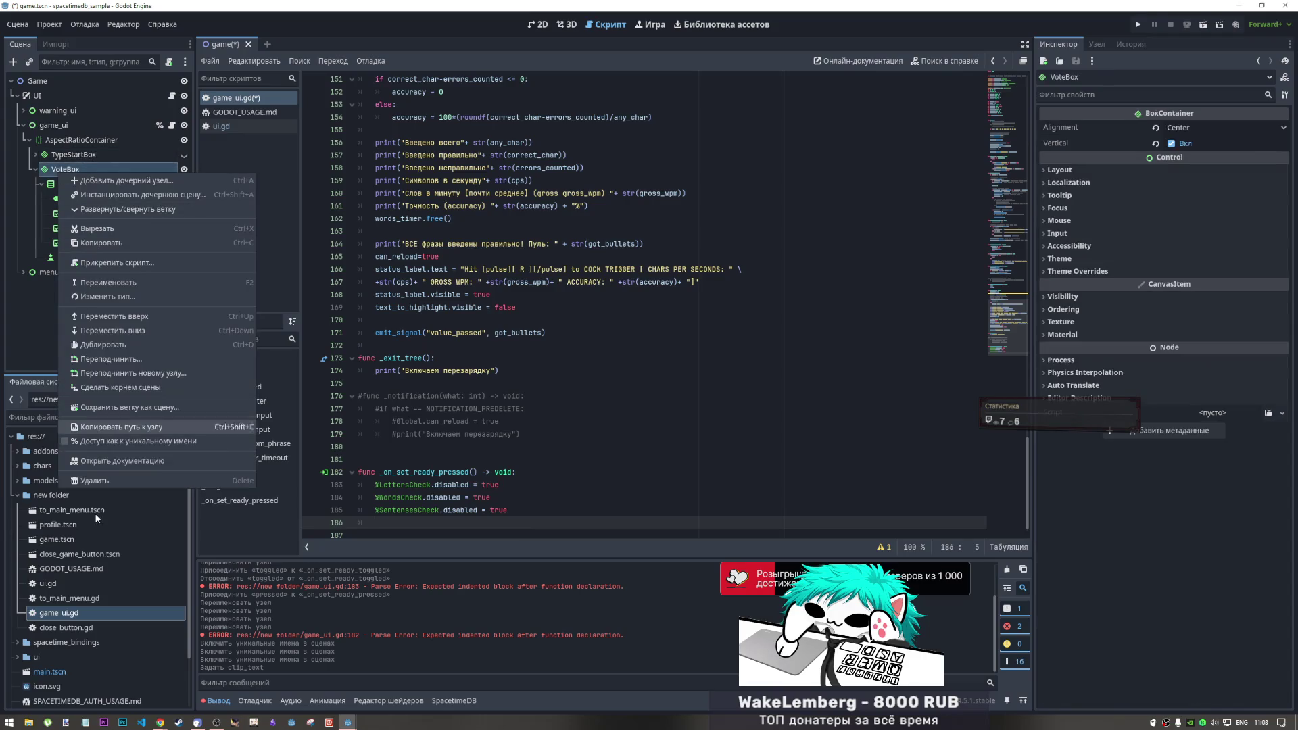
pyautogui.click(112, 443)
pyautogui.moveTo(65, 169)
pyautogui.mouseDown()
pyautogui.moveTo(115, 199)
pyautogui.moveTo(406, 529)
pyautogui.mouseUp()
pyautogui.hotkey('ctrl', 'z')
pyautogui.moveTo(52, 166)
pyautogui.mouseDown()
pyautogui.moveTo(237, 338)
pyautogui.moveTo(393, 514)
pyautogui.moveTo(508, 500)
pyautogui.mouseUp()
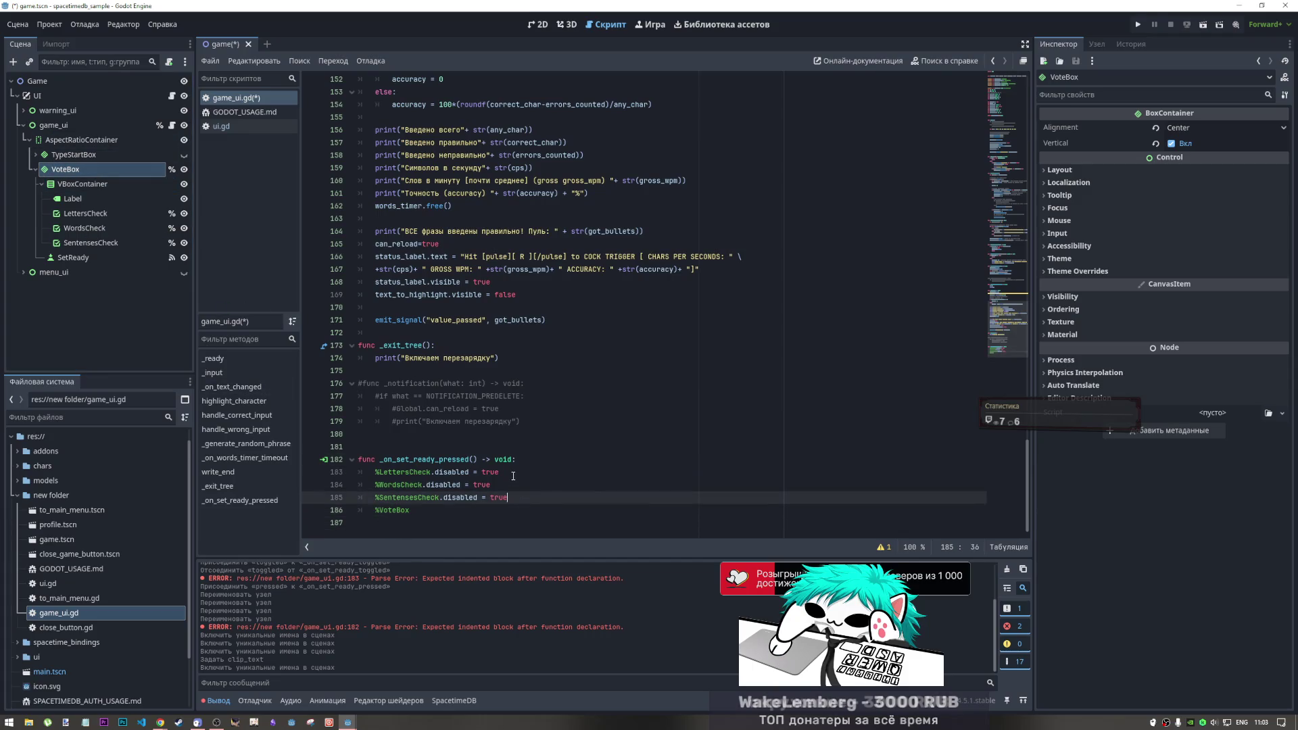
# Complete the line as %VoteBox.visible = false, with a blank line above it
pyautogui.click(459, 513)
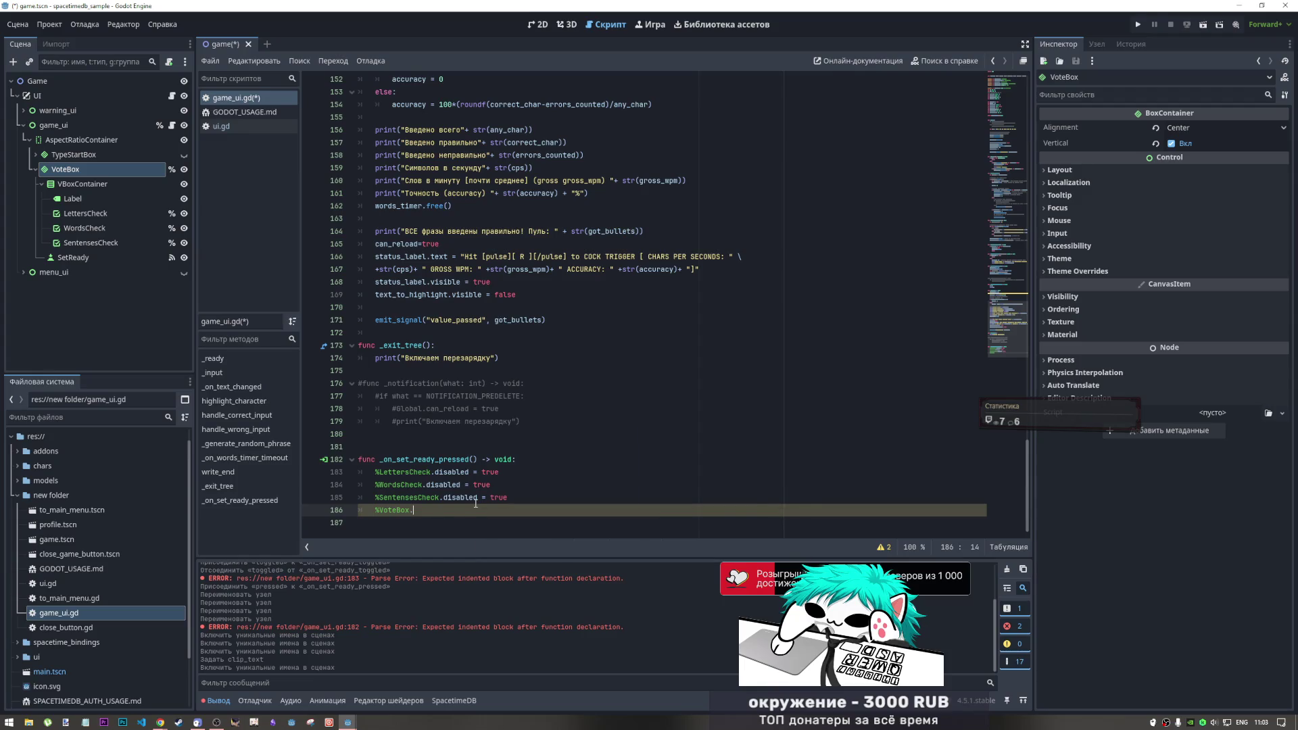
pyautogui.write('.visi')
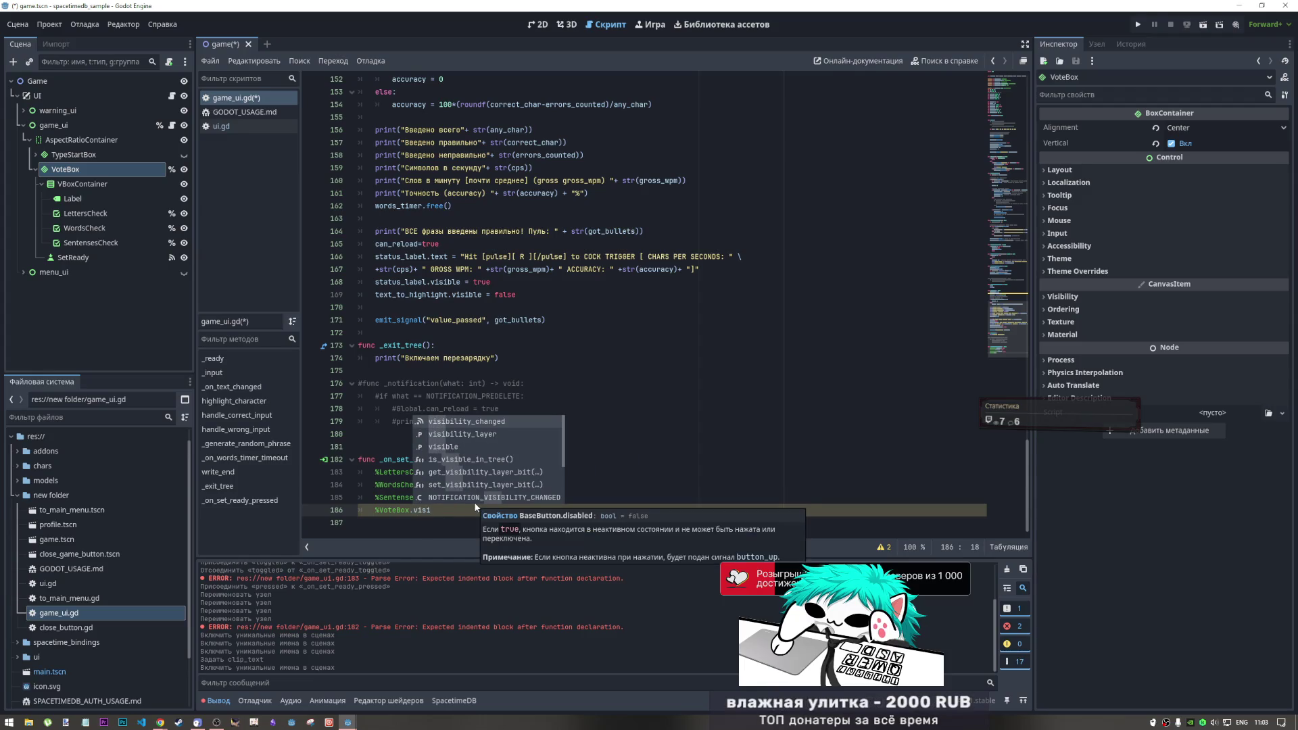
pyautogui.press('Down')
pyautogui.press('Down')
pyautogui.press('Return')
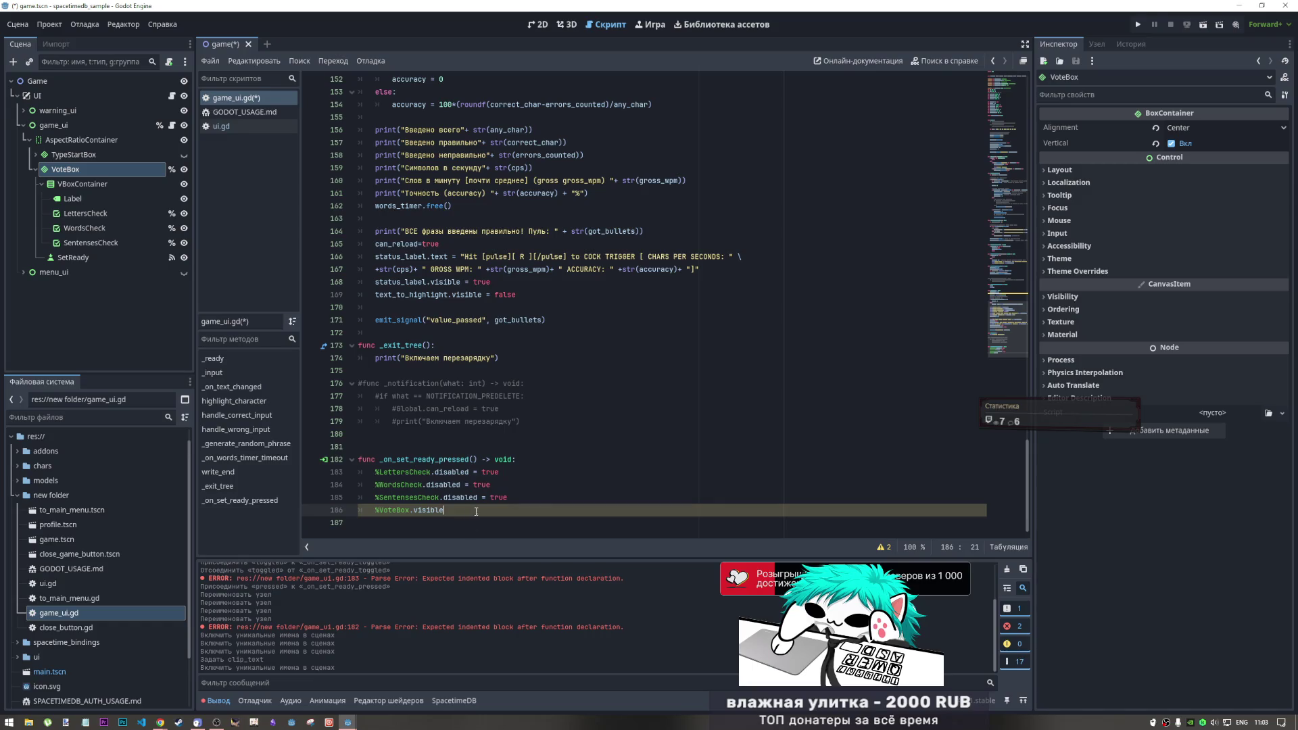
pyautogui.write('= false')
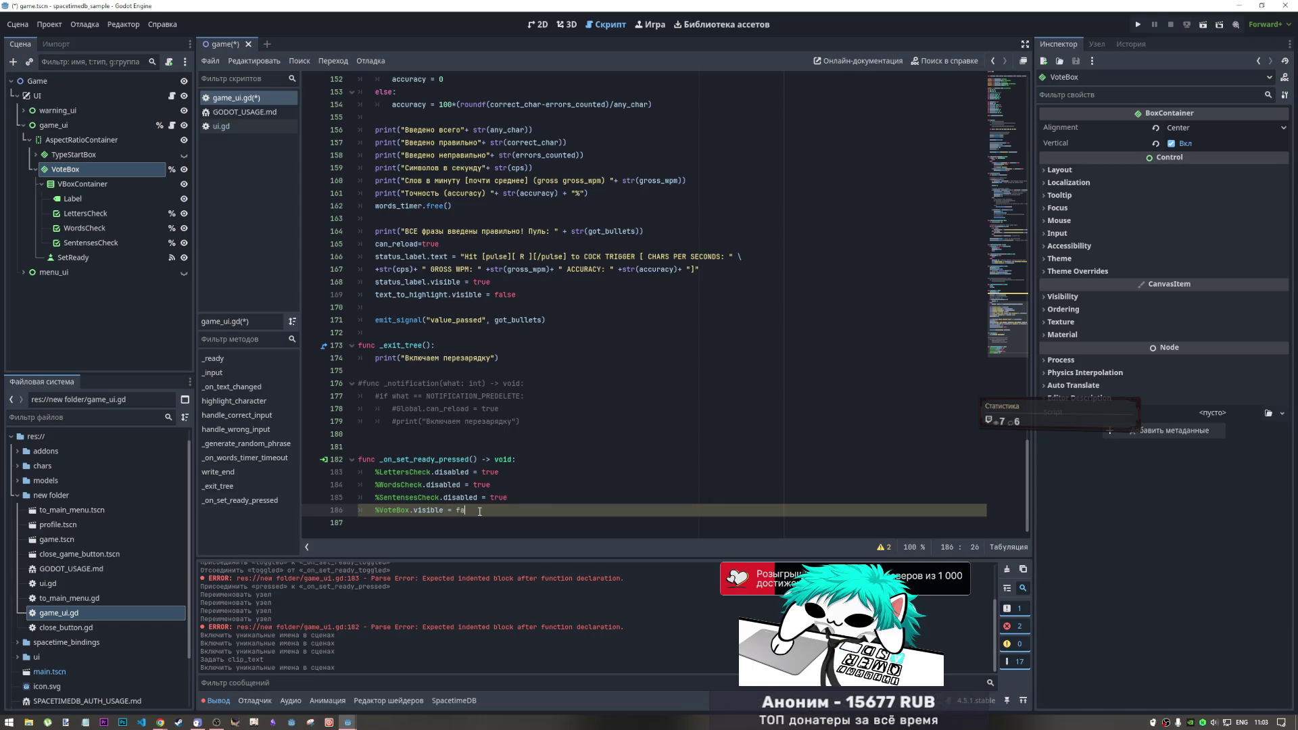
pyautogui.press('Up')
pyautogui.press('End')
pyautogui.press('Return')
pyautogui.click(428, 525)
pyautogui.click(506, 524)
pyautogui.press('Return')
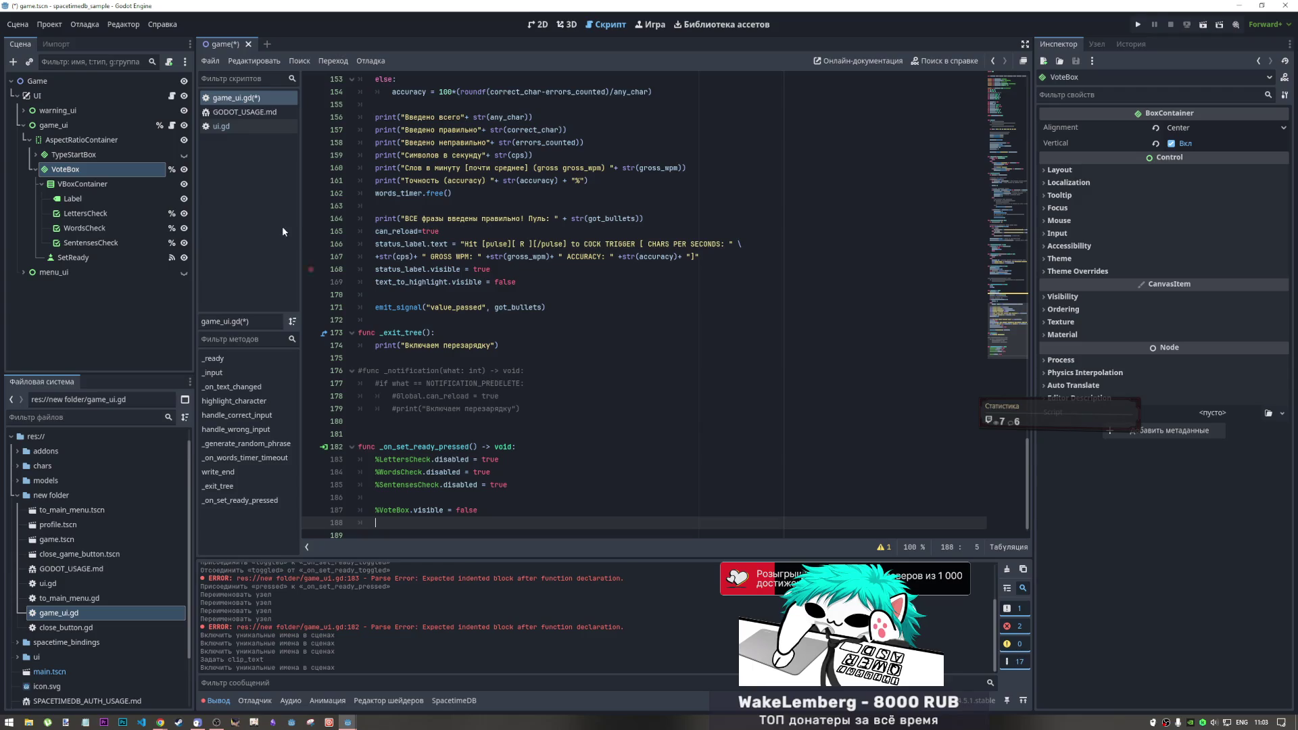
pyautogui.click(36, 170)
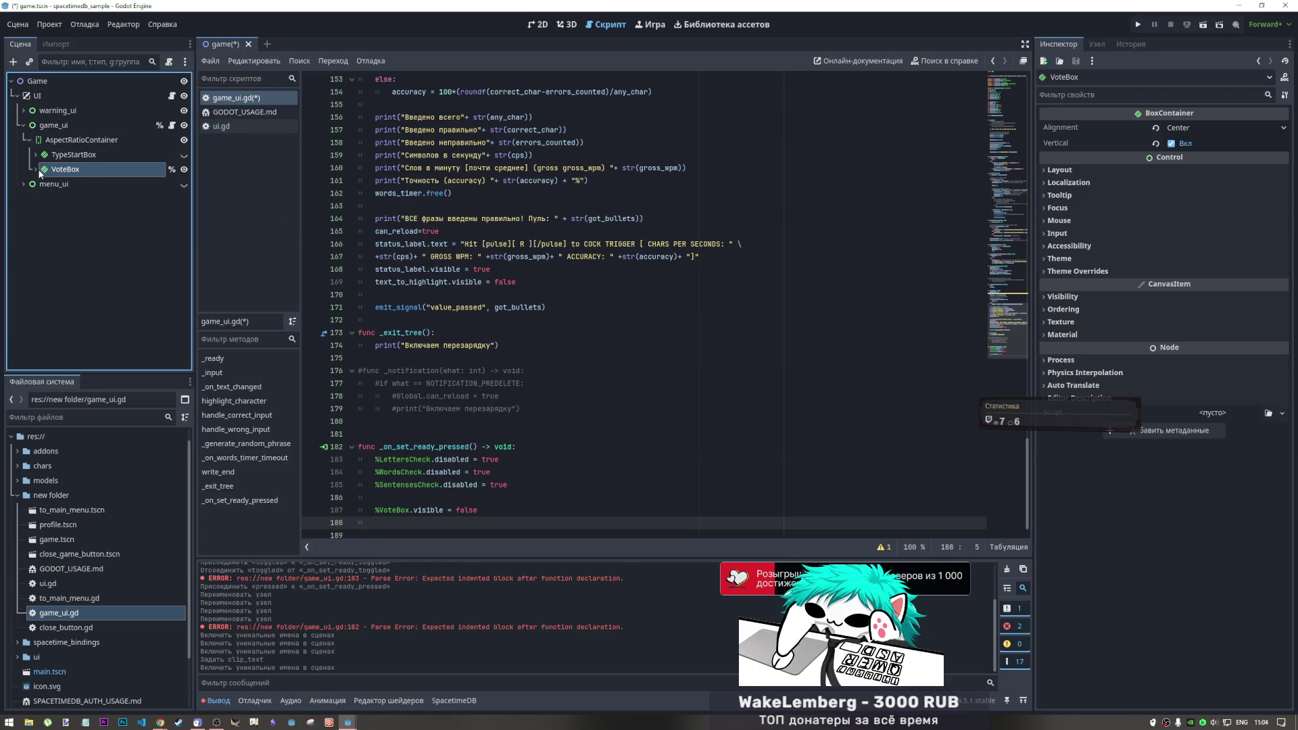
pyautogui.click(538, 25)
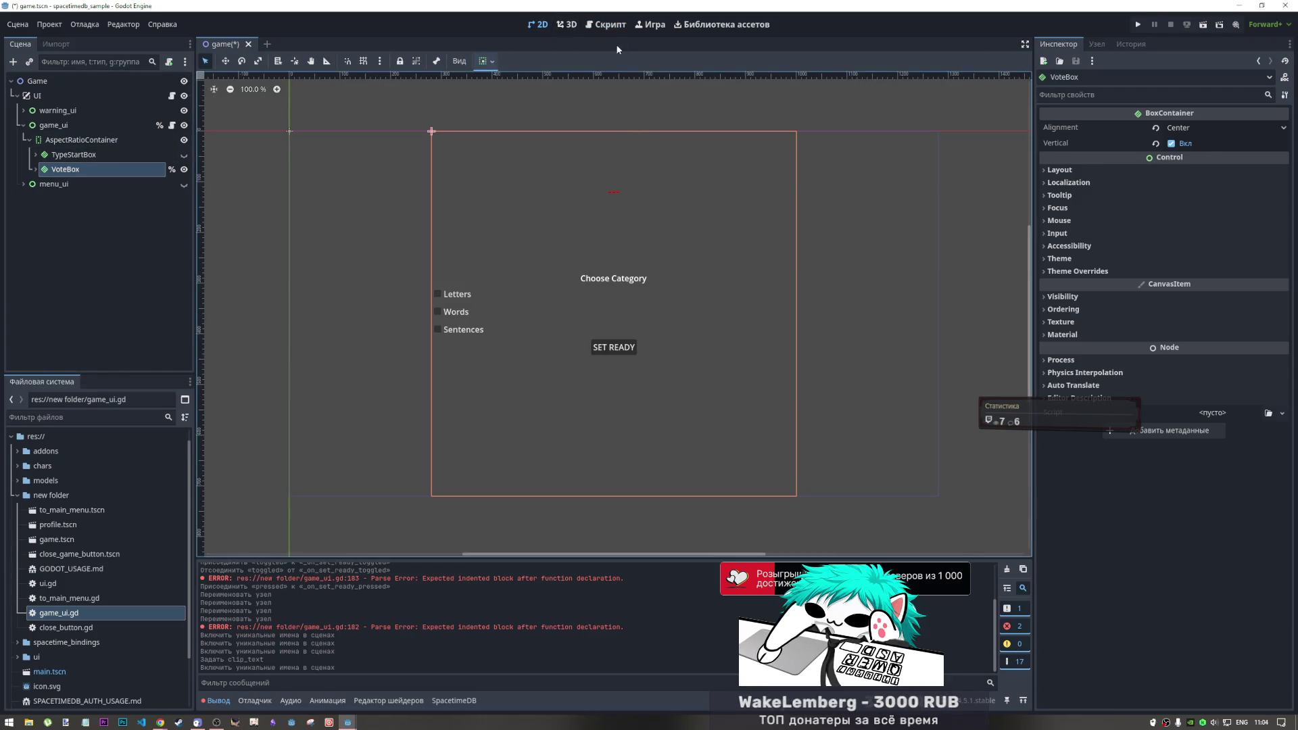
pyautogui.click(609, 25)
pyautogui.click(567, 25)
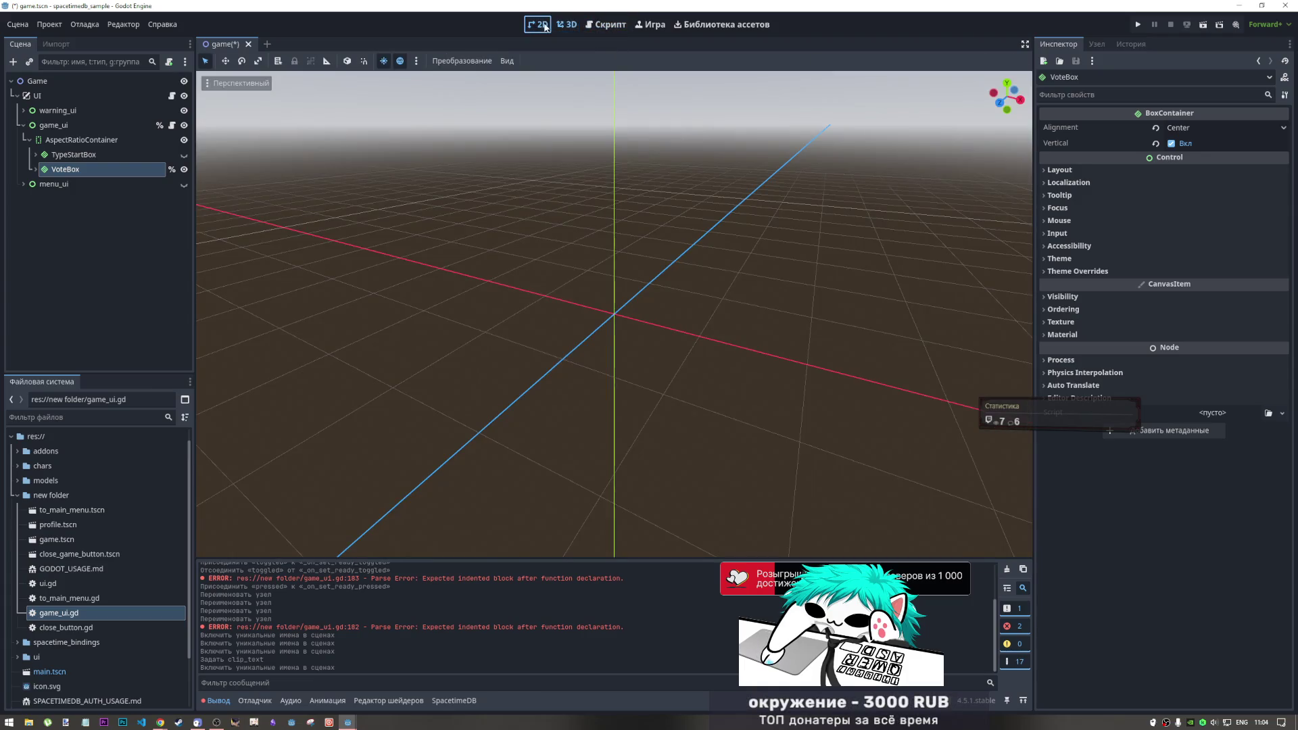
pyautogui.click(609, 25)
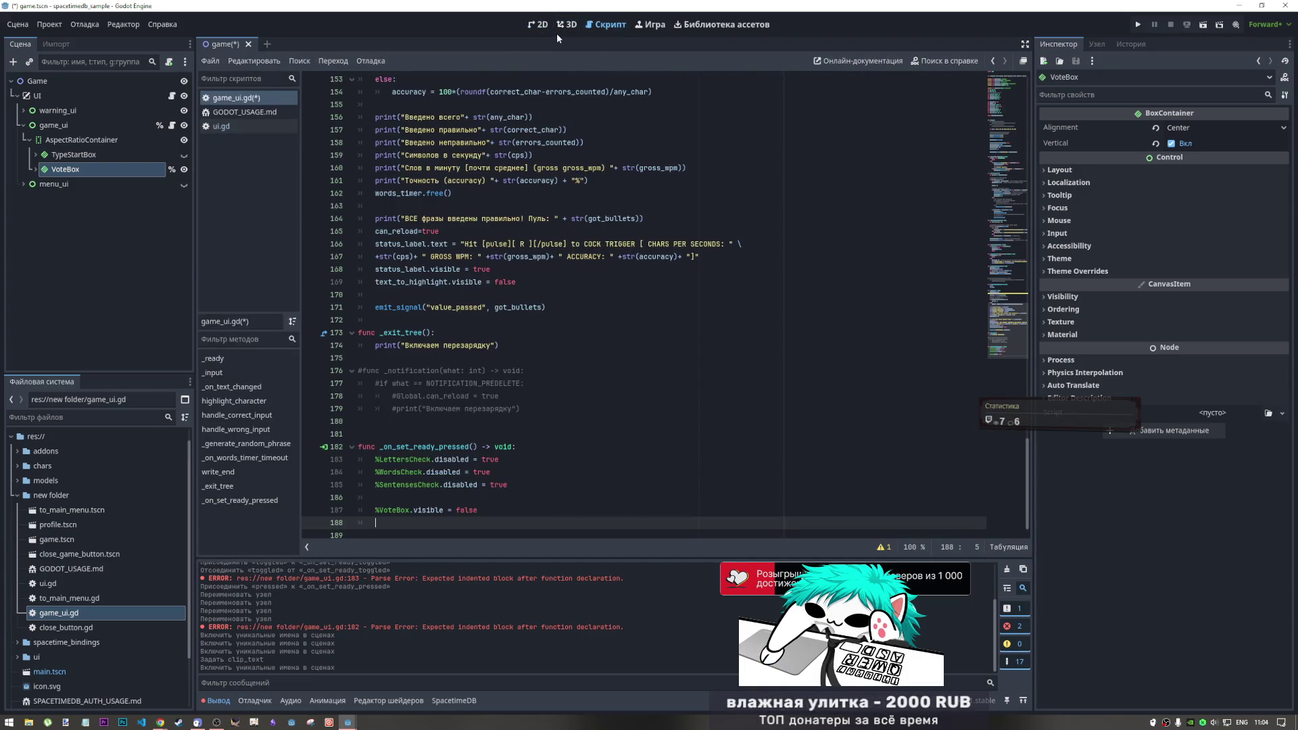
pyautogui.scroll(20, 1003, 113)
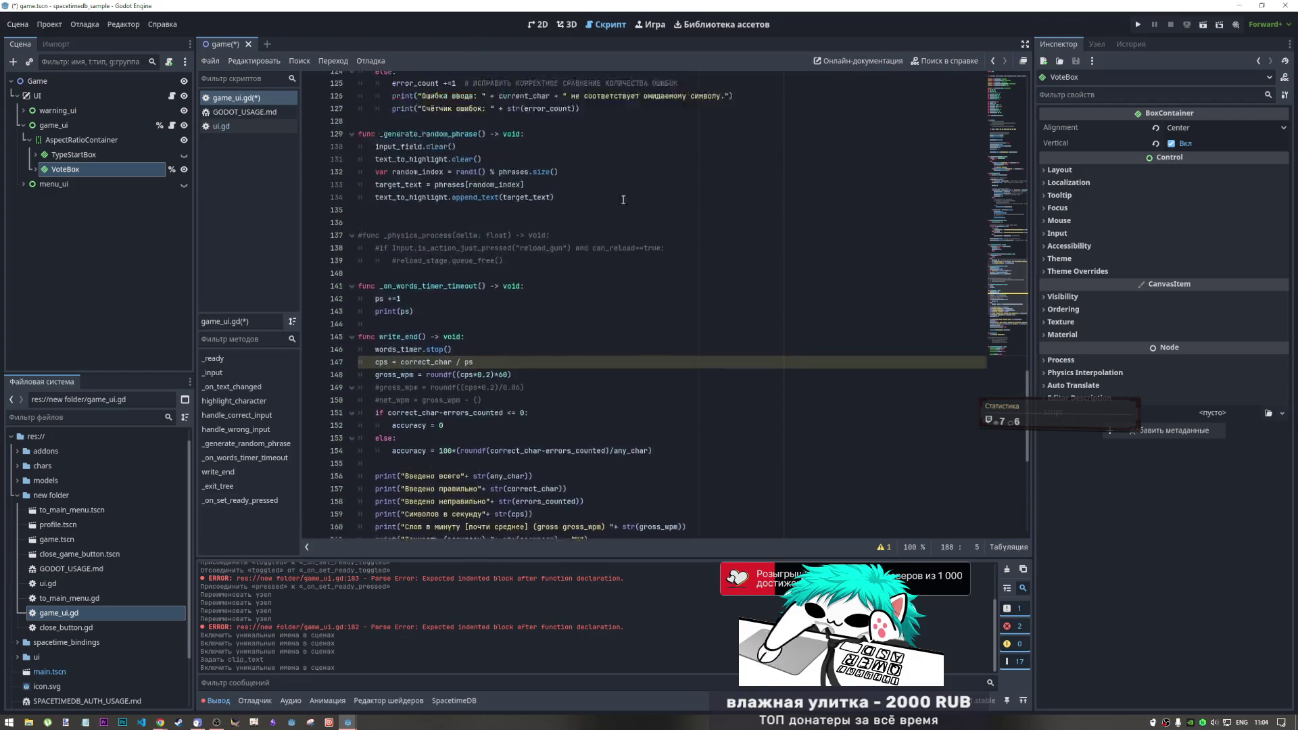
pyautogui.click(598, 143)
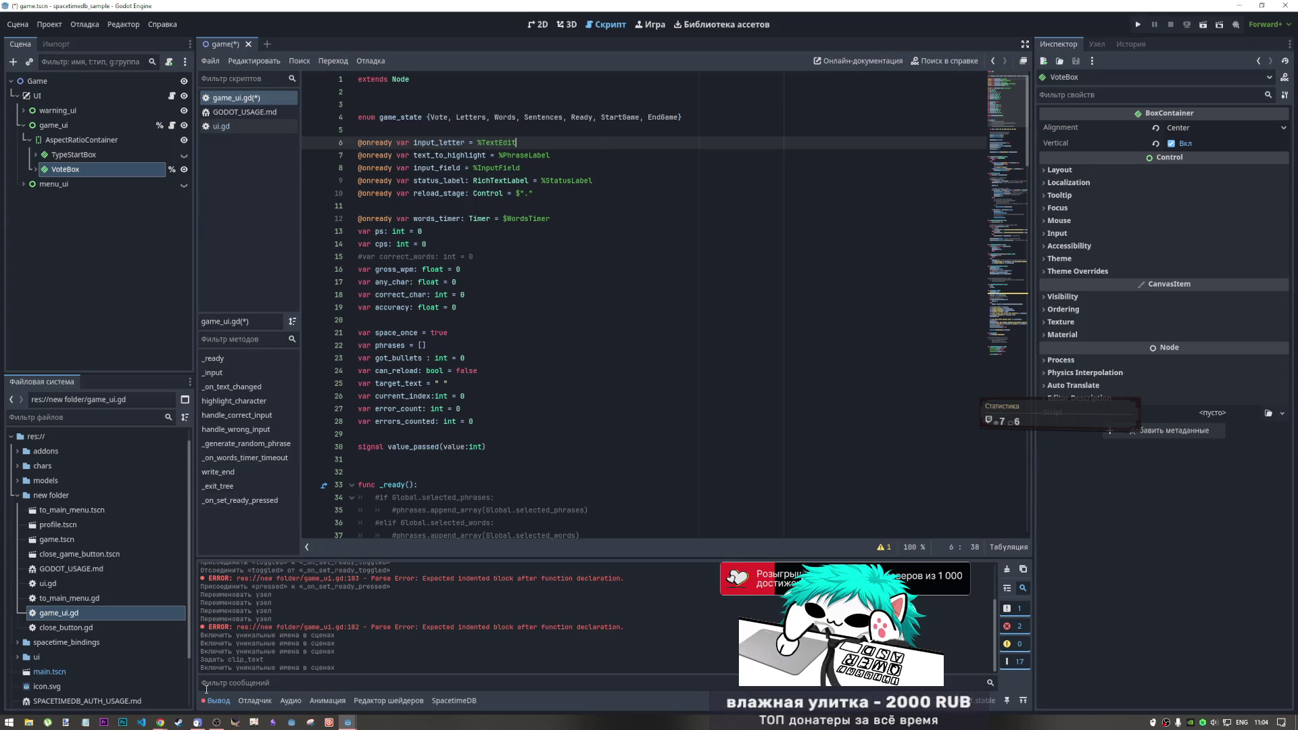
# Open the GODOT_USAGE.md notes, move VoteBox above TypeStartBox, and view the 2D scene
pyautogui.click(244, 112)
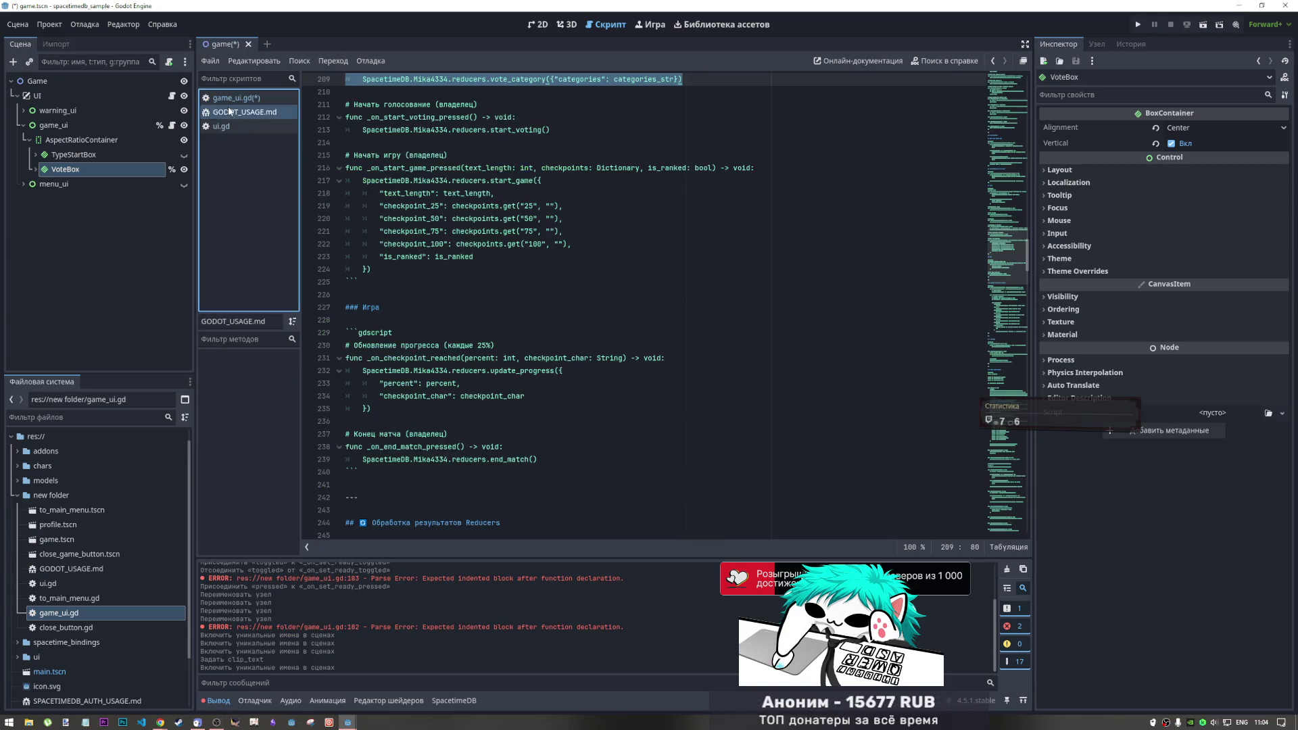
pyautogui.scroll(2, 587, 207)
pyautogui.scroll(2, 586, 207)
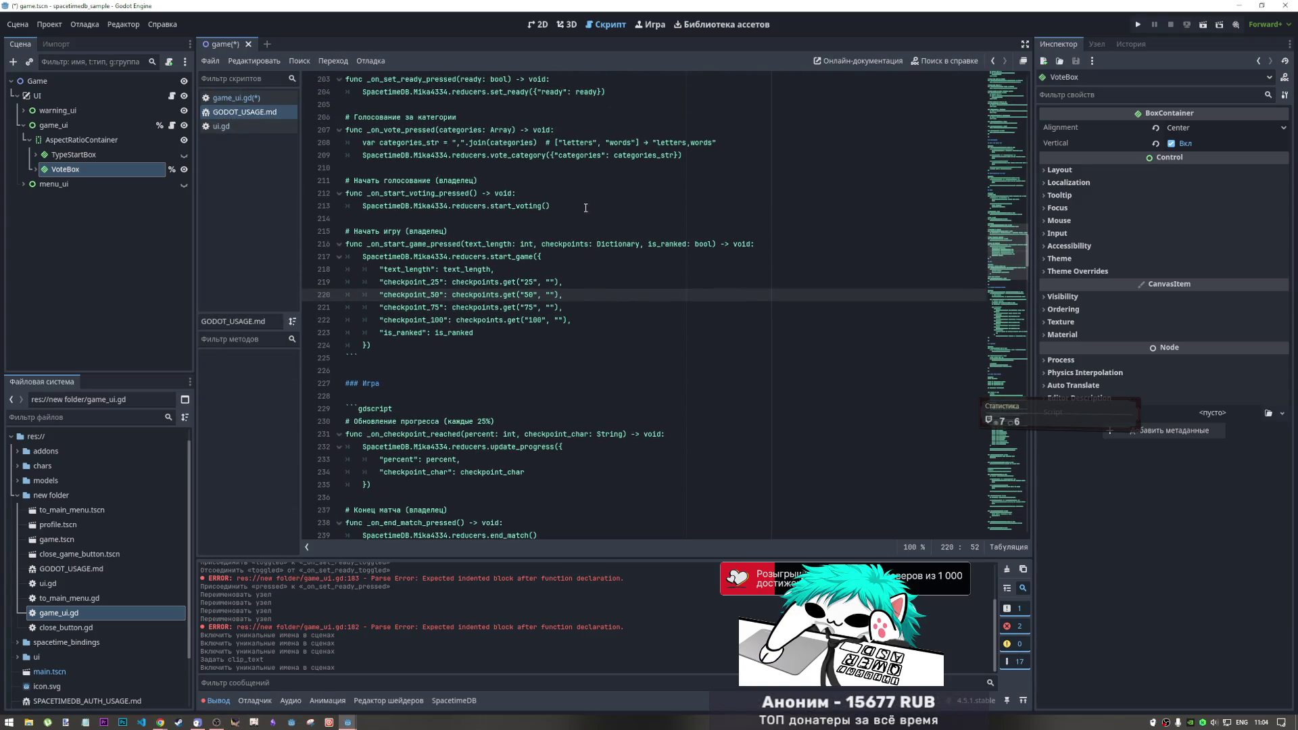
pyautogui.click(440, 193)
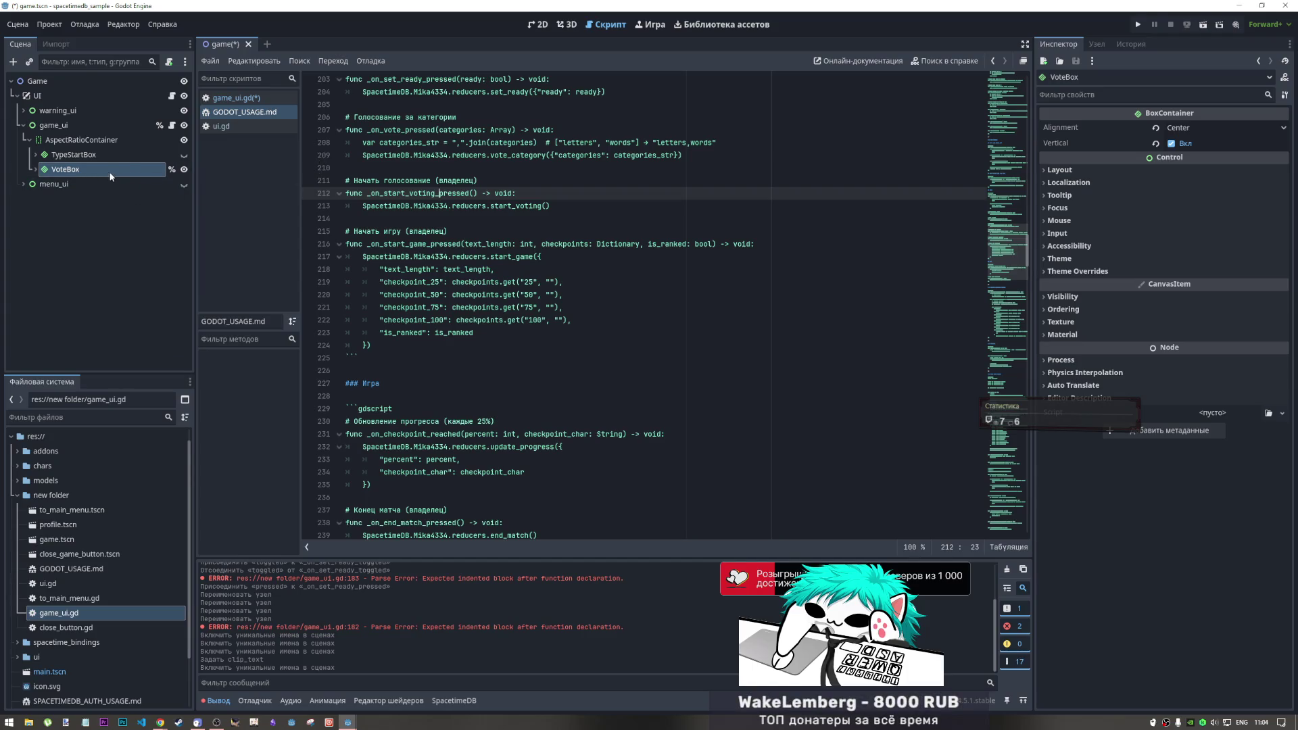
pyautogui.moveTo(96, 168); pyautogui.dragTo(88, 151)
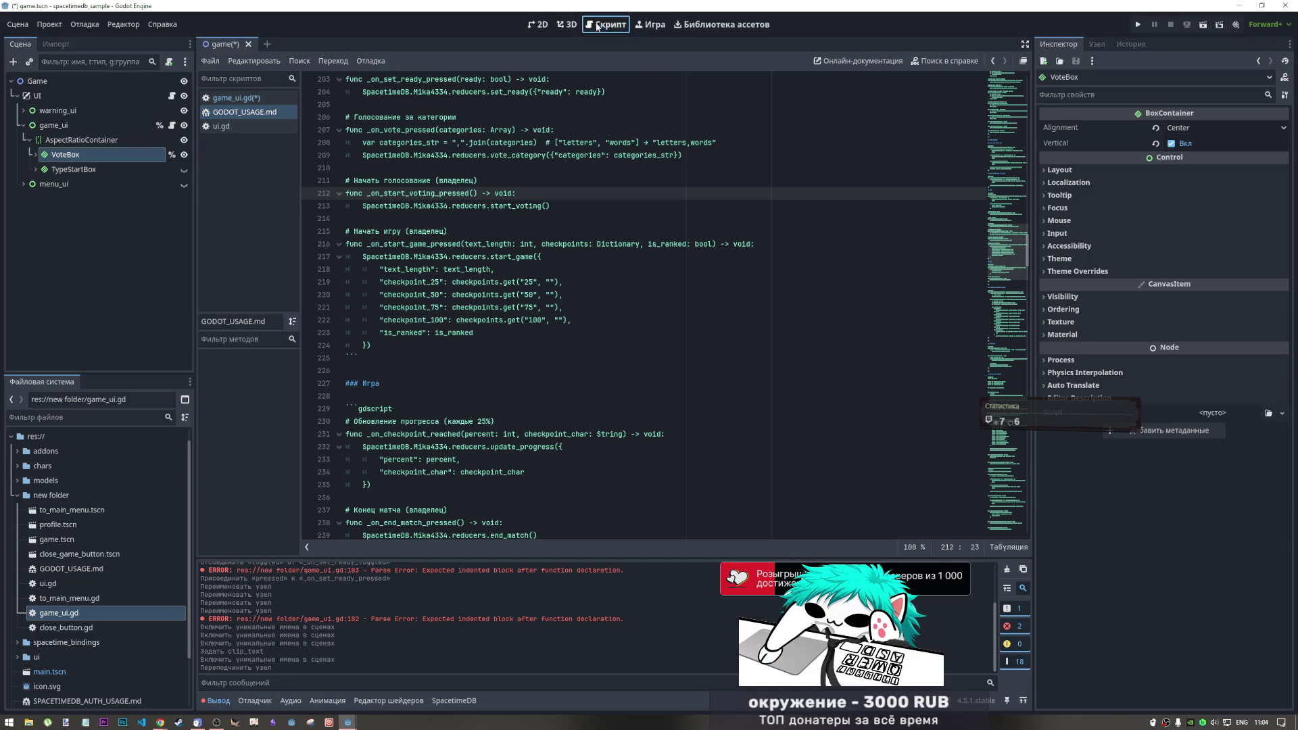
pyautogui.click(541, 25)
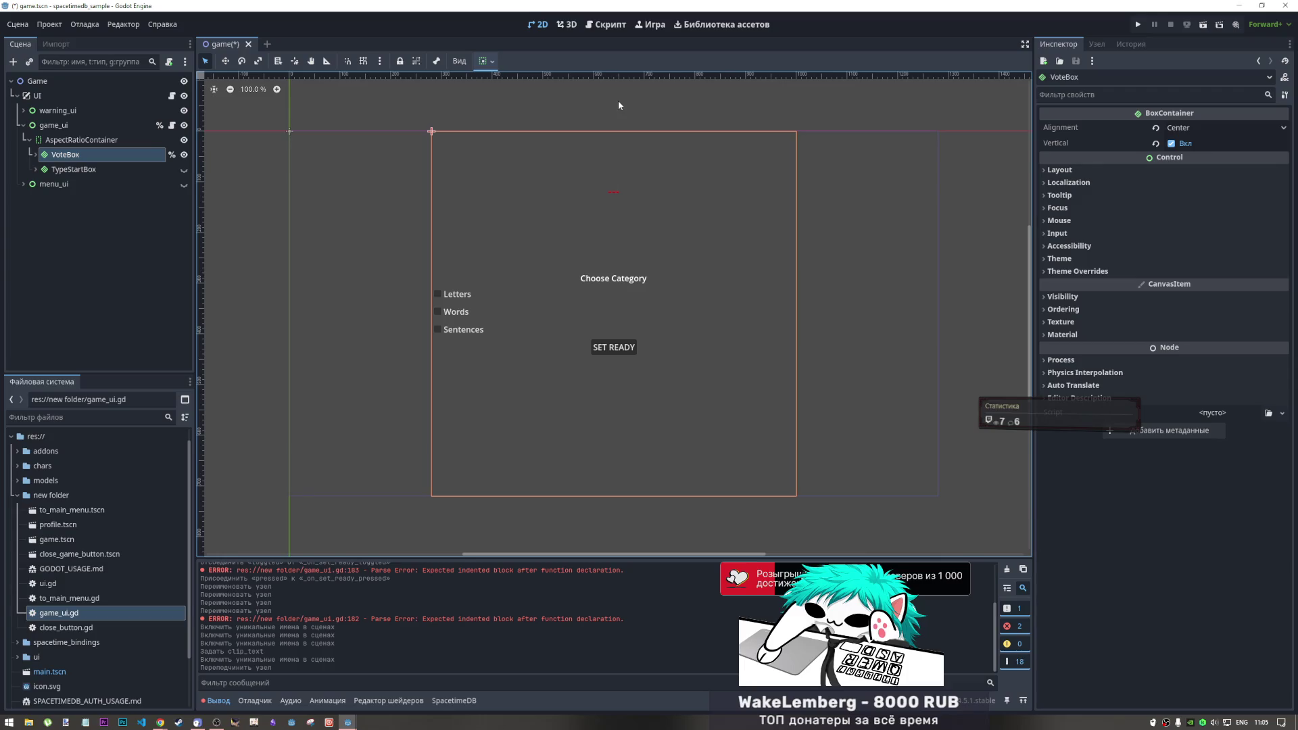
# Leave AspectRatioContainer's context menu and return to the script editor showing GODOT_USAGE.md
pyautogui.rightClick(111, 142)
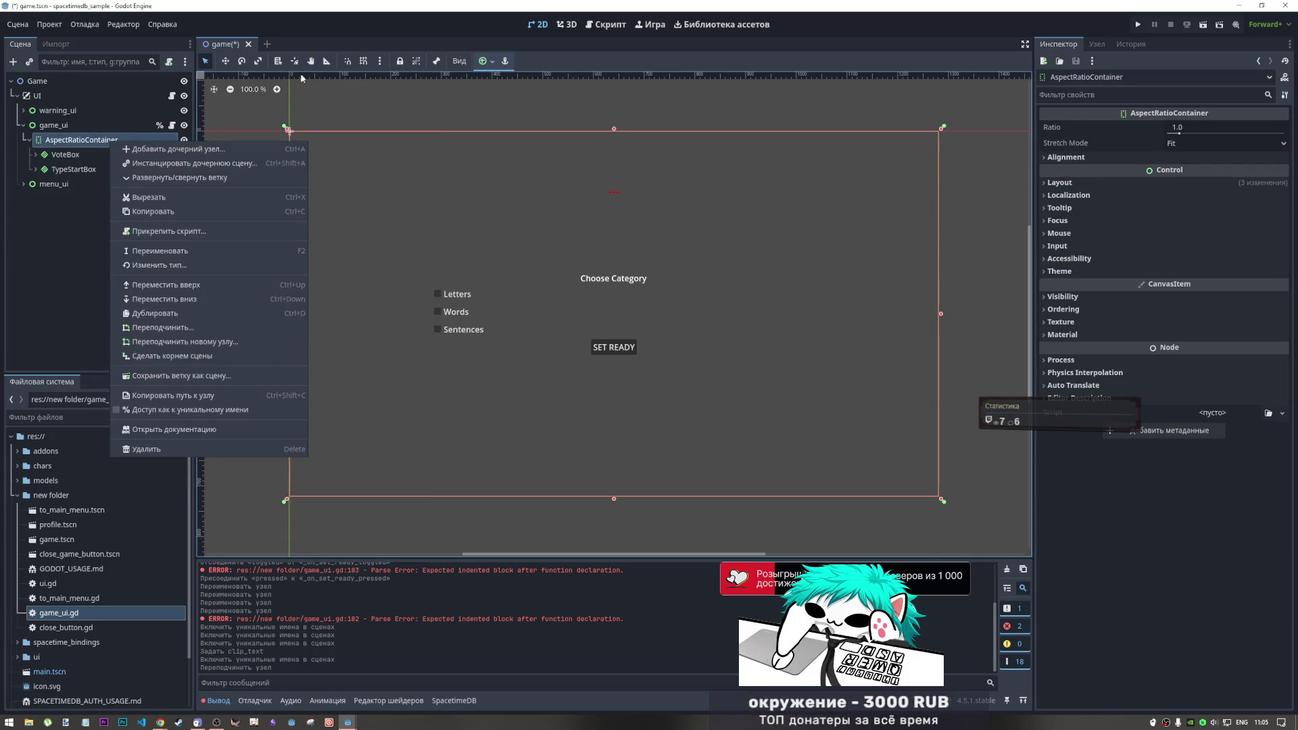
pyautogui.click(598, 25)
pyautogui.click(598, 25)
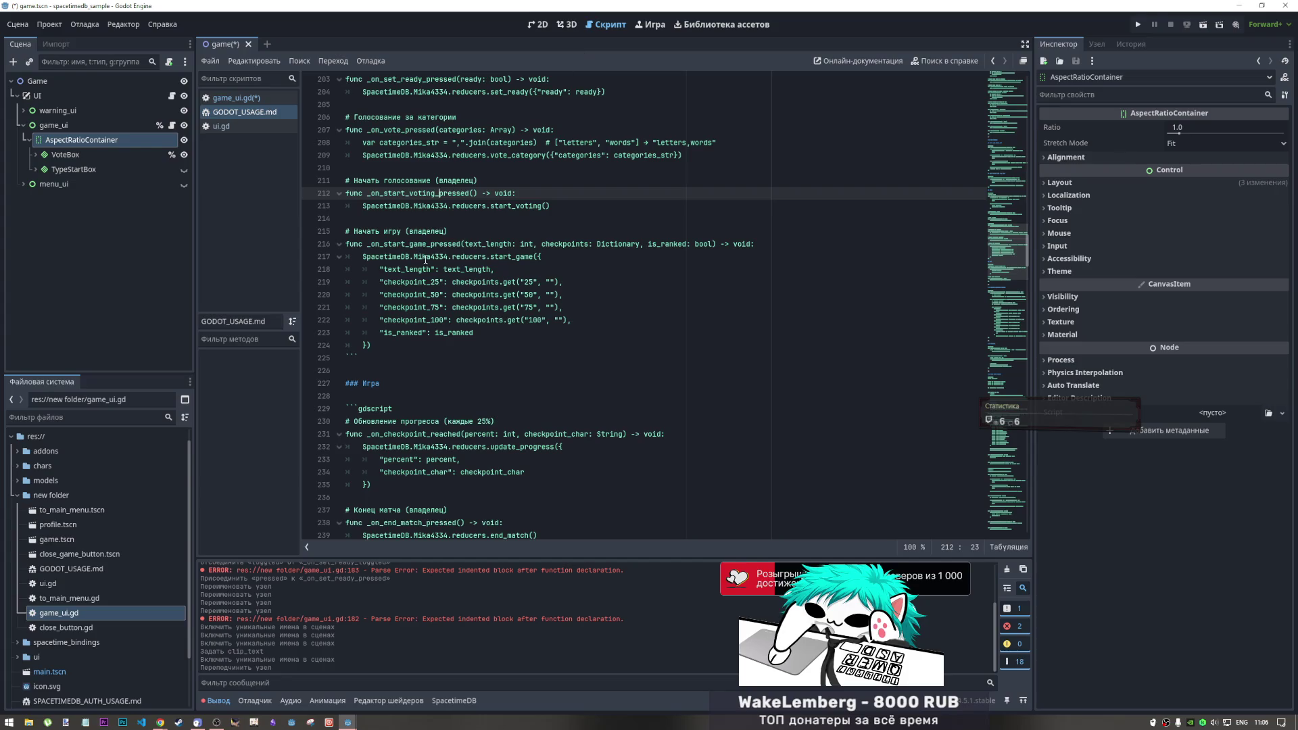
pyautogui.moveTo(408, 244); pyautogui.dragTo(473, 231)
pyautogui.moveTo(780, 248); pyautogui.dragTo(780, 251)
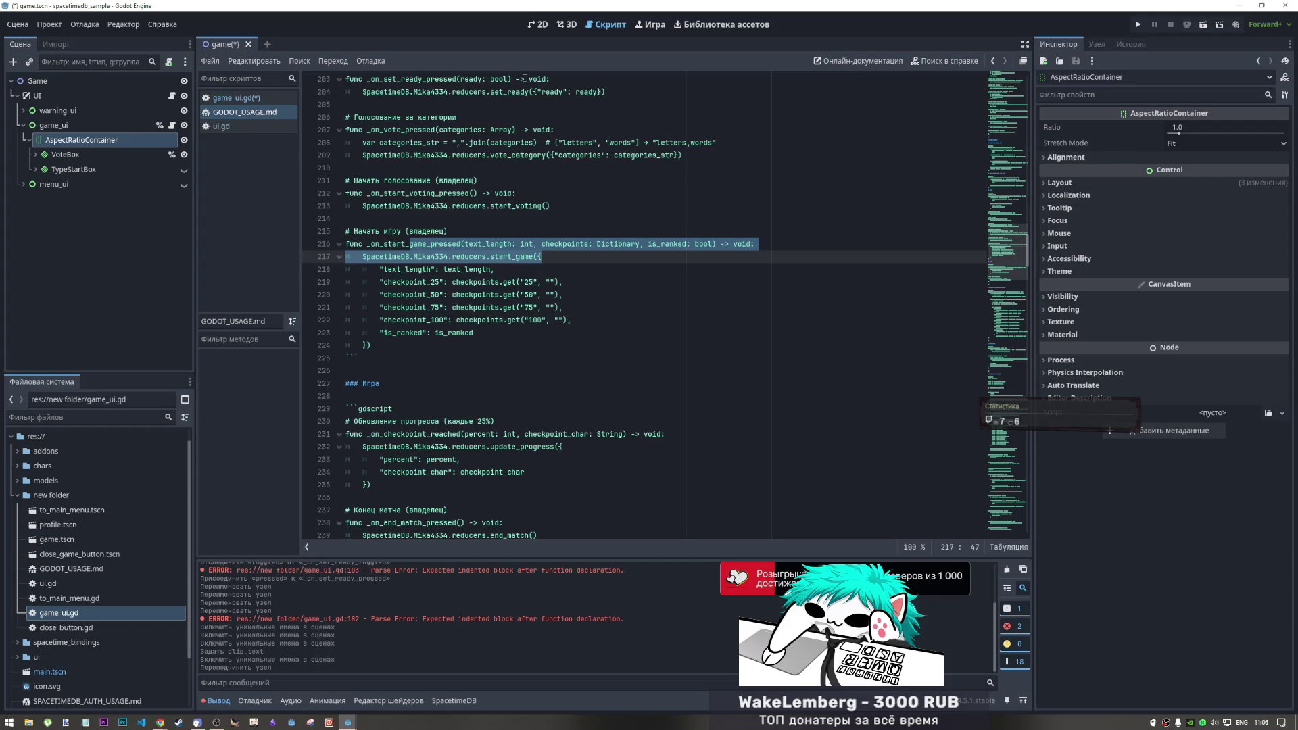
pyautogui.moveTo(552, 206); pyautogui.dragTo(254, 183)
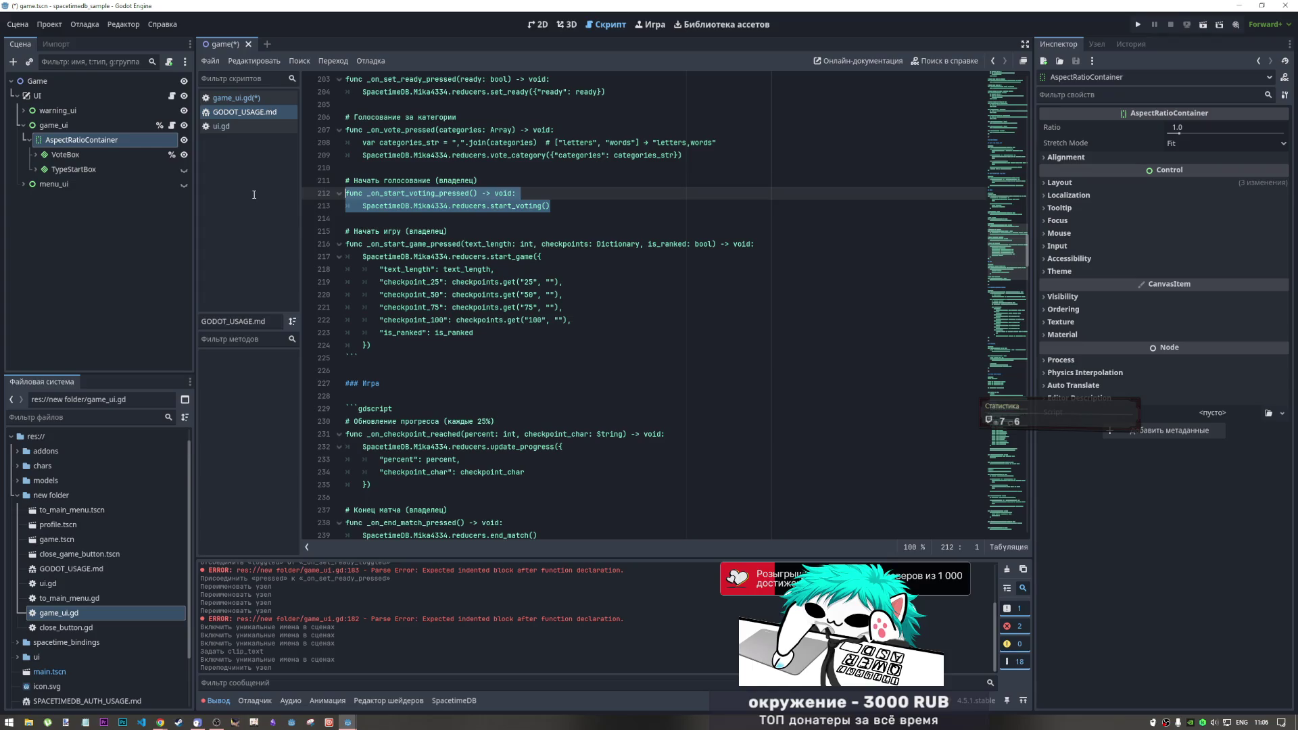
pyautogui.click(546, 25)
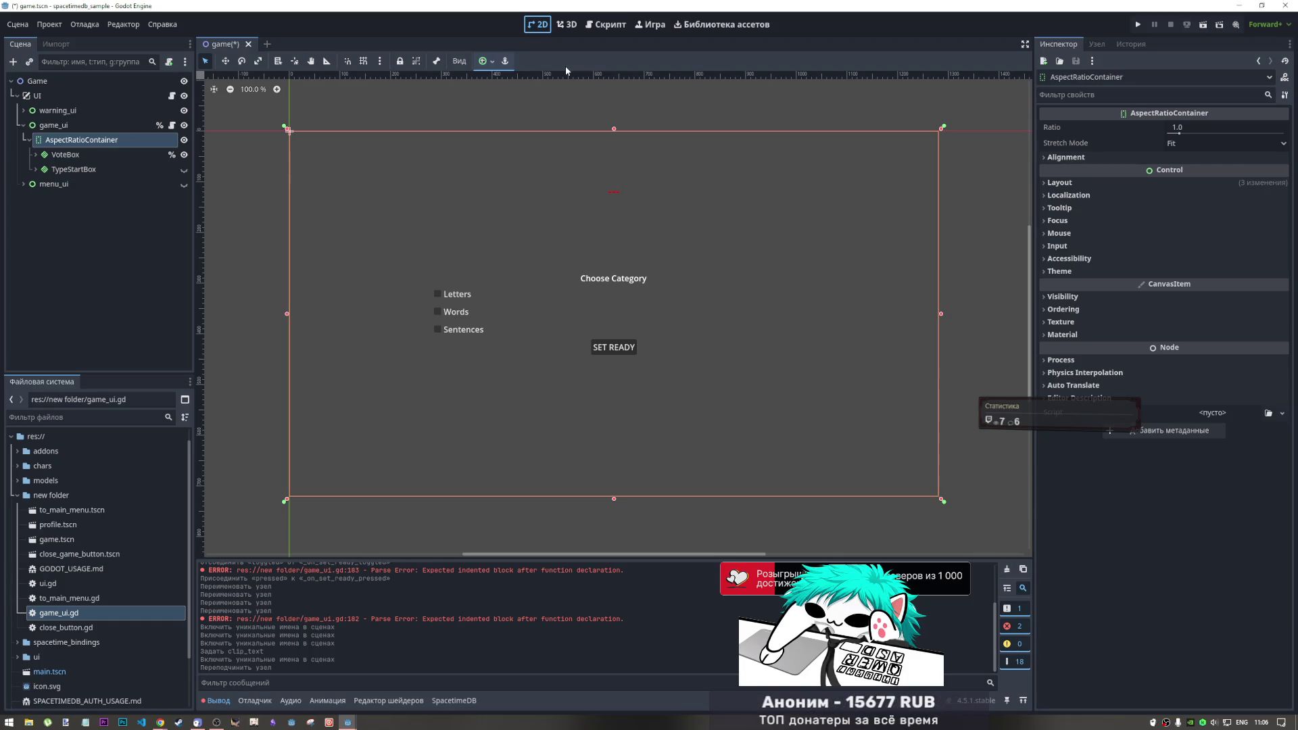
pyautogui.click(607, 25)
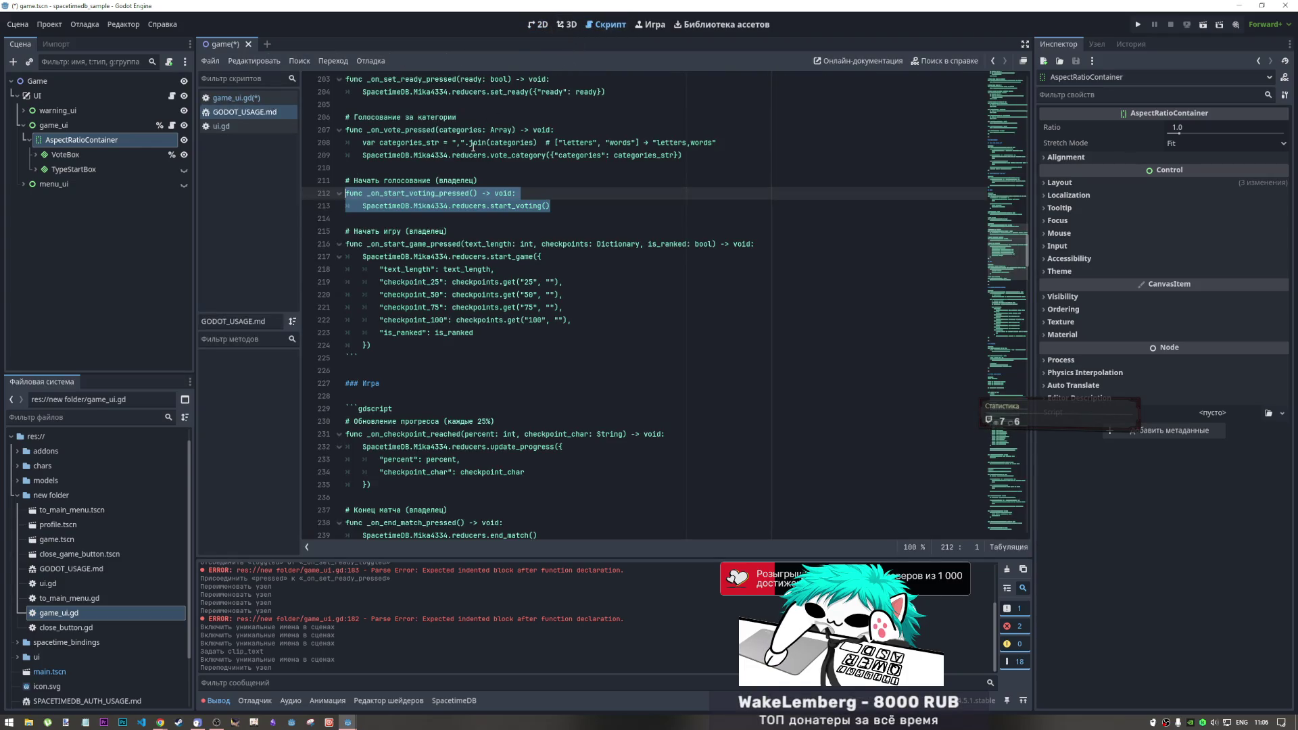
pyautogui.click(465, 143)
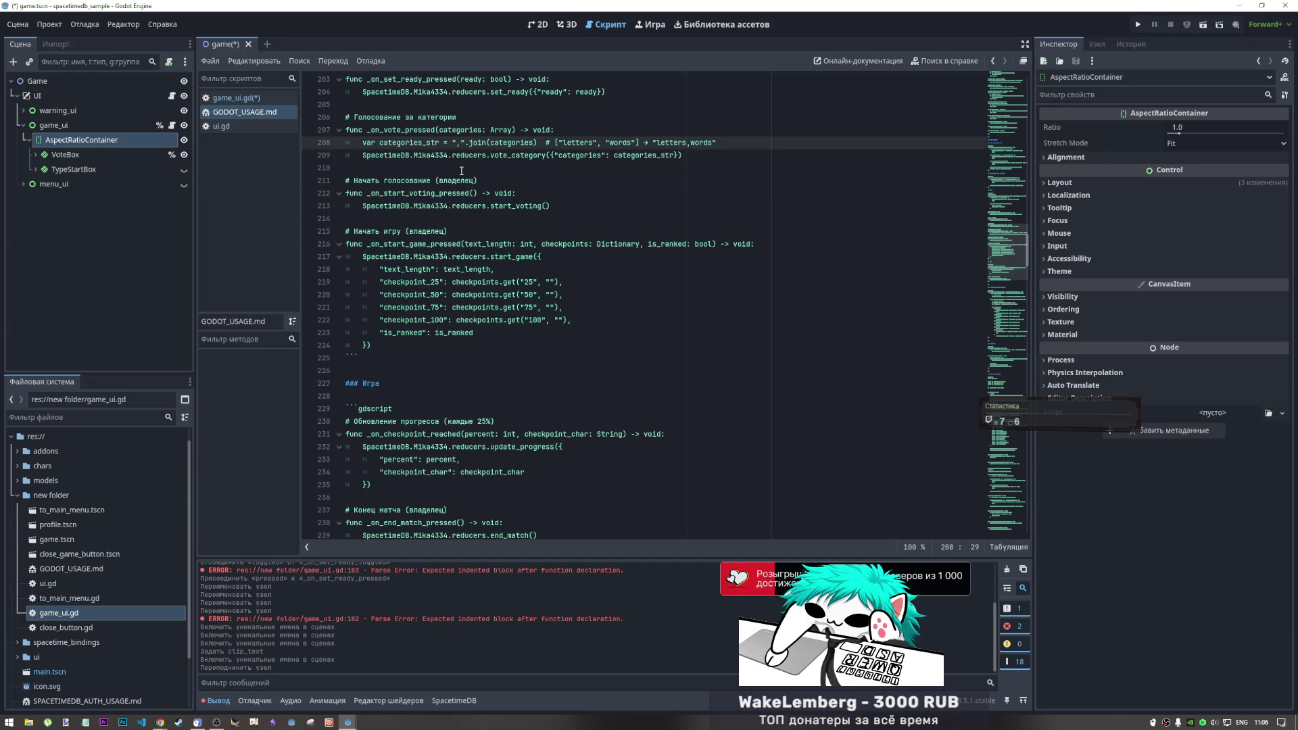
pyautogui.scroll(5, 460, 172)
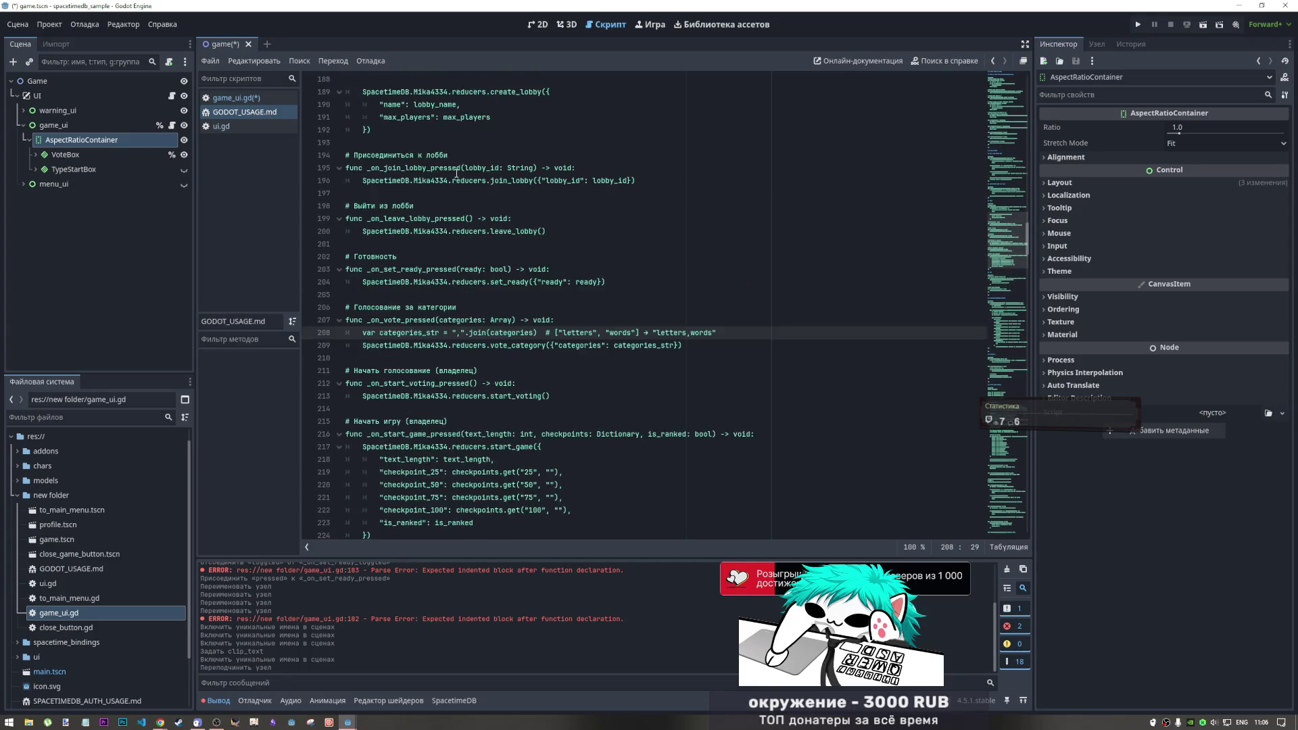
pyautogui.scroll(-1, 473, 362)
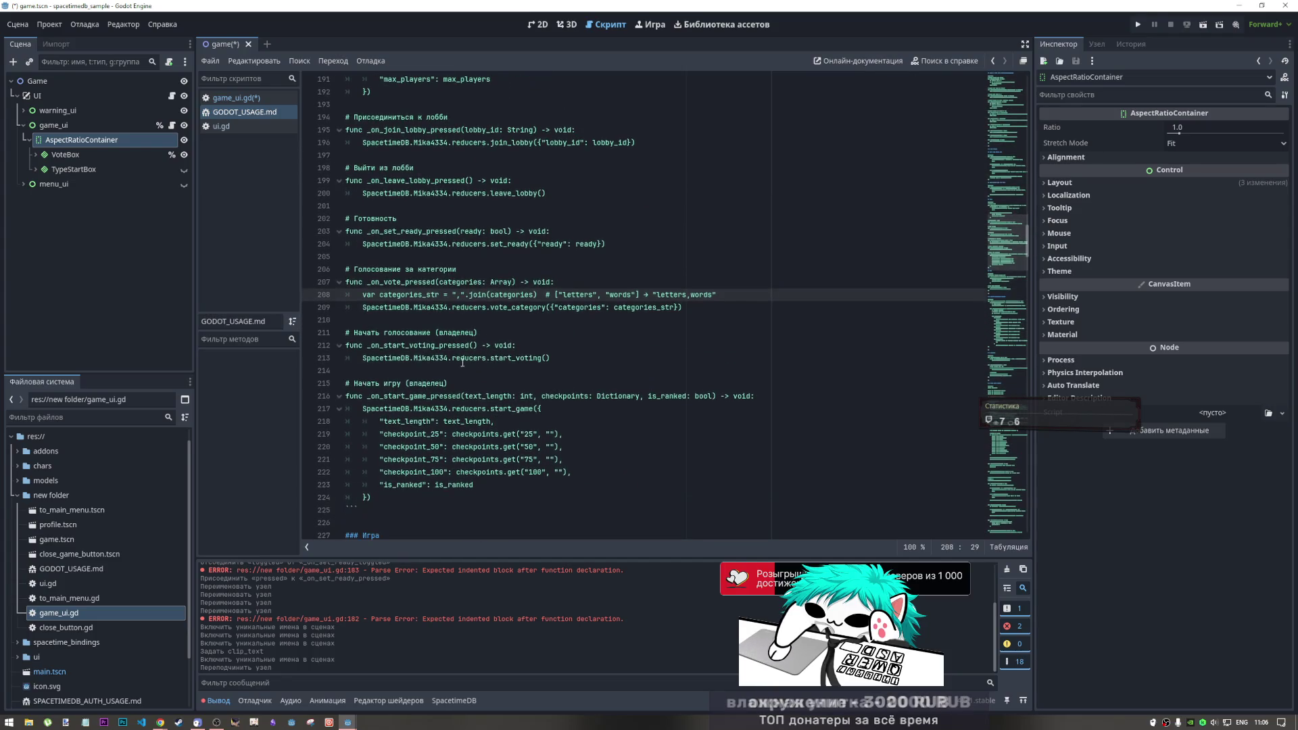
pyautogui.click(938, 60)
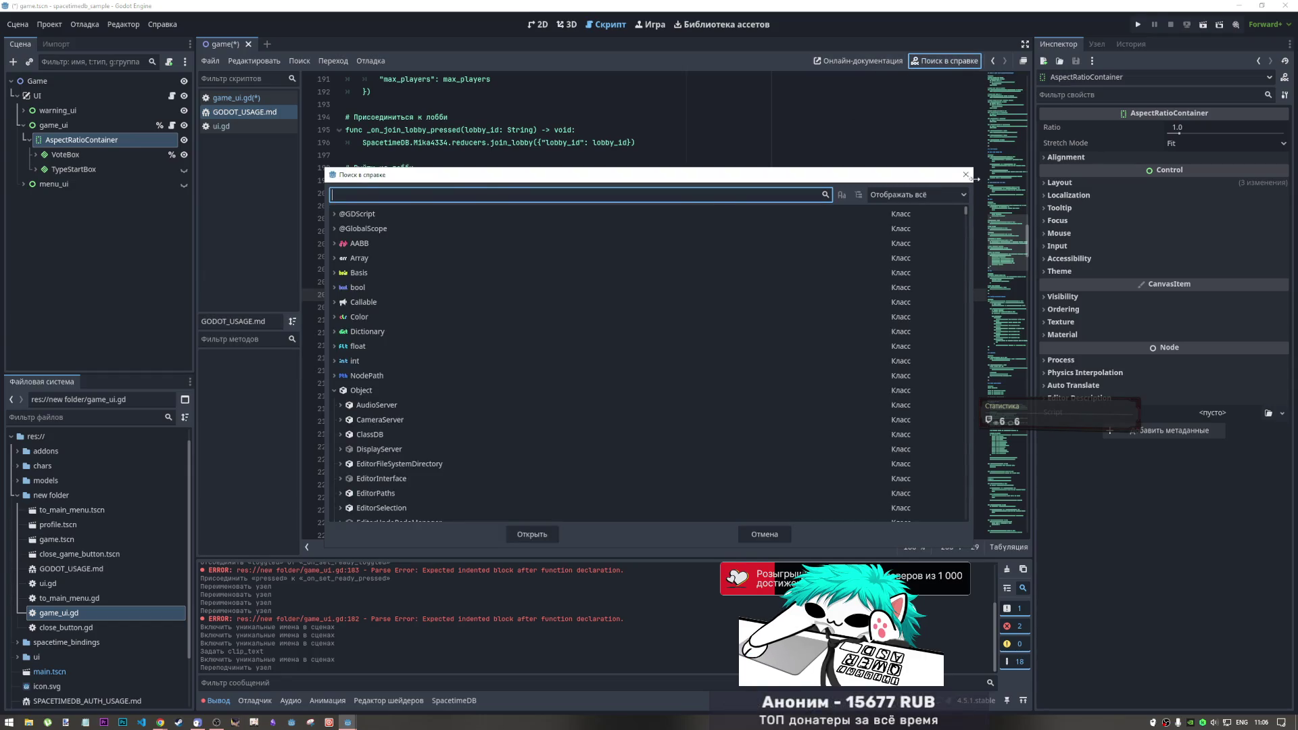
# Close the help search and locate the vote_category example by searching 'vot'
pyautogui.press('Escape')
pyautogui.hotkey('ctrl', 'z')
pyautogui.hotkey('ctrl', 'z')
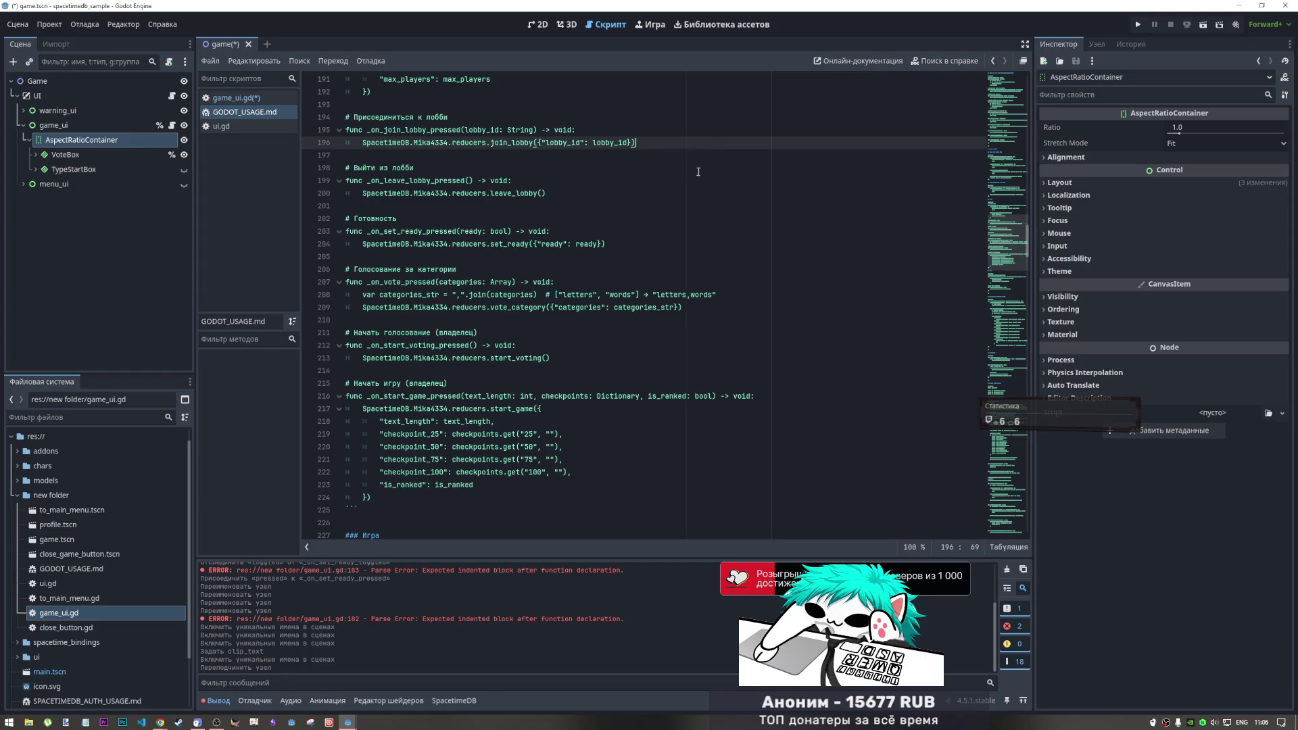
pyautogui.click(641, 203)
pyautogui.hotkey('ctrl', 'f')
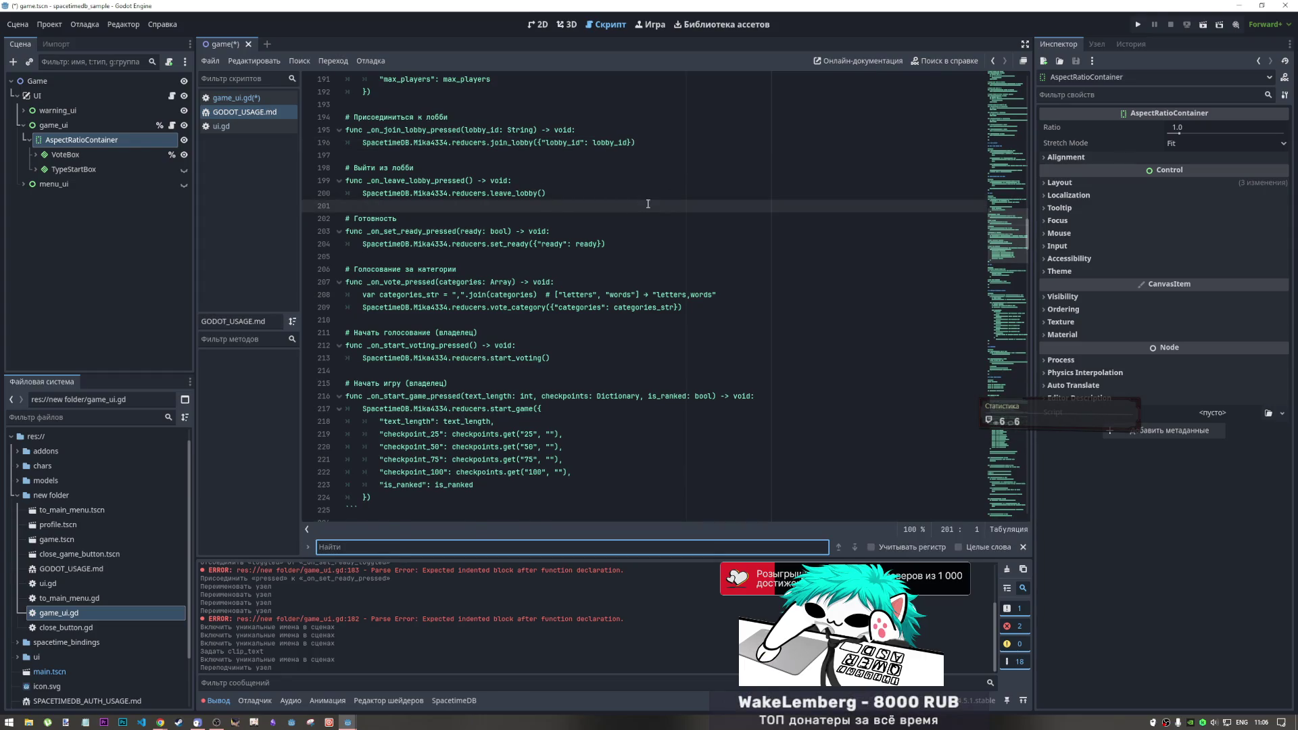
pyautogui.write('vp')
pyautogui.press('BackSpace')
pyautogui.press('BackSpace')
pyautogui.write('ot')
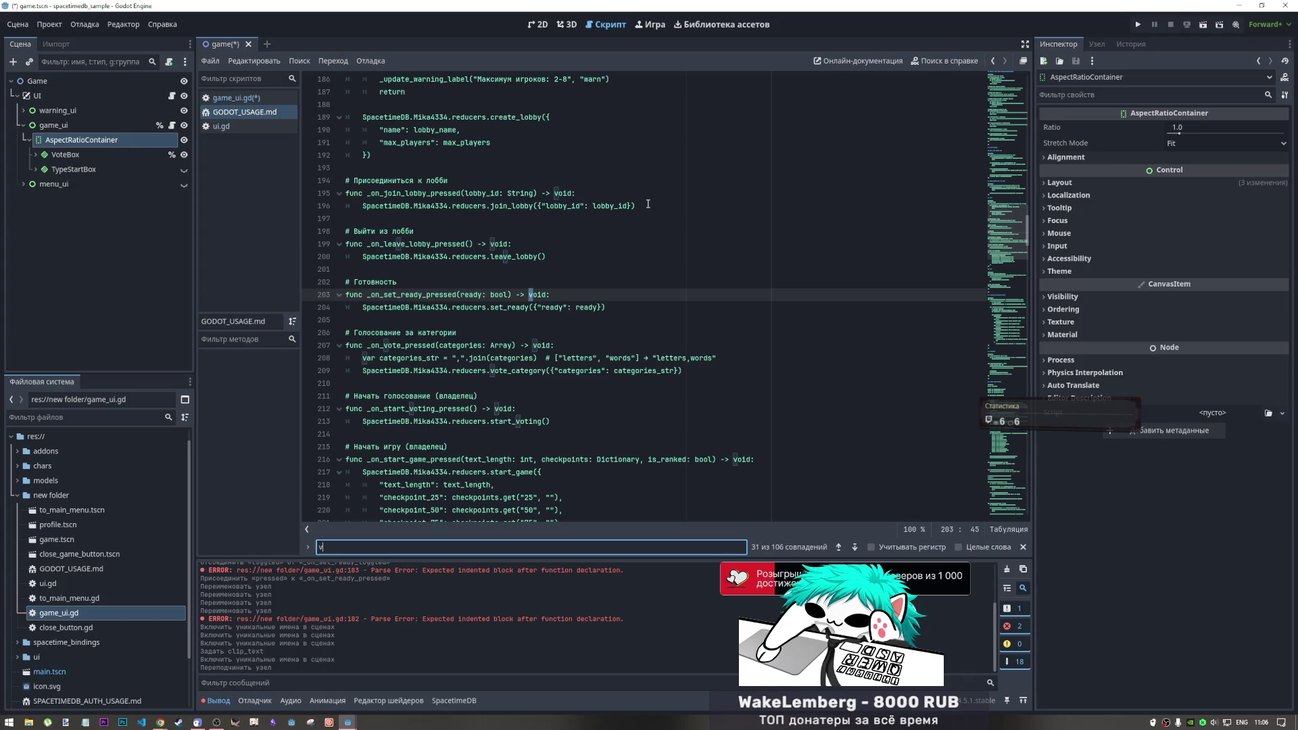
pyautogui.click(856, 548)
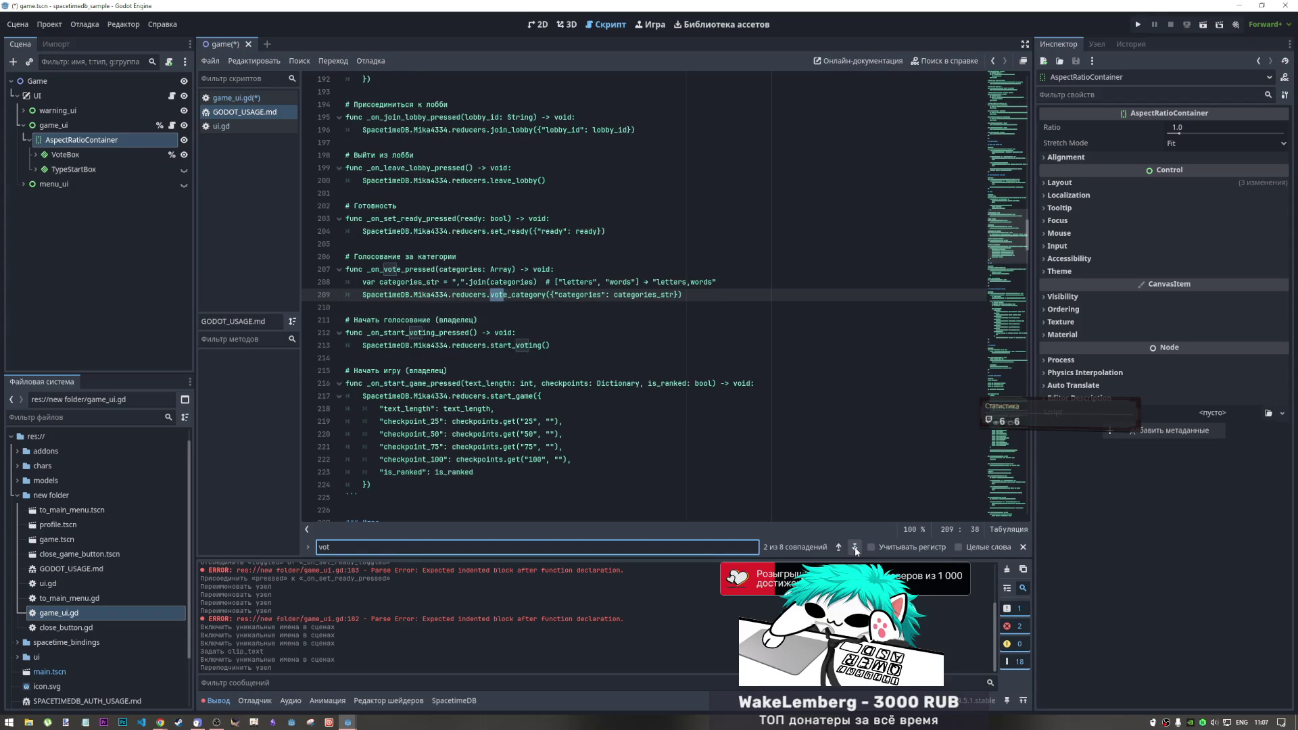
pyautogui.click(855, 549)
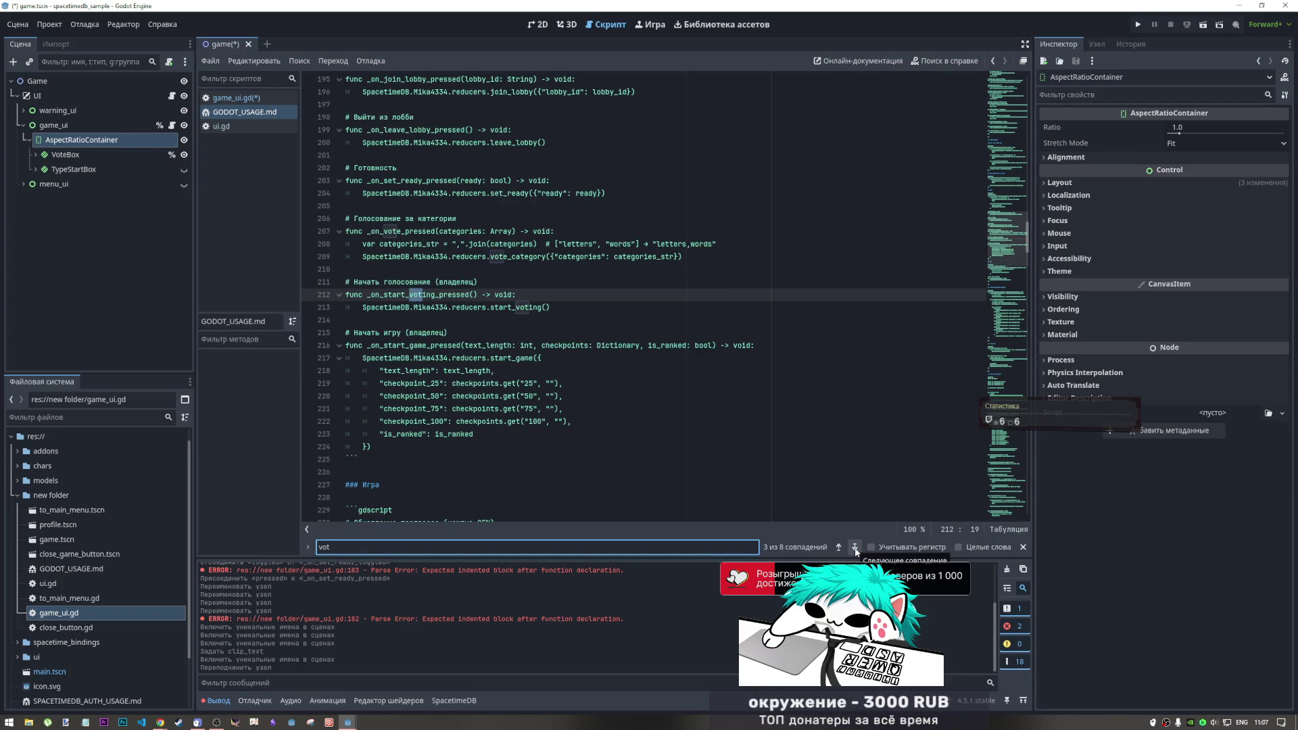
pyautogui.click(855, 548)
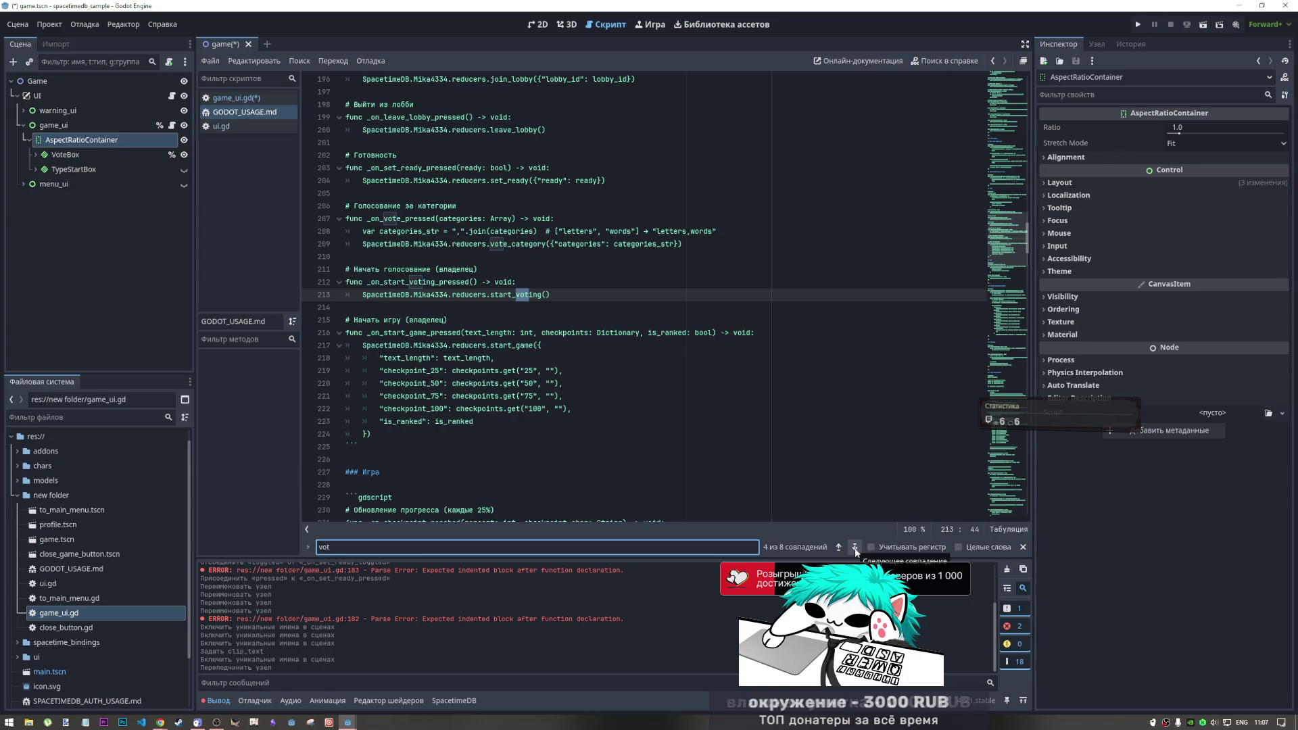
pyautogui.click(840, 548)
pyautogui.click(840, 547)
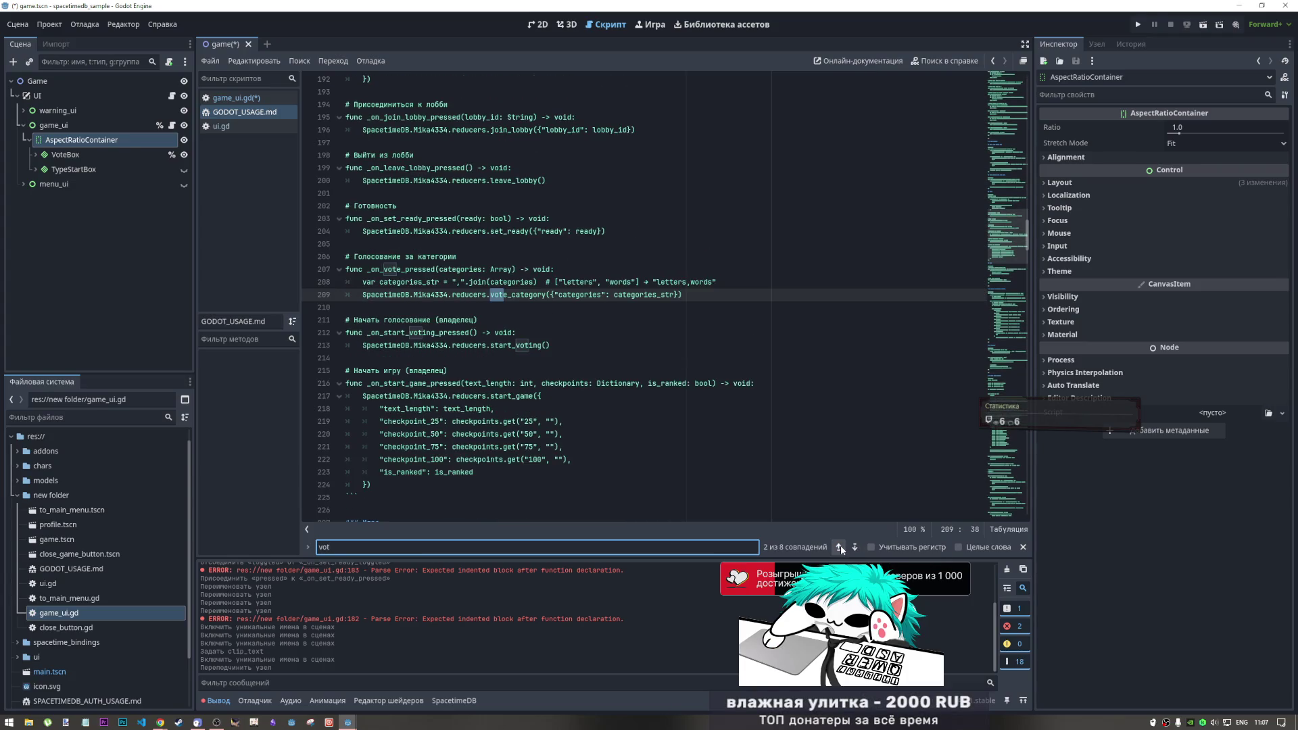
# Select the vote_category example on lines 206–209, then open game_ui.gd
pyautogui.click(560, 310)
pyautogui.moveTo(560, 310)
pyautogui.mouseDown()
pyautogui.moveTo(440, 295)
pyautogui.moveTo(338, 261)
pyautogui.mouseUp()
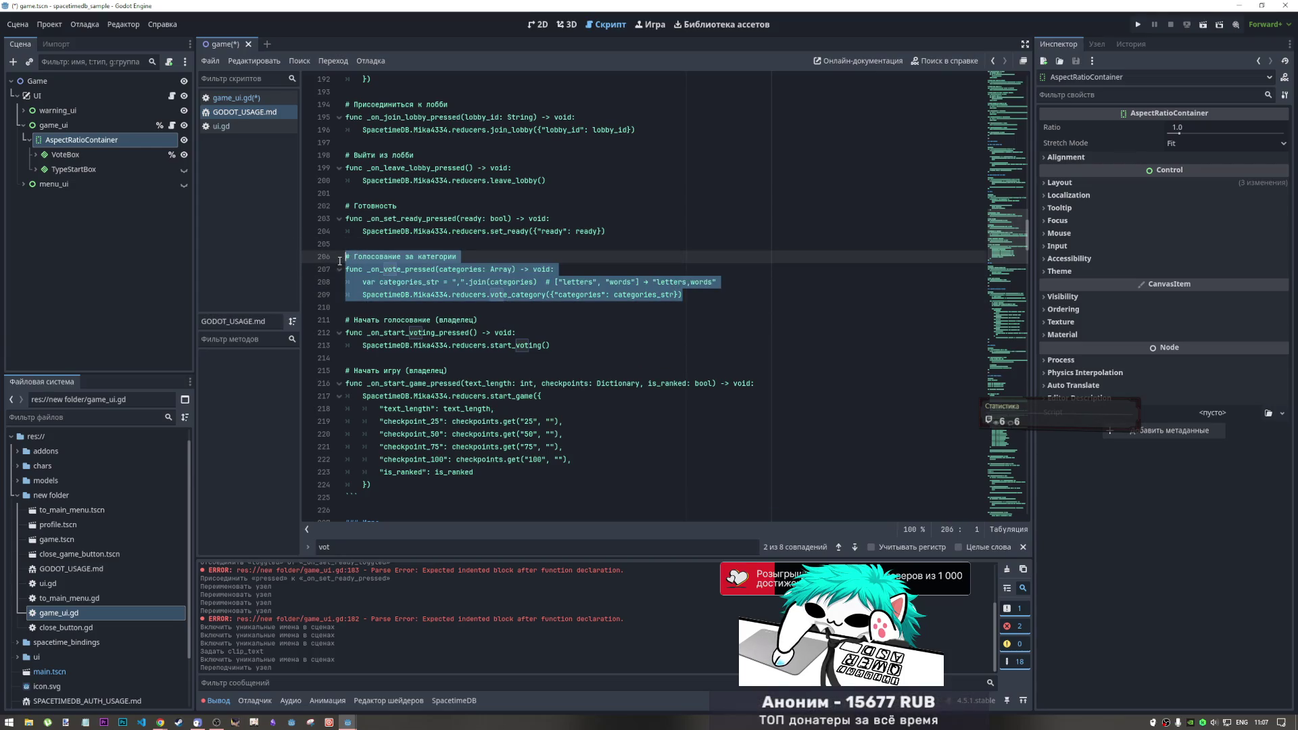
pyautogui.click(221, 127)
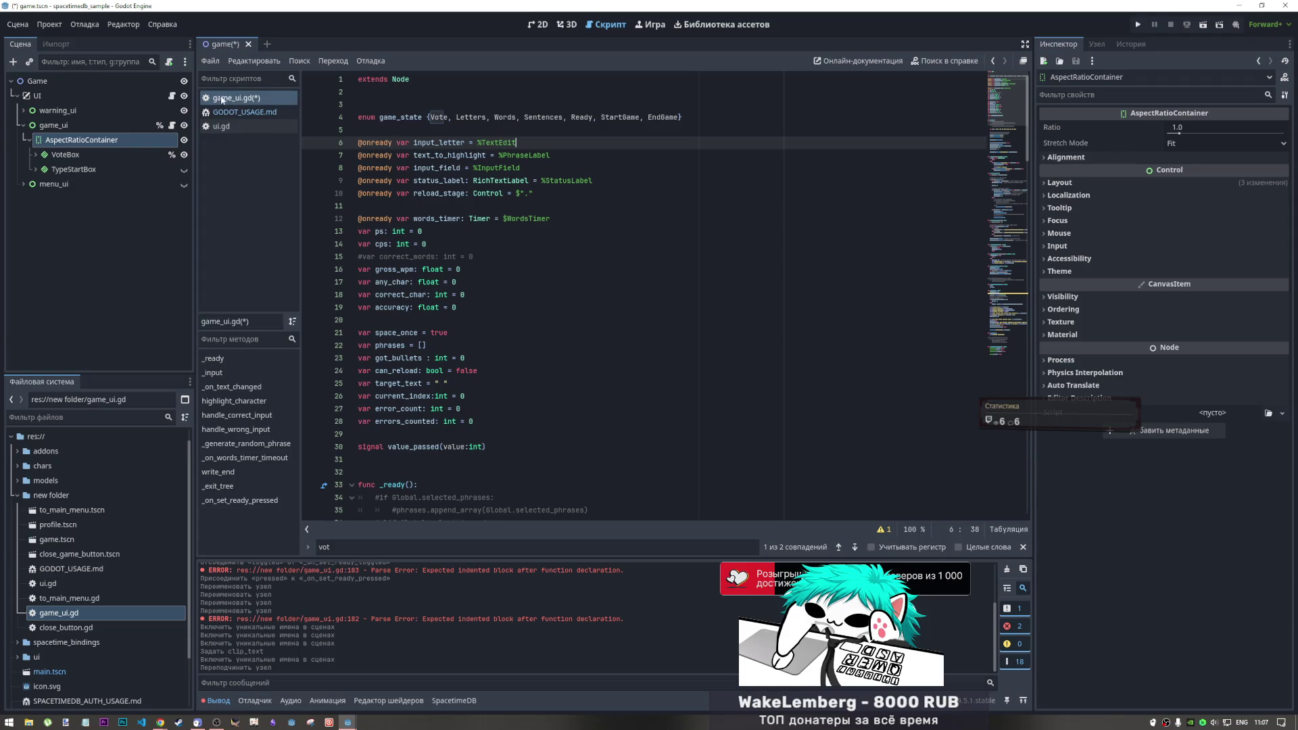
# Paste the copied vote handler code at empty line 180 of game_ui.gd
pyautogui.scroll(-4, 628, 332)
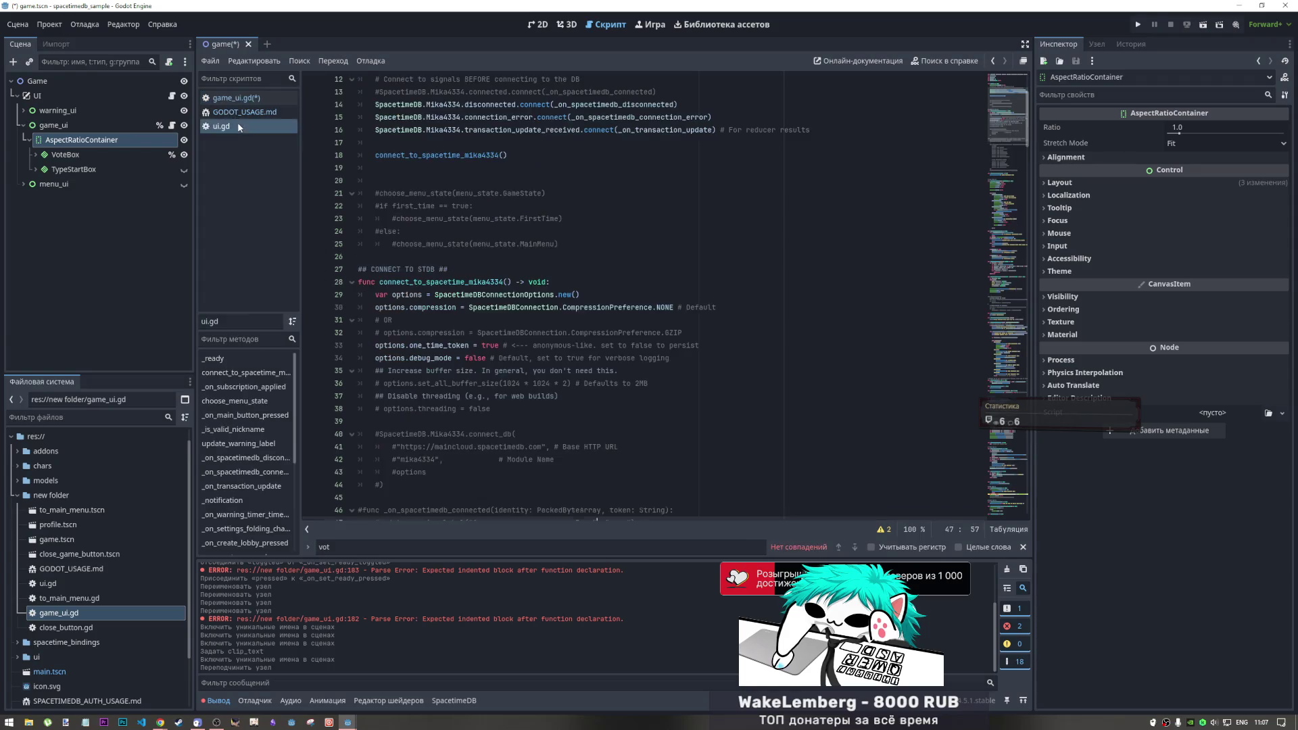
pyautogui.click(542, 26)
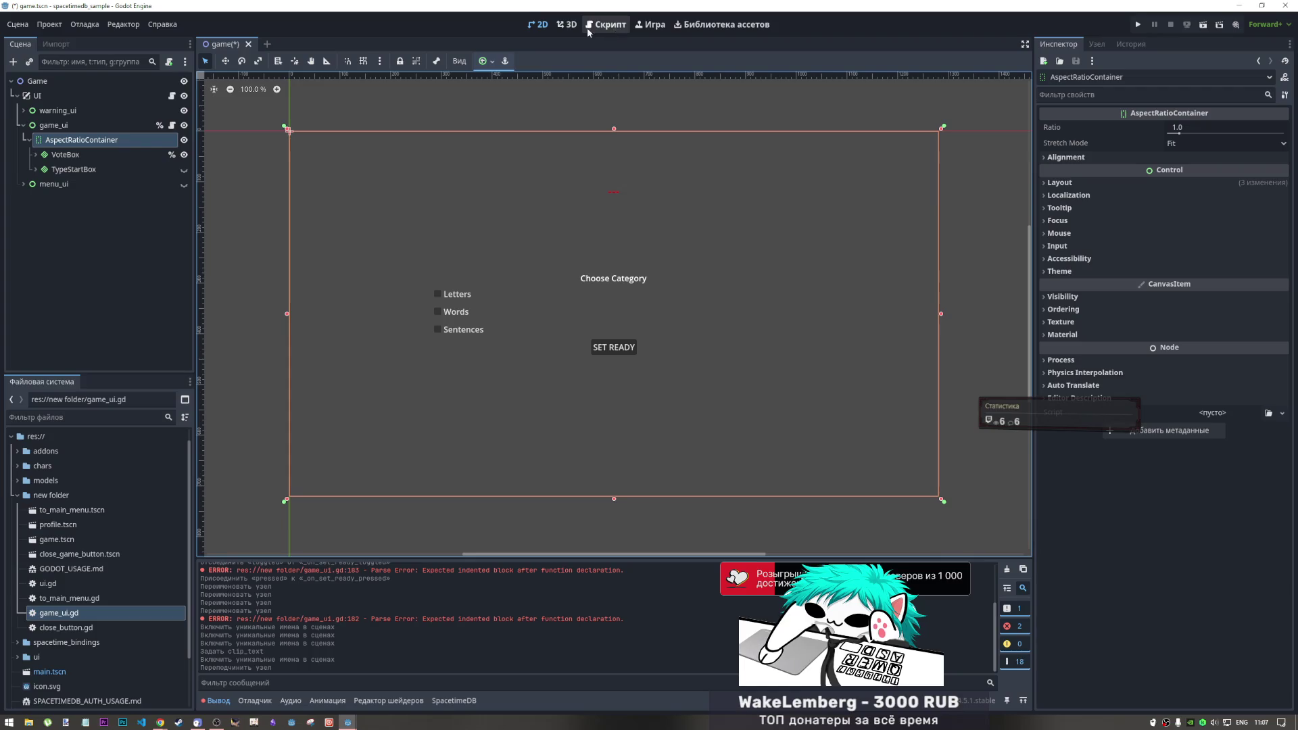
pyautogui.click(567, 25)
pyautogui.click(618, 28)
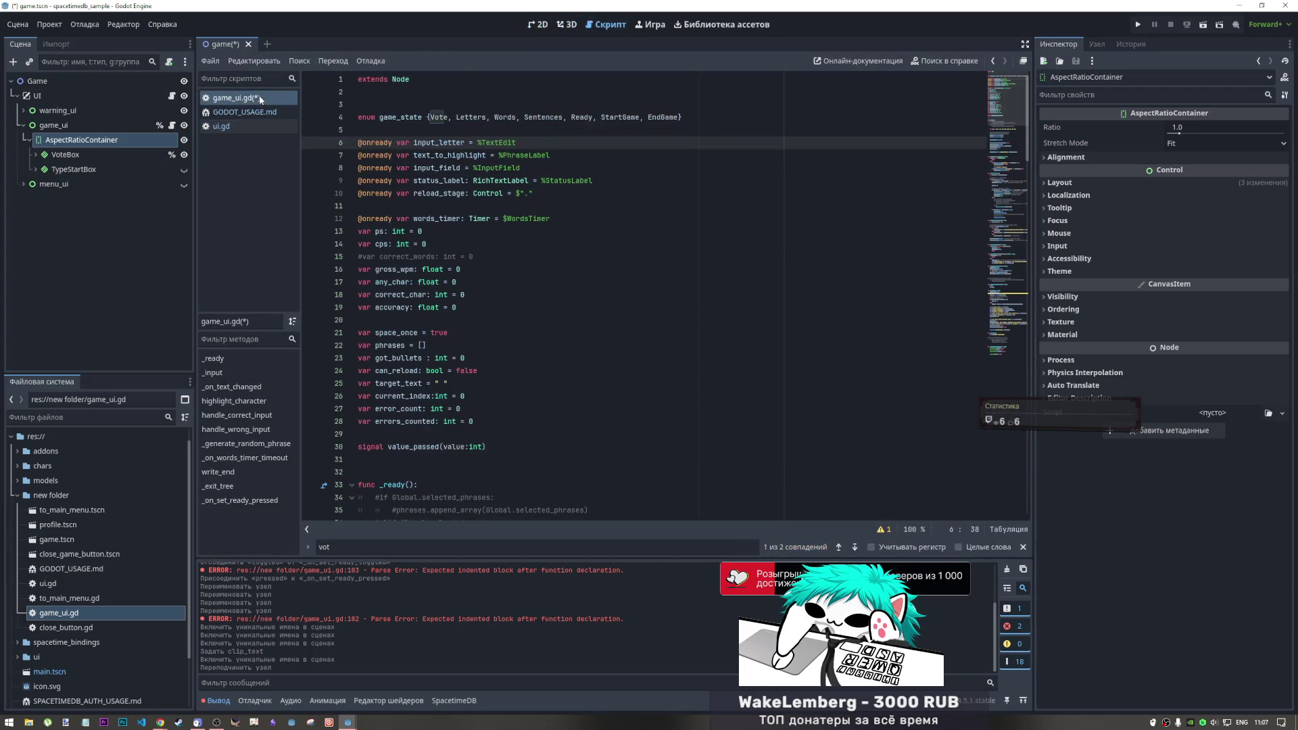
pyautogui.scroll(-20, 959, 411)
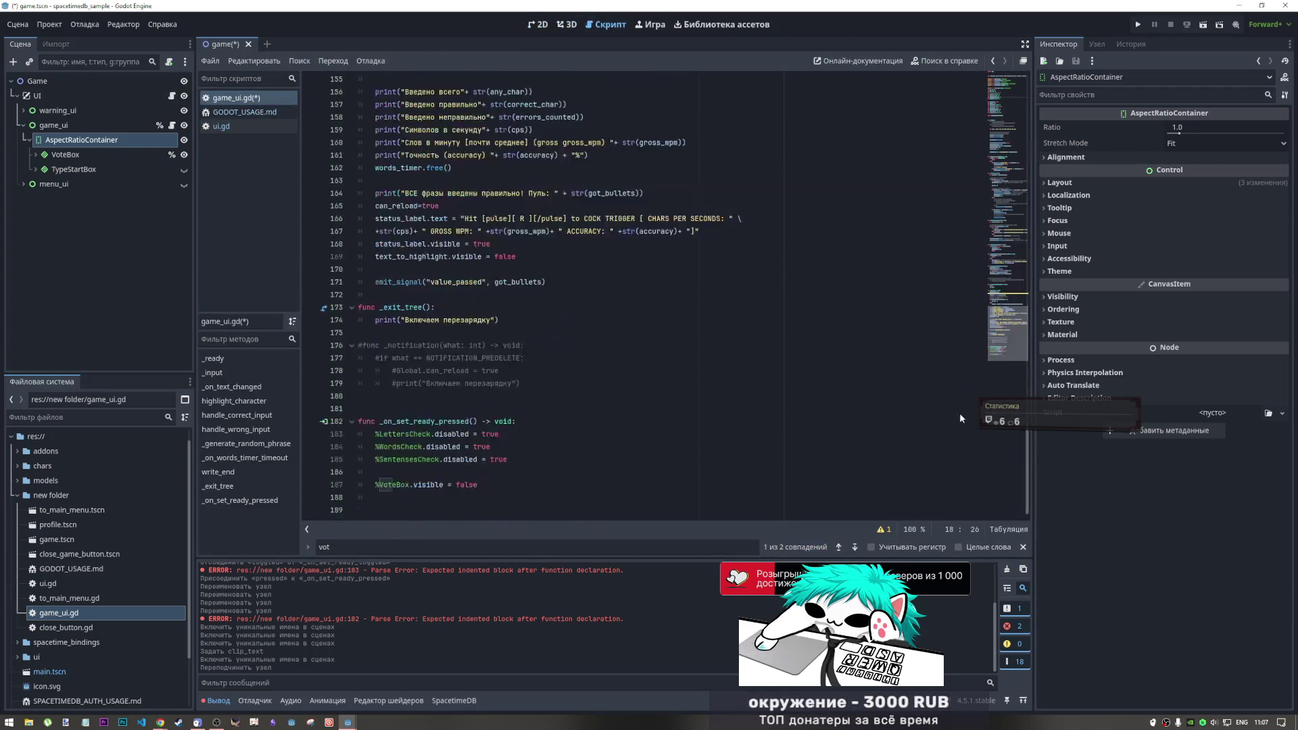
pyautogui.click(338, 396)
pyautogui.press('Return')
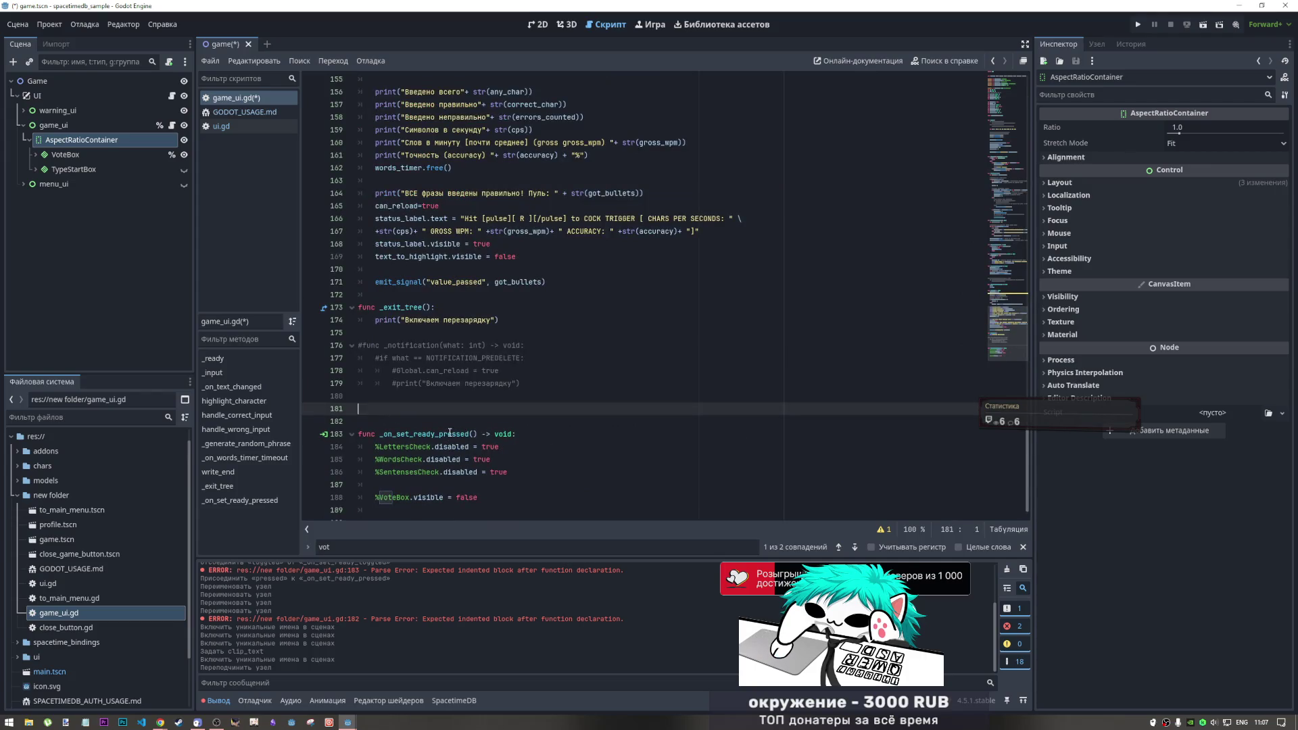
pyautogui.write('# Голосование за категории func _on_vote_pressed(categories: Array) -> void: \tvar categories_str = ",".join(categories)  # ["letters", "words"] → "letters,words" \tSpacetimeDB.Mika4334.reducers.vote_category({"categories": categories_str})')
pyautogui.click(538, 421)
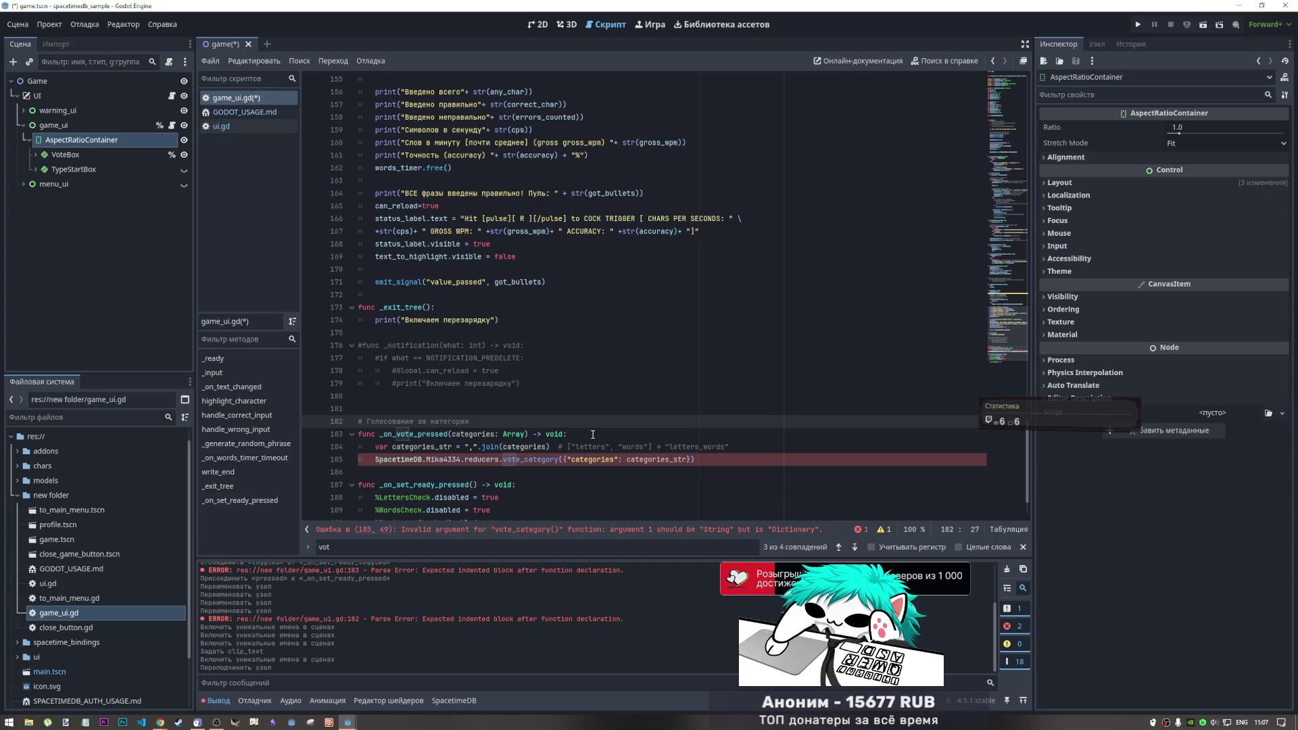
# Move the vote_category reducer call into _on_set_ready_pressed, passing categories as its argument
pyautogui.scroll(-2, 593, 435)
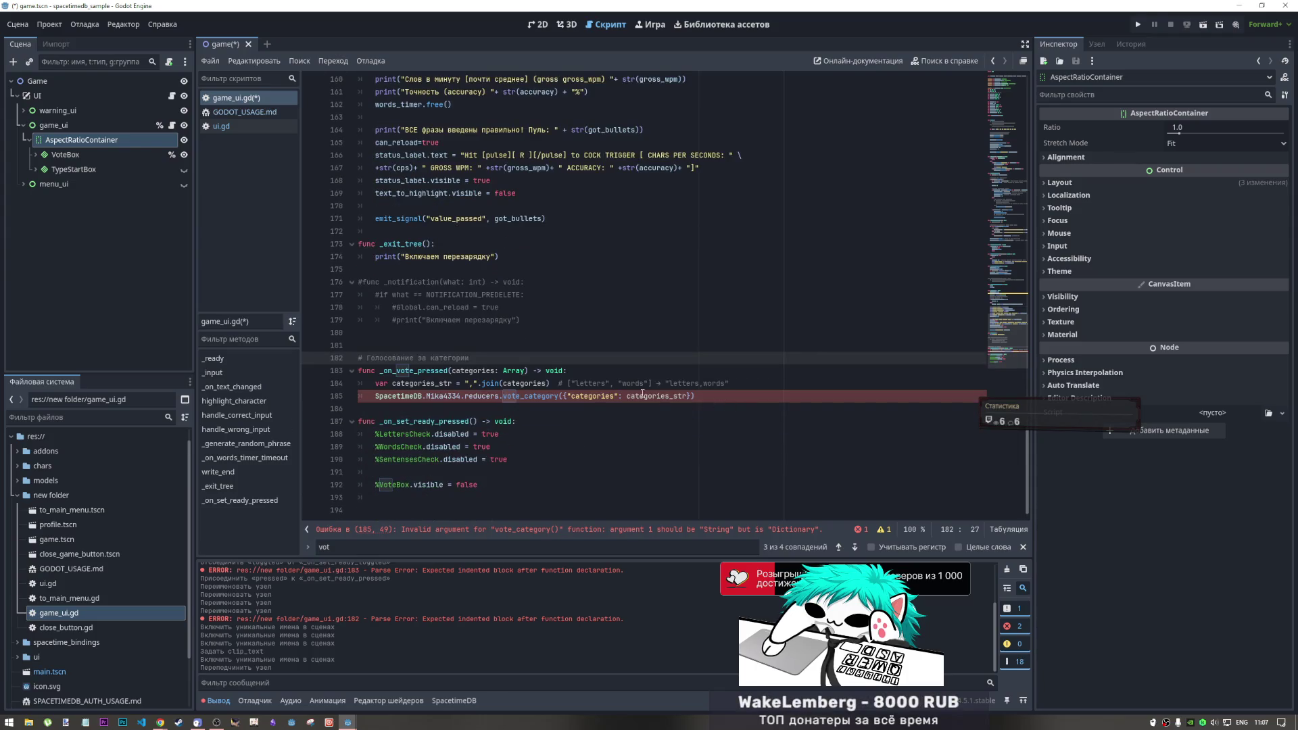
pyautogui.moveTo(564, 396); pyautogui.dragTo(371, 397)
pyautogui.hotkey('ctrl', 'c')
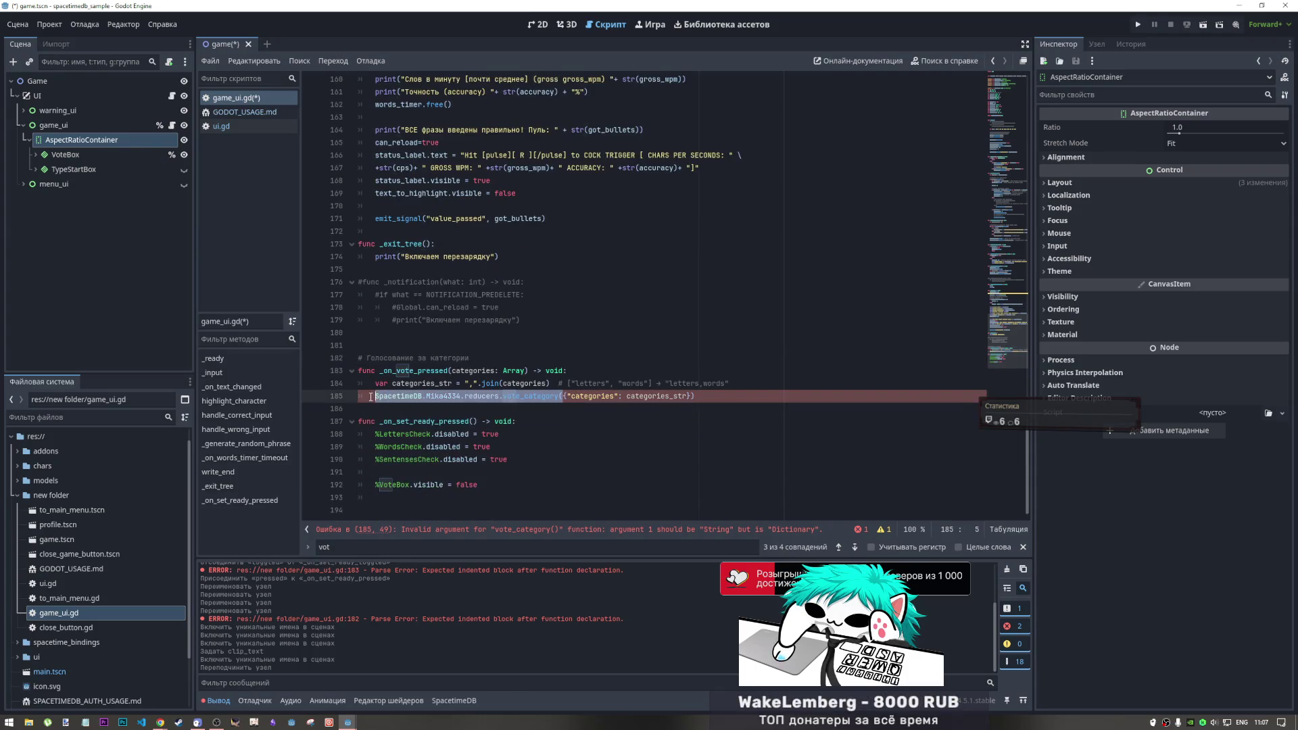
pyautogui.press('BackSpace')
pyautogui.click(497, 498)
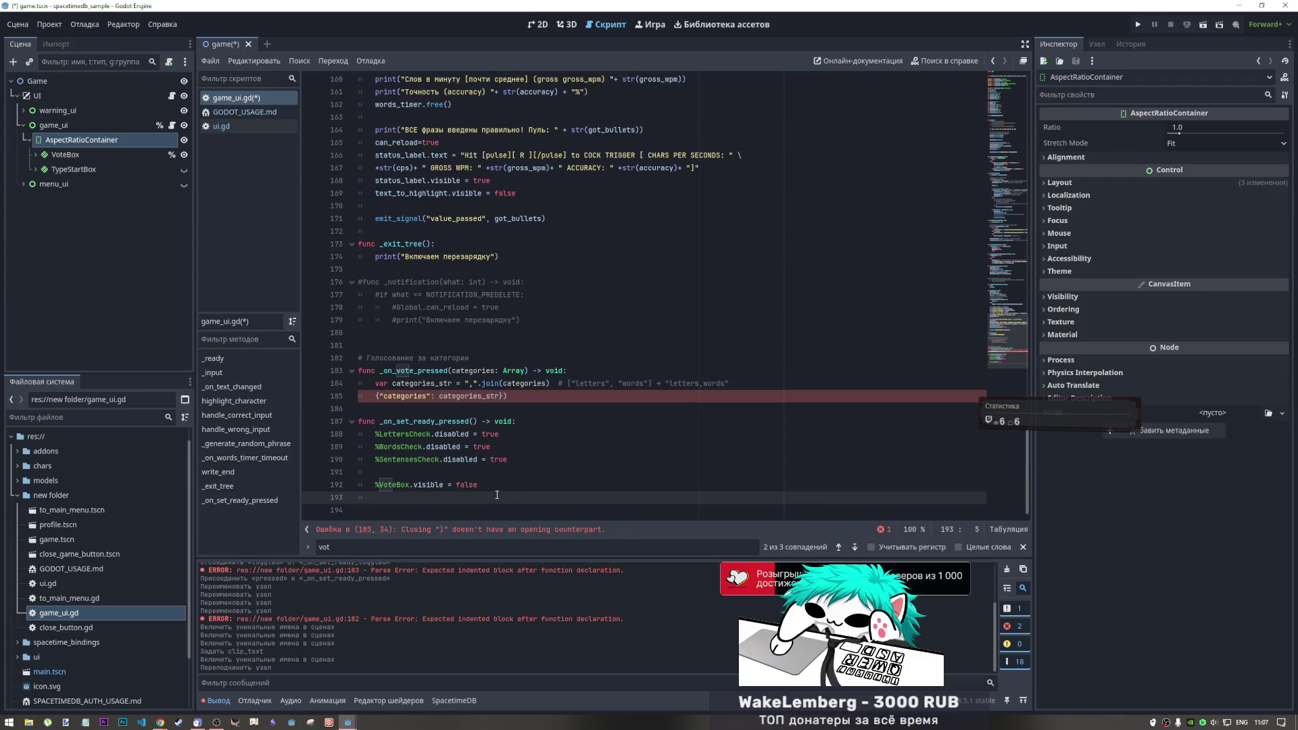
pyautogui.hotkey('ctrl', 'v')
pyautogui.doubleClick(404, 396)
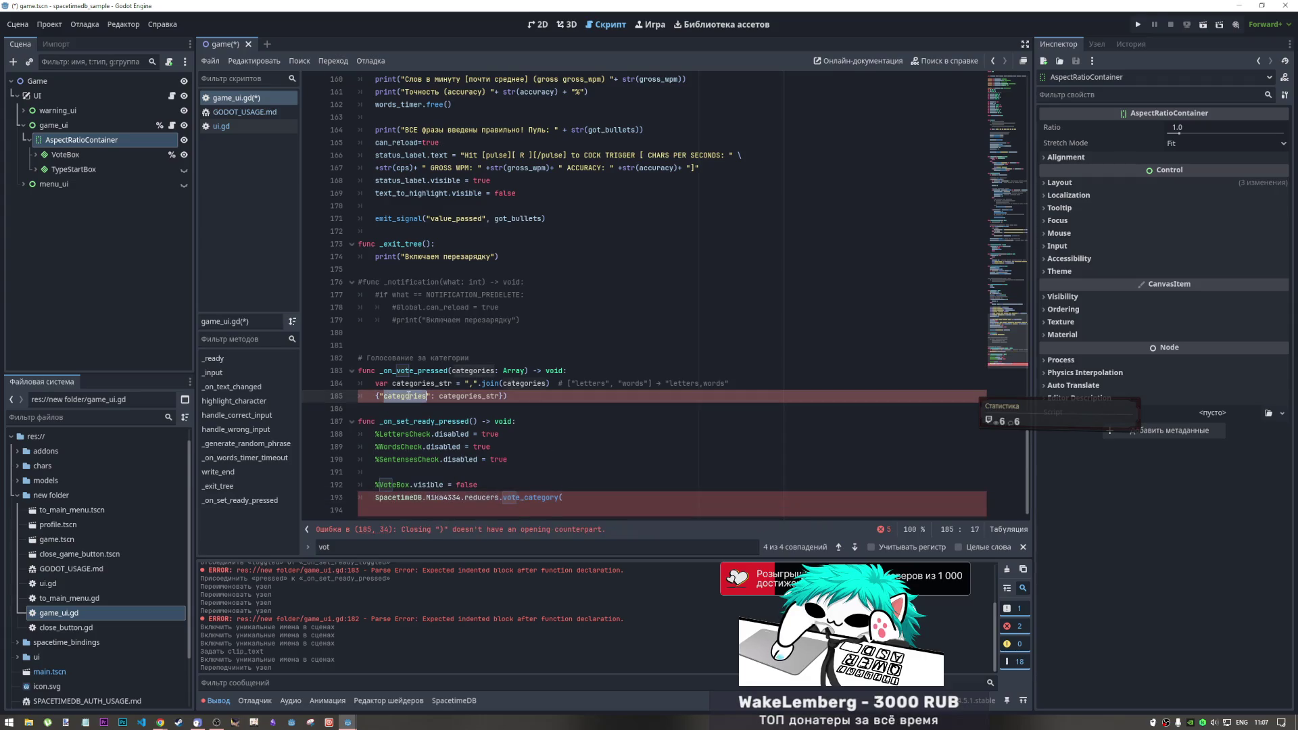
pyautogui.hotkey('ctrl', 'c')
pyautogui.click(589, 499)
pyautogui.hotkey('ctrl', 'v')
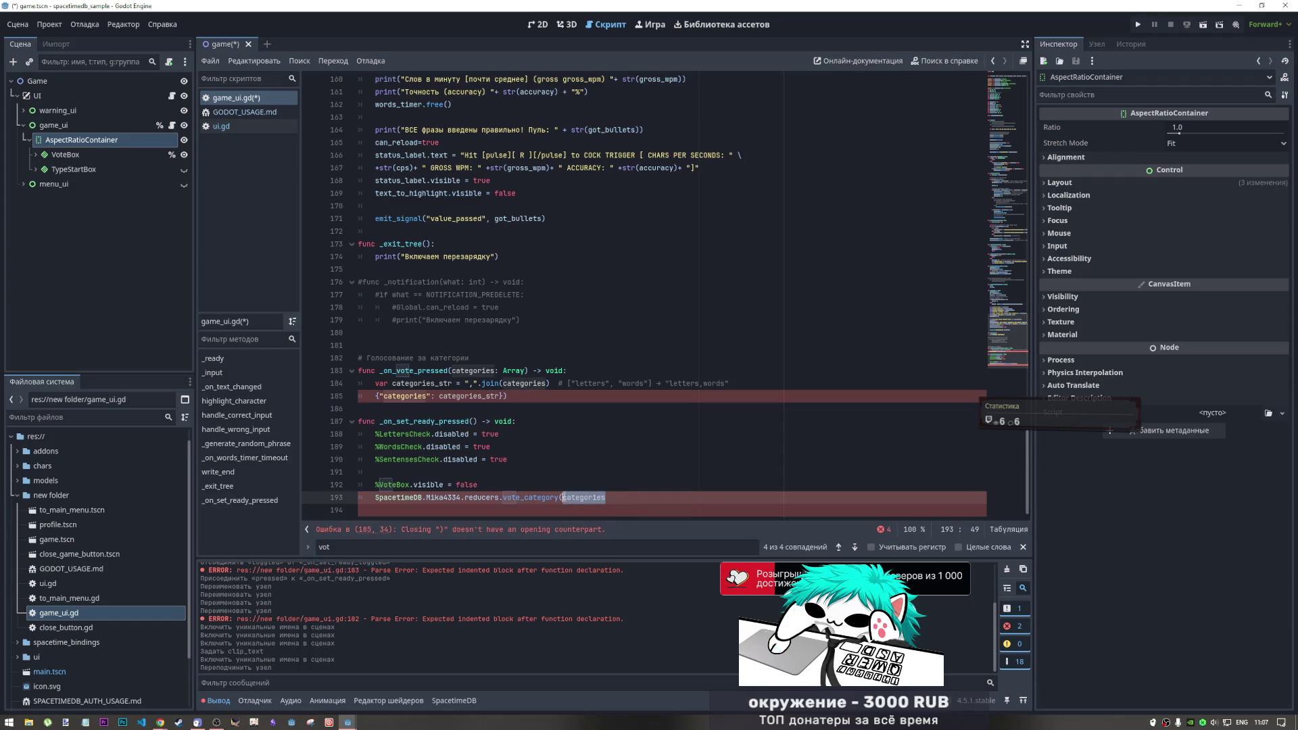
pyautogui.press('End')
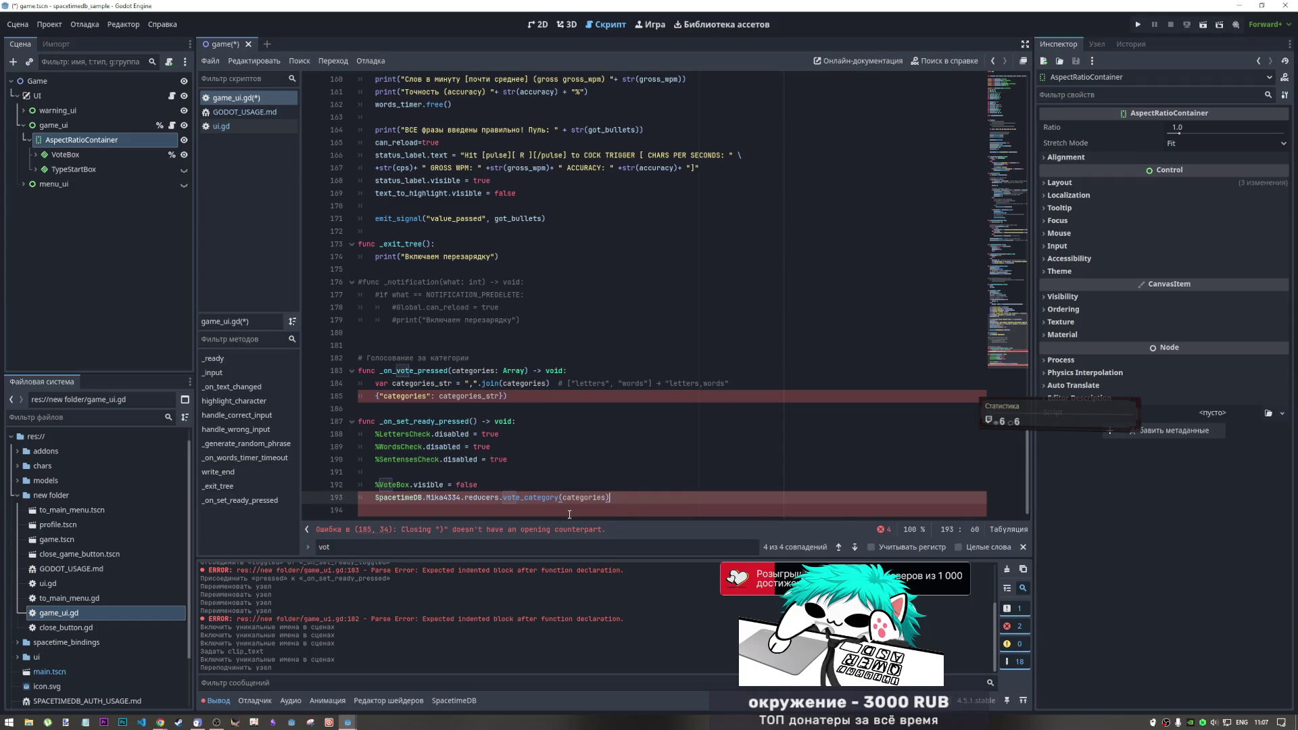
pyautogui.press('Up')
pyautogui.press('Up')
pyautogui.press('Up')
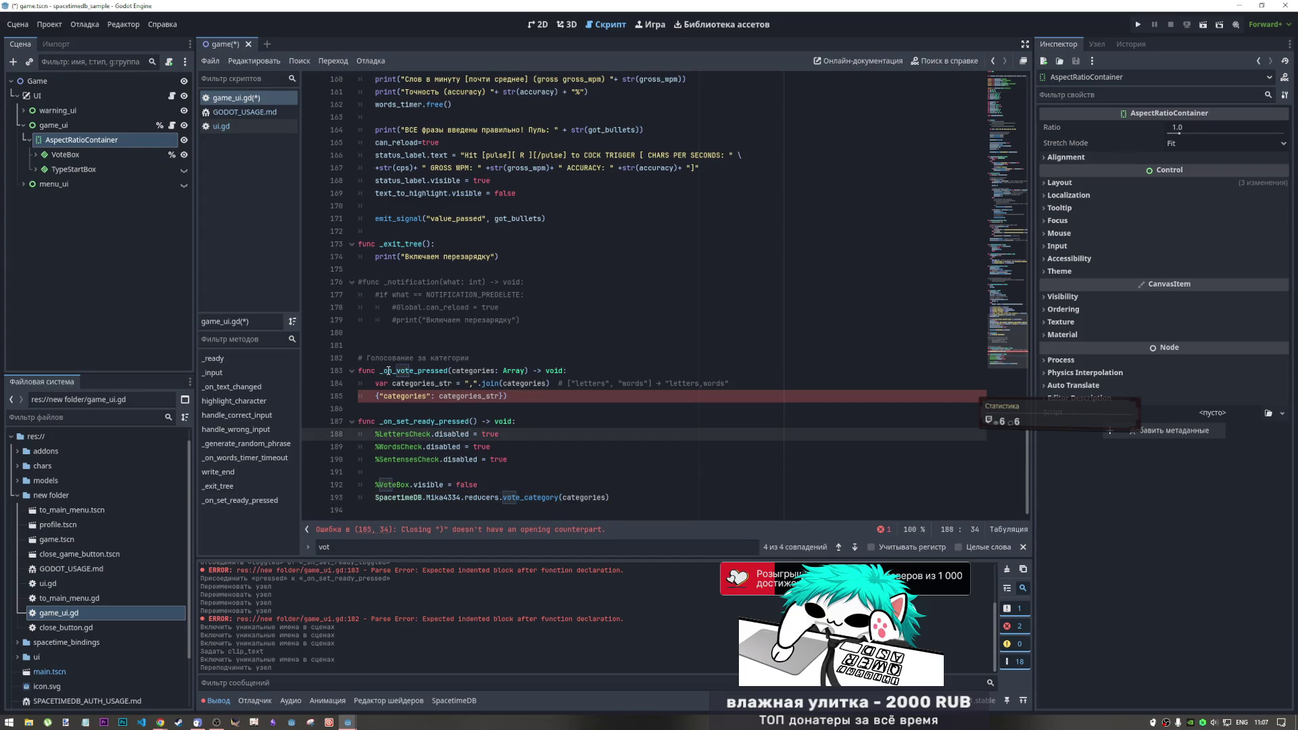
# Delete the leftover _on_vote_pressed(categories: Array) function
pyautogui.click(446, 383)
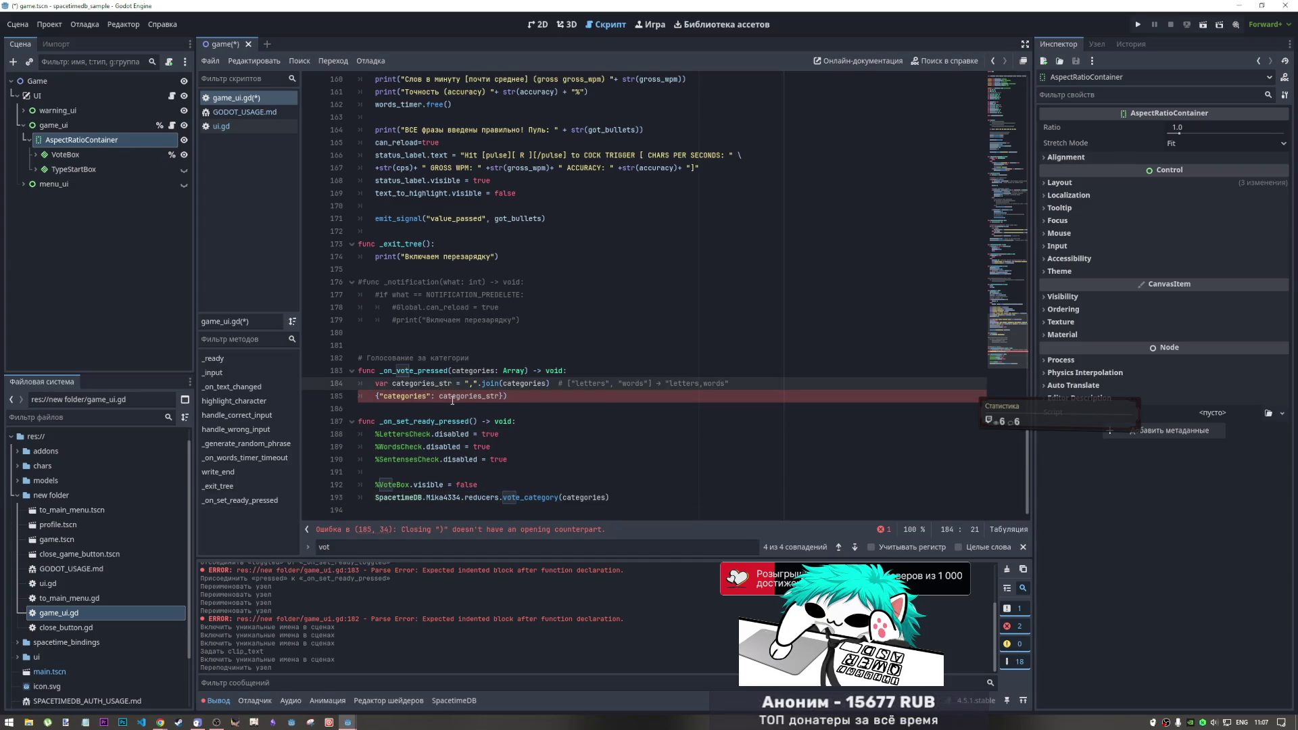
pyautogui.moveTo(469, 383); pyautogui.dragTo(497, 391)
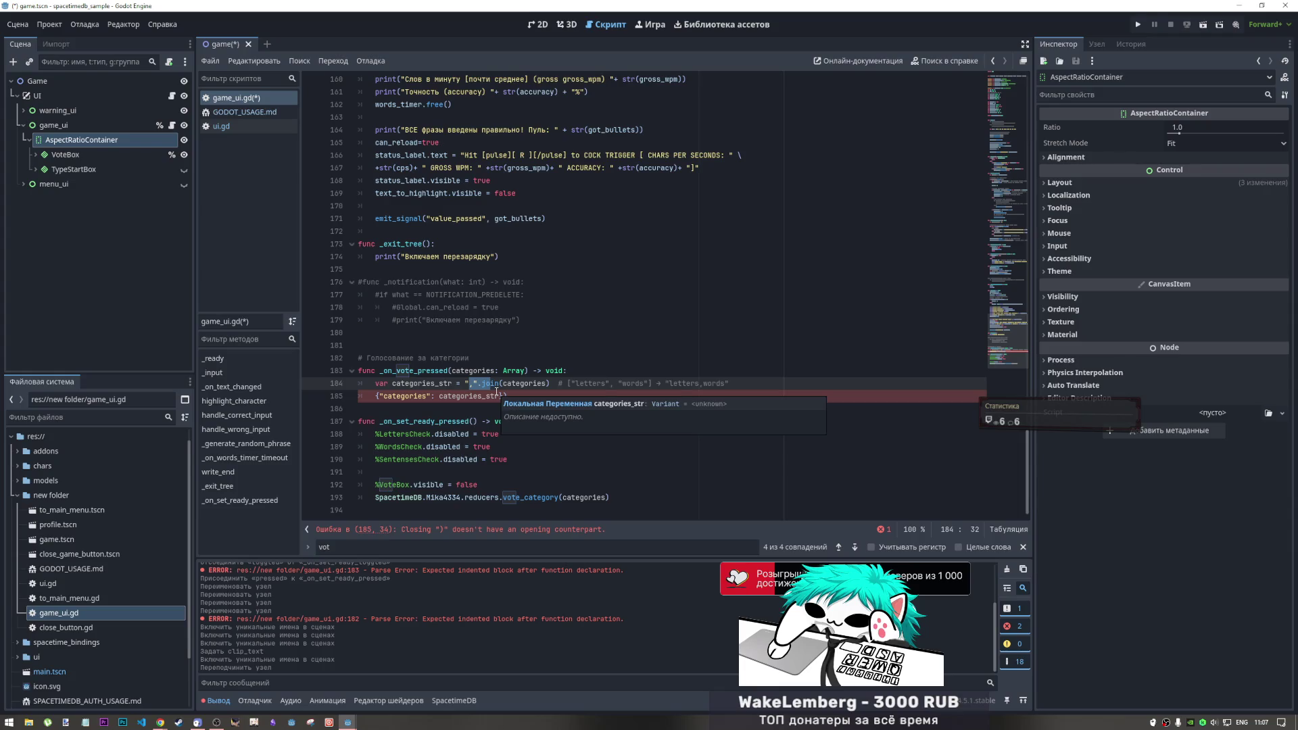
pyautogui.moveTo(507, 396)
pyautogui.mouseDown()
pyautogui.moveTo(298, 384)
pyautogui.moveTo(374, 383)
pyautogui.mouseUp()
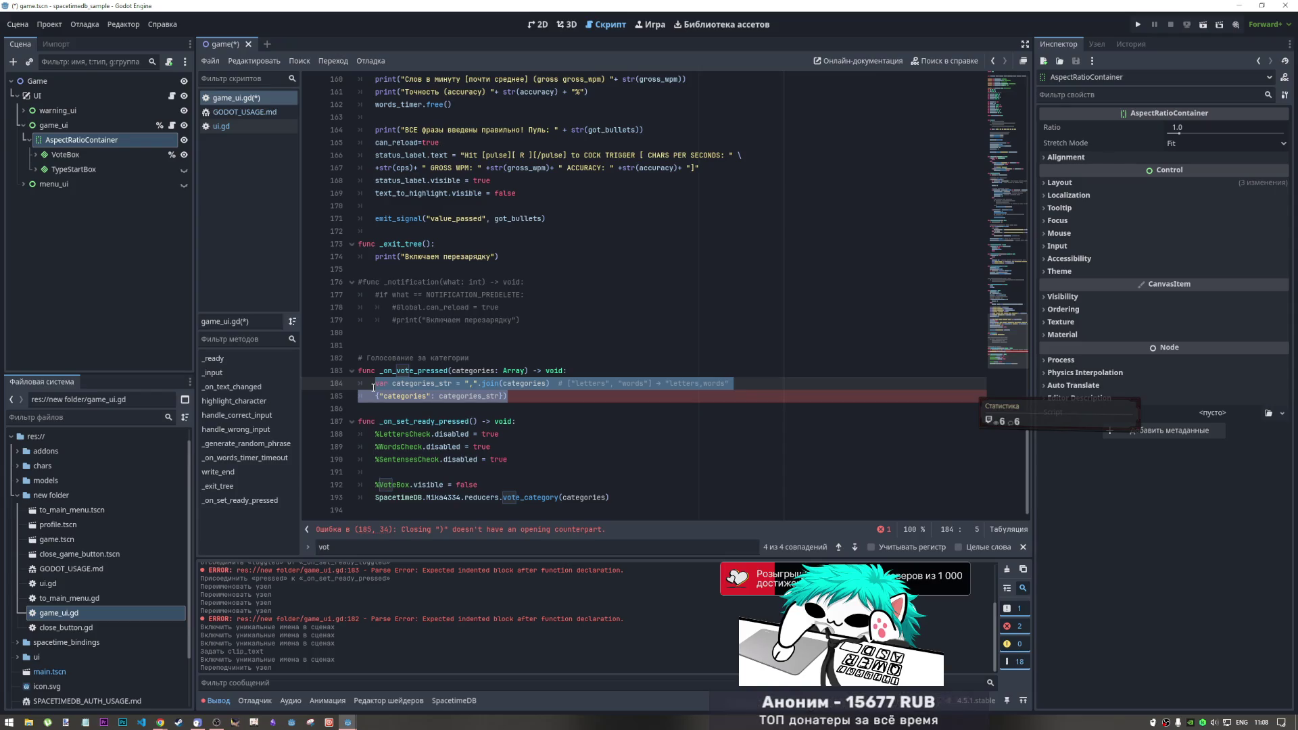
pyautogui.click(538, 394)
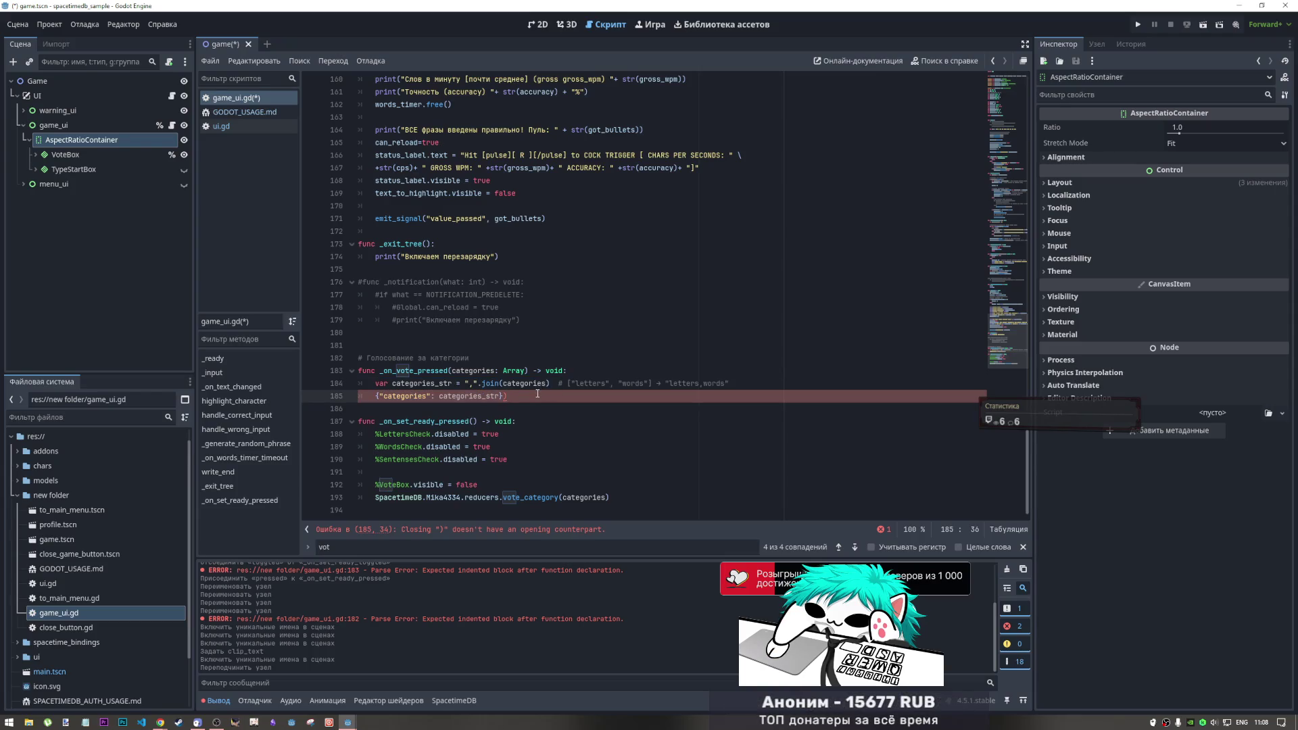
pyautogui.doubleClick(473, 371)
pyautogui.moveTo(526, 370)
pyautogui.mouseDown()
pyautogui.moveTo(430, 382)
pyautogui.moveTo(429, 354)
pyautogui.mouseUp()
pyautogui.press('BackSpace')
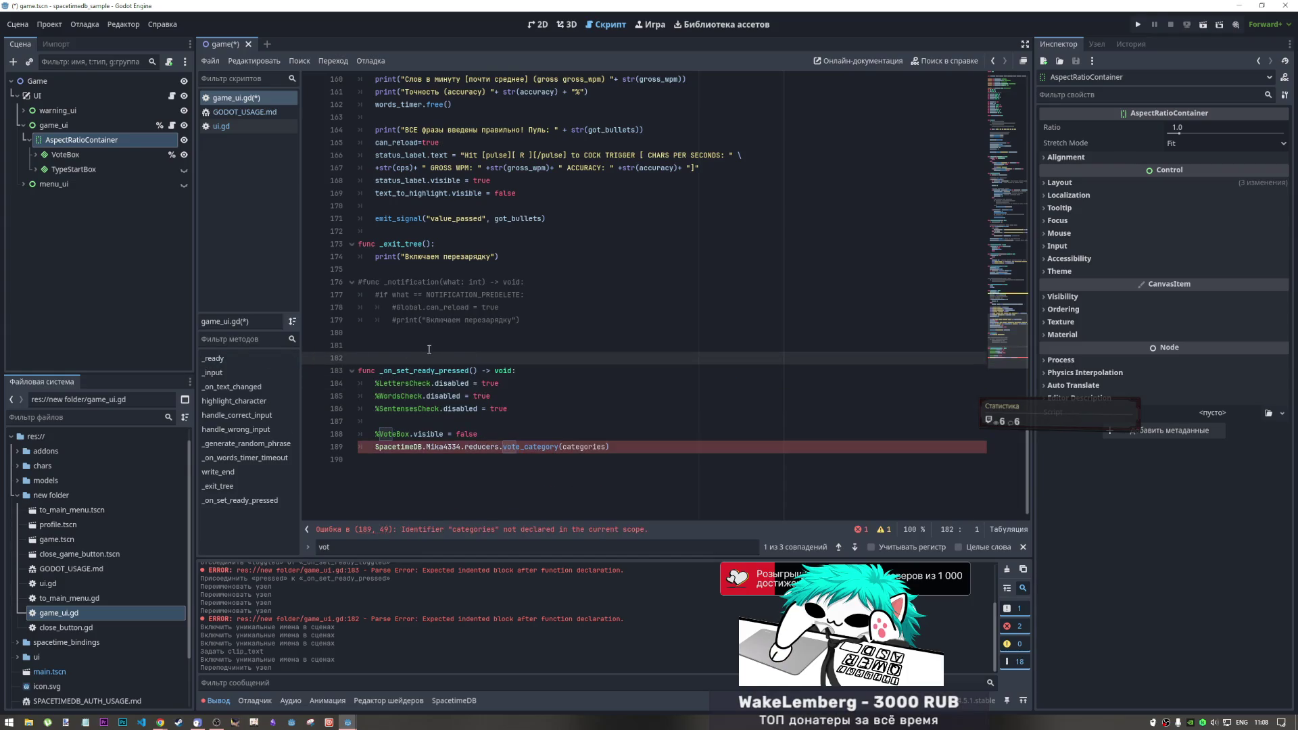
# Declare 'var categories: Array = []' on line 5 of game_ui.gd
pyautogui.scroll(20, 428, 349)
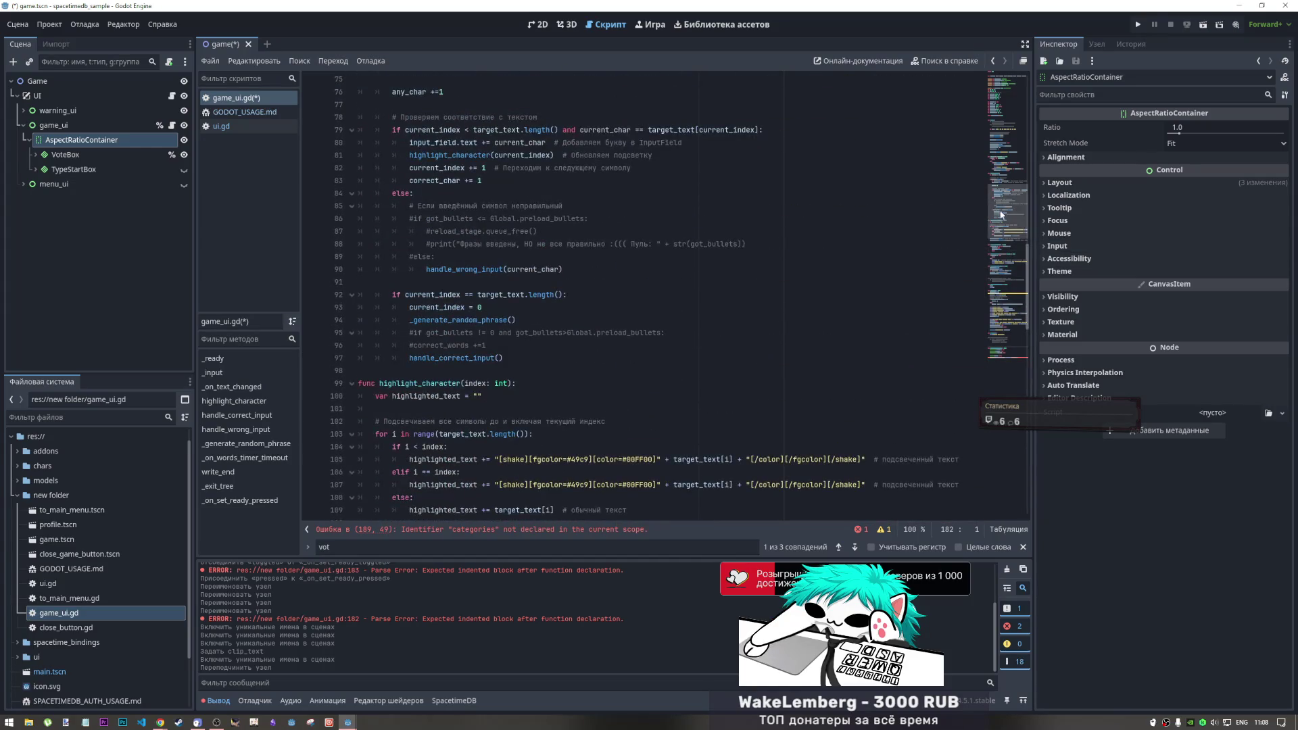
pyautogui.scroll(20, 1001, 214)
pyautogui.click(455, 132)
pyautogui.press('Return')
pyautogui.press('Up')
pyautogui.write('categories: Array')
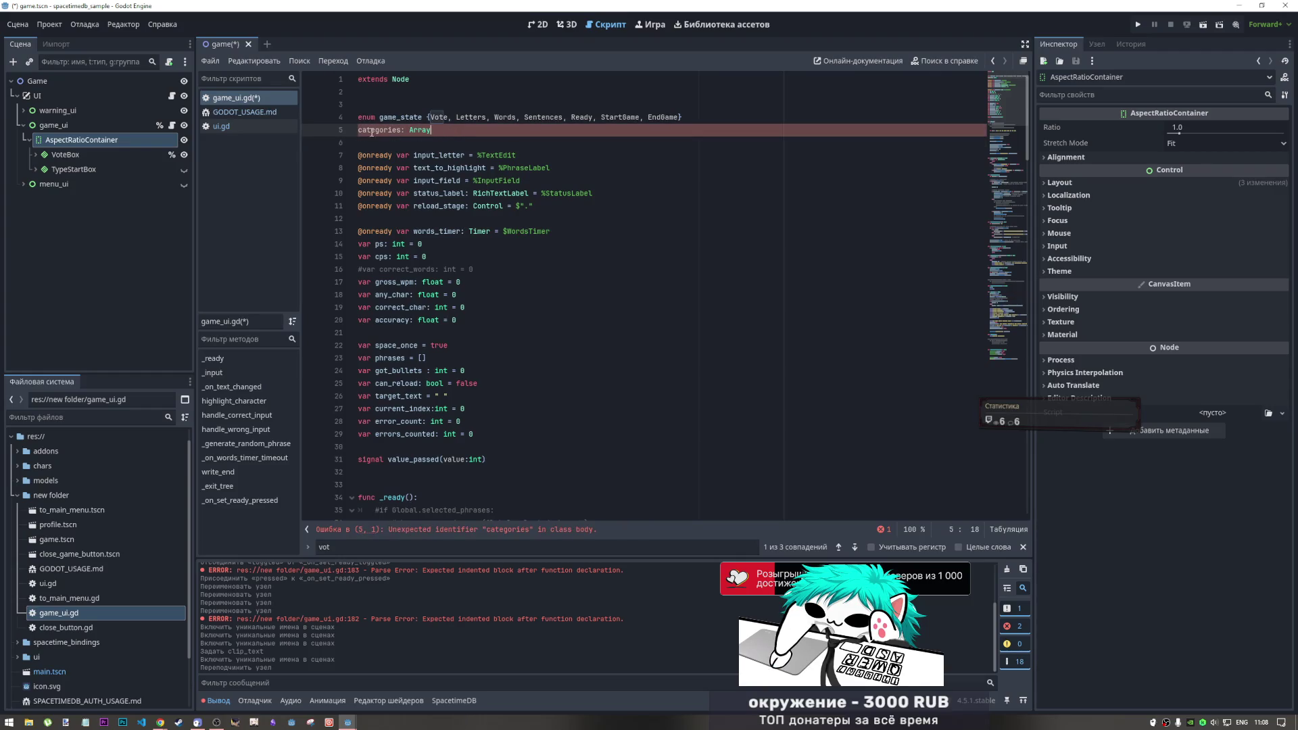
pyautogui.click(359, 131)
pyautogui.click(384, 166)
pyautogui.click(364, 130)
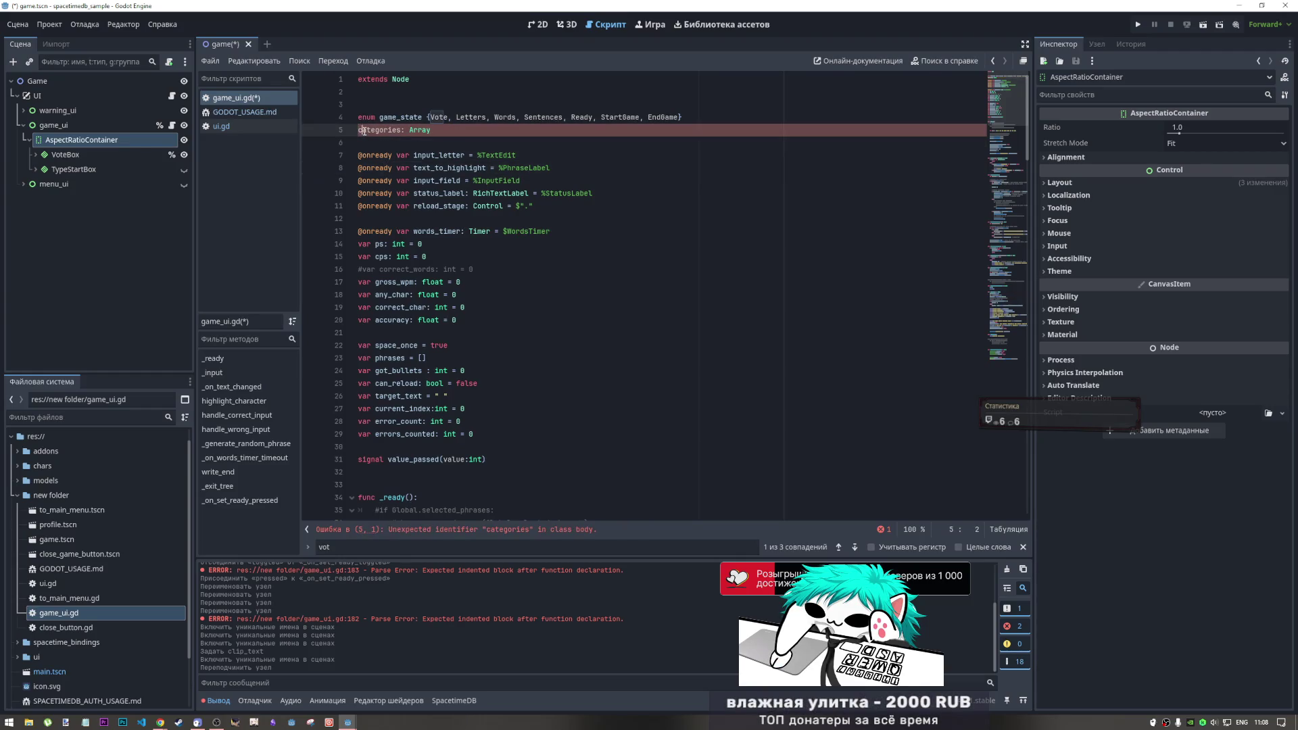
pyautogui.write('var')
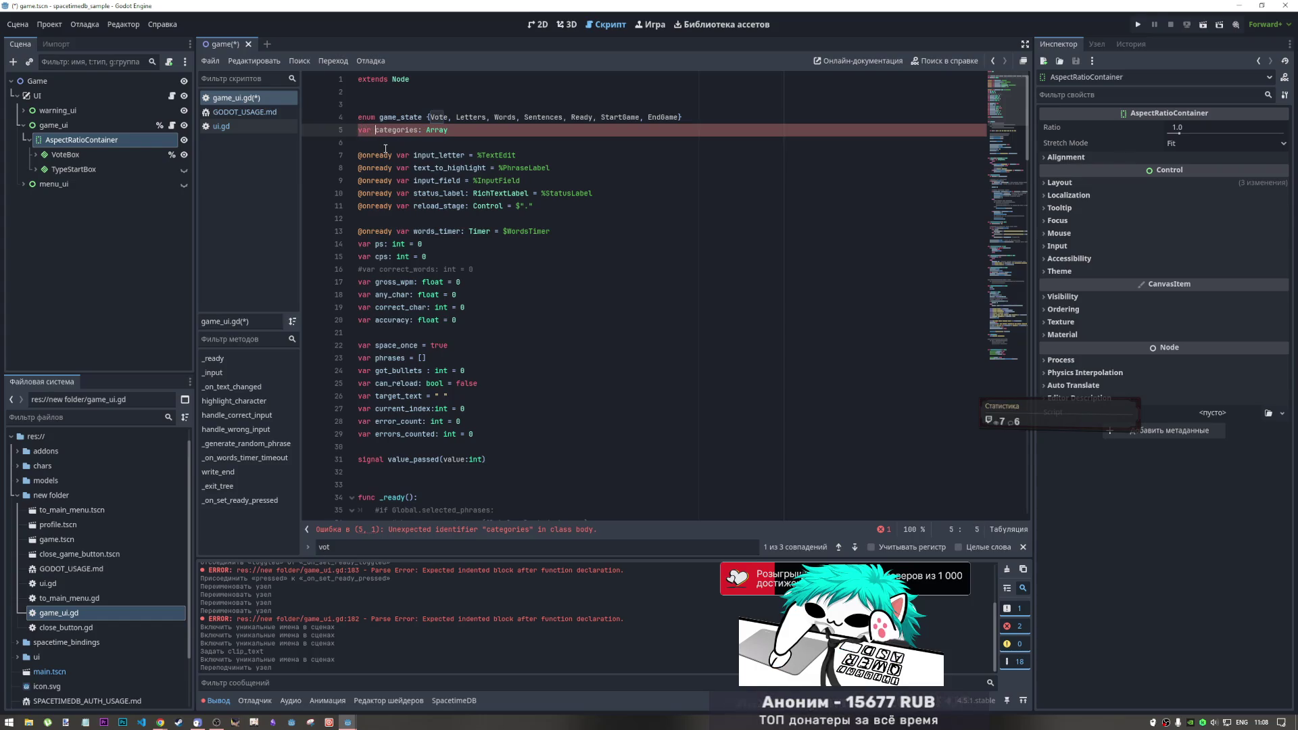
pyautogui.click(443, 131)
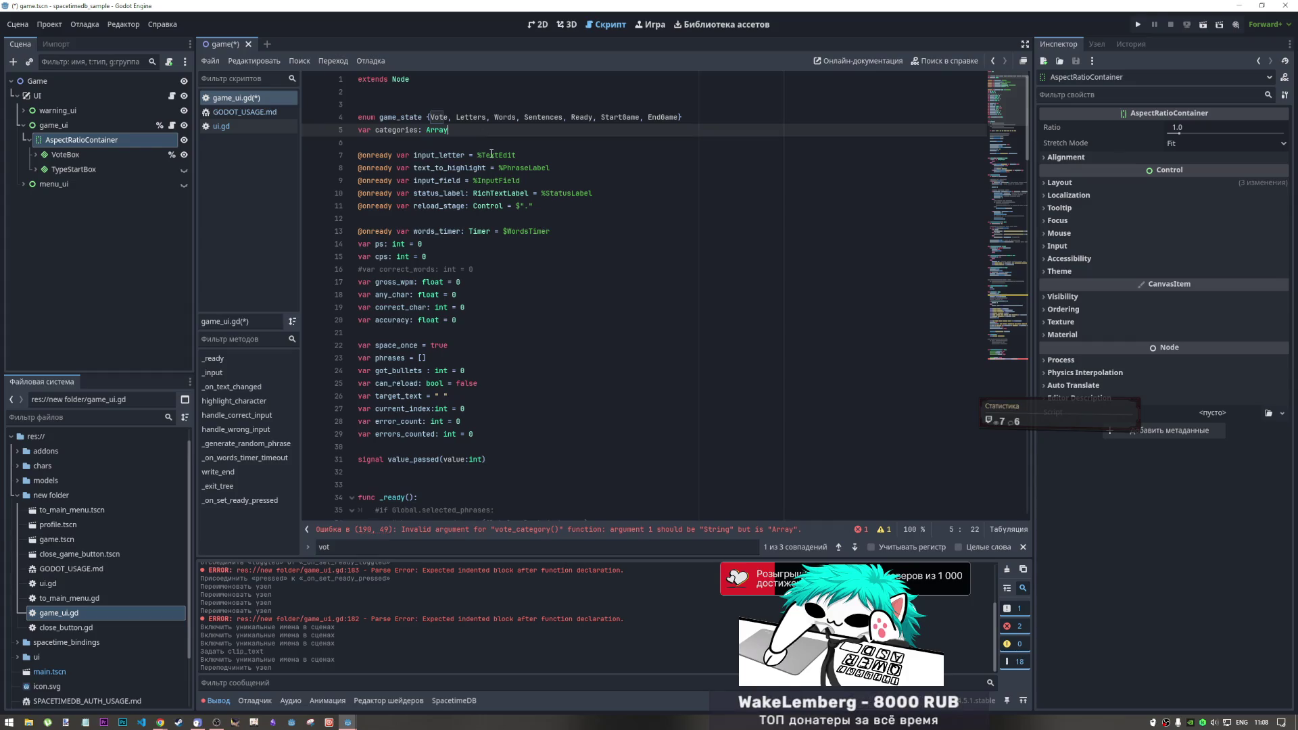
pyautogui.write(' =[]')
# Save game_ui.gd and scroll back down toward the vote_category call
pyautogui.hotkey('ctrl', 's')
pyautogui.click(478, 151)
pyautogui.click(459, 130)
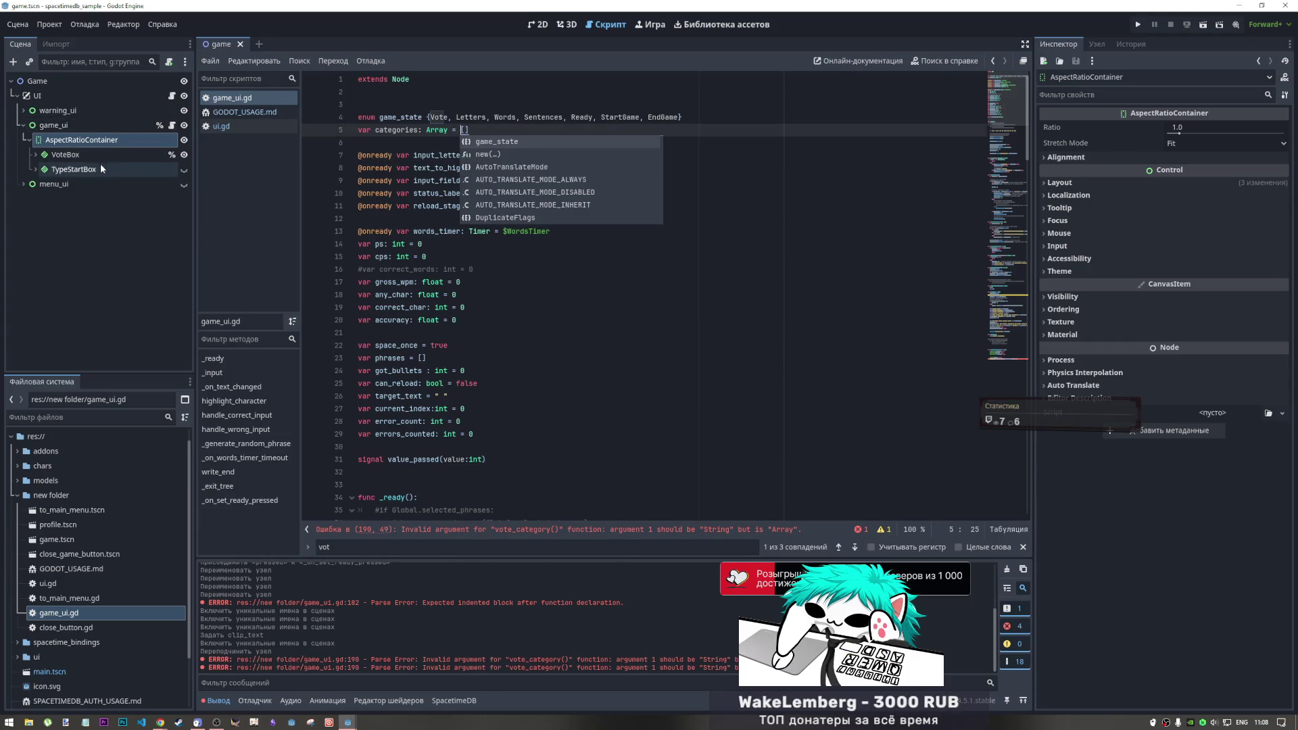
pyautogui.scroll(-20, 446, 196)
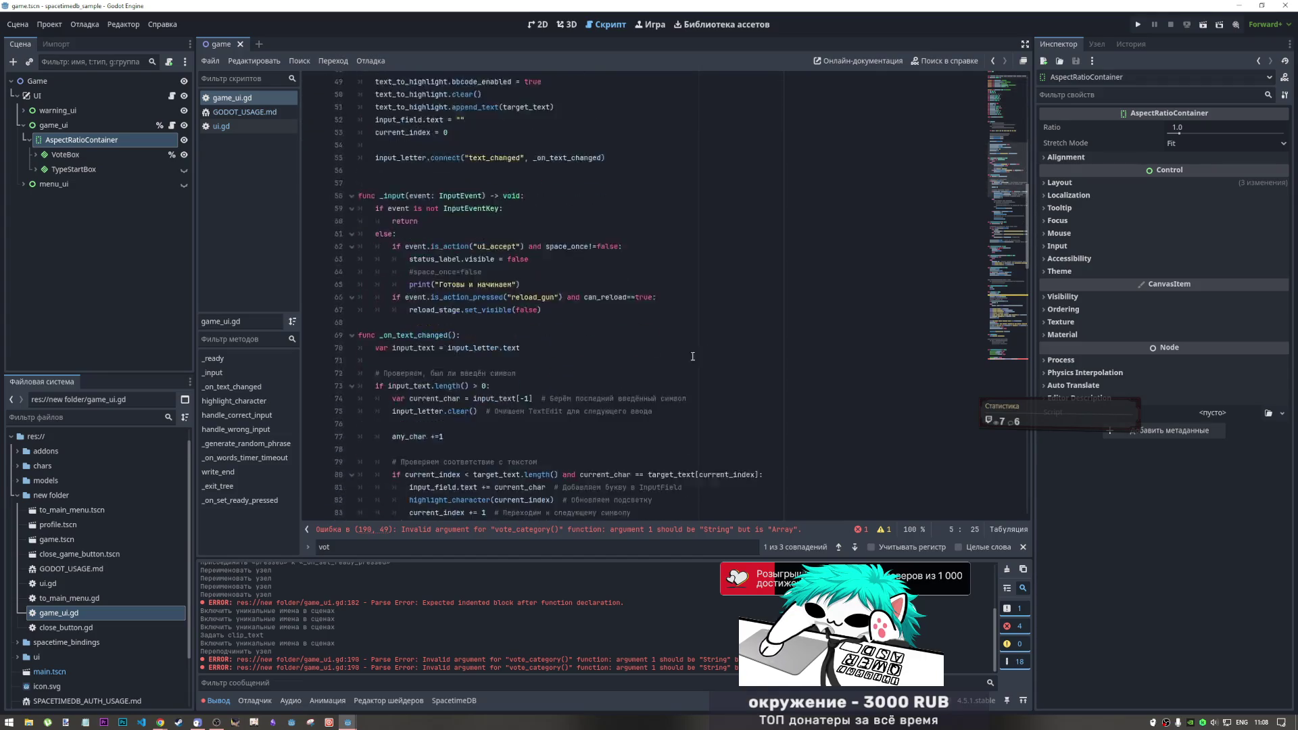
pyautogui.scroll(-13, 331, 311)
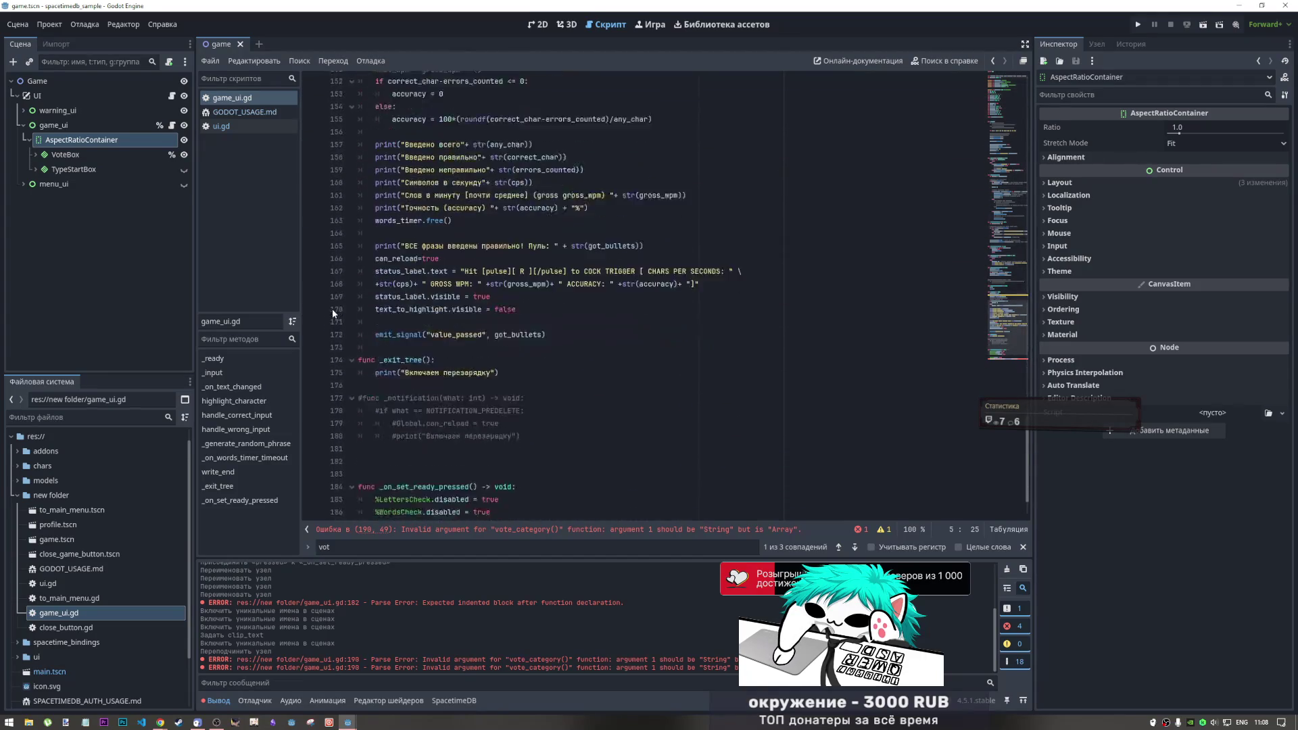
pyautogui.doubleClick(583, 498)
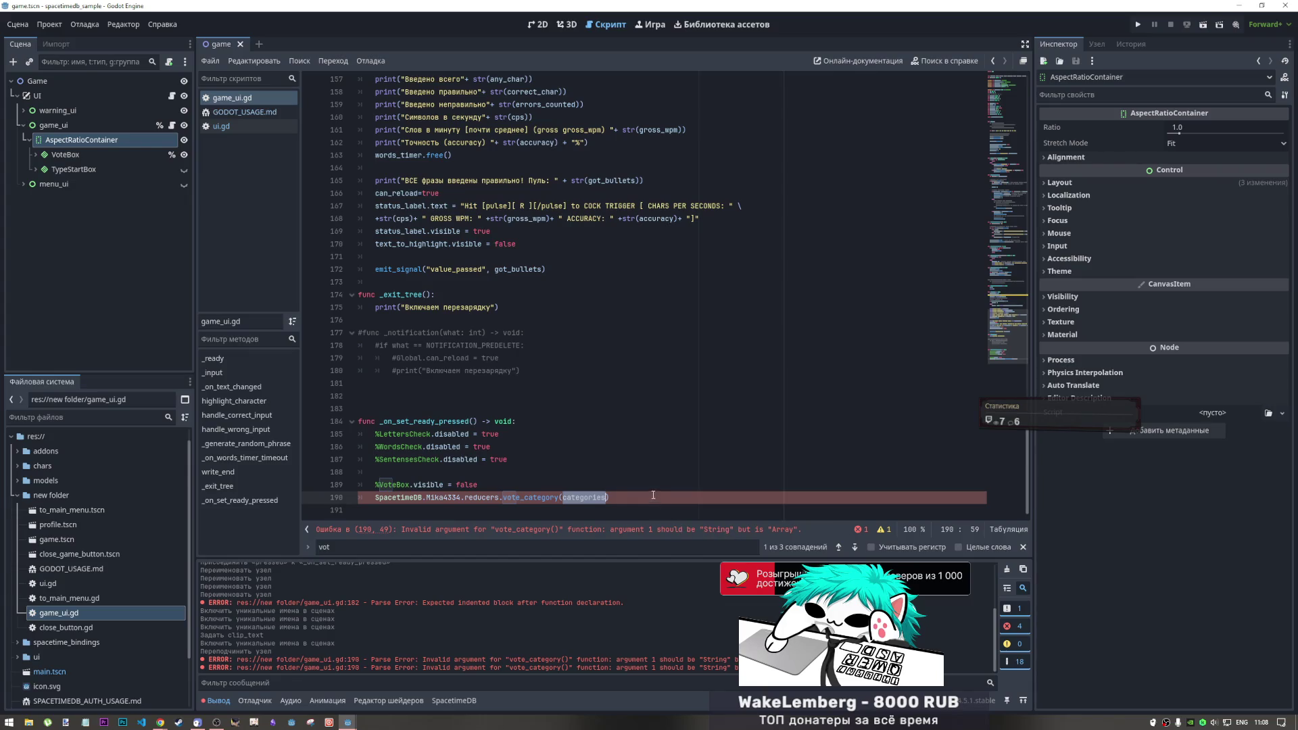
pyautogui.scroll(2, 654, 495)
pyautogui.scroll(-2, 609, 481)
pyautogui.scroll(1, 554, 467)
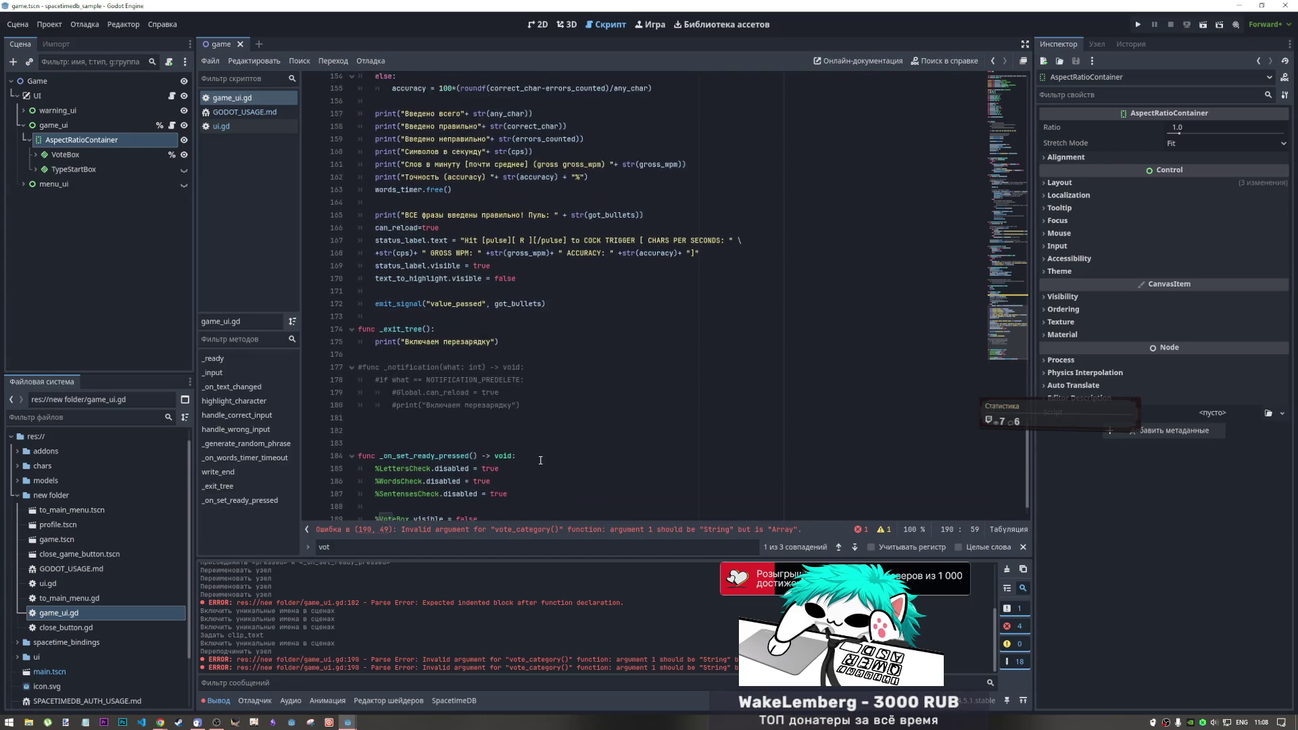
pyautogui.scroll(4, 540, 461)
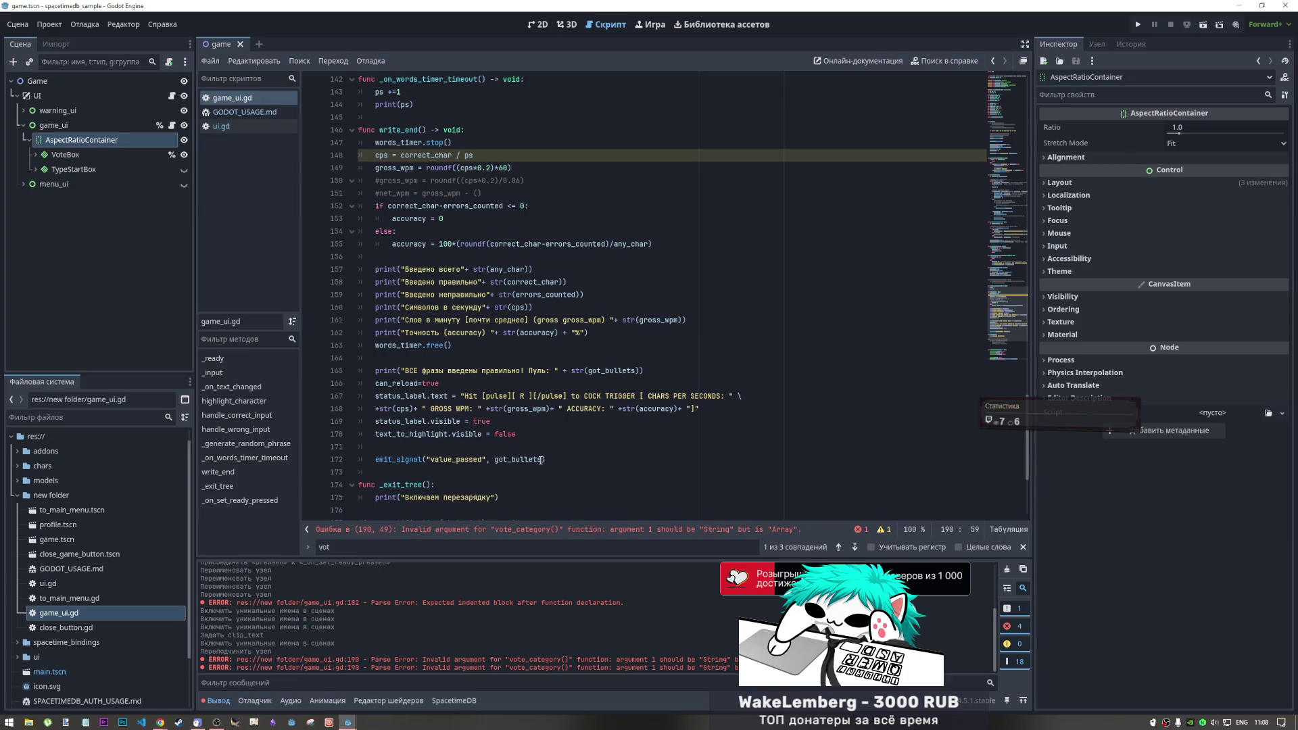
pyautogui.click(1002, 358)
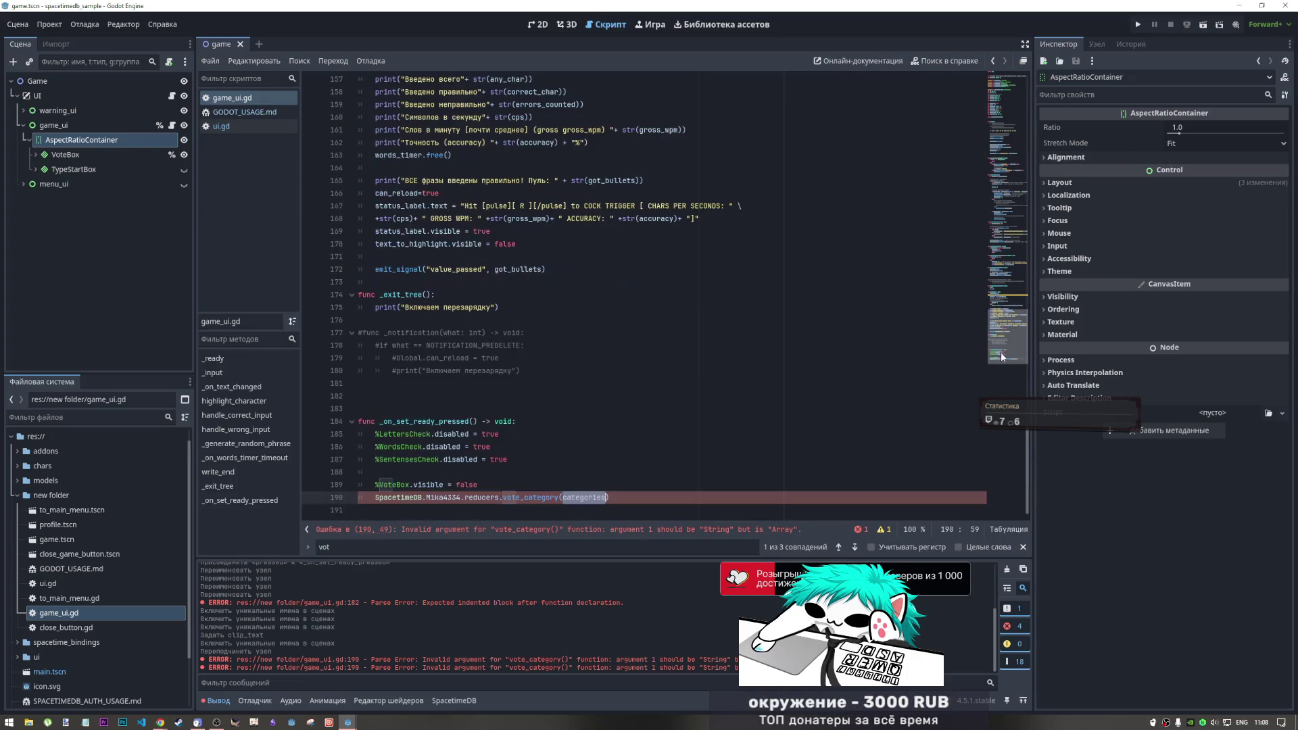
pyautogui.click(507, 497)
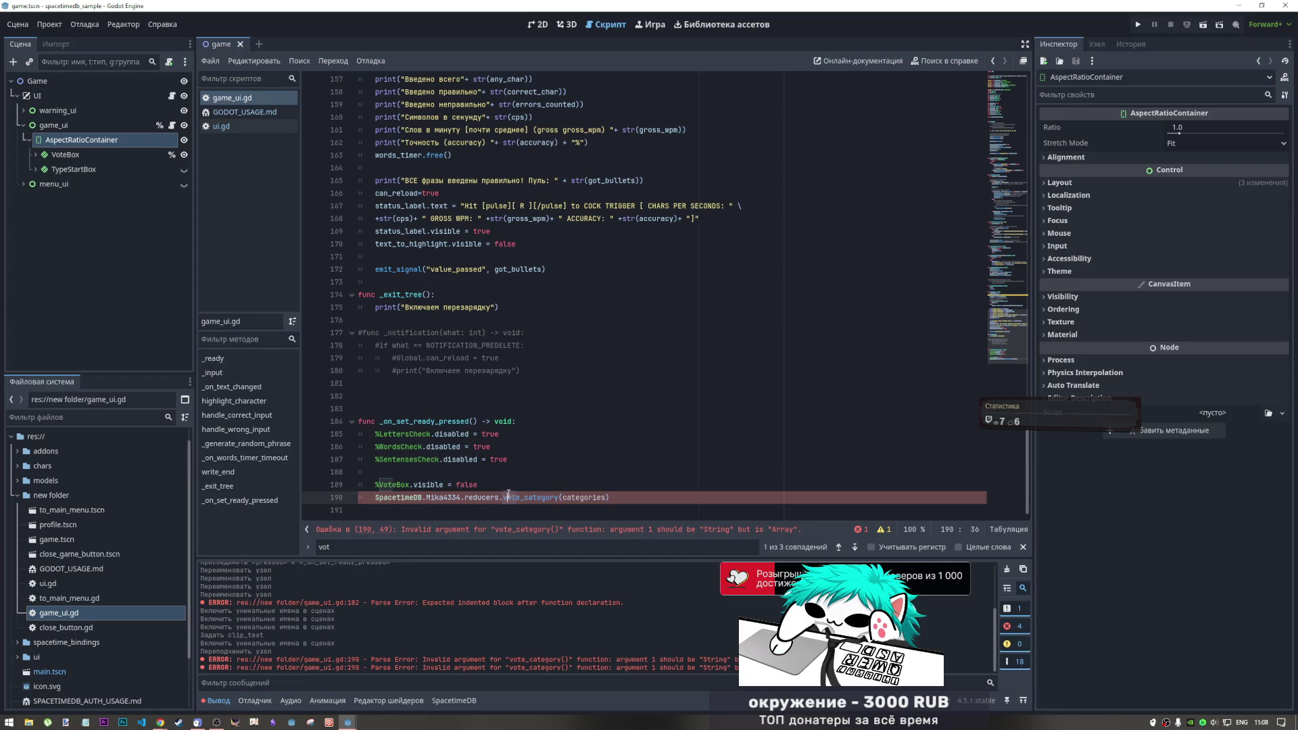
pyautogui.hotkey('ctrl', 'space')
pyautogui.press('Left')
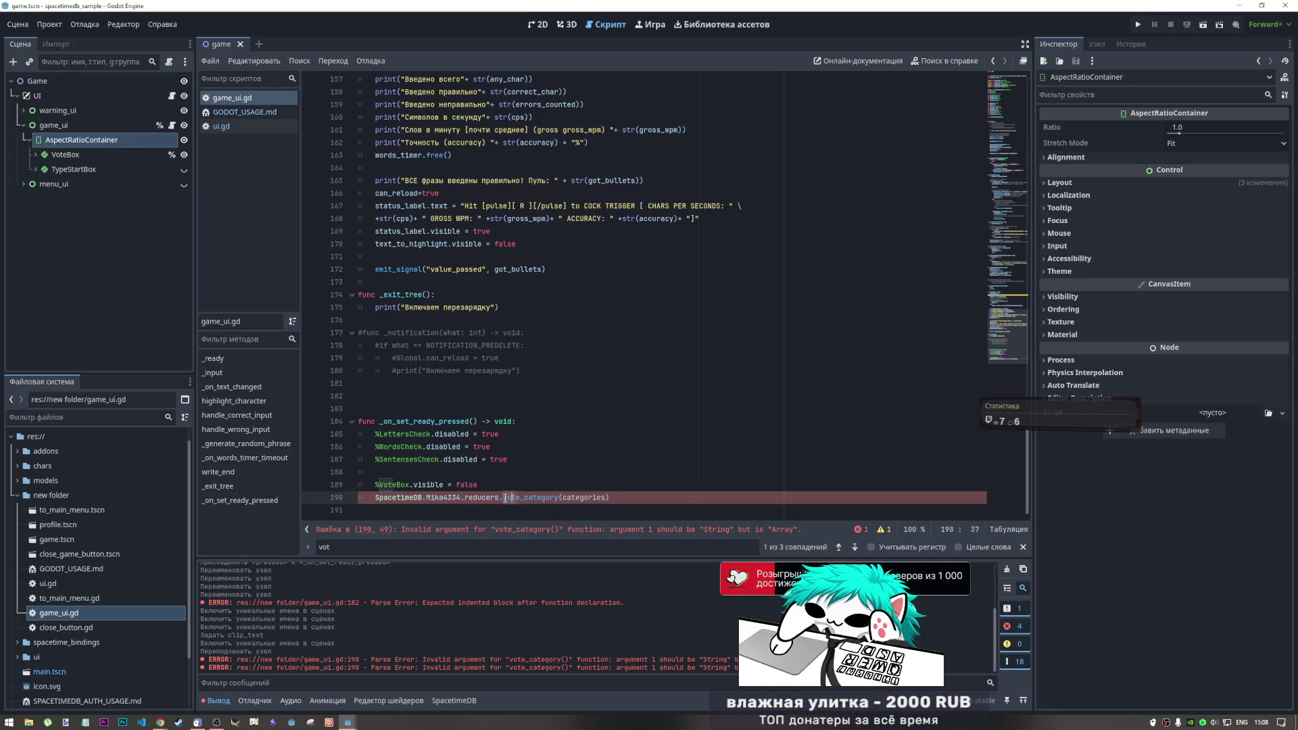
pyautogui.hotkey('ctrl', 'space')
pyautogui.click(543, 499)
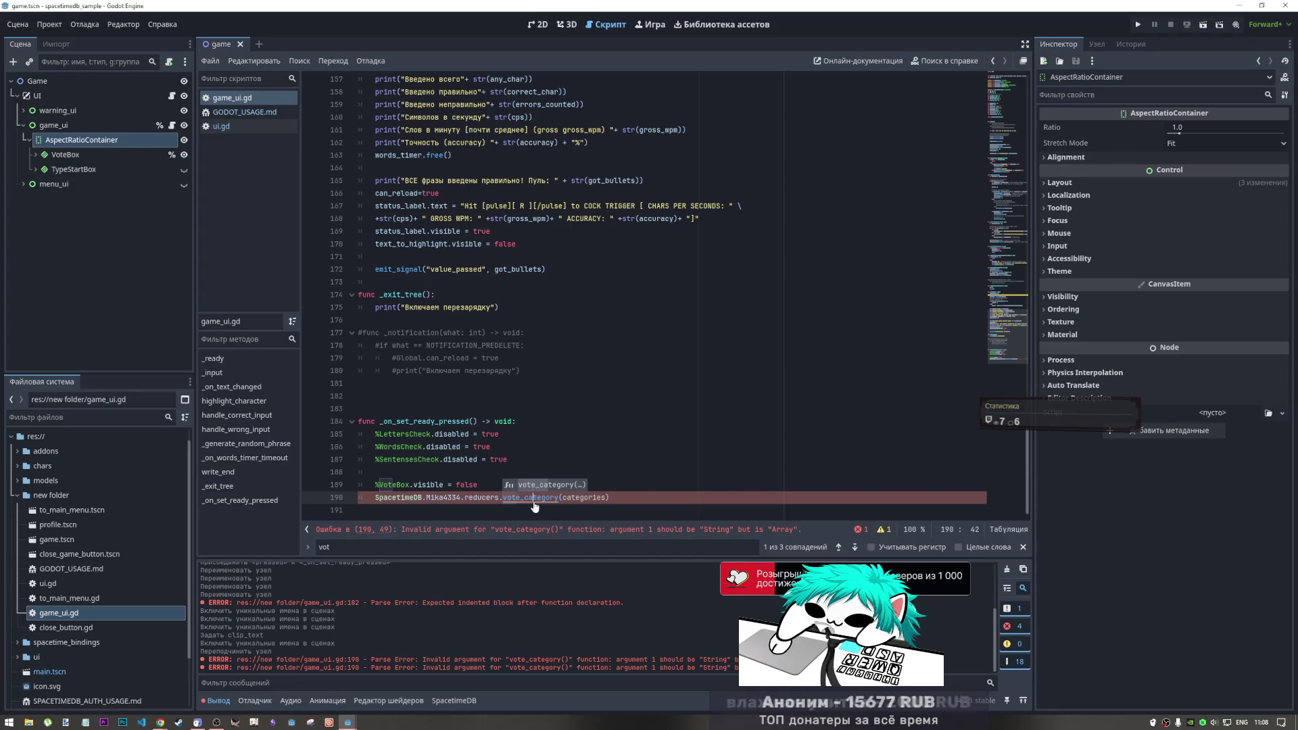
pyautogui.keyDown('ctrl'); pyautogui.click(544, 499); pyautogui.keyUp('ctrl')
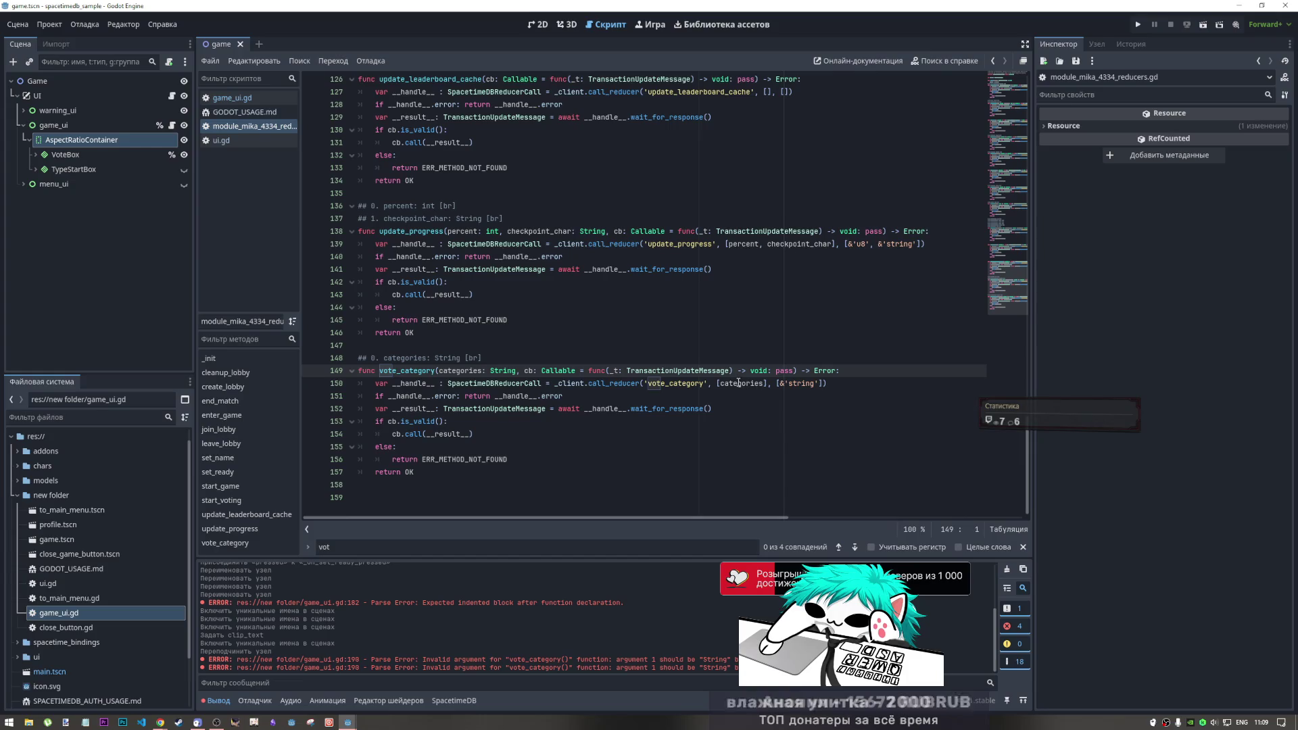
# Inspect vote_category's String-typed categories parameter on line 150 in the reducers script, then return to game_ui.gd
pyautogui.click(805, 383)
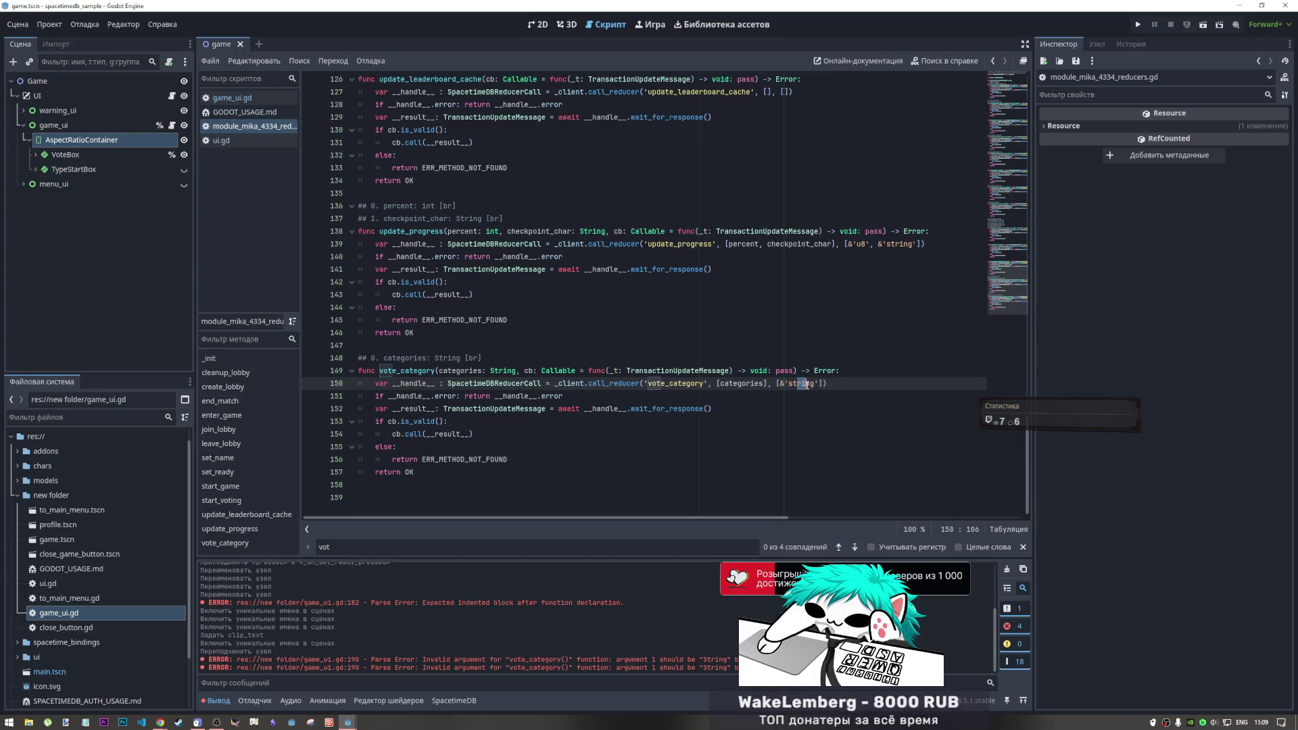
pyautogui.click(654, 383)
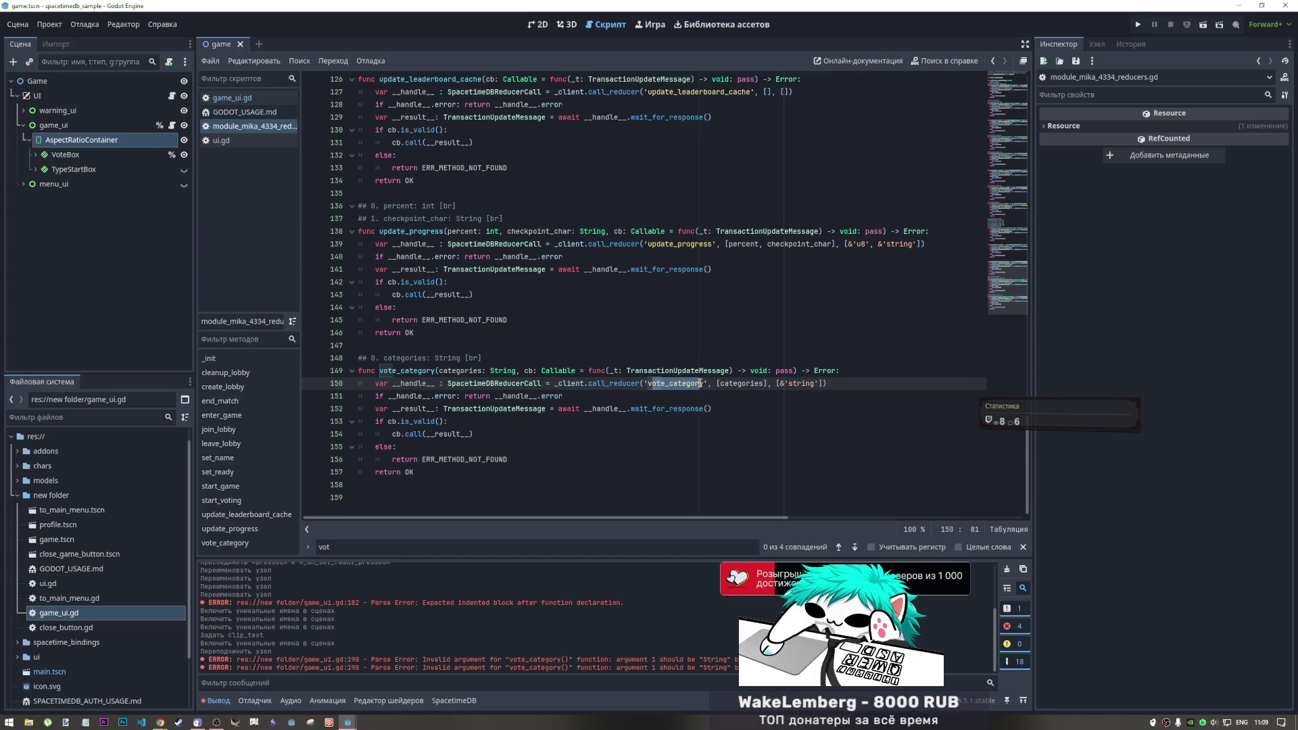
pyautogui.moveTo(729, 383); pyautogui.dragTo(765, 383)
pyautogui.click(765, 383)
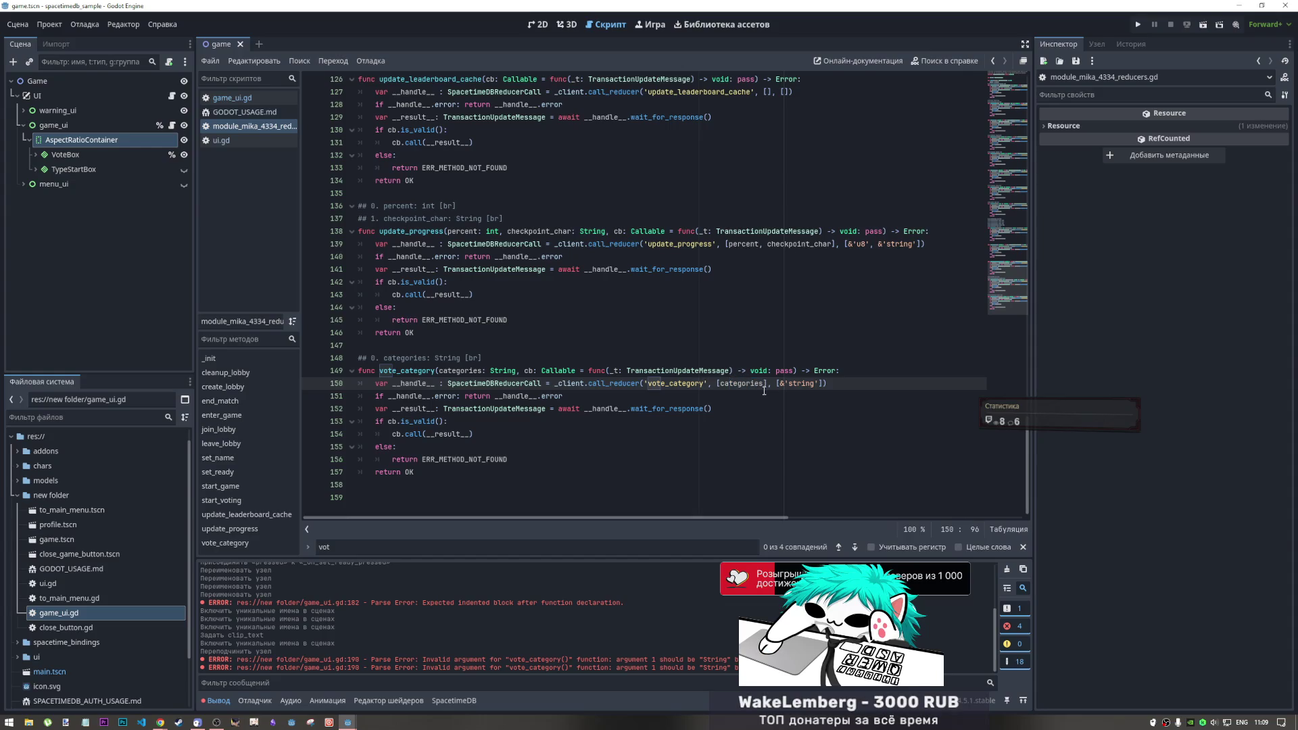
pyautogui.click(272, 98)
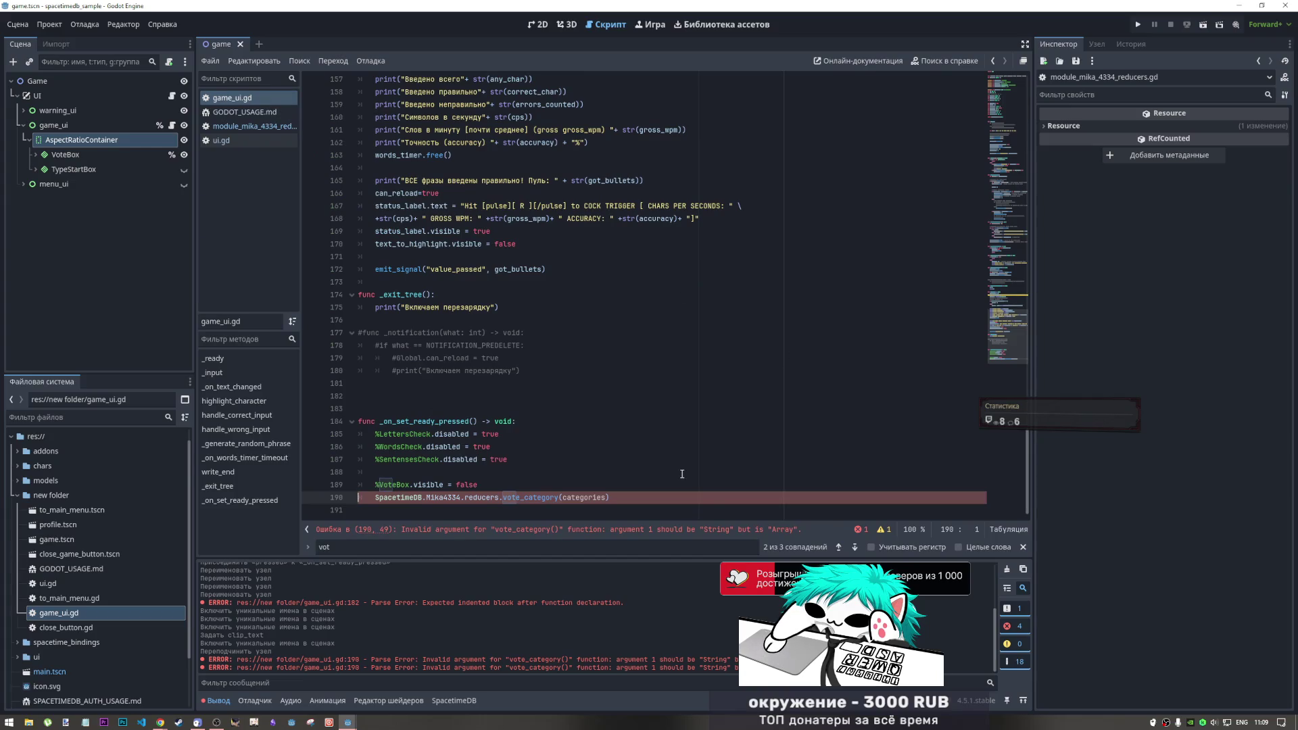
# Change the categories declaration on line 5 to PackedStringArray, removing the '= []' initializer
pyautogui.scroll(3, 995, 174)
pyautogui.moveTo(995, 174); pyautogui.dragTo(992, 94)
pyautogui.moveTo(468, 130); pyautogui.dragTo(451, 130)
pyautogui.press('BackSpace')
pyautogui.press('BackSpace')
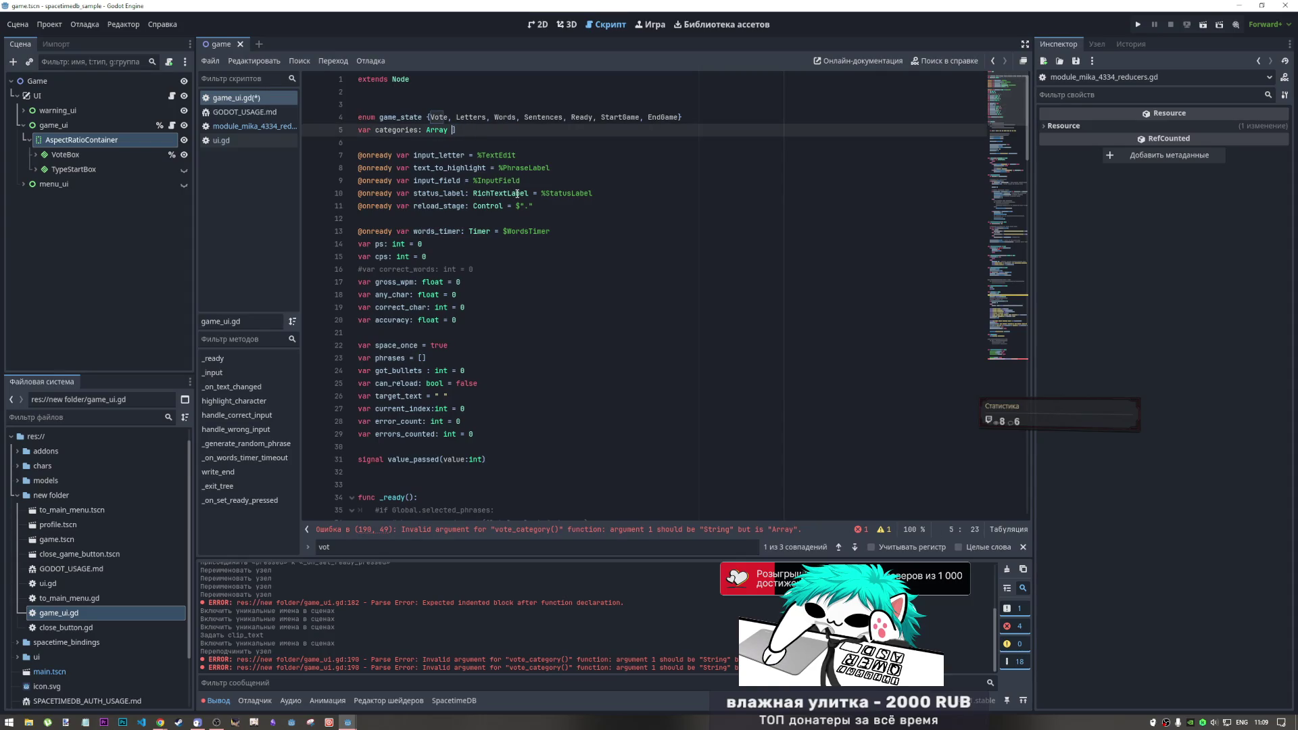
pyautogui.press('Left')
pyautogui.press('Left')
pyautogui.write('S')
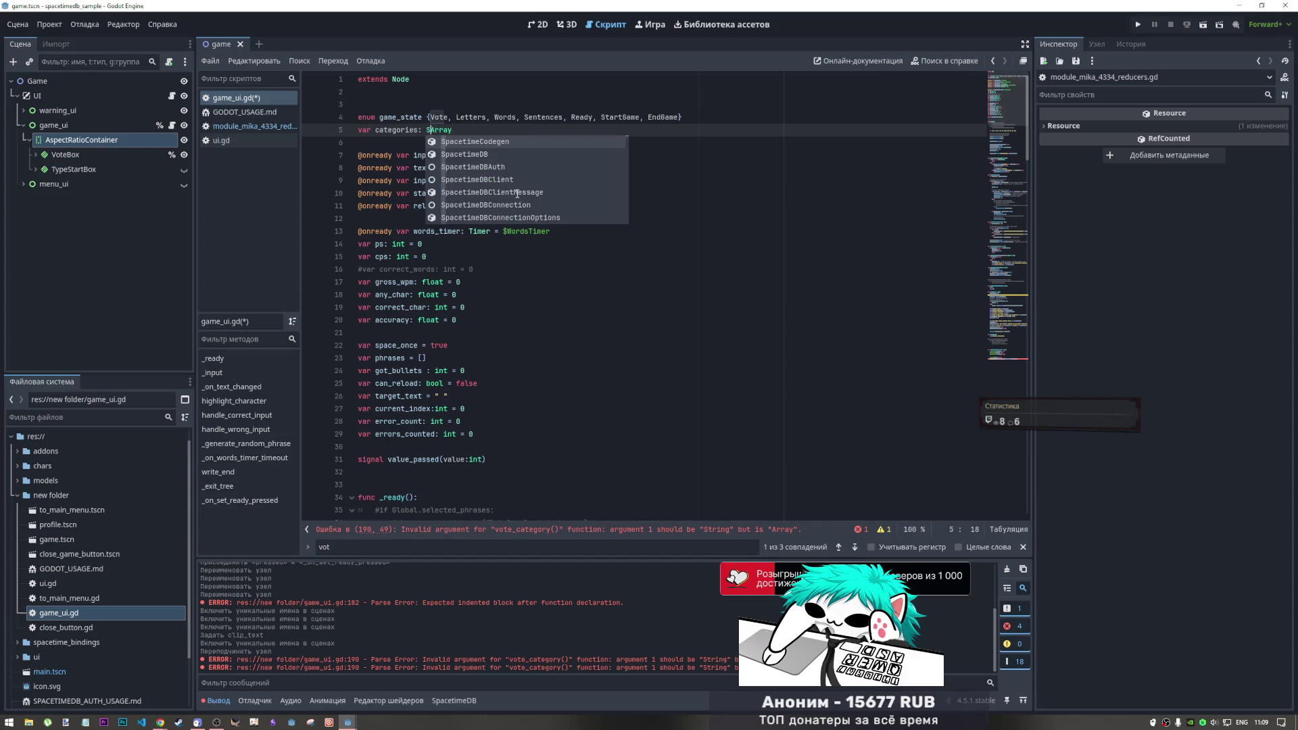
pyautogui.write('tring')
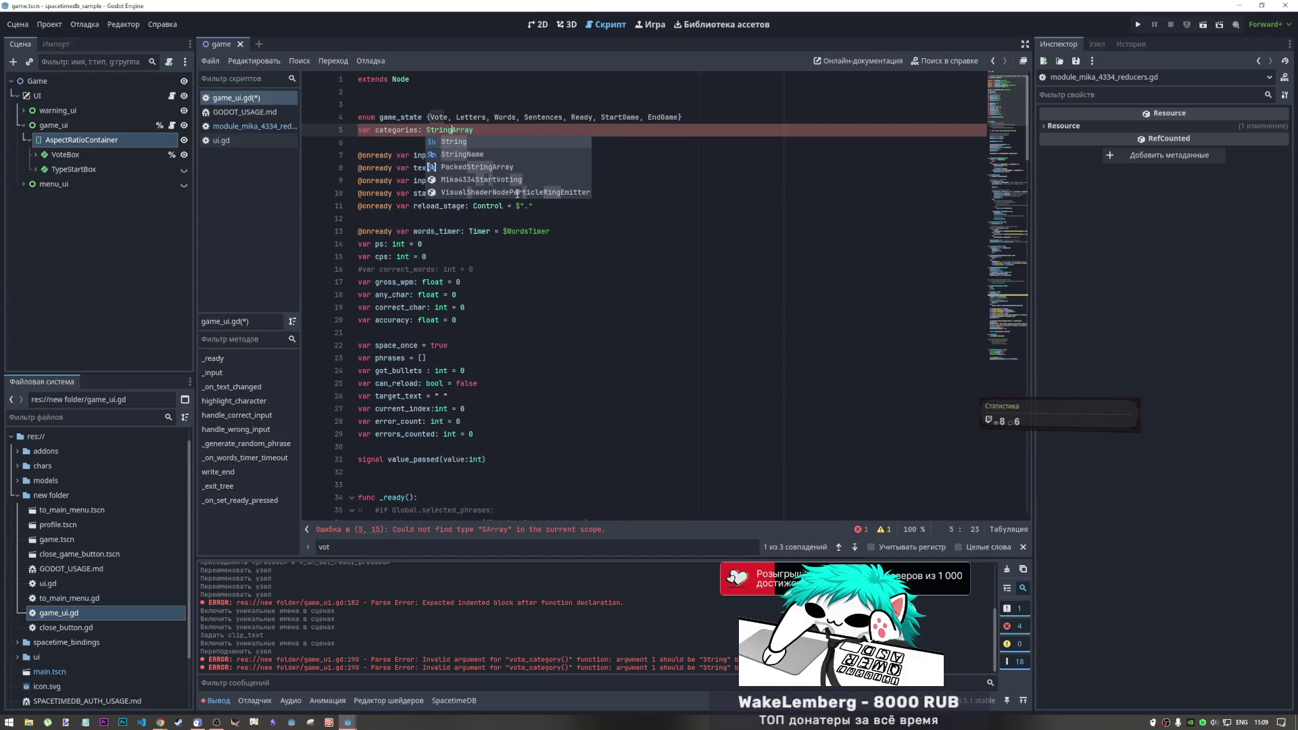
pyautogui.press('Right')
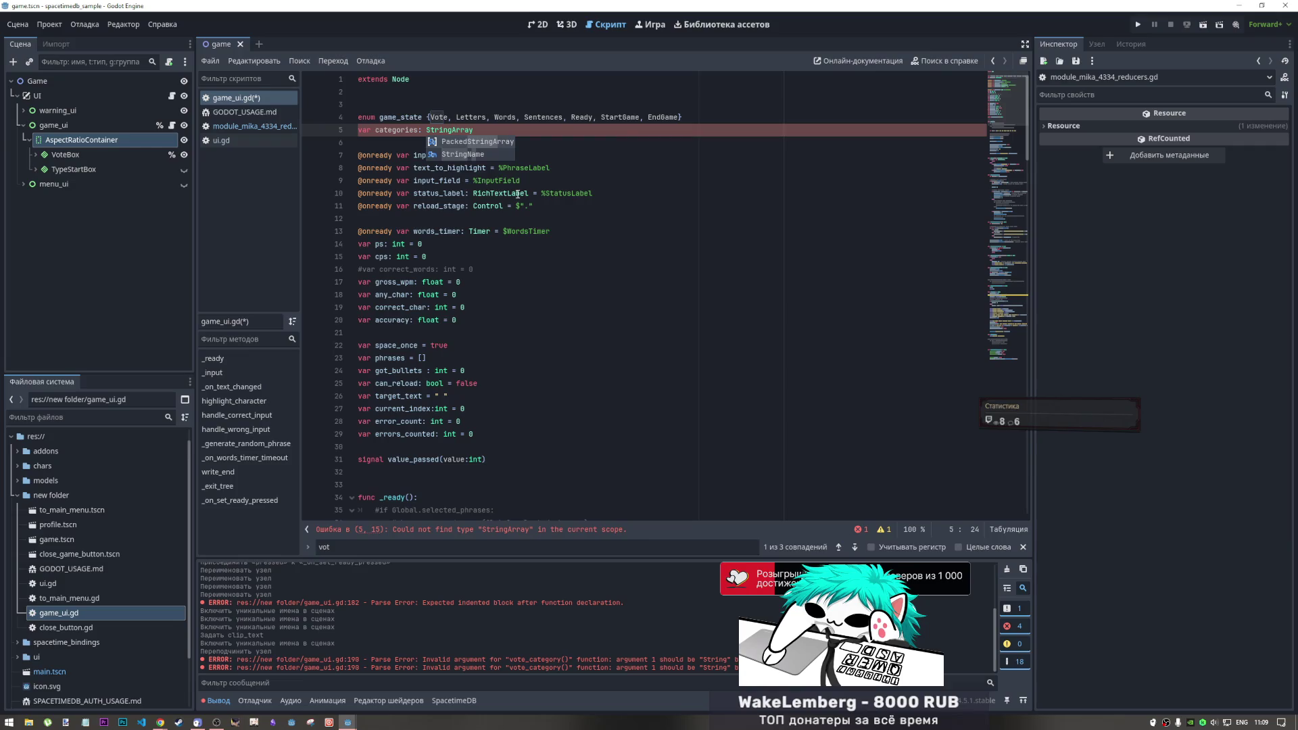
pyautogui.click(494, 141)
pyautogui.keyDown('shift'); pyautogui.click(499, 130); pyautogui.keyUp('shift')
pyautogui.press('BackSpace')
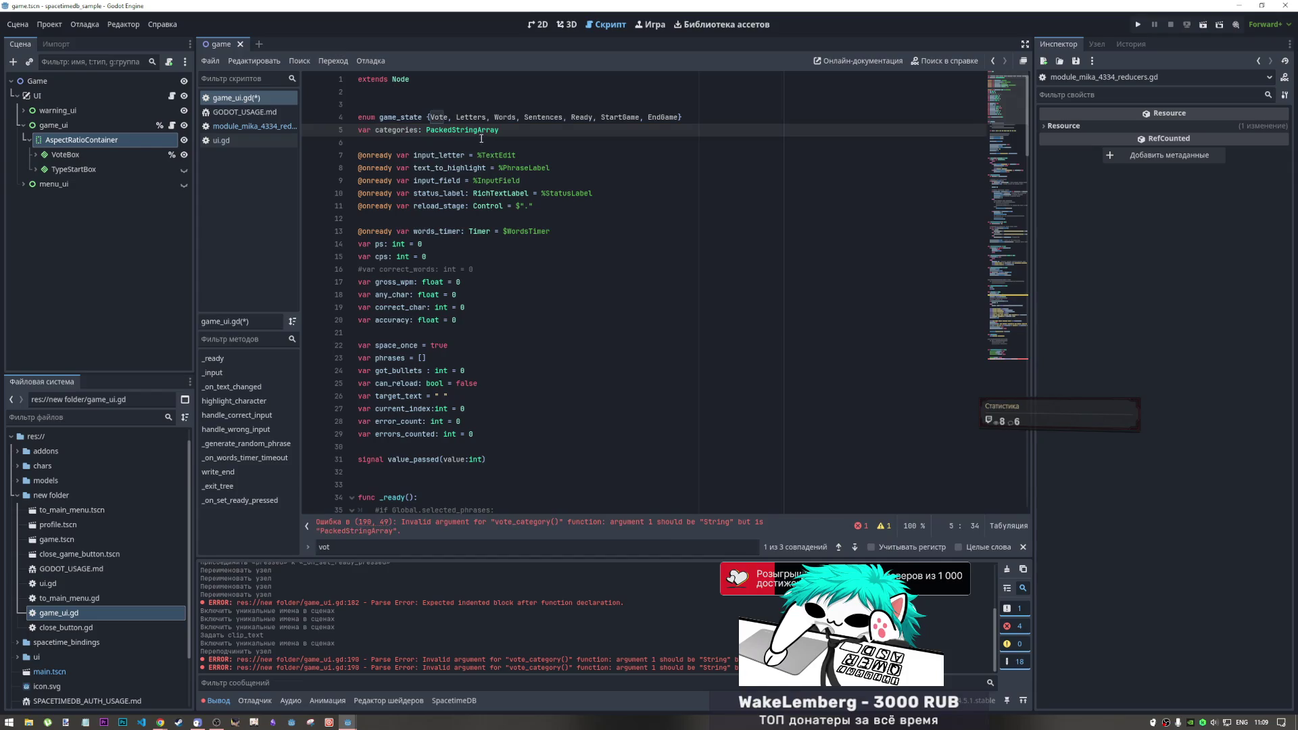
# Scroll down to the vote_category call and jump to its reducer definition
pyautogui.scroll(-8, 765, 350)
pyautogui.scroll(-20, 764, 350)
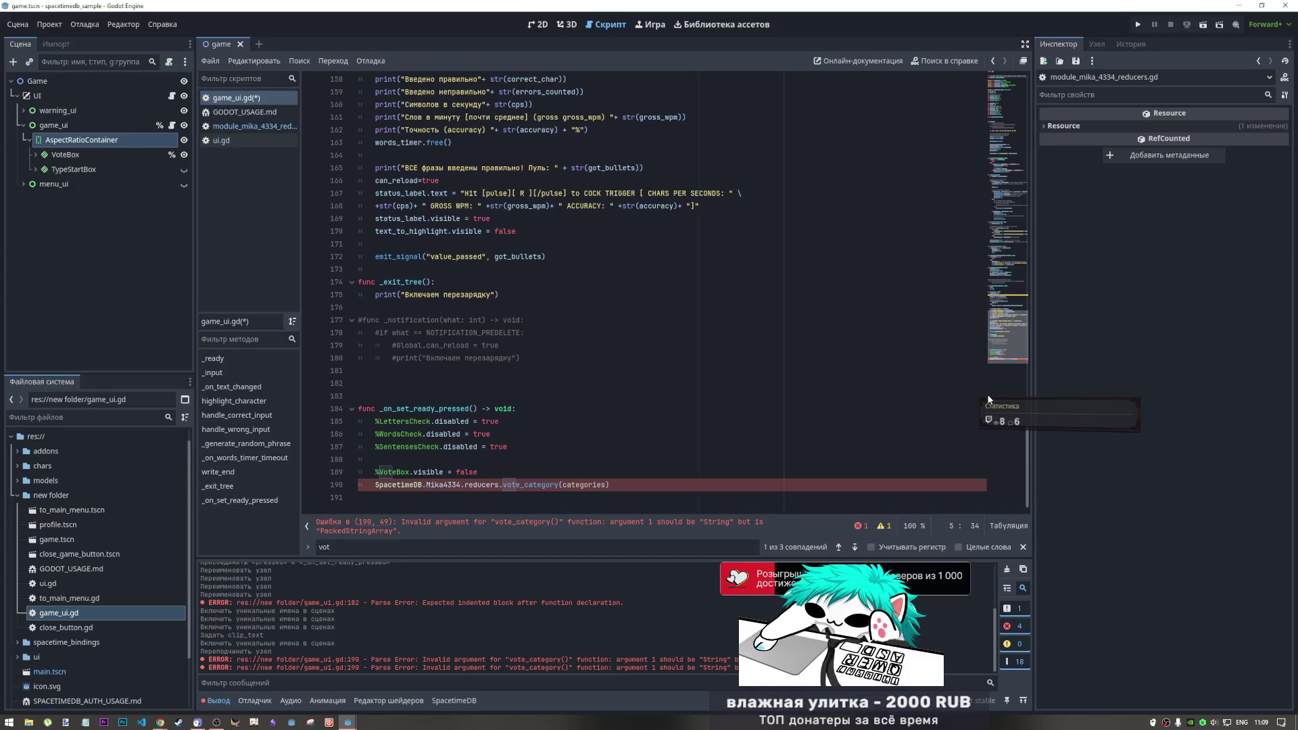
pyautogui.keyDown('ctrl'); pyautogui.click(544, 485); pyautogui.keyUp('ctrl')
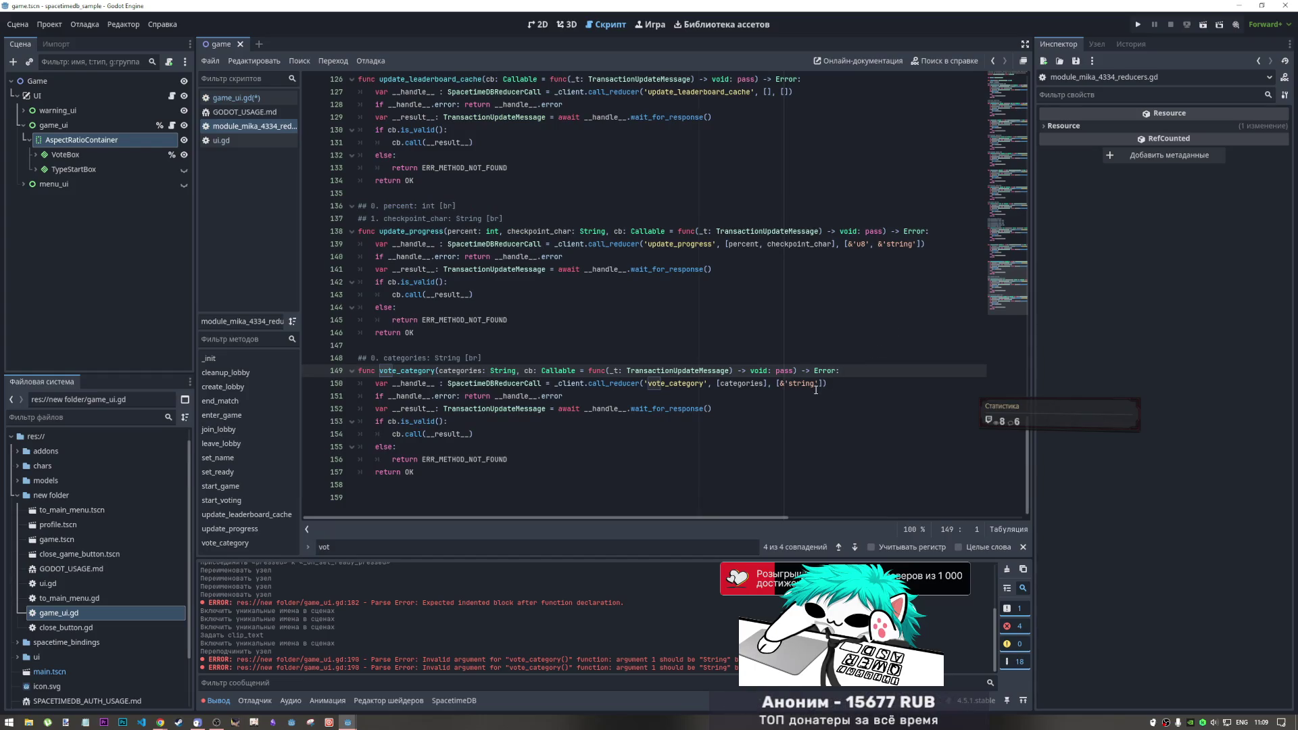
pyautogui.hotkey('alt', 'Tab')
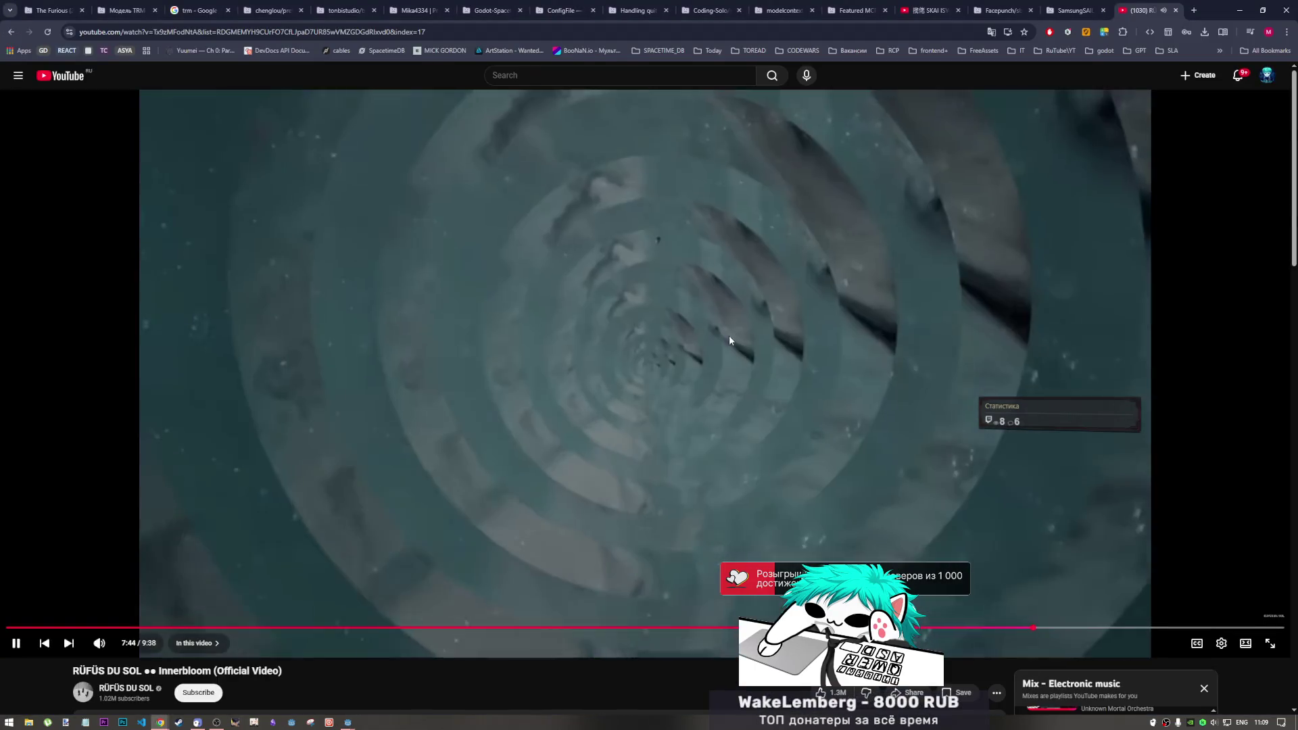
pyautogui.hotkey('alt', 'Tab')
pyautogui.scroll(2, 724, 349)
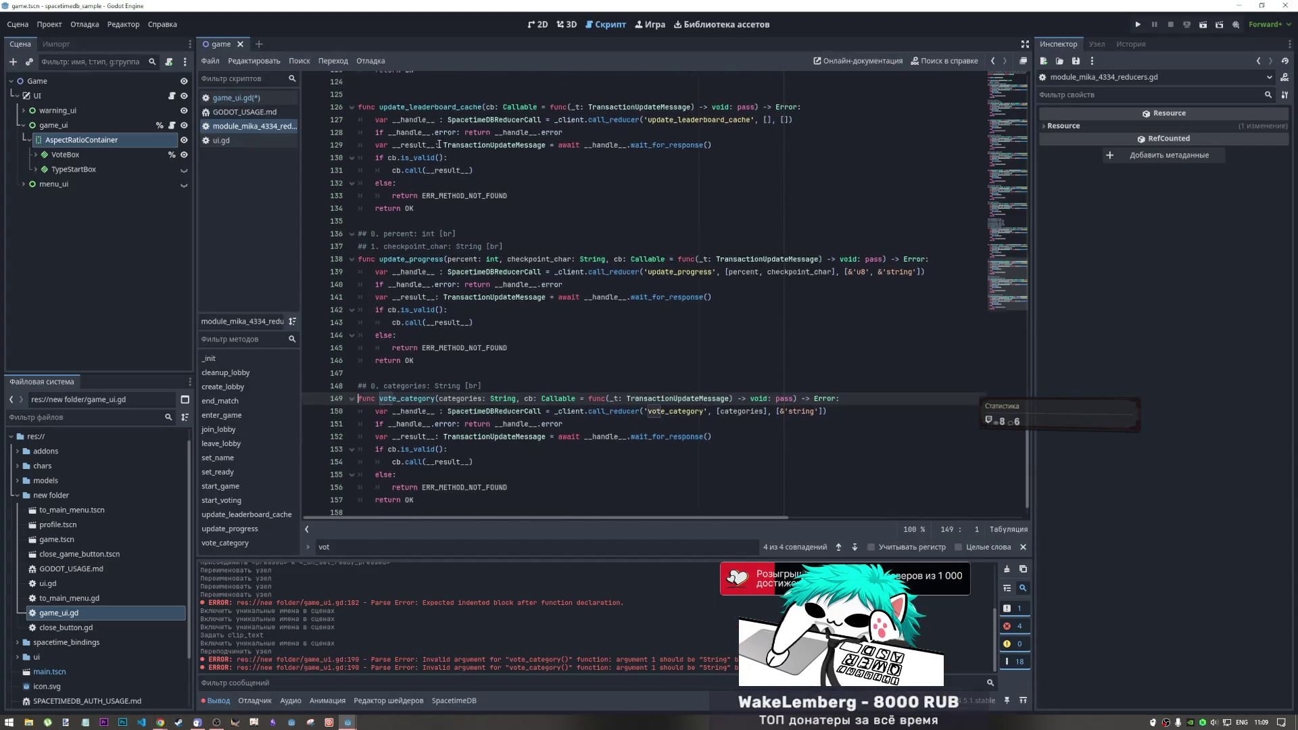
pyautogui.click(229, 100)
pyautogui.moveTo(1007, 294); pyautogui.dragTo(1004, 51)
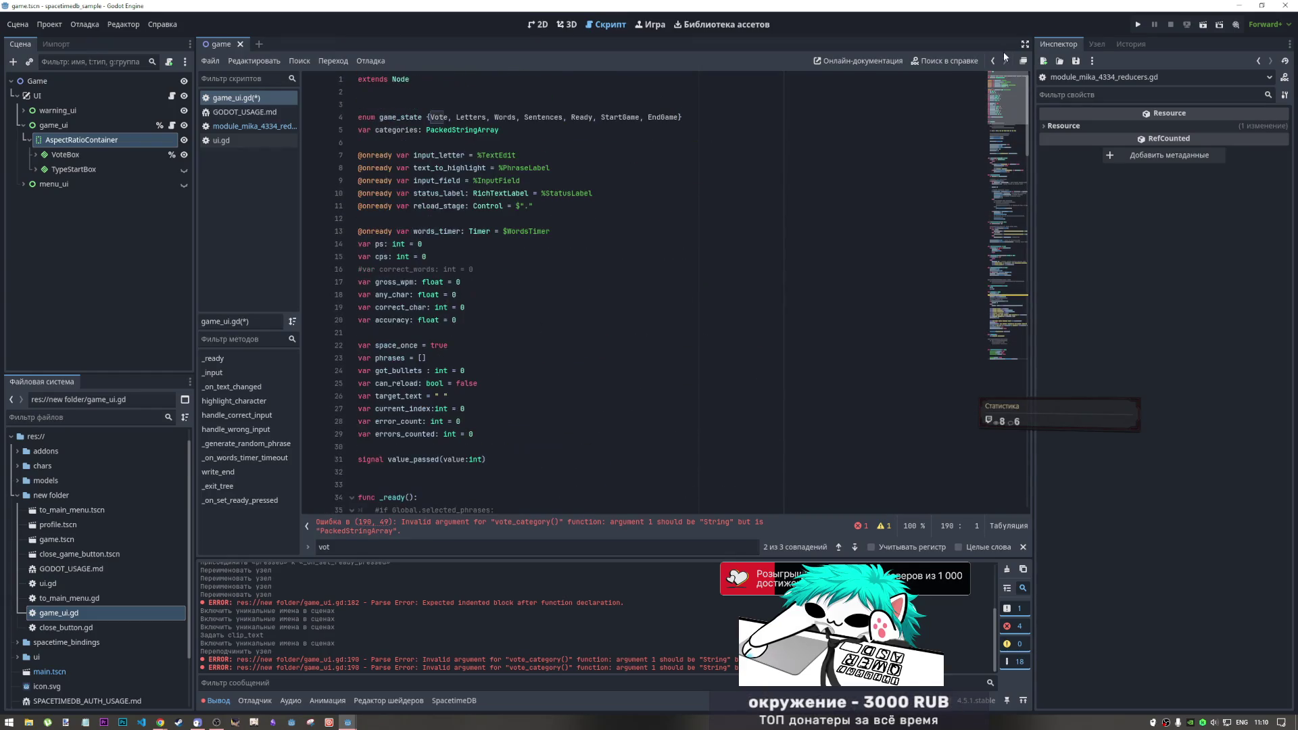
# Revert the categories type on line 5 from PackedStringArray to plain Array, then scroll to the vote_category call
pyautogui.click(430, 130)
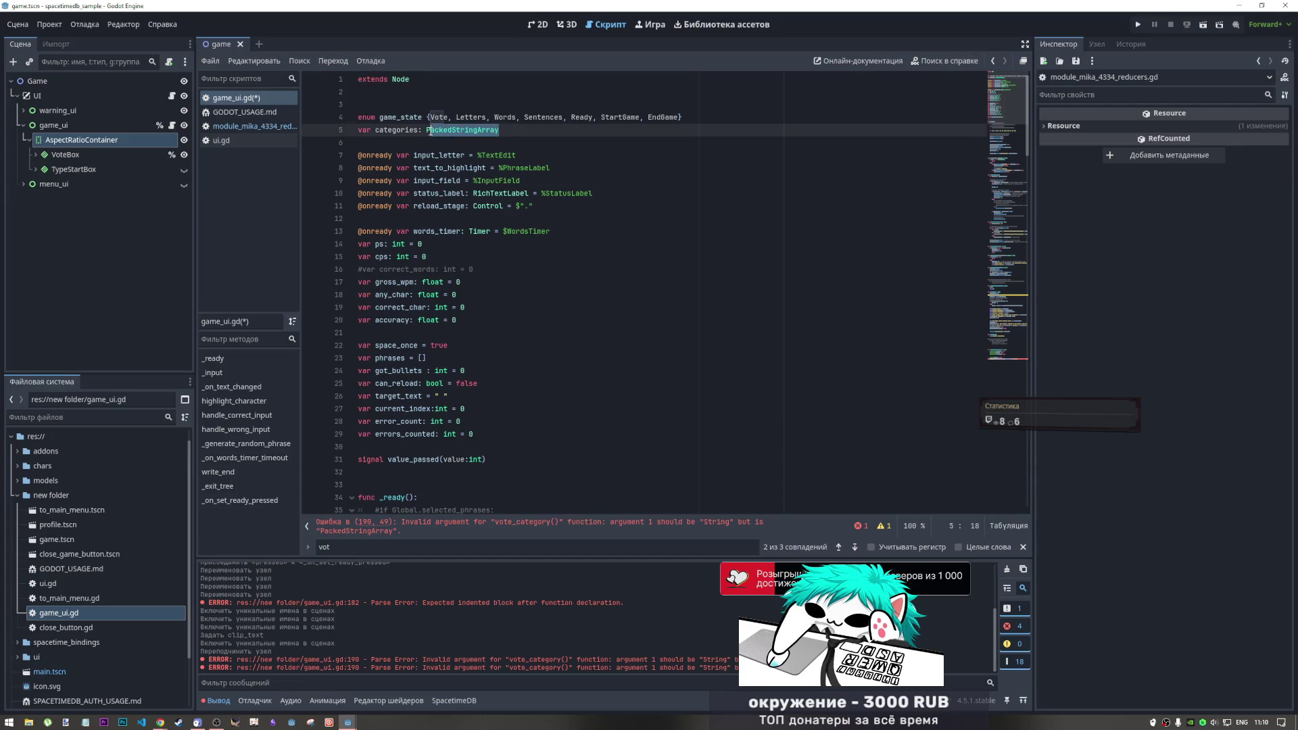
pyautogui.click(426, 130)
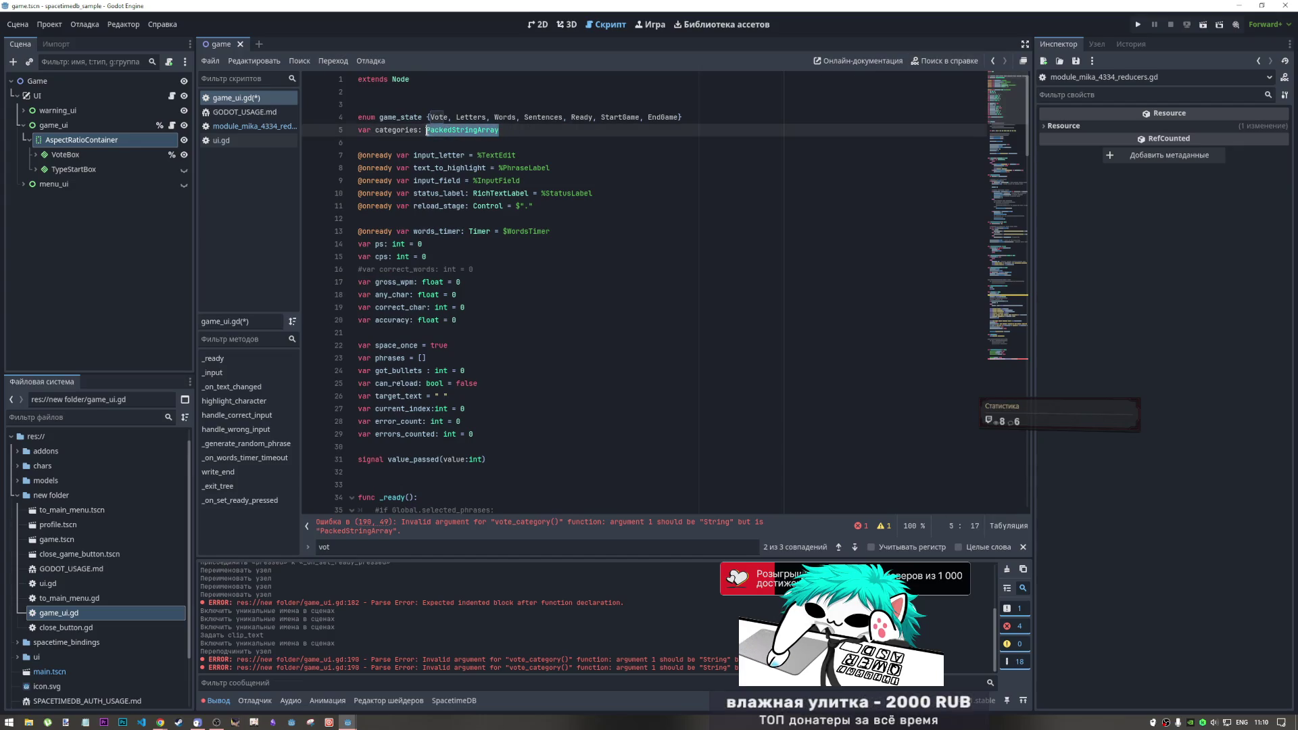
pyautogui.click(438, 130)
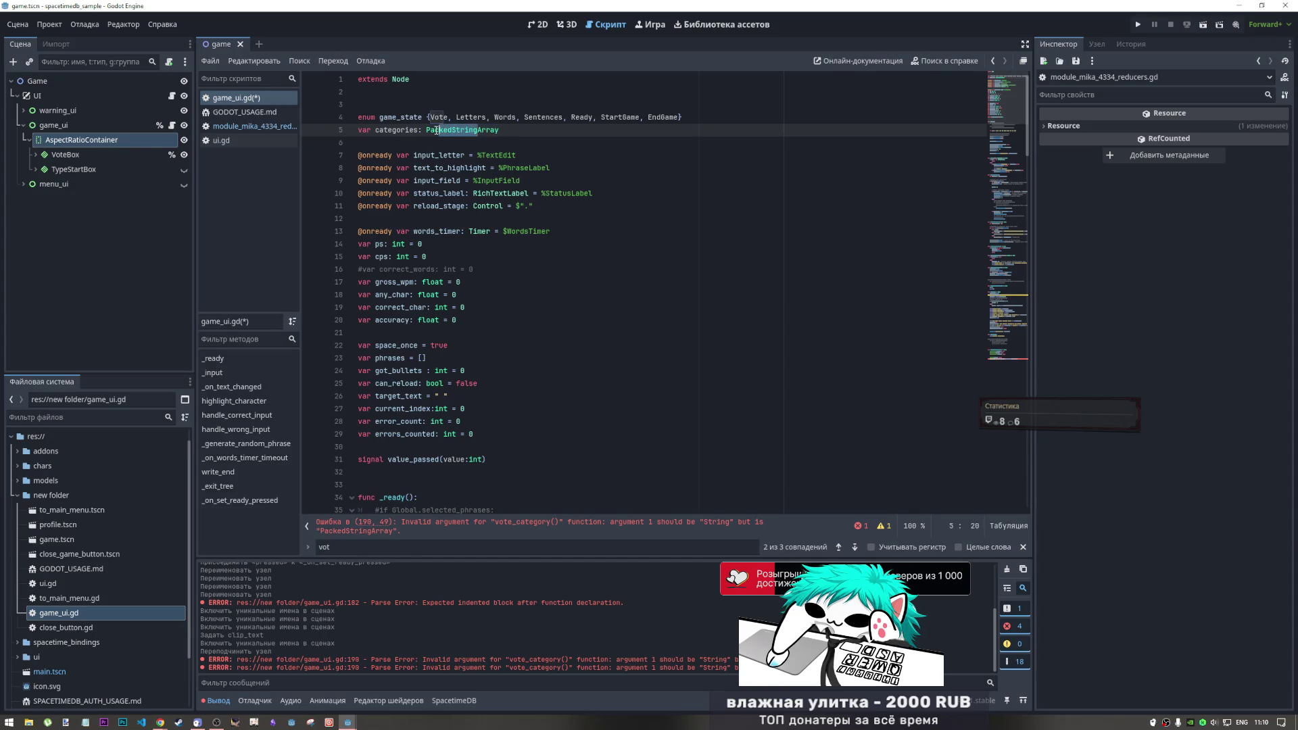
pyautogui.moveTo(427, 130); pyautogui.dragTo(475, 131)
pyautogui.press('BackSpace')
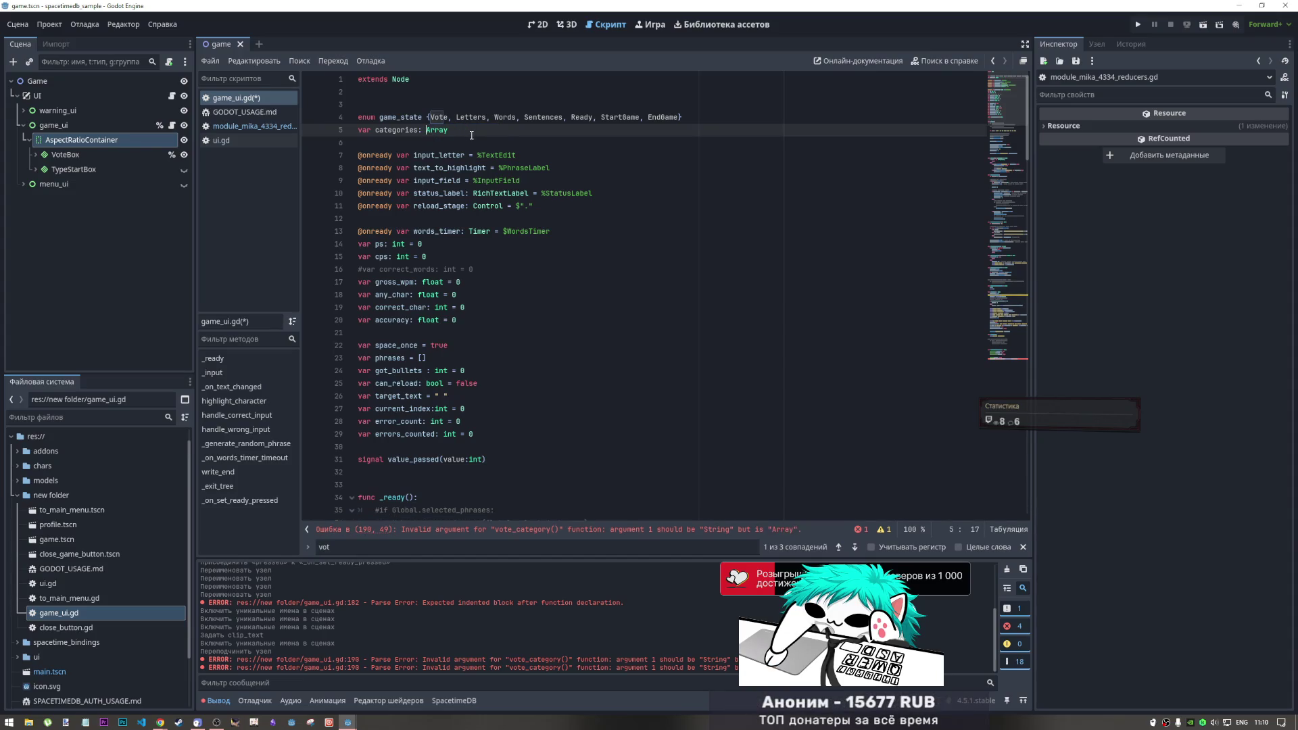
pyautogui.doubleClick(396, 130)
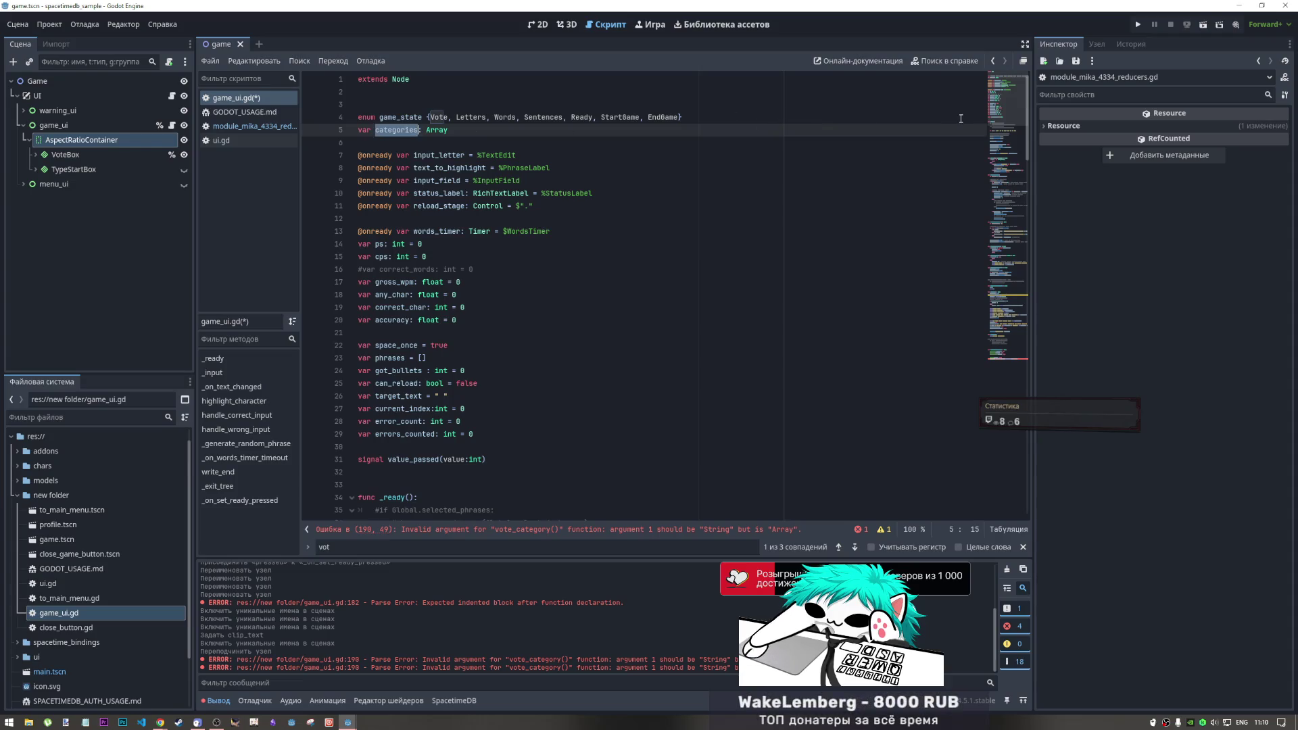
pyautogui.moveTo(1011, 107); pyautogui.dragTo(996, 459)
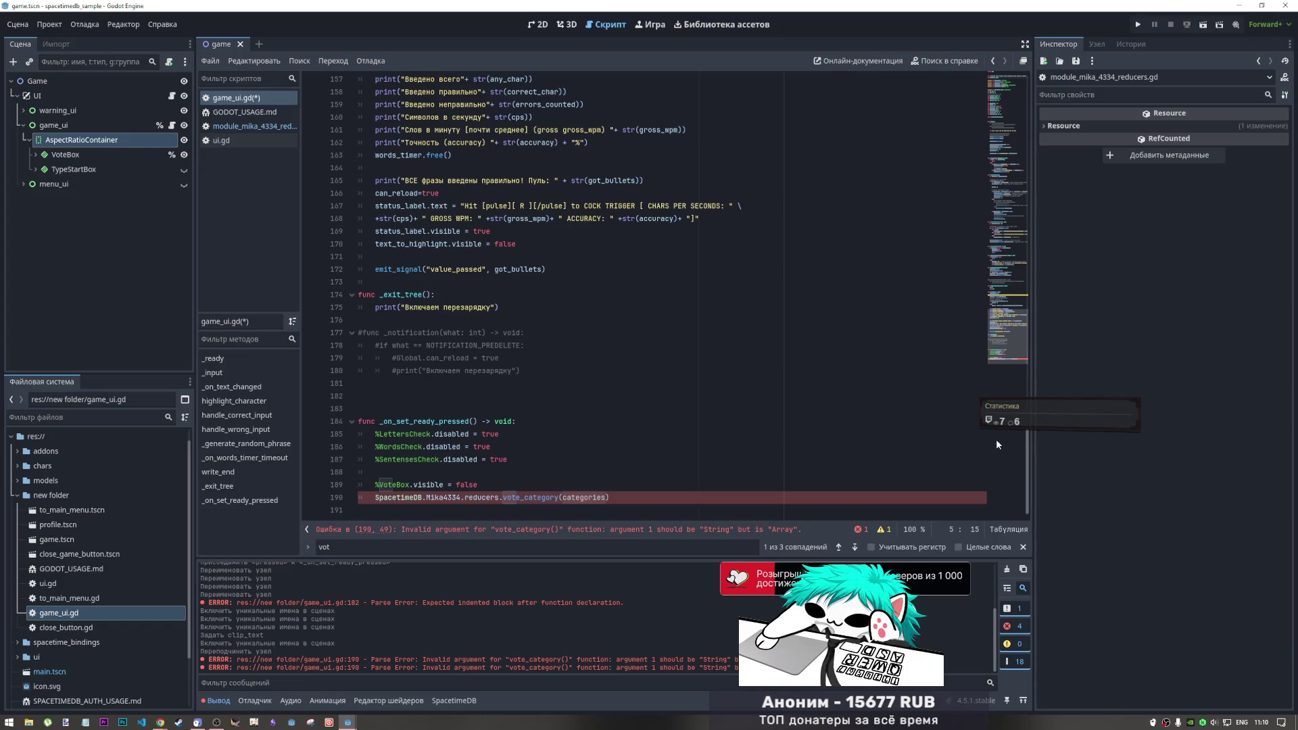
# Add an int variable win_categorie below the categories declaration, then return to the vote_category(categories[]) call on line 191
pyautogui.click(607, 498)
pyautogui.write('[]')
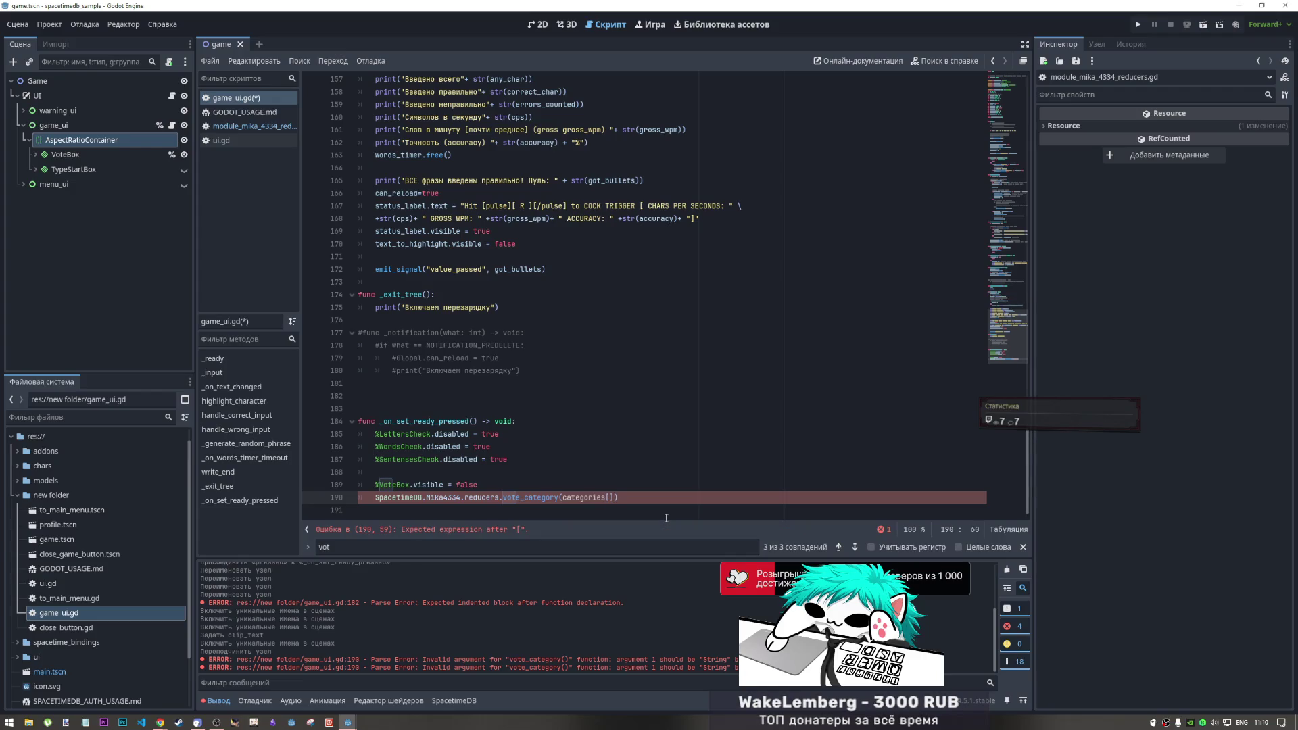
pyautogui.moveTo(1023, 356); pyautogui.dragTo(1015, 74)
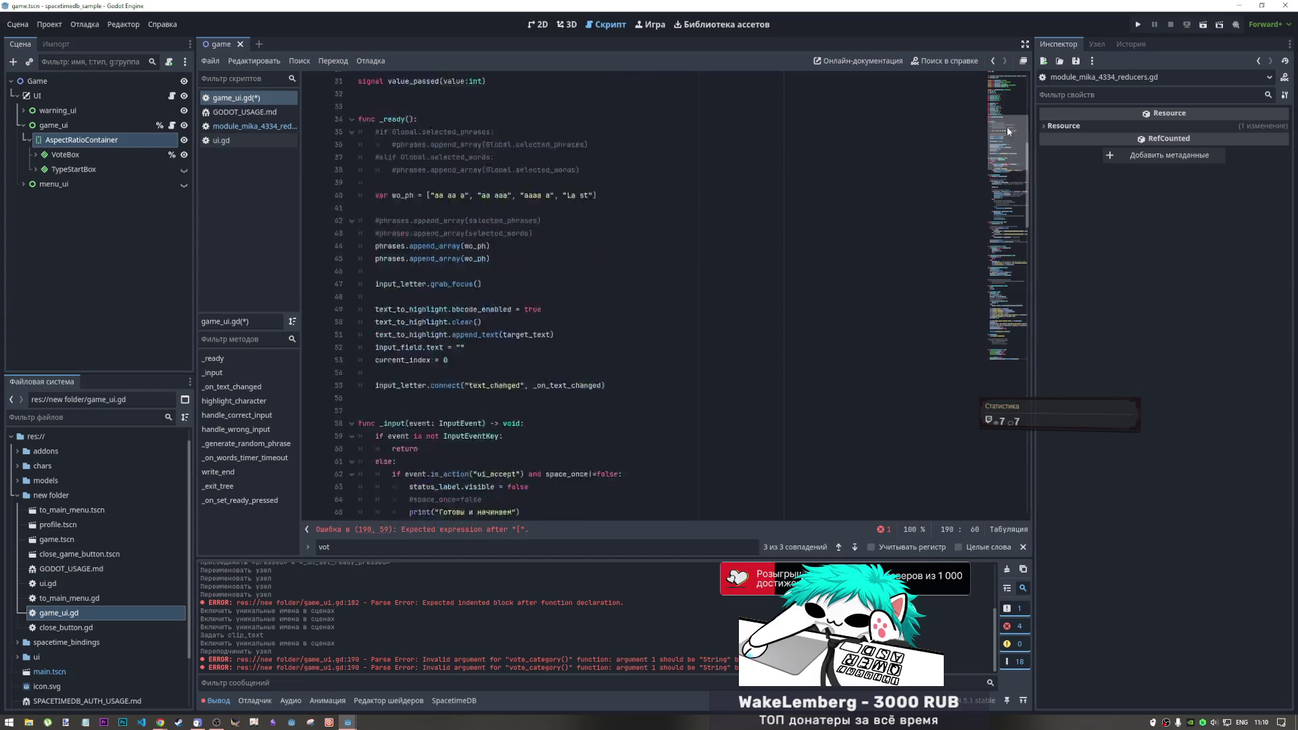
pyautogui.click(744, 130)
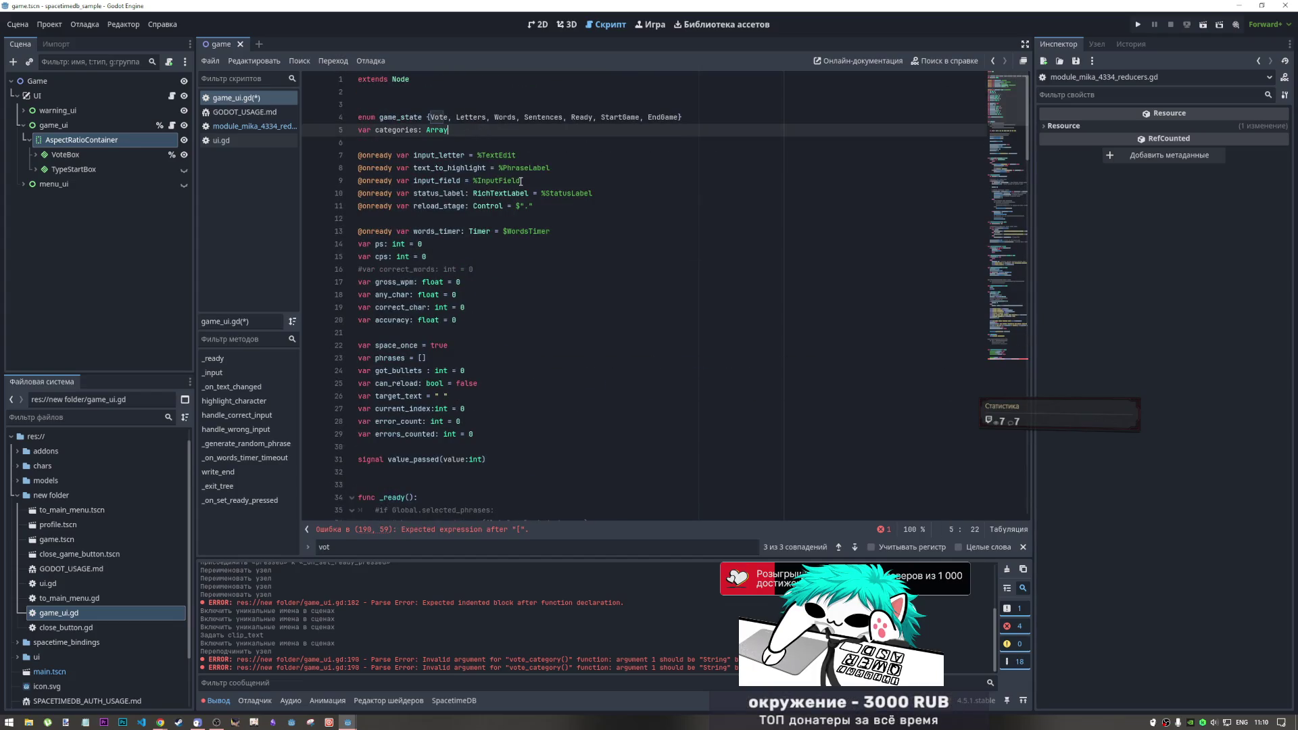
pyautogui.press('Return')
pyautogui.write('car ')
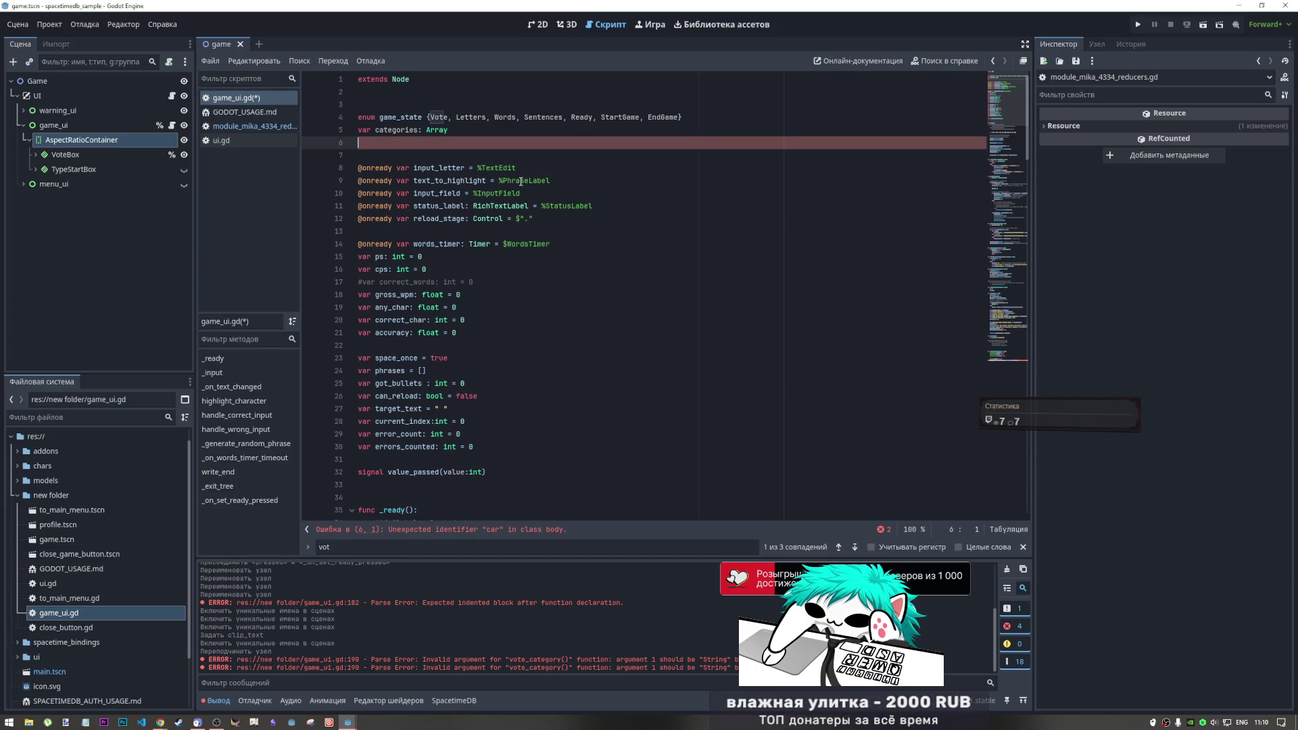
pyautogui.write('var ')
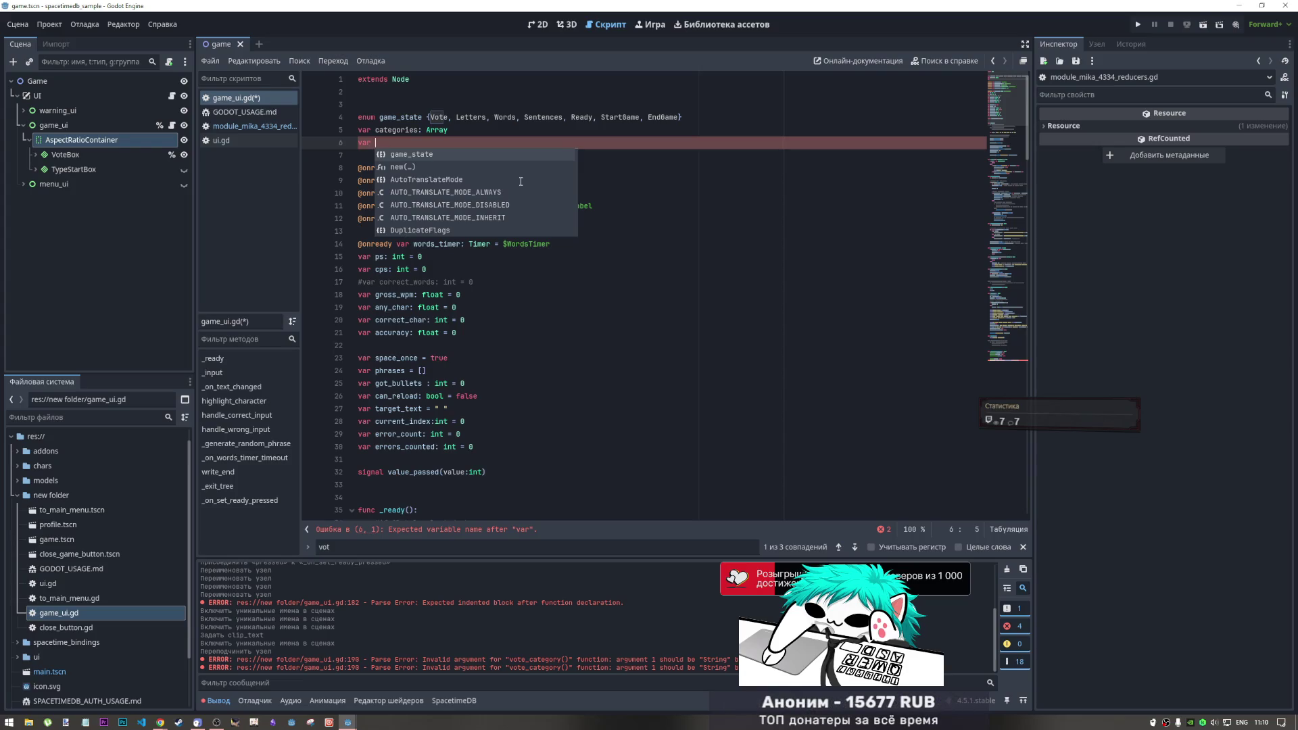
pyautogui.write('win_')
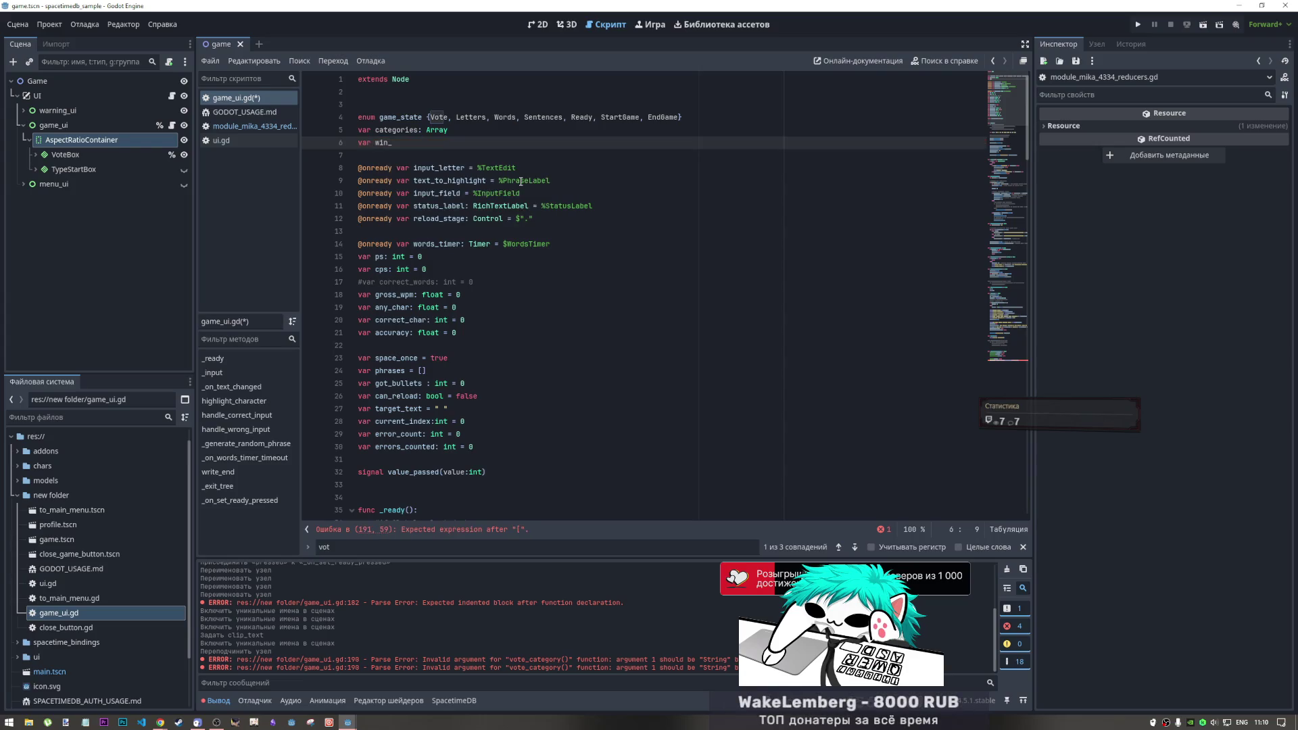
pyautogui.write('categorie')
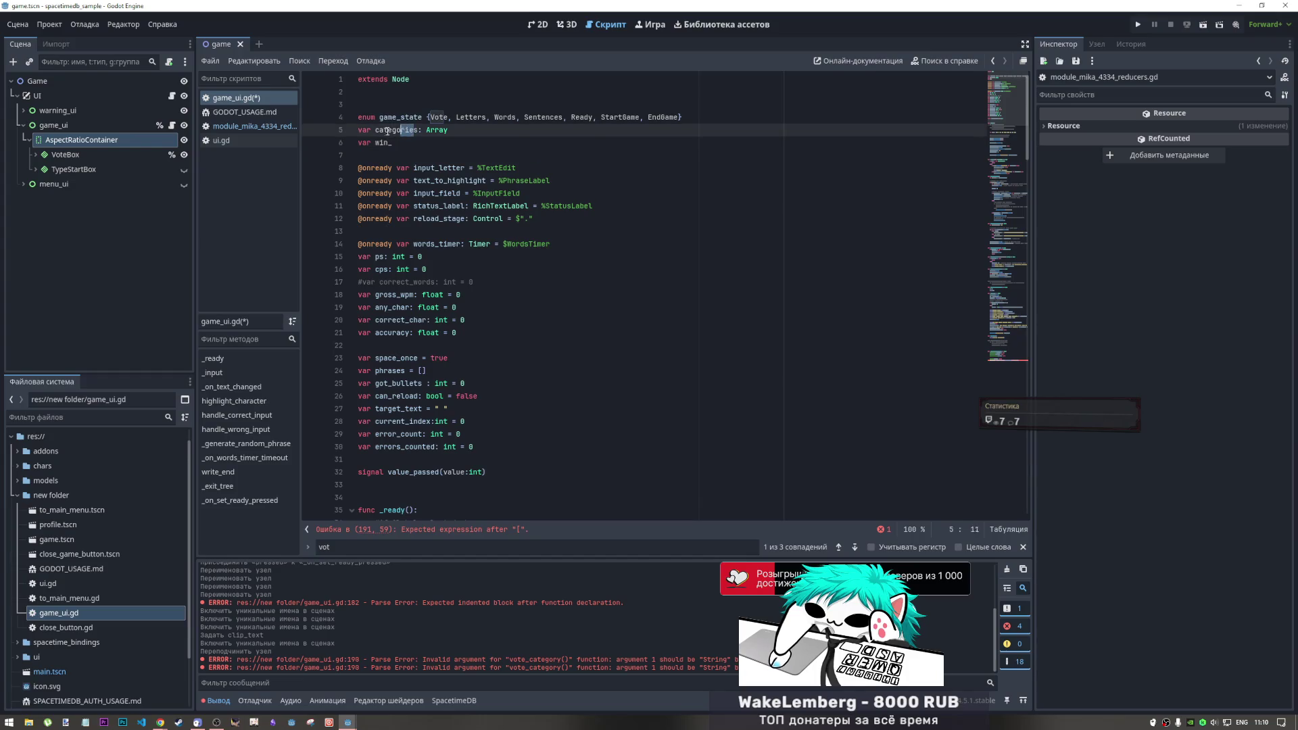
pyautogui.write(': int')
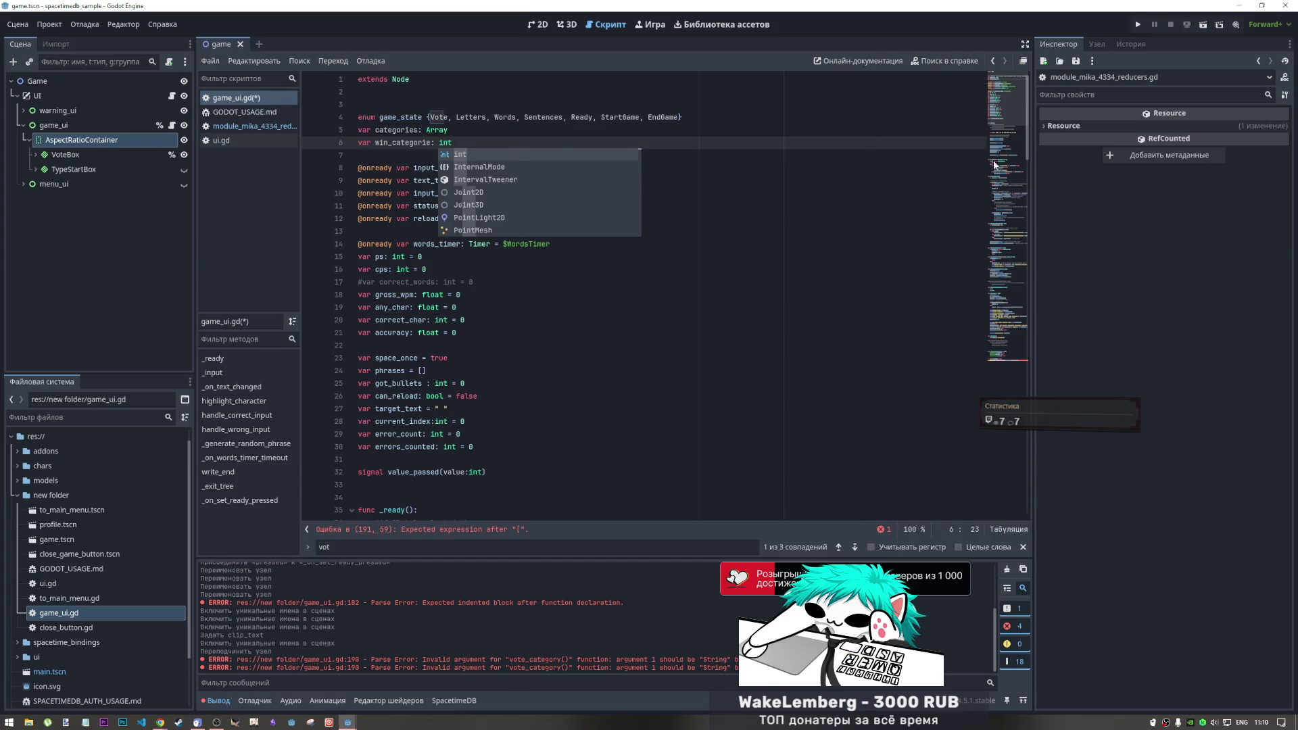
pyautogui.scroll(-20, 780, 465)
pyautogui.click(614, 498)
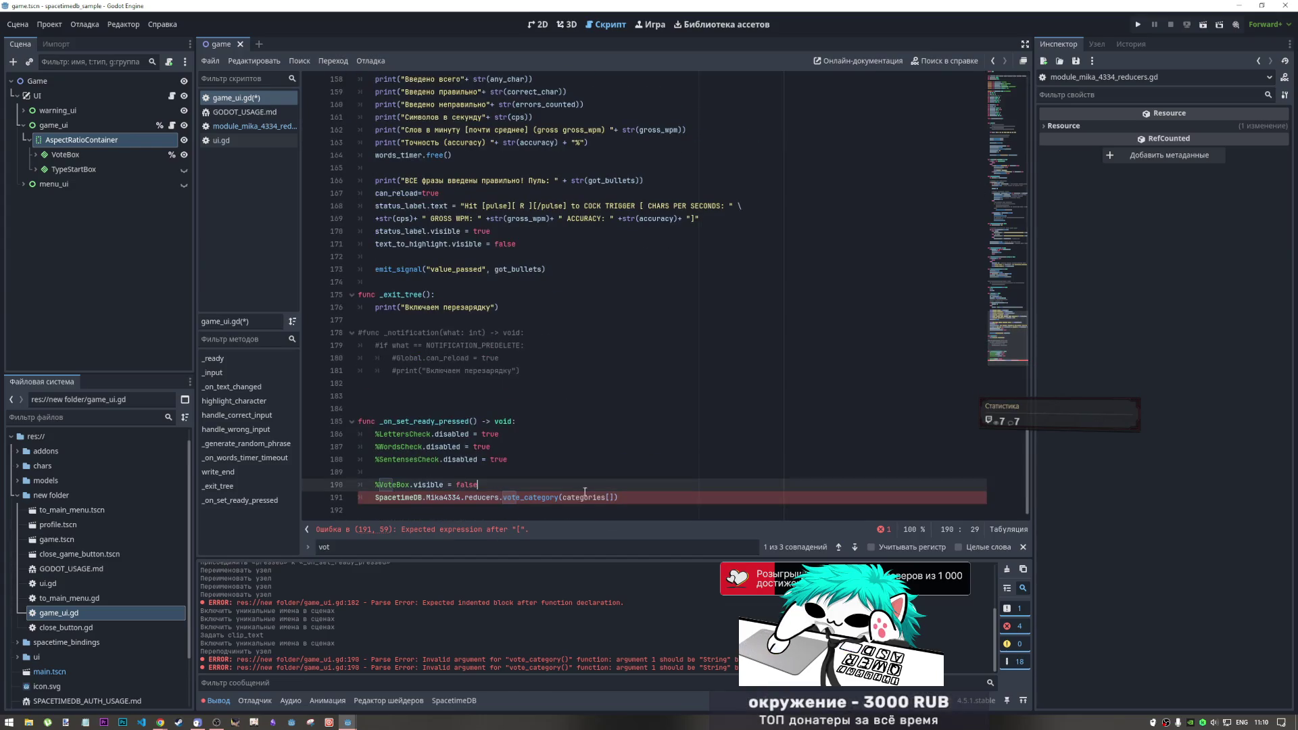